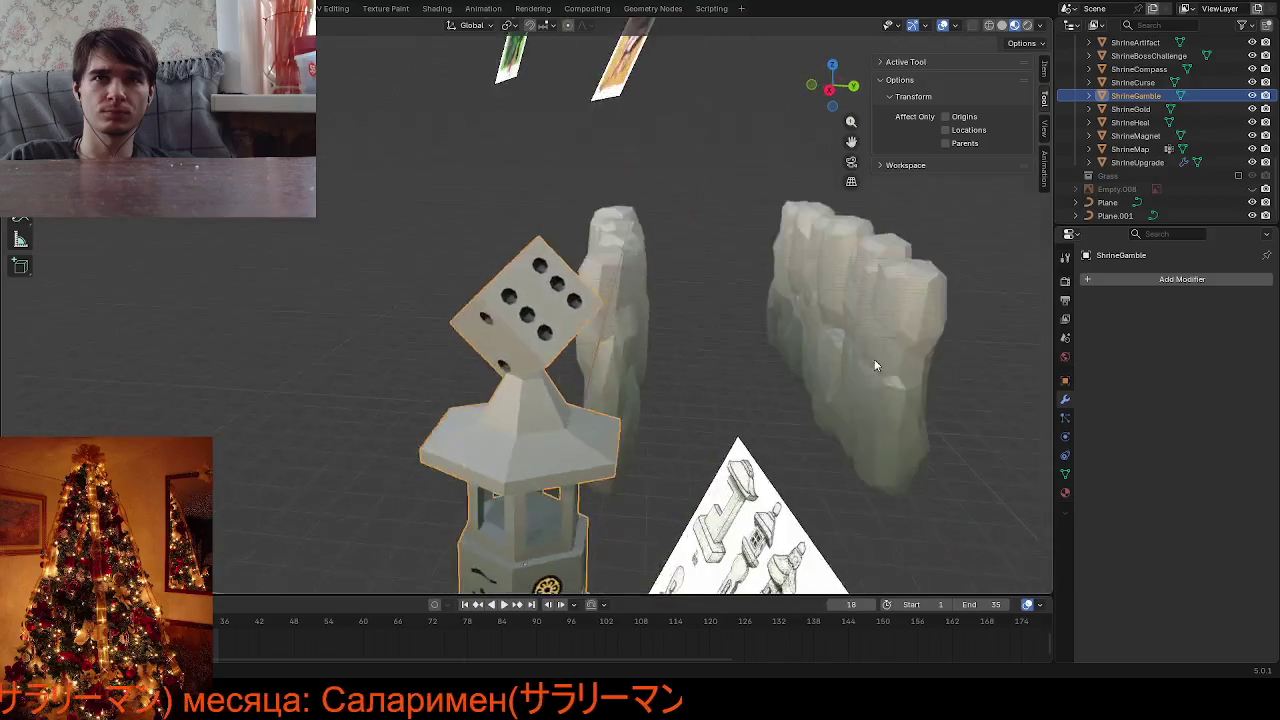
In Edit Mode, clear the selection and select only the die cube on the lantern shrine
scroll(486, 328, "down", 5)
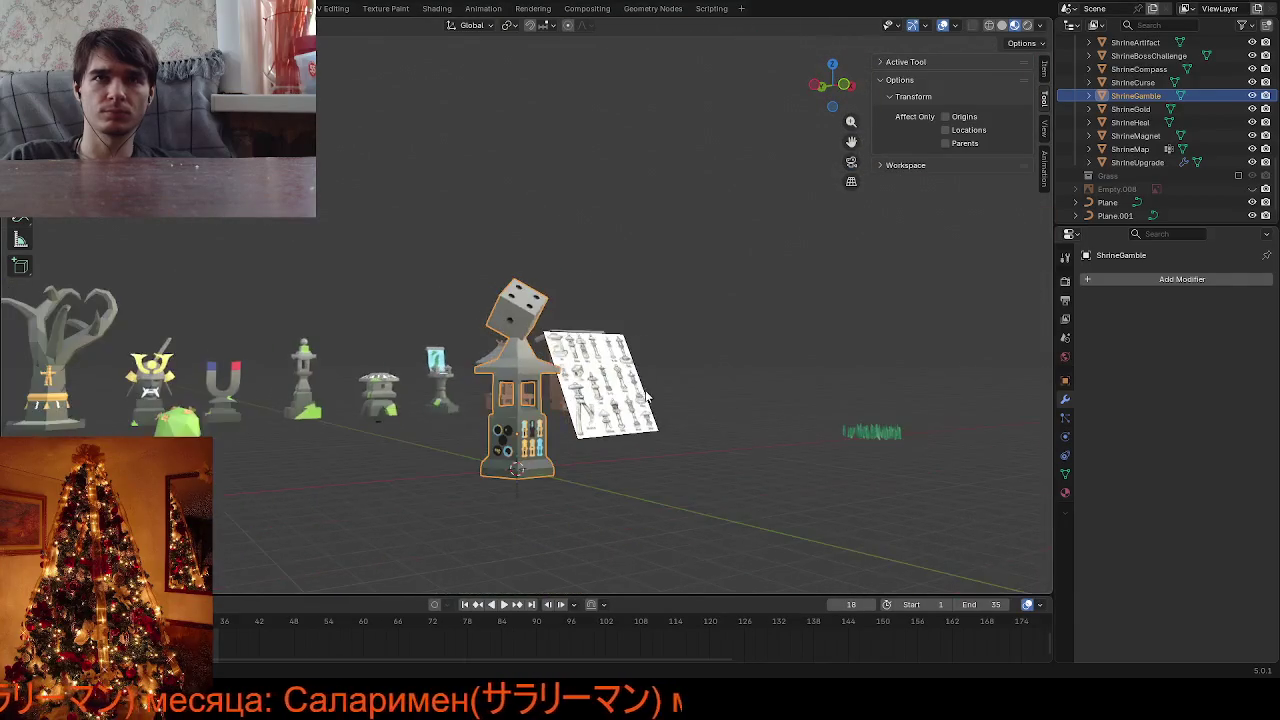
scroll(557, 413, "up", 2)
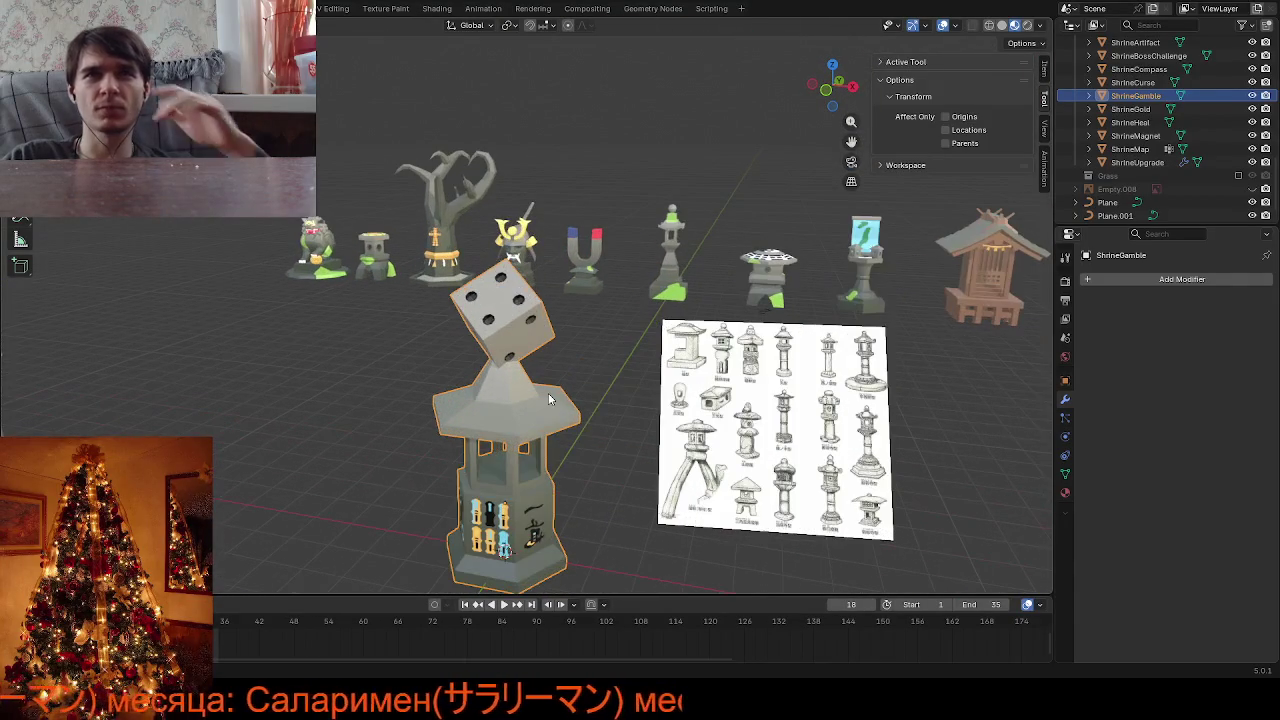
mouse_move(549, 408)
middle_mouse_down()
mouse_move(431, 423)
mouse_move(546, 385)
mouse_move(757, 379)
mouse_move(854, 395)
mouse_move(598, 410)
mouse_move(576, 375)
middle_mouse_up()
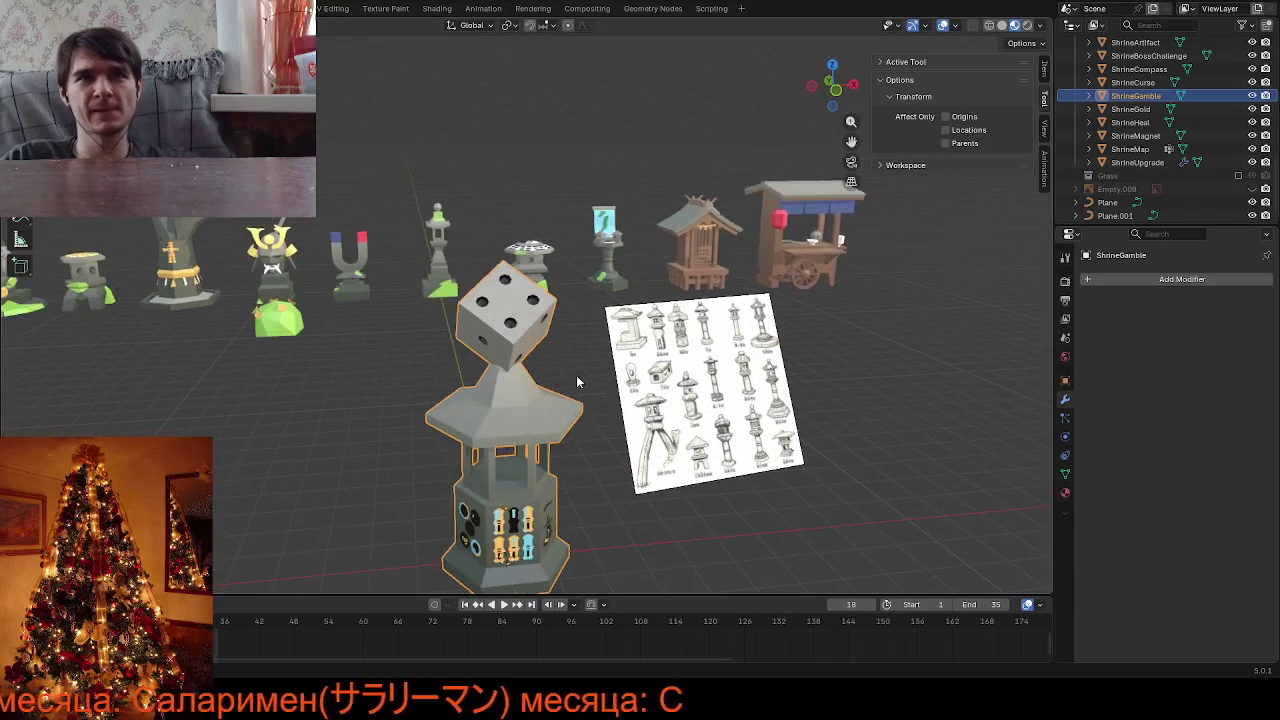
scroll(576, 375, "up", 3)
key("Tab")
key("alt+a")
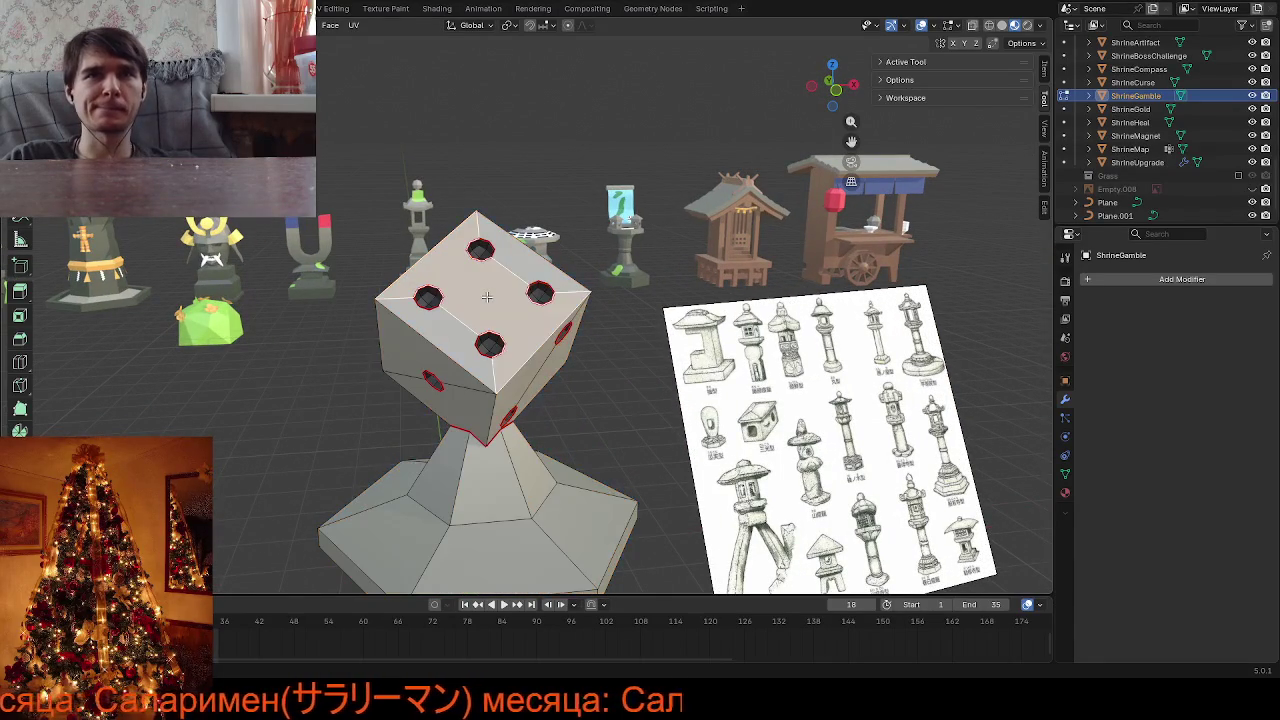
key("l")
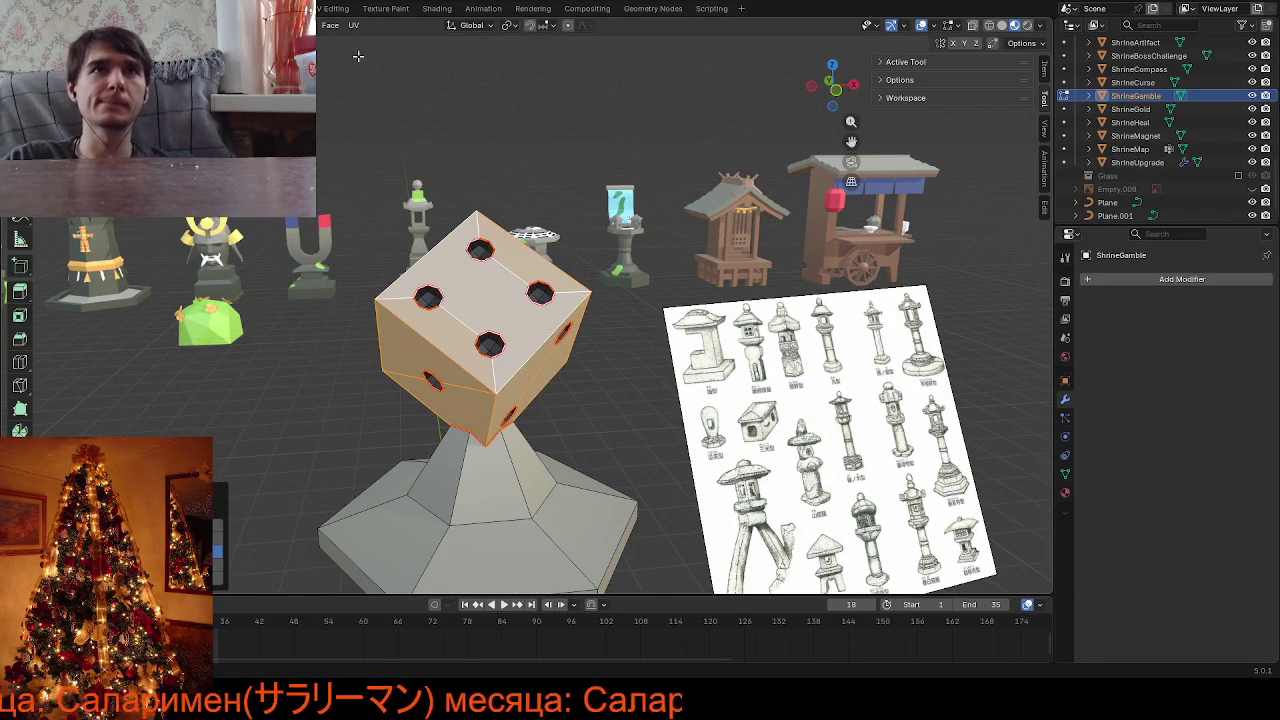
In UV Editing, shrink the die's UV island and place it on the white palette swatch
left_click(345, 9)
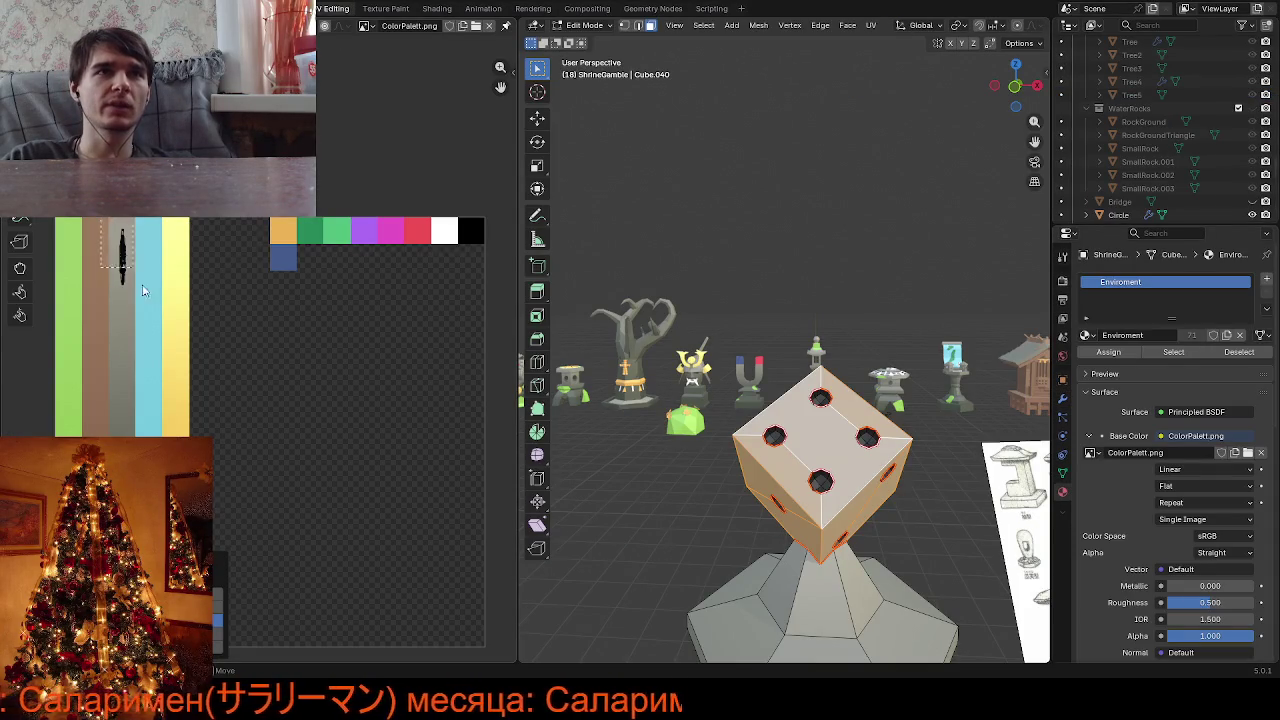
key("a")
key("s")
left_click(175, 283)
key("g")
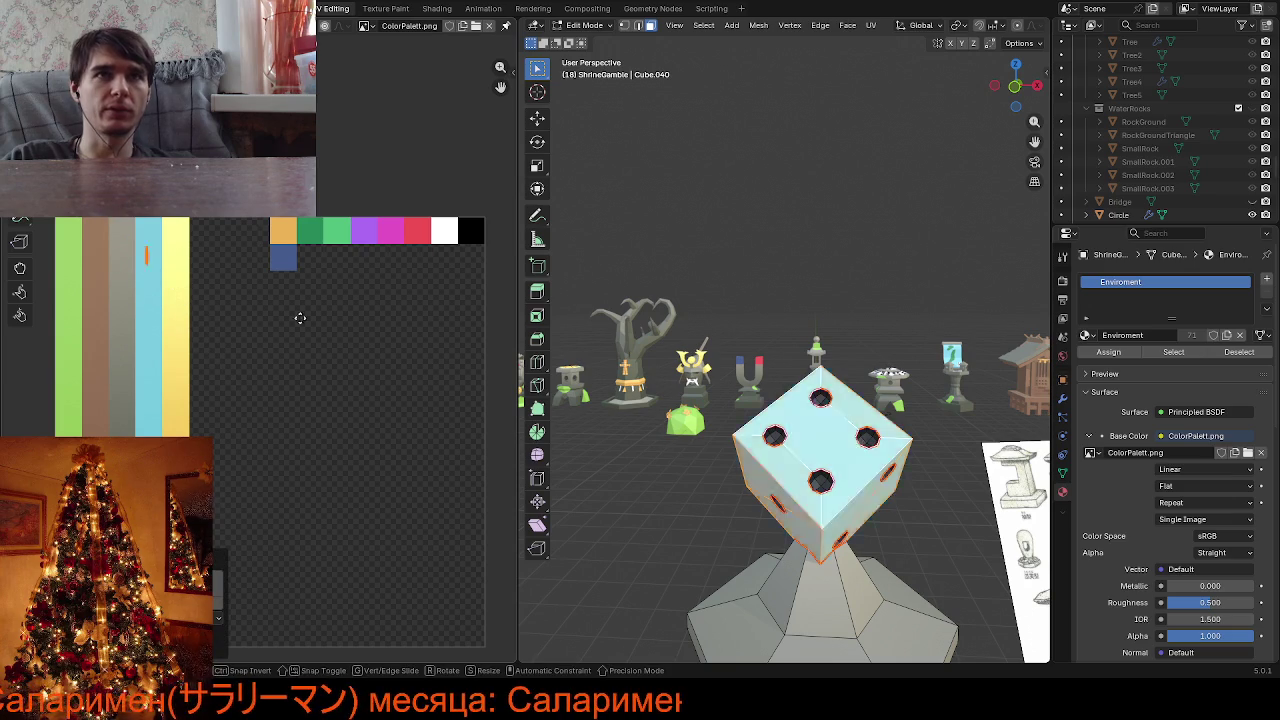
left_click(33, 305)
left_click(200, 8)
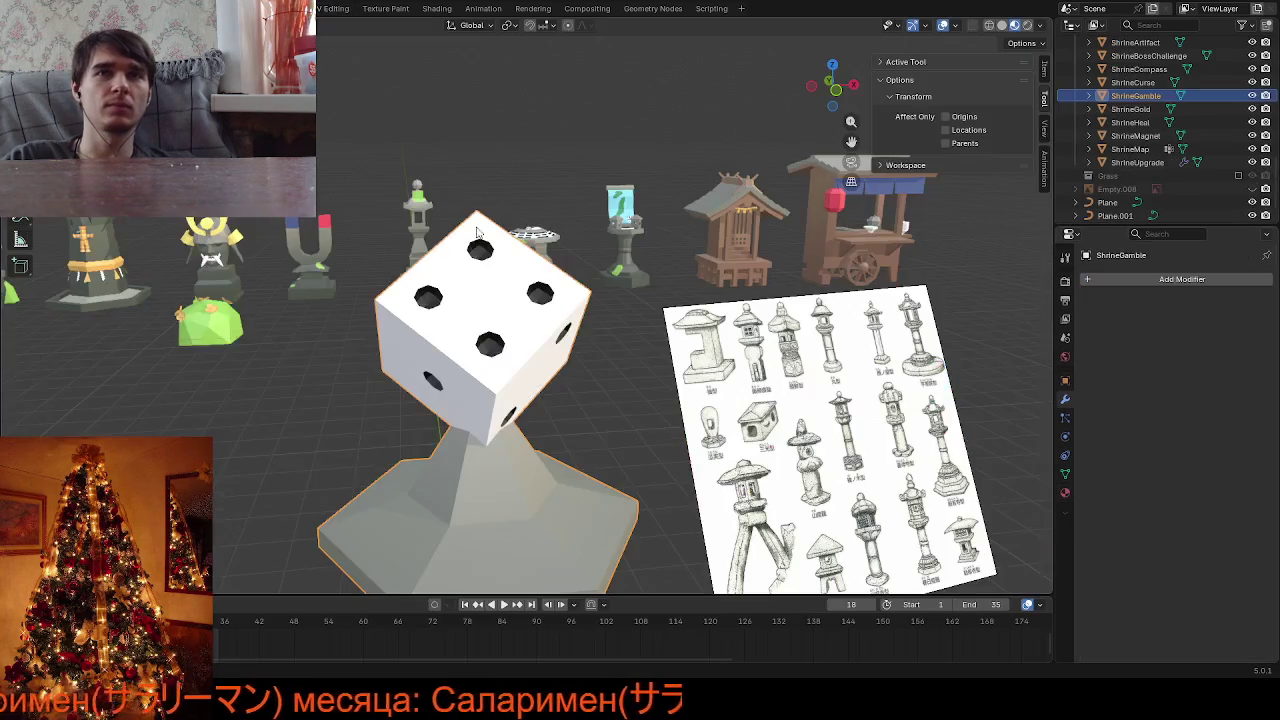
mouse_move(450, 300)
middle_mouse_down()
mouse_move(383, 283)
mouse_move(500, 330)
mouse_move(784, 346)
mouse_move(599, 380)
middle_mouse_up()
scroll(430, 300, "down", 3)
scroll(510, 341, "up", 1)
scroll(487, 342, "up", 3)
scroll(599, 380, "down", 3)
scroll(580, 362, "down", 2)
scroll(580, 440, "up", 3)
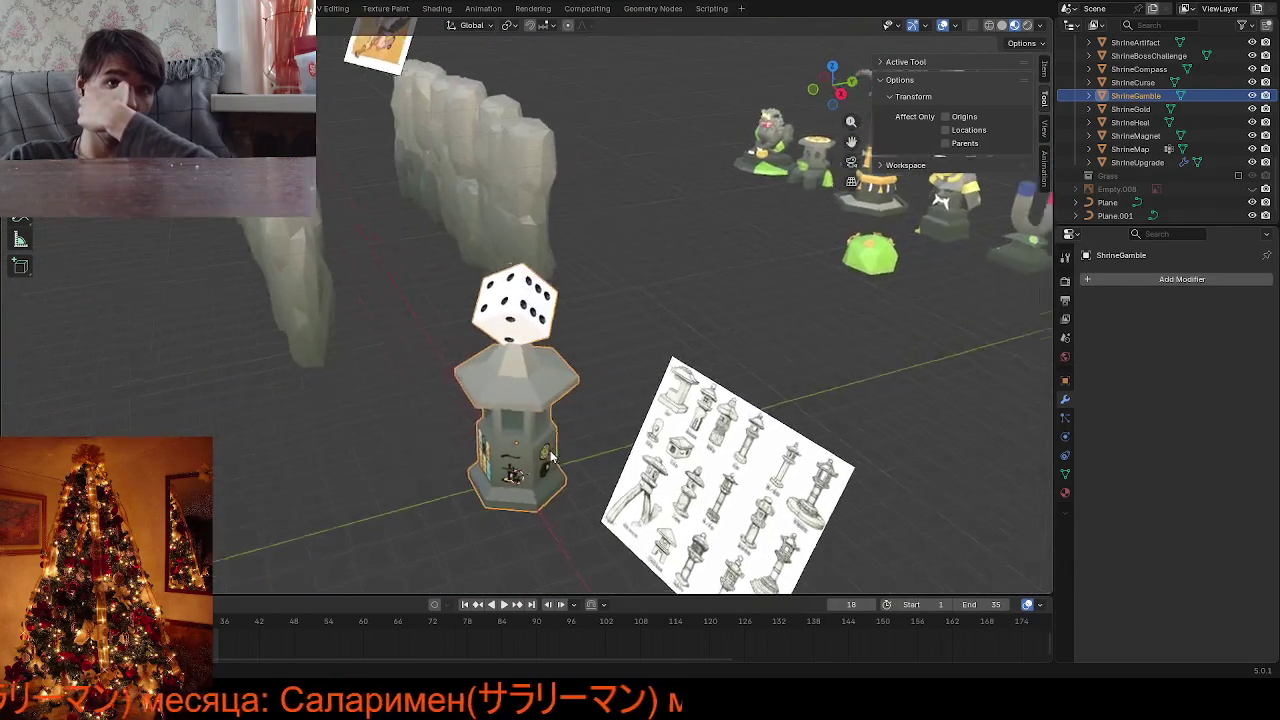
scroll(549, 455, "down", 3)
scroll(833, 419, "up", 3)
mouse_move(549, 455)
middle_mouse_down()
mouse_move(833, 419)
mouse_move(794, 440)
mouse_move(687, 441)
mouse_move(648, 507)
mouse_move(951, 511)
mouse_move(588, 471)
mouse_move(806, 541)
middle_mouse_up()
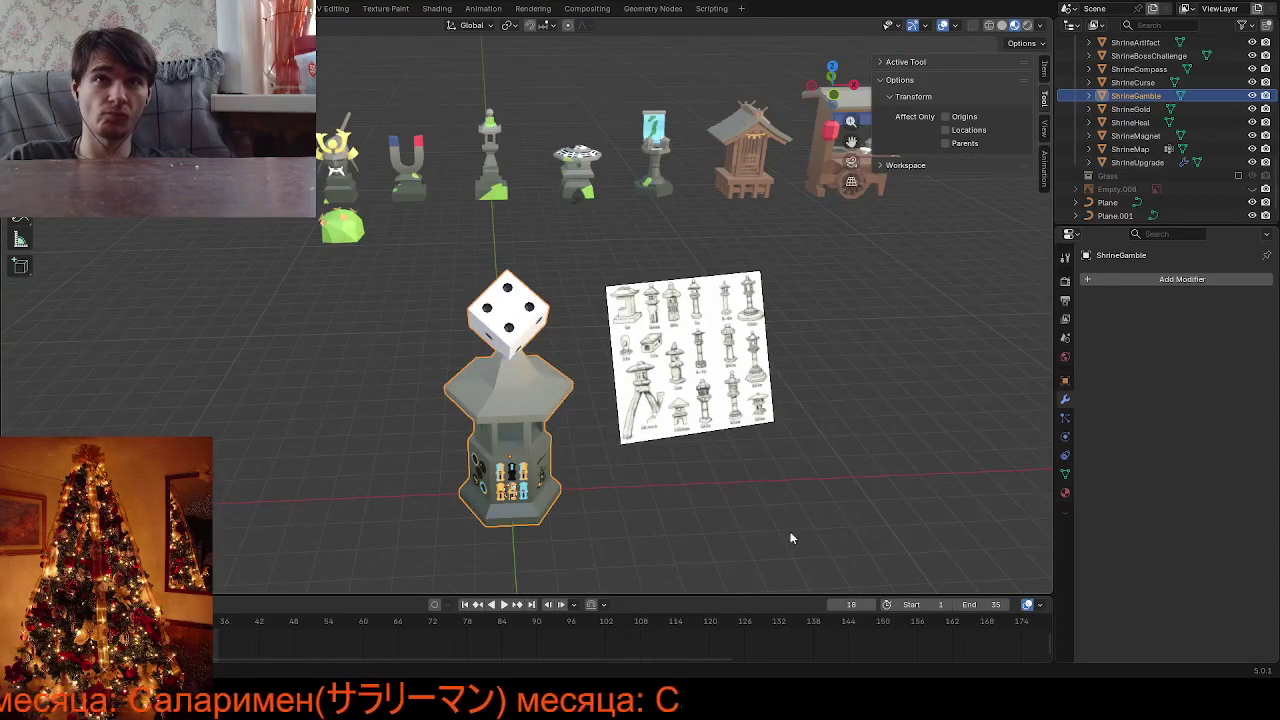
scroll(655, 466, "up", 2)
scroll(655, 466, "up", 2)
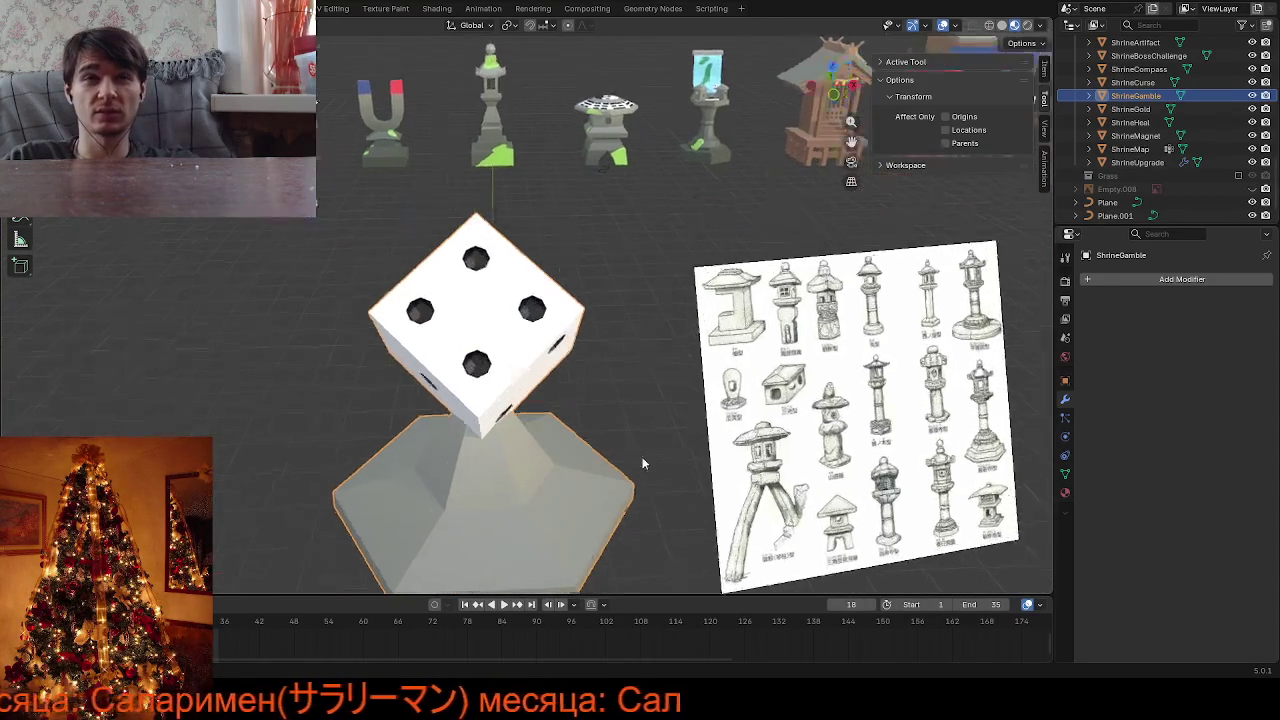
mouse_move(655, 466)
middle_mouse_down()
mouse_move(500, 443)
mouse_move(452, 452)
mouse_move(536, 424)
mouse_move(619, 451)
middle_mouse_up()
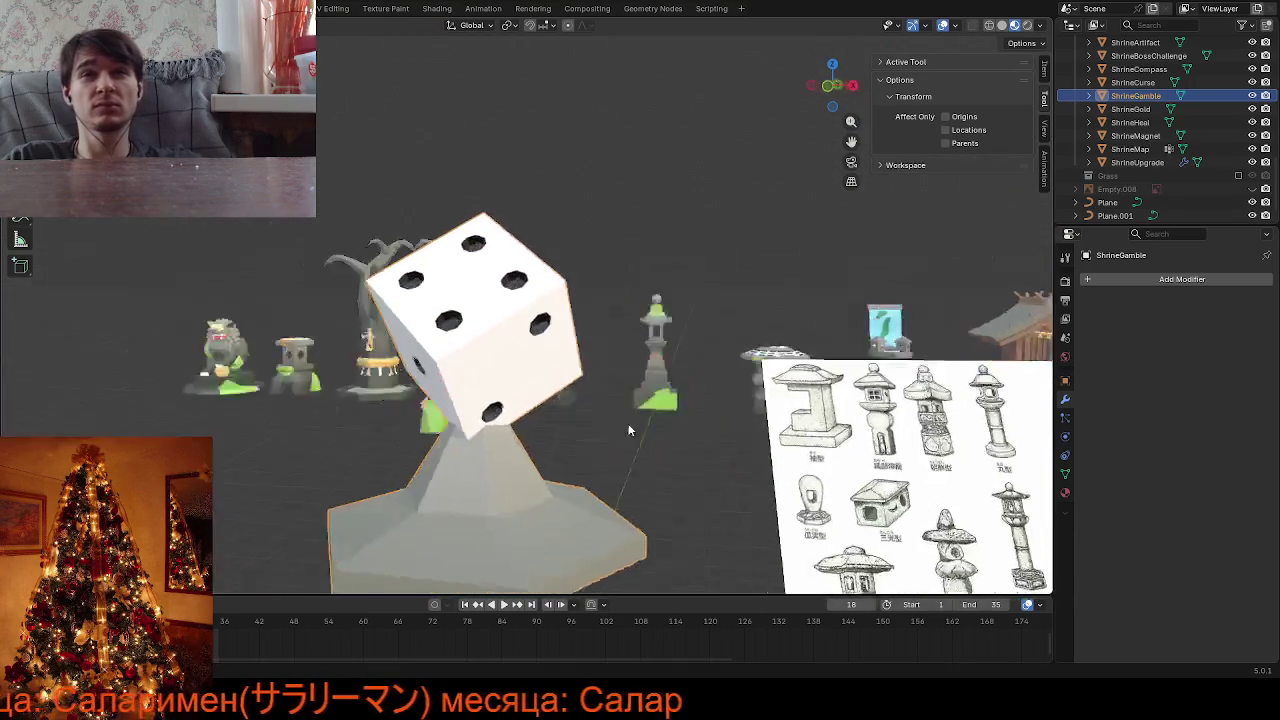
scroll(619, 451, "down", 2)
scroll(568, 490, "down", 2)
mouse_move(568, 490)
middle_mouse_down()
mouse_move(606, 508)
mouse_move(571, 491)
mouse_move(560, 440)
mouse_move(558, 540)
mouse_move(532, 500)
middle_mouse_up()
left_click(606, 508)
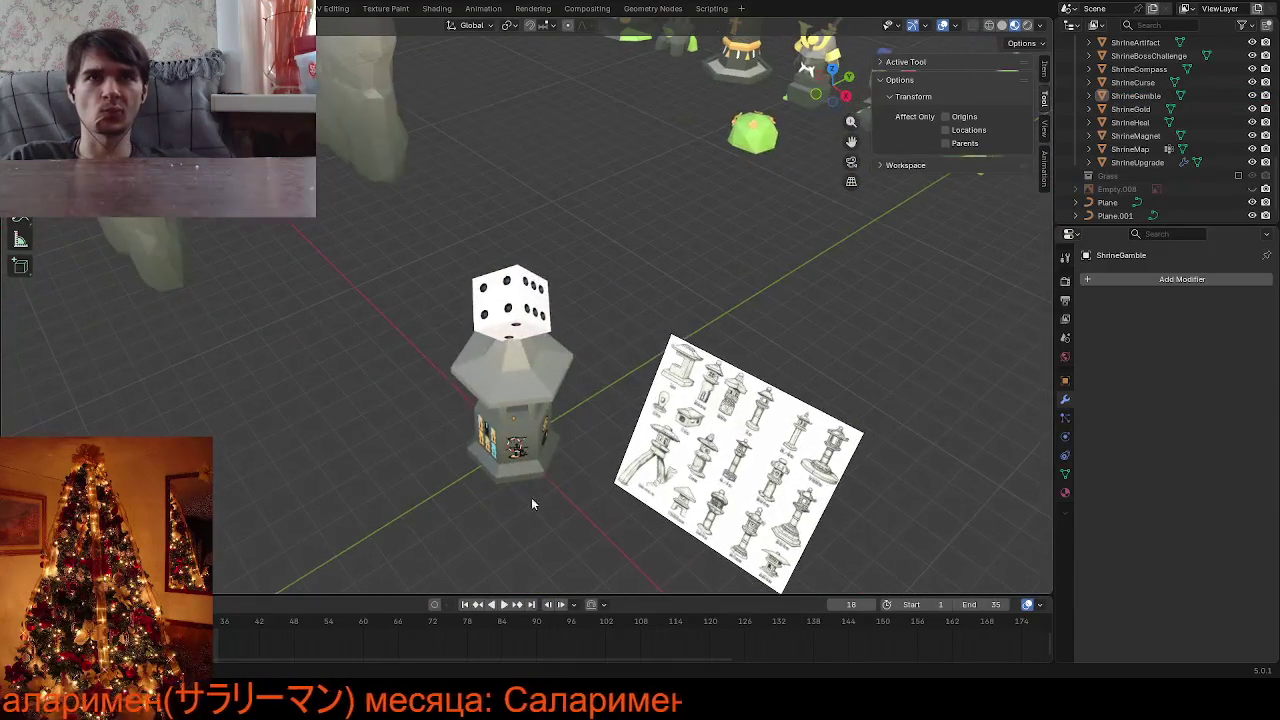
left_click_drag(849, 138, 552, 209)
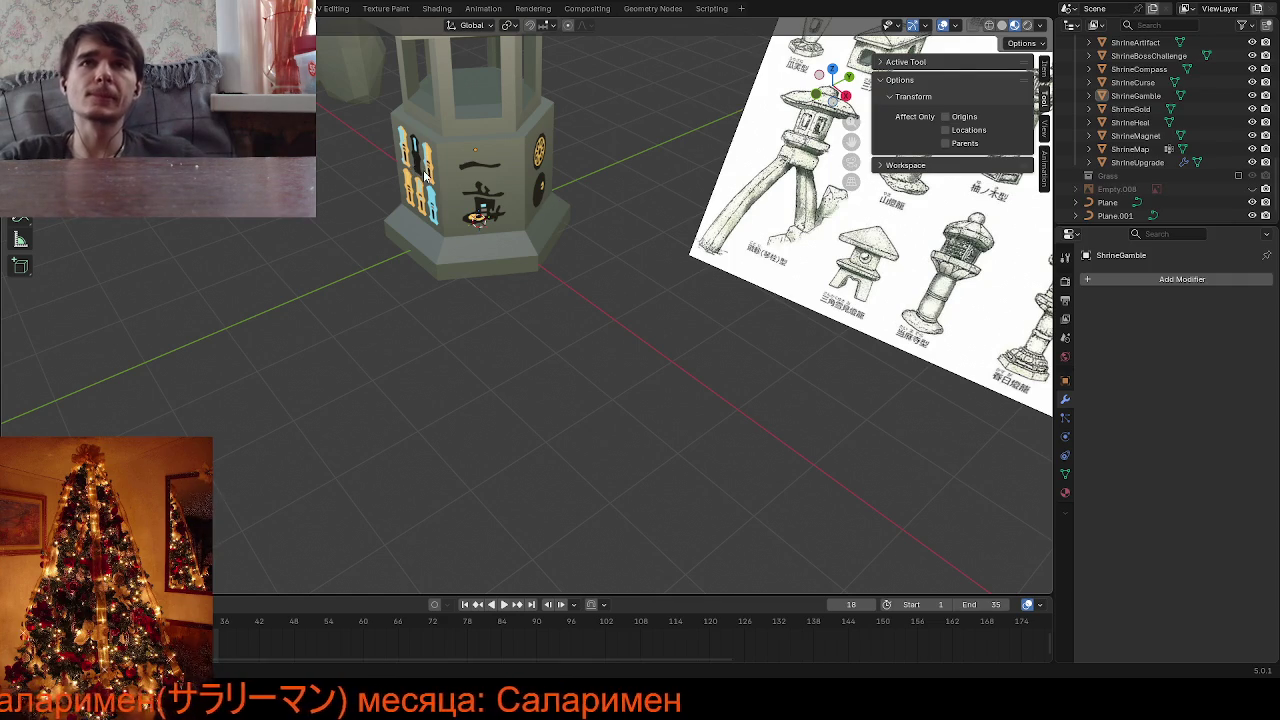
mouse_move(550, 205)
middle_mouse_down()
mouse_move(490, 222)
mouse_move(396, 189)
mouse_move(640, 150)
middle_mouse_up()
Unhide the mahjong tile reference image (Empty.008) and slide it along X beside the shrine
scroll(1205, 177, "down", 1)
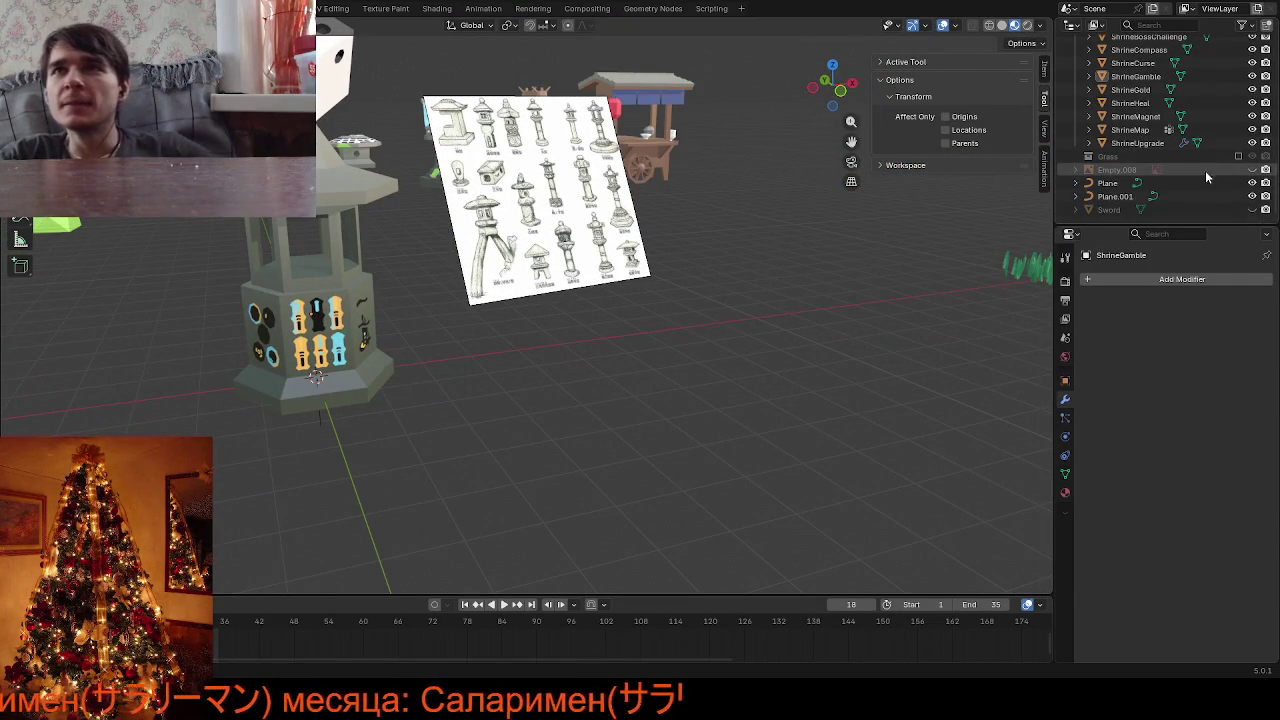
left_click(1252, 170)
mouse_move(659, 253)
middle_mouse_down()
mouse_move(708, 249)
mouse_move(459, 357)
mouse_move(419, 335)
mouse_move(439, 337)
middle_mouse_up()
left_click(419, 335)
key("g")
key("x")
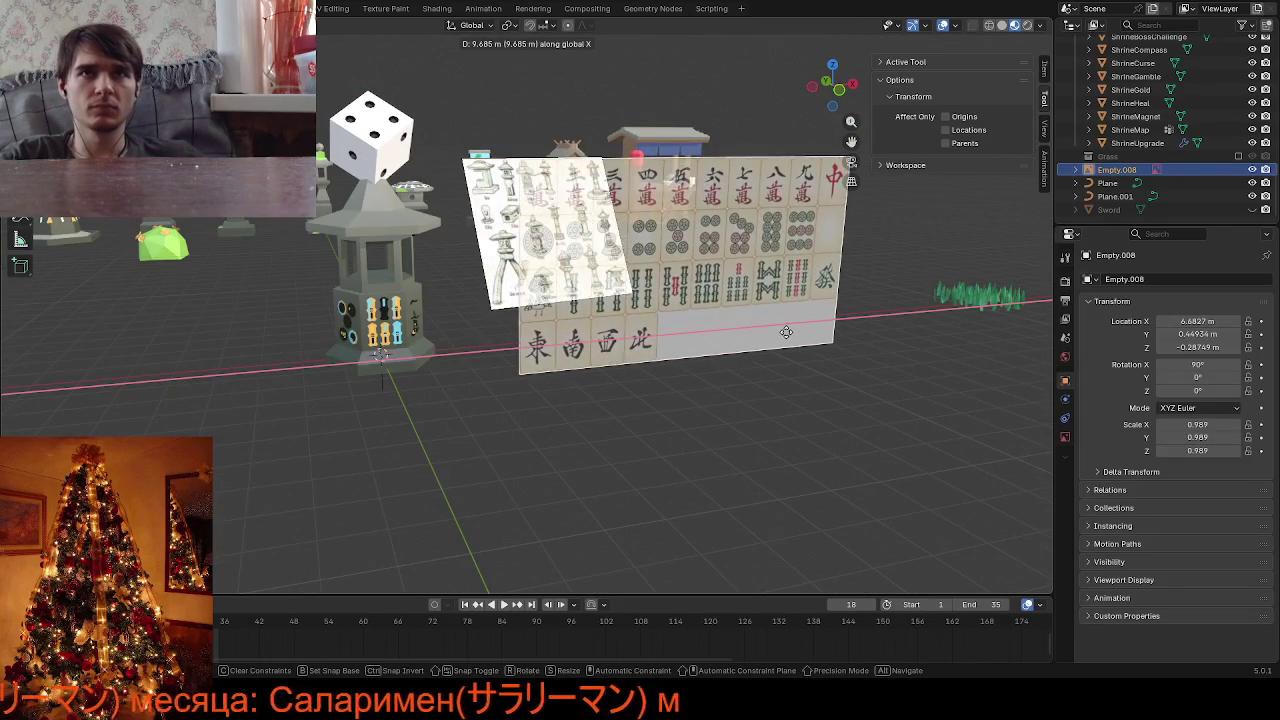
left_click(760, 344)
Turn off the reference image's Opacity setting so it displays fully opaque
left_click(1065, 437)
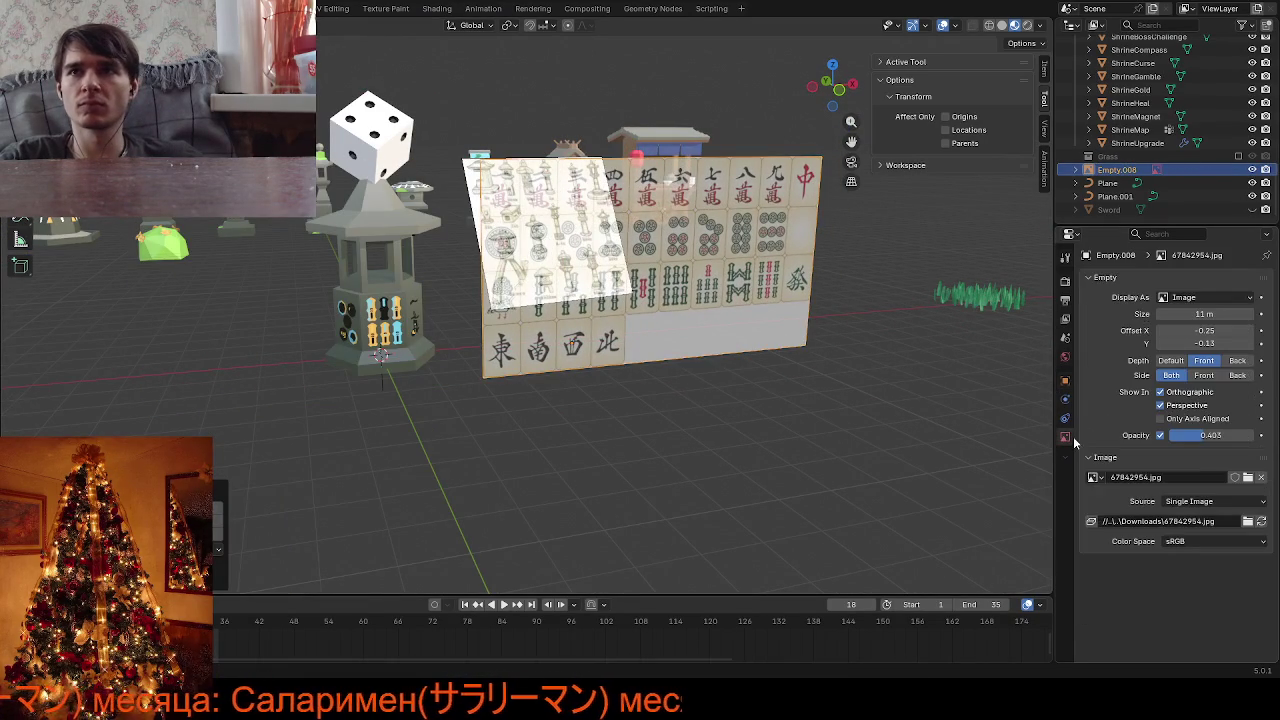
left_click(1160, 435)
scroll(408, 395, "up", 3)
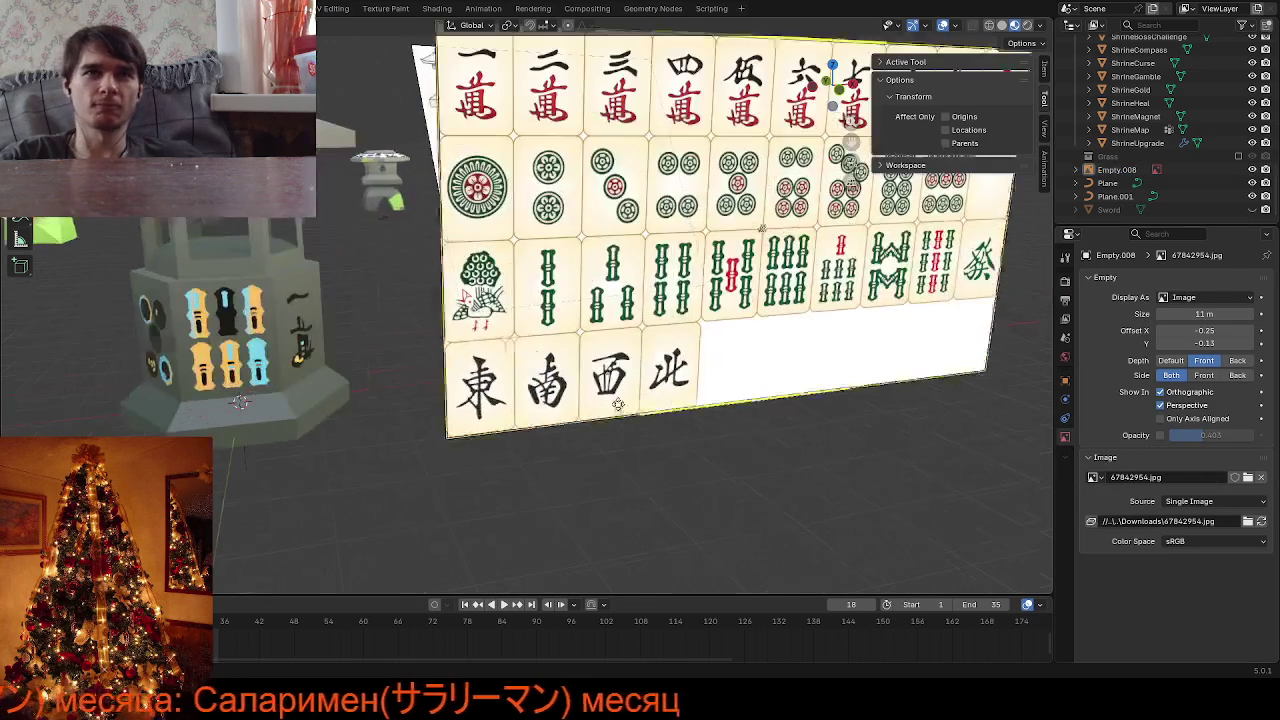
mouse_move(408, 395)
middle_mouse_down()
mouse_move(635, 370)
mouse_move(346, 373)
mouse_move(385, 313)
middle_mouse_up()
Select the shrine in Edit Mode and pick the kanji emblem and medallion faces
left_click(385, 313)
scroll(514, 335, "up", 2)
scroll(477, 317, "up", 2)
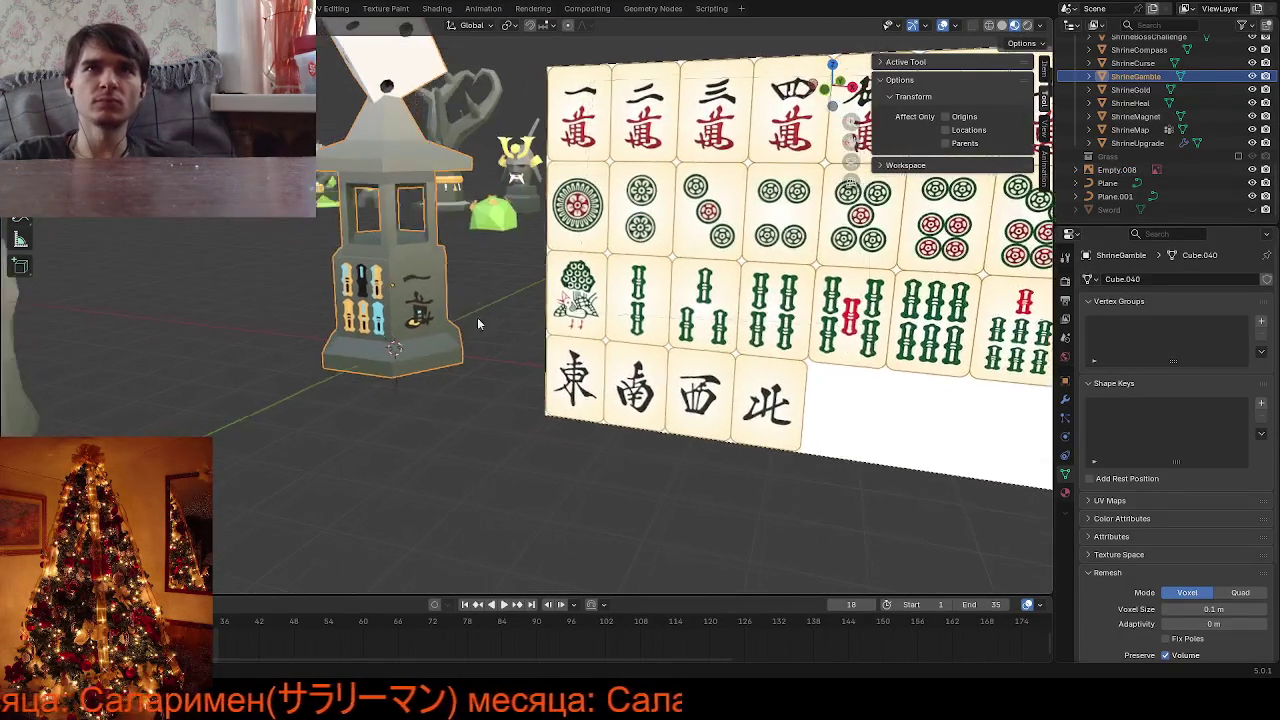
scroll(381, 323, "up", 2)
key("Tab")
scroll(381, 323, "up", 3)
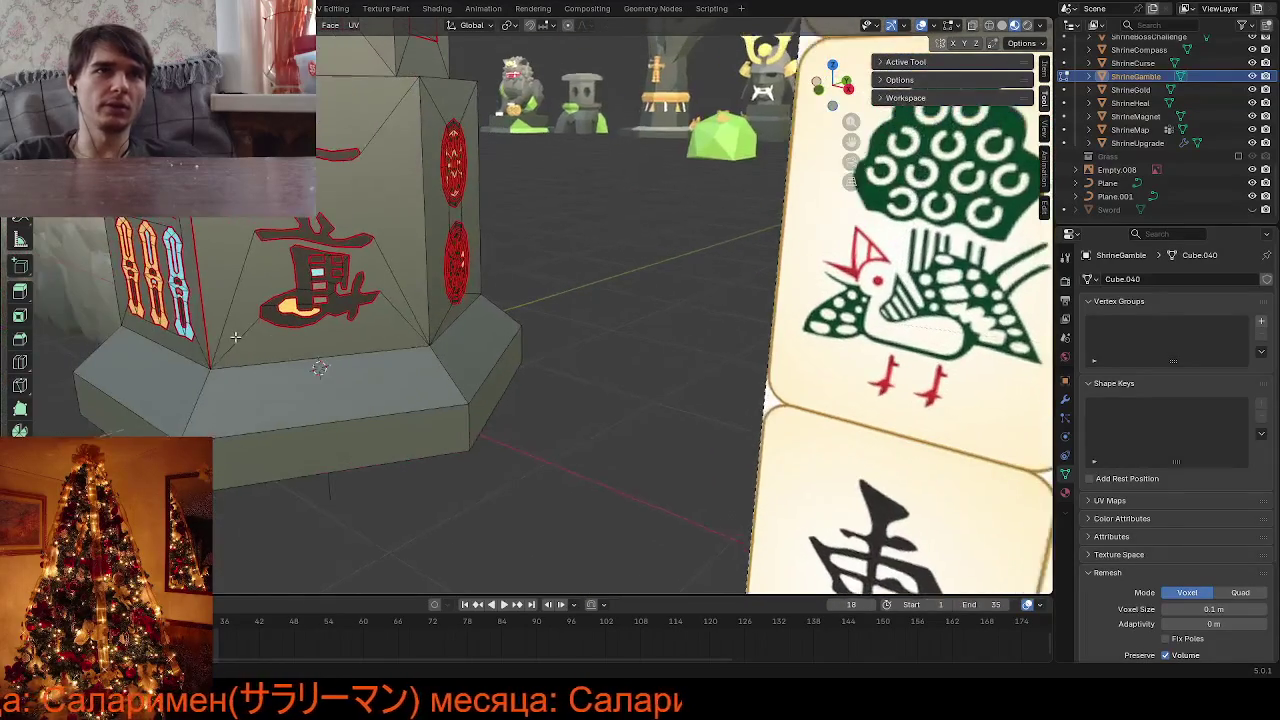
middle_click_drag(381, 323, 308, 267)
left_click(314, 255, "shift")
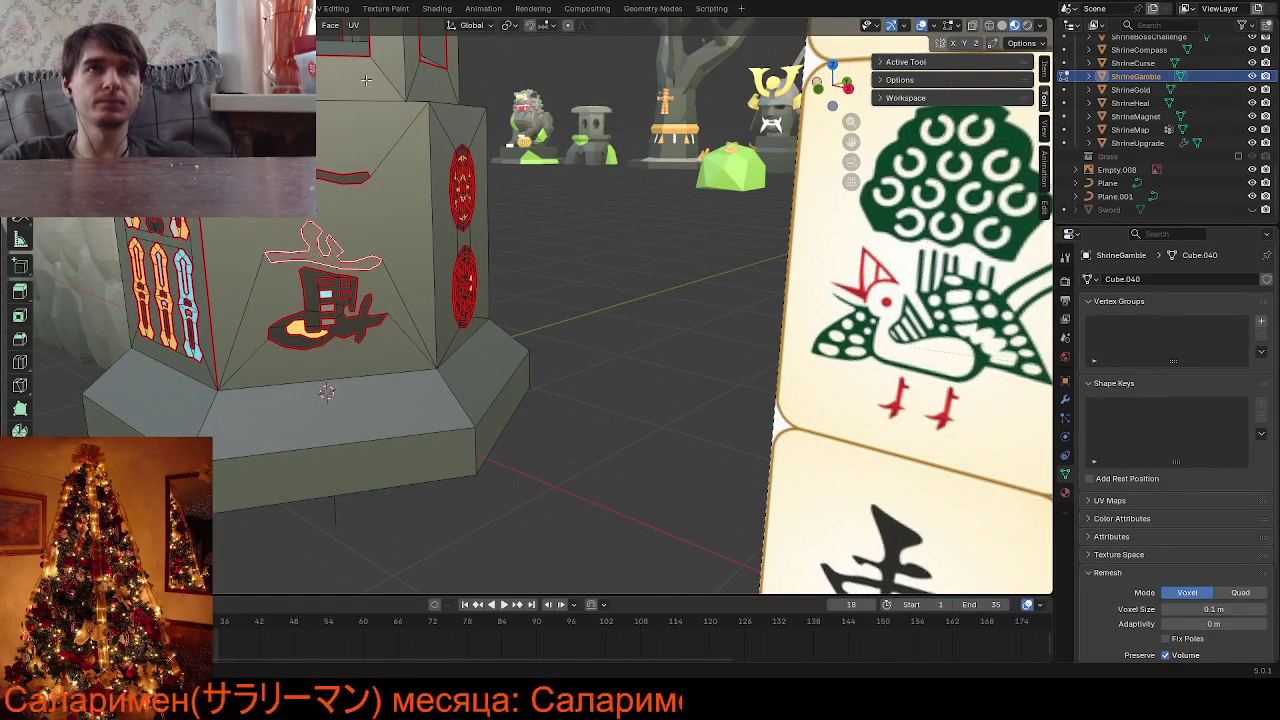
Move the selected glyph UVs onto the red swatch of ColorPalett.png
left_click(333, 9)
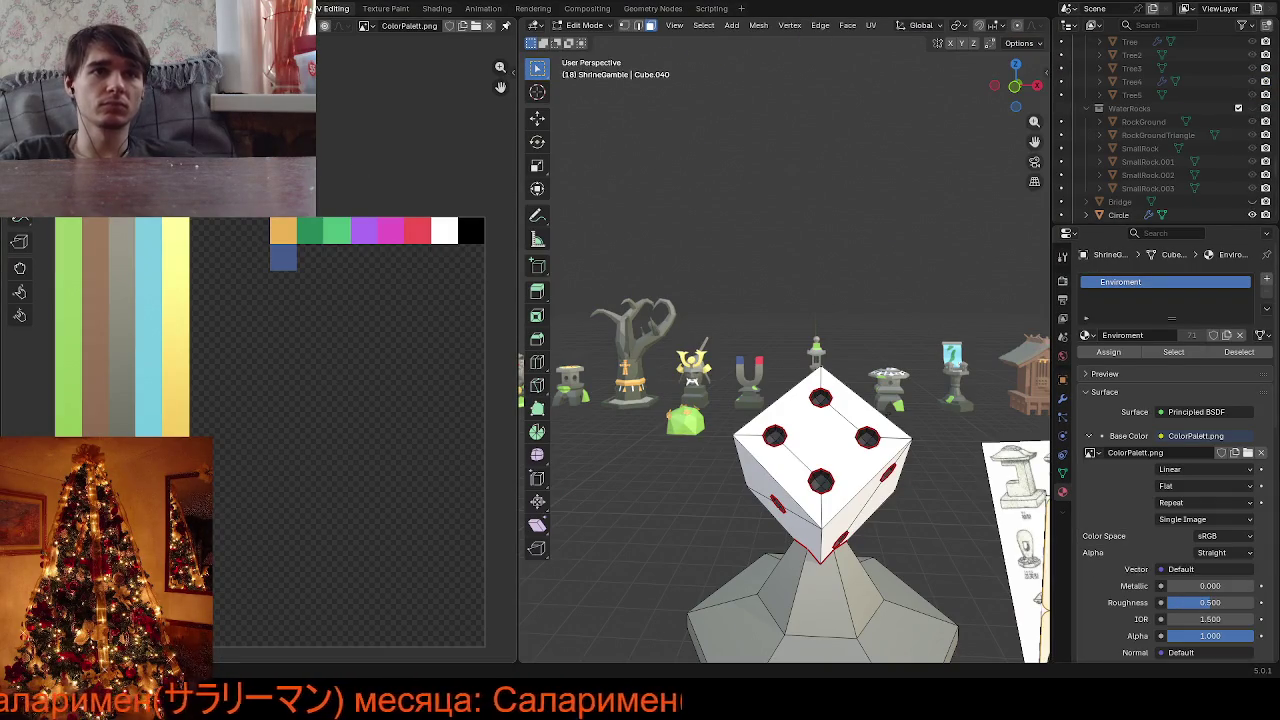
scroll(279, 540, "down", 2)
key("g")
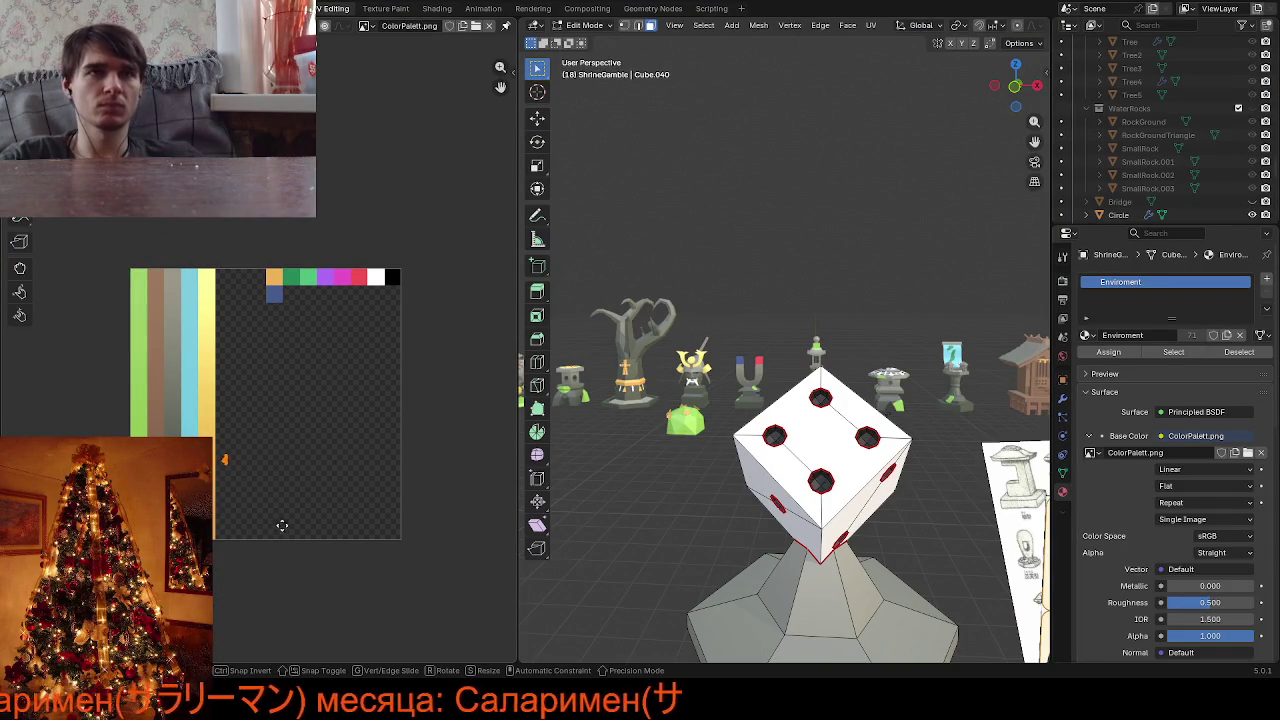
left_click(398, 412)
scroll(793, 511, "down", 3)
Orbit and zoom around the shrine and mahjong tile wall to inspect the red glyph
middle_click_drag(793, 511, 755, 535)
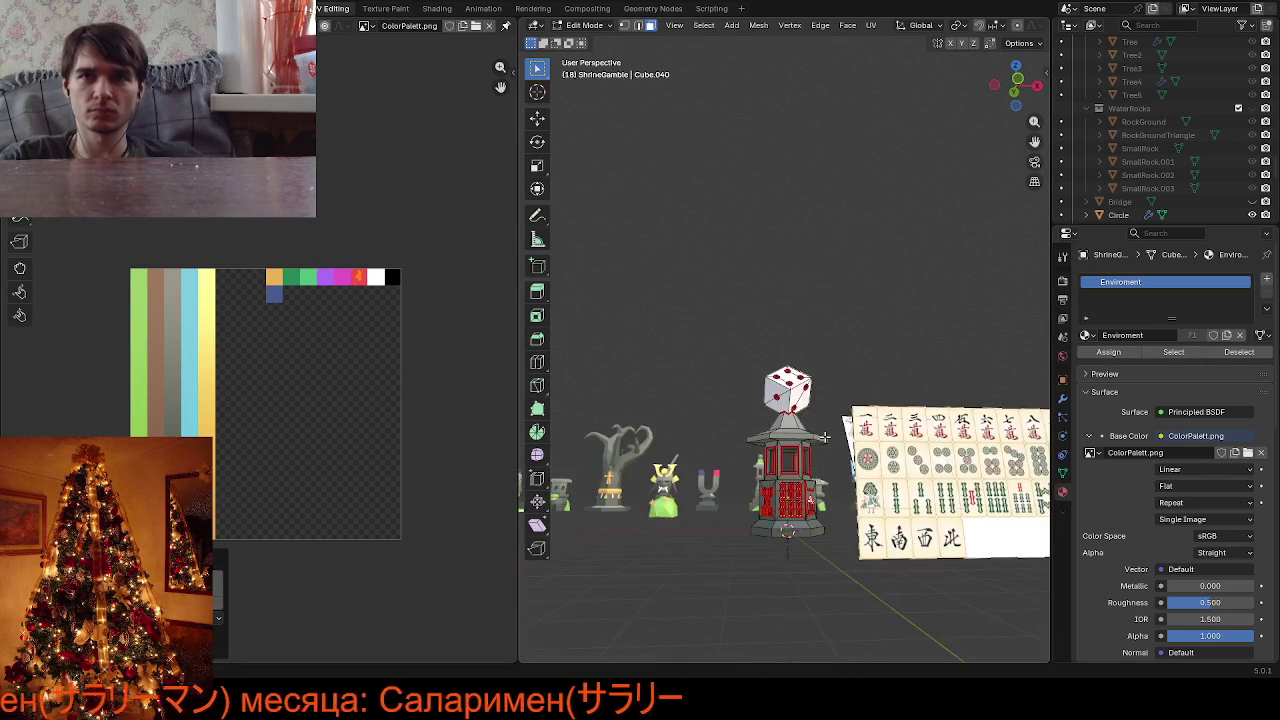
mouse_move(555, 472)
middle_mouse_down()
mouse_move(804, 444)
mouse_move(903, 363)
middle_mouse_up()
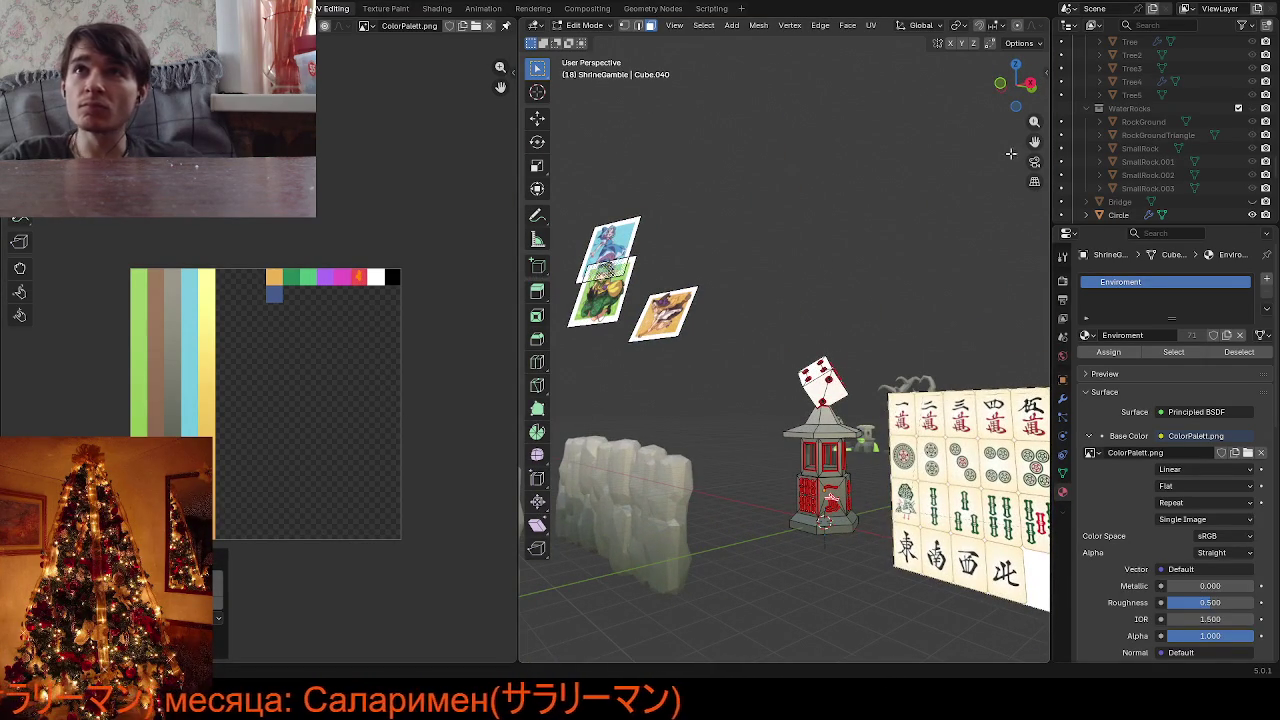
middle_click_drag(1011, 153, 810, 379)
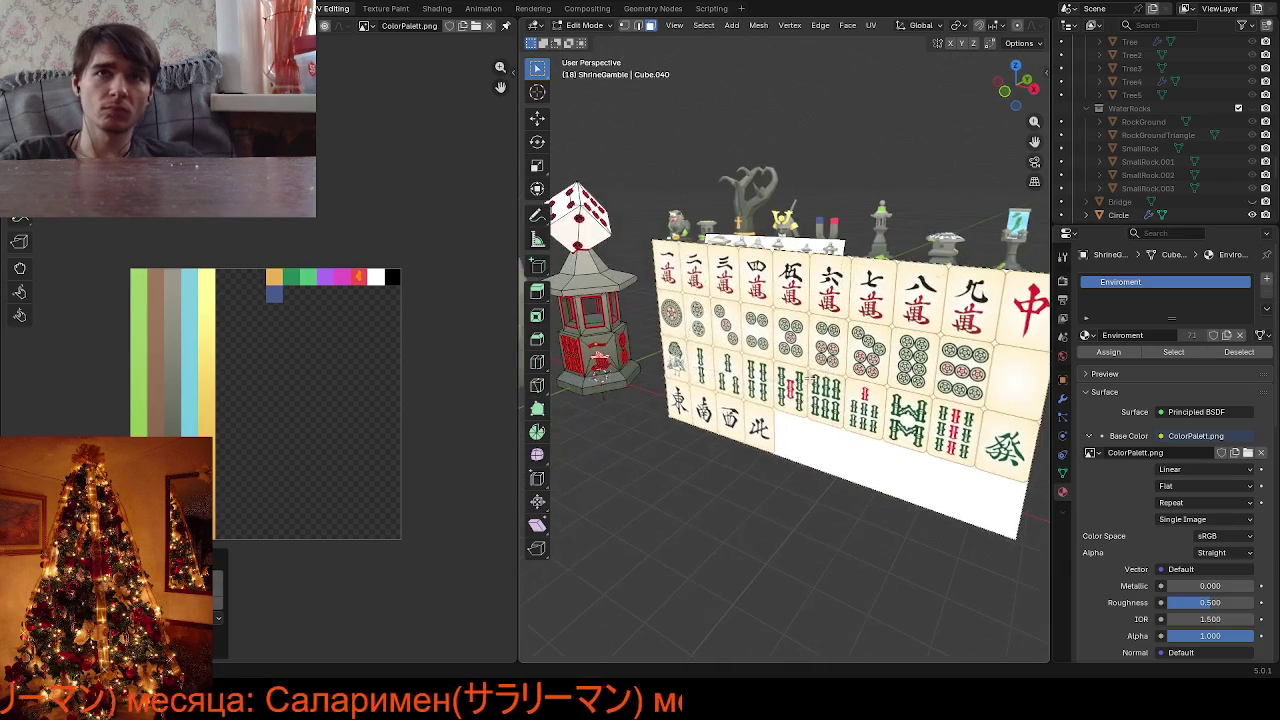
scroll(810, 379, "up", 2)
scroll(830, 390, "up", 2)
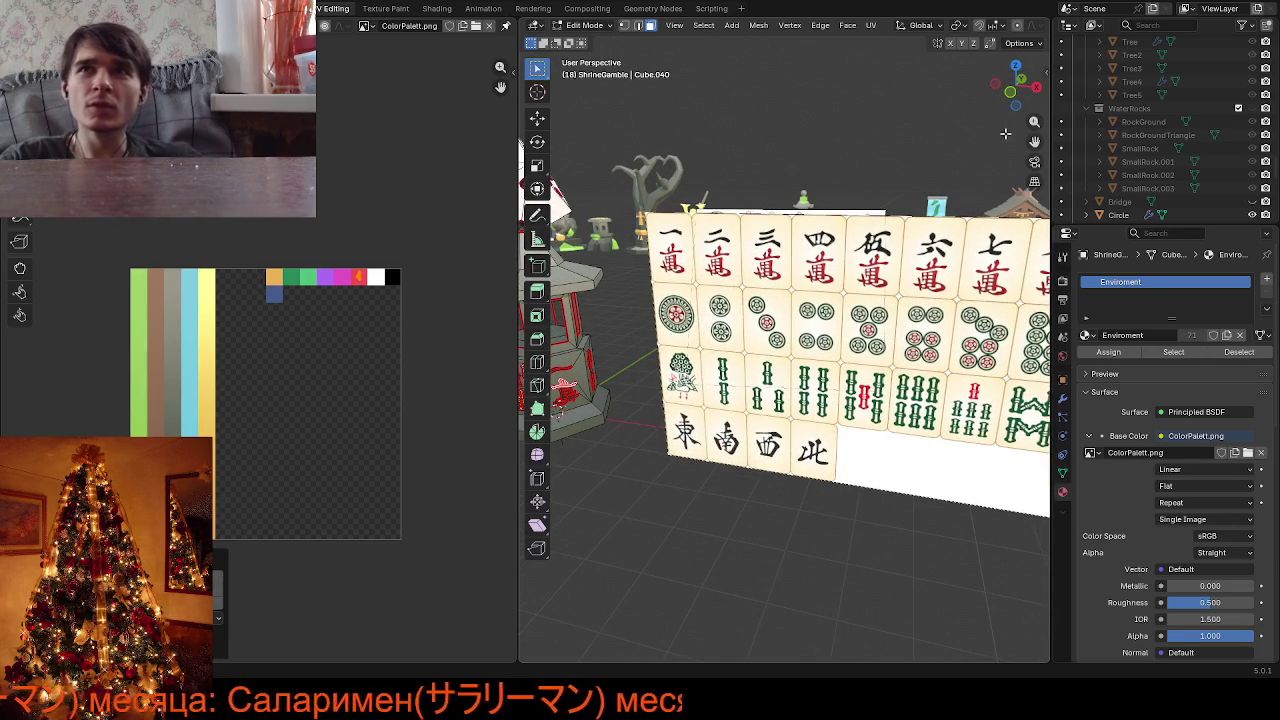
middle_click_drag(1034, 137, 649, 449)
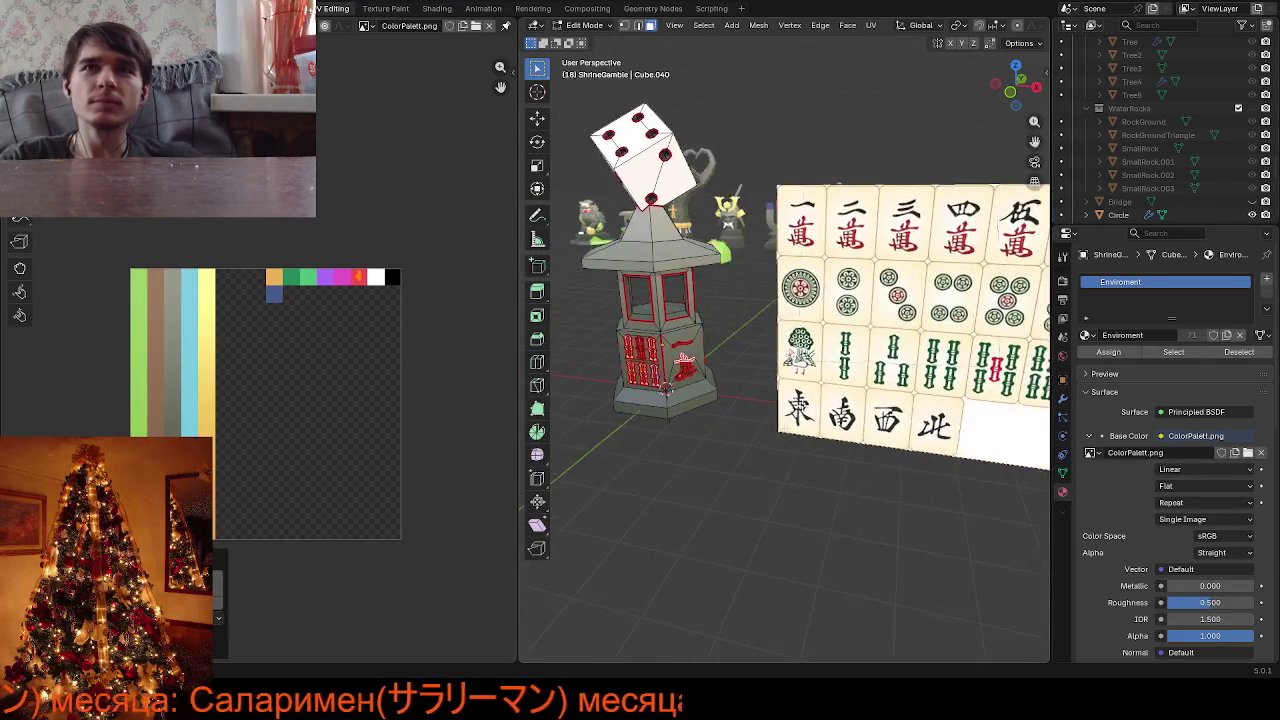
scroll(649, 449, "up", 3)
scroll(658, 442, "down", 4)
scroll(640, 420, "up", 2)
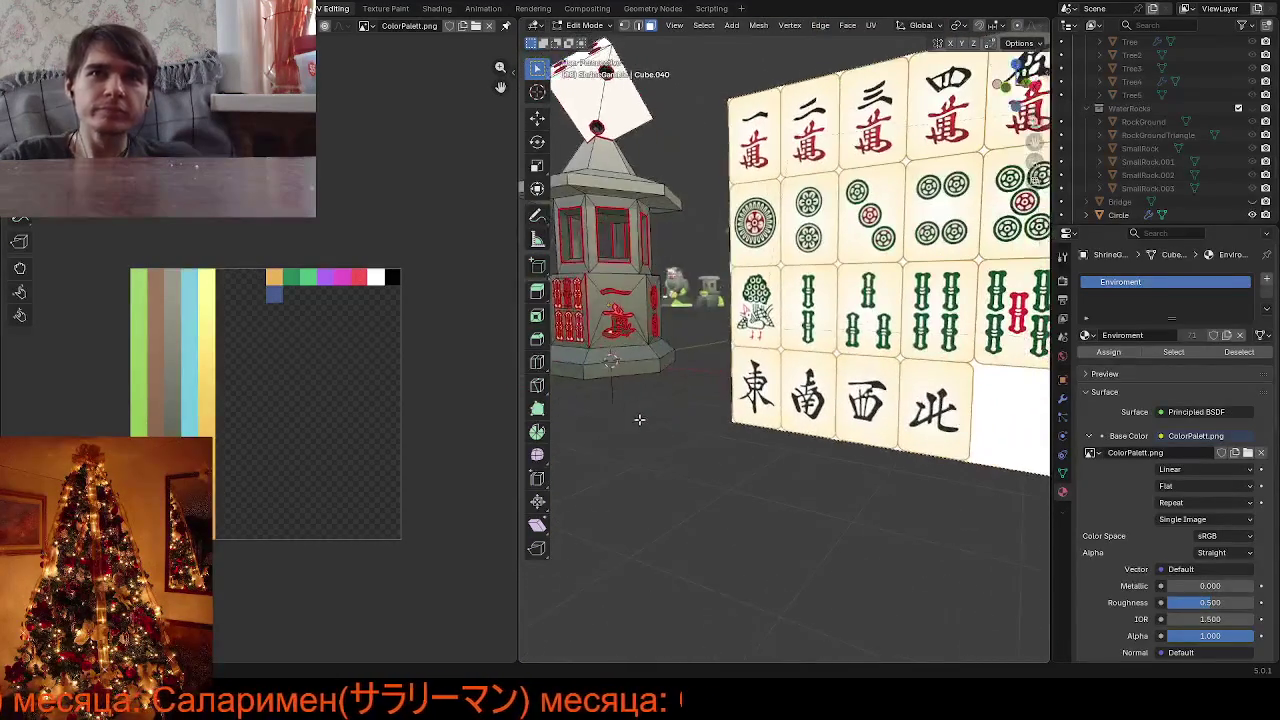
scroll(627, 401, "up", 2)
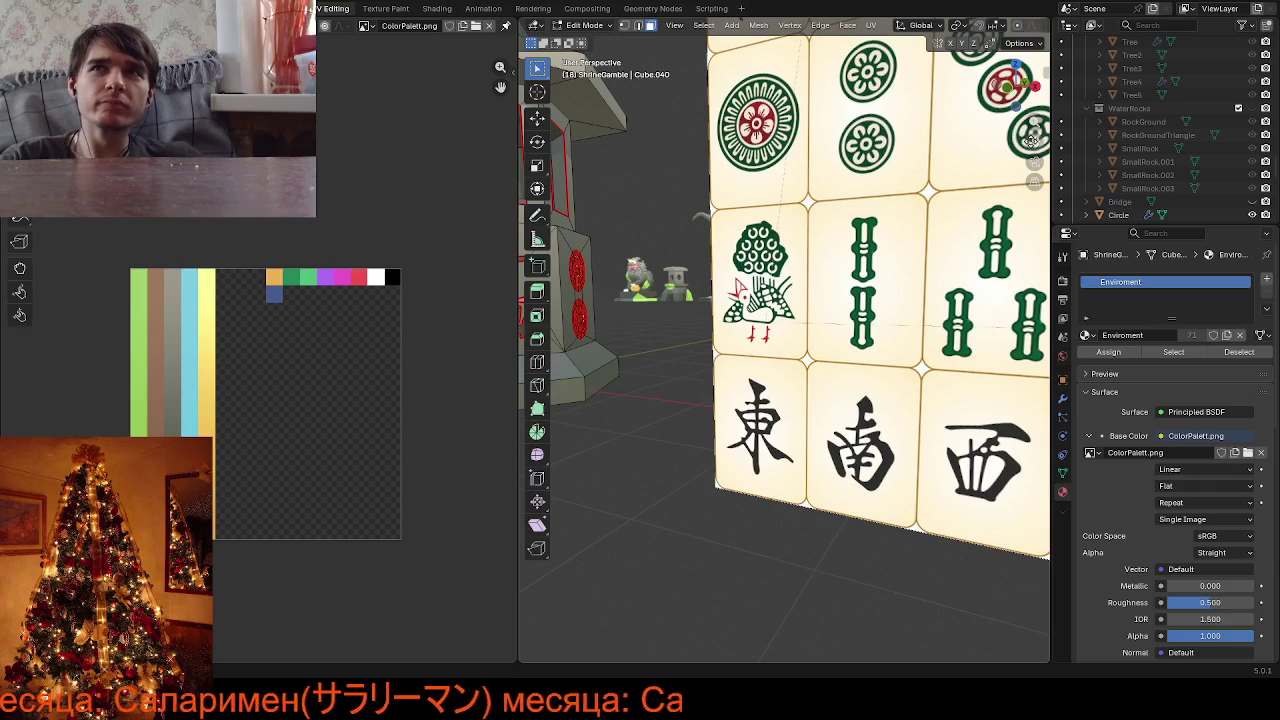
middle_click_drag(1032, 140, 750, 374)
scroll(750, 374, "up", 3)
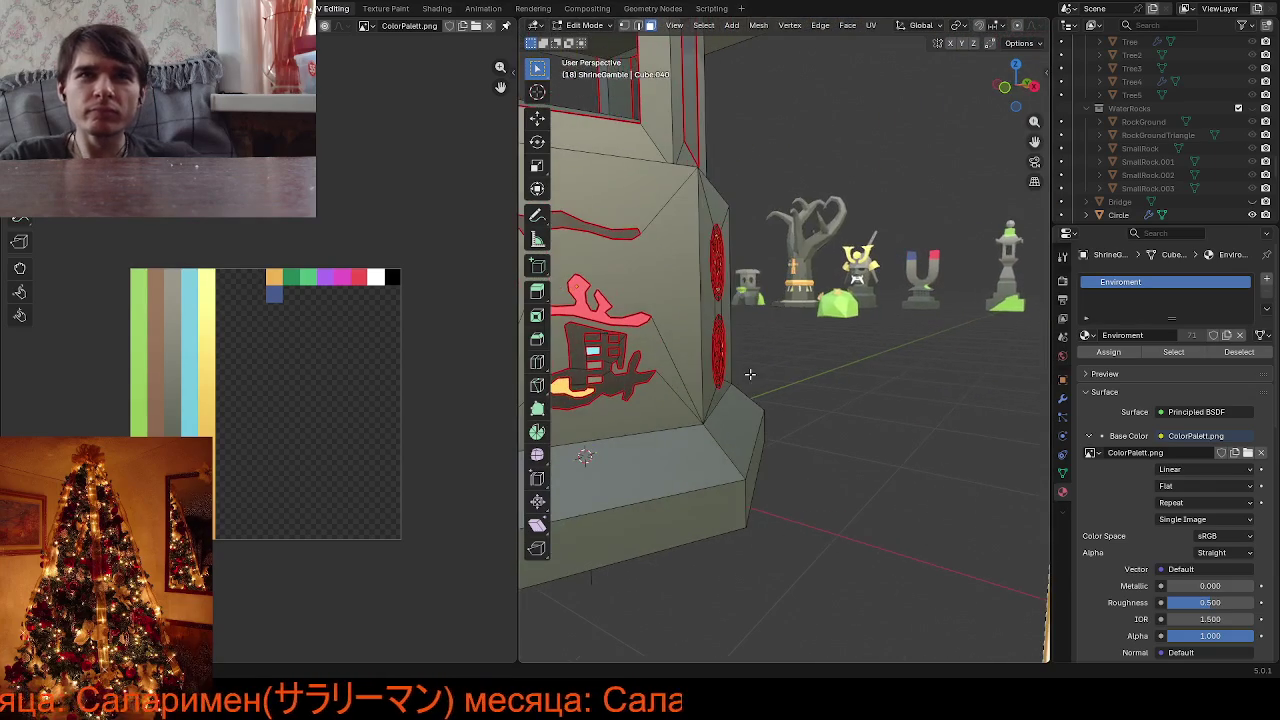
Place the UVs of the kanji emblem's upper and lower pieces on the red swatch
left_click(604, 319)
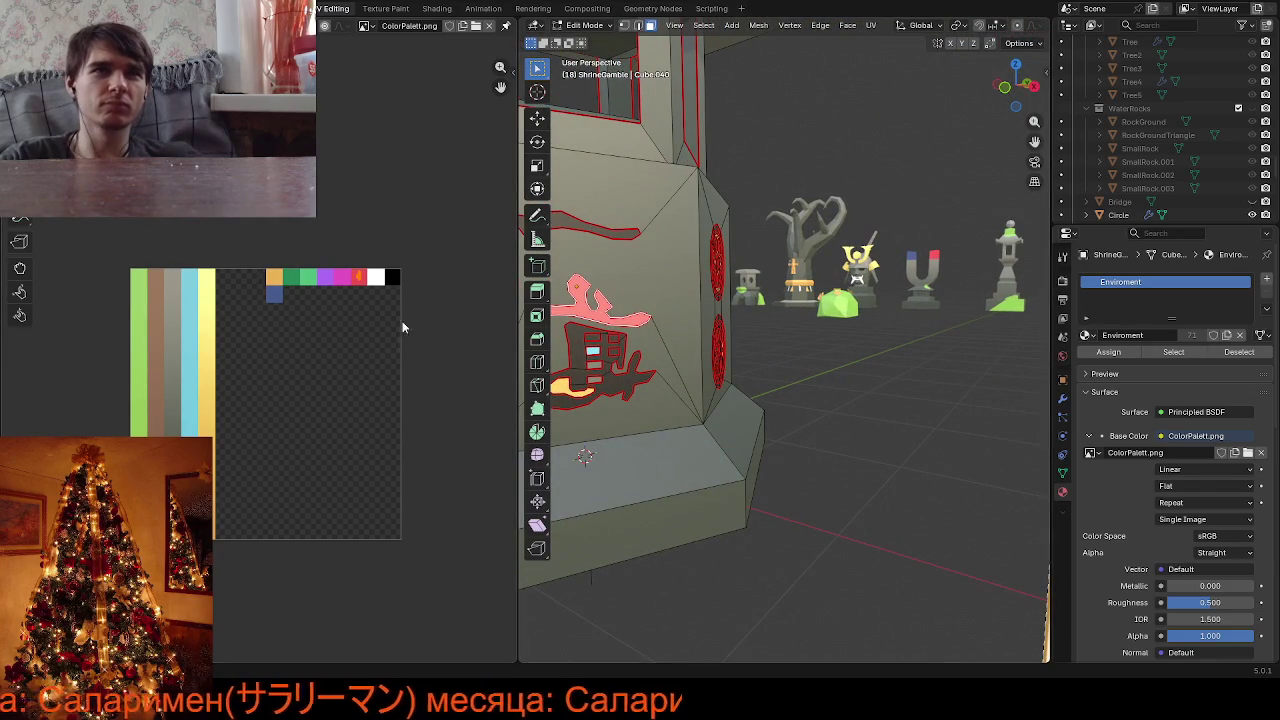
scroll(402, 327, "up", 4)
left_click_drag(444, 163, 469, 212)
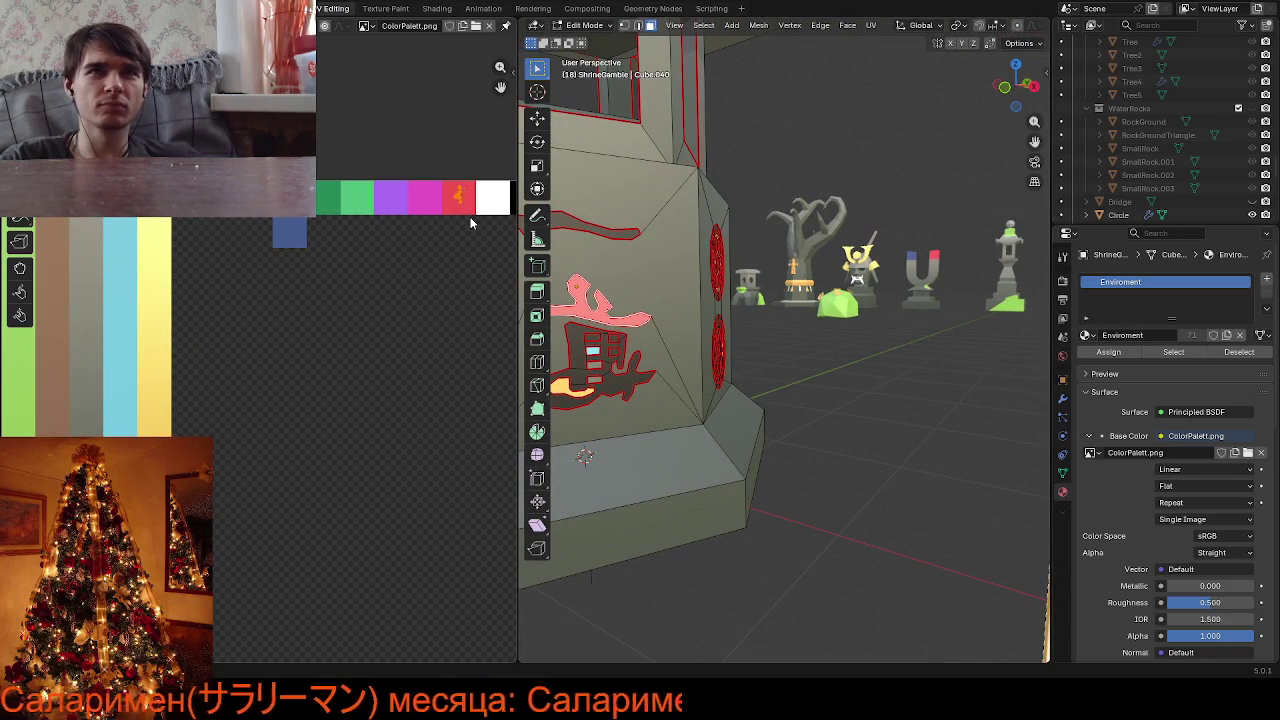
key("g")
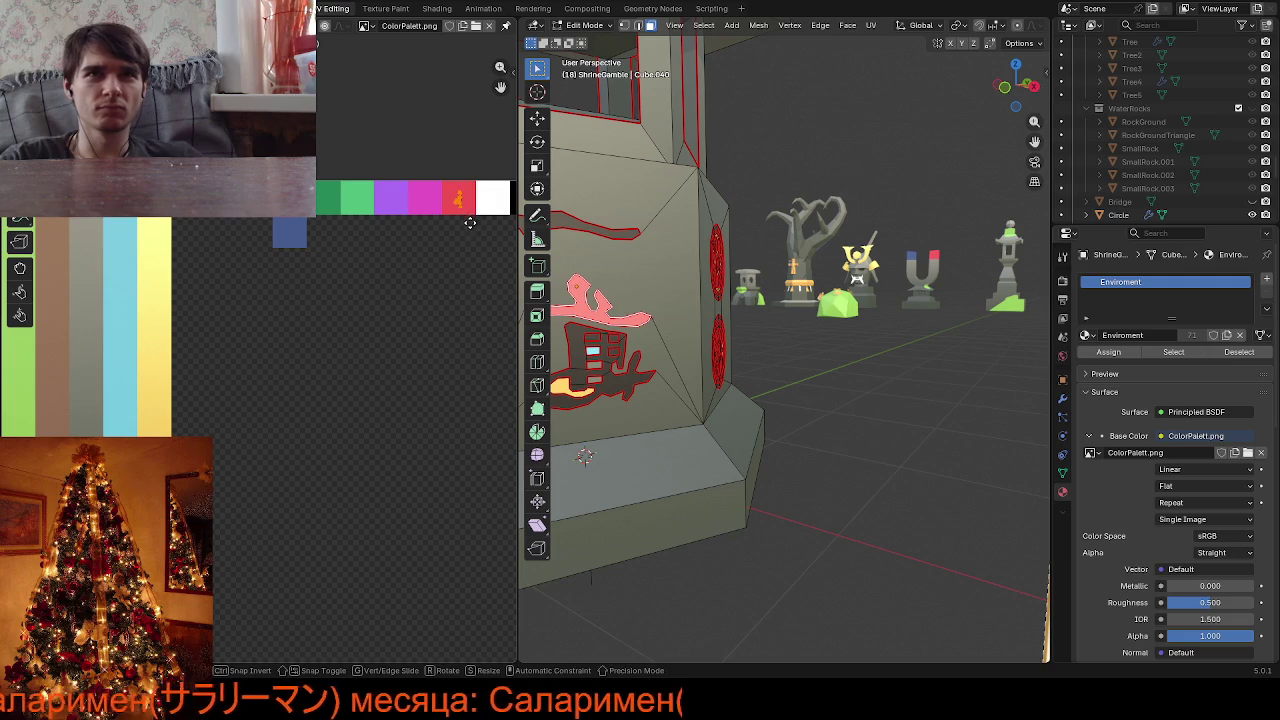
left_click(469, 222)
left_click(578, 352)
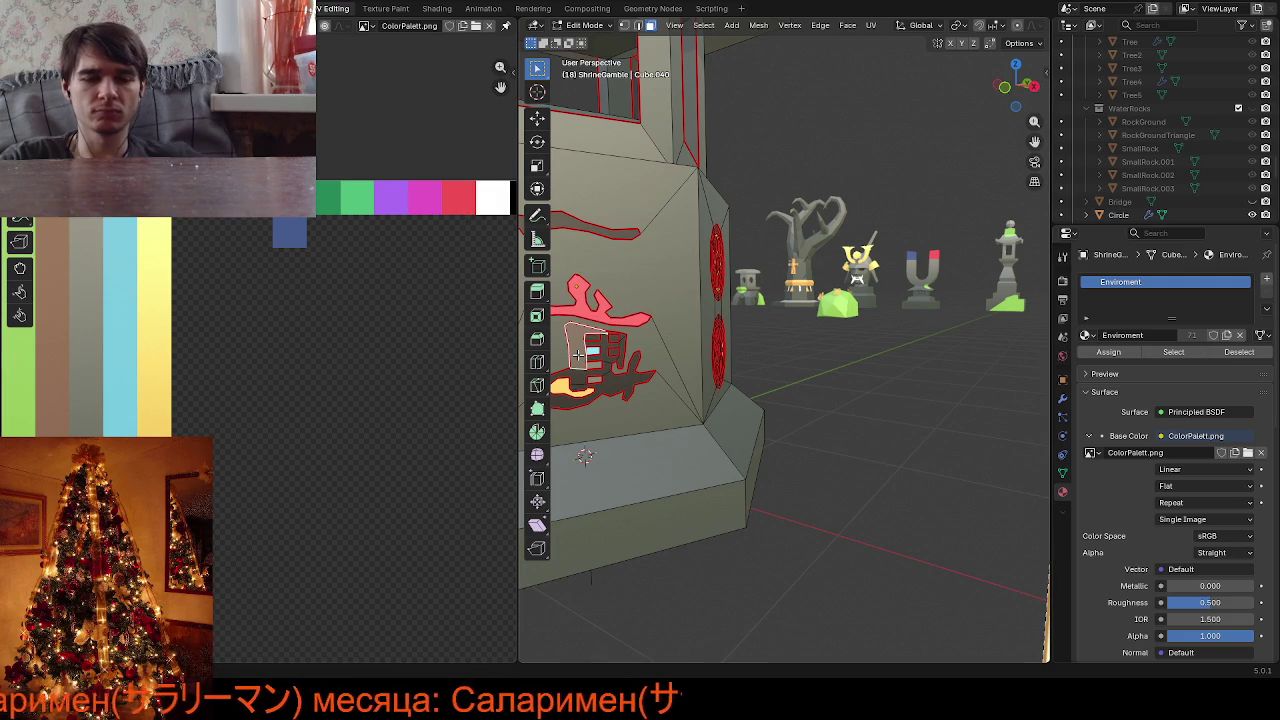
key("ctrl+l")
scroll(260, 377, "down", 1)
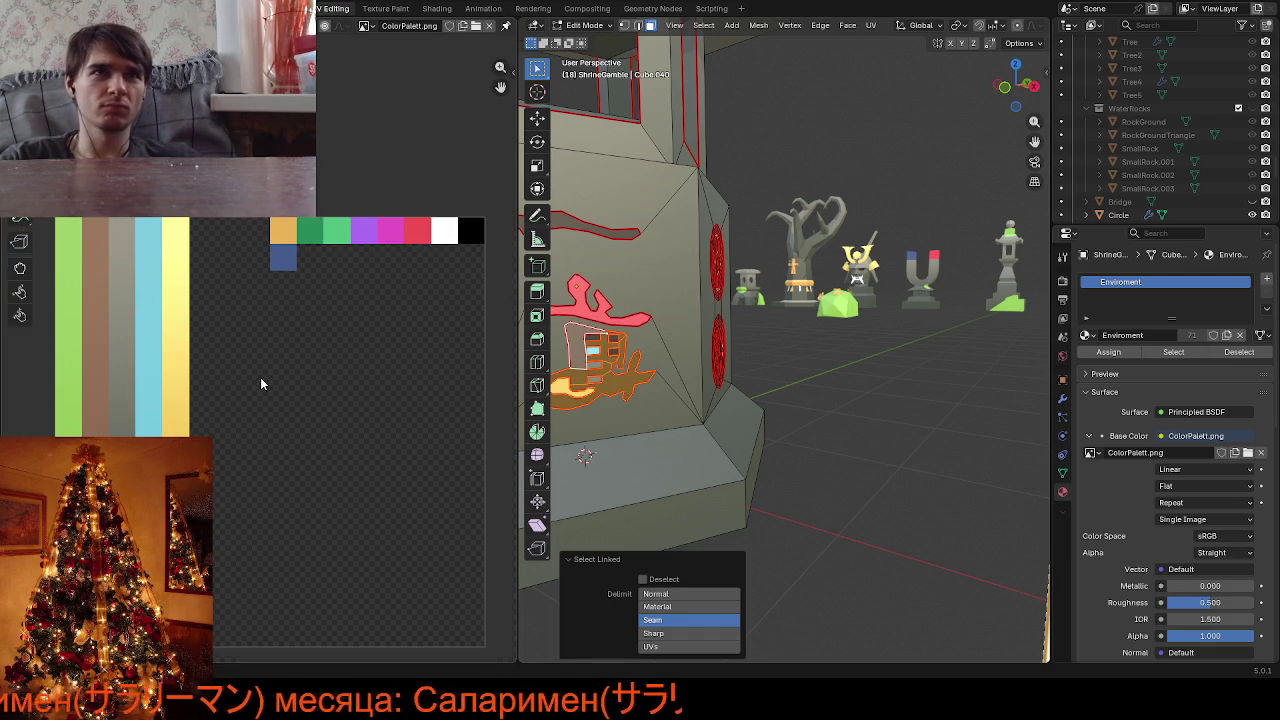
key("g")
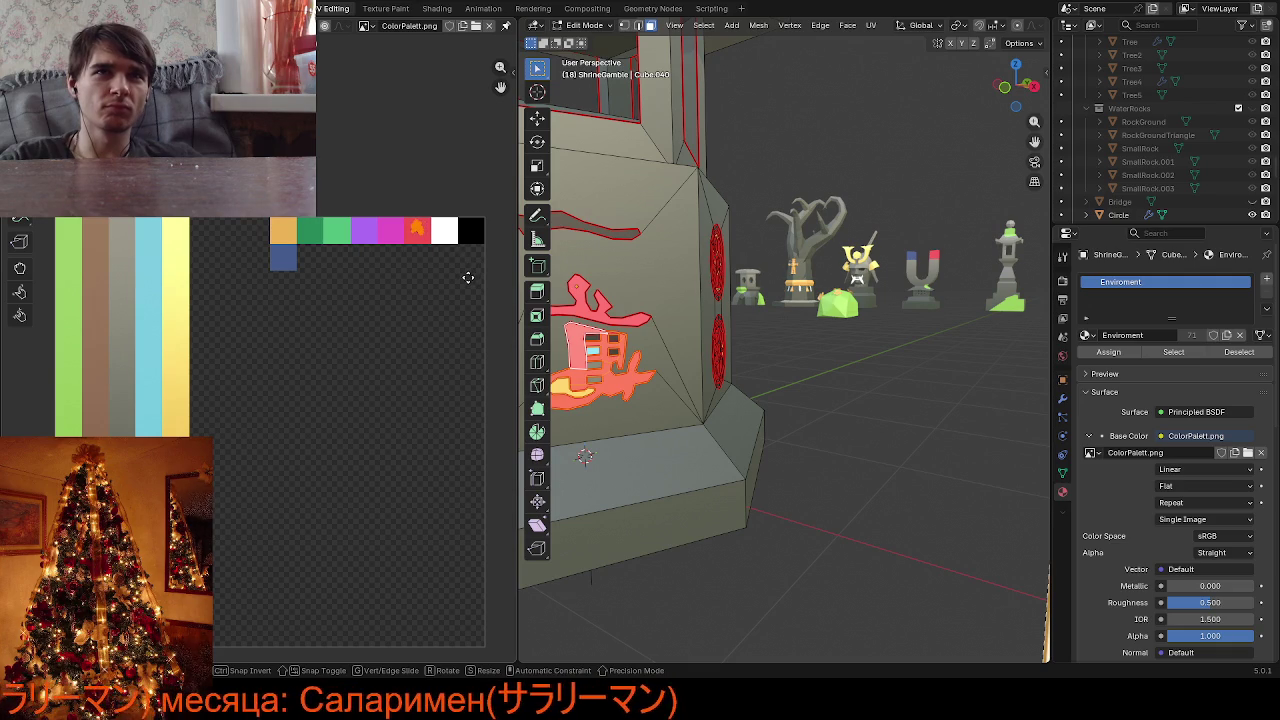
left_click(468, 280)
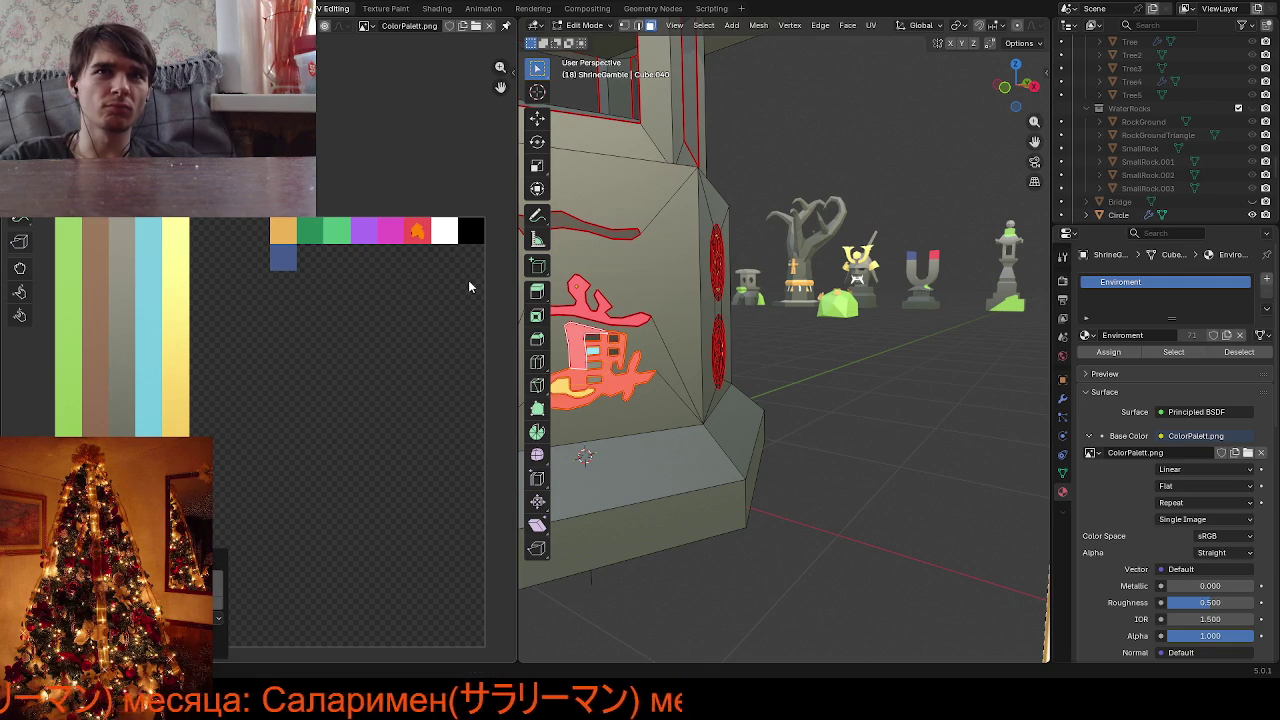
Recolour a small light-blue cell of the front kanji to tan
mouse_move(700, 330)
middle_mouse_down()
mouse_move(815, 395)
mouse_move(656, 344)
middle_mouse_up()
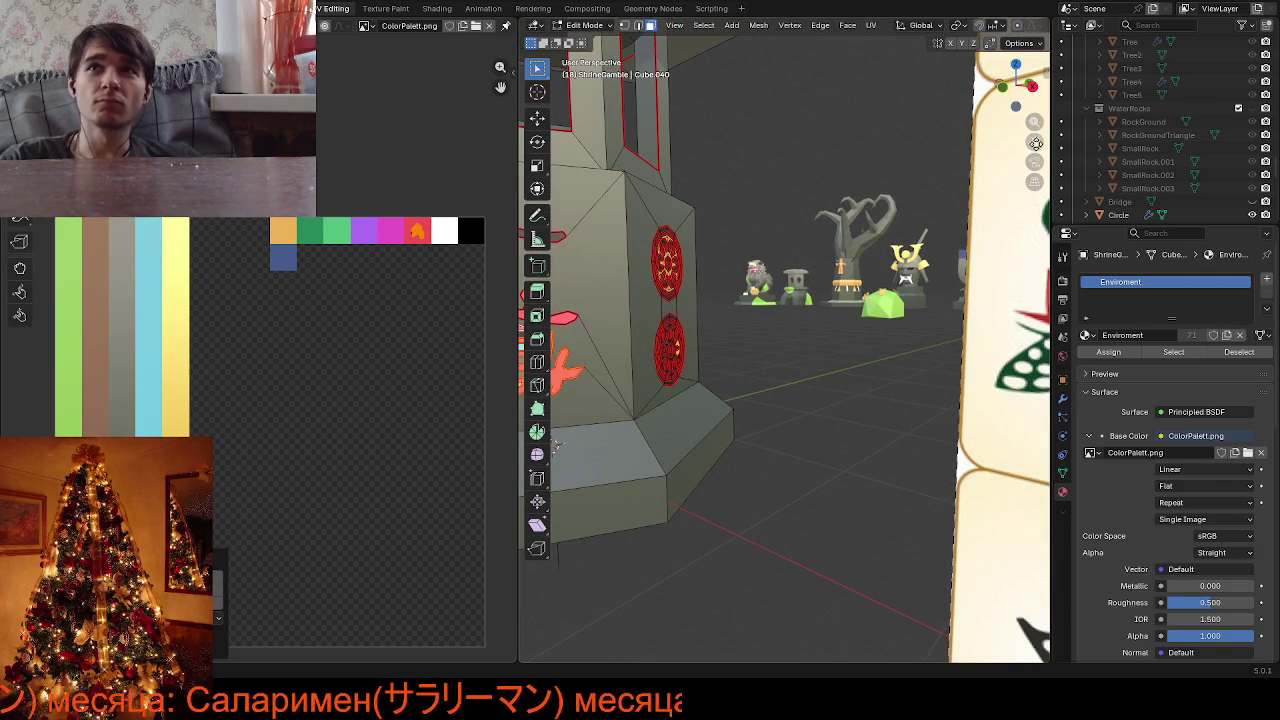
middle_click_drag(556, 444, 818, 249)
scroll(818, 249, "up", 2)
left_click(654, 262)
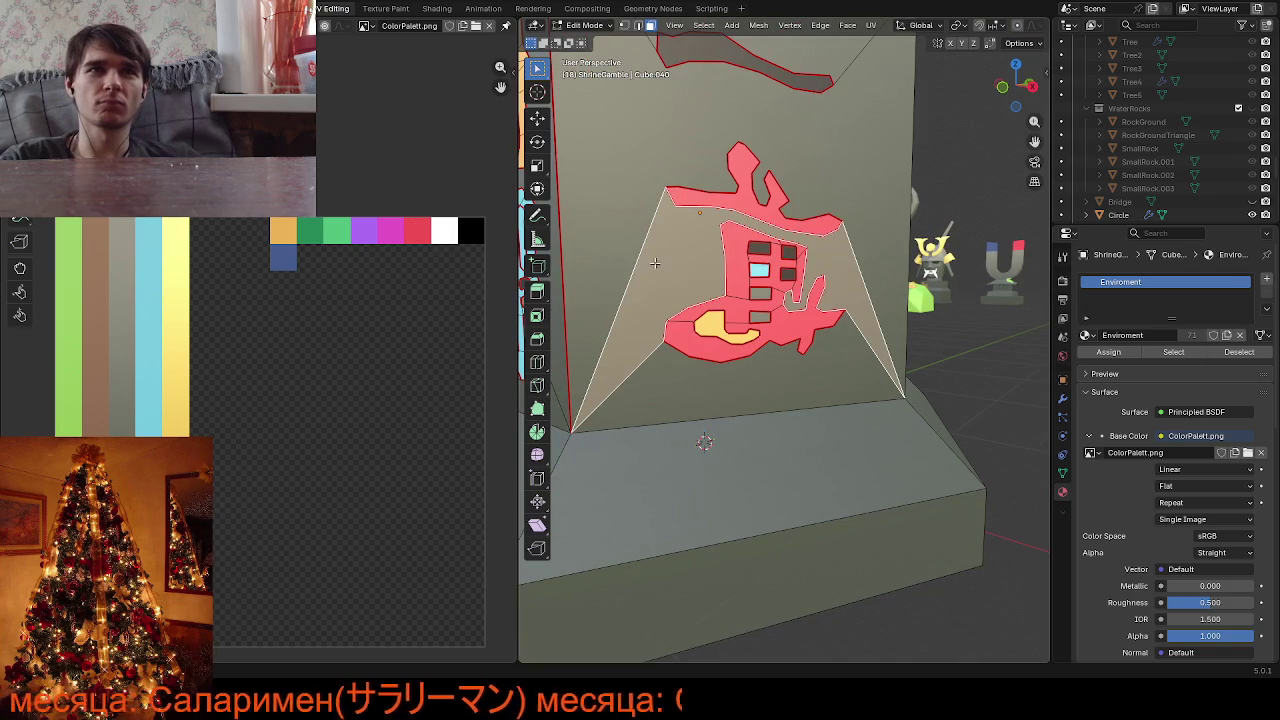
left_click(759, 268)
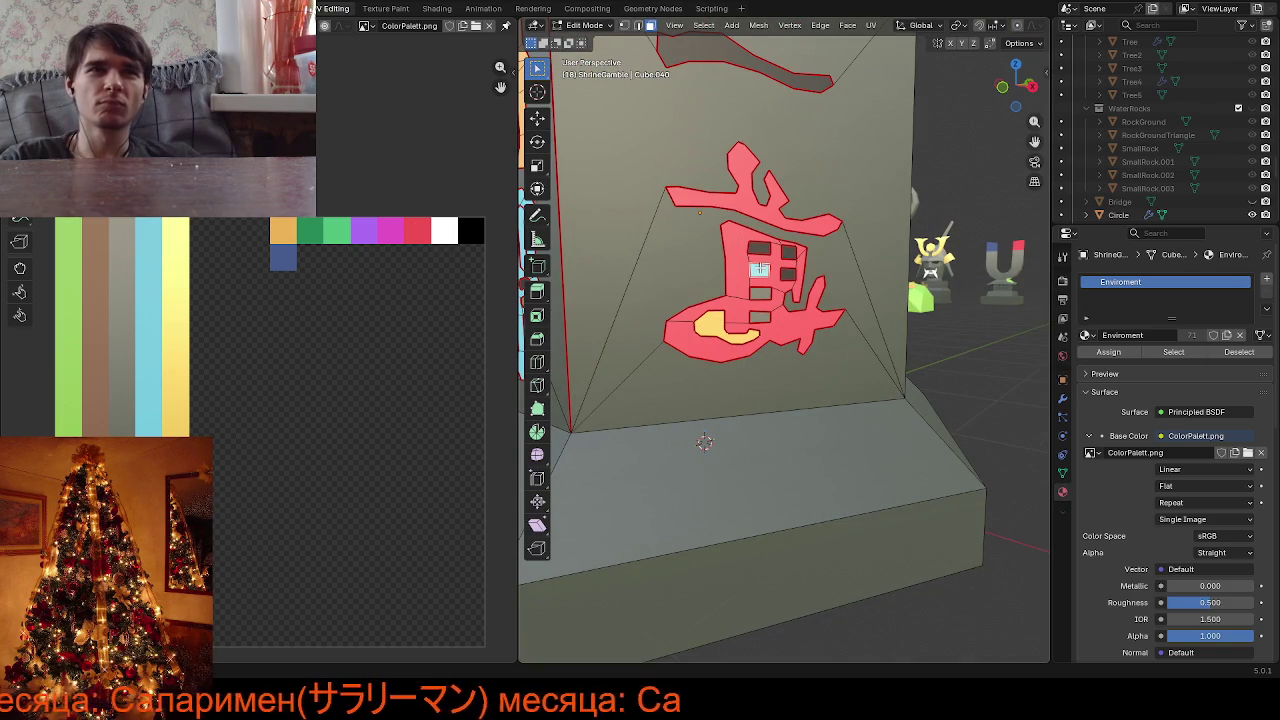
key("g")
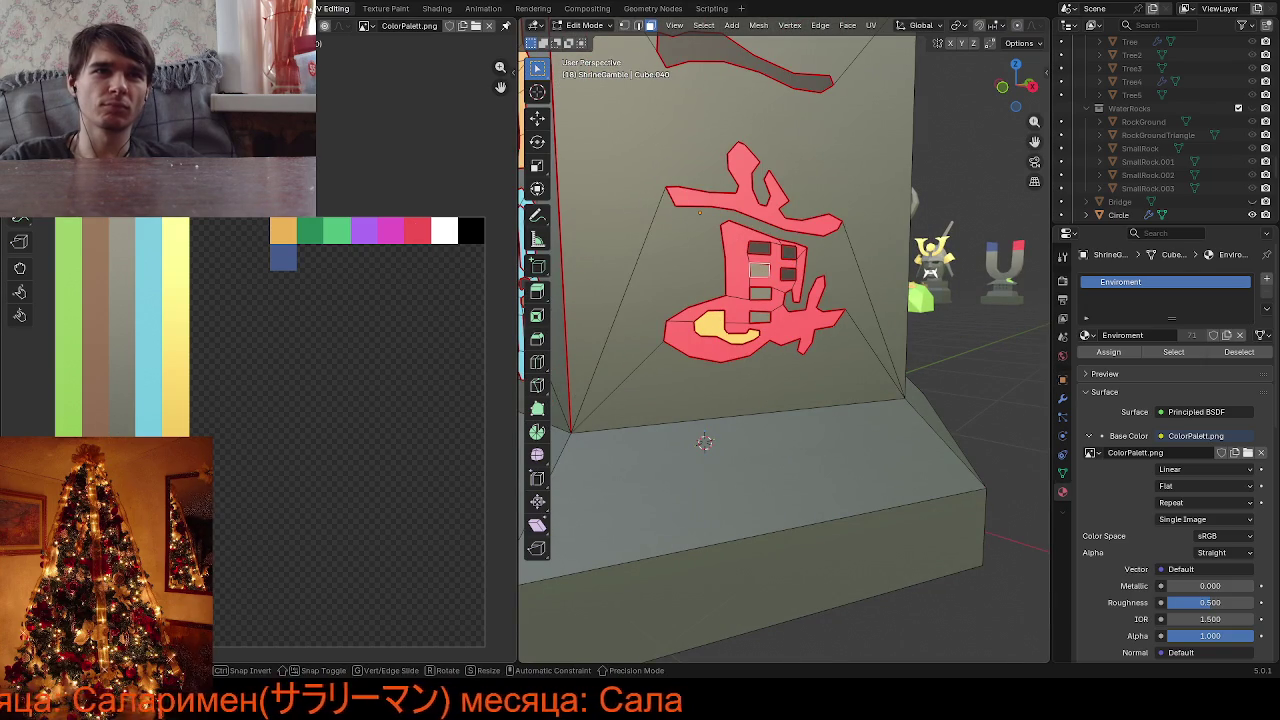
left_click(760, 262)
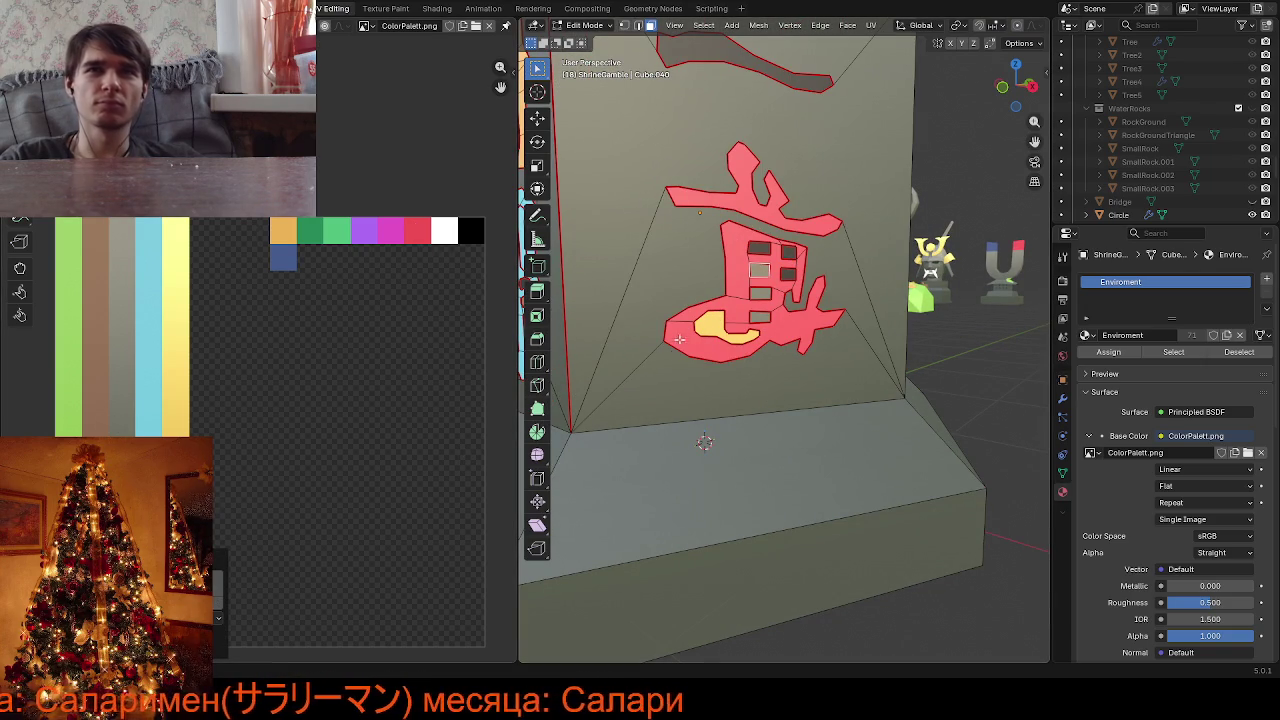
Move another kanji cell's UVs onto a muted grey palette swatch
left_click(759, 248)
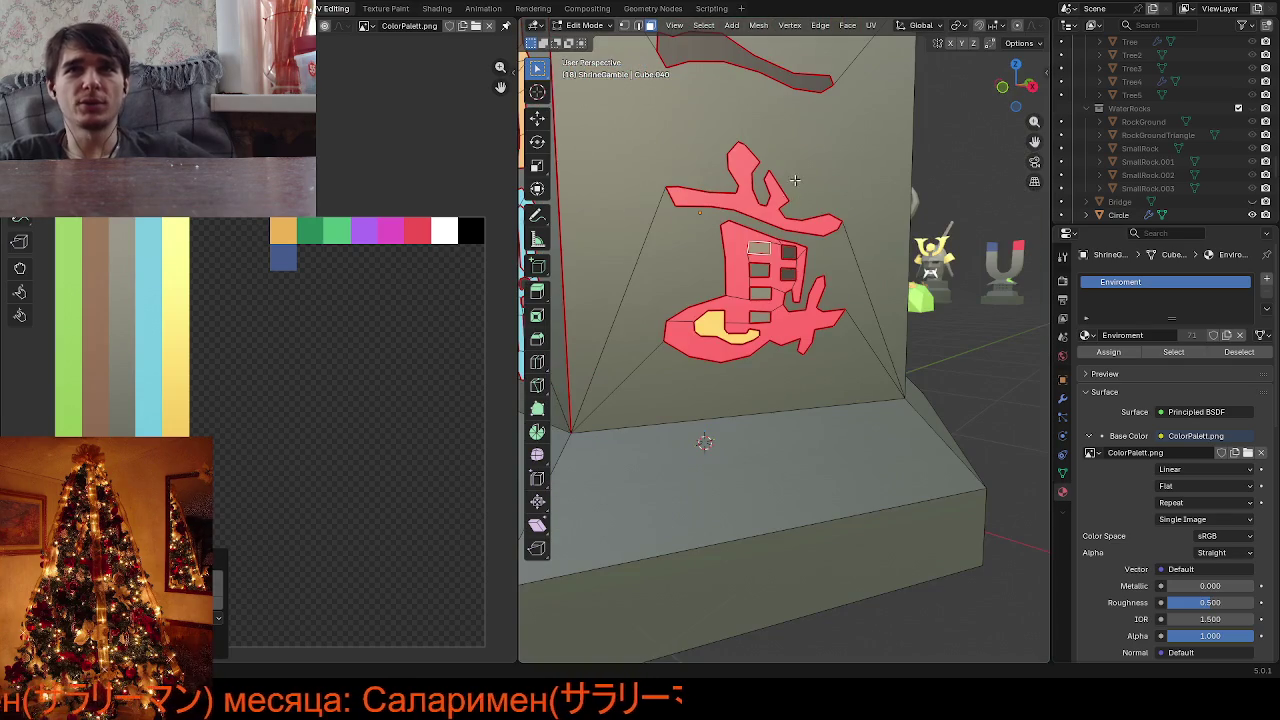
left_click(788, 252)
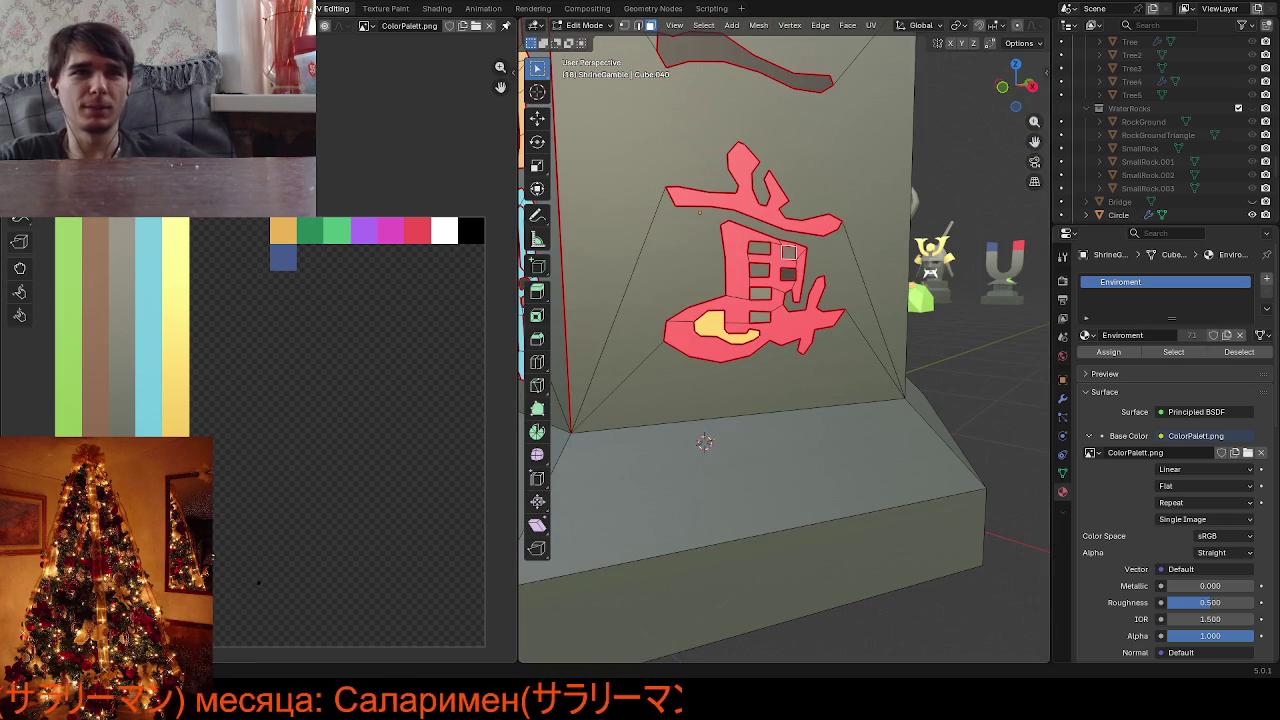
key("g")
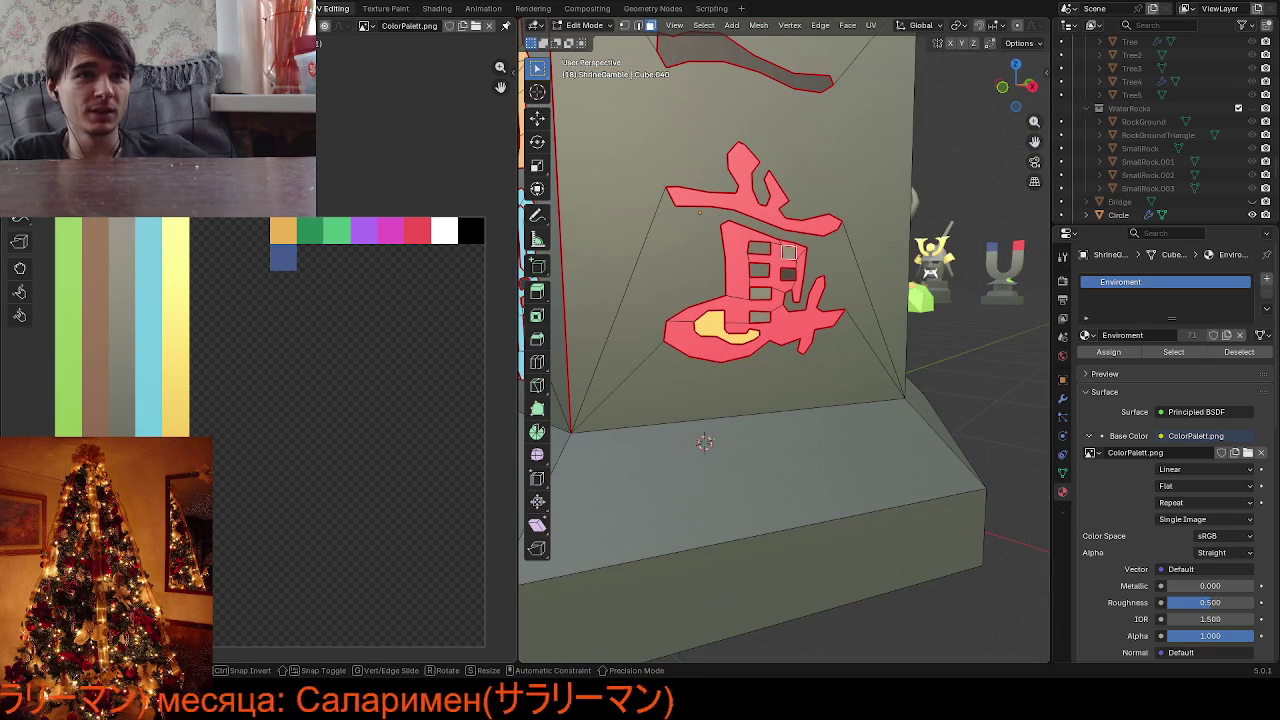
left_click(245, 558)
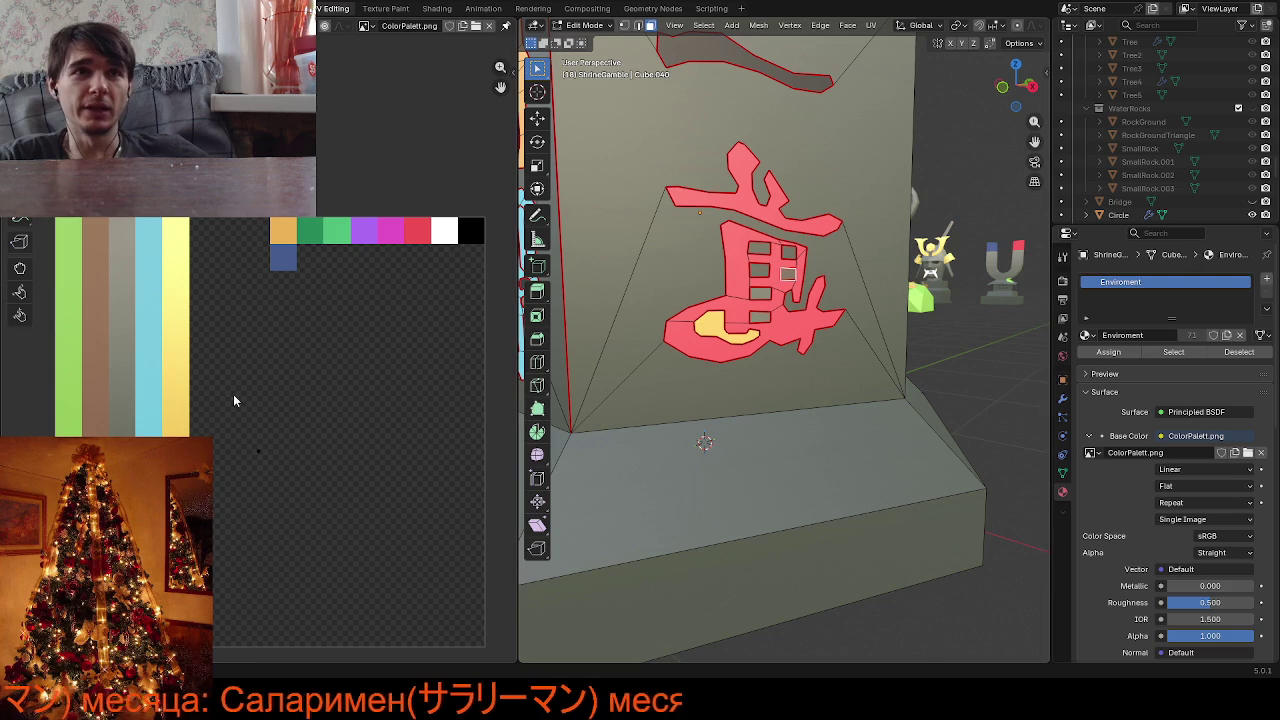
key("g")
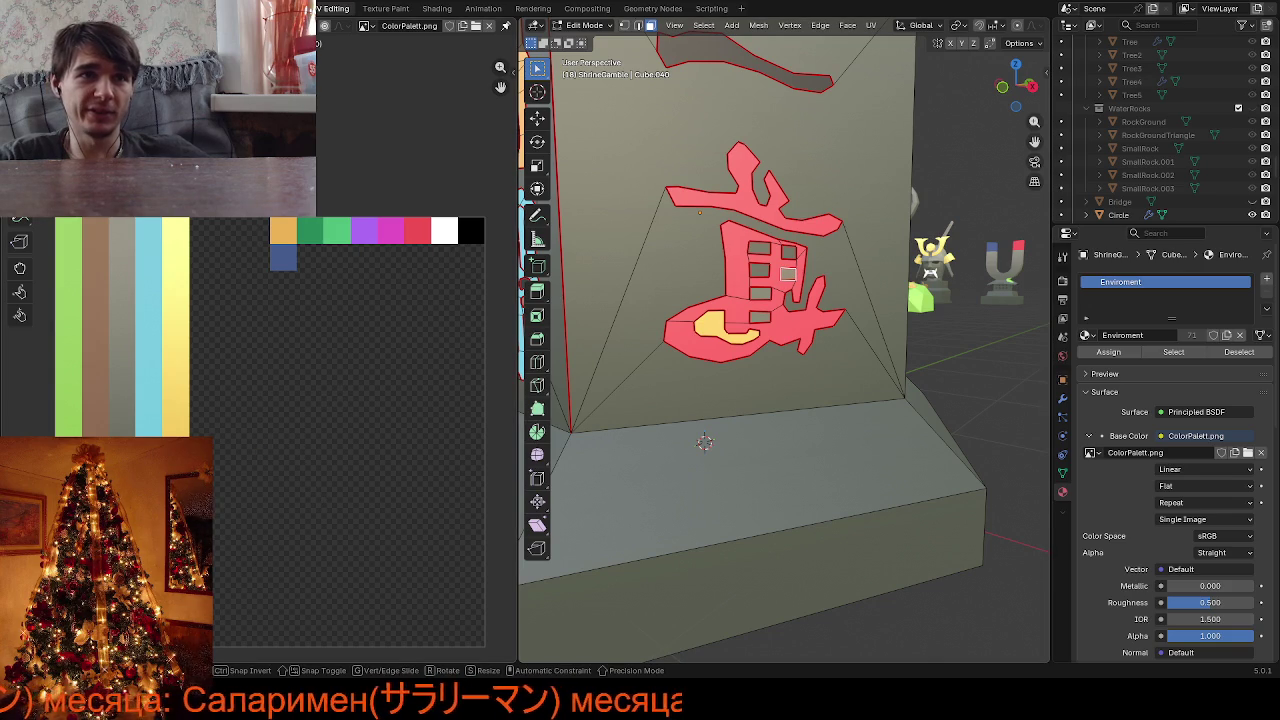
key("Return")
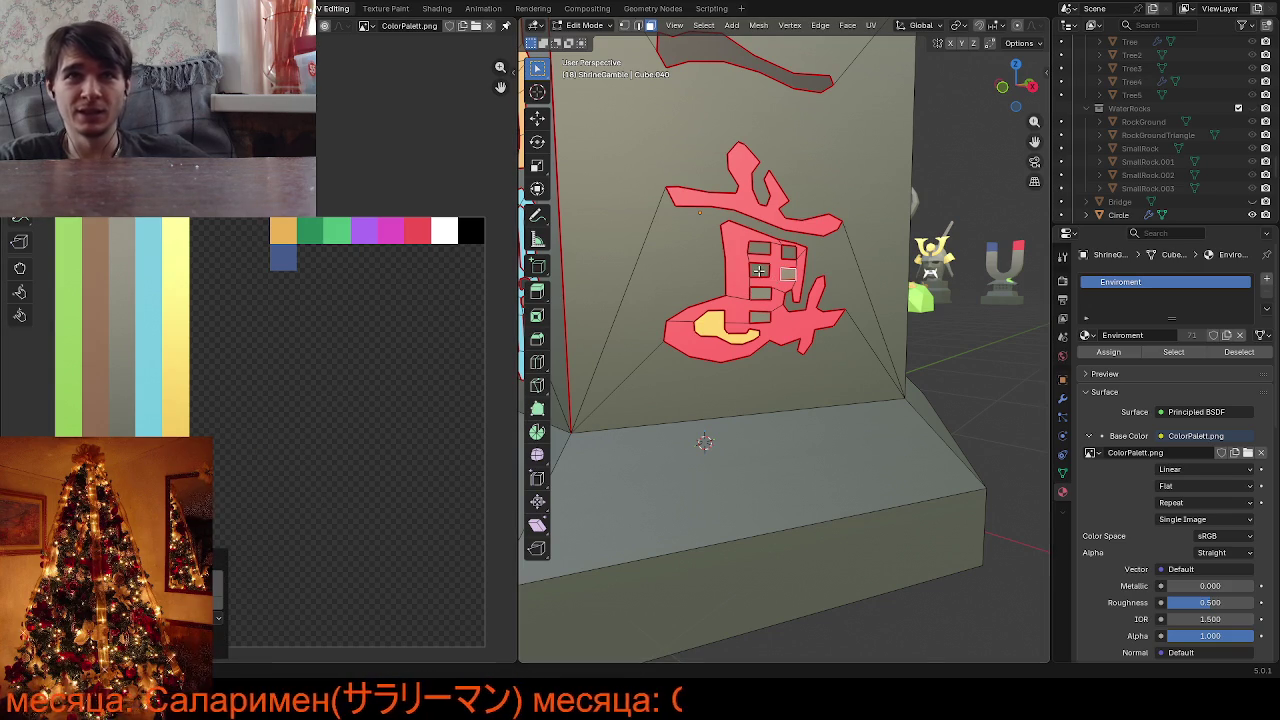
Select further kanji cells and try recolouring them, cancelling one move
left_click(760, 250)
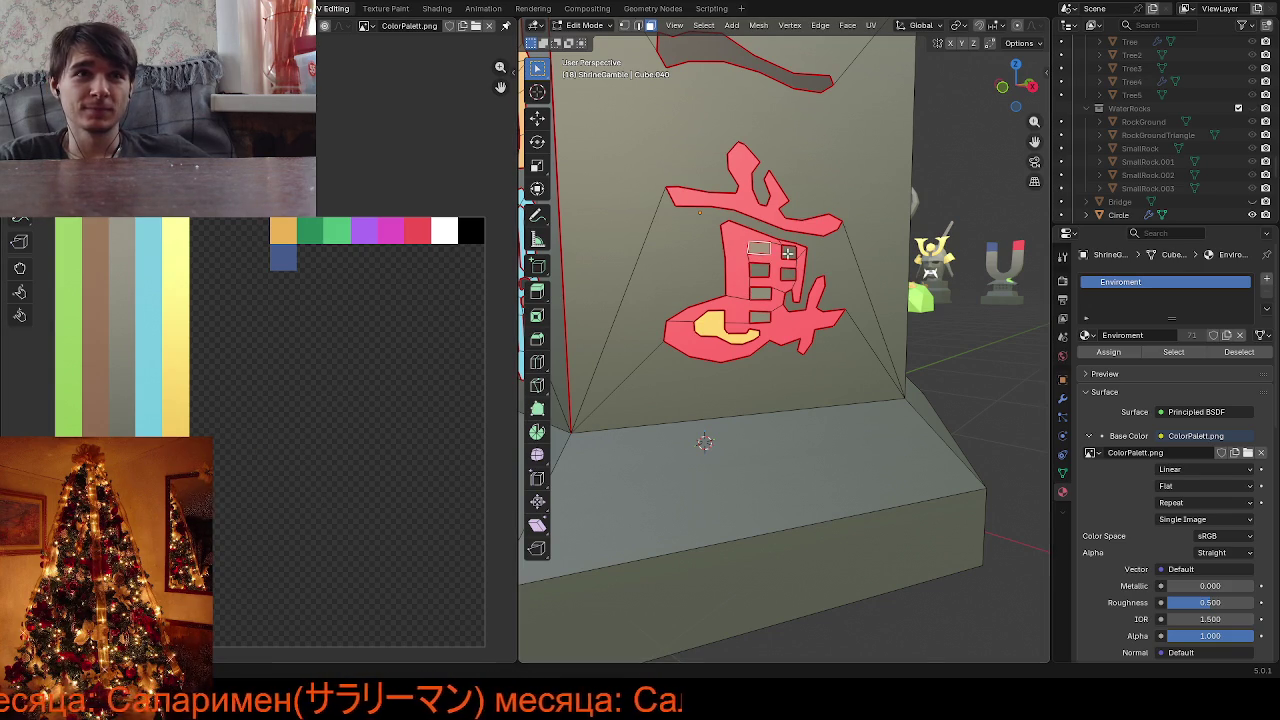
left_click(788, 253)
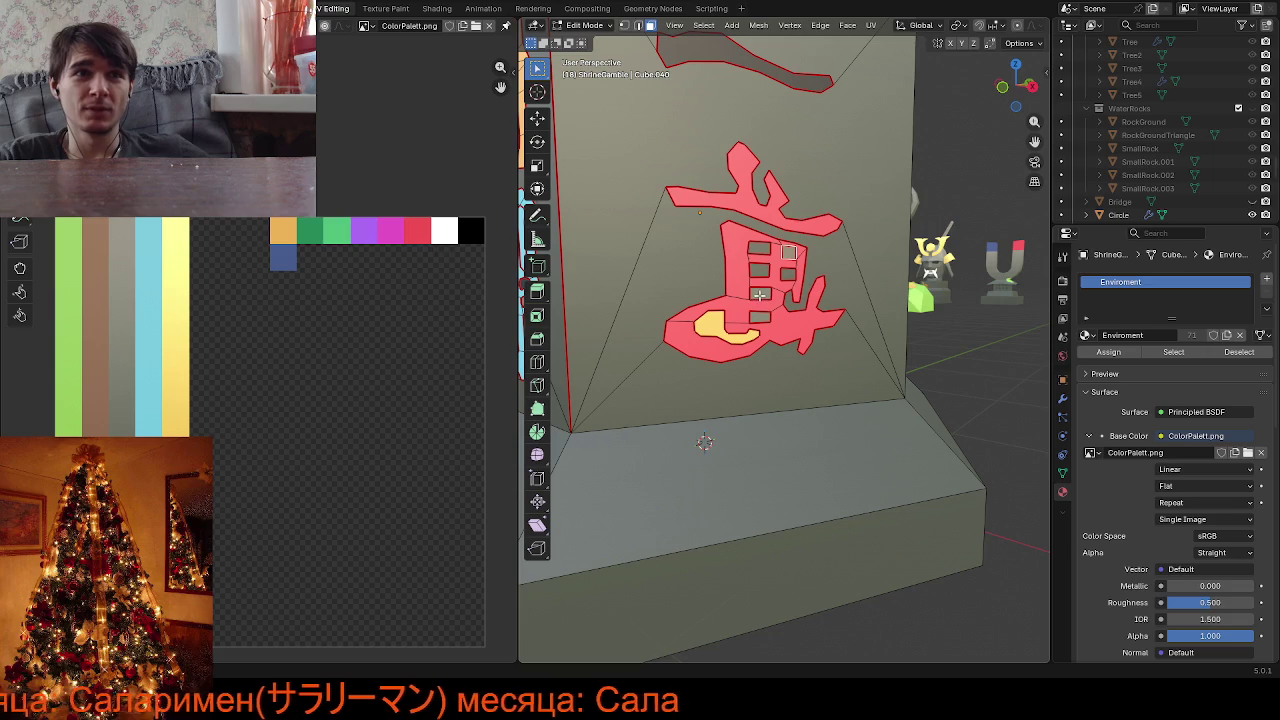
left_click(760, 294)
key("g")
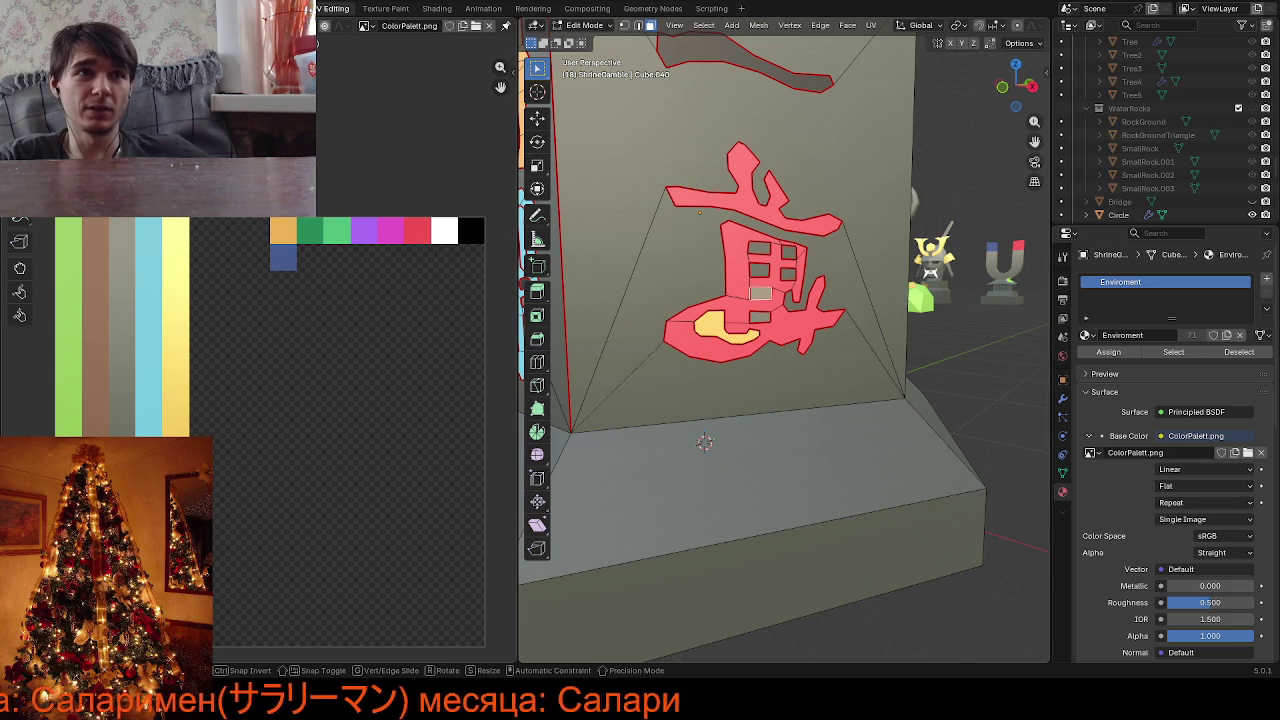
left_click(760, 318)
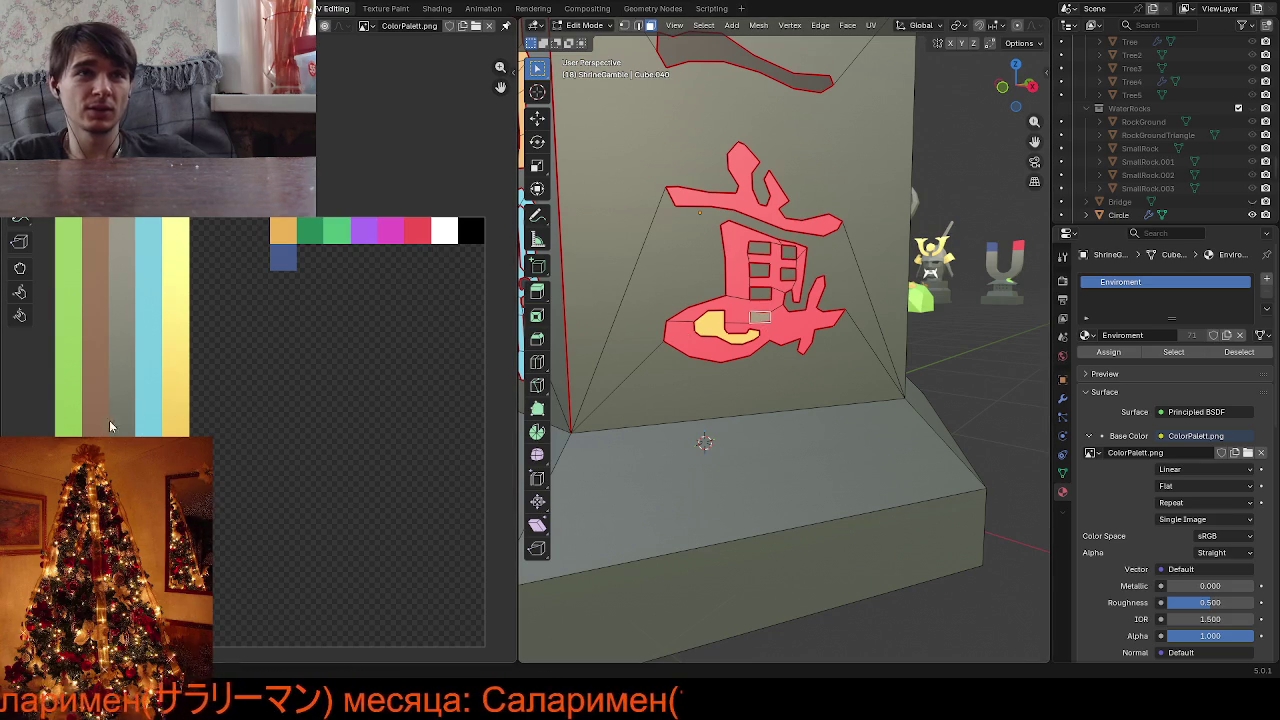
key("g")
key("Escape")
Select the kanji's background face and yellow patch and start moving their UVs to grey
left_click(759, 292)
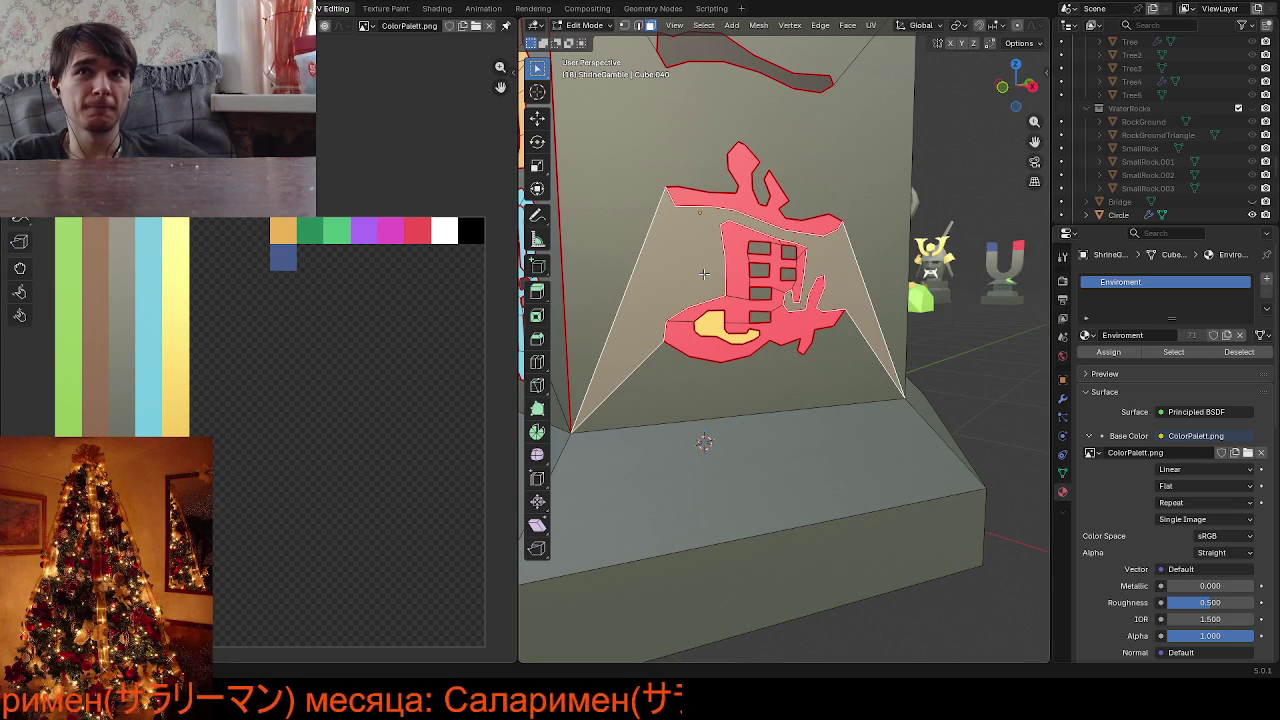
left_click(760, 270)
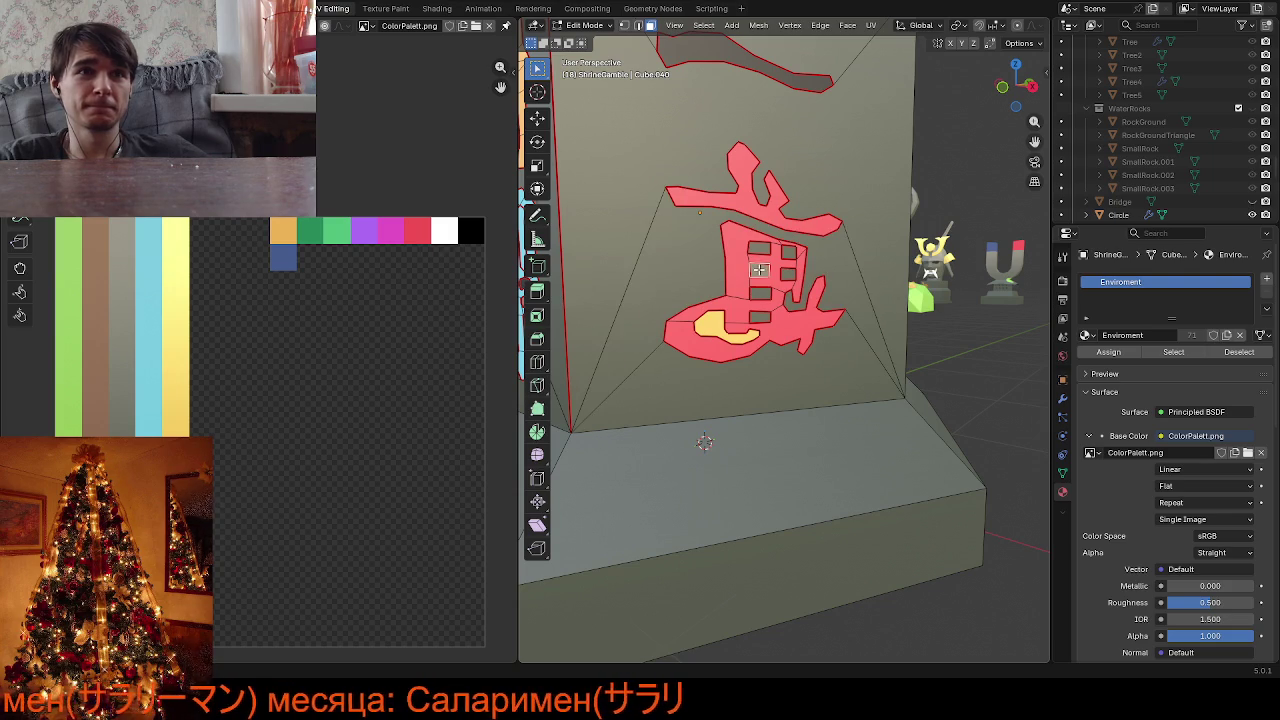
left_click(740, 385)
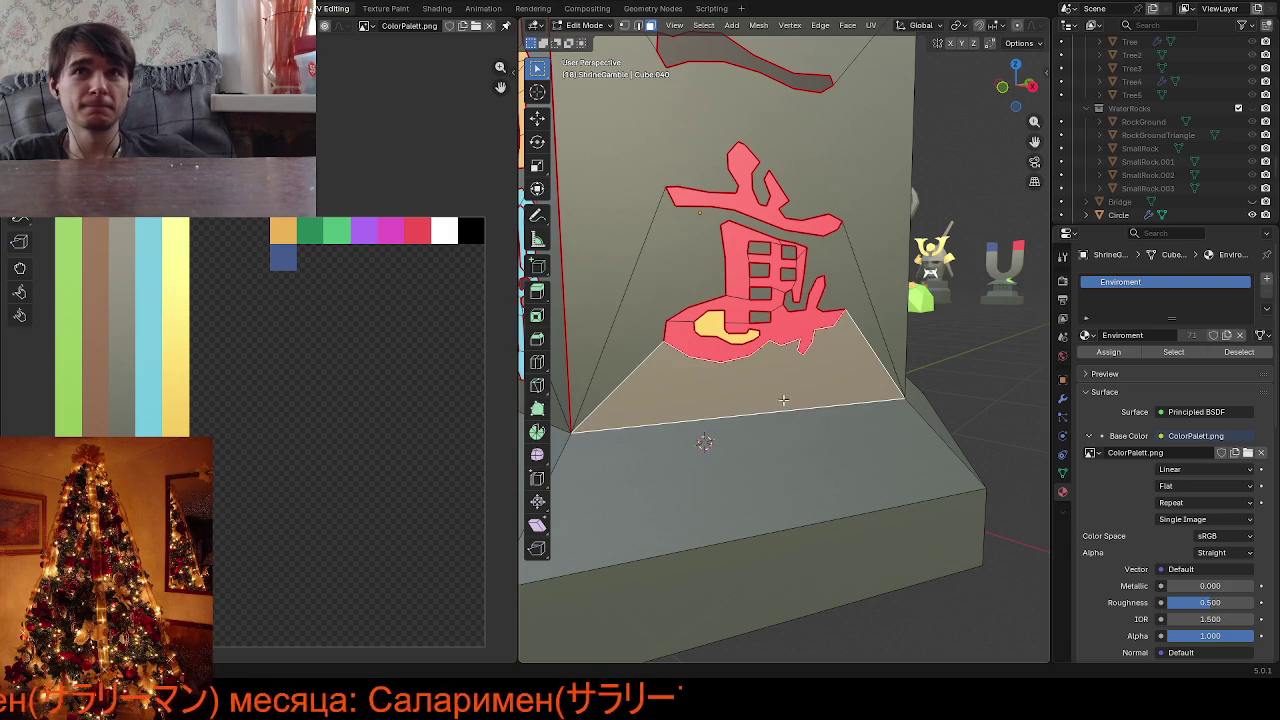
left_click(720, 325)
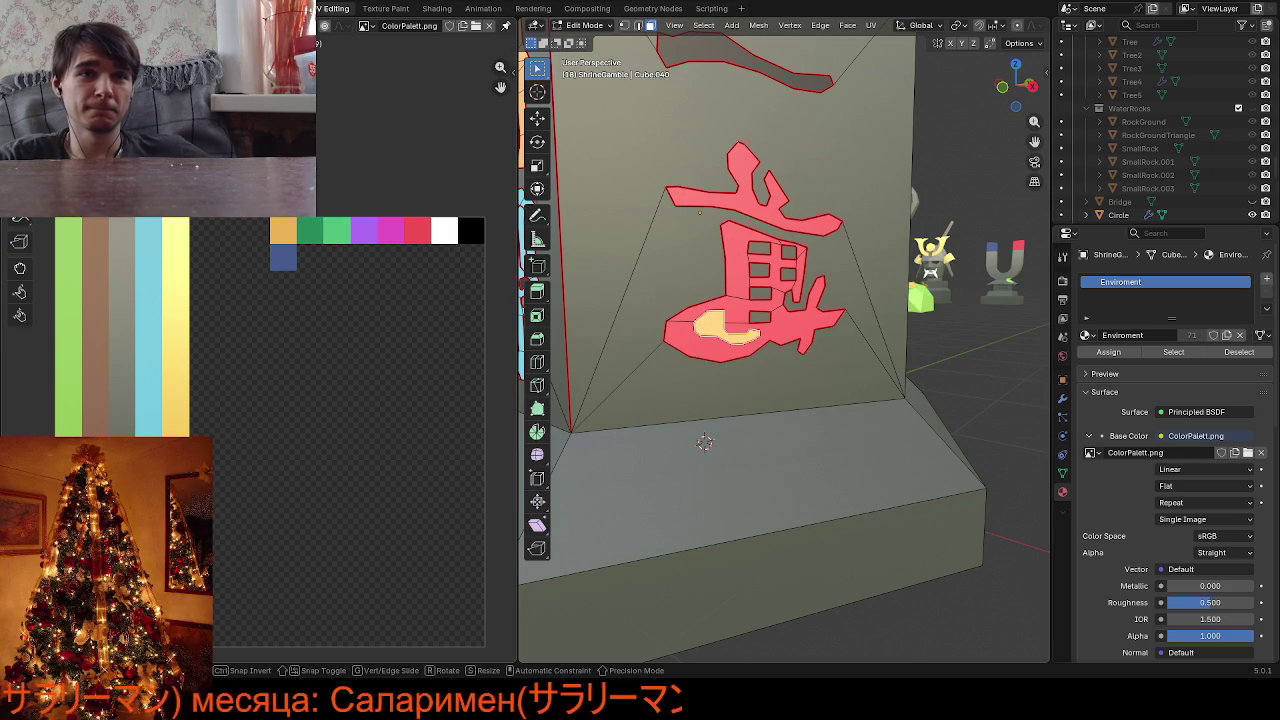
key("g")
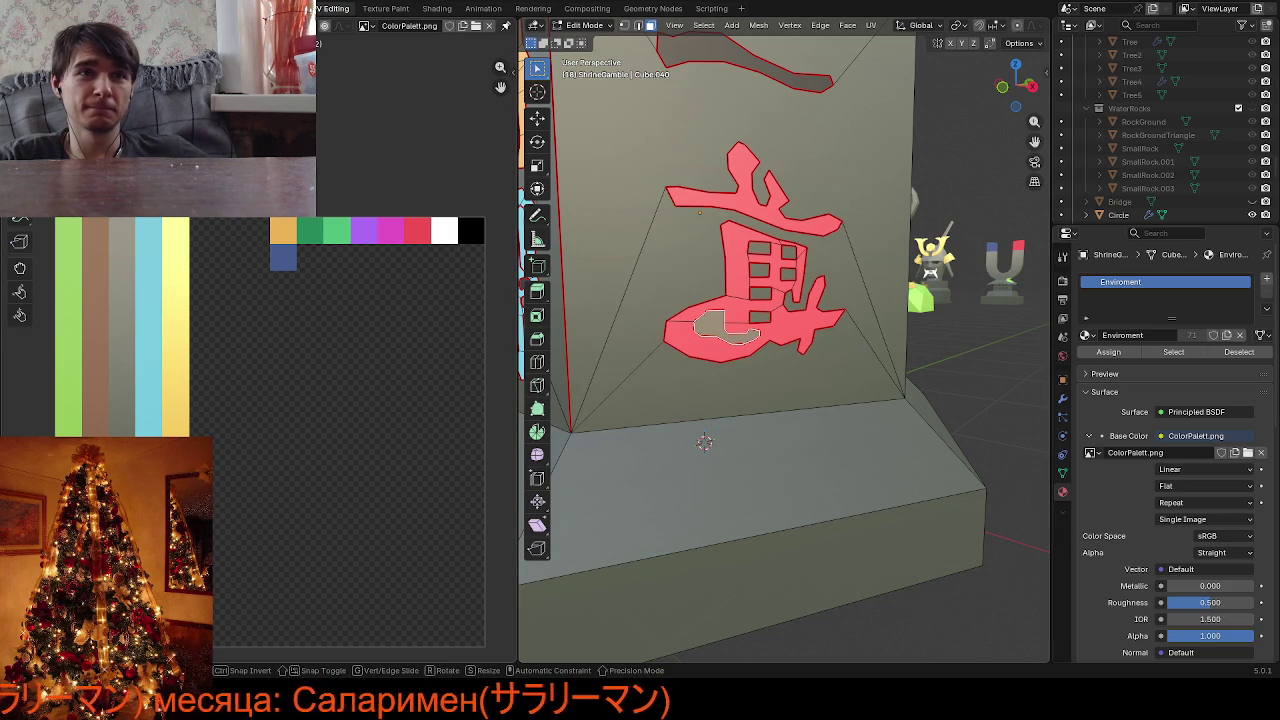
Orbit down to the shrine's lower face with the red character and deselect the base faces
middle_click_drag(683, 513, 683, 405)
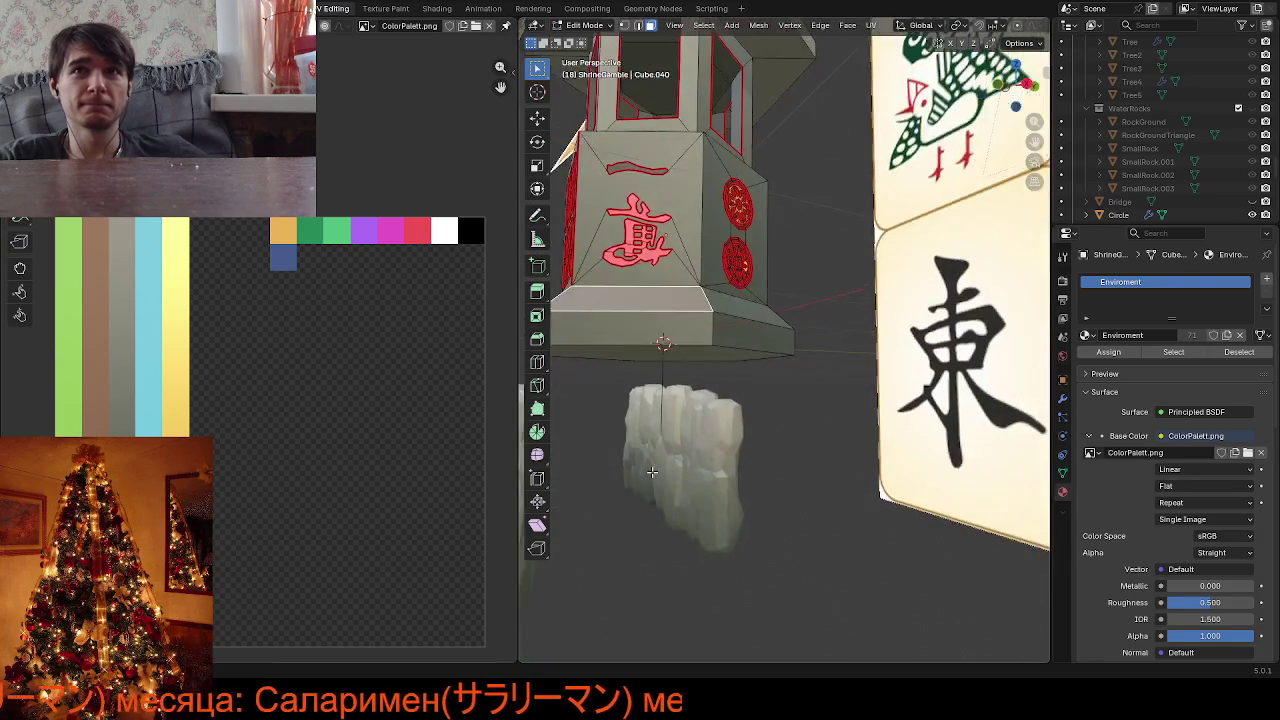
scroll(683, 405, "down", 2)
scroll(685, 400, "down", 3)
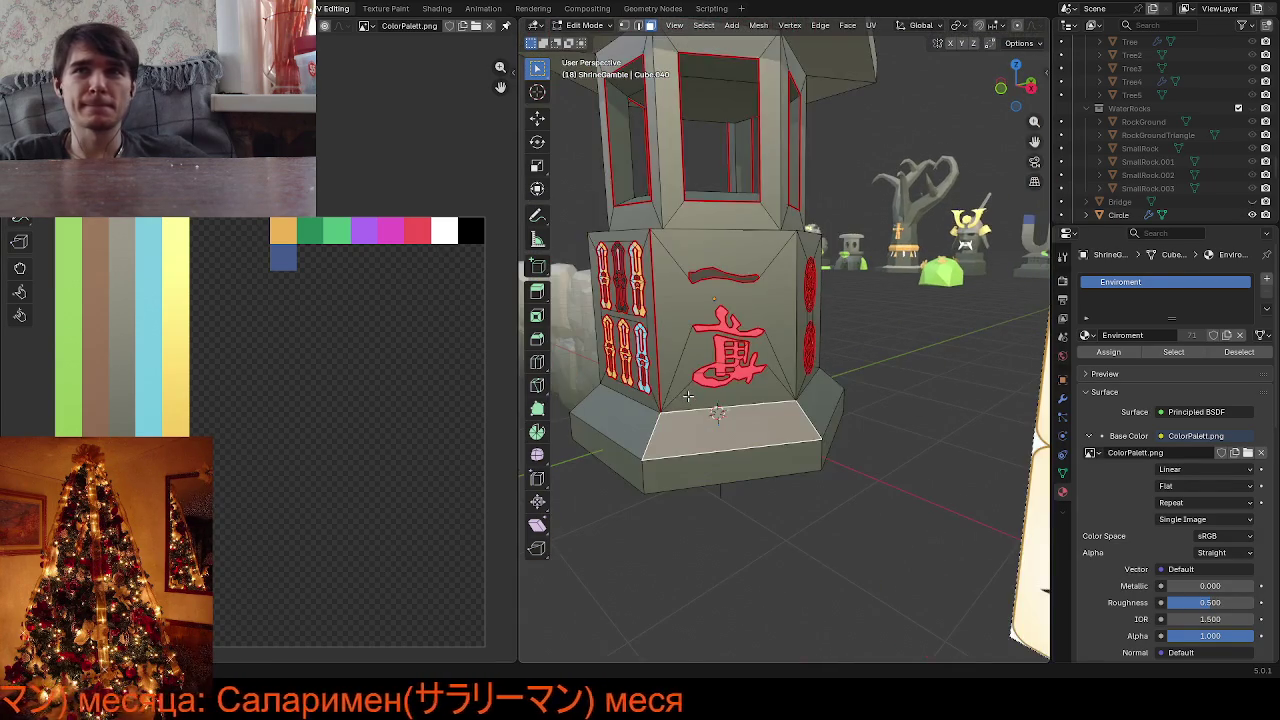
scroll(686, 398, "down", 3)
scroll(688, 395, "down", 2)
middle_click_drag(688, 395, 680, 330)
scroll(680, 330, "up", 5)
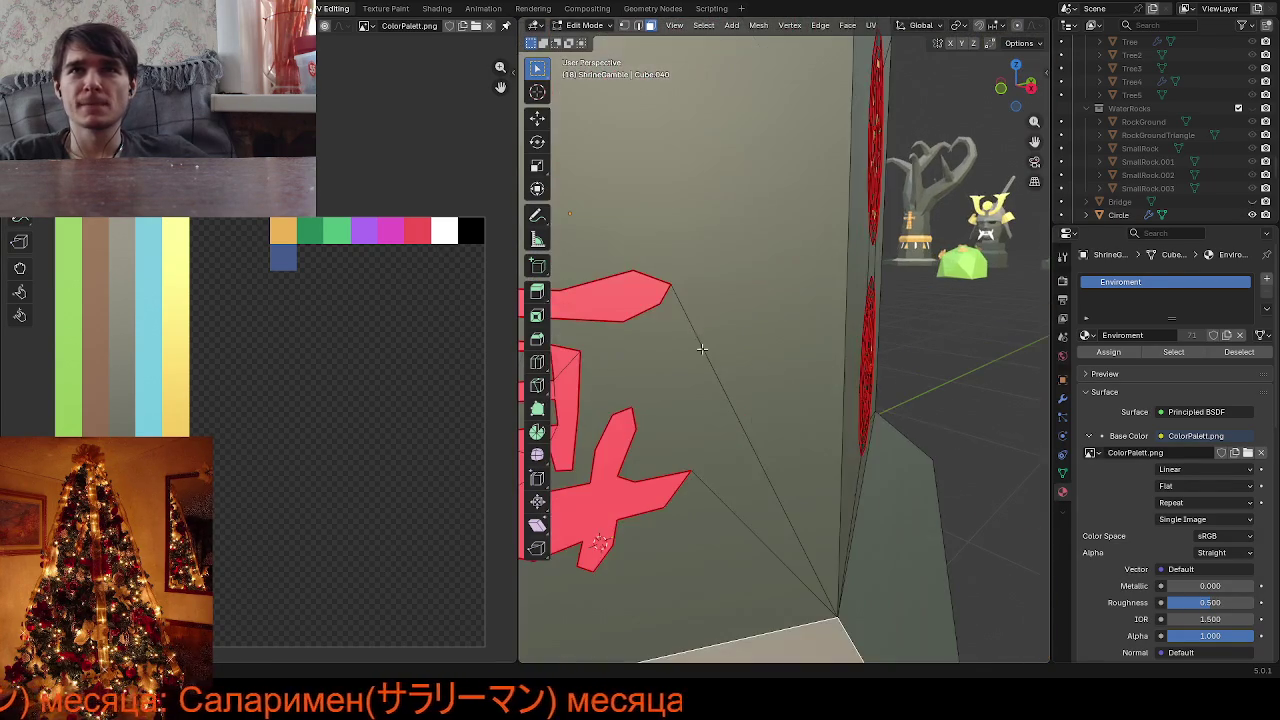
scroll(640, 250, "down", 2)
key("alt+a")
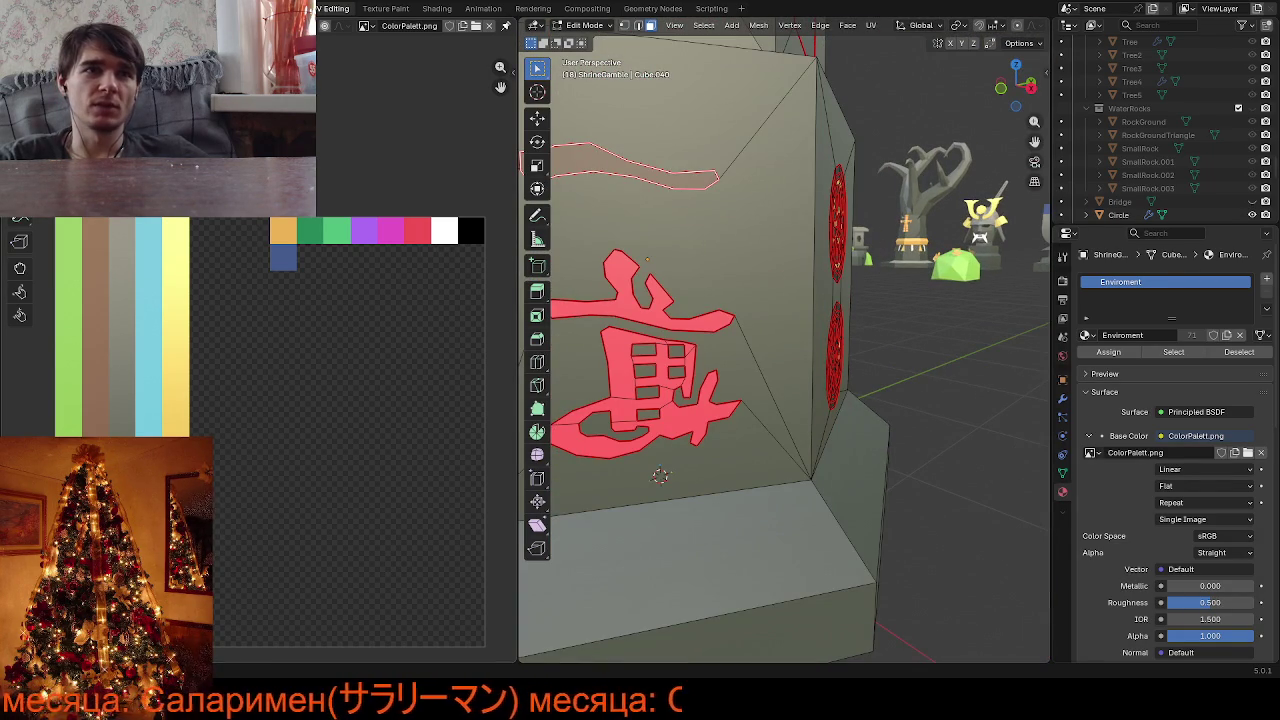
Drop the brush-stroke stripe's UVs on the black palette cell and return to Object Mode
key("g")
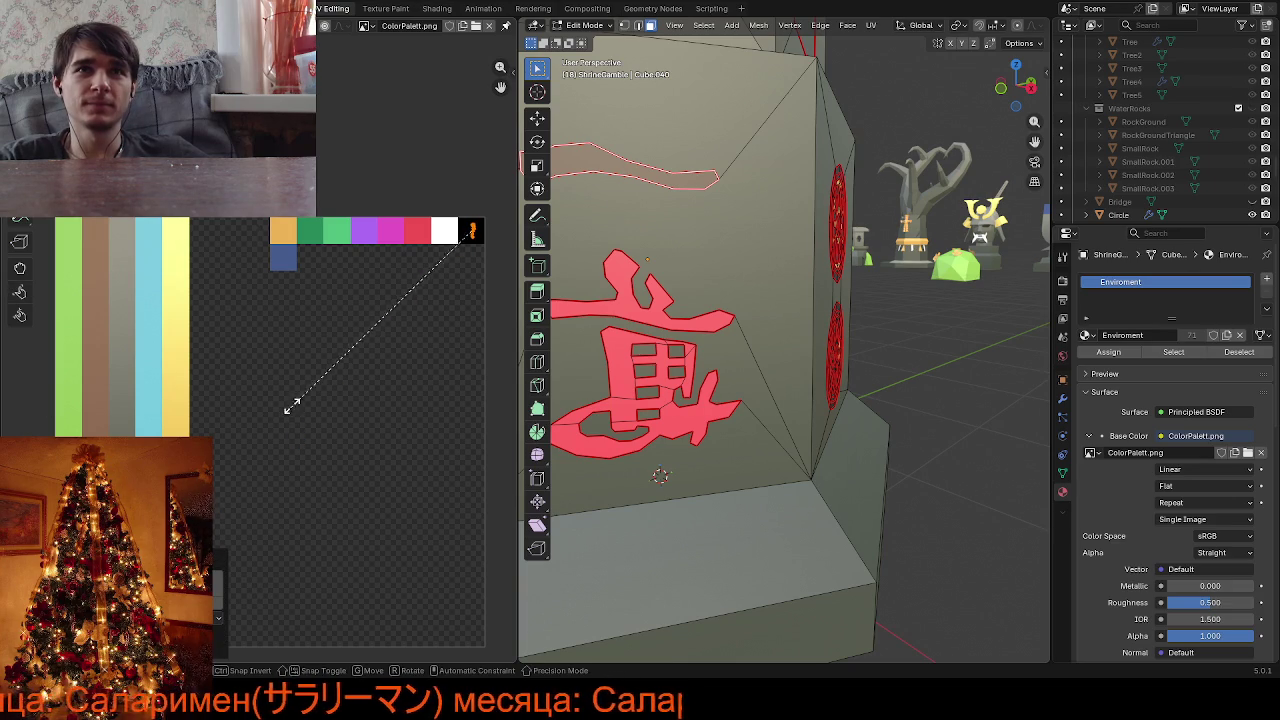
left_click(329, 367)
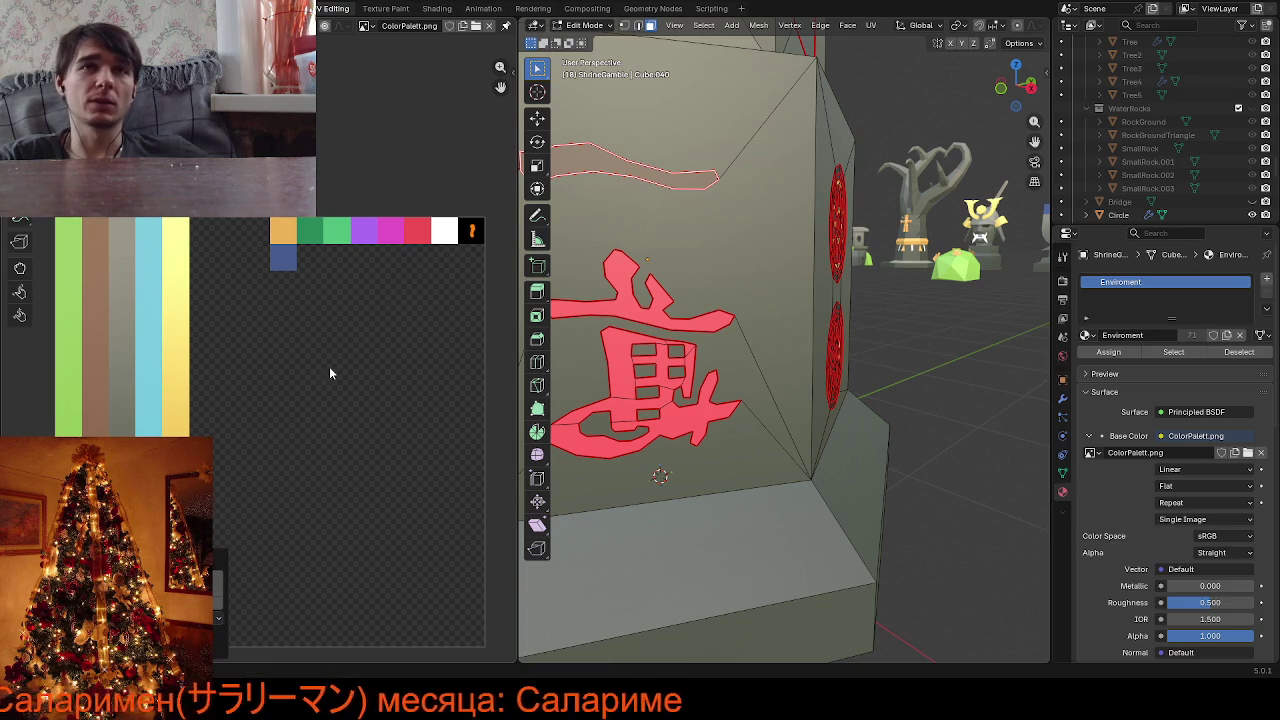
key("KP_Divide")
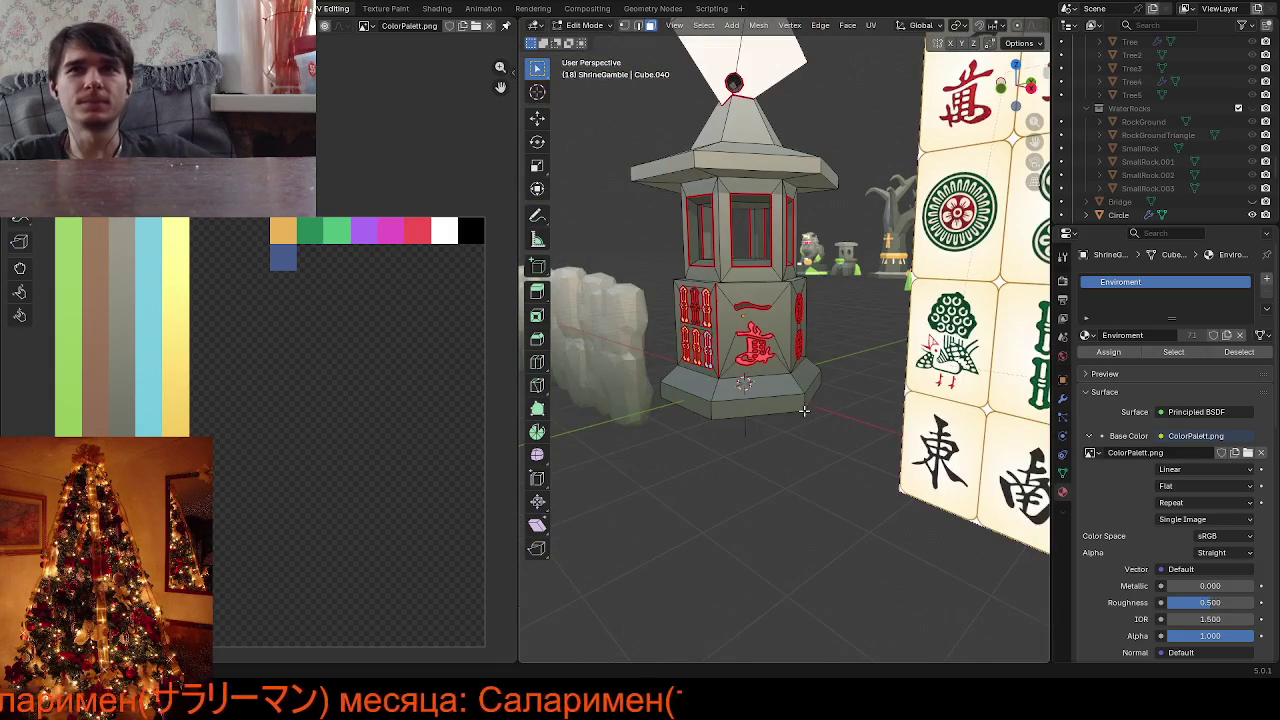
key("KP_Divide")
key("Tab")
scroll(805, 392, "down", 5)
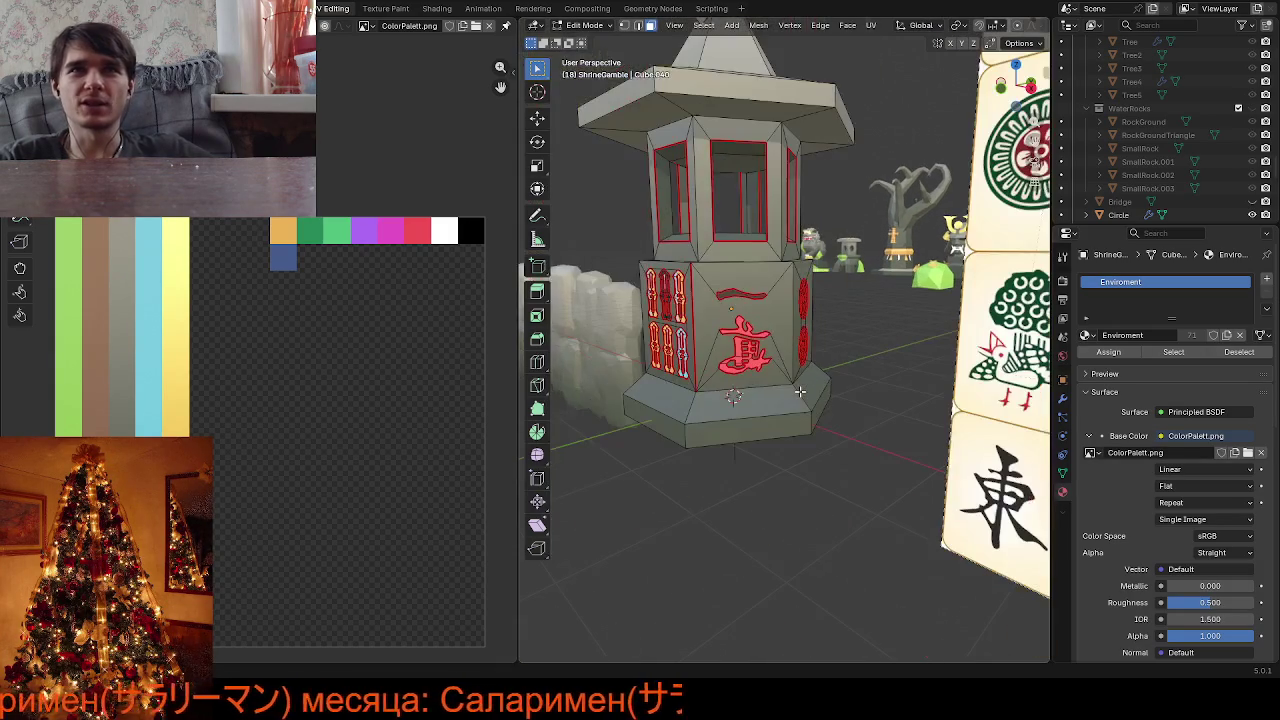
Zoom in and out and orbit so the red-glyph face of the shrine faces the camera
scroll(800, 388, "up", 3)
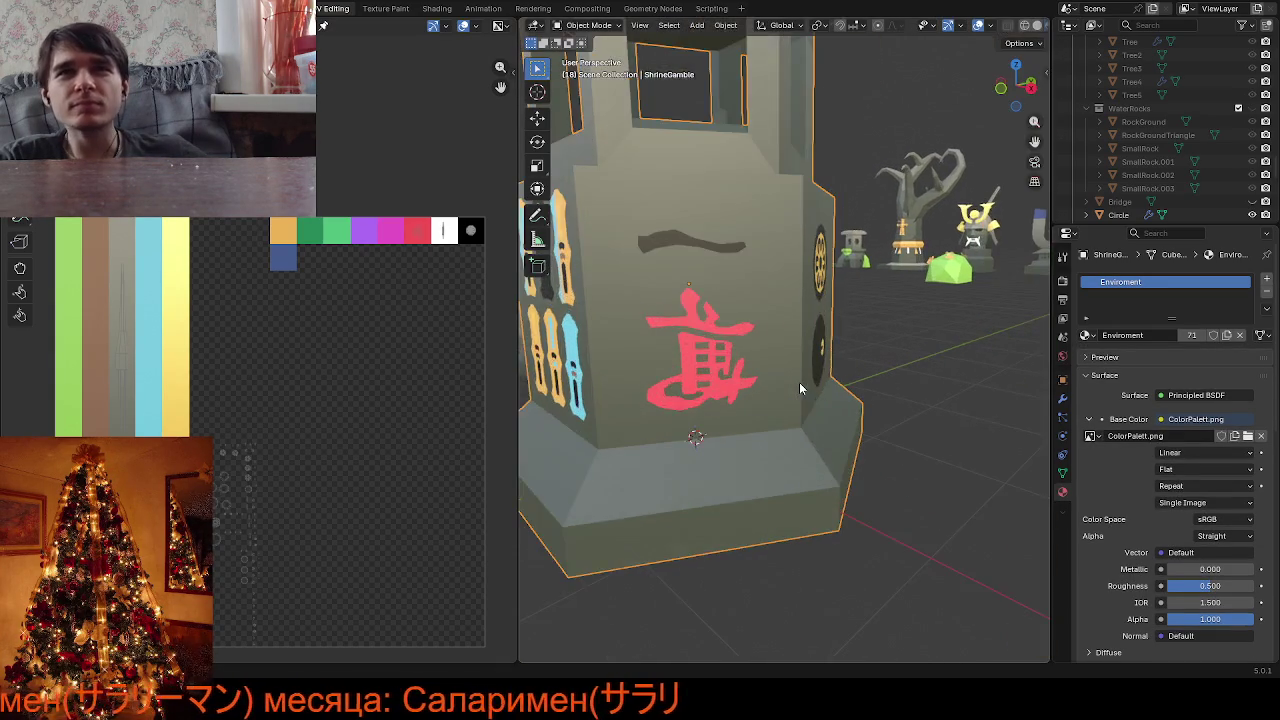
scroll(799, 385, "down", 5)
scroll(786, 390, "down", 2)
scroll(785, 382, "up", 1)
scroll(785, 382, "up", 3)
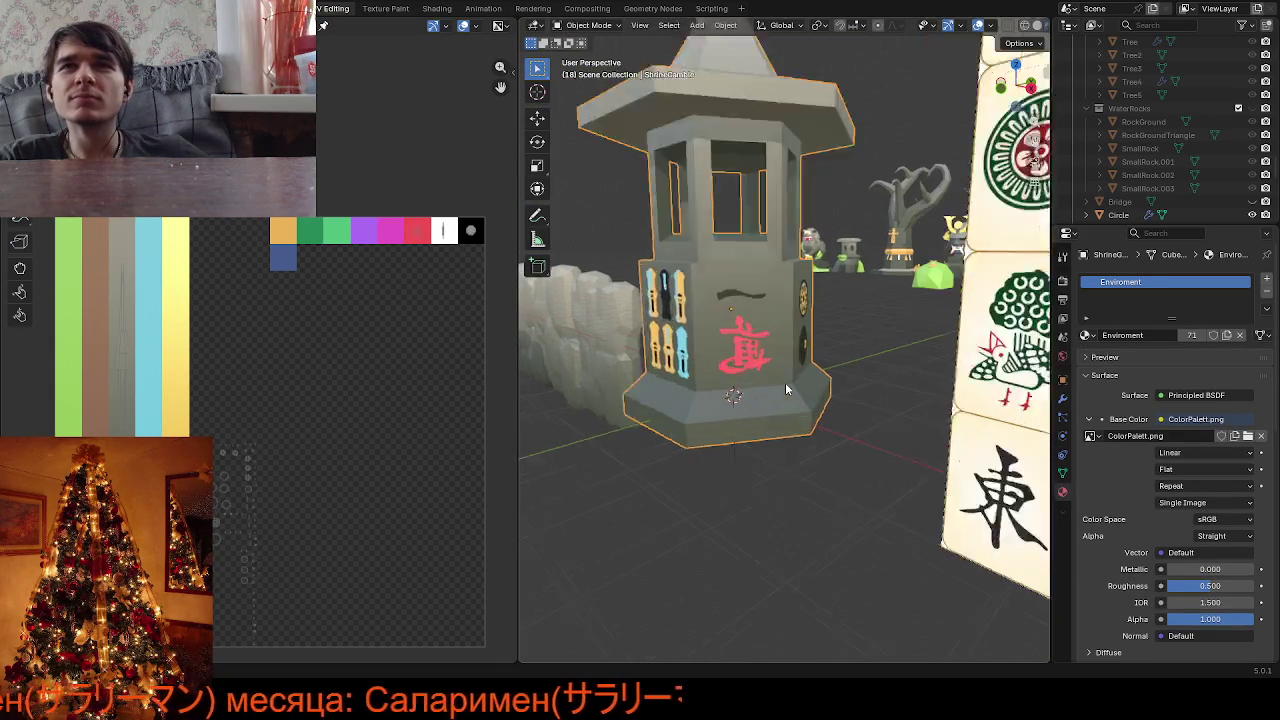
scroll(785, 382, "up", 3)
scroll(774, 365, "up", 2)
scroll(754, 353, "down", 2)
scroll(750, 347, "down", 1)
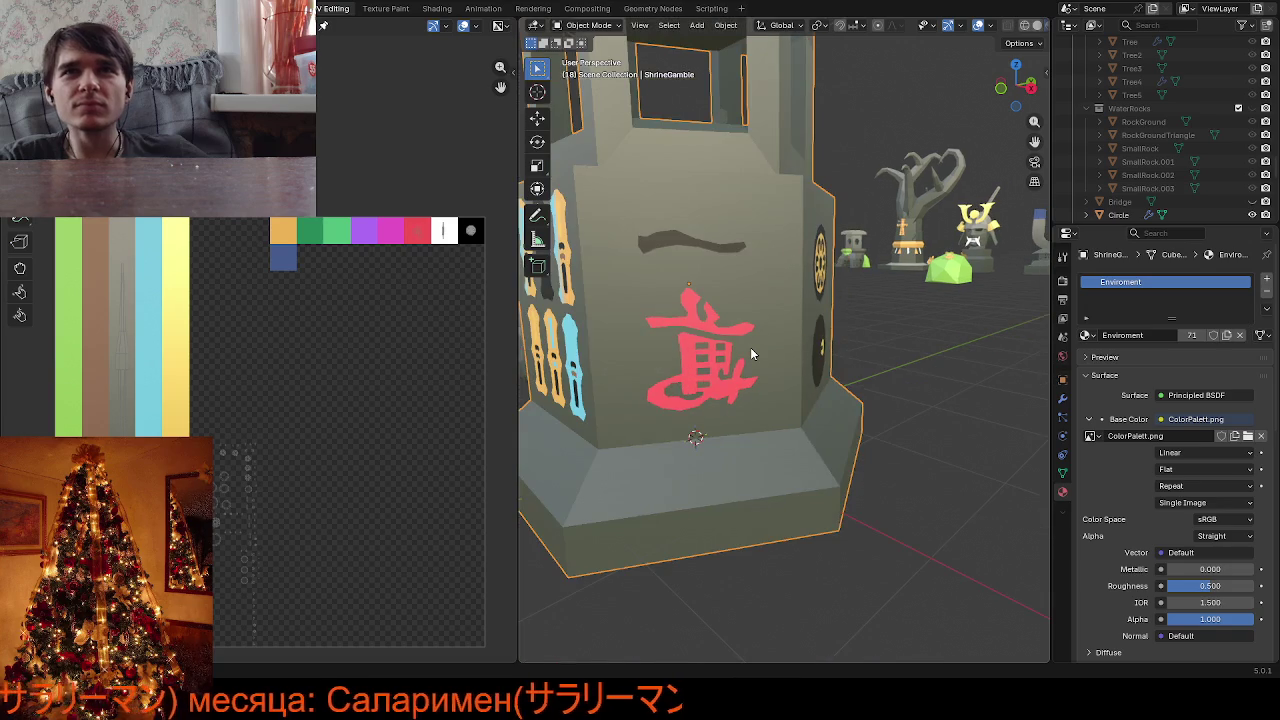
scroll(764, 358, "down", 4)
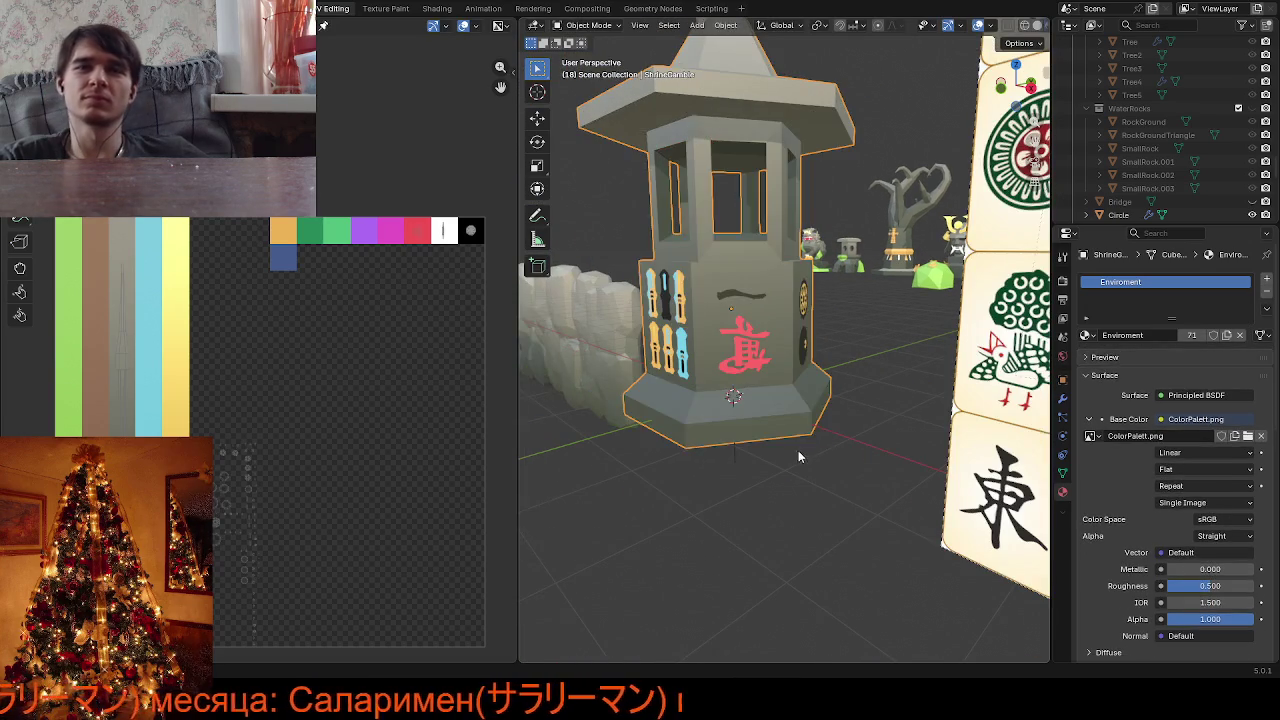
scroll(798, 450, "up", 2)
scroll(824, 475, "down", 4)
scroll(810, 472, "up", 1)
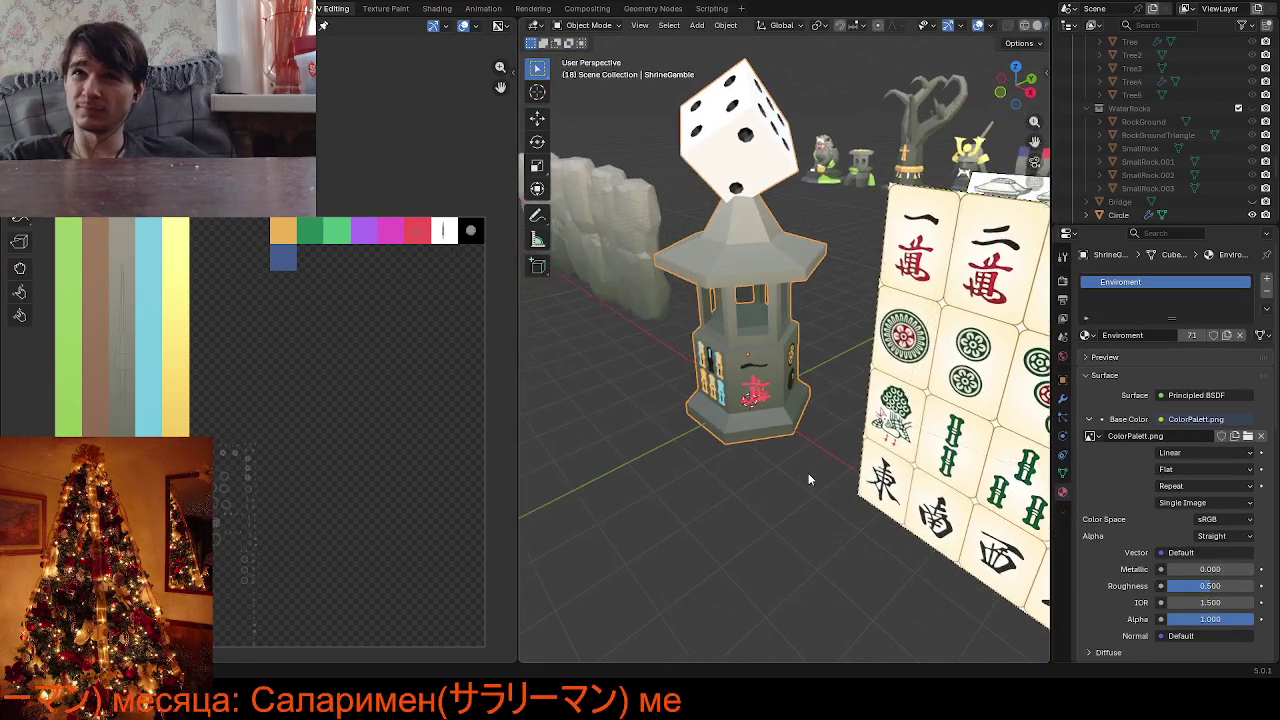
scroll(794, 468, "up", 3)
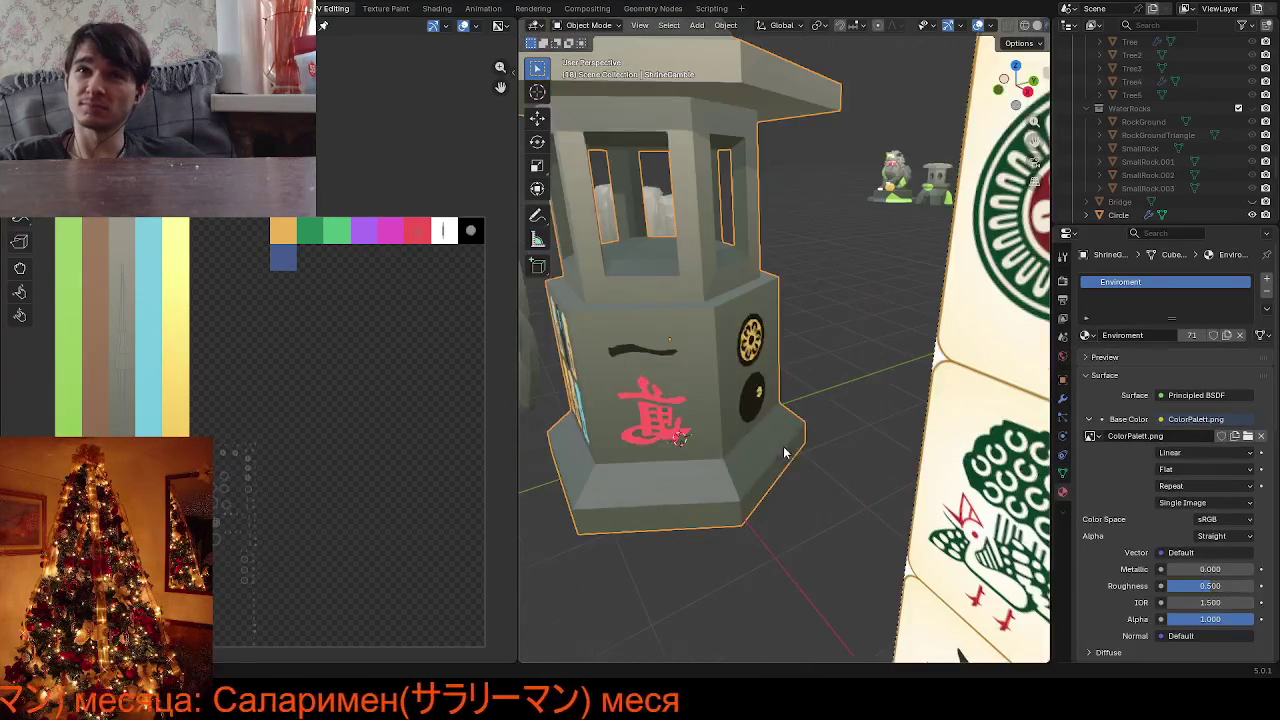
scroll(784, 420, "up", 2)
middle_click_drag(785, 420, 813, 417)
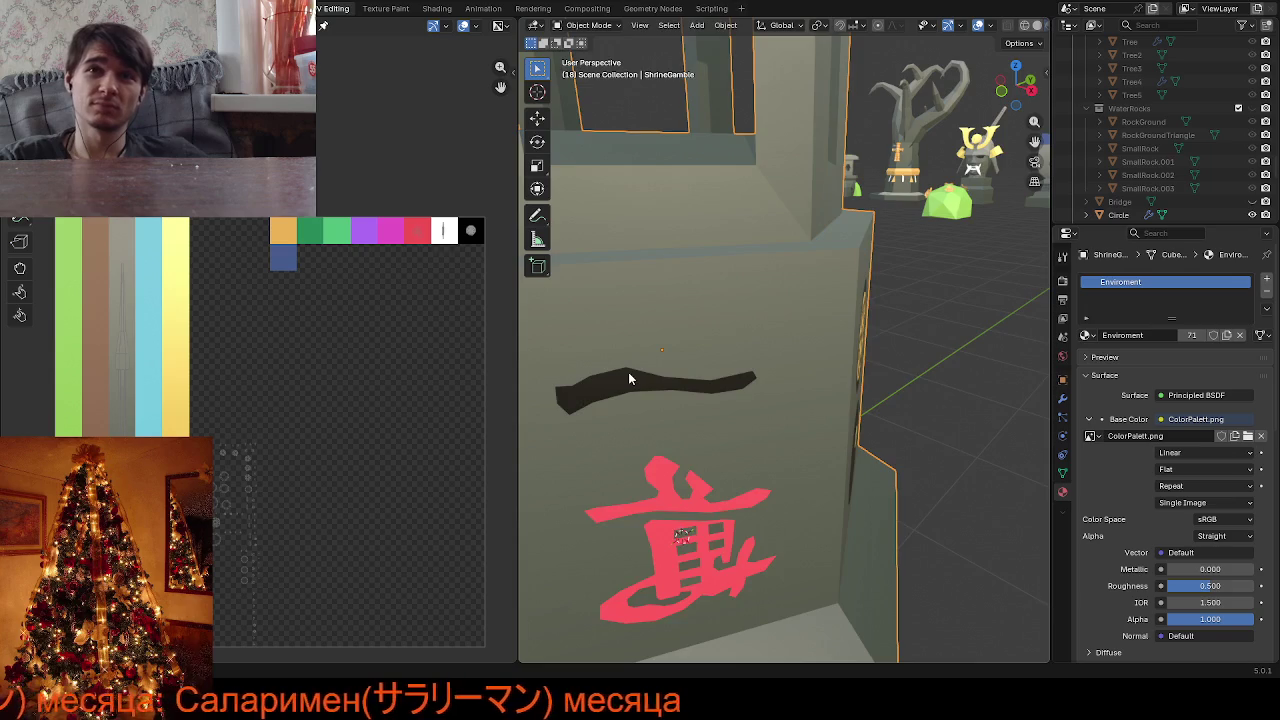
Orbit around the shrine to inspect it, then go back into Edit Mode
scroll(709, 392, "down", 3)
scroll(800, 410, "down", 2)
mouse_move(842, 428)
middle_mouse_down()
mouse_move(855, 415)
mouse_move(752, 432)
mouse_move(704, 418)
mouse_move(702, 365)
mouse_move(672, 369)
mouse_move(880, 248)
middle_mouse_up()
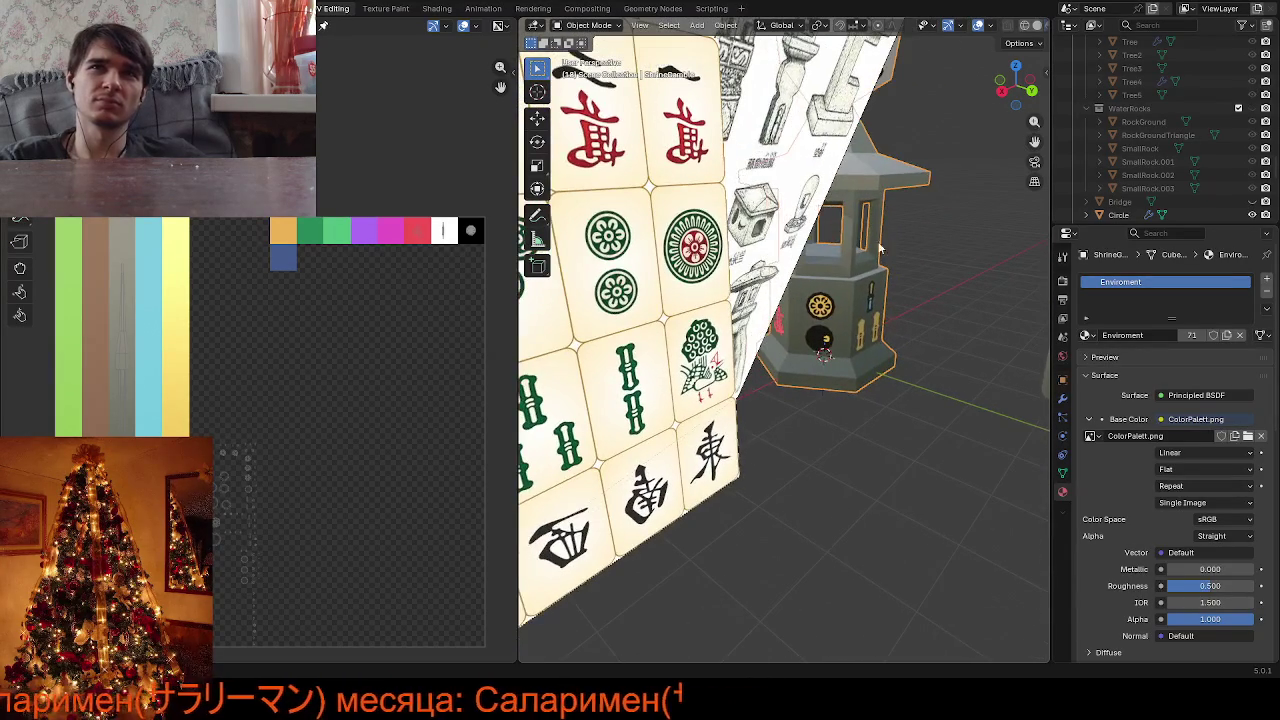
scroll(831, 455, "up", 3)
scroll(861, 437, "up", 3)
scroll(955, 324, "up", 2)
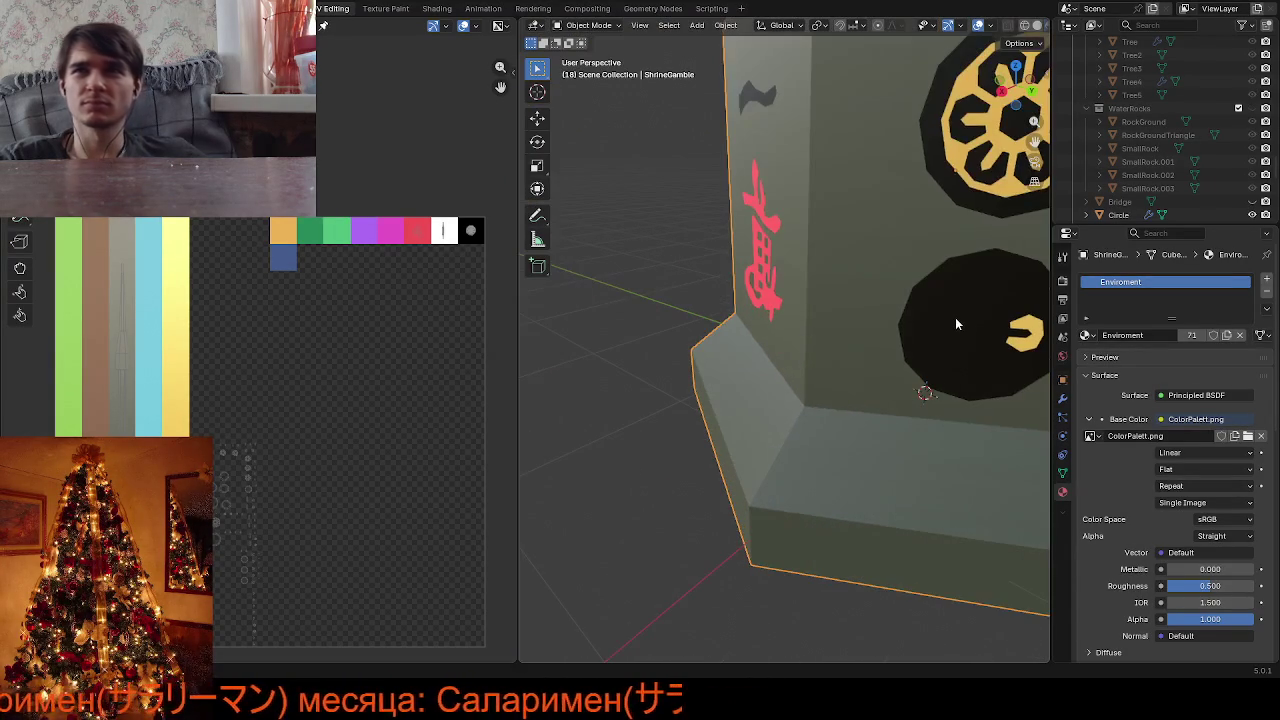
scroll(955, 324, "down", 3)
key("Tab")
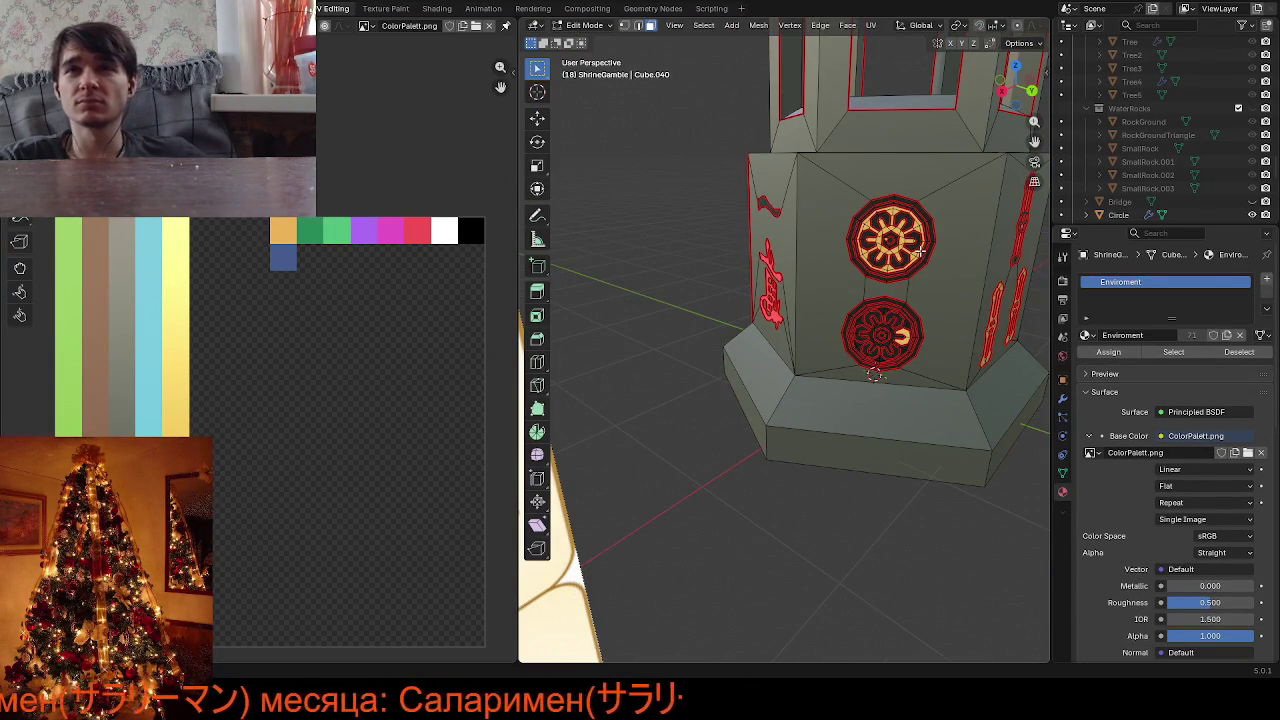
Move the upper medallion's linked UV island onto the green palette swatch
scroll(999, 153, "down", 3)
scroll(832, 323, "down", 2)
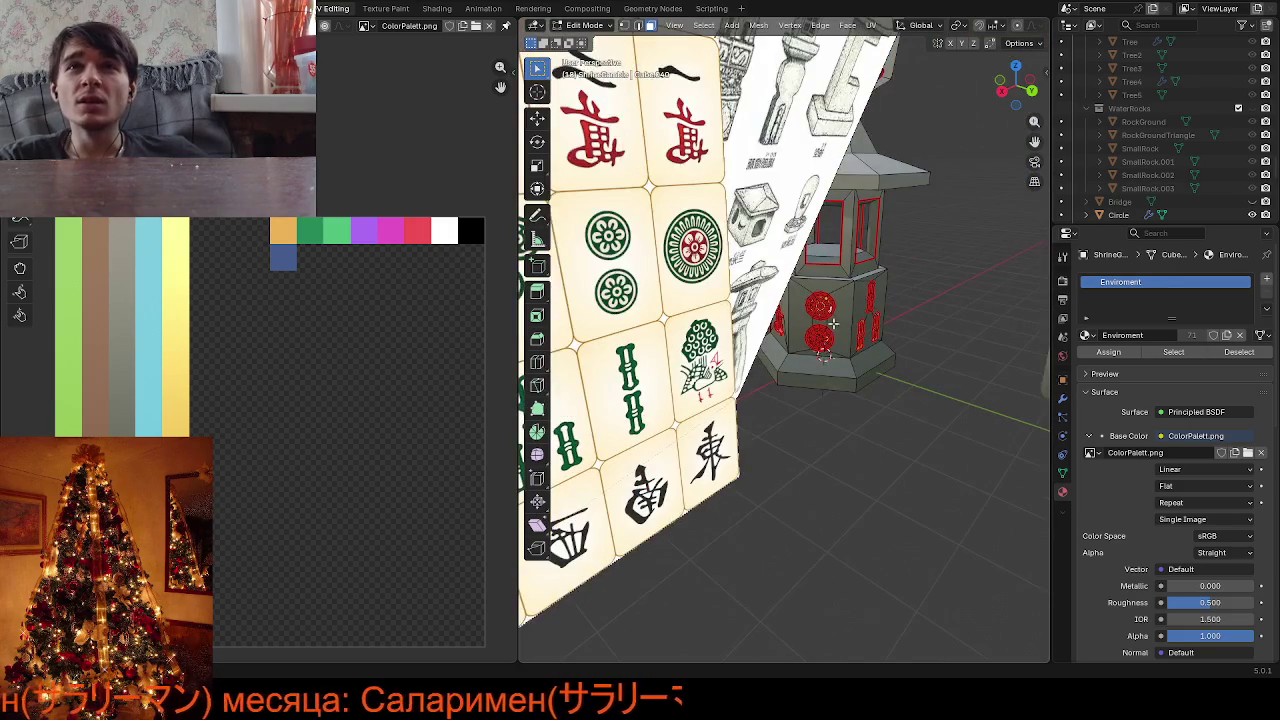
scroll(832, 311, "up", 3)
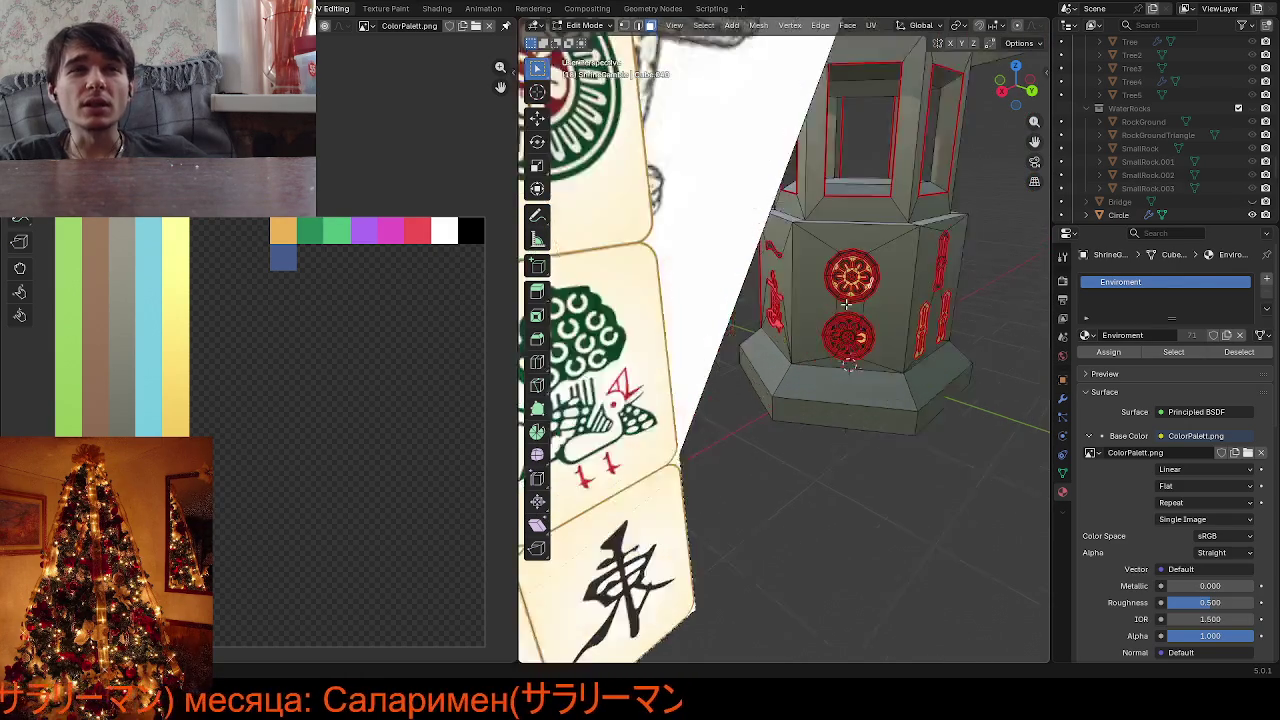
scroll(889, 270, "up", 3)
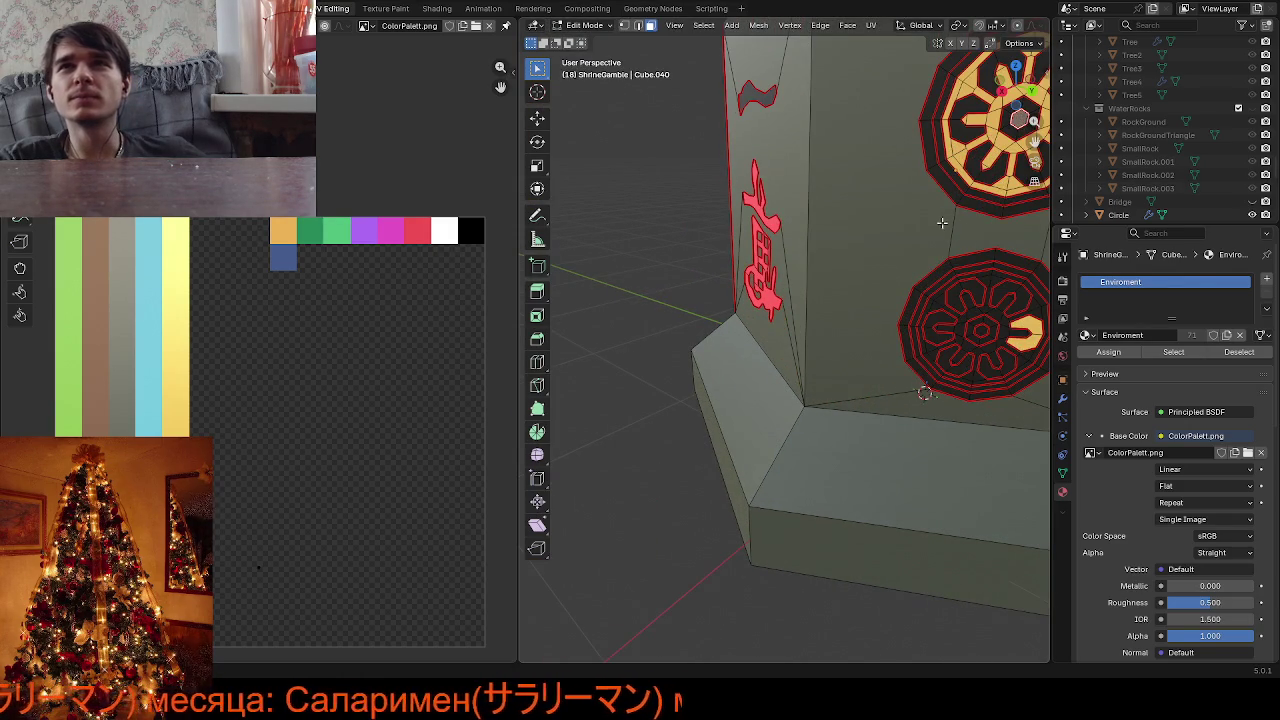
middle_click_drag(963, 196, 934, 205)
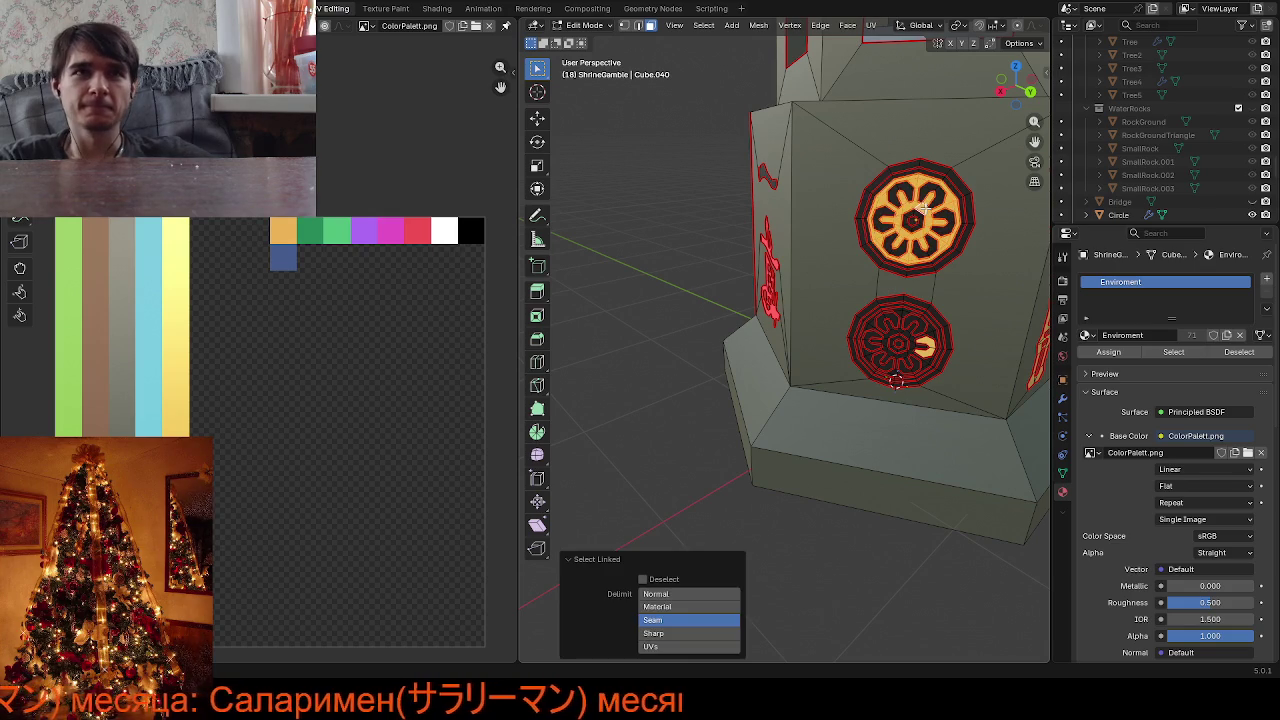
key("l")
left_click(221, 516)
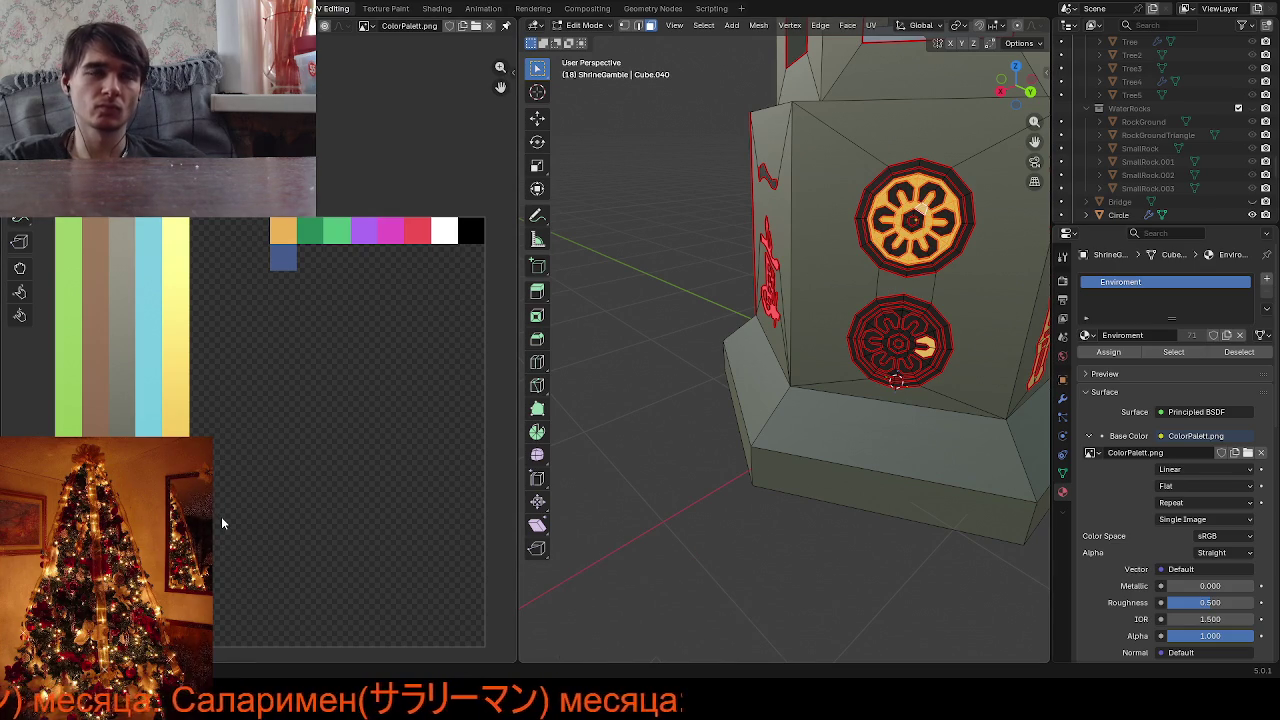
key("g")
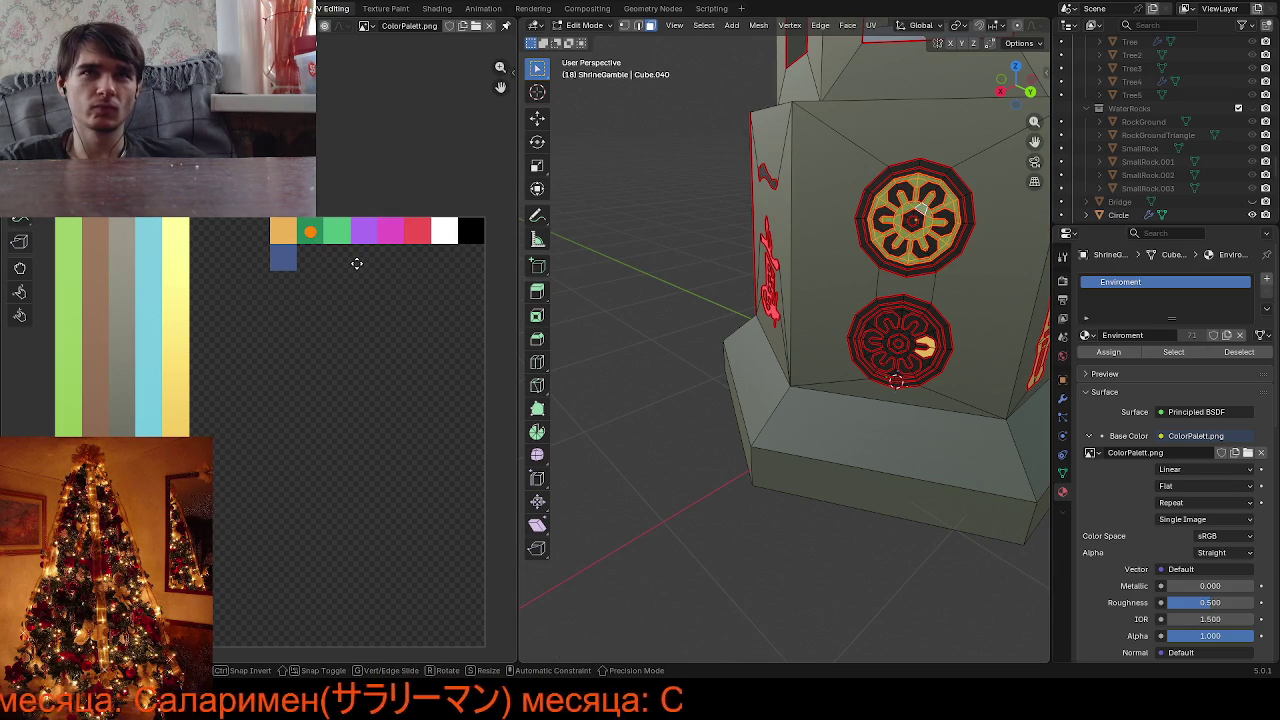
left_click(357, 262)
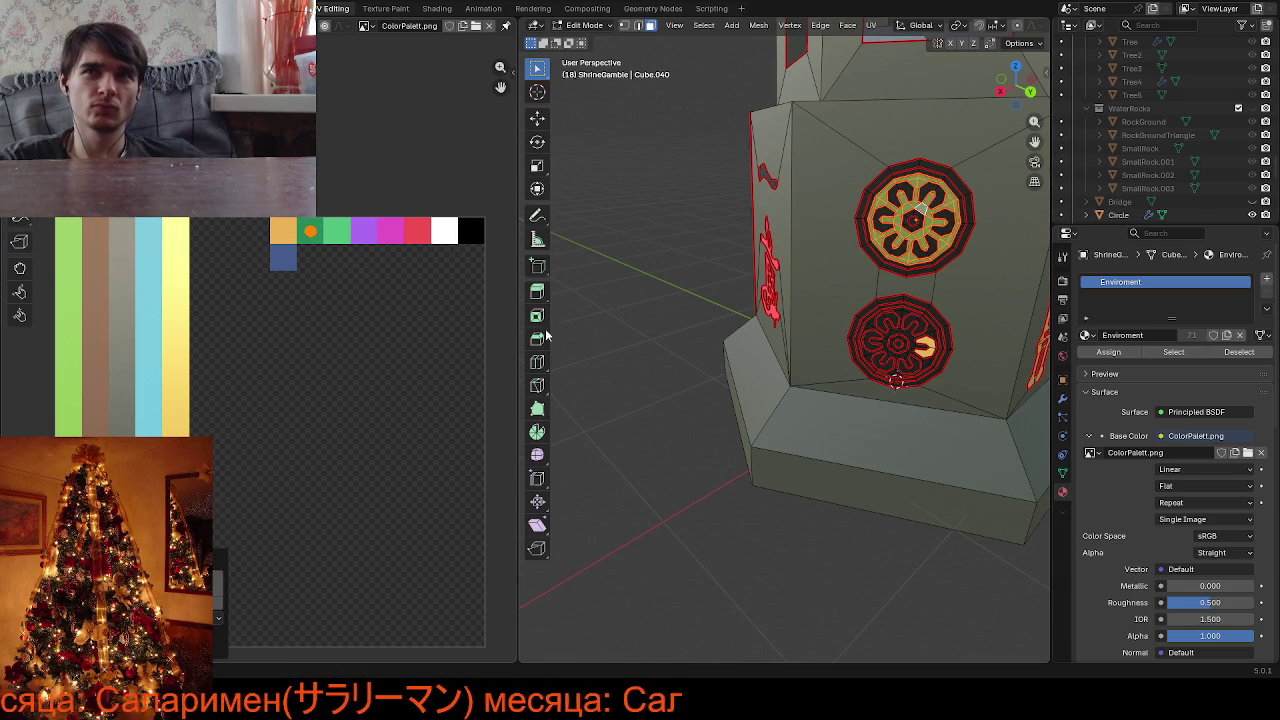
left_click(973, 267)
Move the upper medallion's outer ring UVs onto the green swatch too
scroll(960, 236, "down", 2)
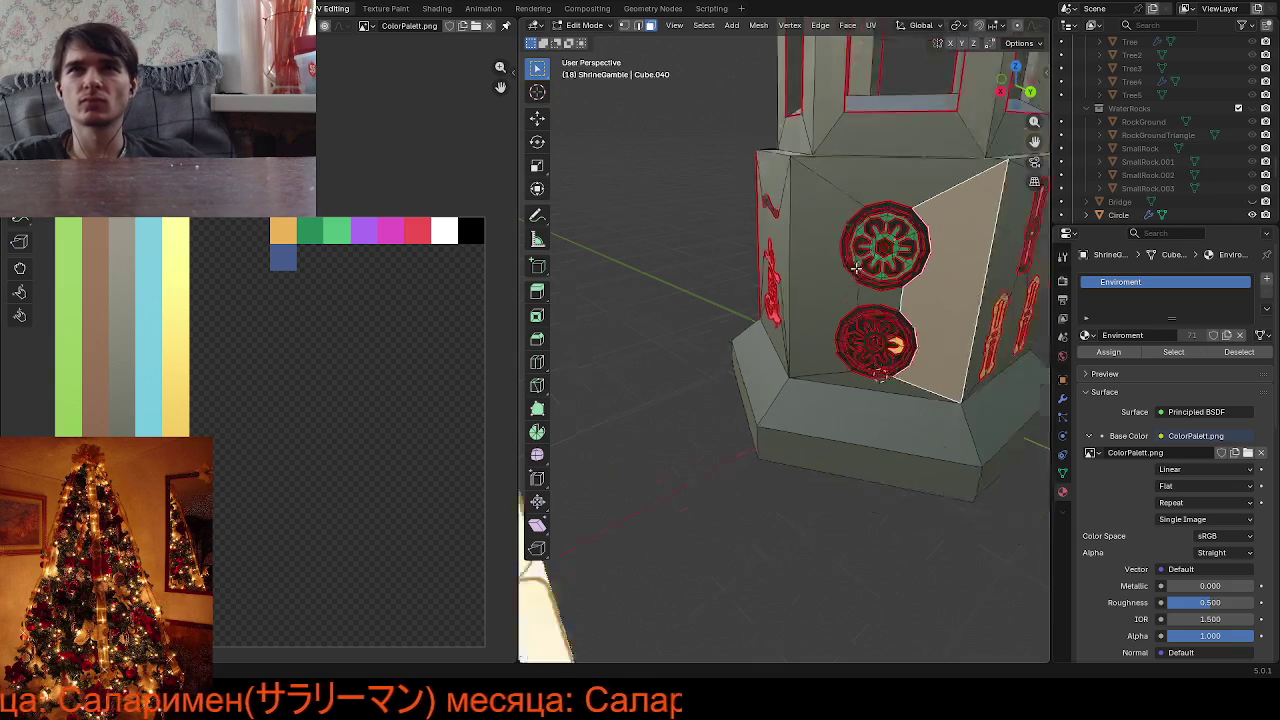
scroll(910, 250, "down", 3)
scroll(851, 271, "down", 3)
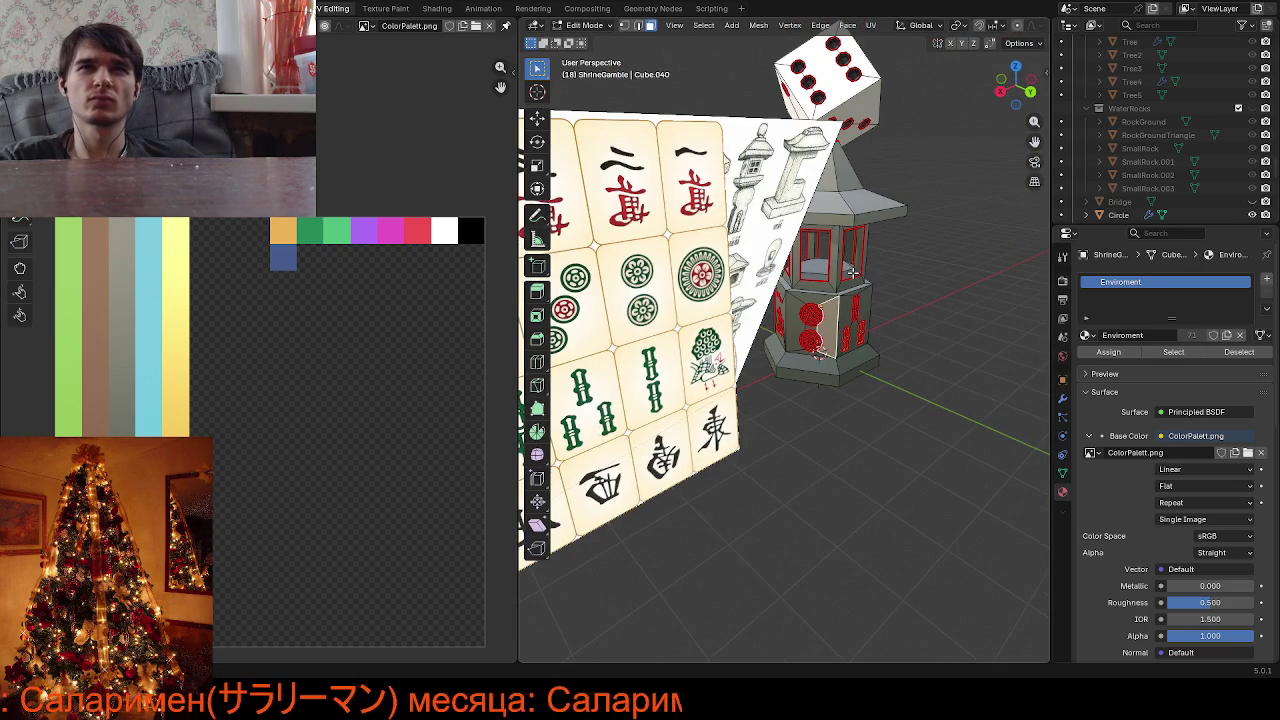
scroll(858, 269, "up", 2)
scroll(880, 250, "up", 3)
scroll(917, 217, "up", 2)
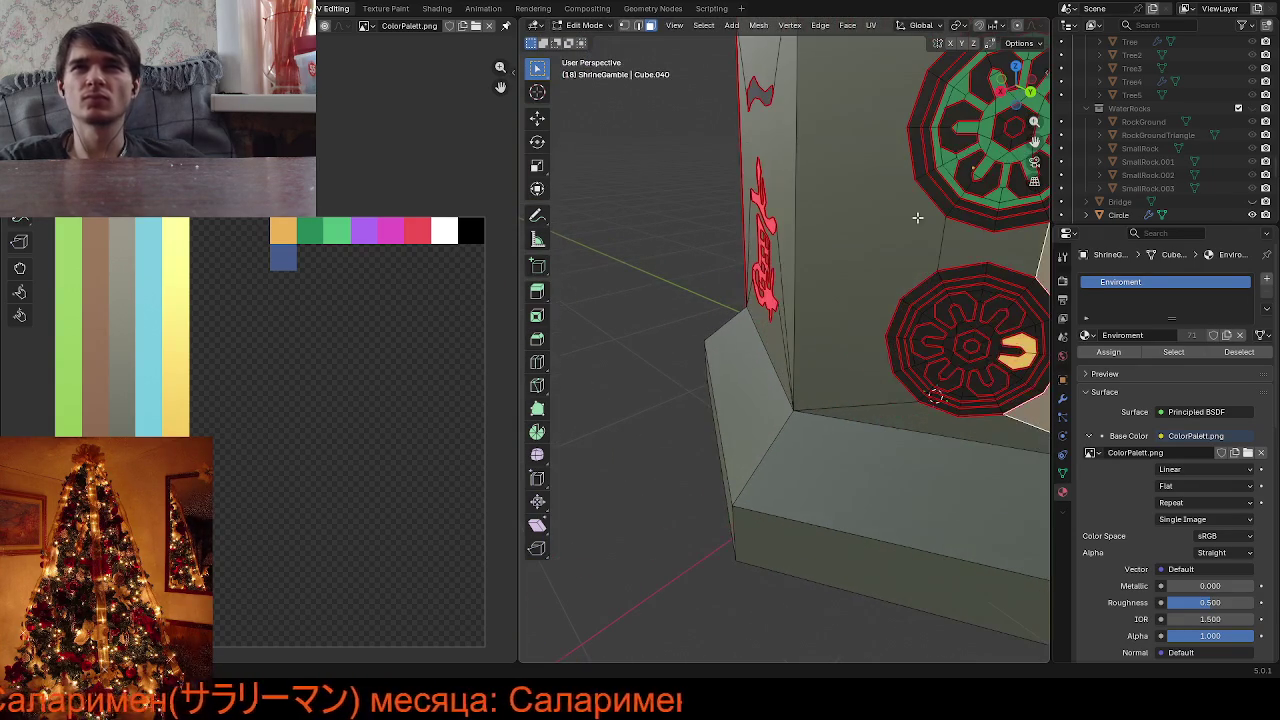
scroll(900, 150, "down", 1)
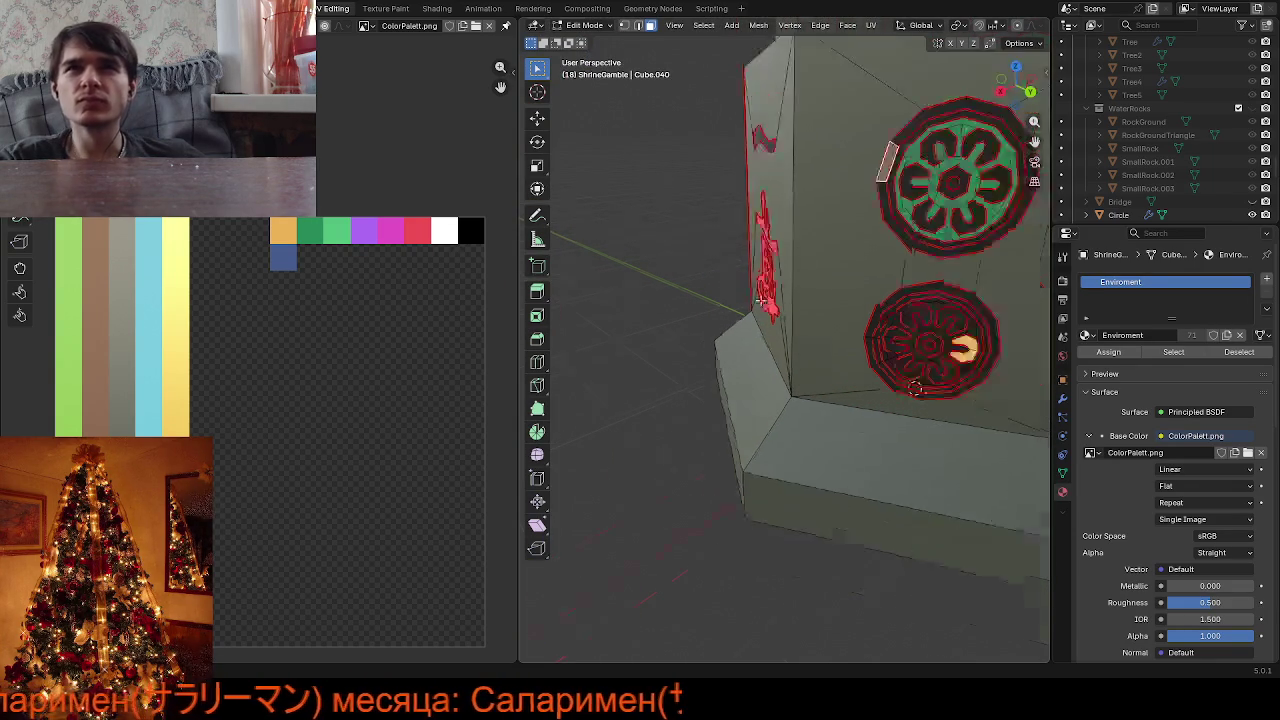
scroll(820, 240, "down", 3)
scroll(750, 306, "down", 1)
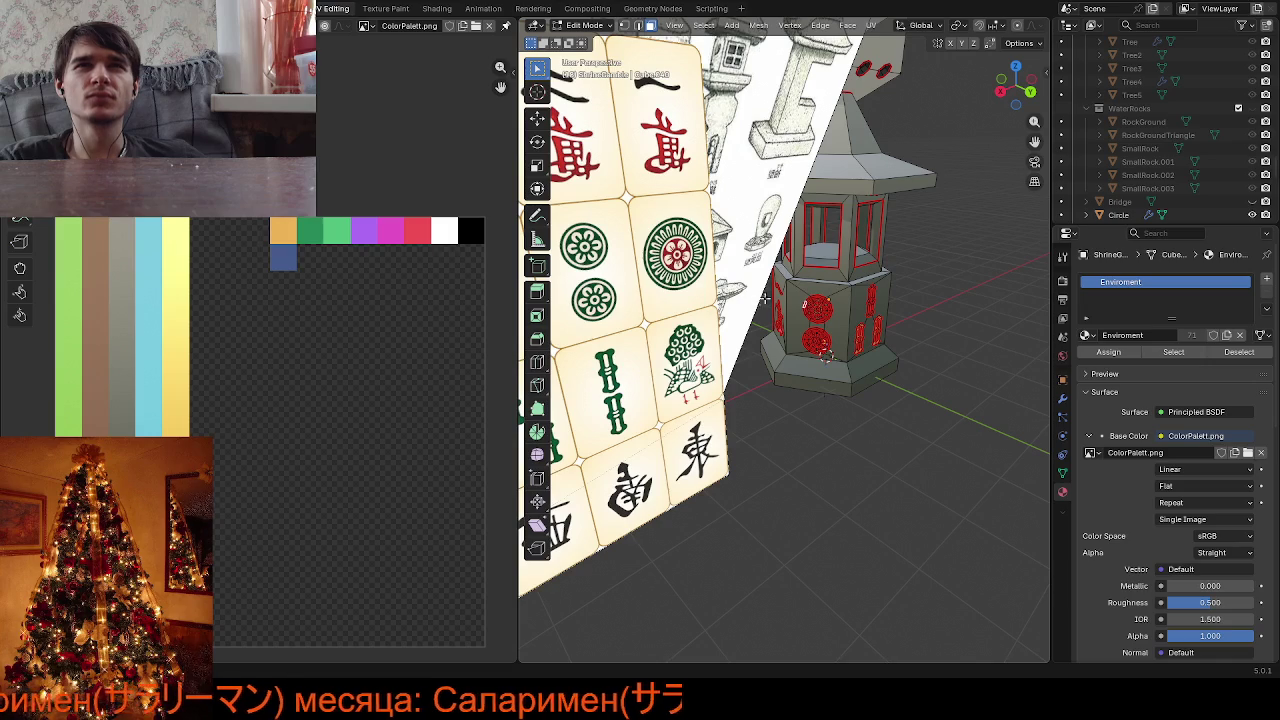
scroll(866, 244, "up", 2)
scroll(870, 242, "up", 3)
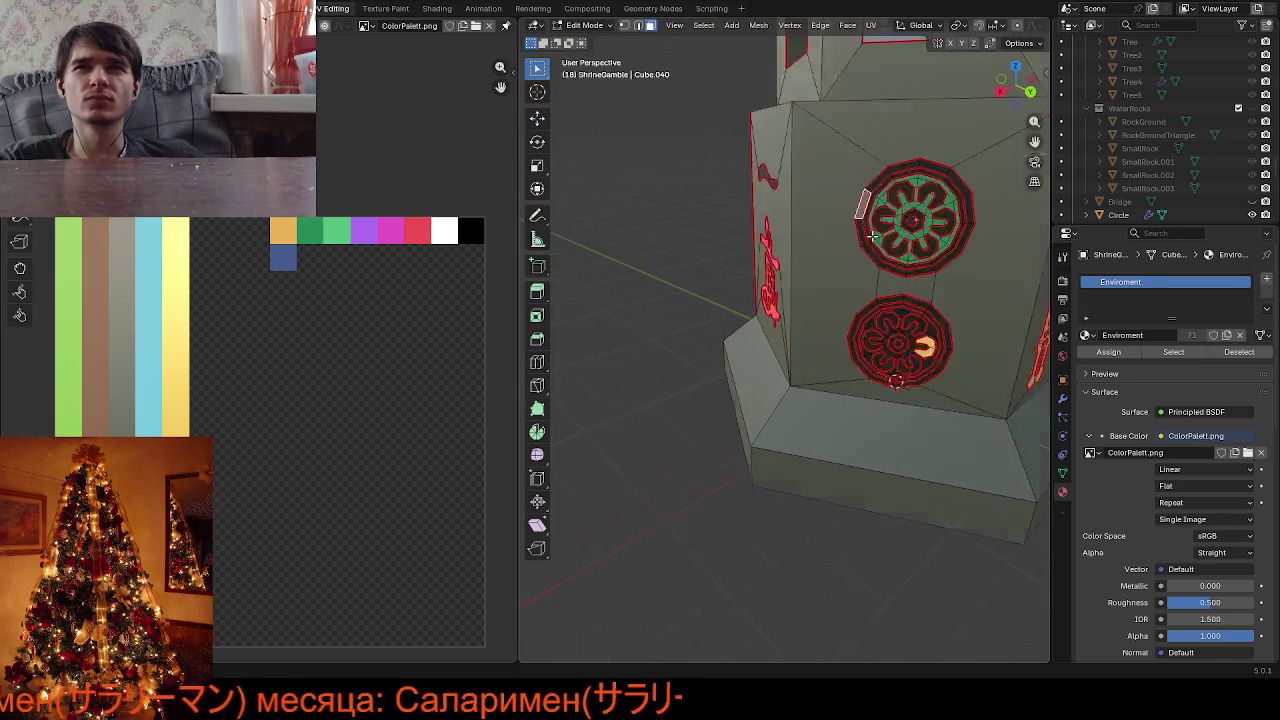
scroll(873, 241, "up", 1)
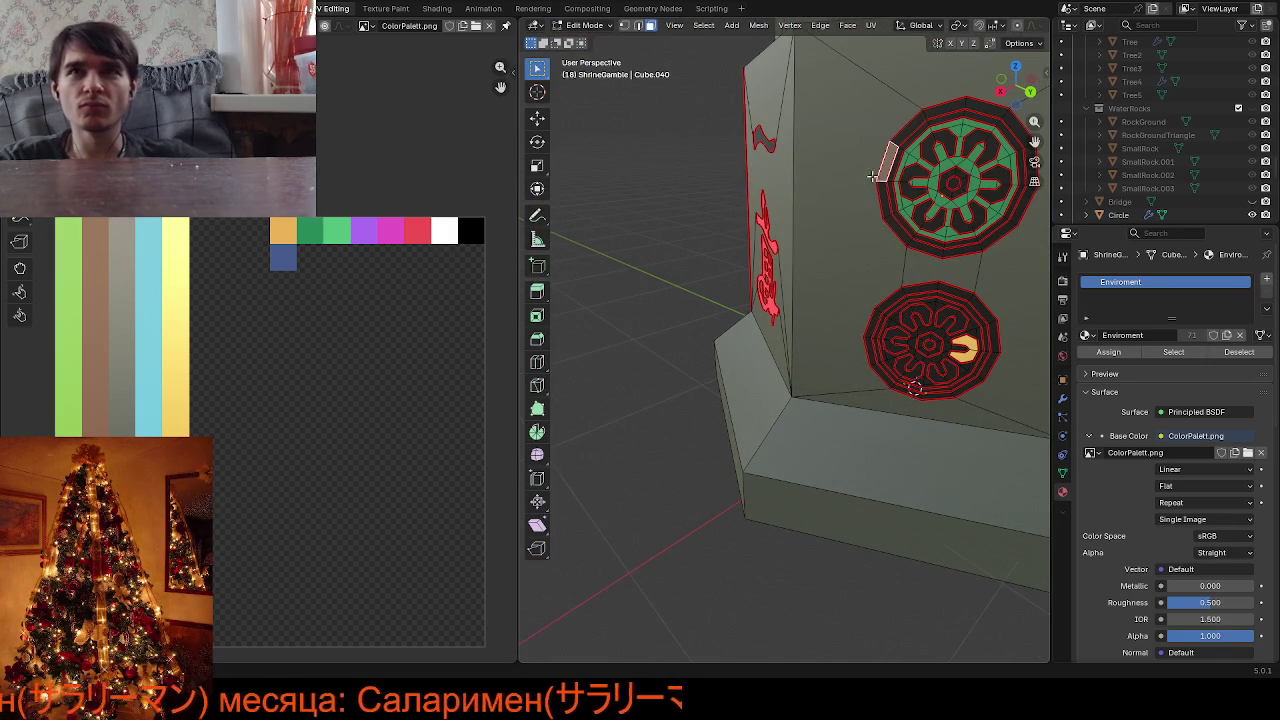
key("l")
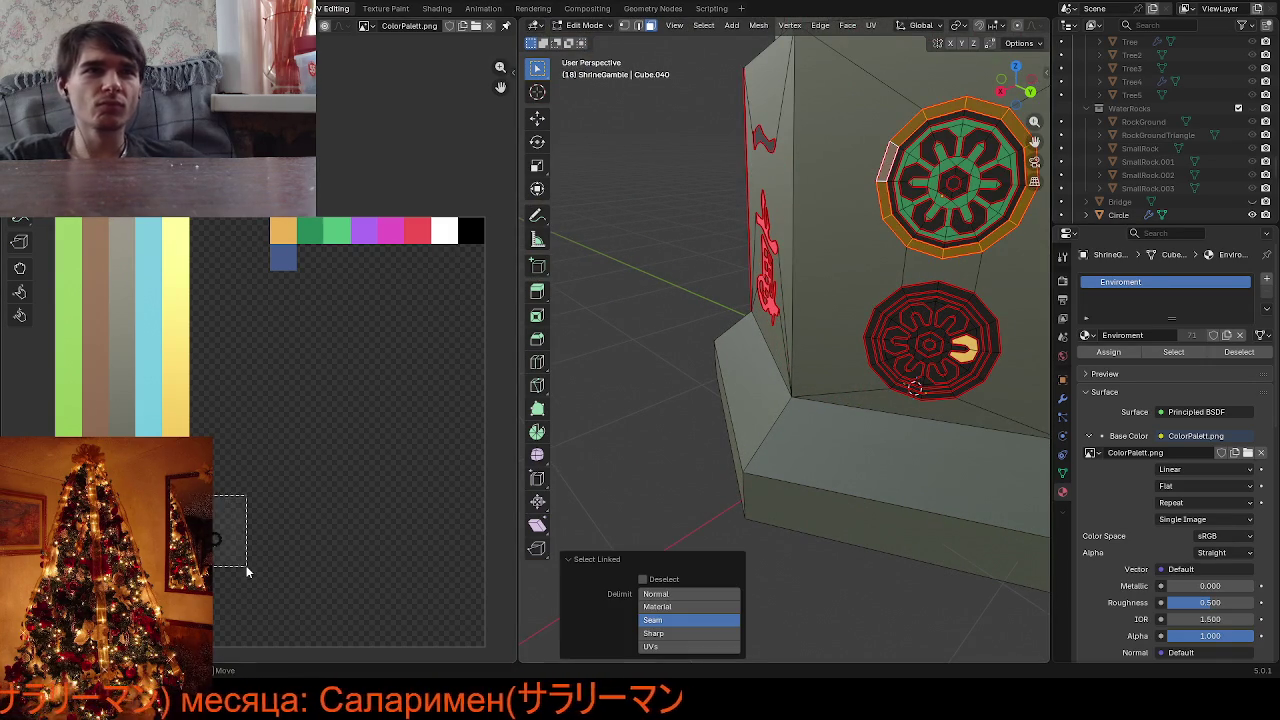
key("g")
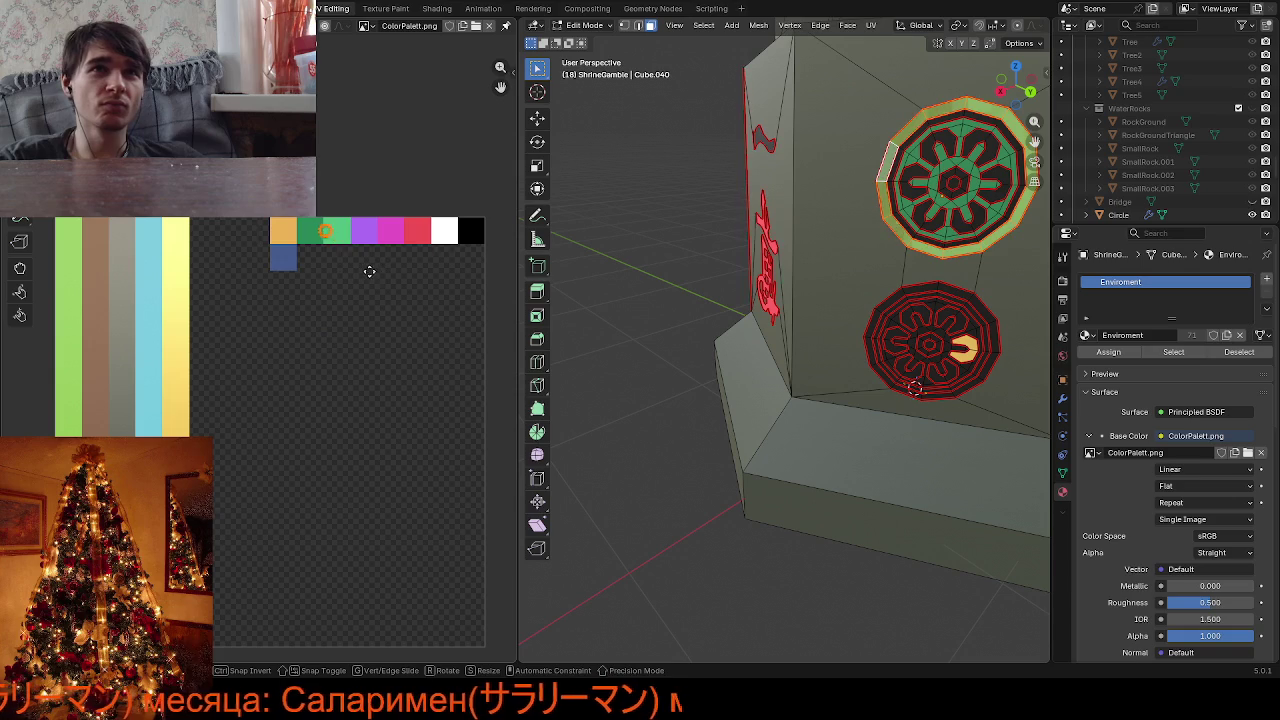
left_click(357, 271)
key("s")
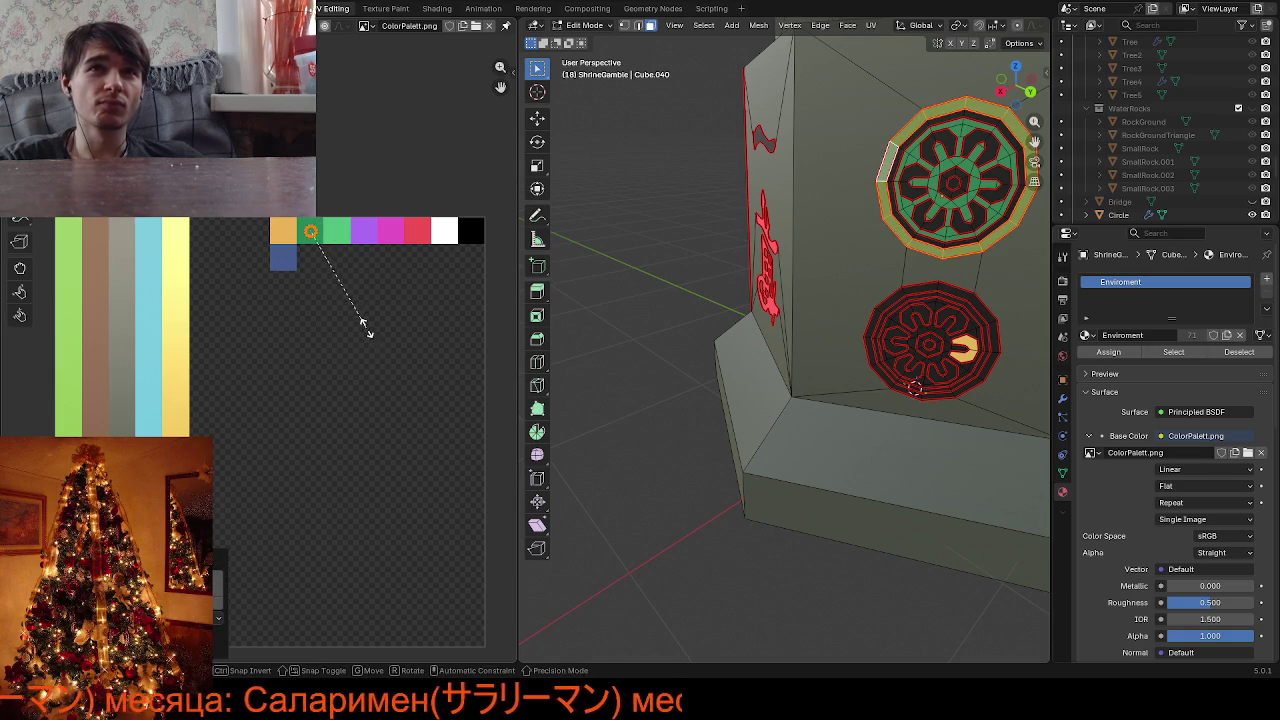
key("Escape")
Select the whole lower emblem island and move its UVs onto the green swatch
scroll(890, 417, "down", 2)
left_click(890, 417)
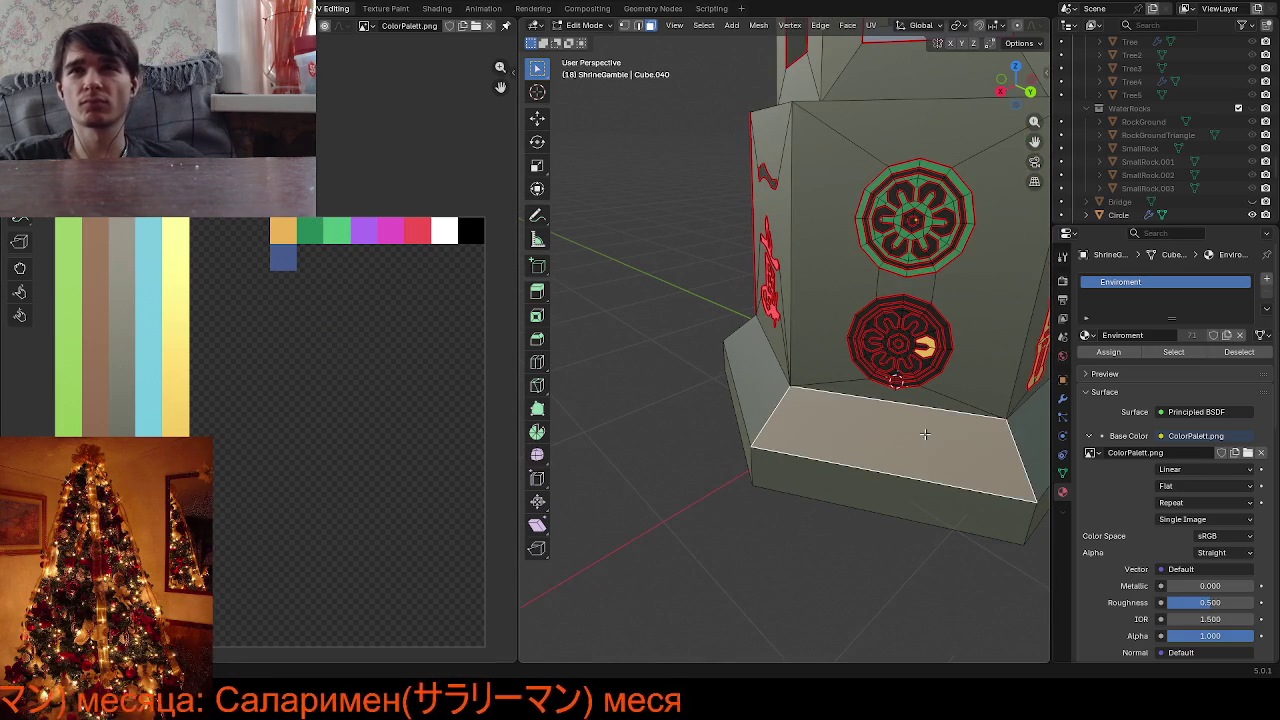
left_click(946, 341)
key("l")
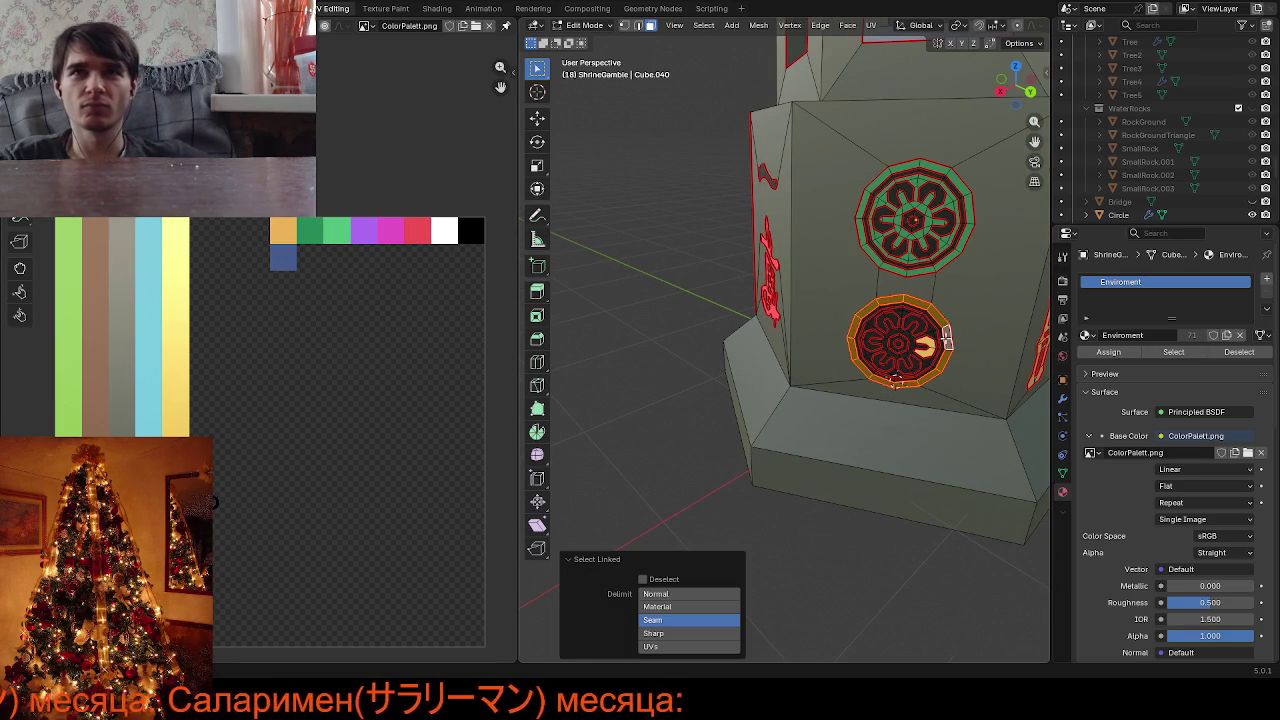
key("g")
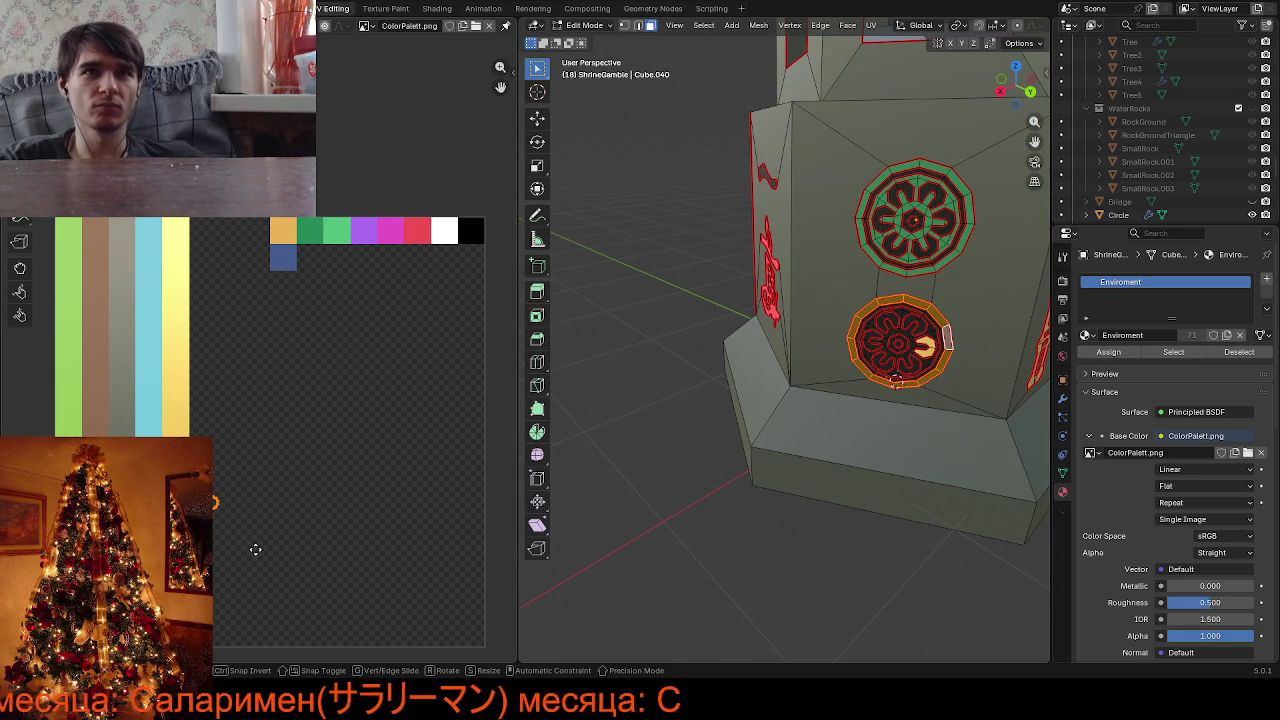
left_click(352, 276)
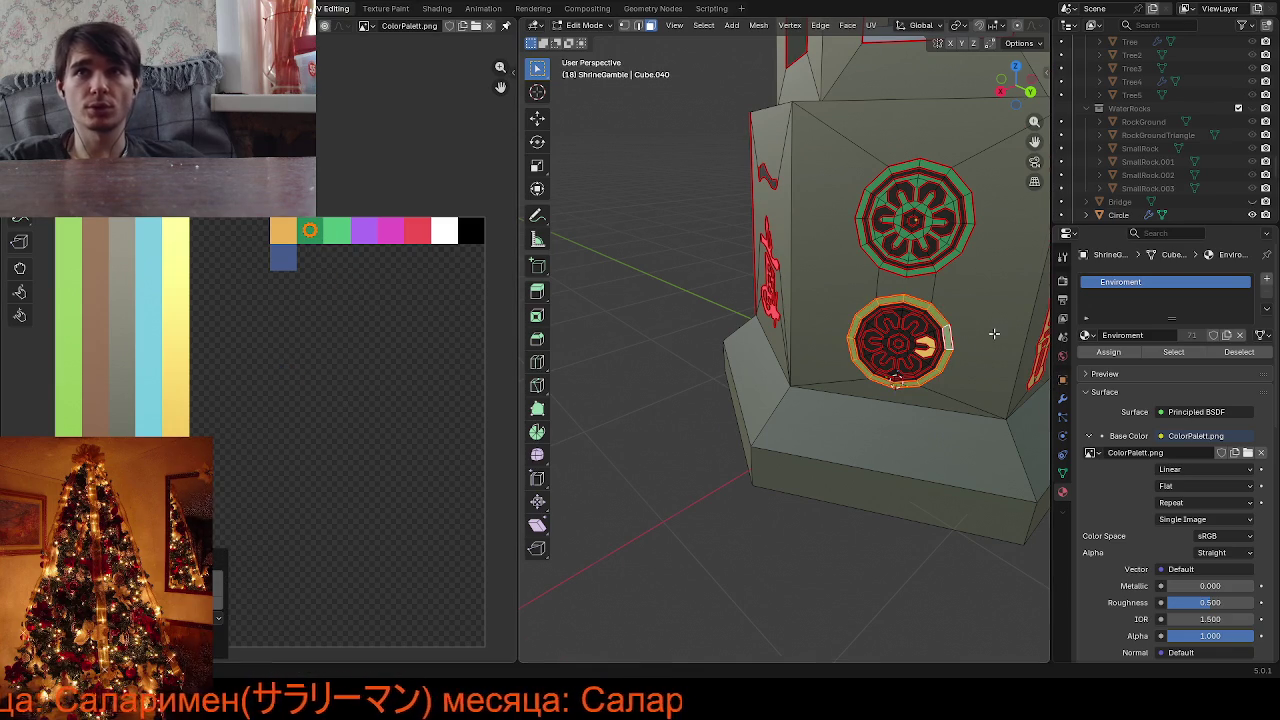
Reselect the lower emblem's UV island and shift it to an adjacent palette colour
scroll(985, 297, "up", 3)
key("alt+a")
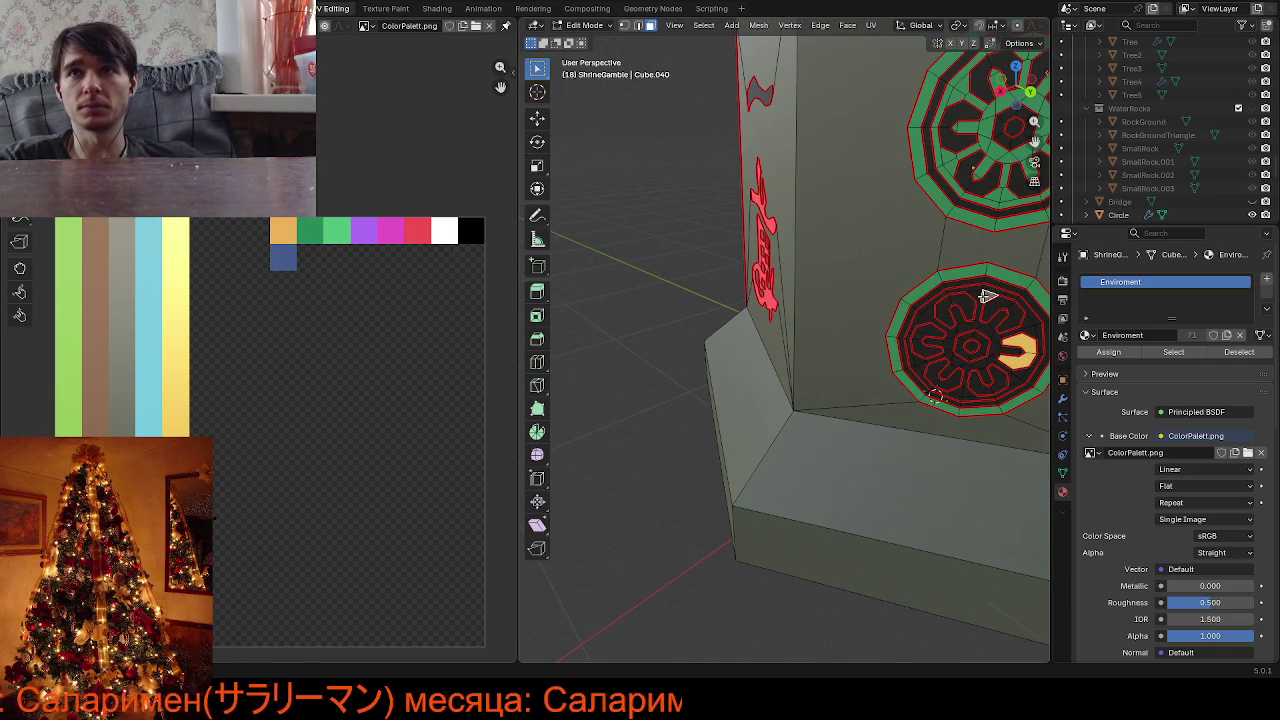
key("l")
left_click_drag(200, 486, 286, 572)
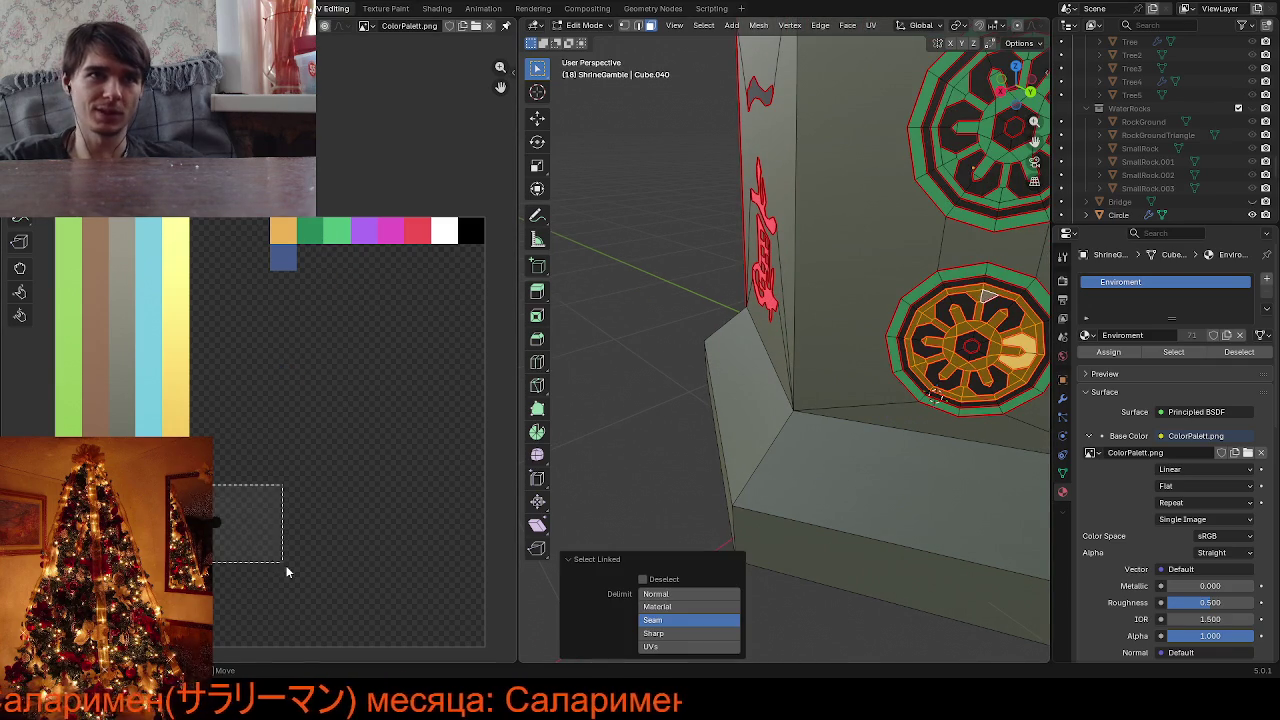
key("g")
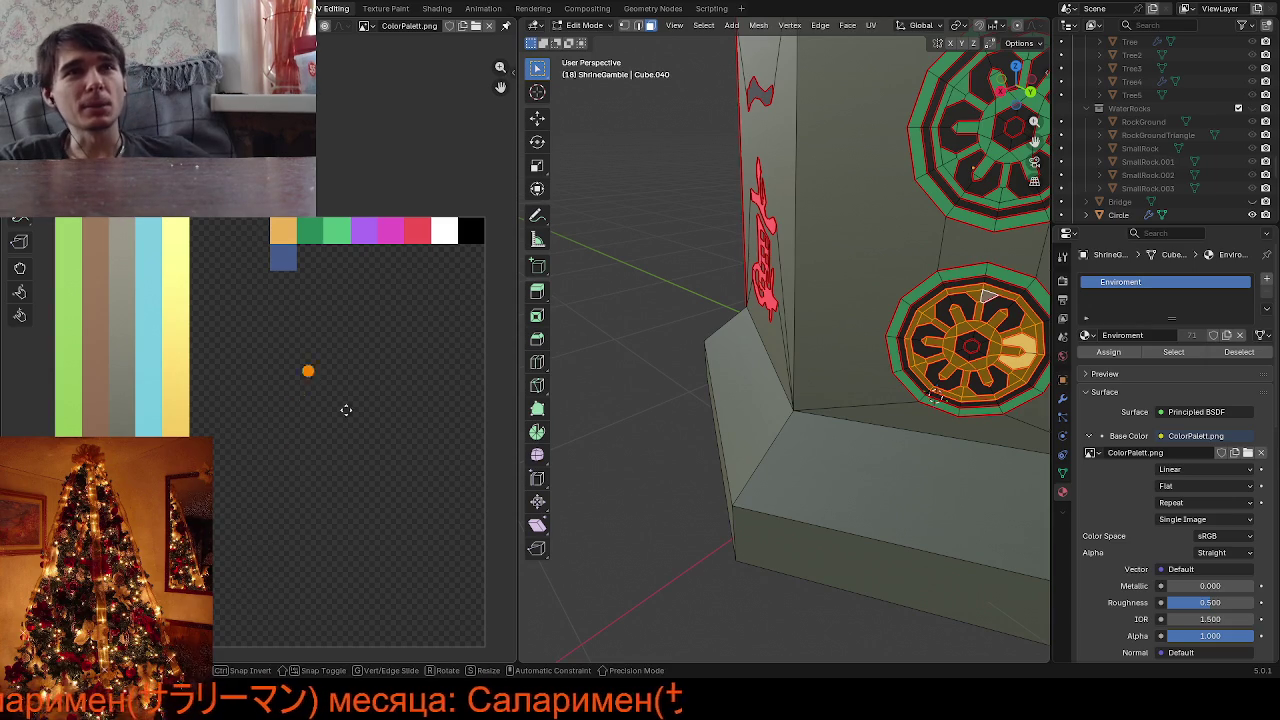
left_click(340, 284)
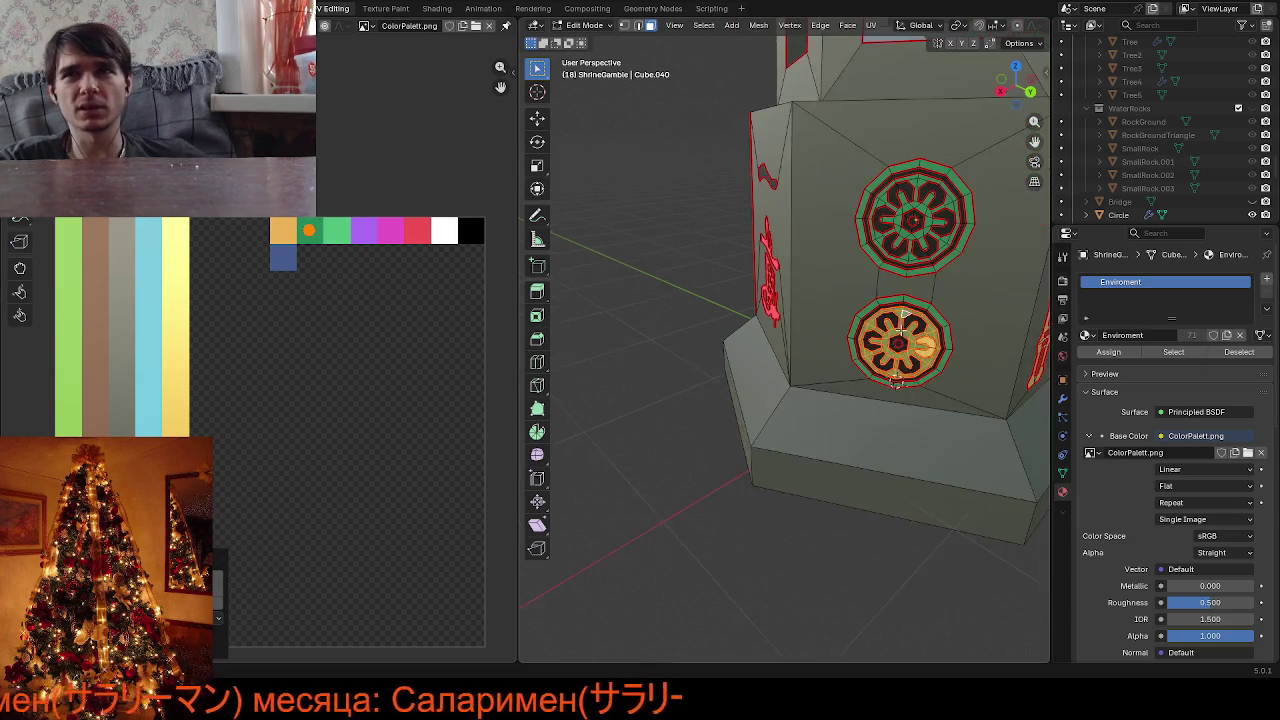
Orbit to the shrine's front and try selecting the side wall faces, then undo
mouse_move(880, 300)
middle_mouse_down()
mouse_move(962, 200)
mouse_move(880, 300)
mouse_move(973, 318)
middle_mouse_up()
scroll(906, 280, "down", 4)
scroll(880, 305, "up", 3)
scroll(873, 313, "up", 3)
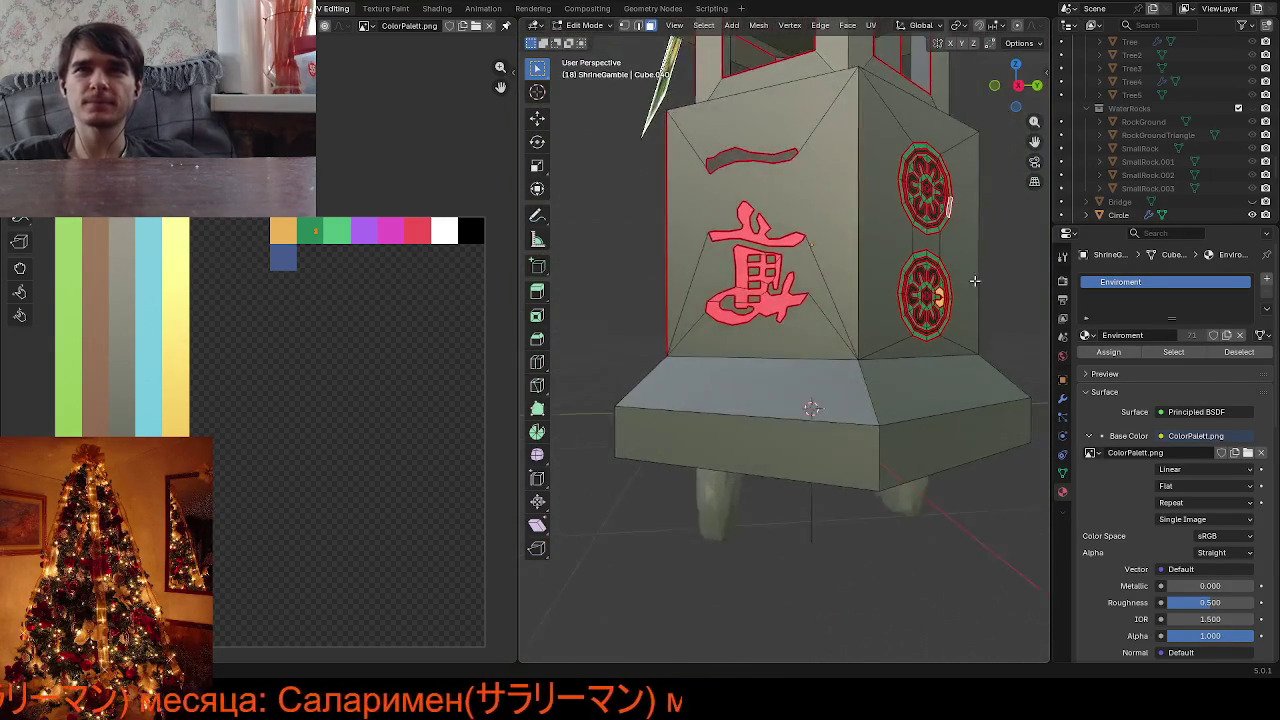
left_click(1018, 309, "shift")
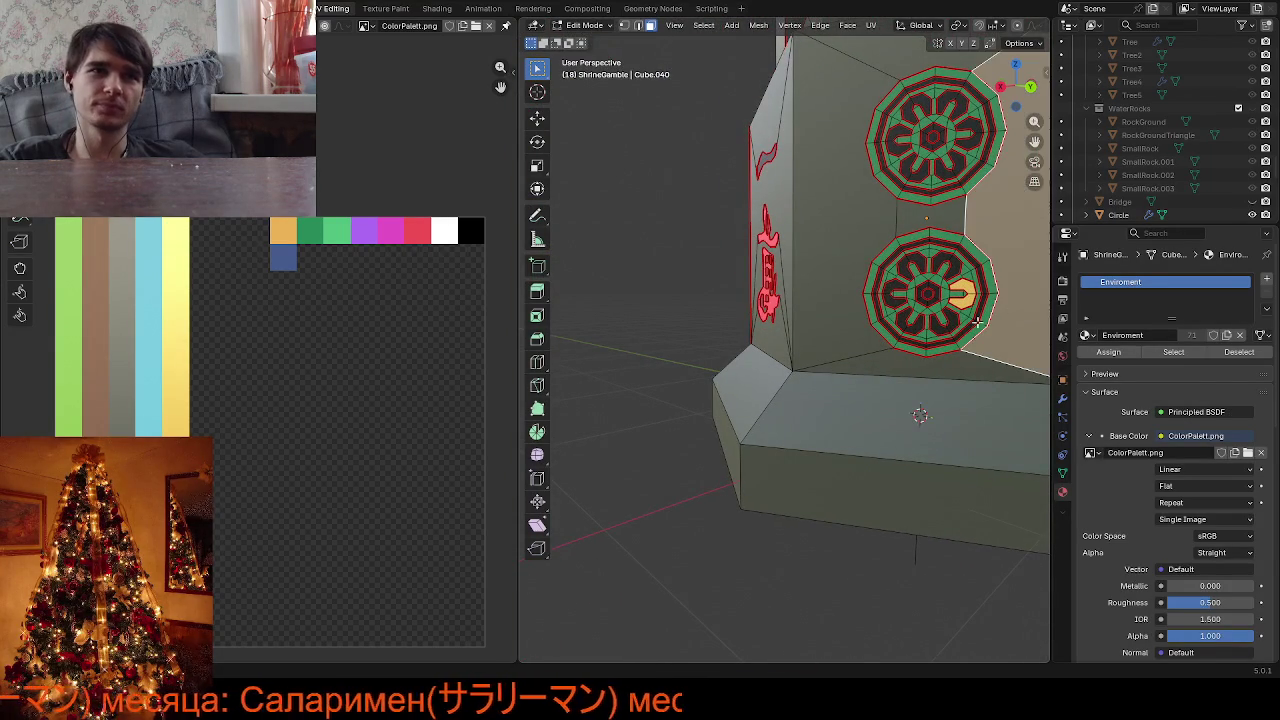
left_click(795, 280, "shift")
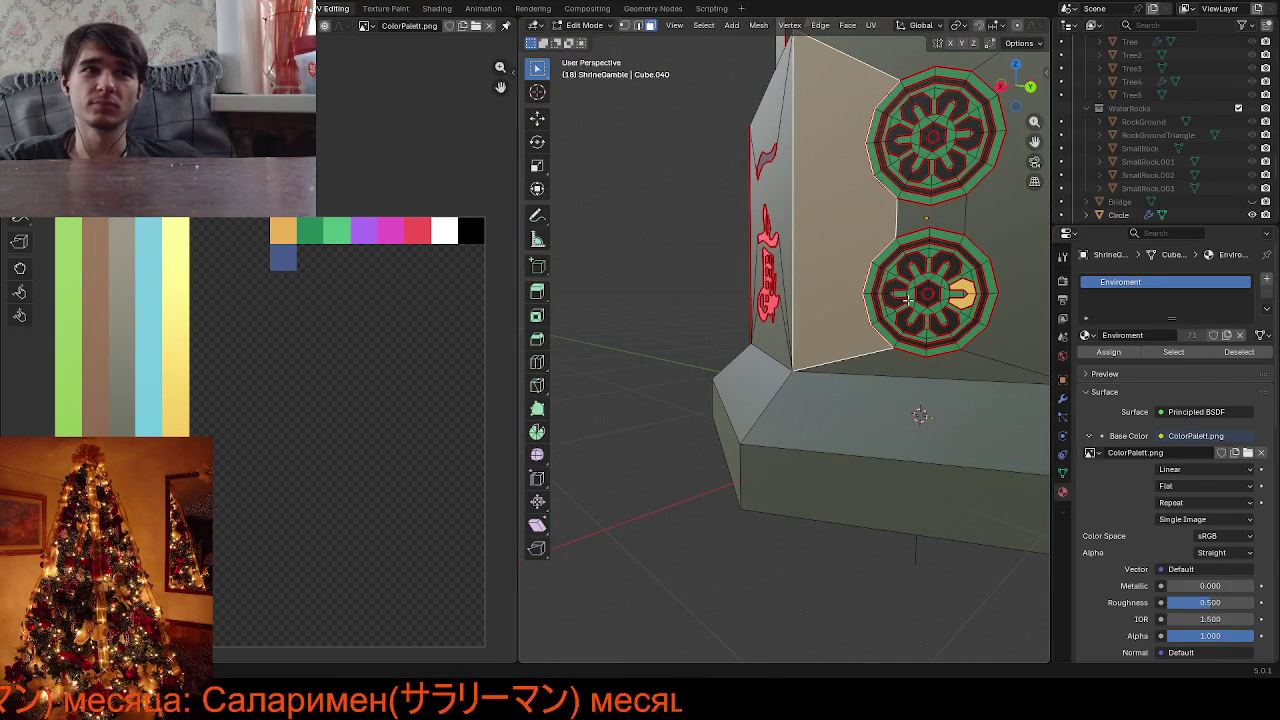
key("ctrl+z")
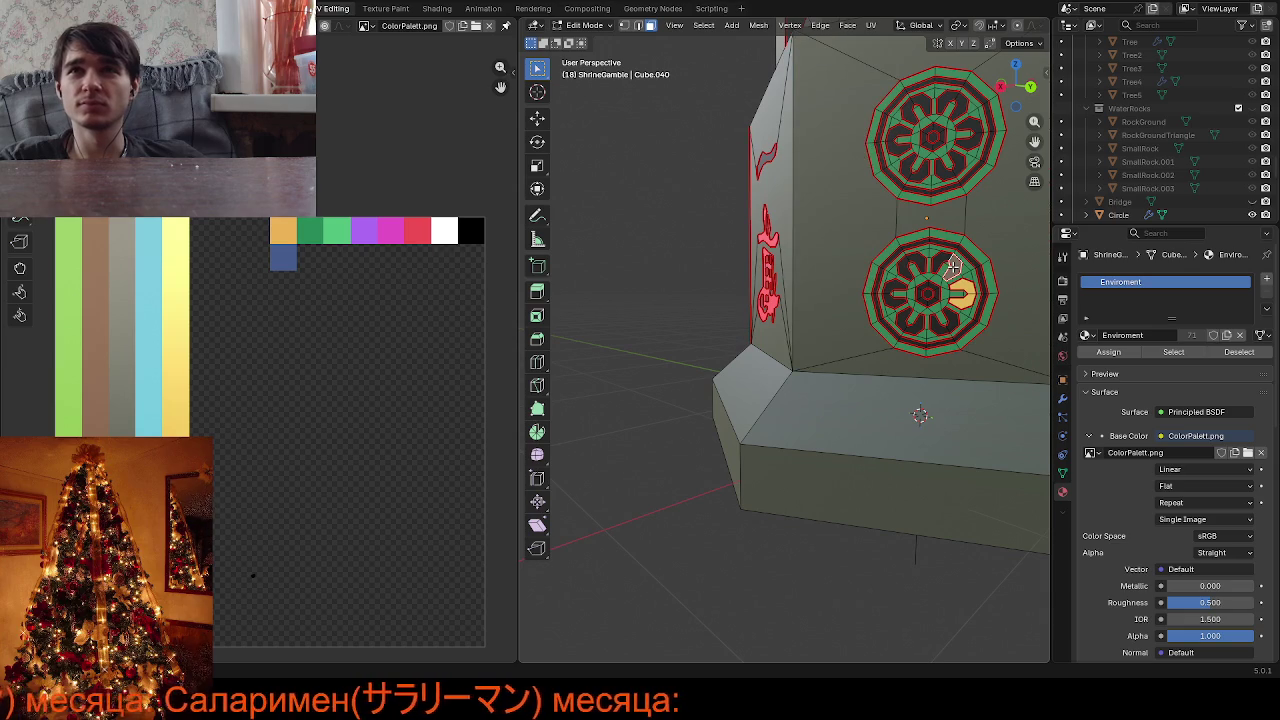
scroll(965, 232, "down", 2)
scroll(945, 248, "down", 2)
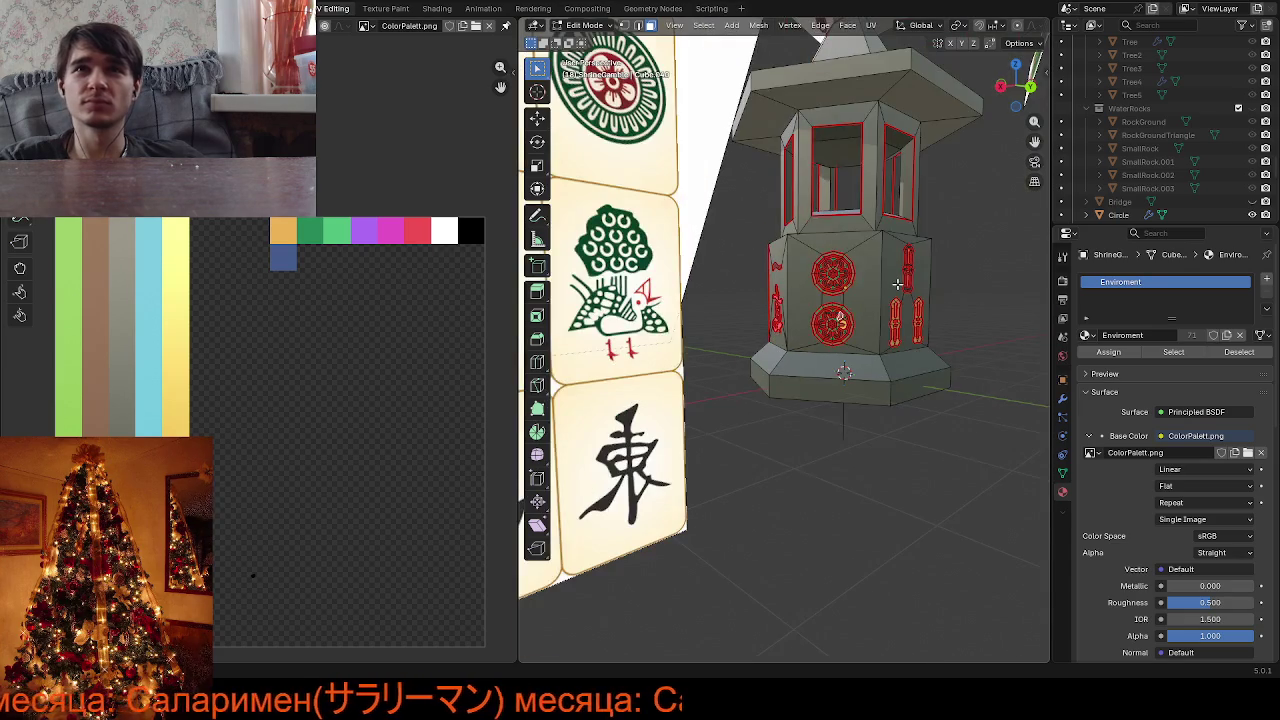
scroll(925, 262, "down", 2)
scroll(897, 285, "down", 2)
scroll(897, 285, "up", 4)
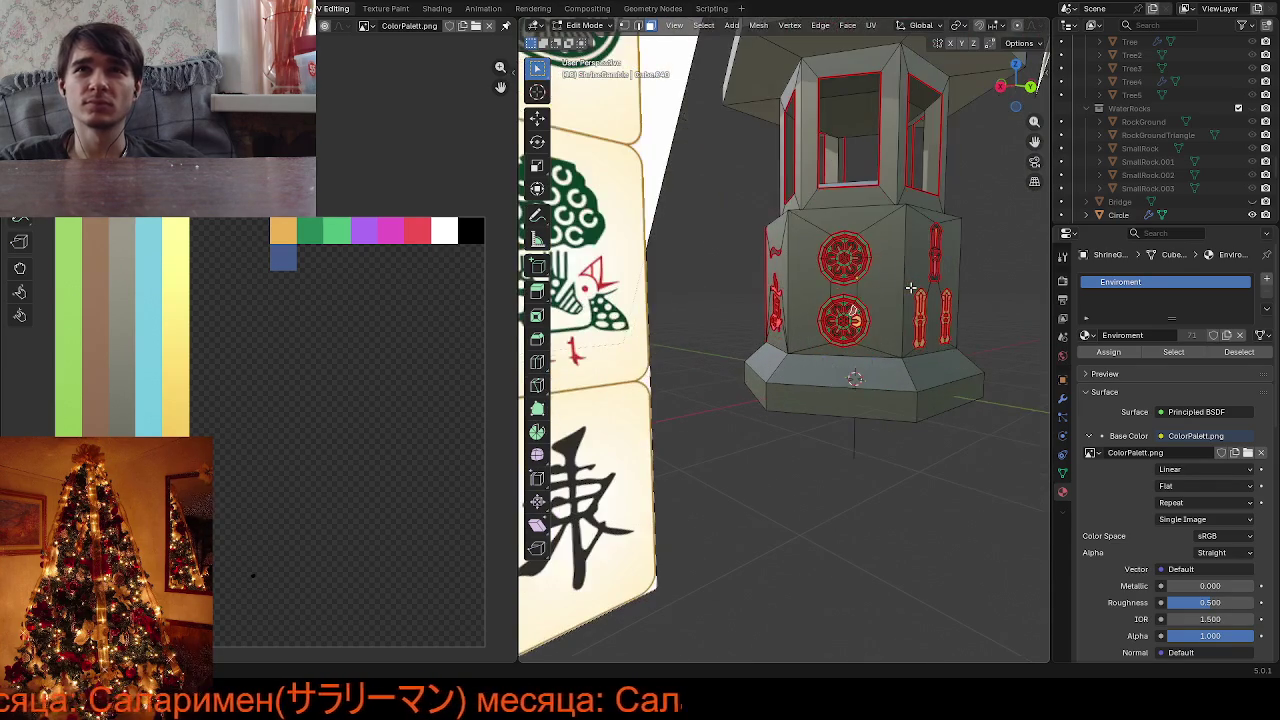
scroll(905, 286, "down", 3)
scroll(860, 295, "down", 1)
scroll(866, 311, "down", 1)
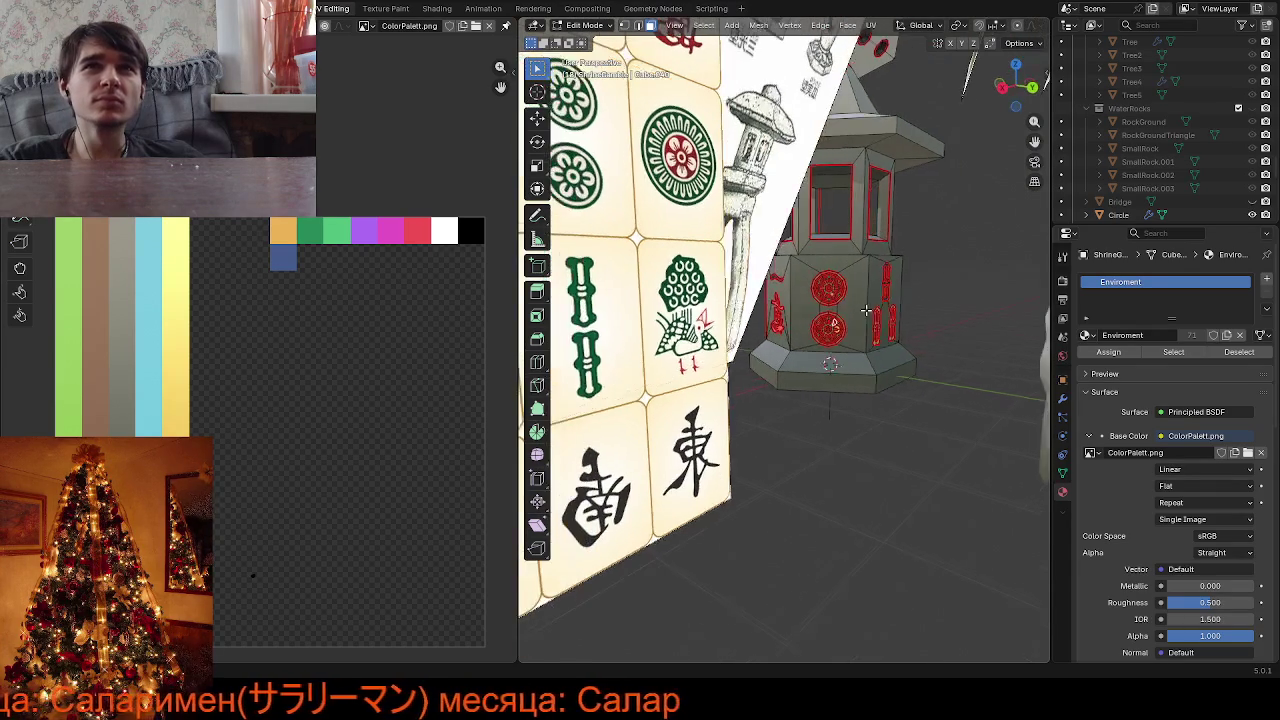
scroll(866, 311, "down", 1)
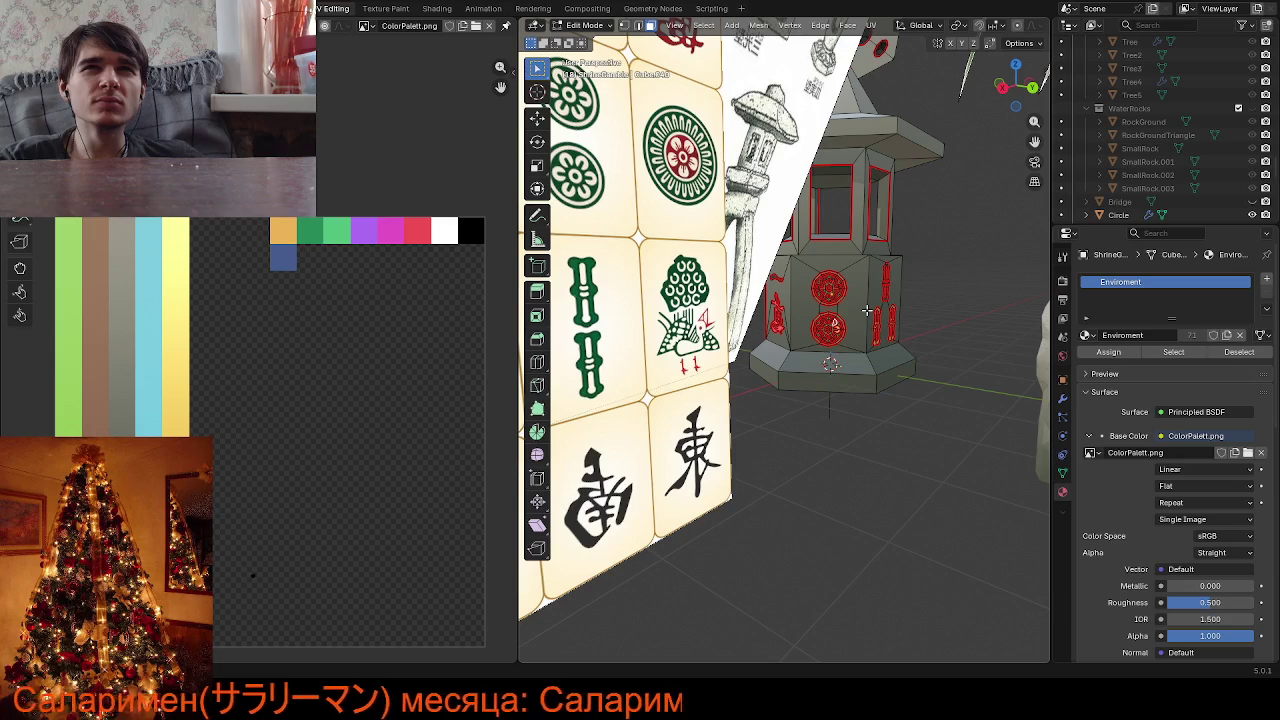
scroll(872, 340, "up", 6)
scroll(868, 338, "up", 3)
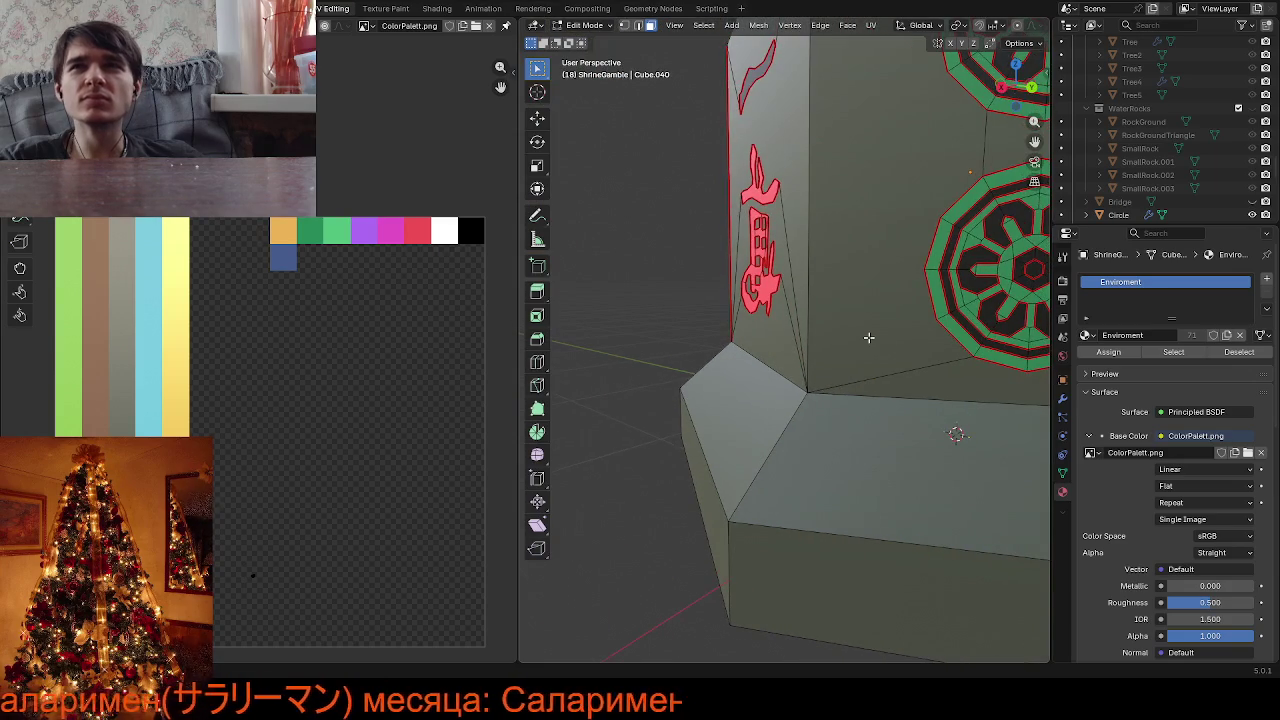
scroll(868, 338, "down", 2)
Move the UV points of both emblems' centre vertices to new palette colours
middle_click_drag(1034, 142, 684, 341)
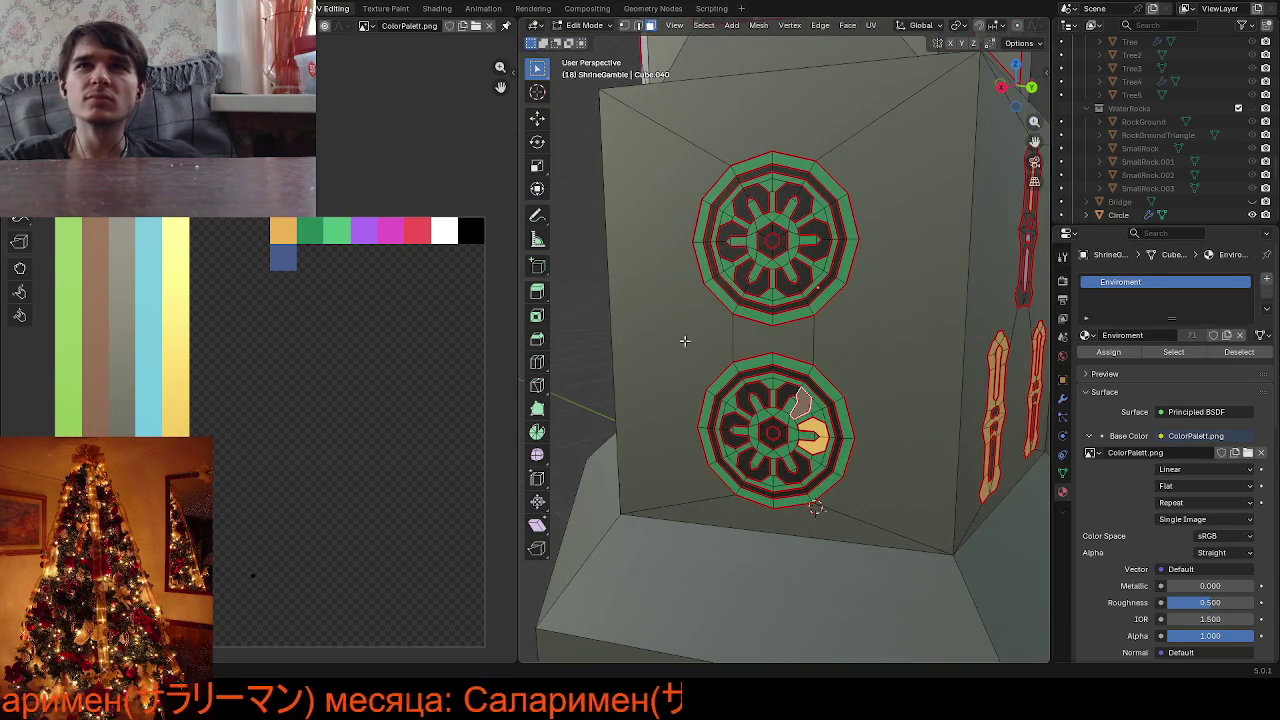
left_click(770, 240)
scroll(245, 428, "down", 2)
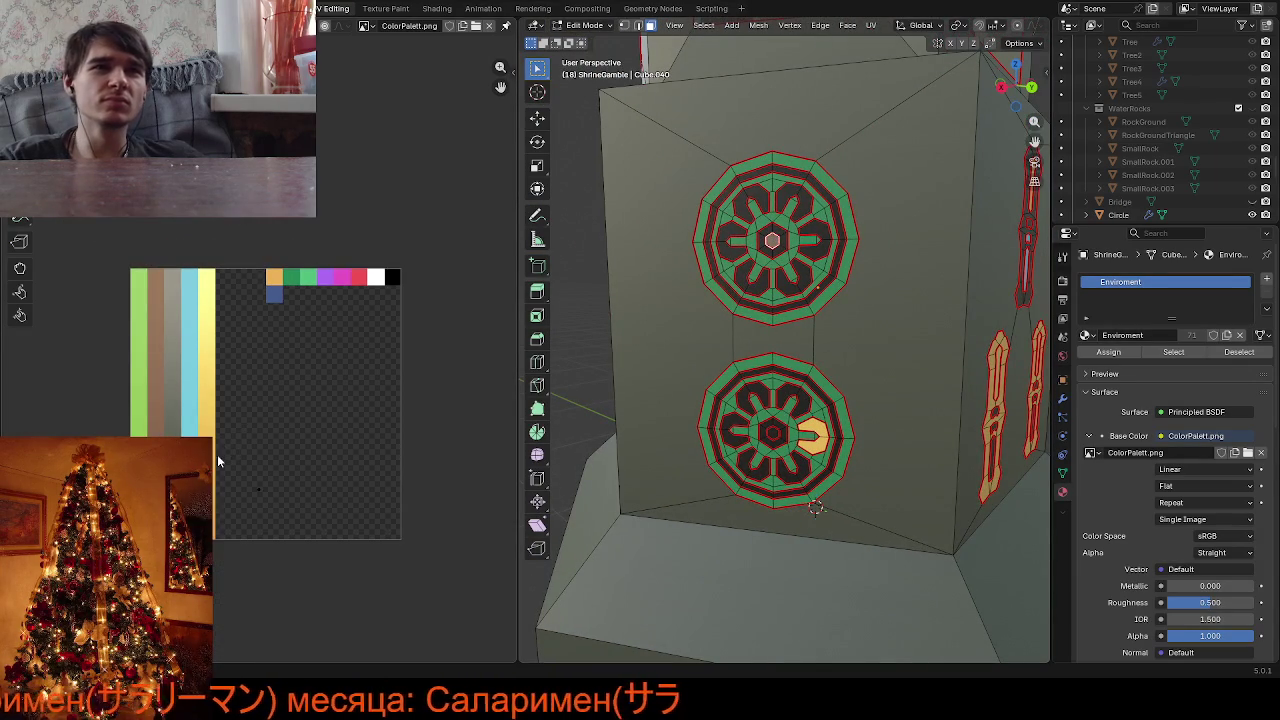
key("g")
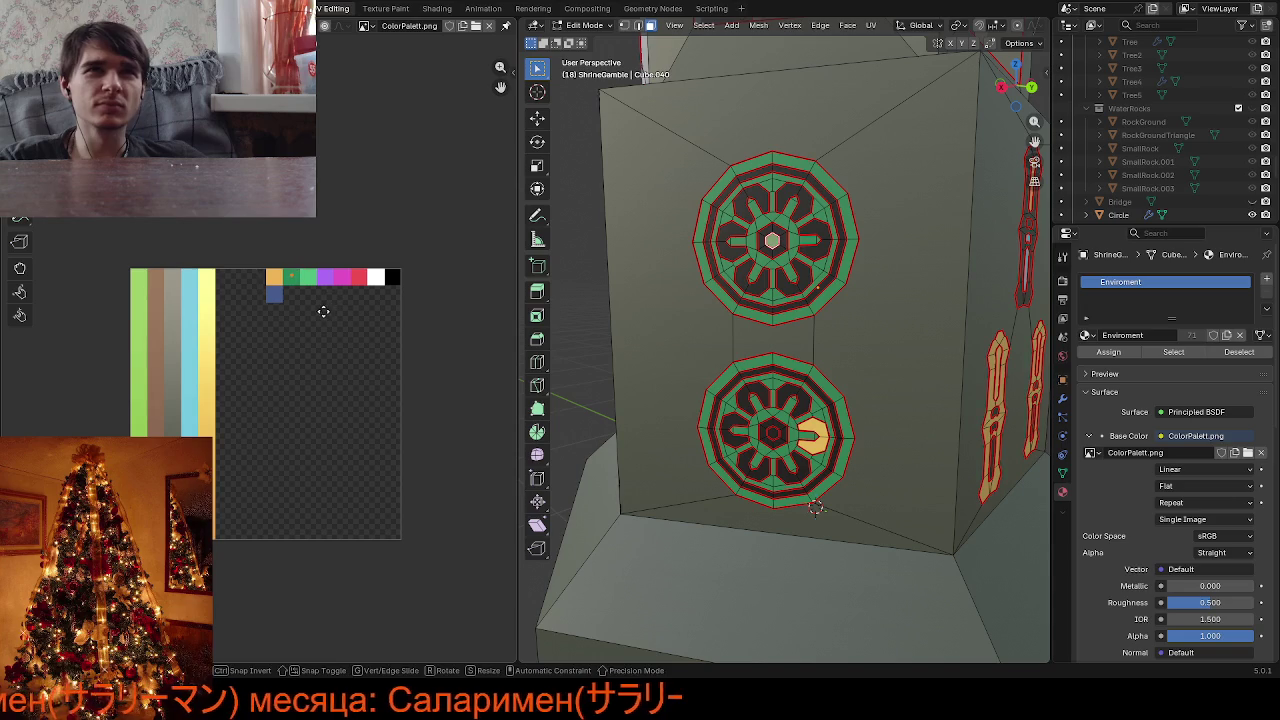
left_click(323, 313)
scroll(847, 456, "up", 2)
left_click(769, 461)
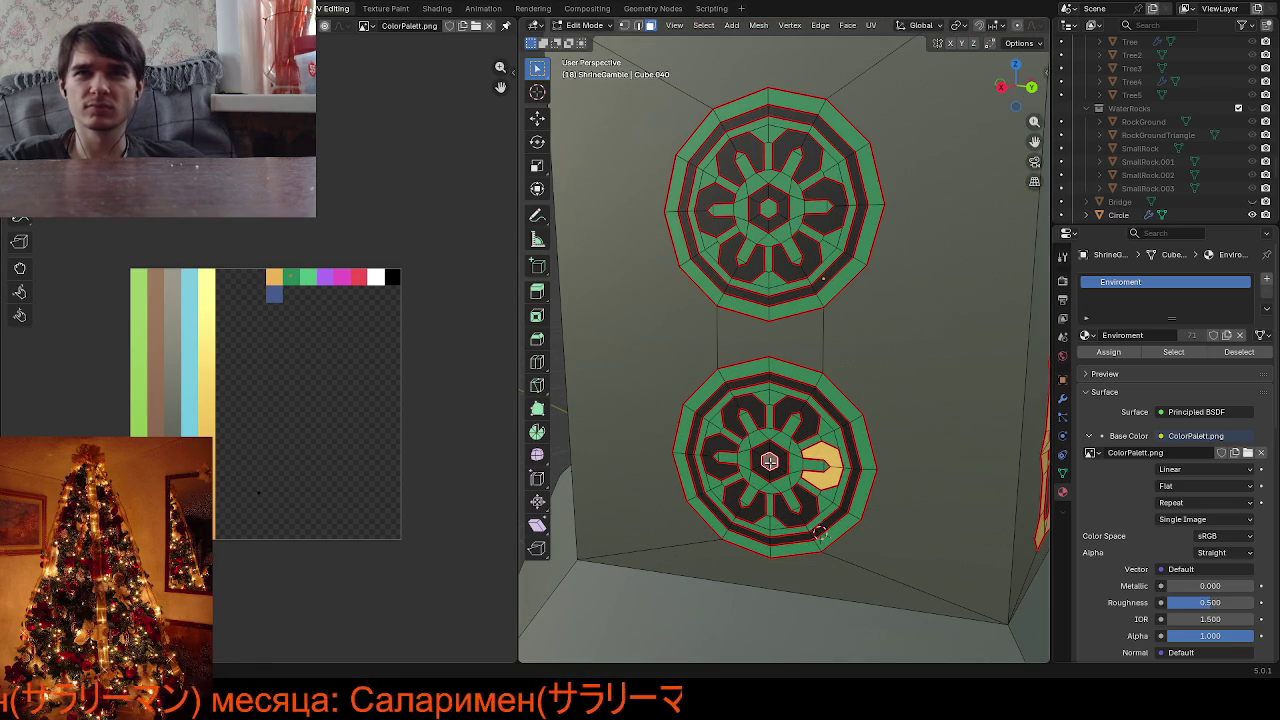
key("g")
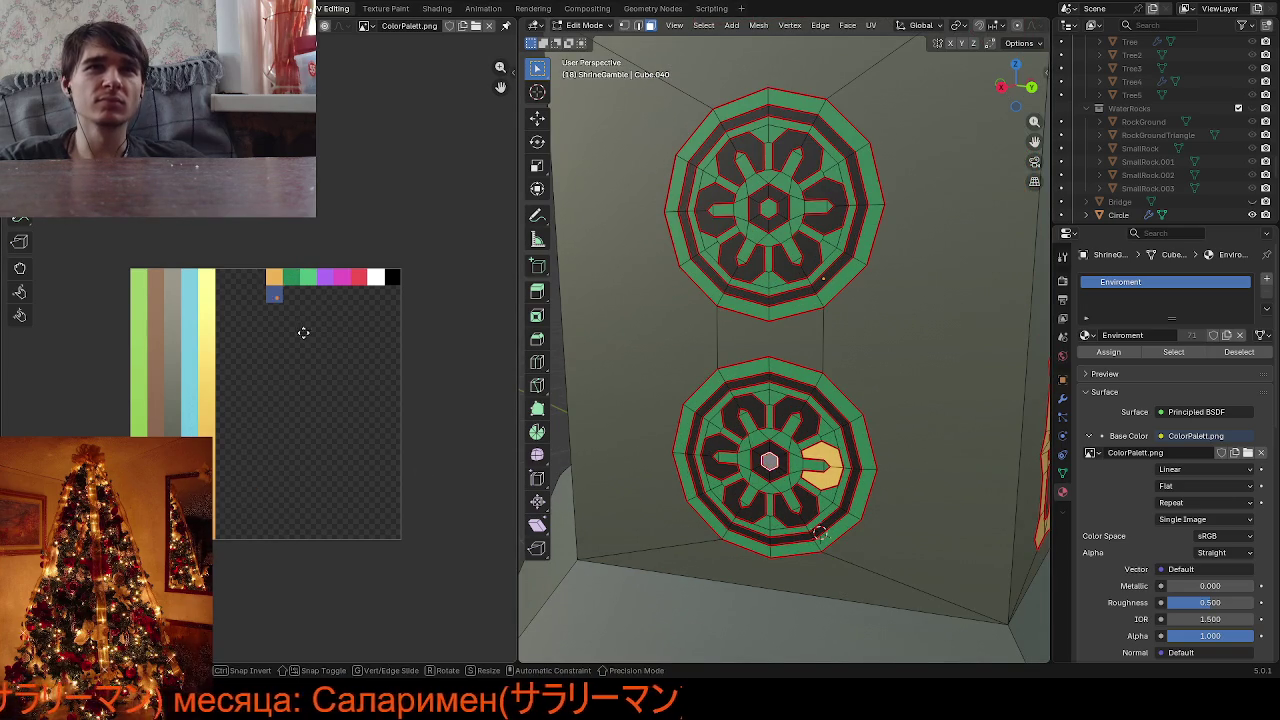
left_click(400, 322)
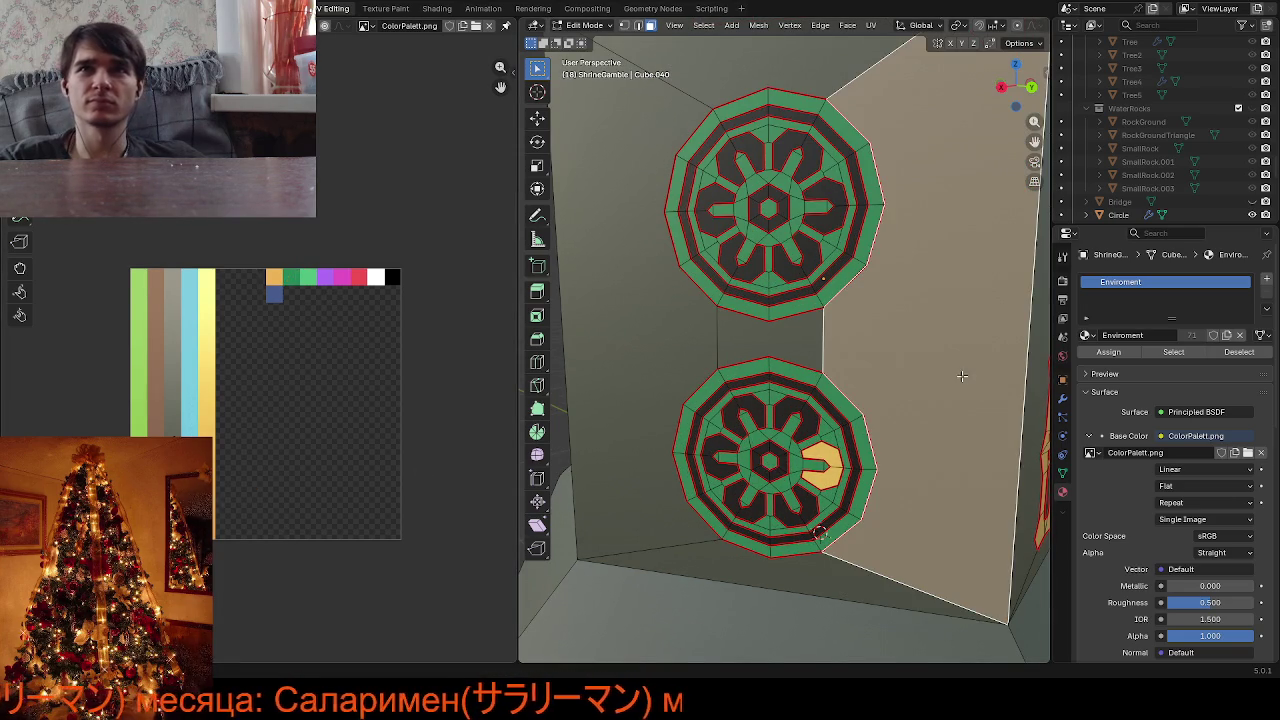
Select two faces of the lower emblem and move their UVs to another swatch
scroll(881, 325, "up", 2)
left_click(852, 512)
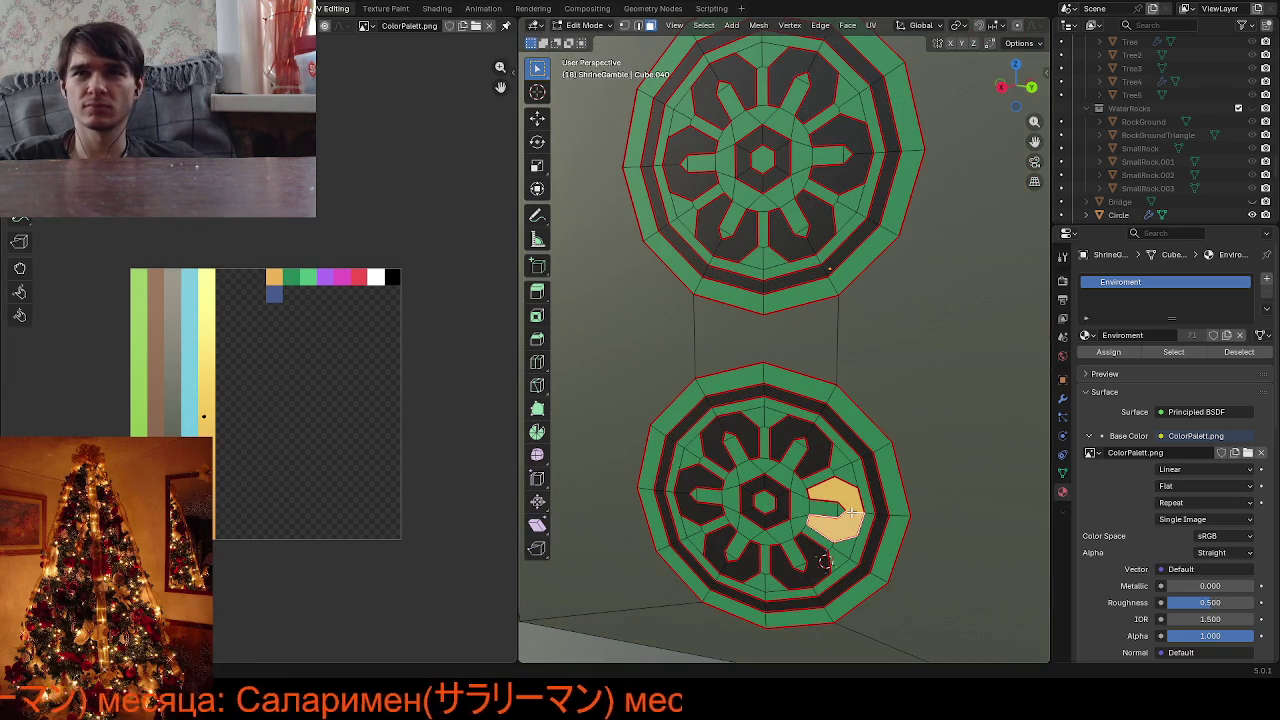
scroll(851, 503, "down", 5)
middle_click_drag(851, 500, 830, 479)
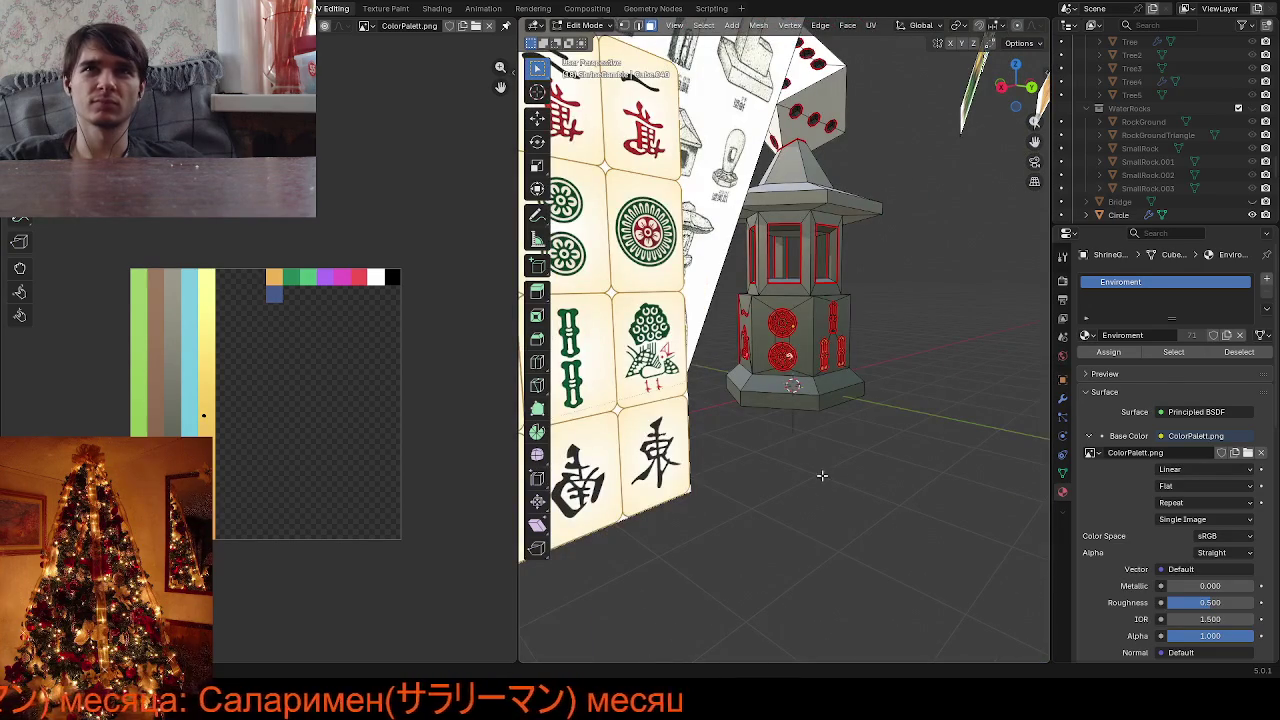
key("KP_Decimal")
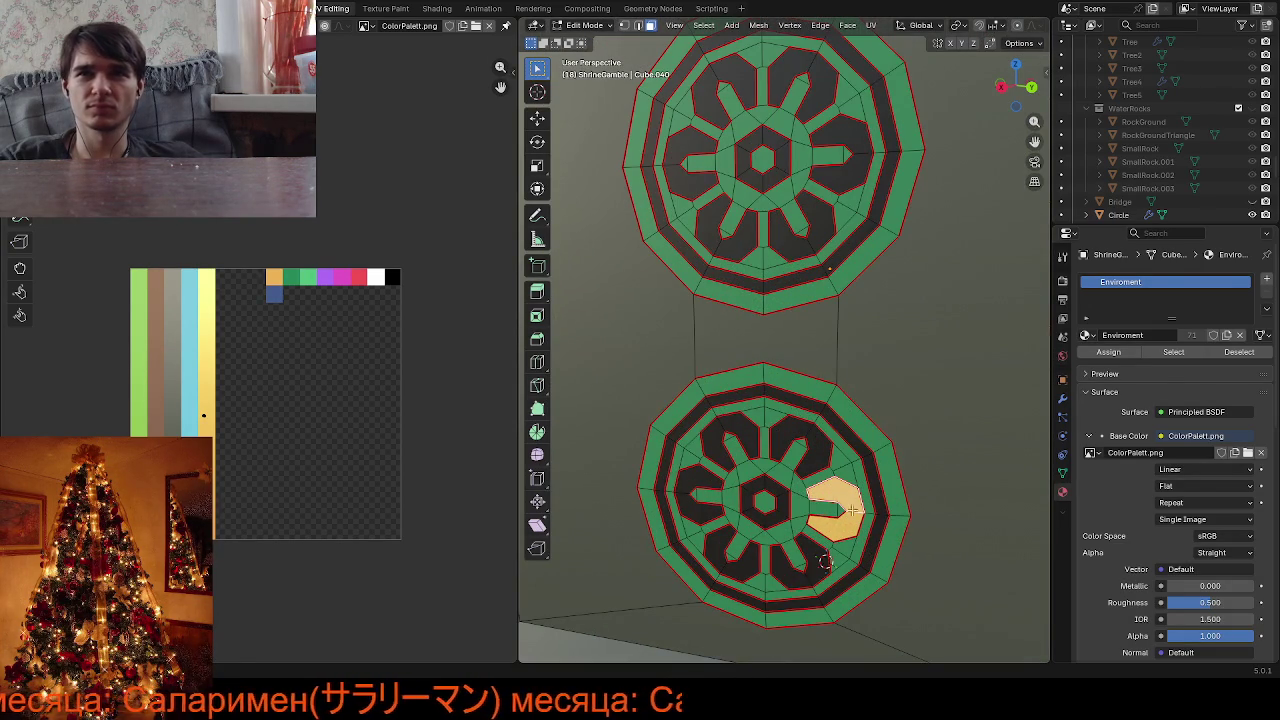
left_click(844, 526, "shift")
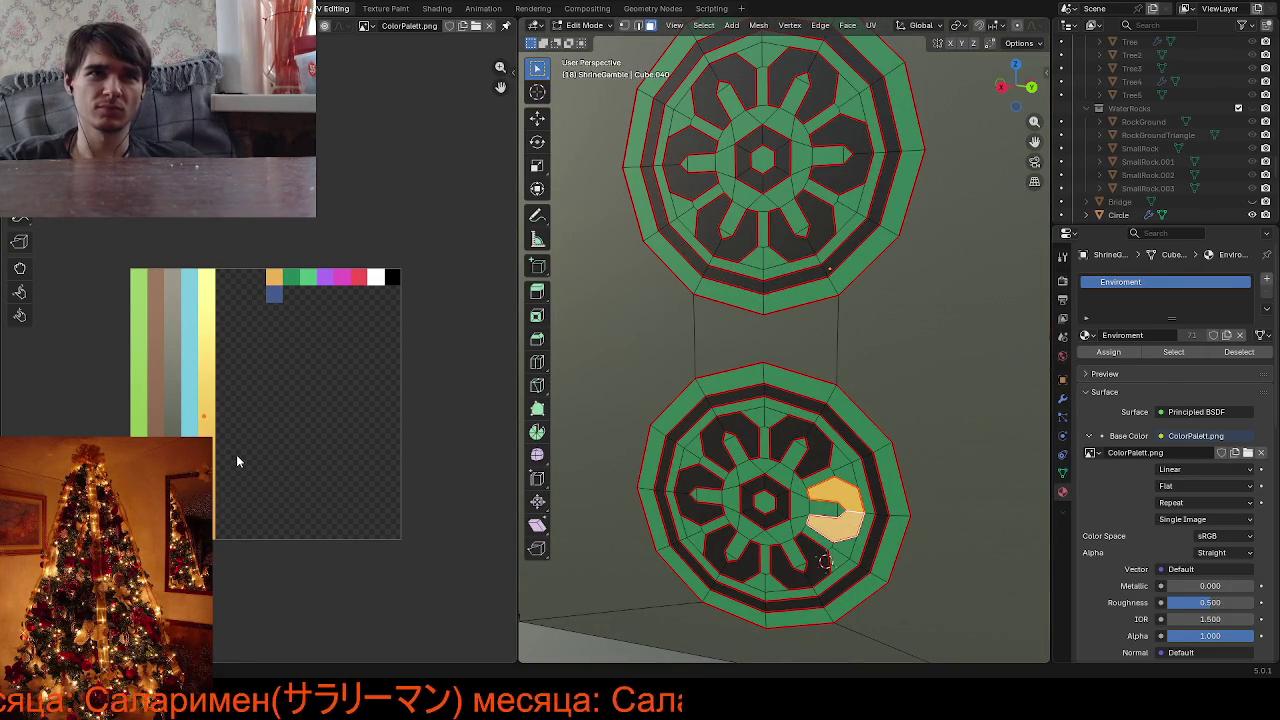
key("g")
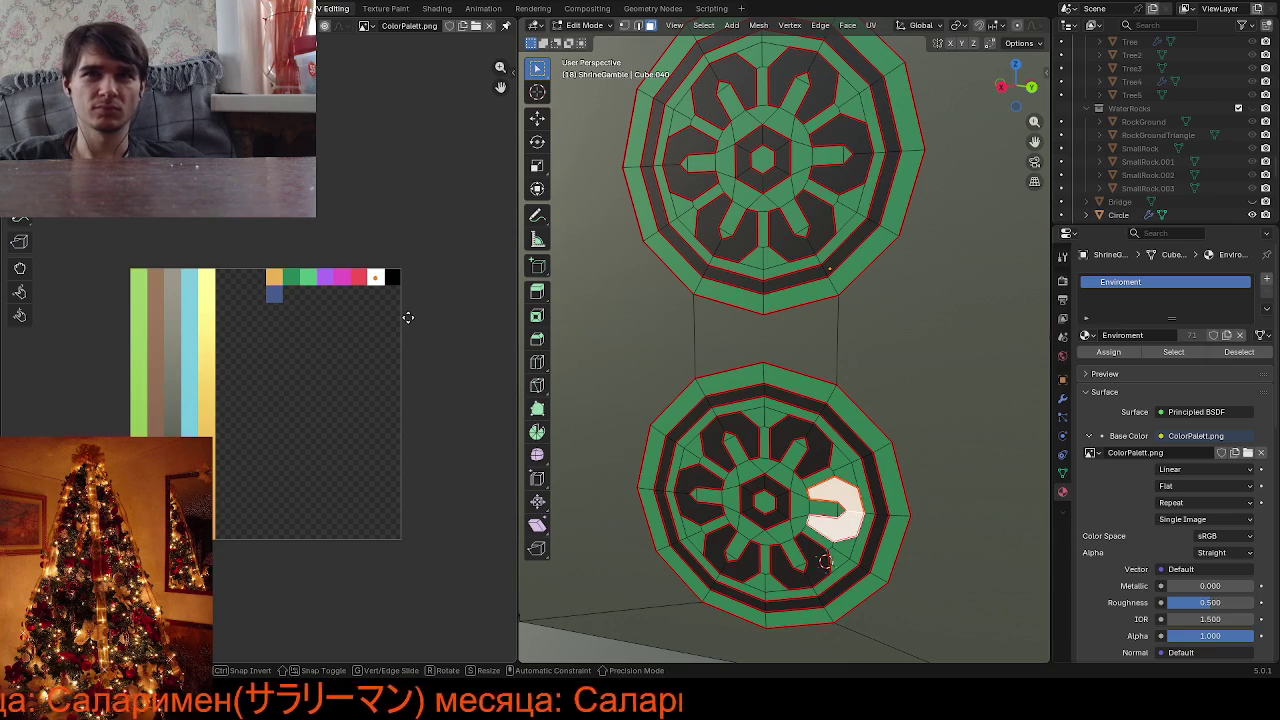
left_click(308, 316)
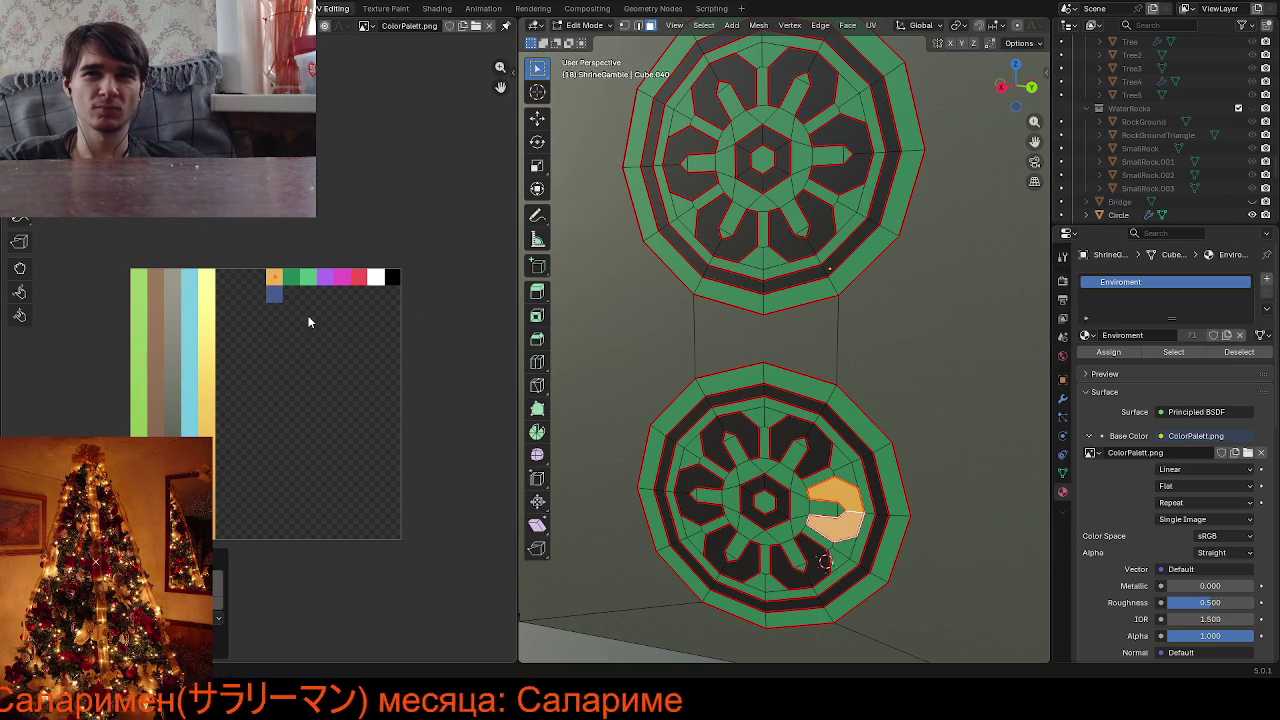
Recolour the first dark petal of the lower rosette orange
left_click(815, 451)
left_click(815, 451, "shift")
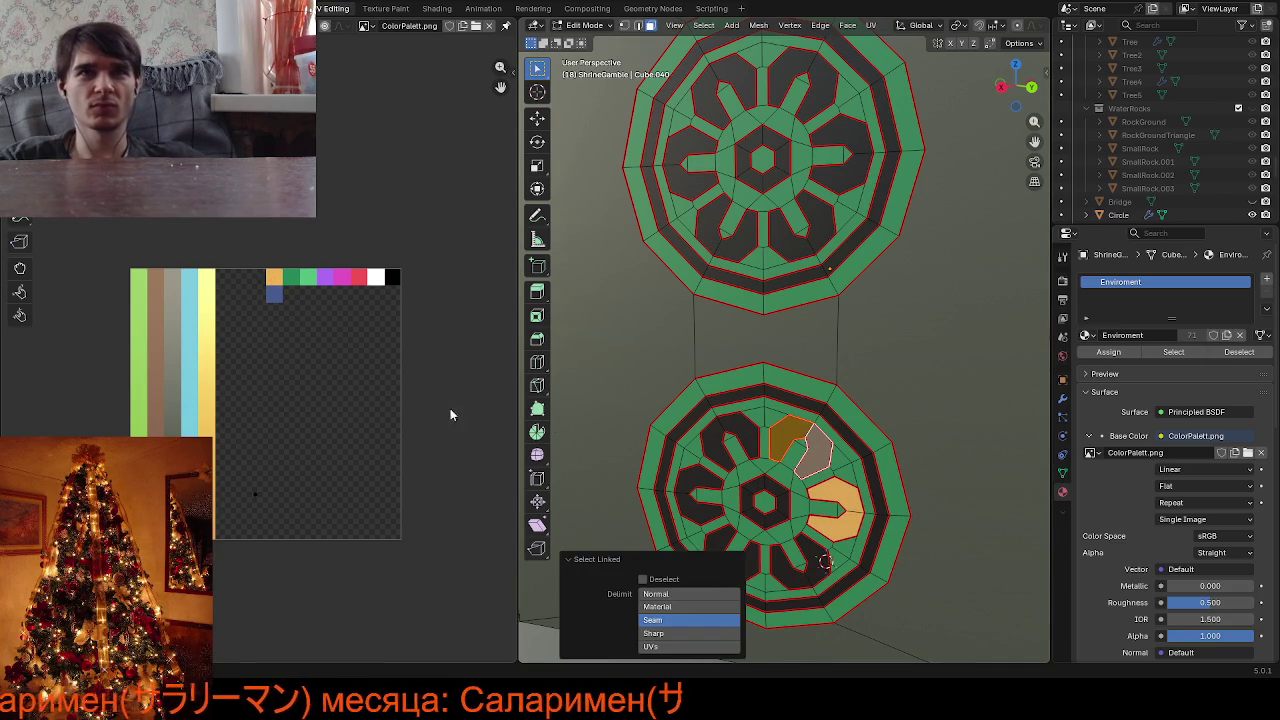
left_click(257, 489)
key("g")
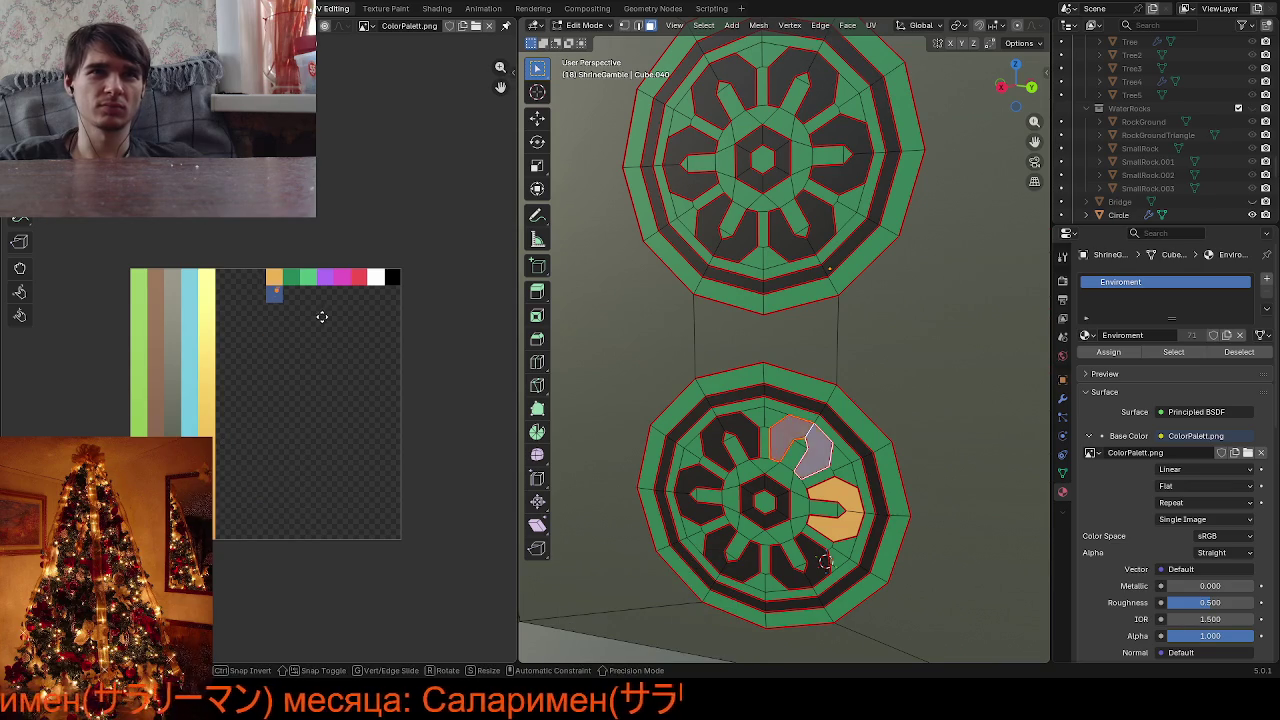
left_click(317, 302)
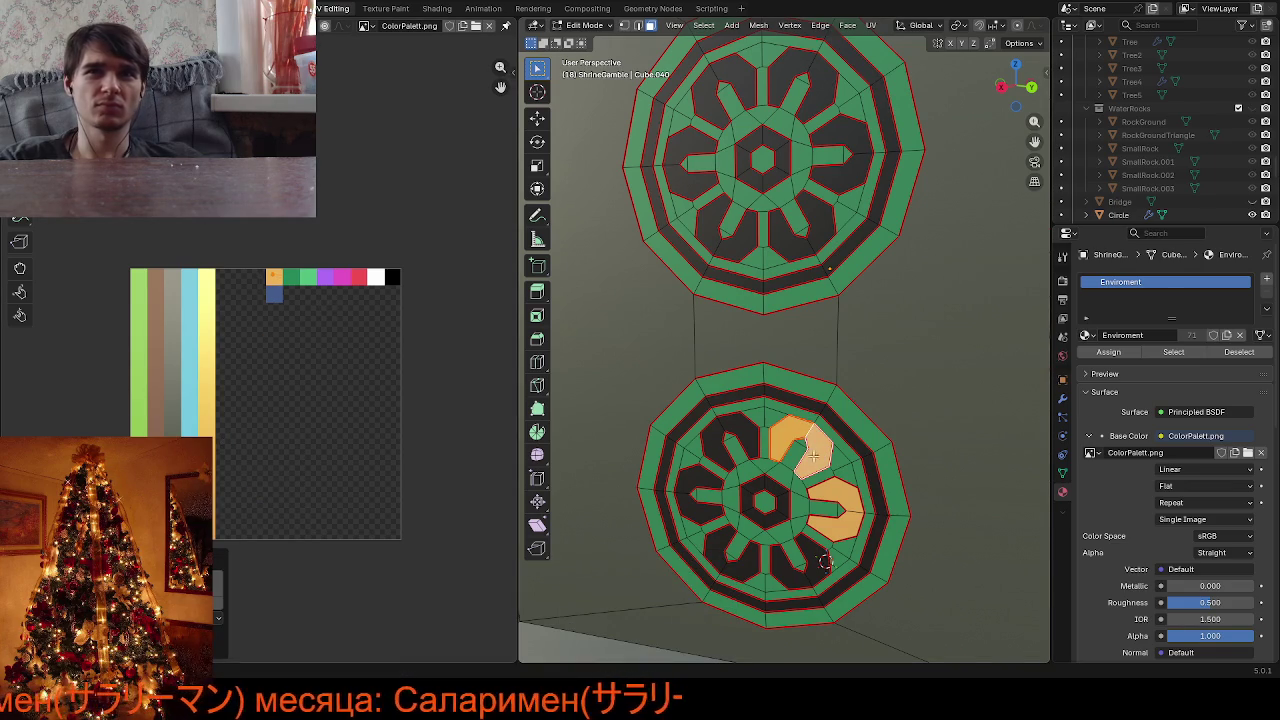
Recolour two more dark petals orange, including the left one, using linked selection
left_click(752, 437, "shift")
key("ctrl+l")
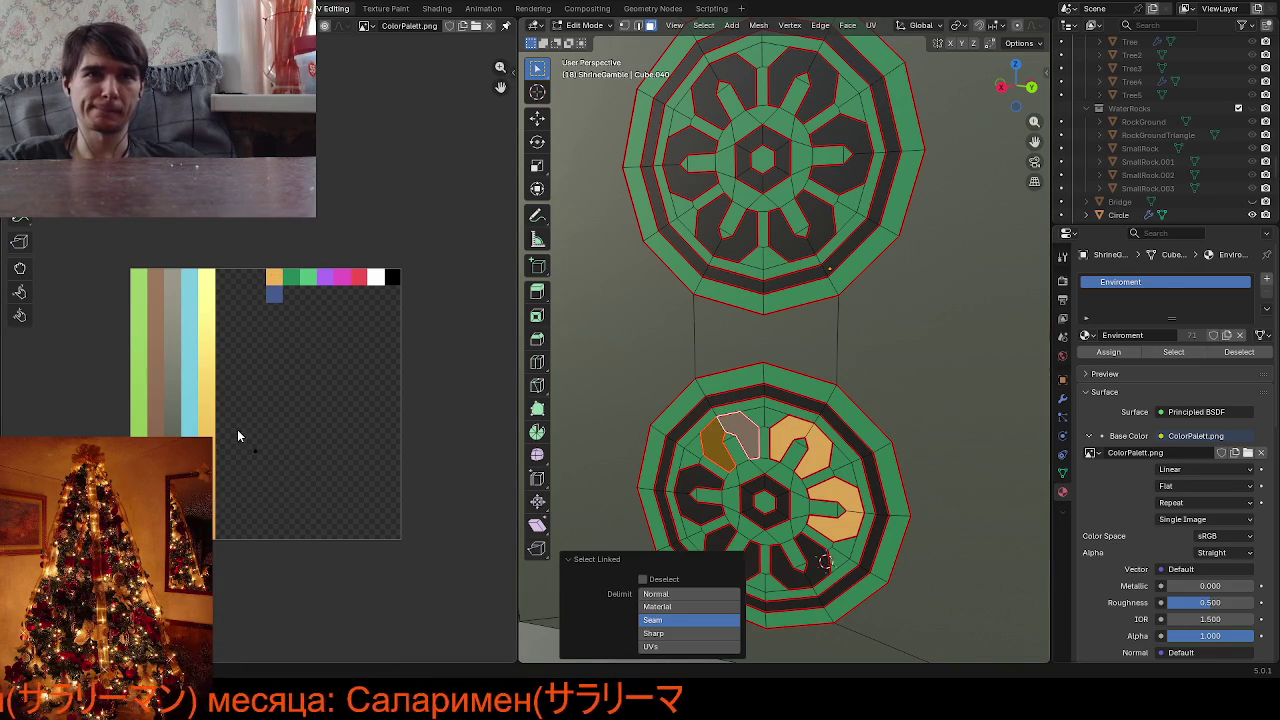
key("g")
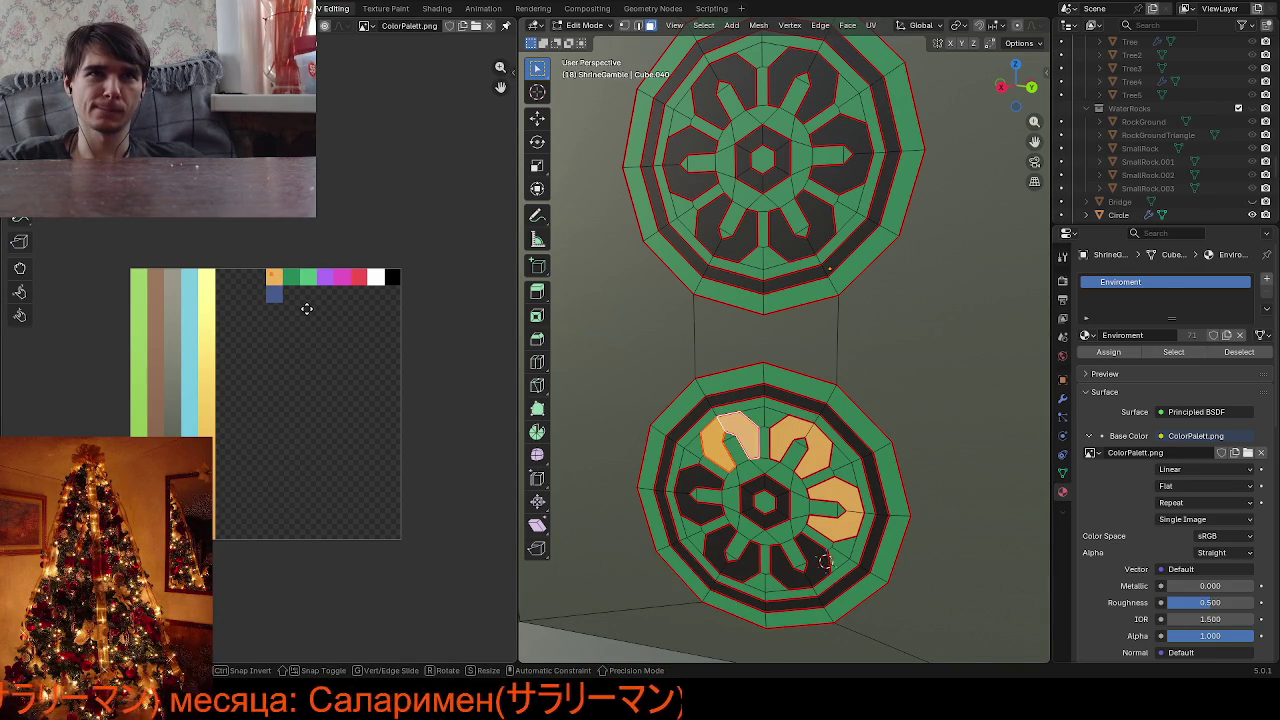
left_click(308, 310)
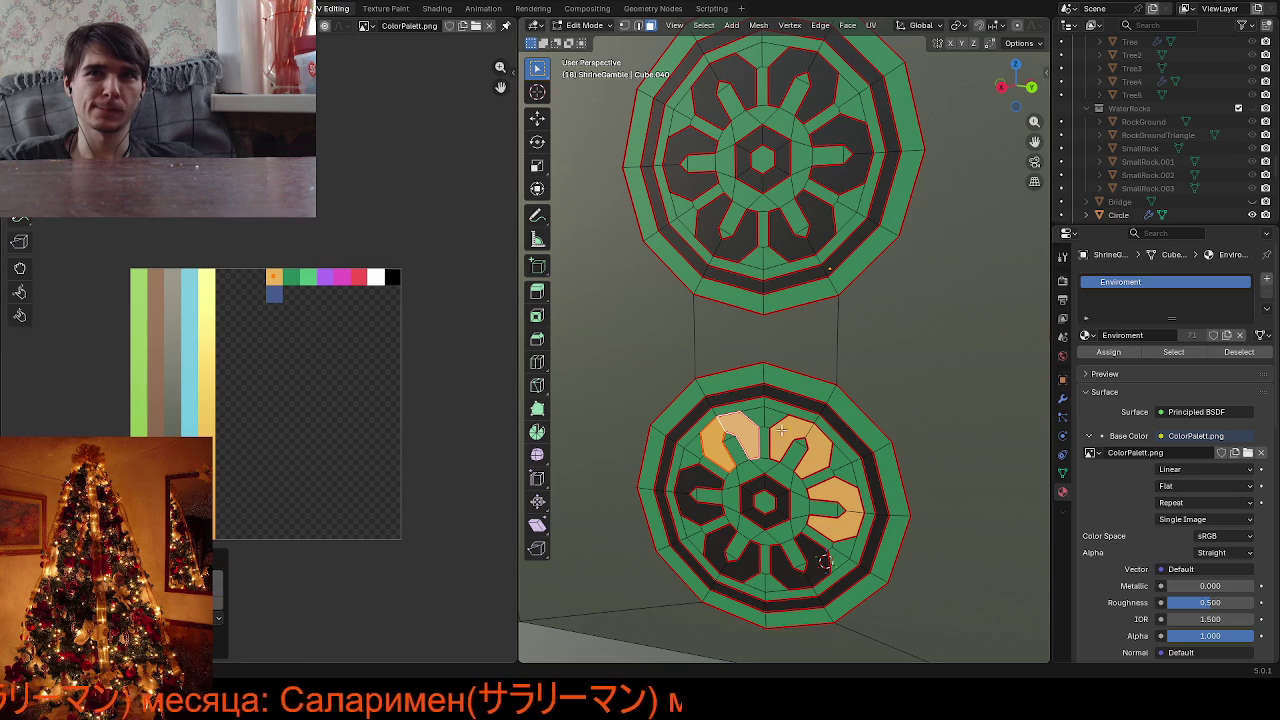
left_click(697, 476)
key("ctrl+l")
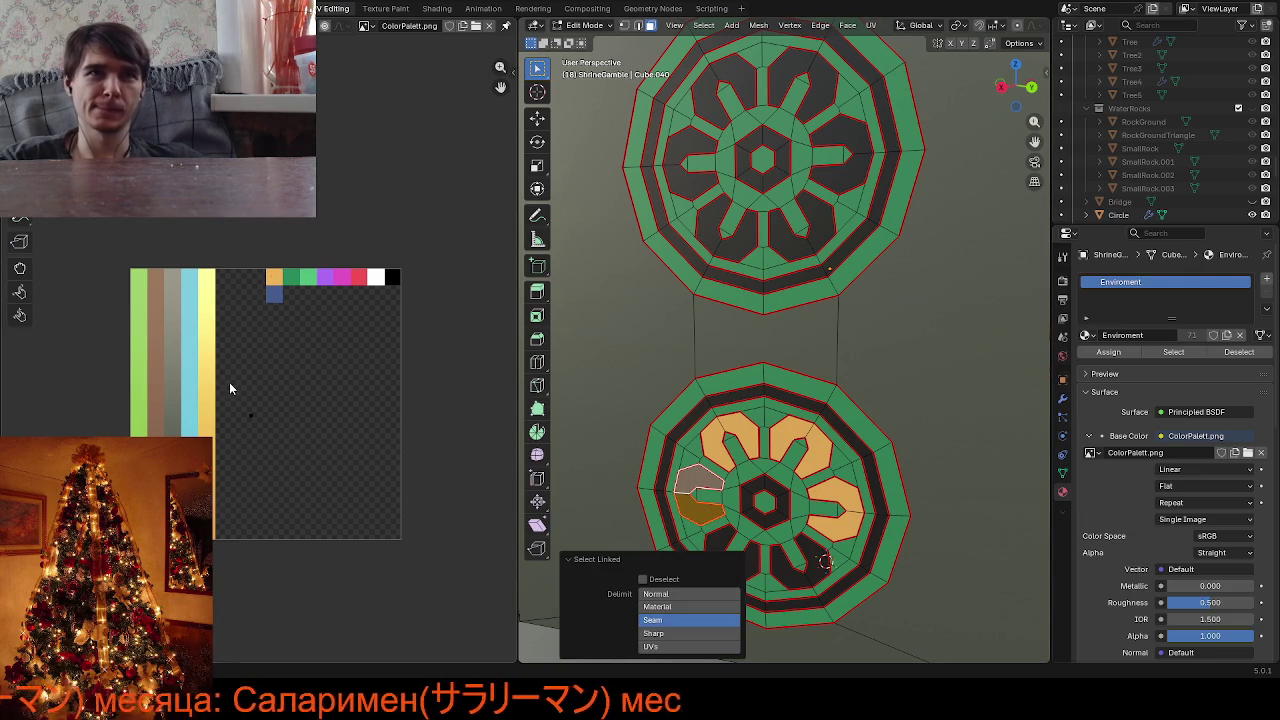
key("g")
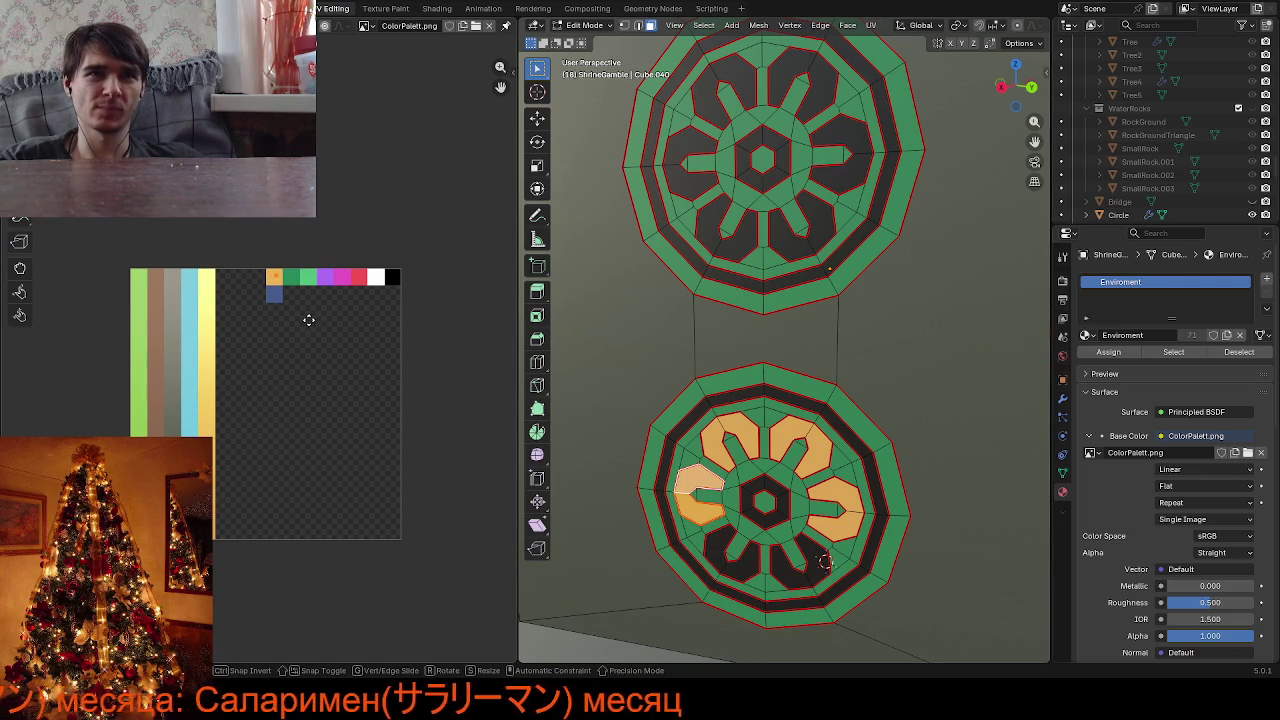
left_click(309, 319)
Select the rosette's whole outer ring and move its UVs onto the orange swatch
left_click(661, 460)
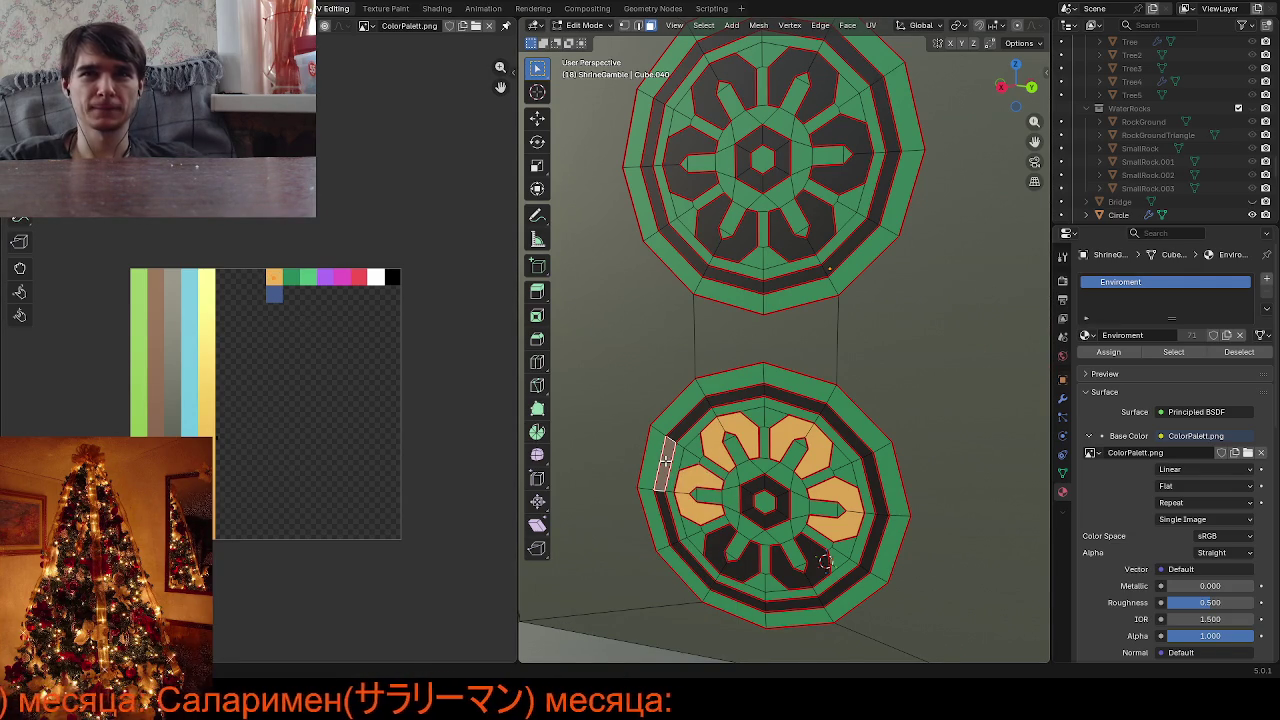
key("g")
left_click(669, 466)
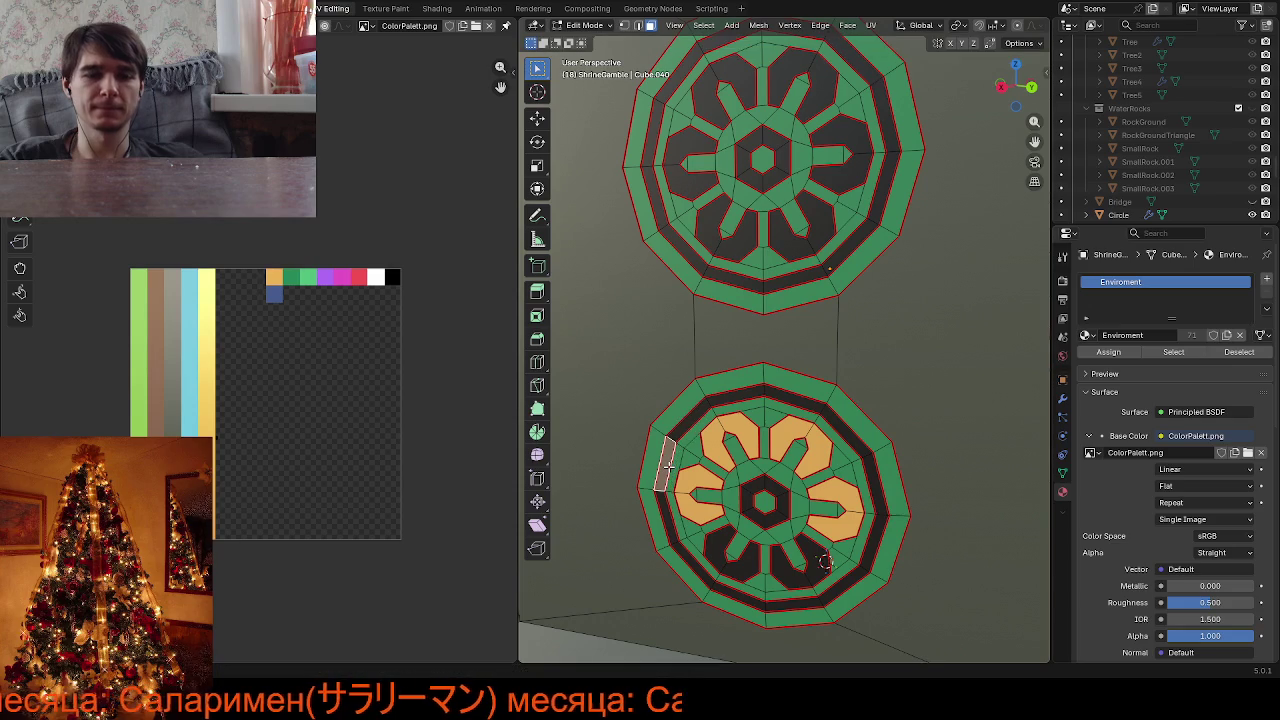
key("ctrl+l")
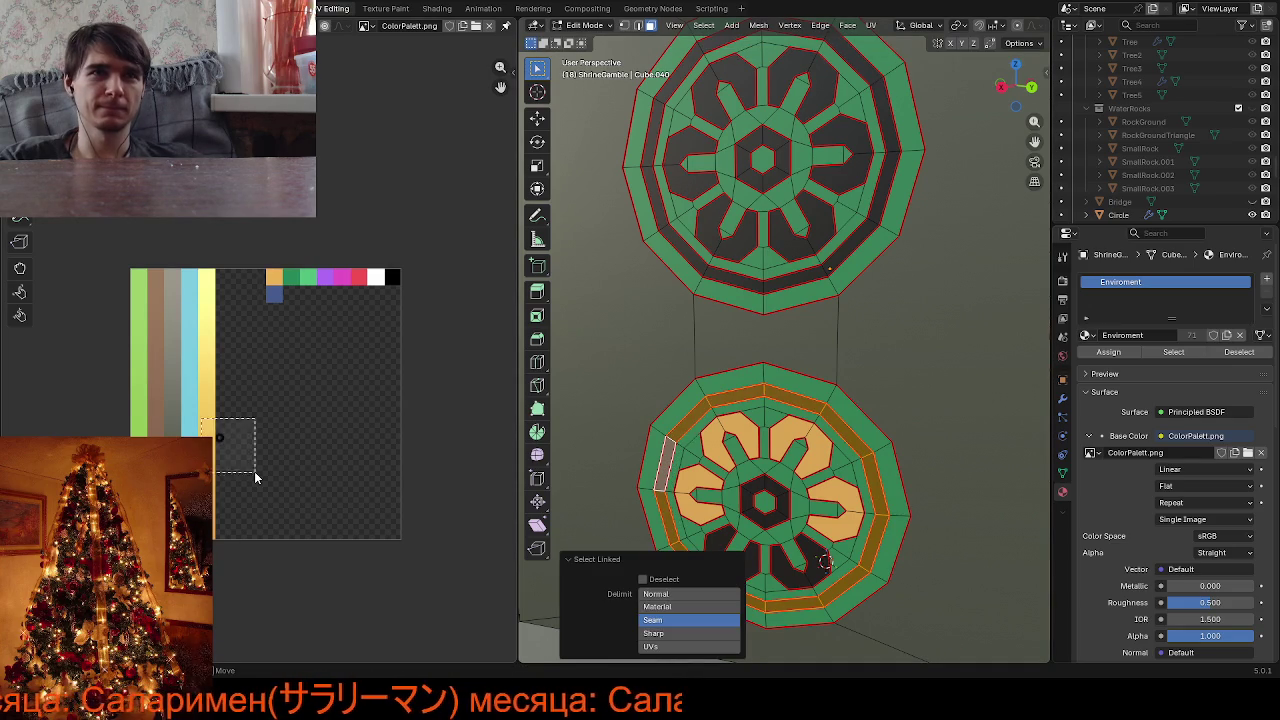
left_click_drag(254, 472, 257, 463)
key("g")
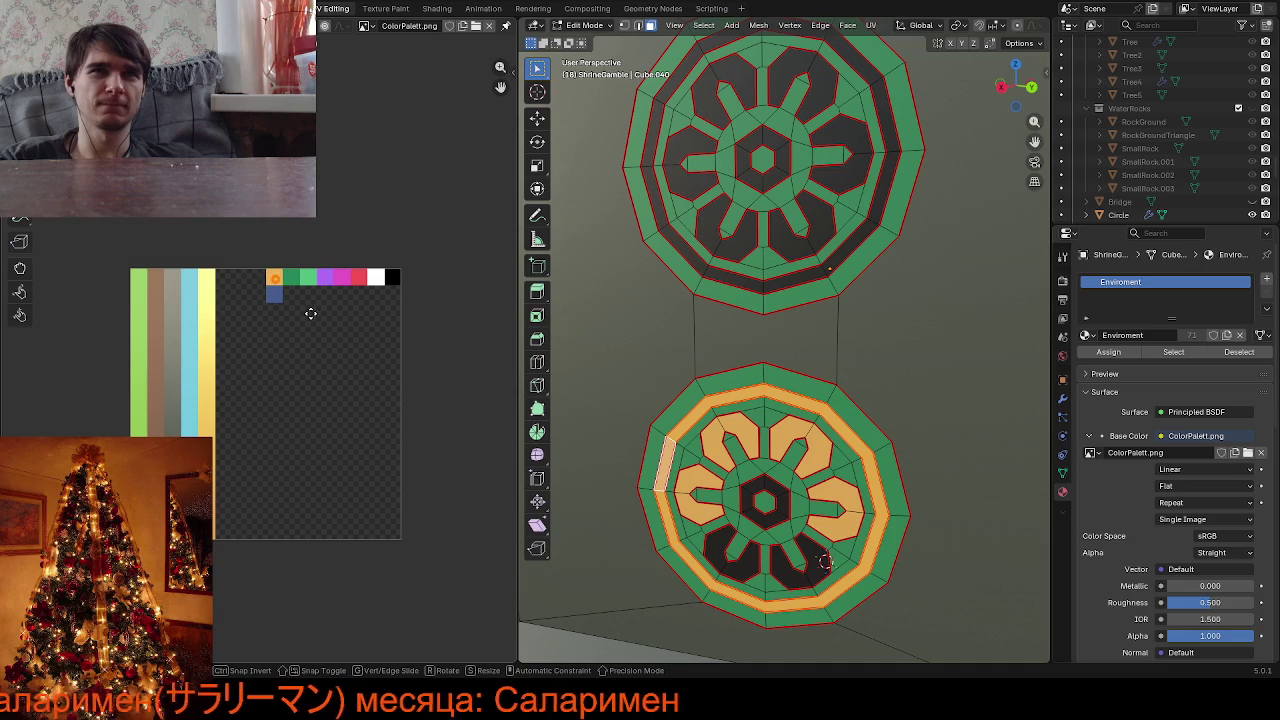
Recolour the two remaining bottom dark petals orange
left_click(718, 533)
key("ctrl+l")
left_click_drag(243, 471, 285, 528)
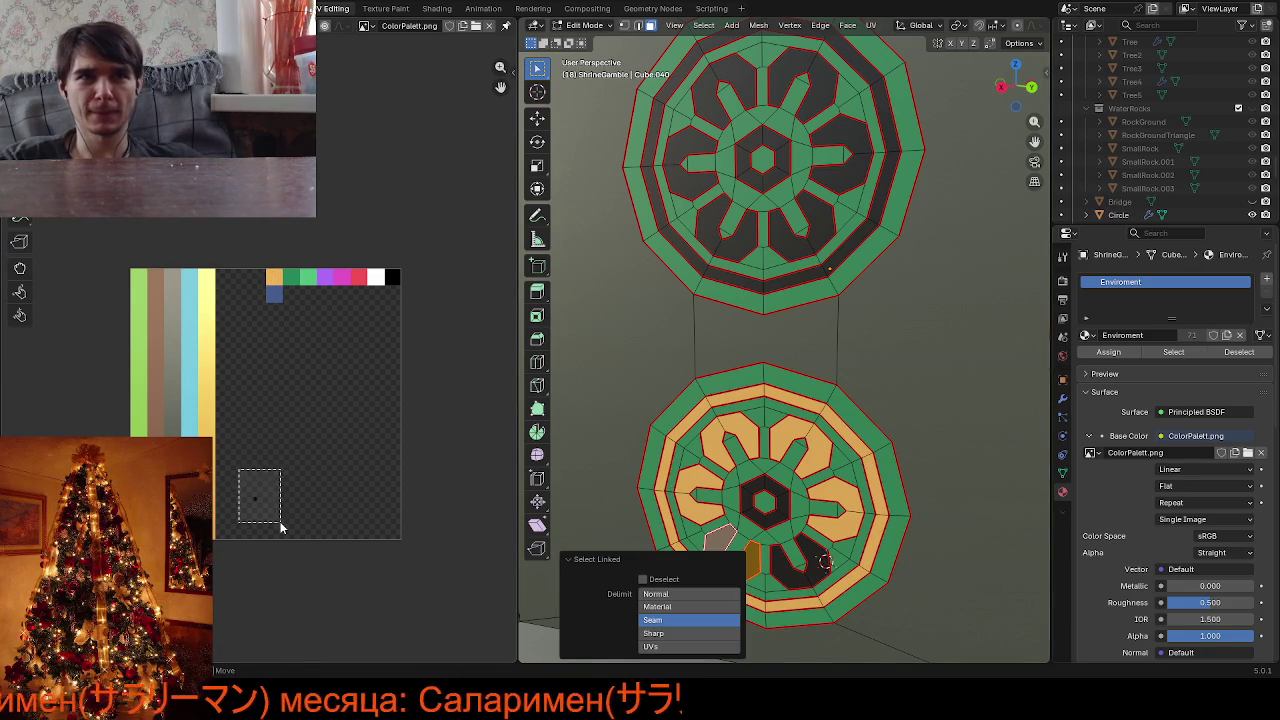
key("g")
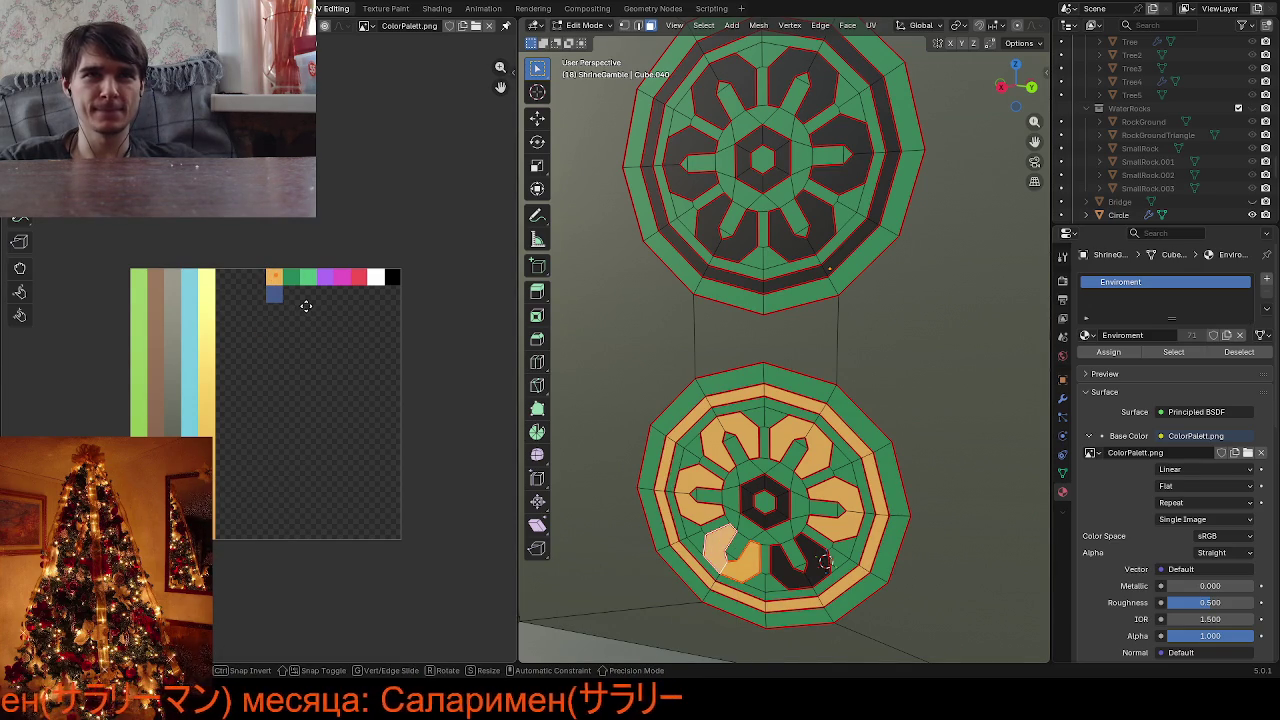
left_click(304, 305)
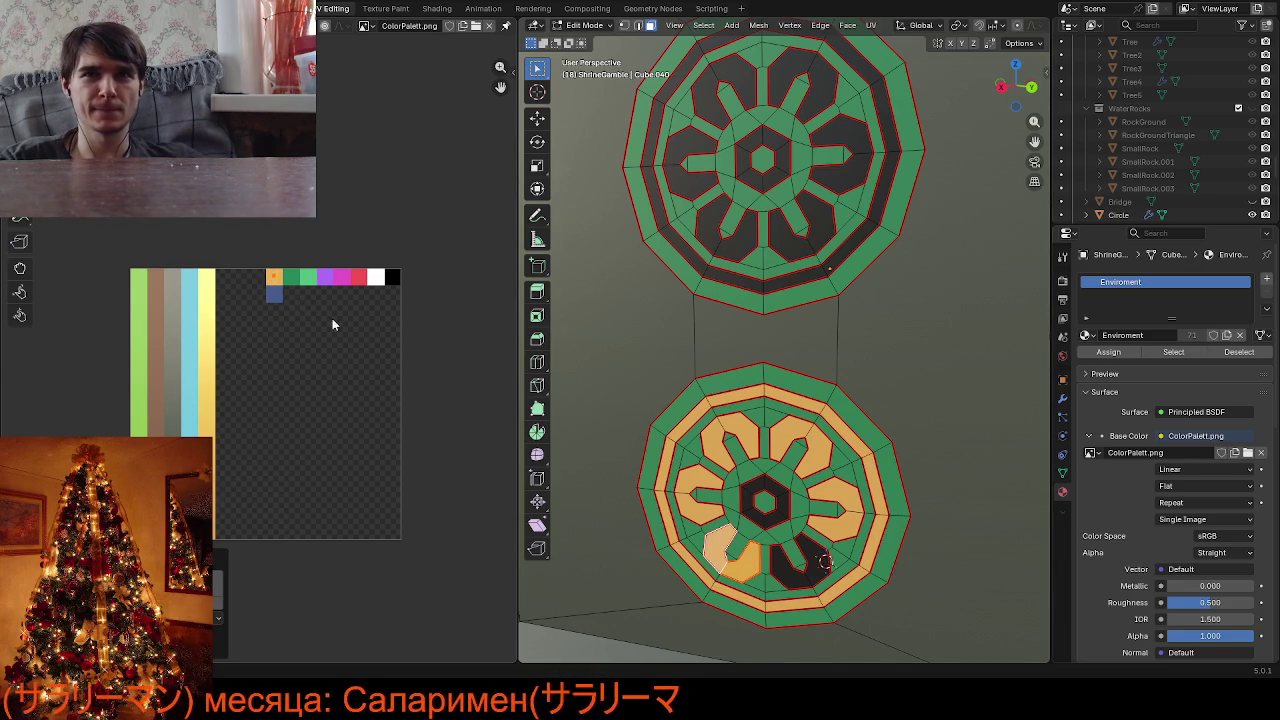
left_click(787, 572)
key("ctrl+l")
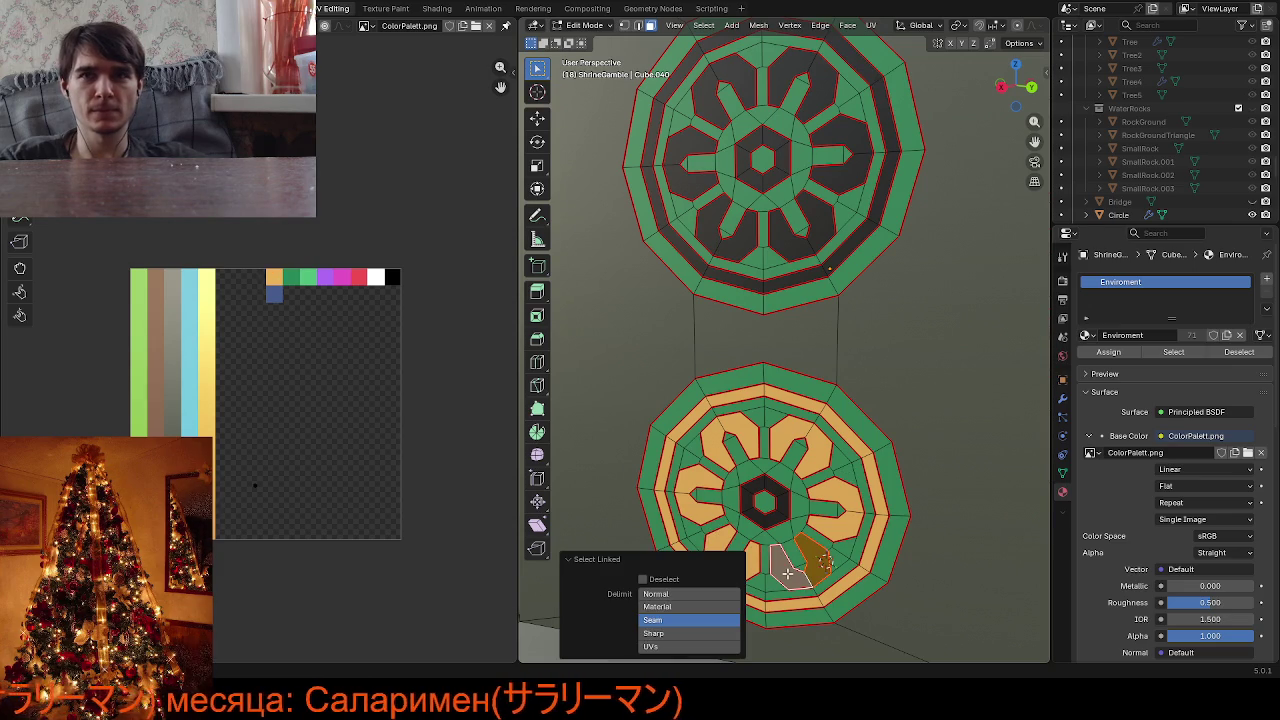
left_click_drag(242, 454, 297, 518)
key("g")
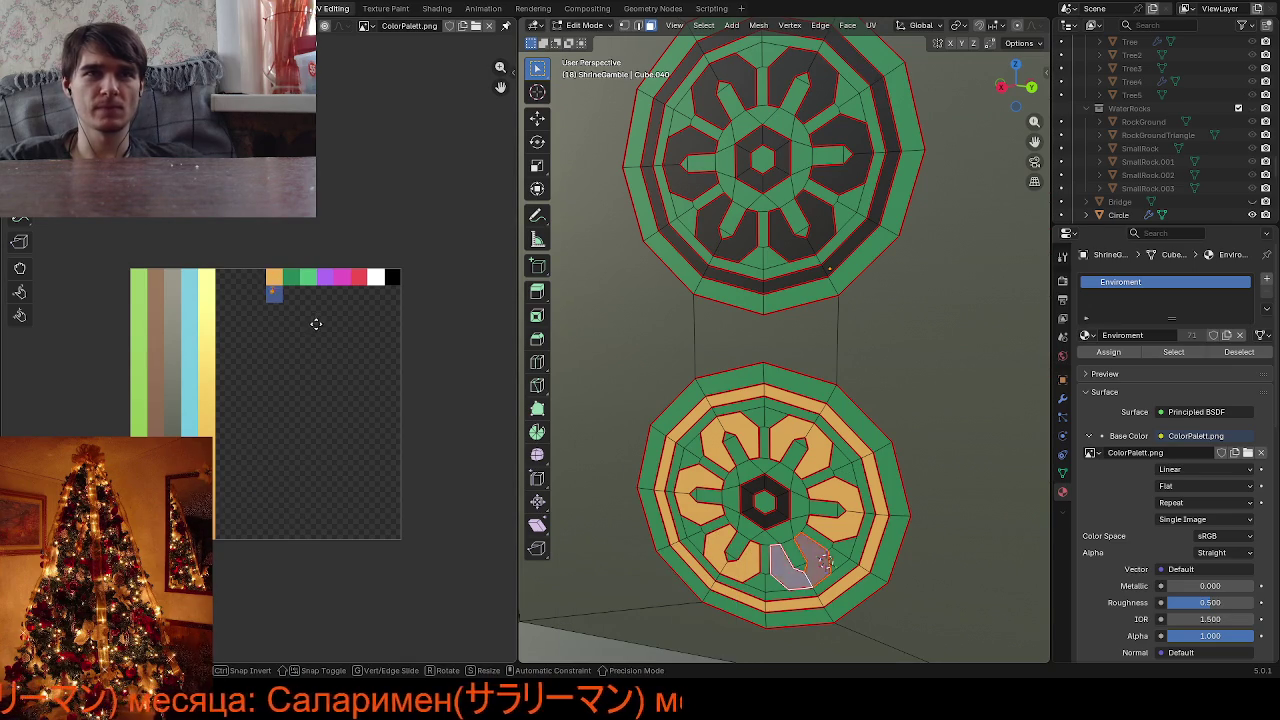
left_click(316, 312)
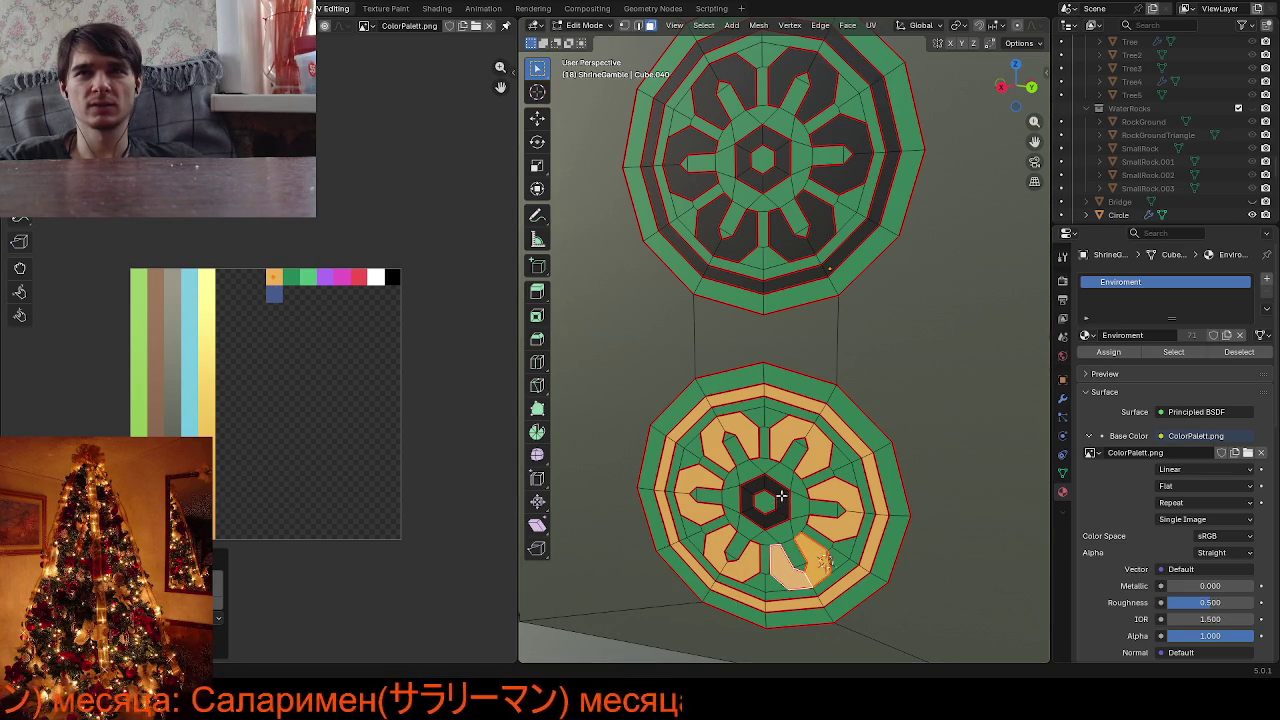
Select the centre hexagon and move its UVs onto the orange swatch
key("alt+a")
key("l")
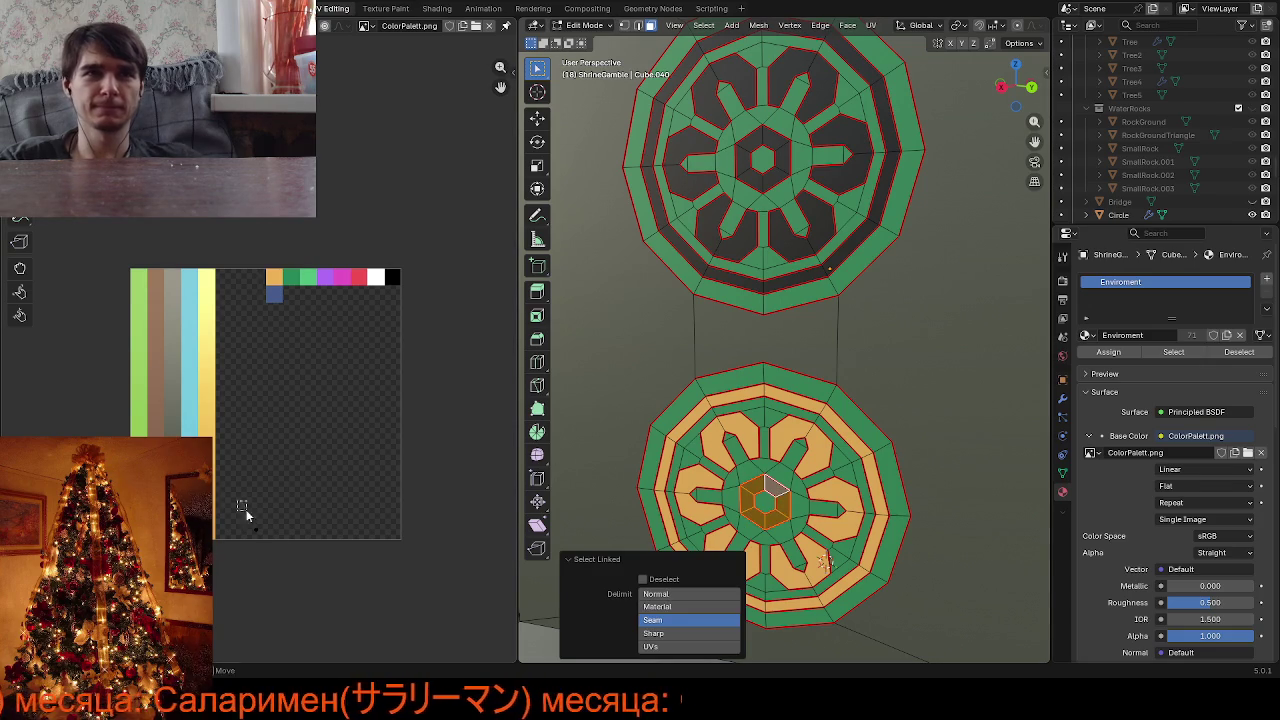
key("a")
key("g")
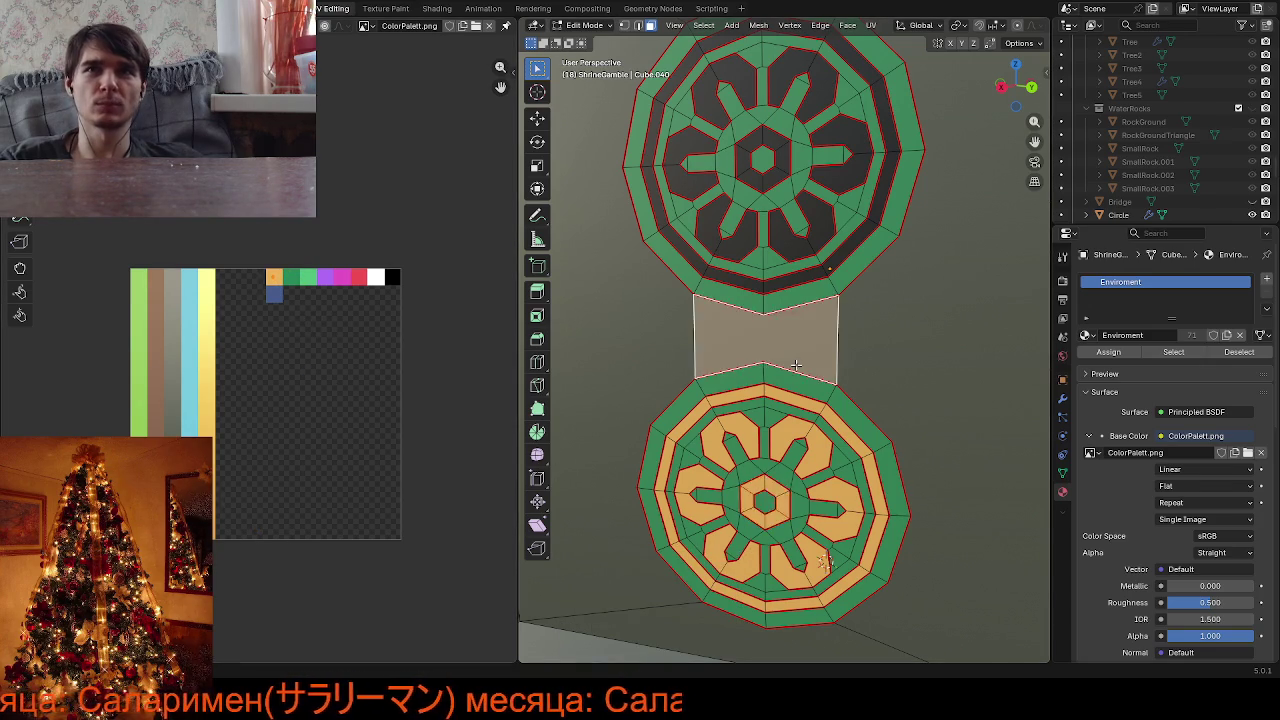
Orbit to the red glyph face and switch to vertex selection mode
scroll(795, 360, "down", 5)
middle_click_drag(800, 352, 913, 322)
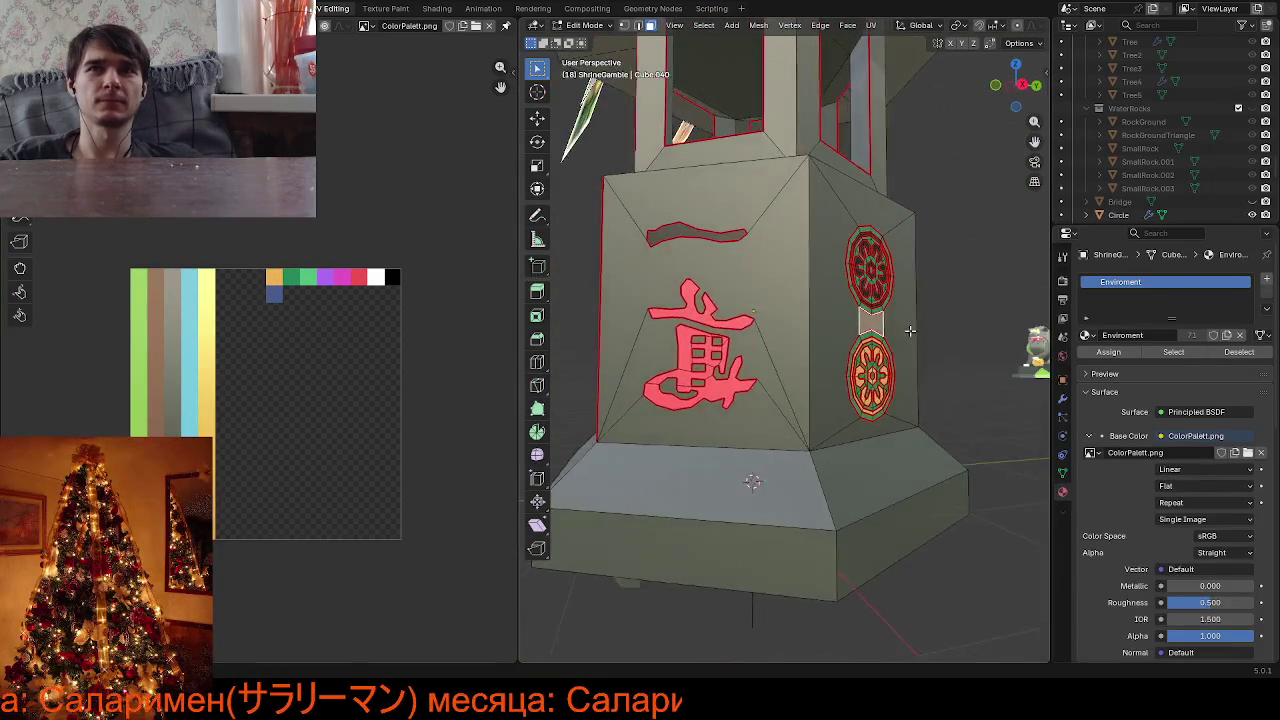
scroll(913, 322, "up", 1)
scroll(850, 340, "up", 2)
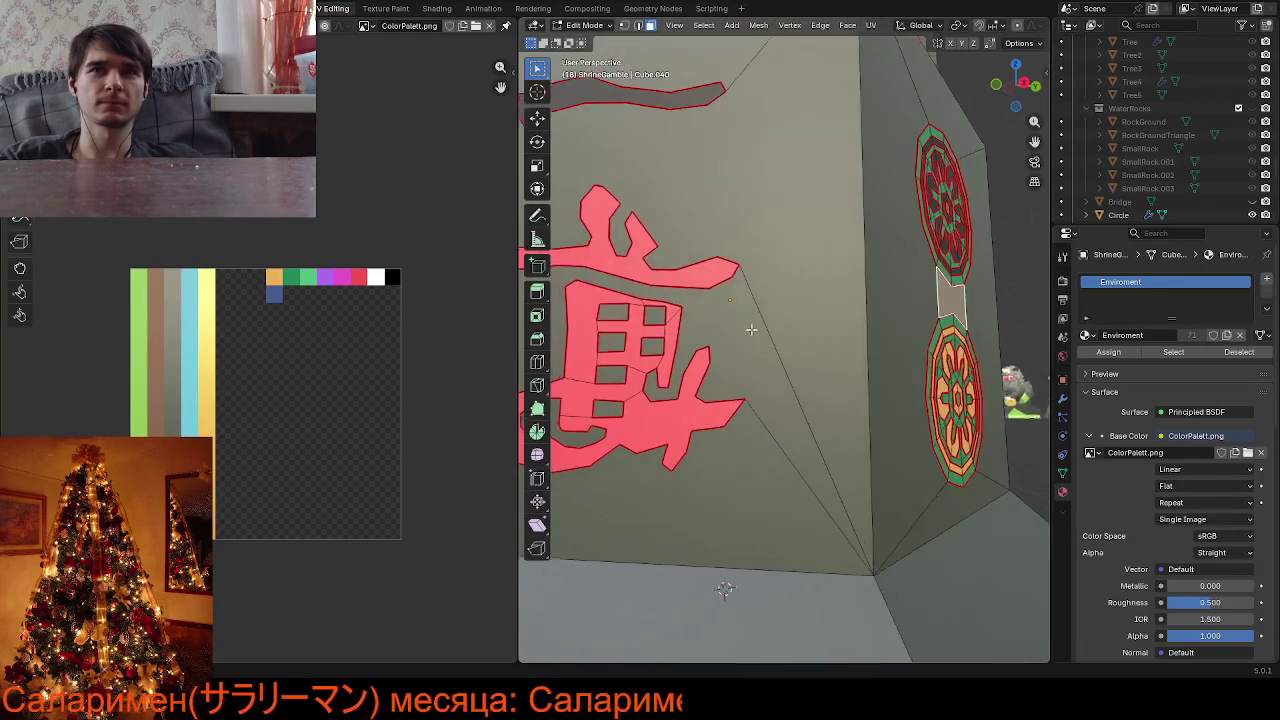
scroll(800, 350, "up", 2)
scroll(767, 359, "up", 1)
key("1")
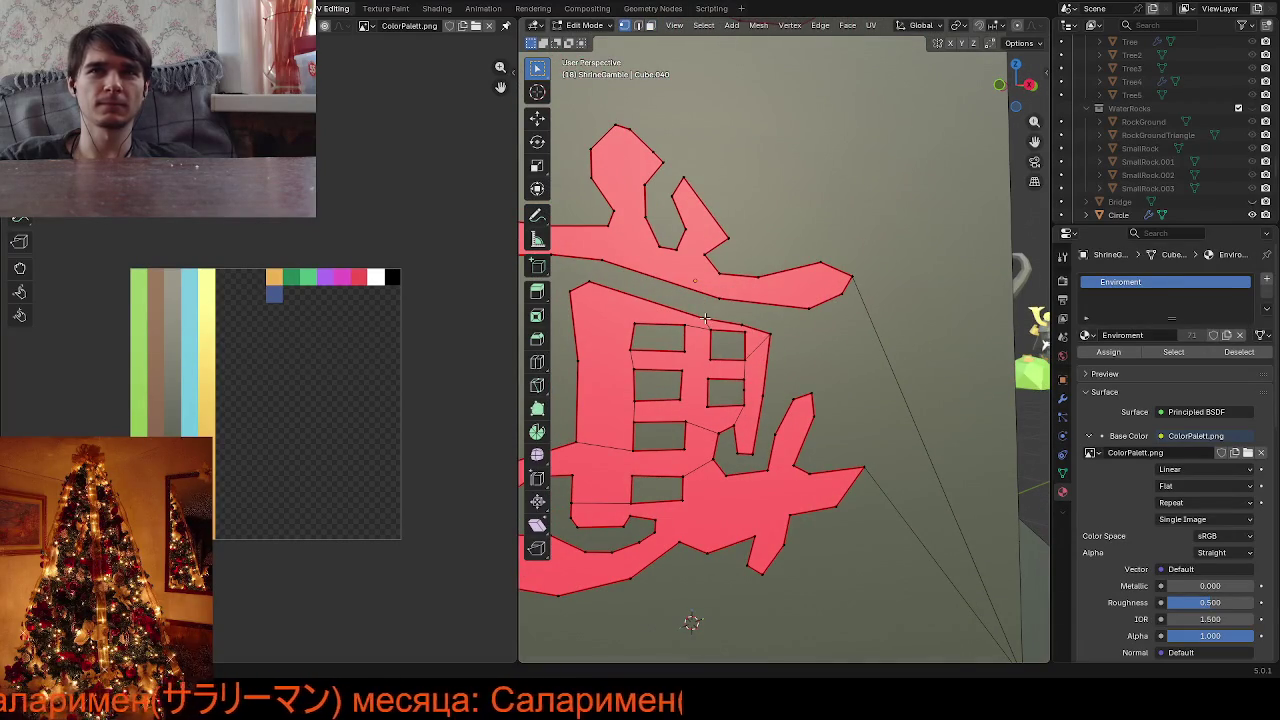
left_click(705, 318)
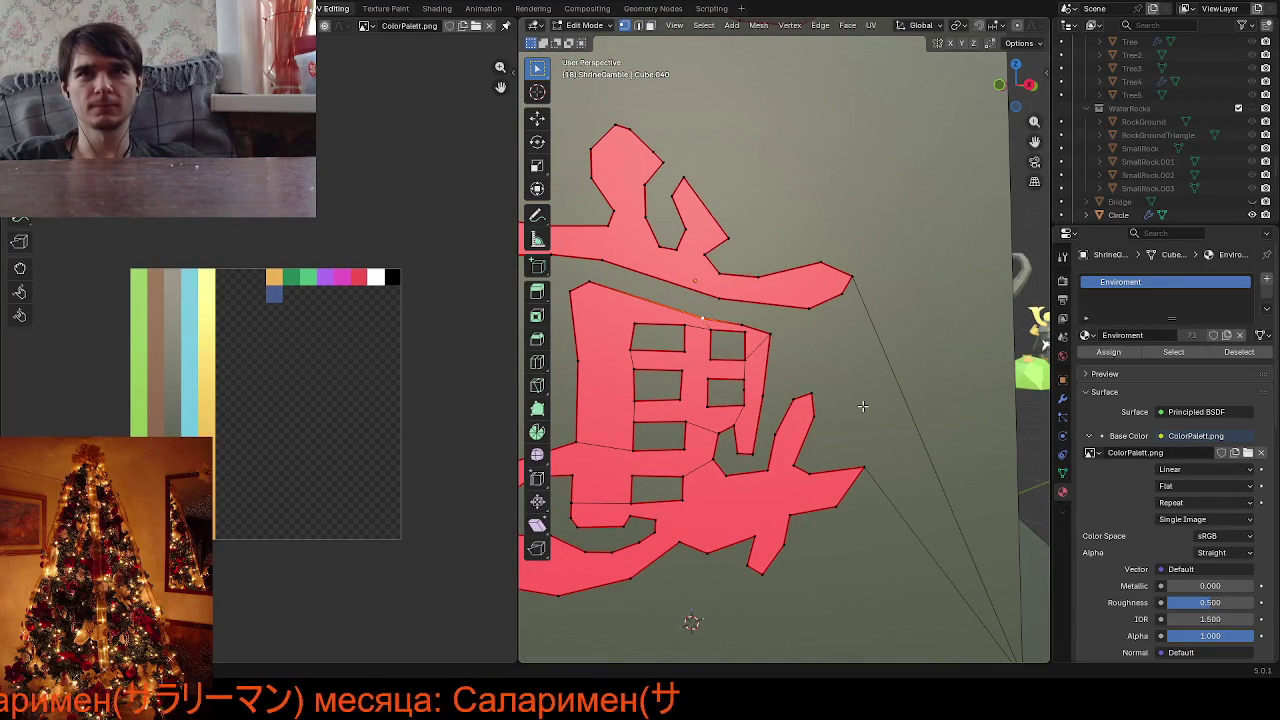
scroll(863, 406, "down", 4)
mouse_move(863, 406)
middle_mouse_down()
mouse_move(885, 422)
mouse_move(831, 400)
middle_mouse_up()
scroll(889, 427, "up", 3)
scroll(823, 310, "up", 2)
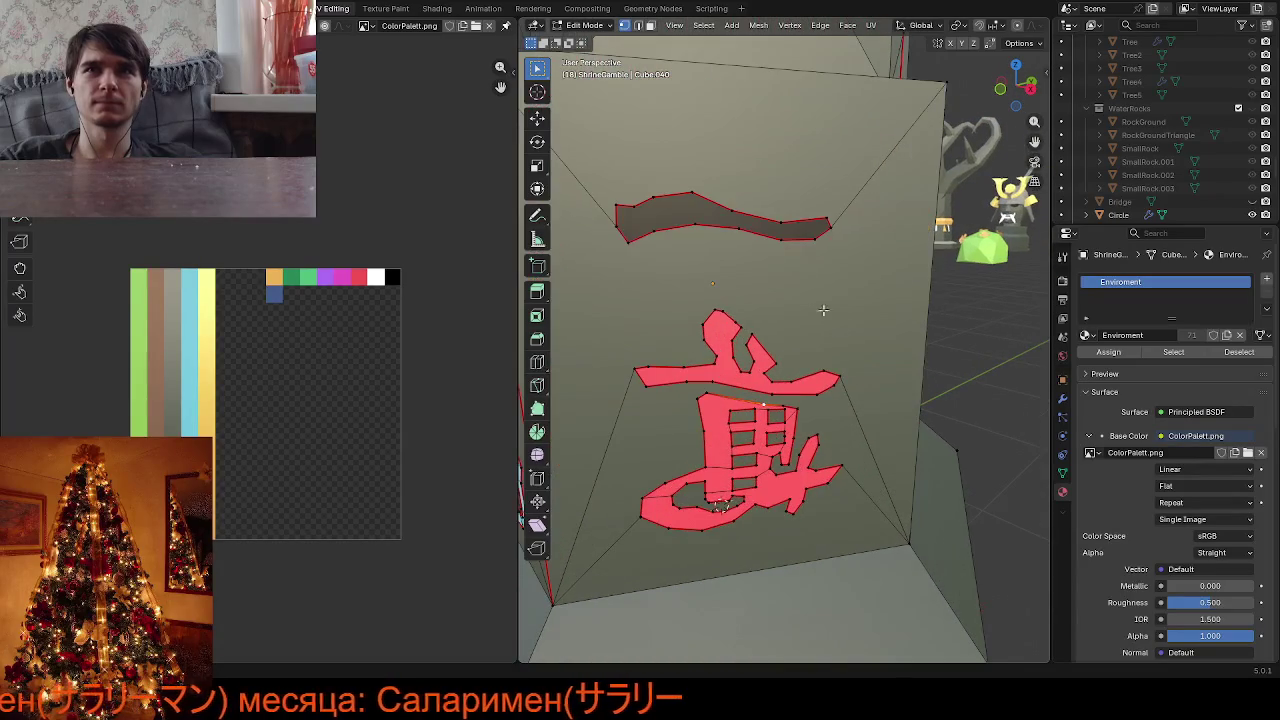
Select the upper glyph stroke and scale it 1.365 times along Z
left_click(787, 242)
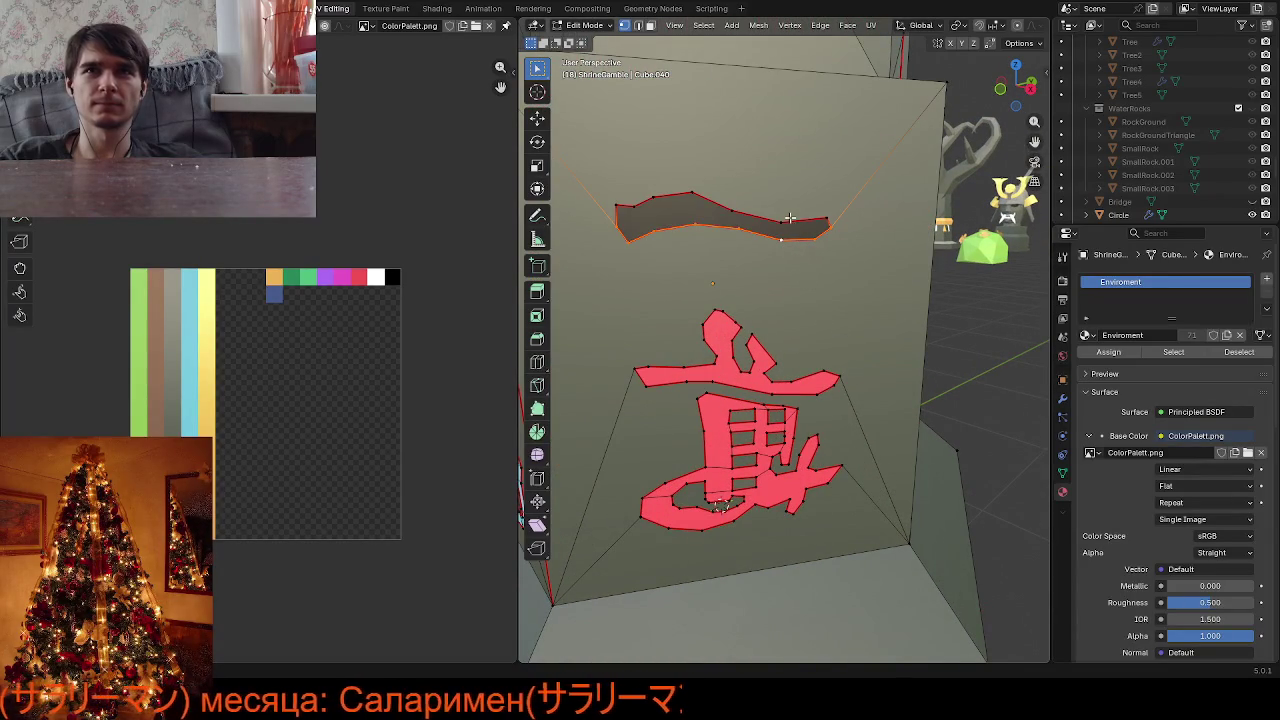
key("ctrl+l")
key("s")
key("z")
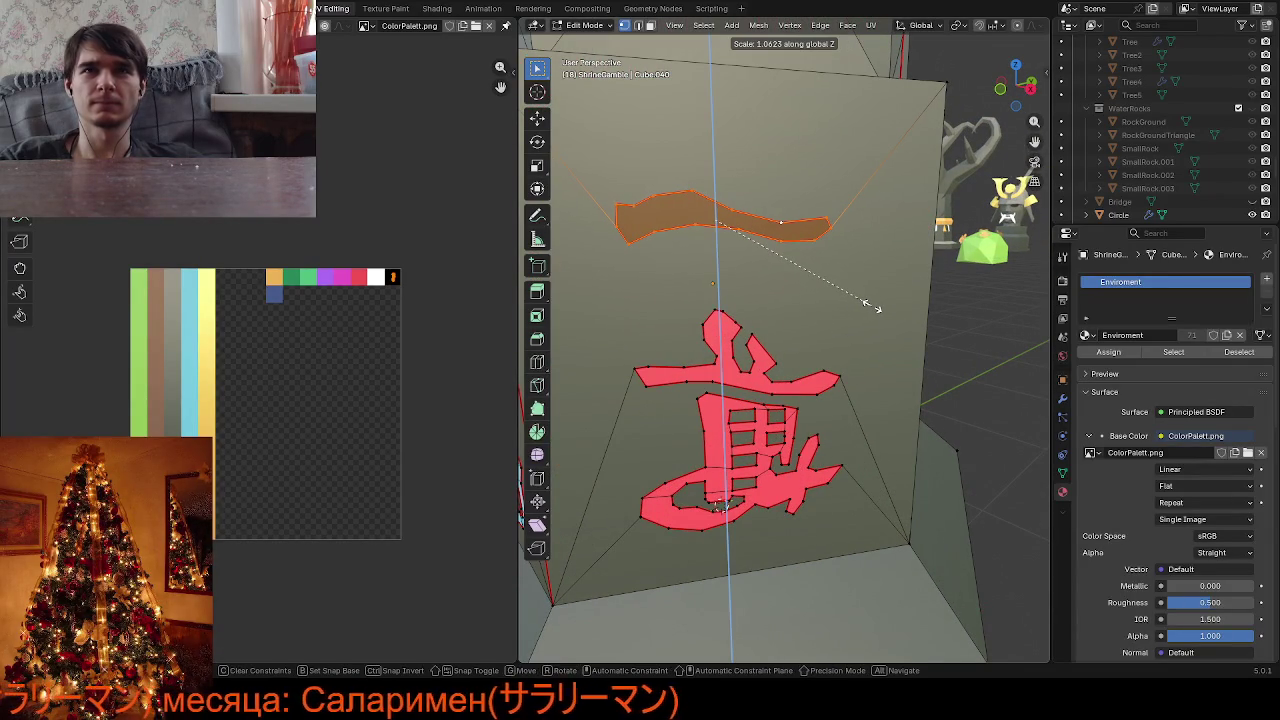
key("x")
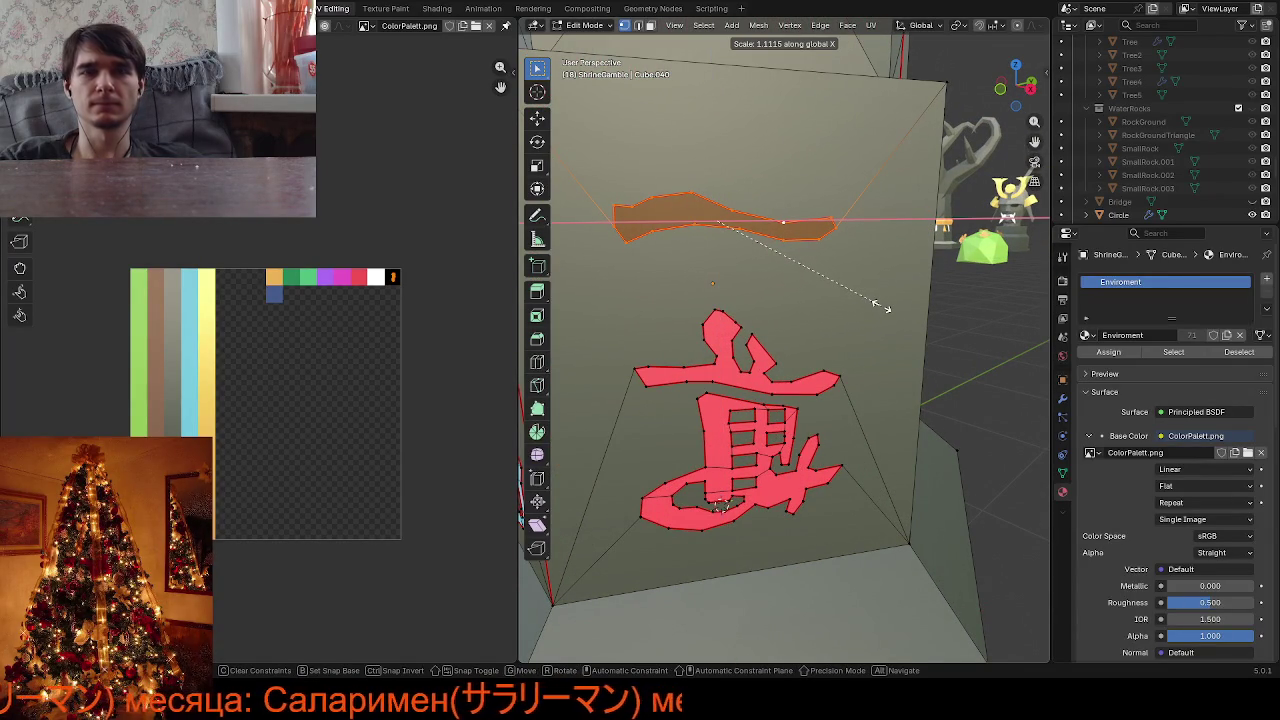
key("y")
key("z")
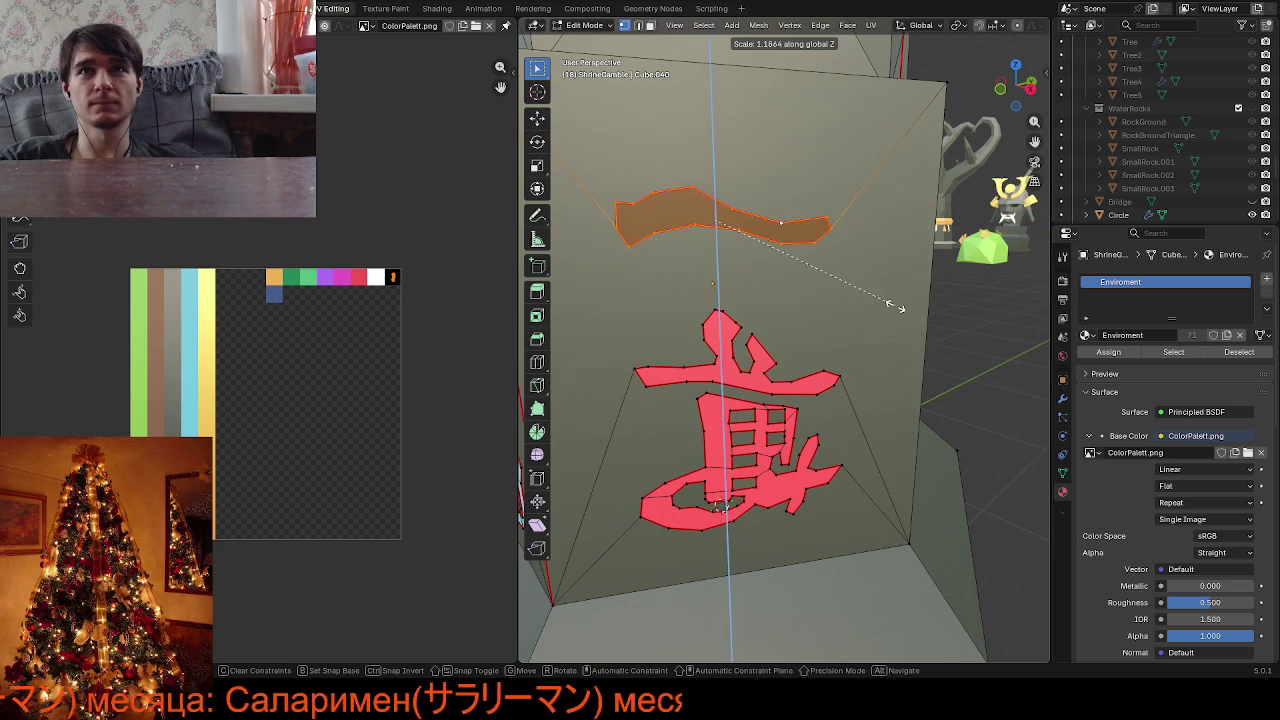
left_click(922, 306)
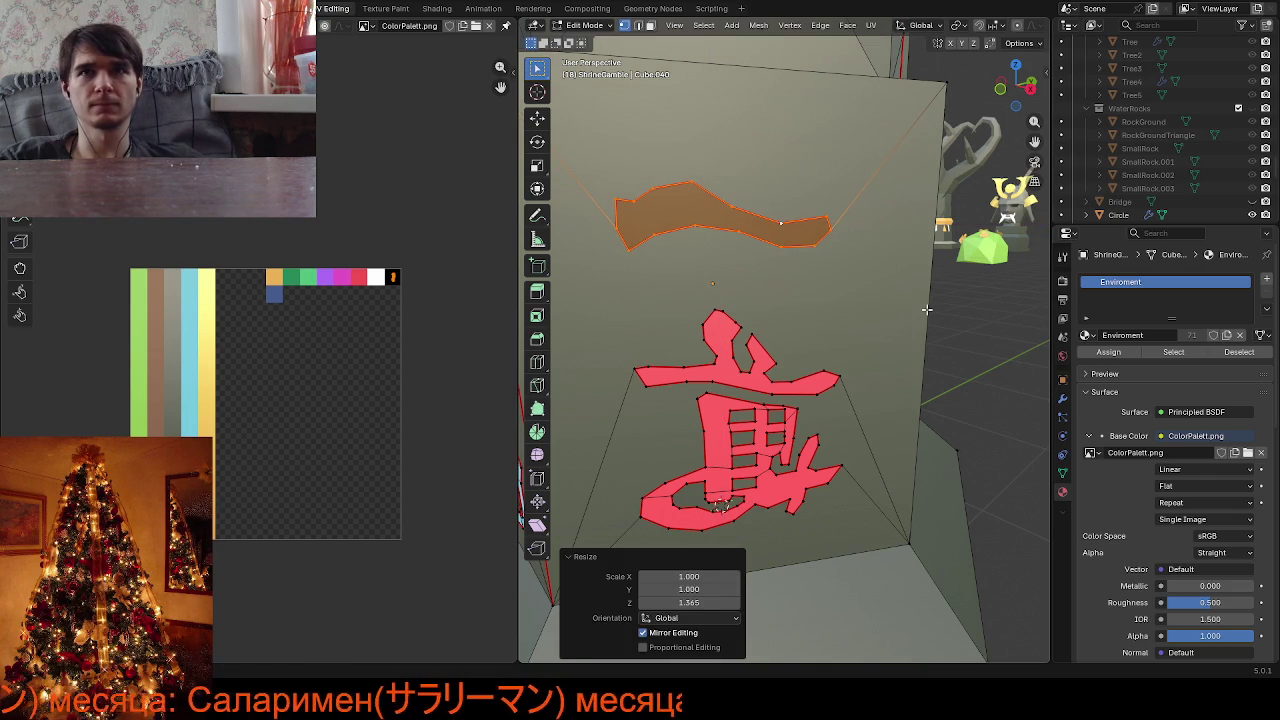
Widen the stroke 1.336 times along X and view the whole shrine
key("s")
key("x")
left_click(1008, 314)
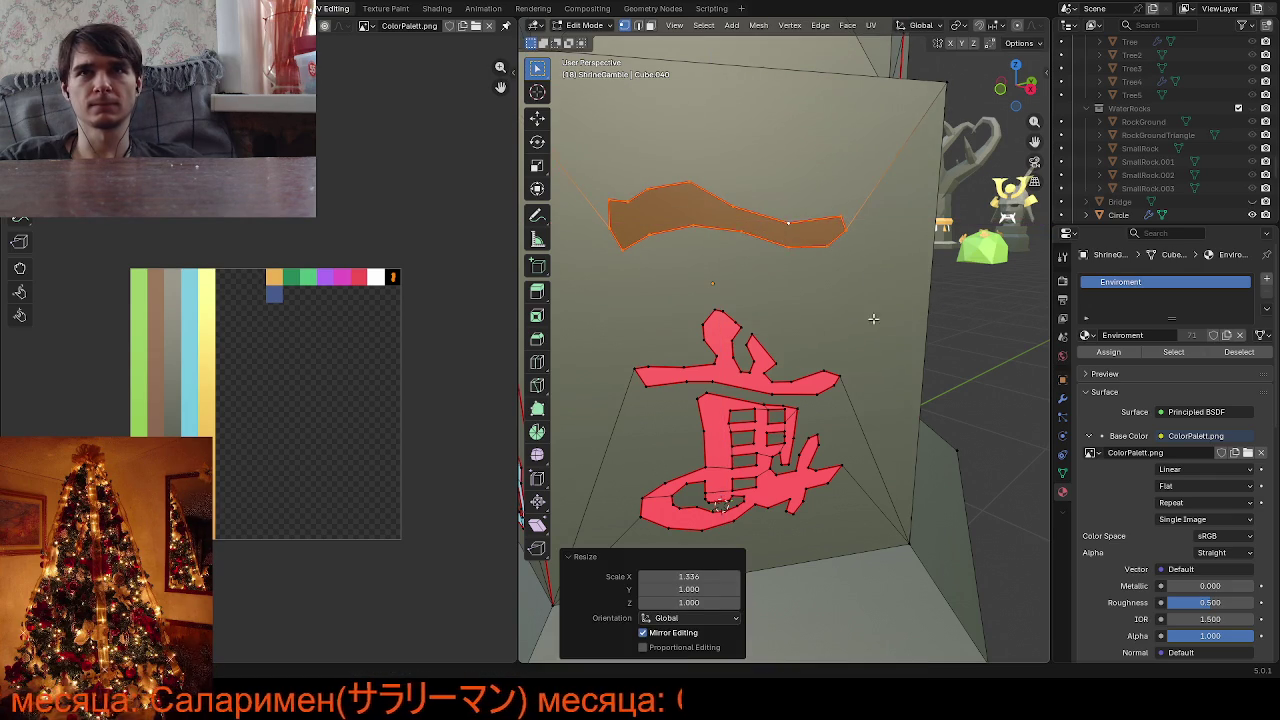
scroll(1008, 314, "down", 5)
middle_click_drag(1000, 318, 642, 356)
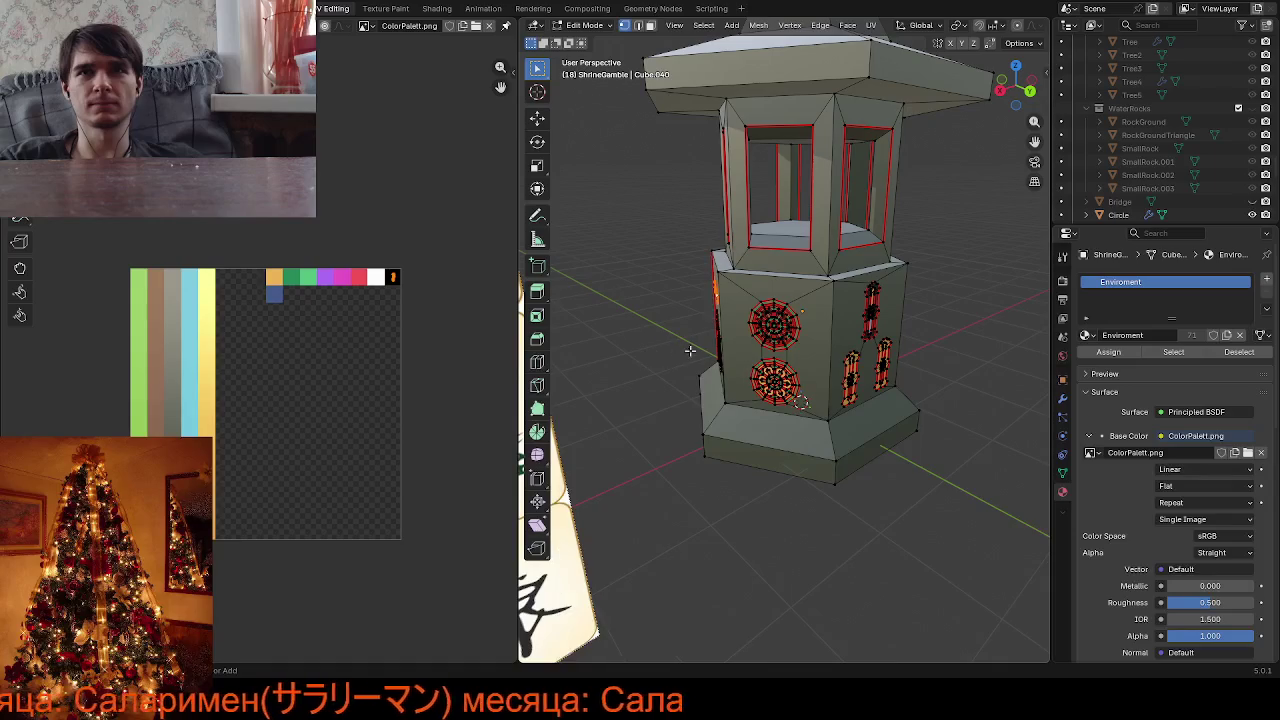
Orbit to another side and scale up the selected medallions
mouse_move(642, 356)
middle_mouse_down()
mouse_move(923, 354)
mouse_move(803, 395)
mouse_move(829, 434)
mouse_move(844, 344)
middle_mouse_up()
key("s")
left_click(838, 437)
Toggle between Object and Edit Mode while zooming and orbiting to inspect the decorated faces
key("Tab")
scroll(838, 437, "down", 3)
scroll(835, 370, "down", 2)
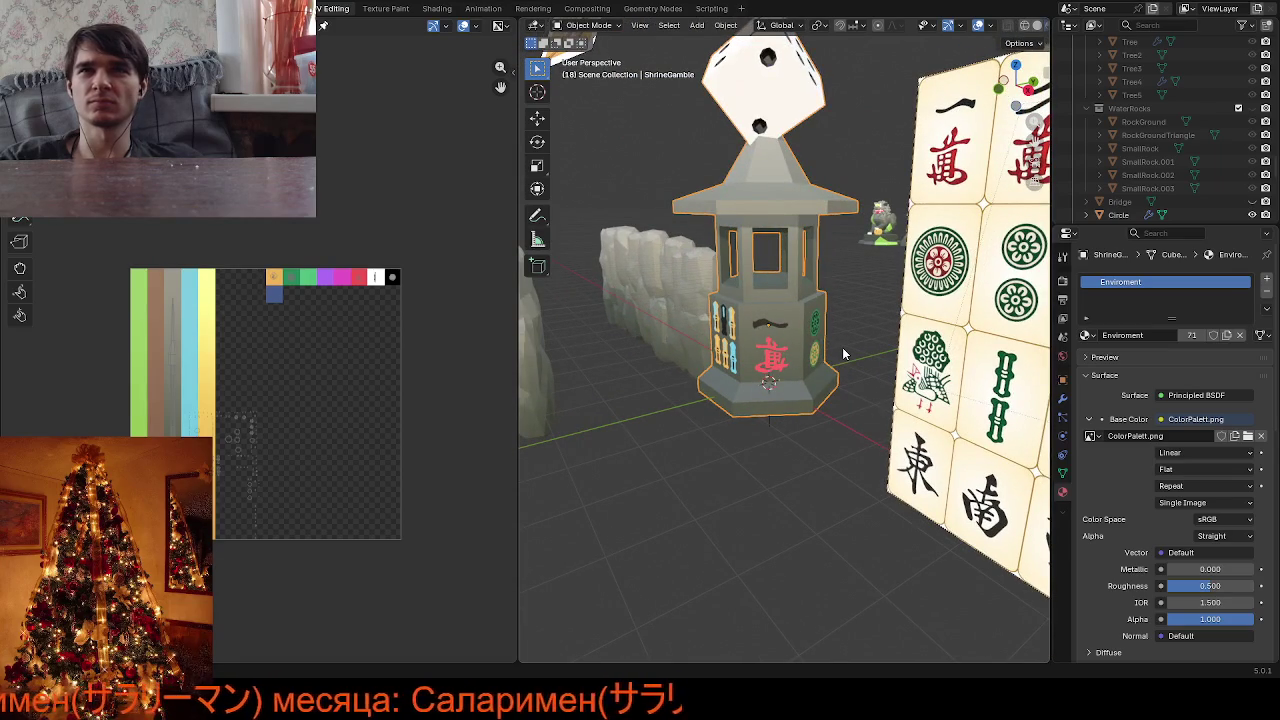
scroll(843, 354, "up", 3)
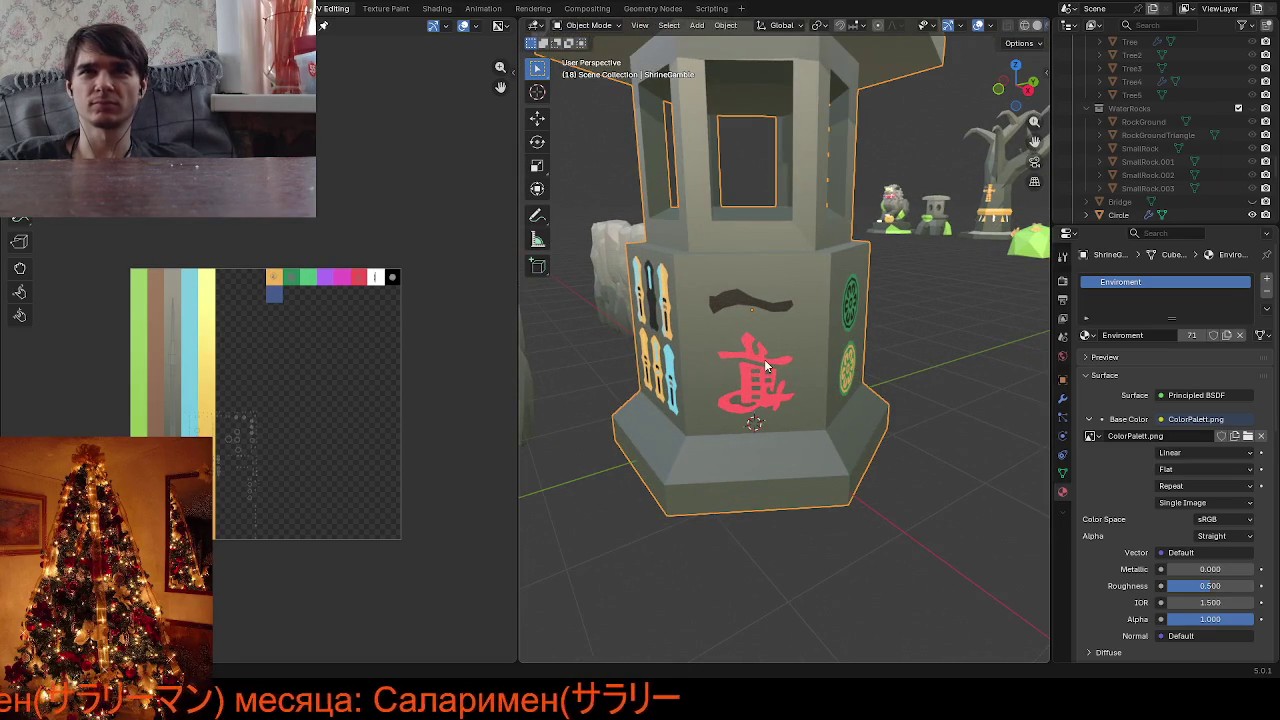
key("Tab")
mouse_move(763, 357)
middle_mouse_down()
mouse_move(917, 345)
mouse_move(805, 343)
mouse_move(822, 360)
mouse_move(778, 391)
mouse_move(656, 374)
mouse_move(744, 361)
mouse_move(826, 390)
middle_mouse_up()
key("Tab")
scroll(778, 391, "up", 5)
scroll(744, 361, "down", 5)
scroll(826, 390, "down", 3)
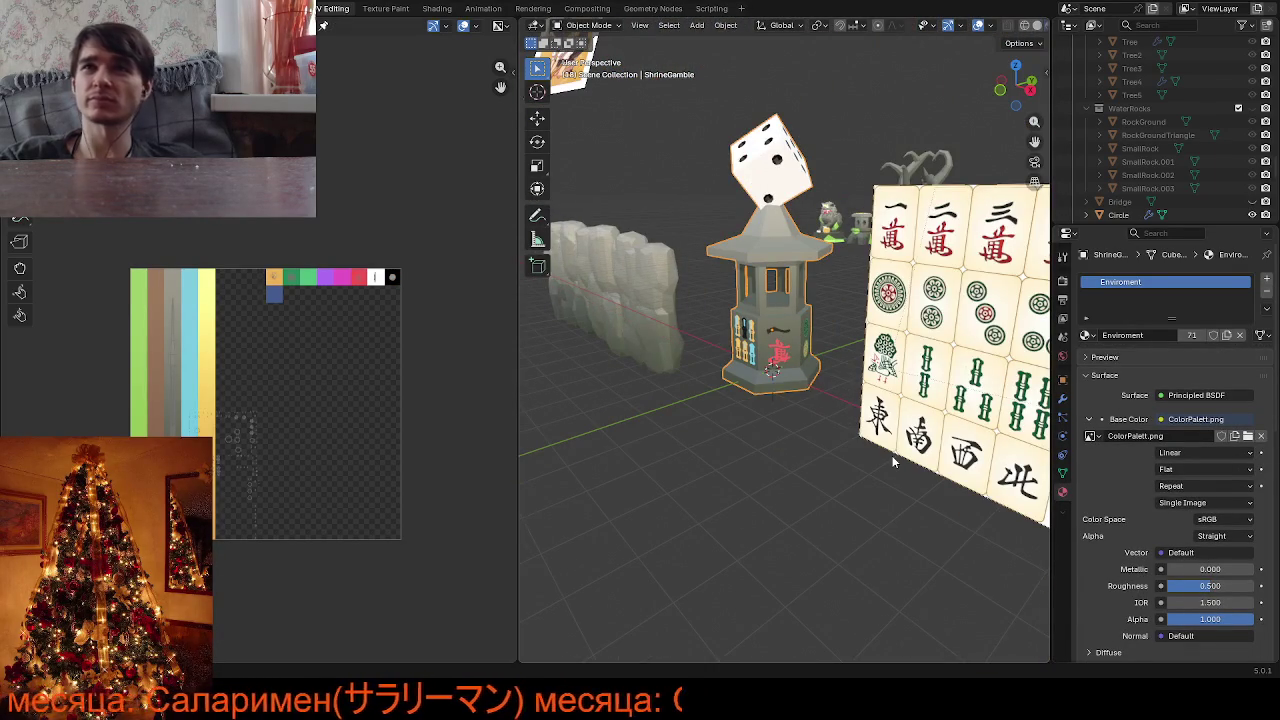
Zoom to the front red glyph, then turn to the round medallions and re-enter Edit Mode
middle_click_drag(894, 461, 858, 441)
scroll(858, 441, "up", 4)
scroll(858, 441, "up", 4)
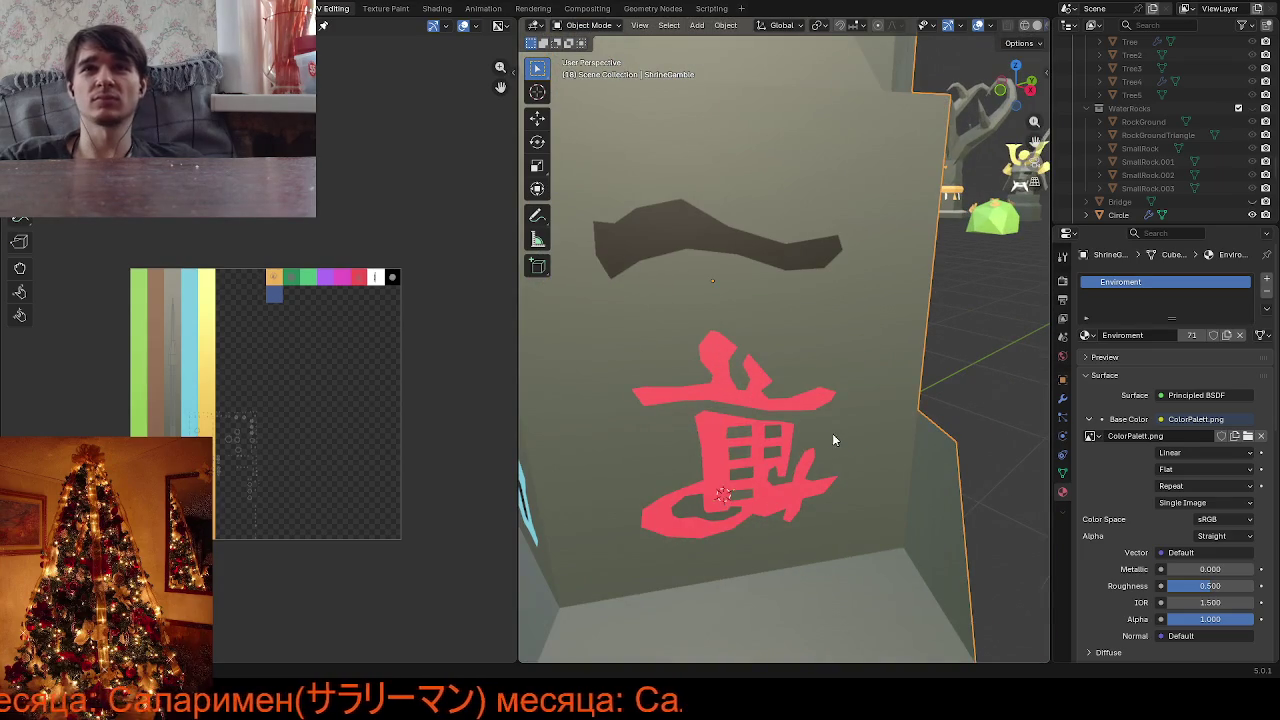
scroll(815, 435, "down", 2)
scroll(733, 402, "up", 2)
mouse_move(785, 430)
middle_mouse_down()
mouse_move(733, 402)
mouse_move(615, 416)
mouse_move(701, 370)
middle_mouse_up()
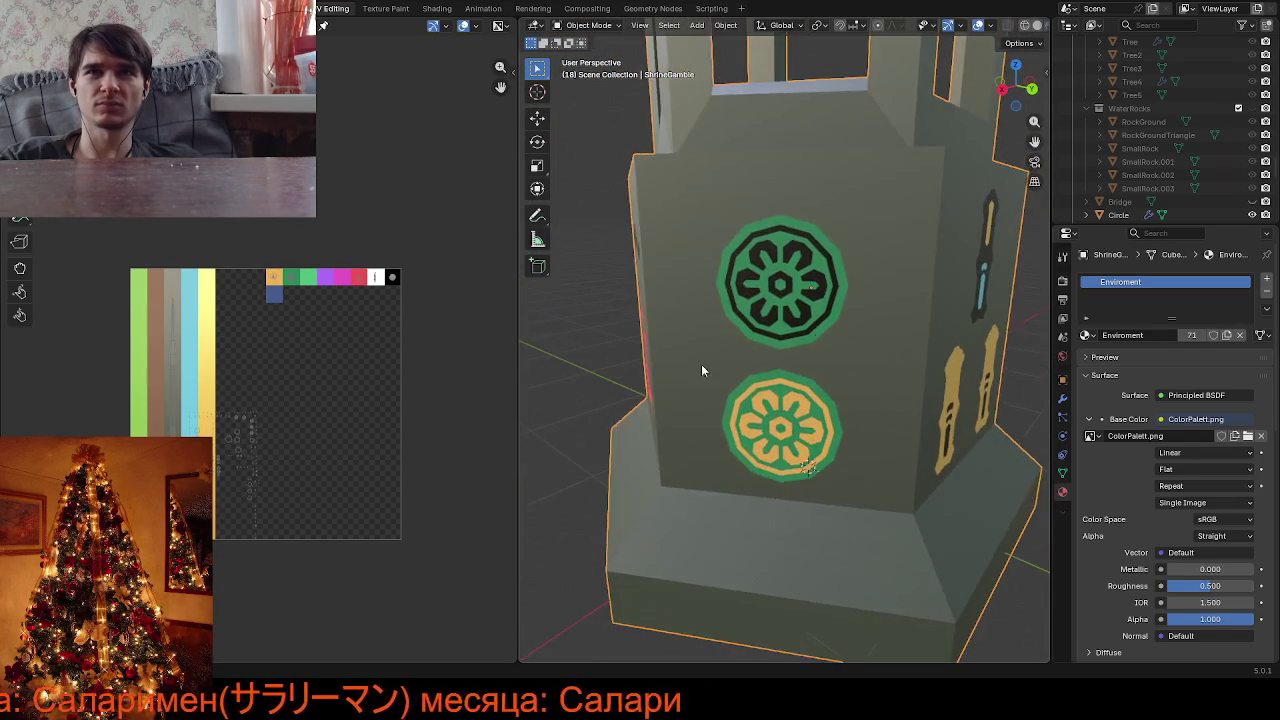
key("Tab")
scroll(843, 225, "up", 5)
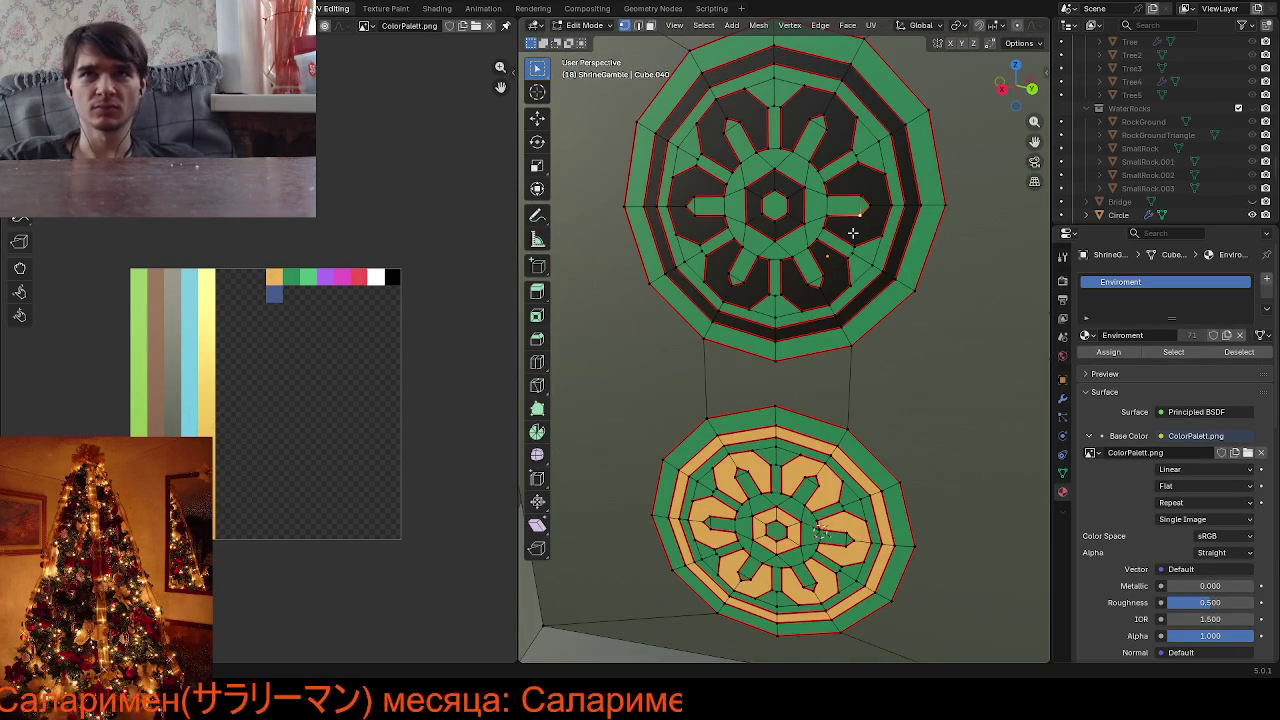
In face select mode, move the first two dark petals' UVs onto the orange swatch
key("3")
left_click(853, 232)
key("l")
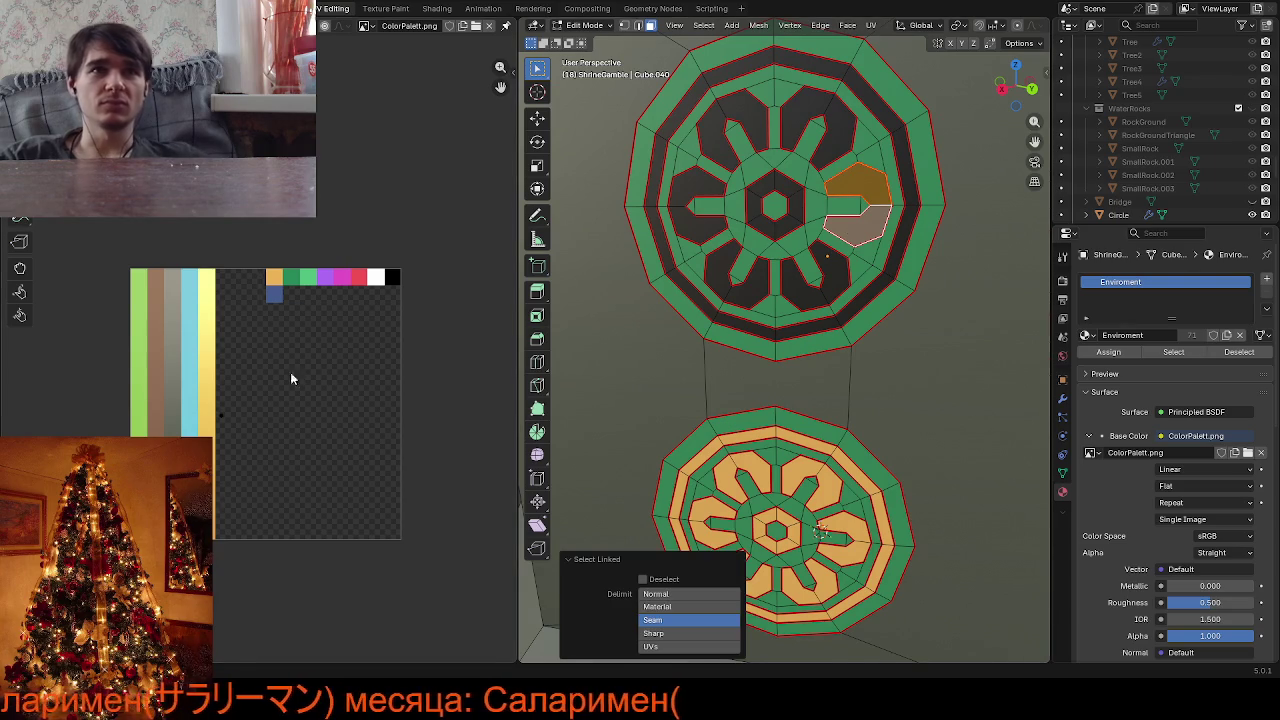
left_click_drag(199, 390, 280, 450)
key("g")
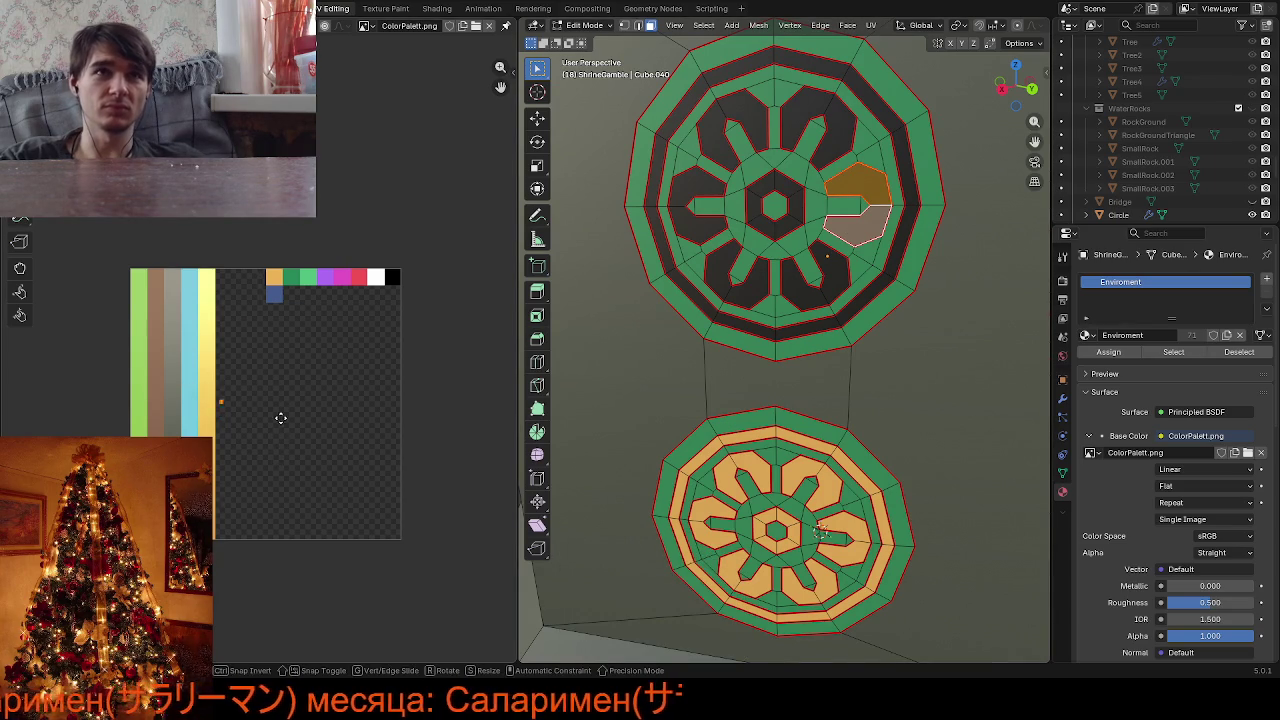
left_click(328, 312)
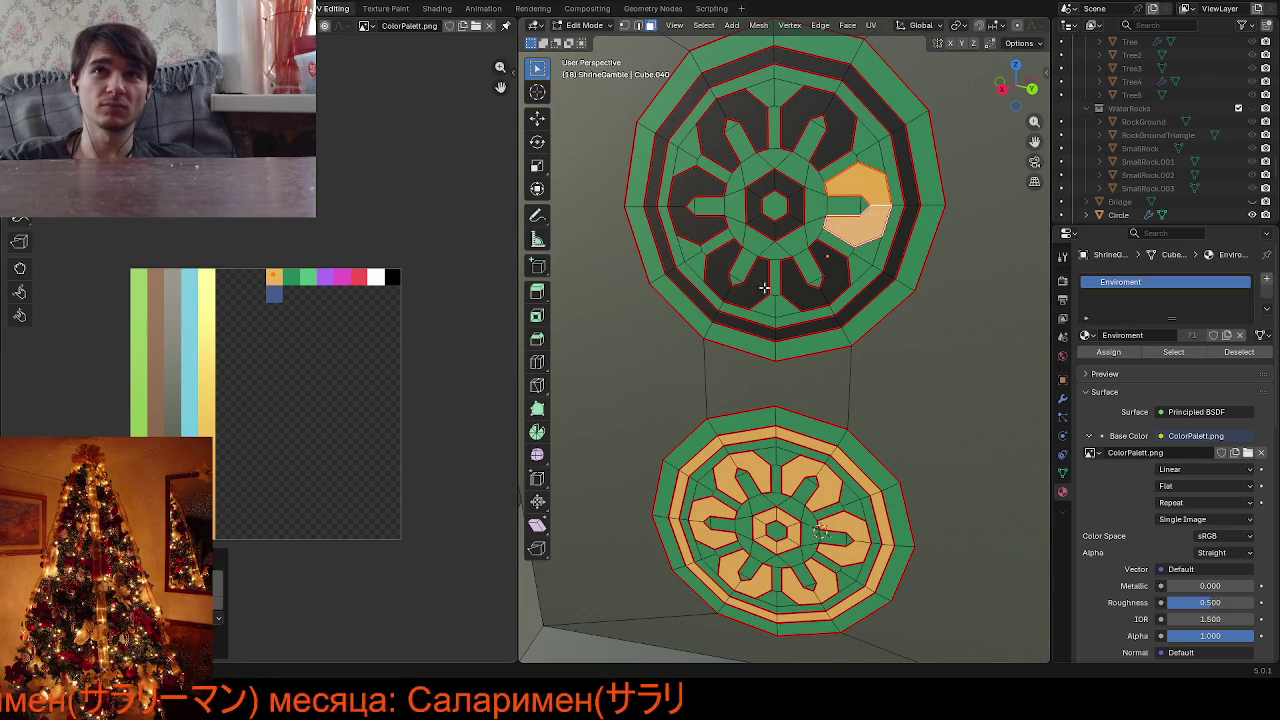
left_click(805, 290)
key("ctrl+l")
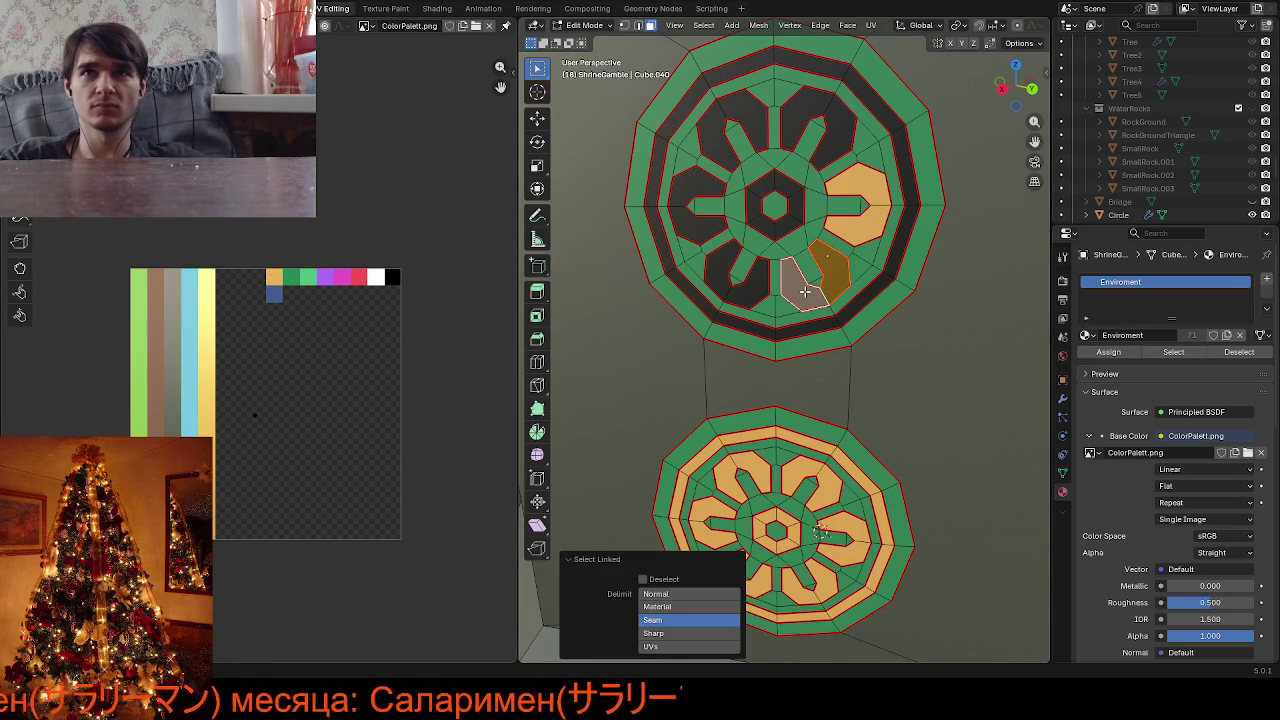
left_click_drag(222, 372, 292, 462)
key("g")
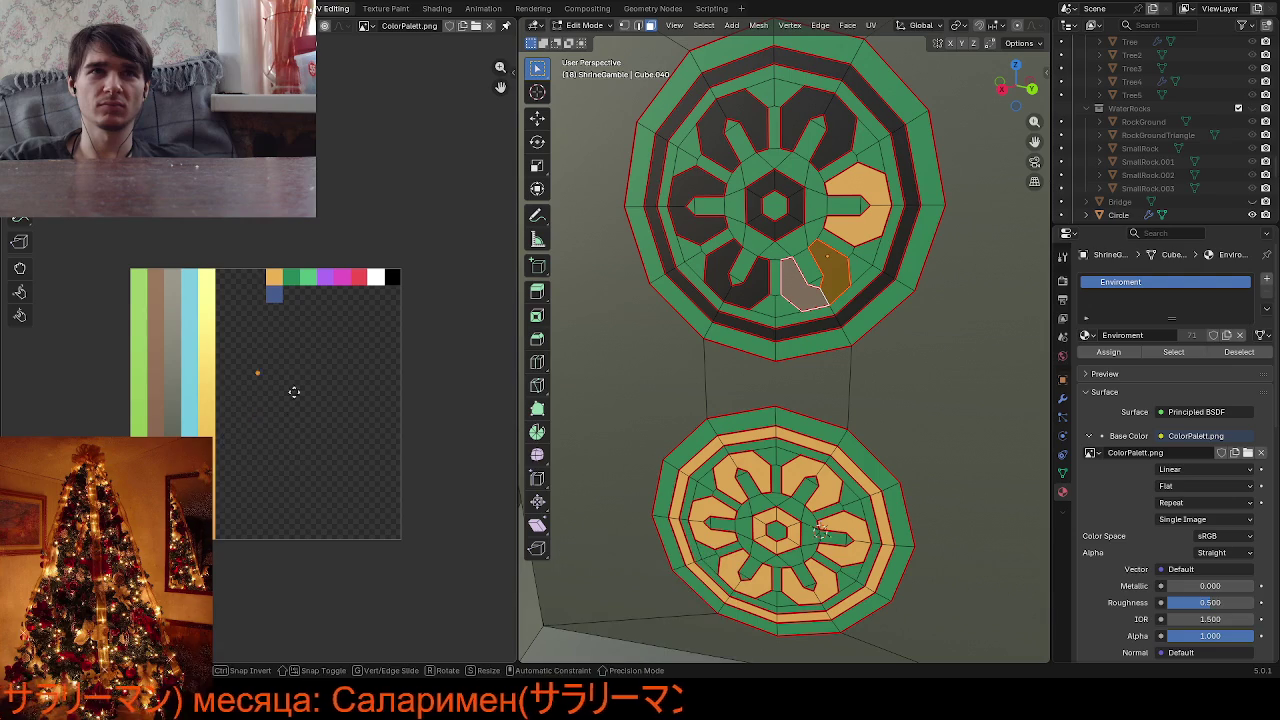
left_click(308, 324)
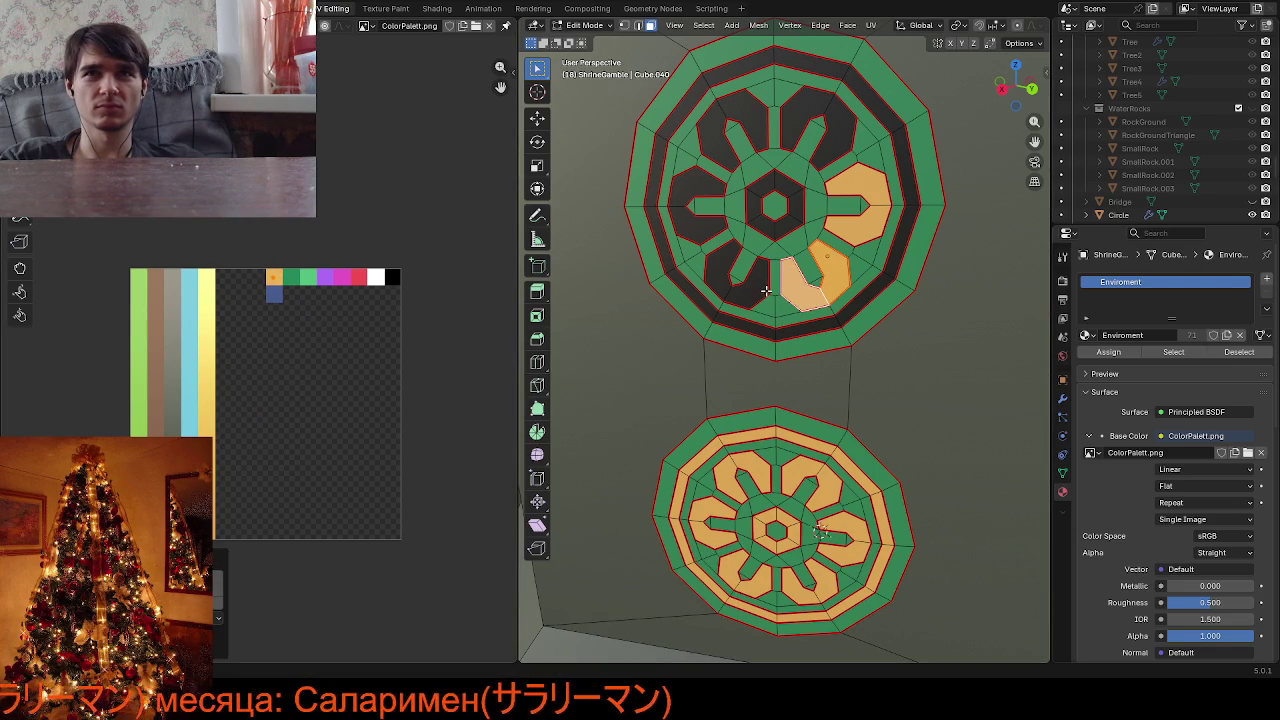
Recolour the next two dark petals orange, cancelling an accidental knife cut
left_click(765, 290)
key("ctrl+l")
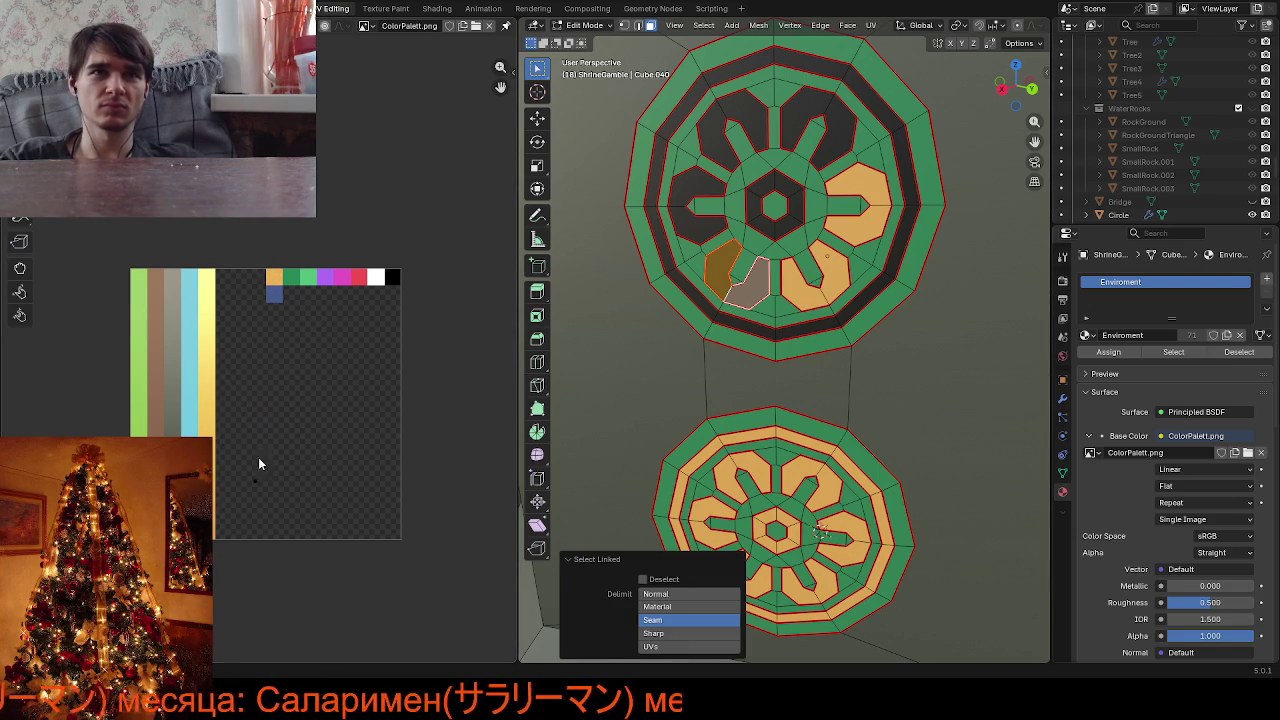
key("g")
left_click(300, 313)
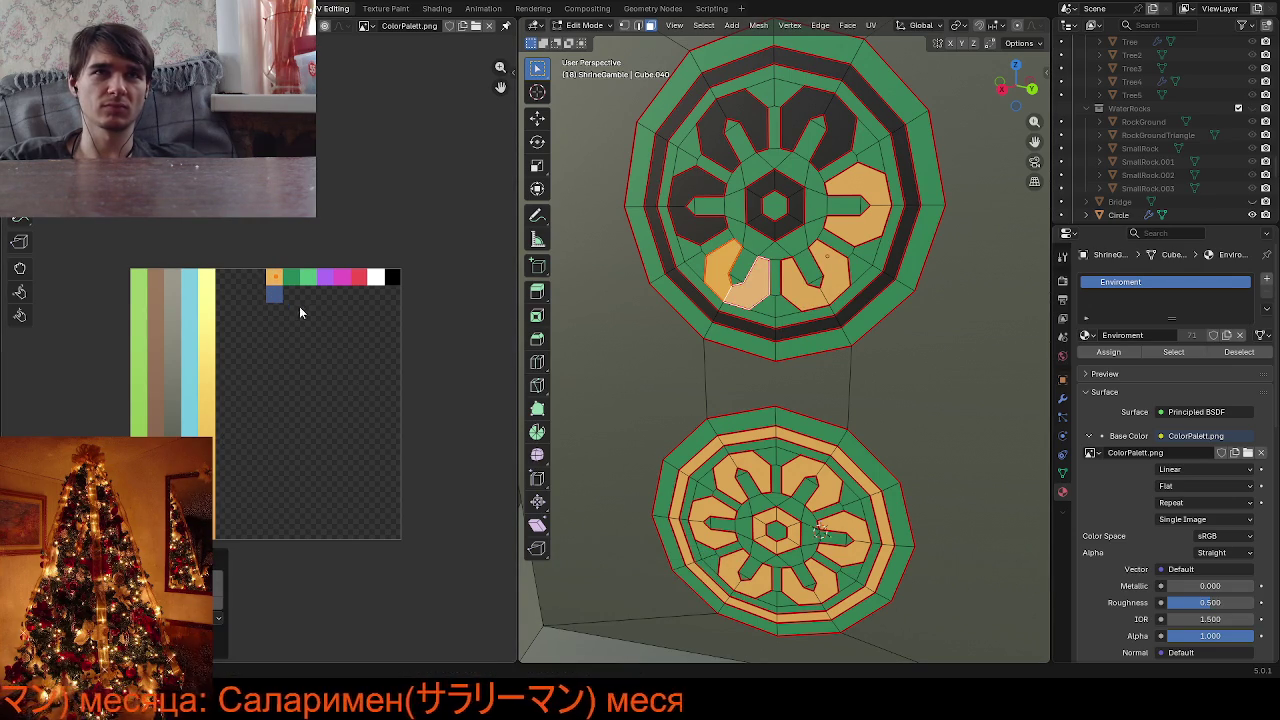
left_click(703, 232)
key("k")
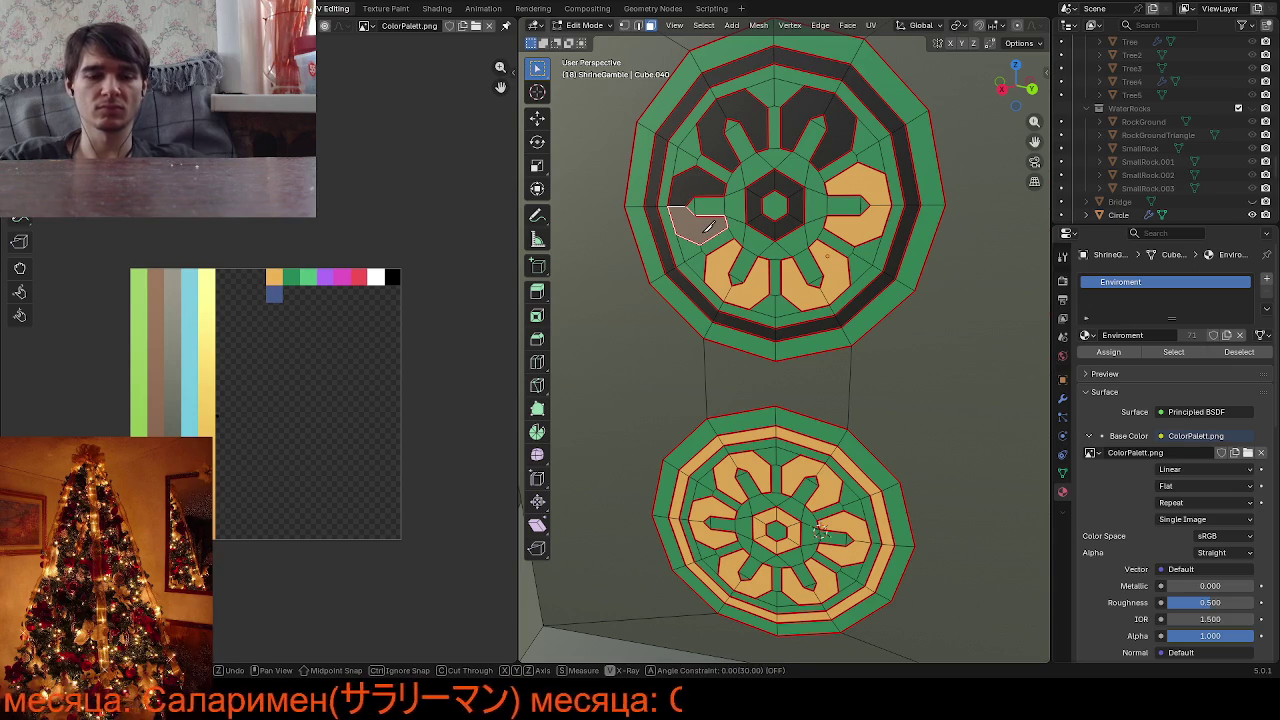
key("Escape")
key("ctrl+l")
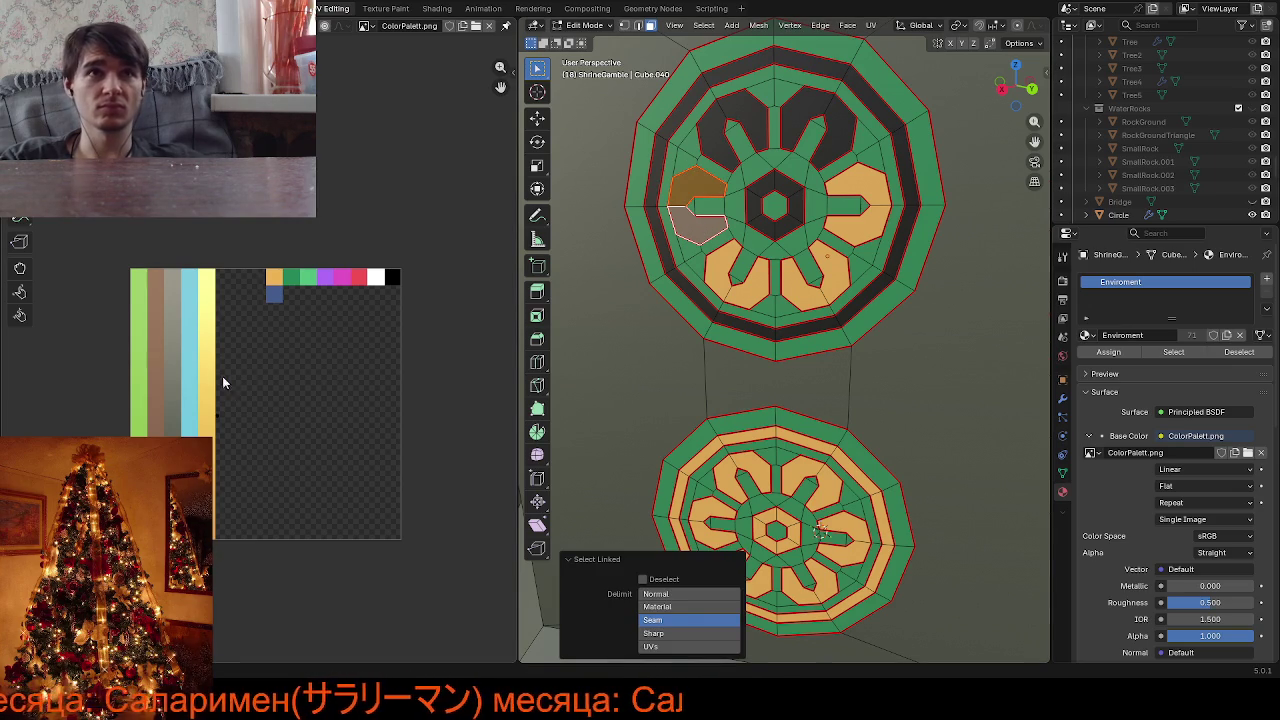
key("g")
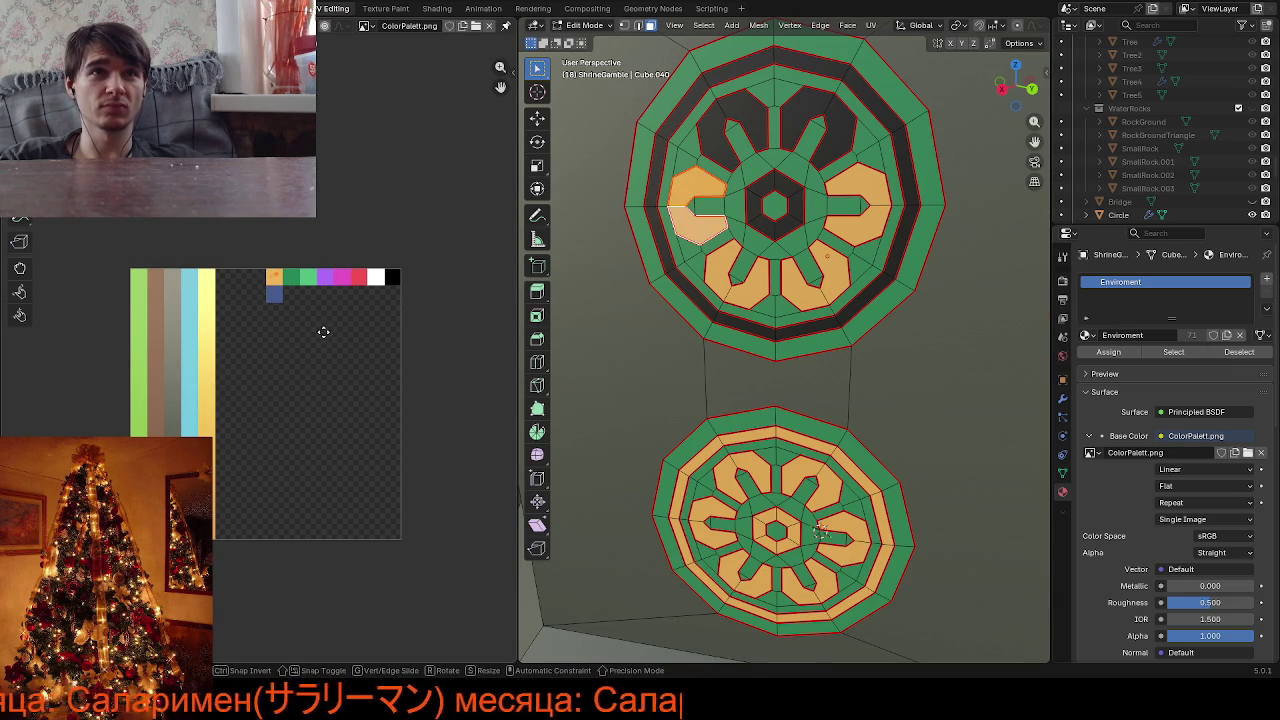
left_click(323, 339)
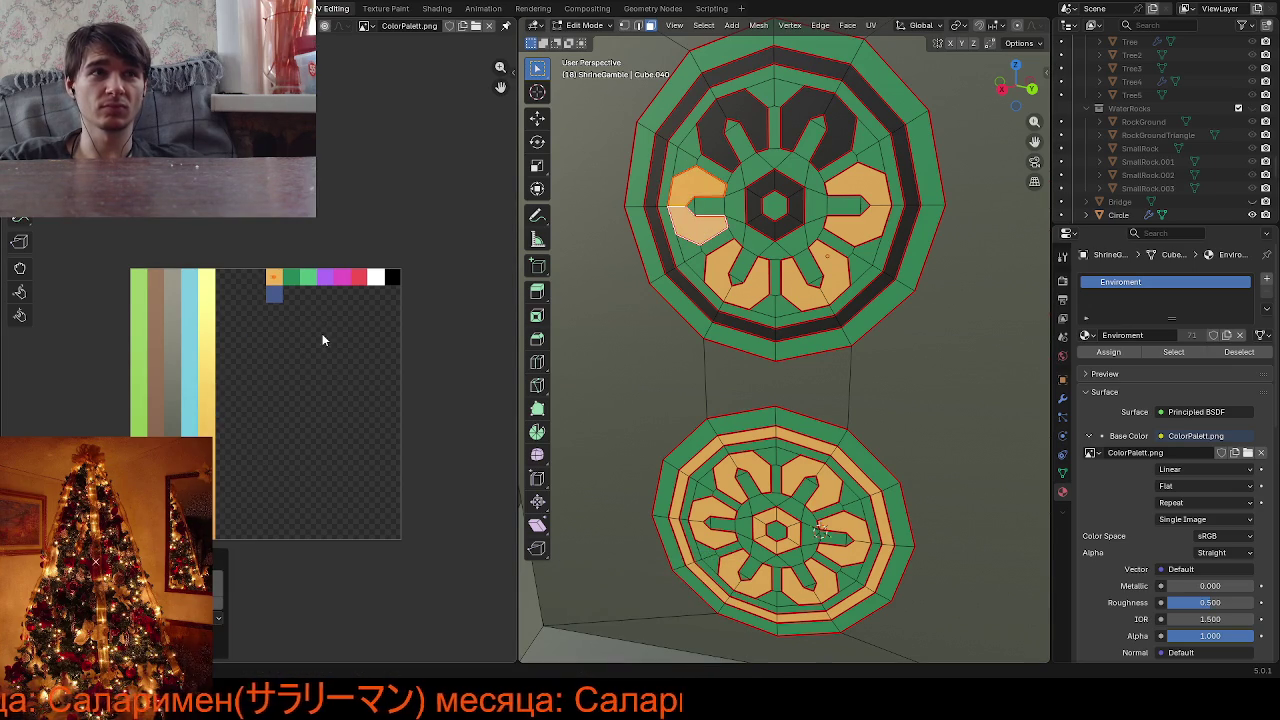
Recolour the fifth petal orange and start moving the last top petal's UVs
left_click(719, 153)
key("l")
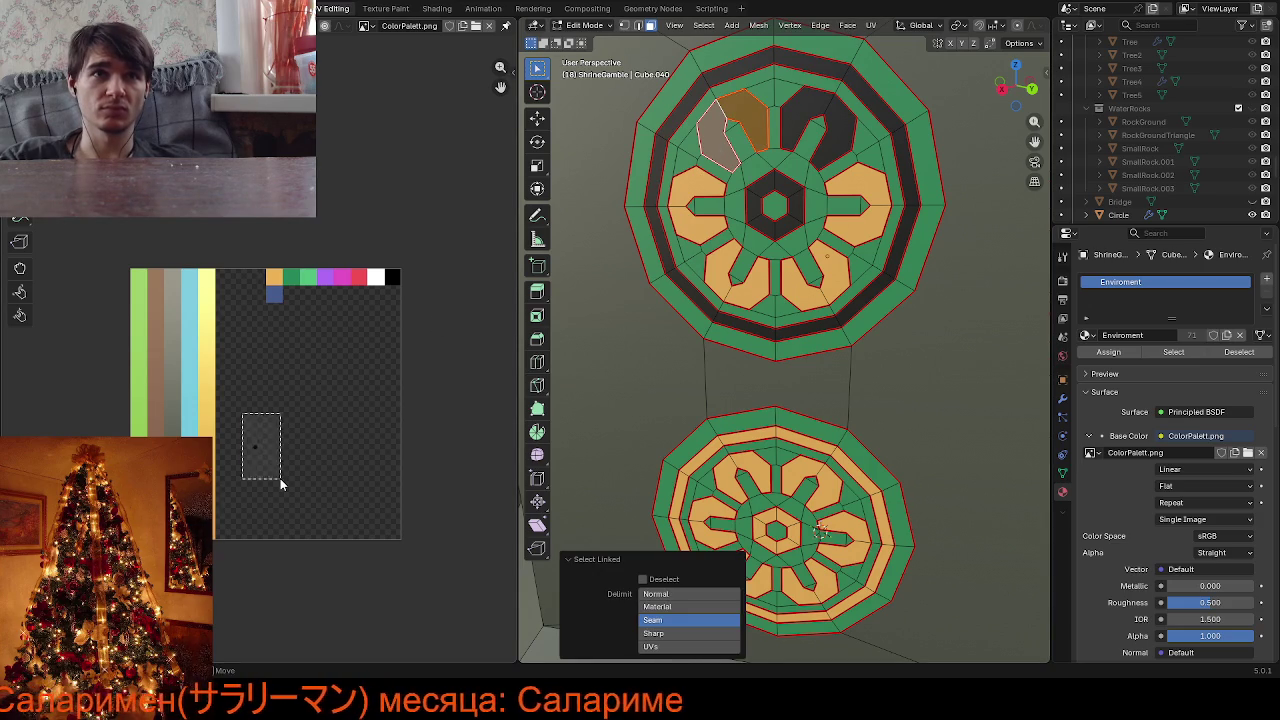
key("g")
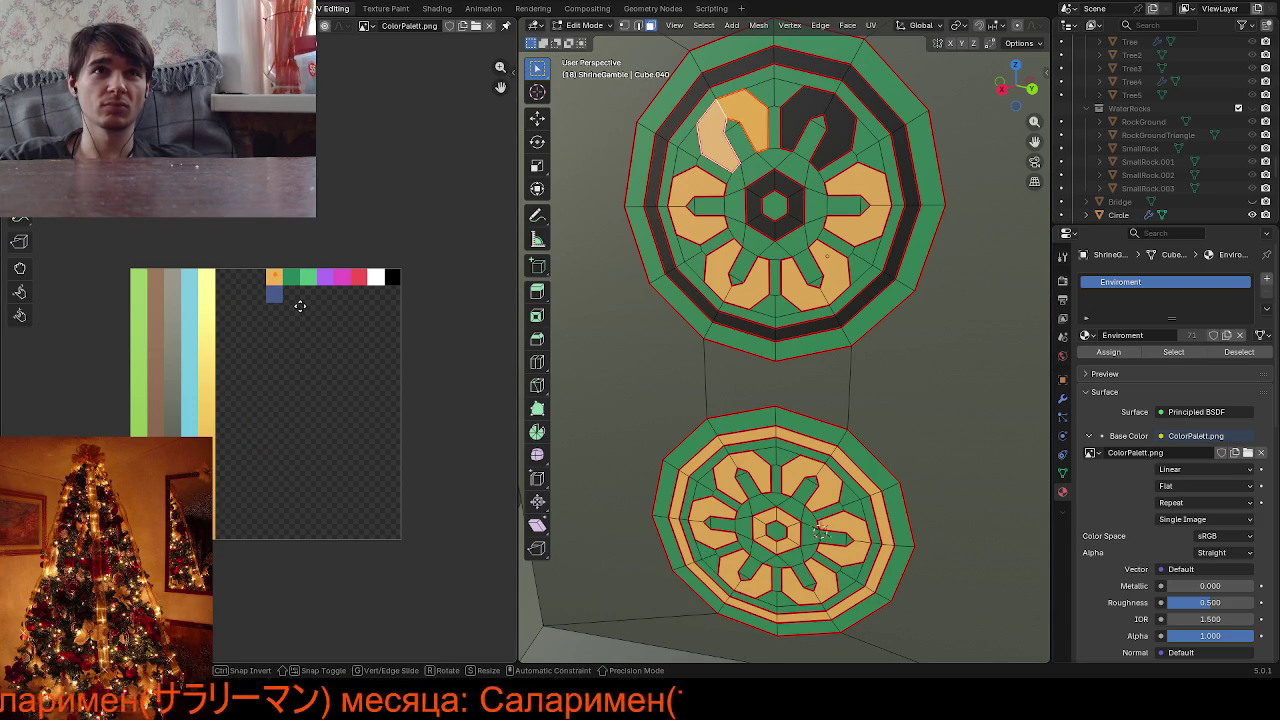
left_click(299, 305)
left_click(789, 123)
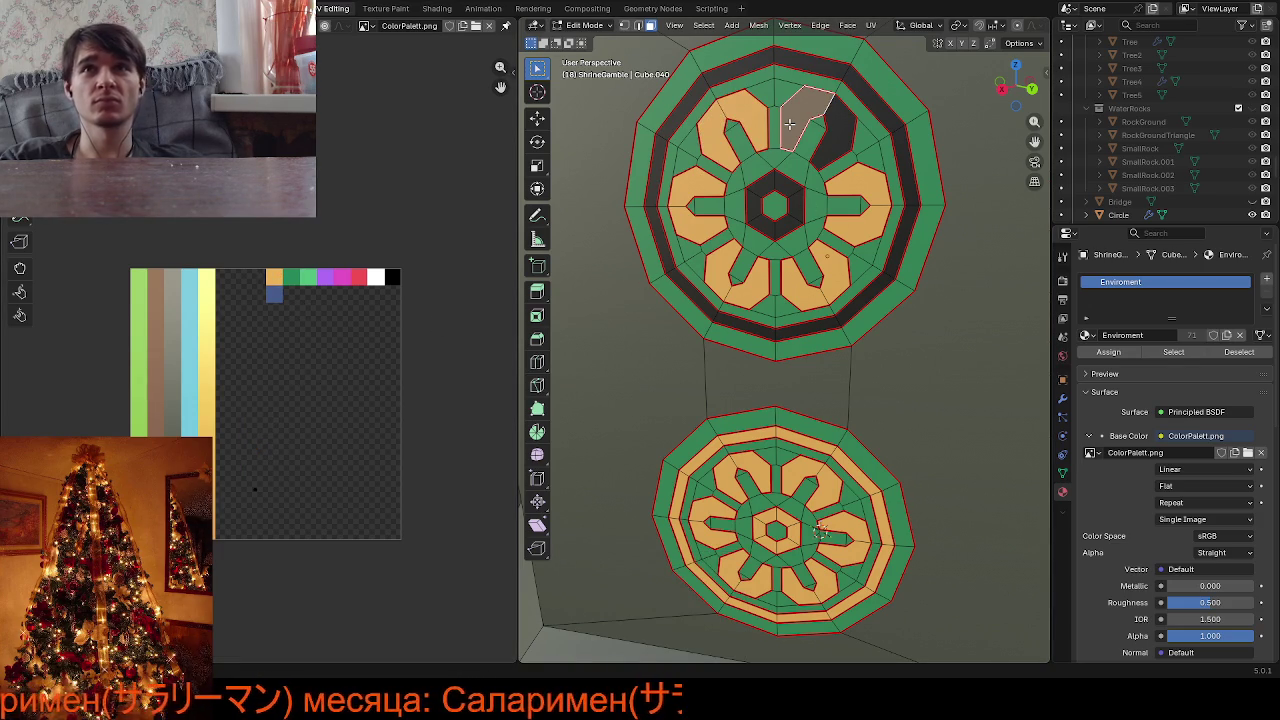
key("ctrl+l")
left_click_drag(220, 428, 303, 522)
key("g")
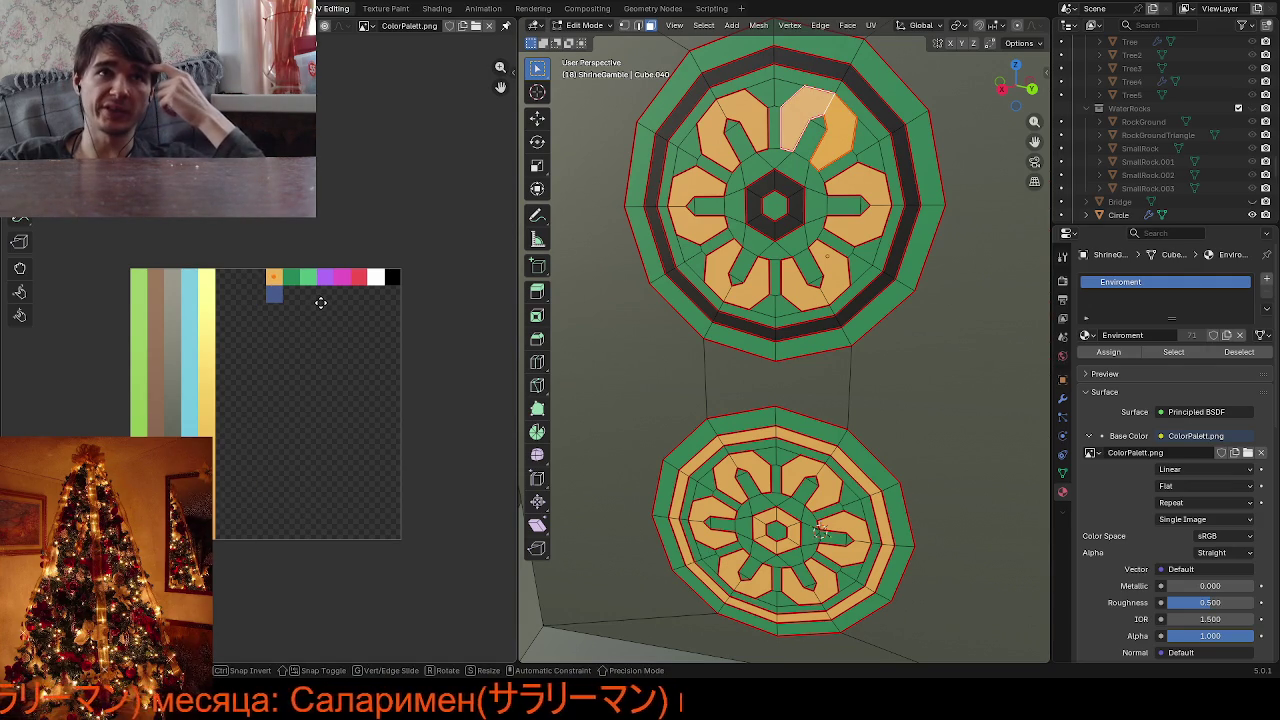
Confirm the last petal's orange and move the outer ring's UVs onto the orange swatch
left_click(320, 302)
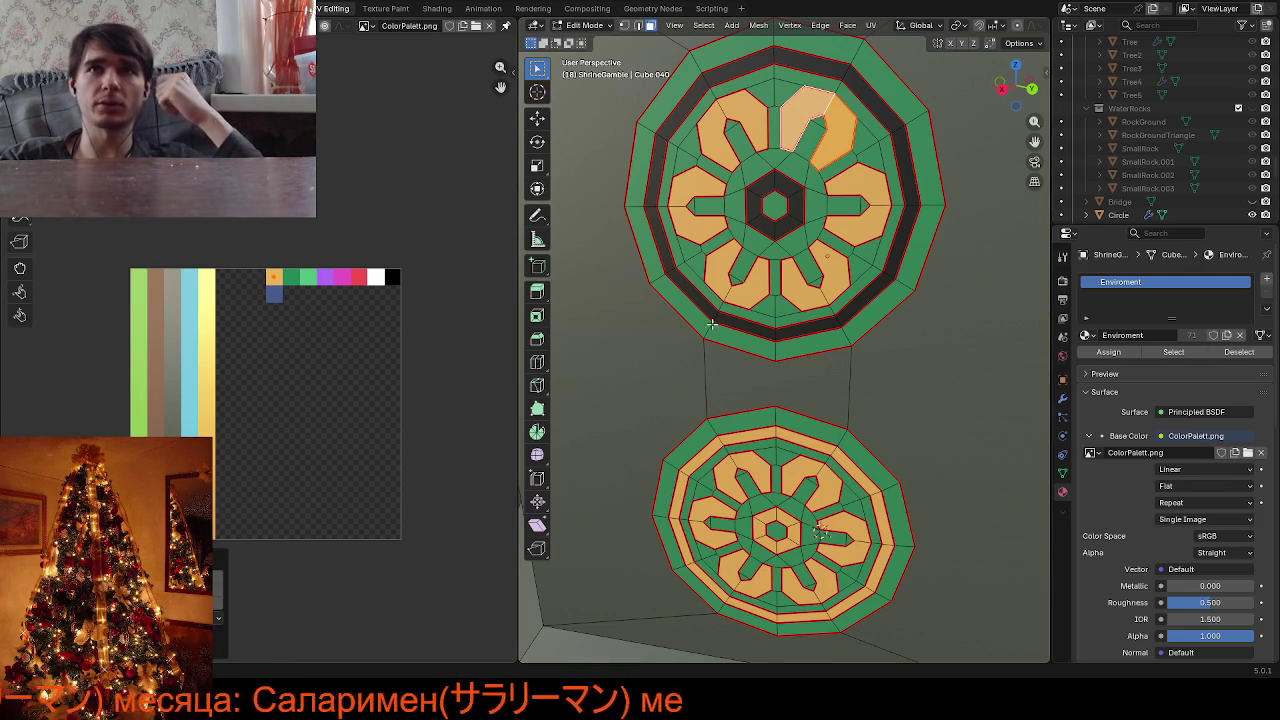
left_click(853, 85)
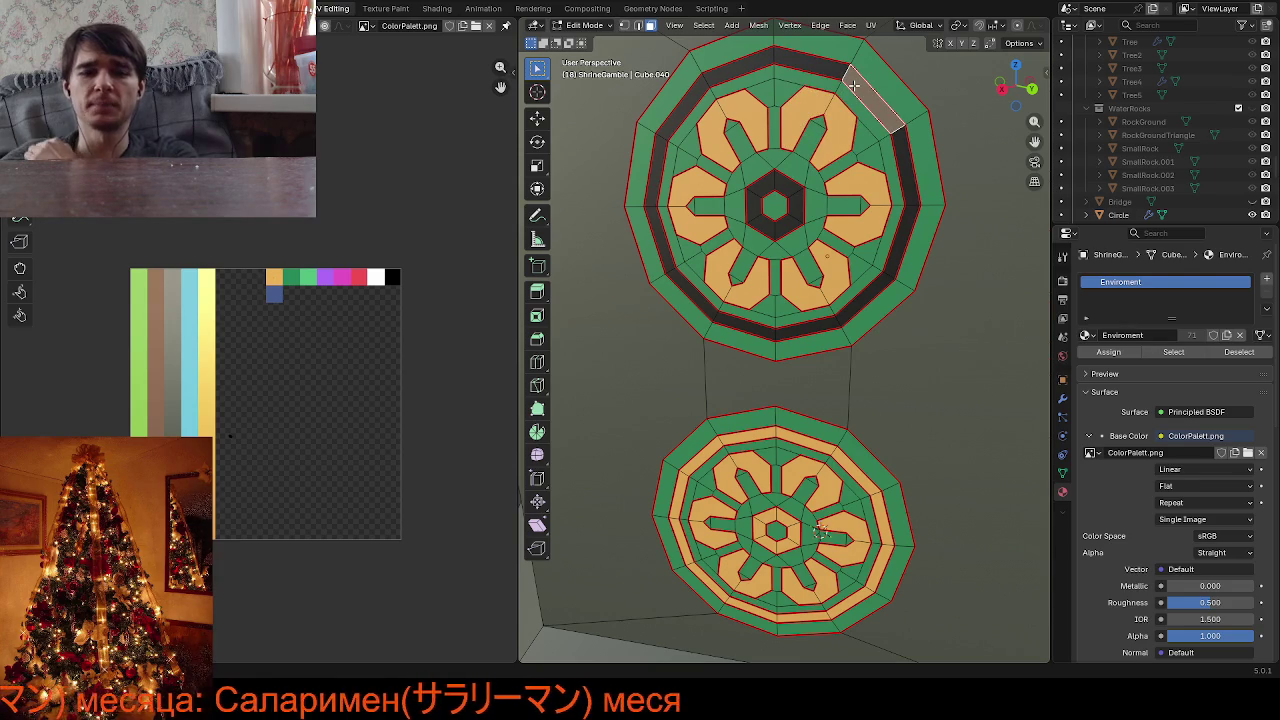
key("l")
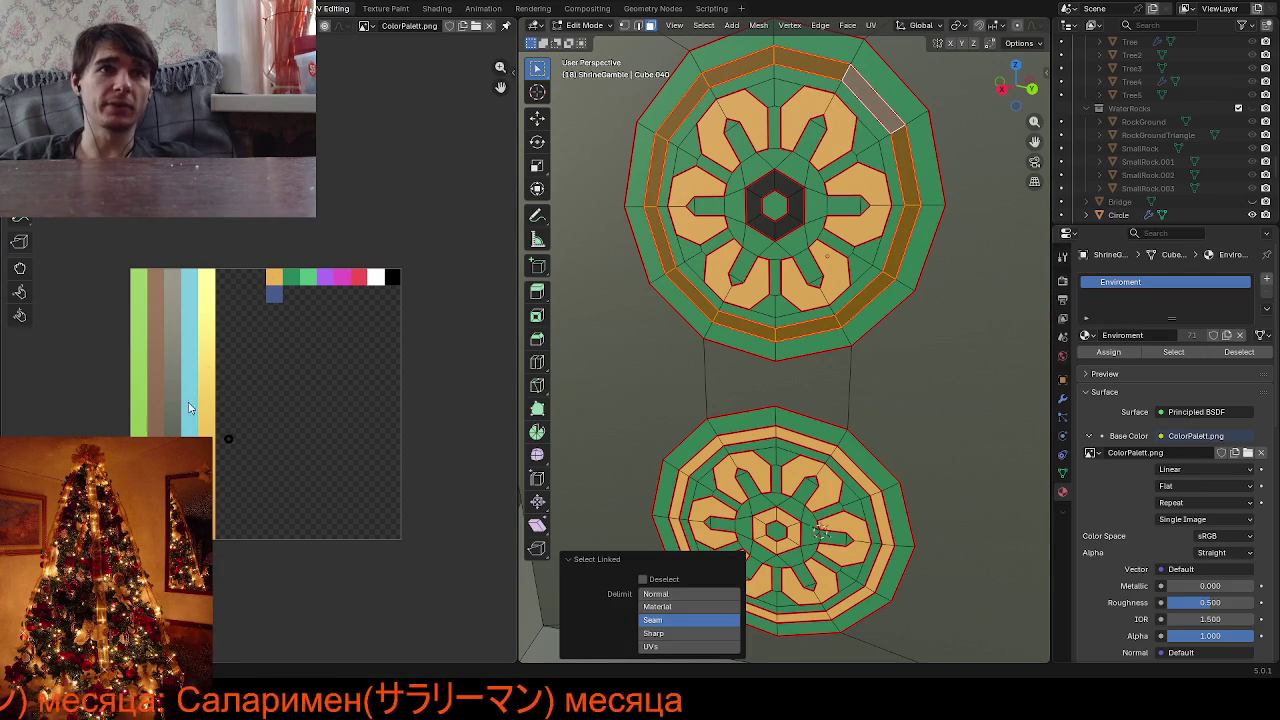
left_click_drag(194, 406, 304, 480)
key("g")
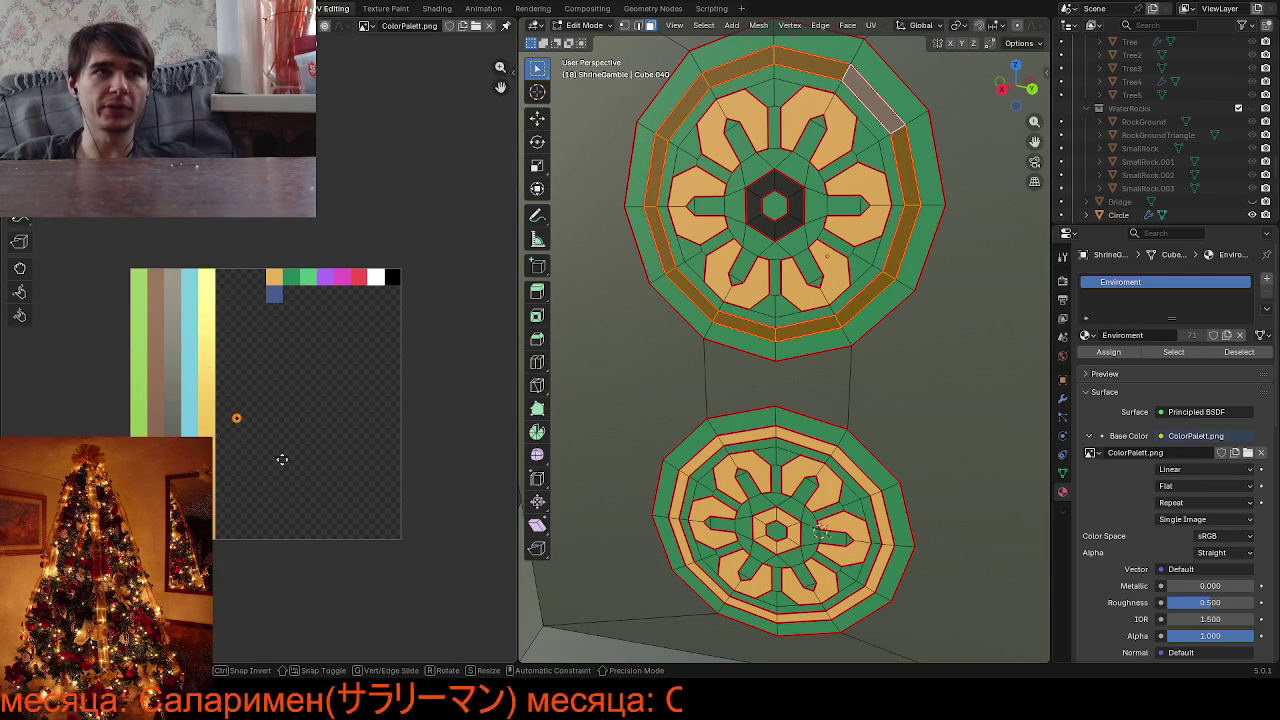
left_click(310, 330)
Orbit and zoom out to check the medallions beside the mahjong tile wall
scroll(813, 325, "down", 7)
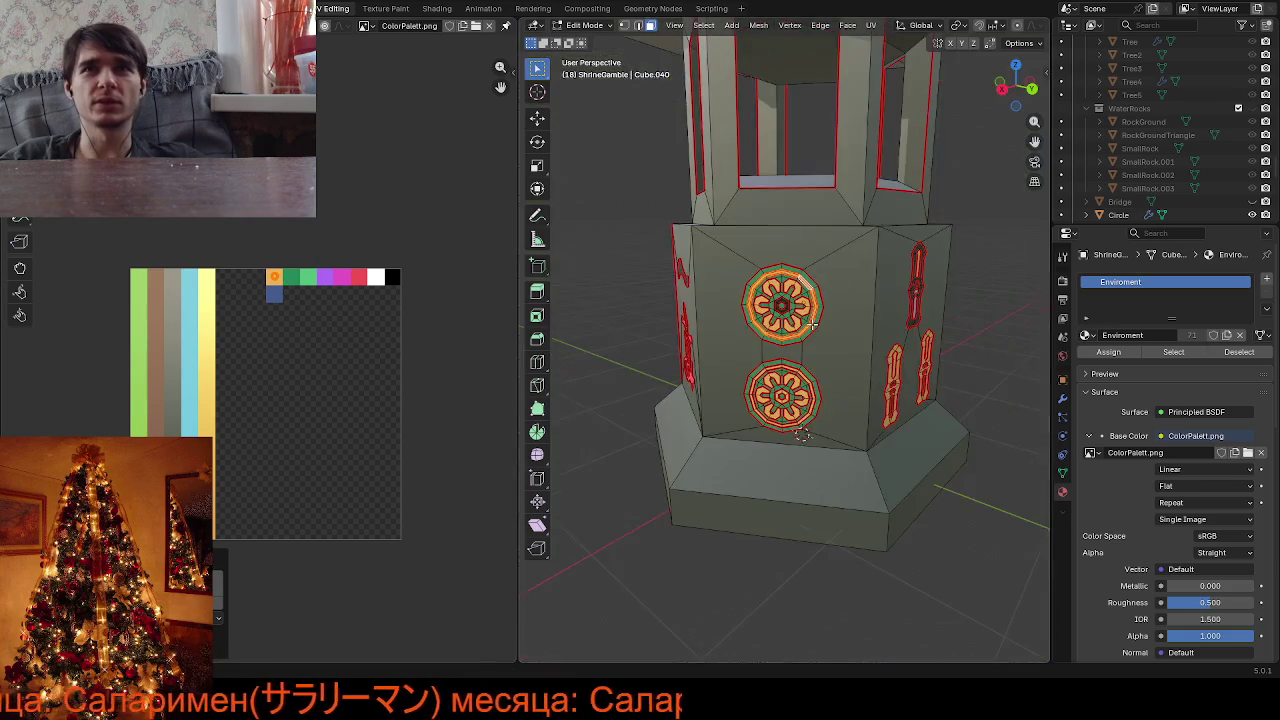
mouse_move(813, 325)
middle_mouse_down()
mouse_move(802, 306)
mouse_move(849, 283)
middle_mouse_up()
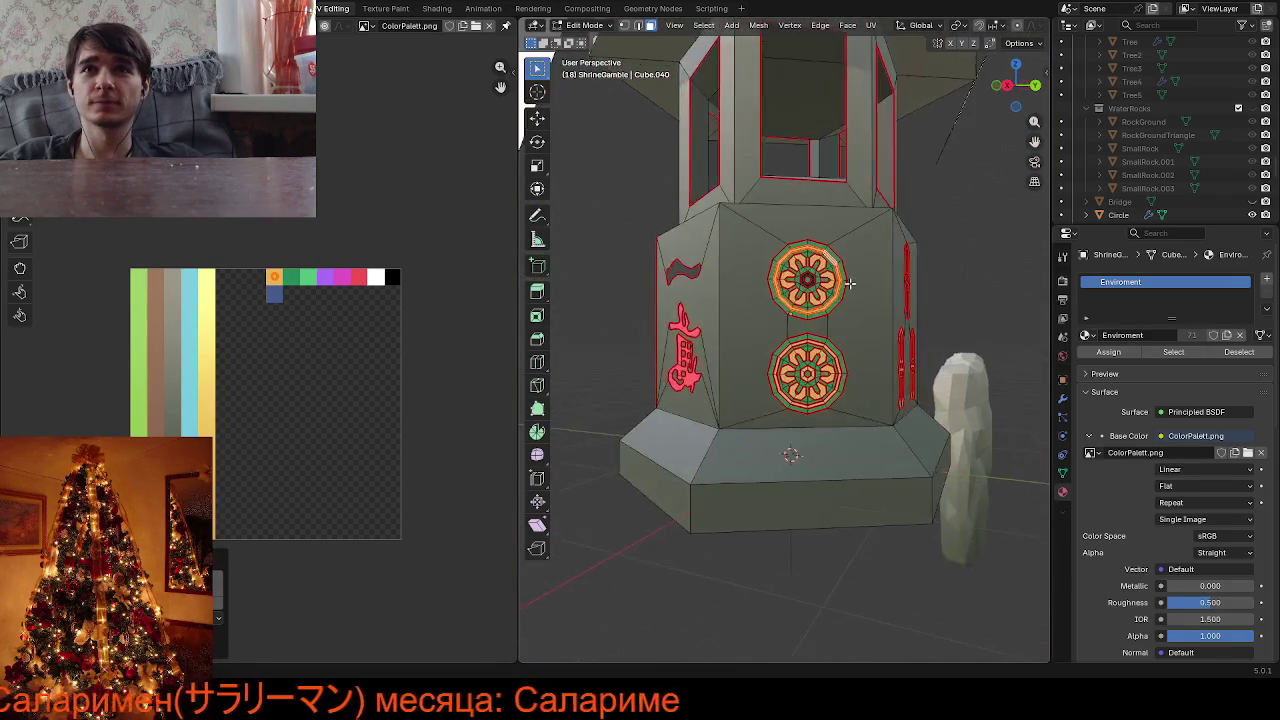
scroll(849, 283, "down", 3)
middle_click_drag(849, 283, 712, 311)
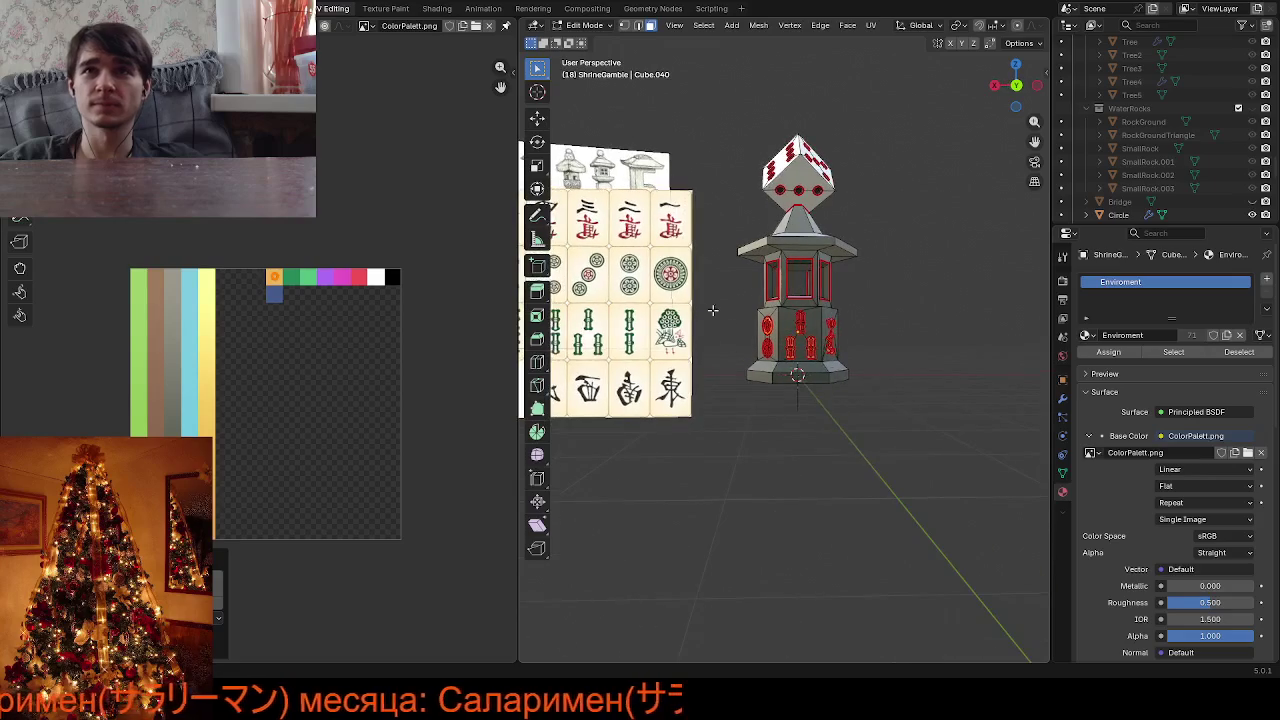
mouse_move(883, 344)
middle_mouse_down()
mouse_move(585, 347)
mouse_move(836, 368)
mouse_move(886, 354)
middle_mouse_up()
Turn the three tile decals into view and move the lower-left decal's UVs onto green
scroll(886, 354, "up", 6)
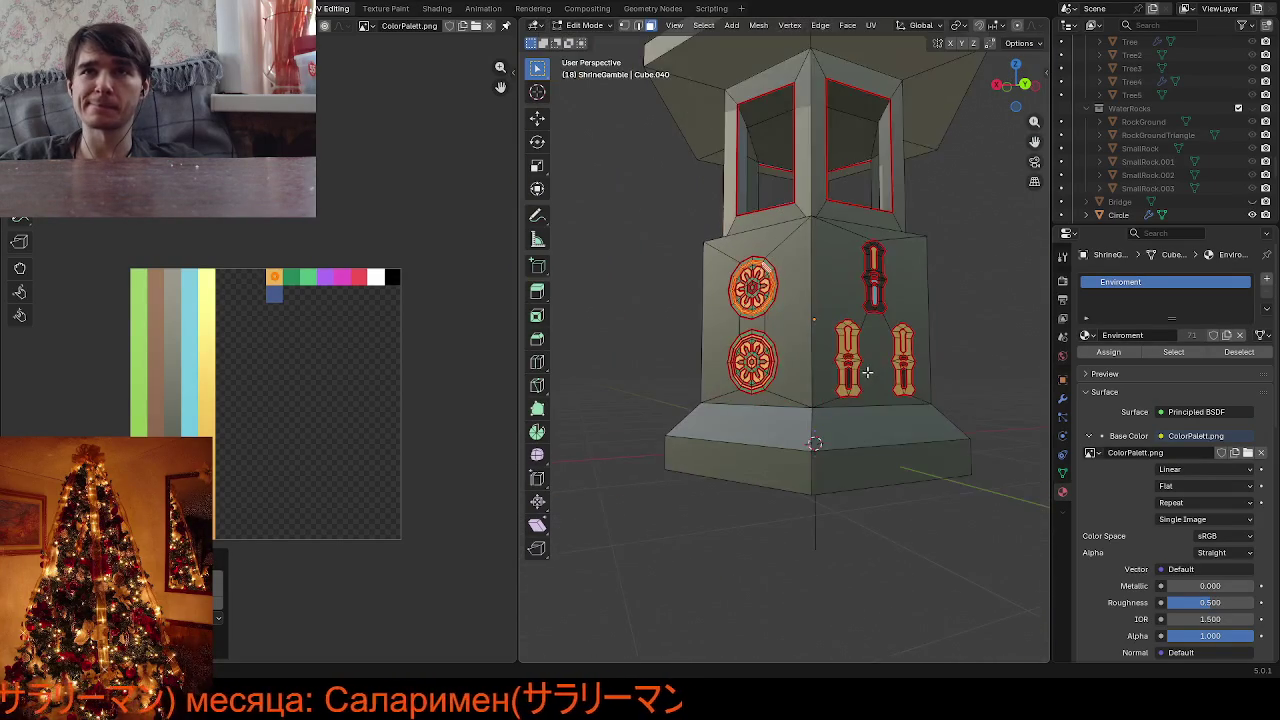
scroll(874, 547, "up", 3)
middle_click_drag(892, 530, 831, 461)
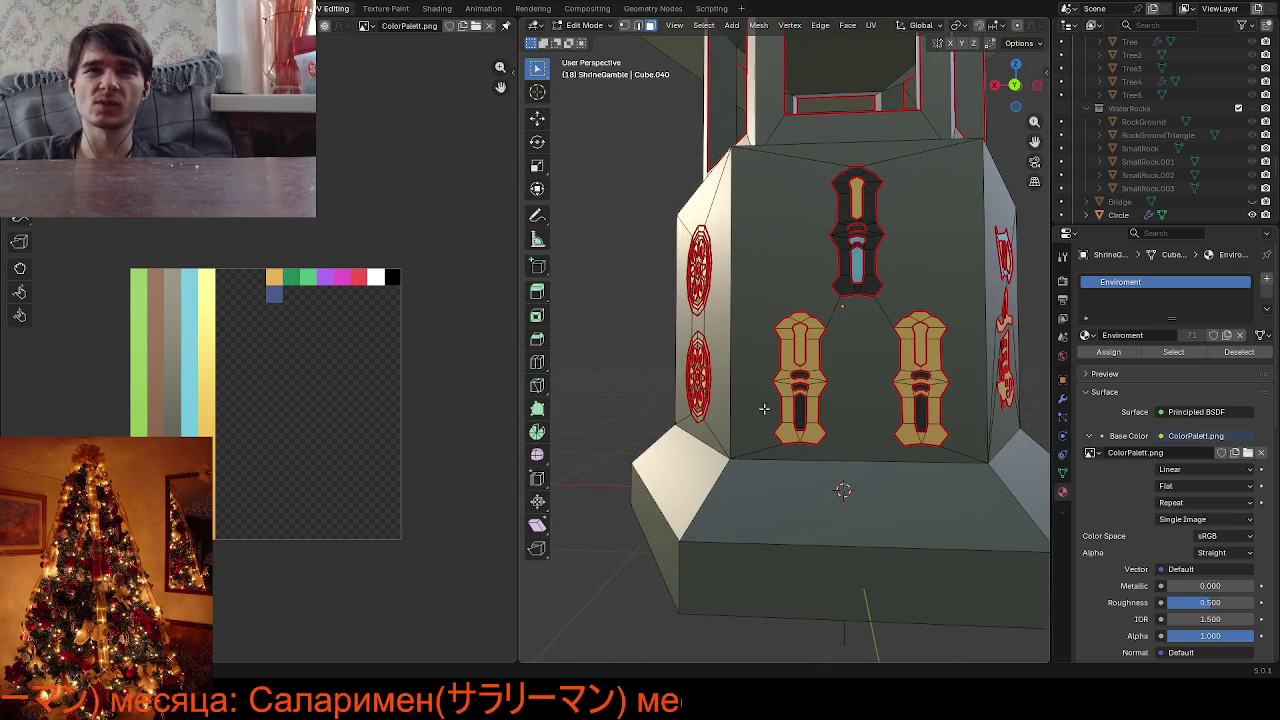
scroll(764, 408, "down", 6)
scroll(772, 387, "down", 3)
scroll(775, 386, "up", 5)
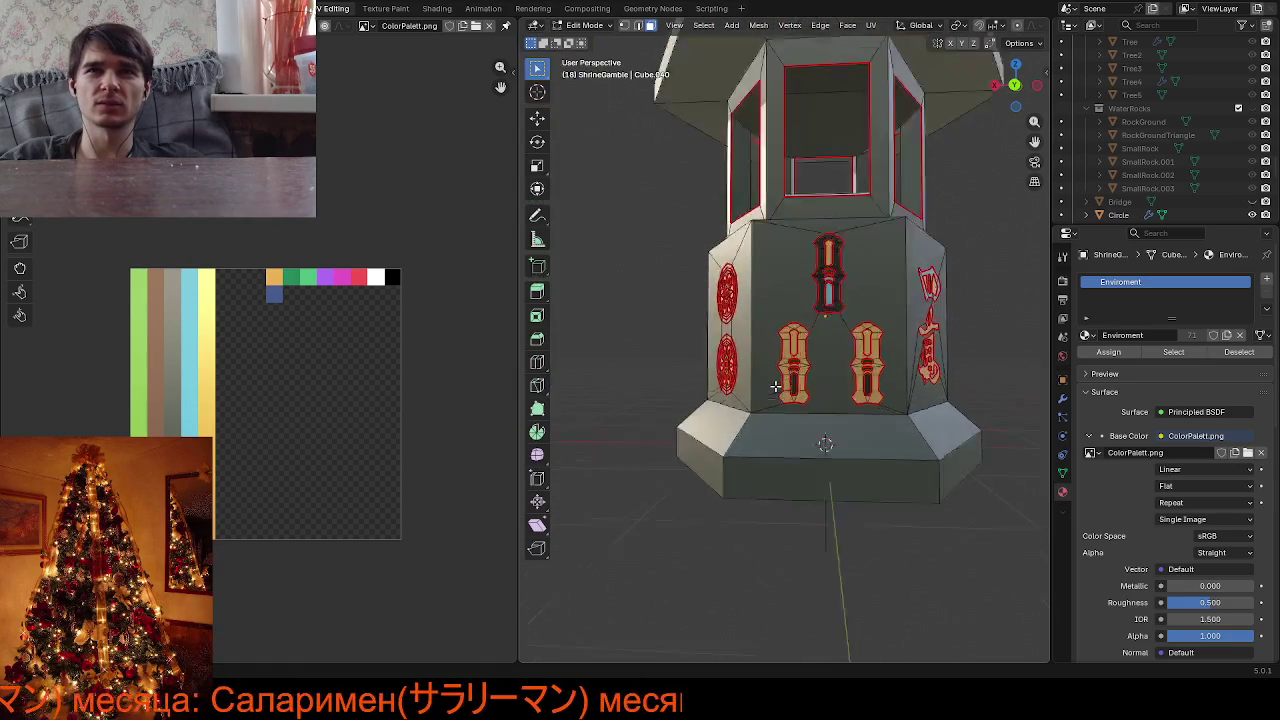
scroll(775, 386, "up", 3)
left_click(787, 360, "shift")
key("l")
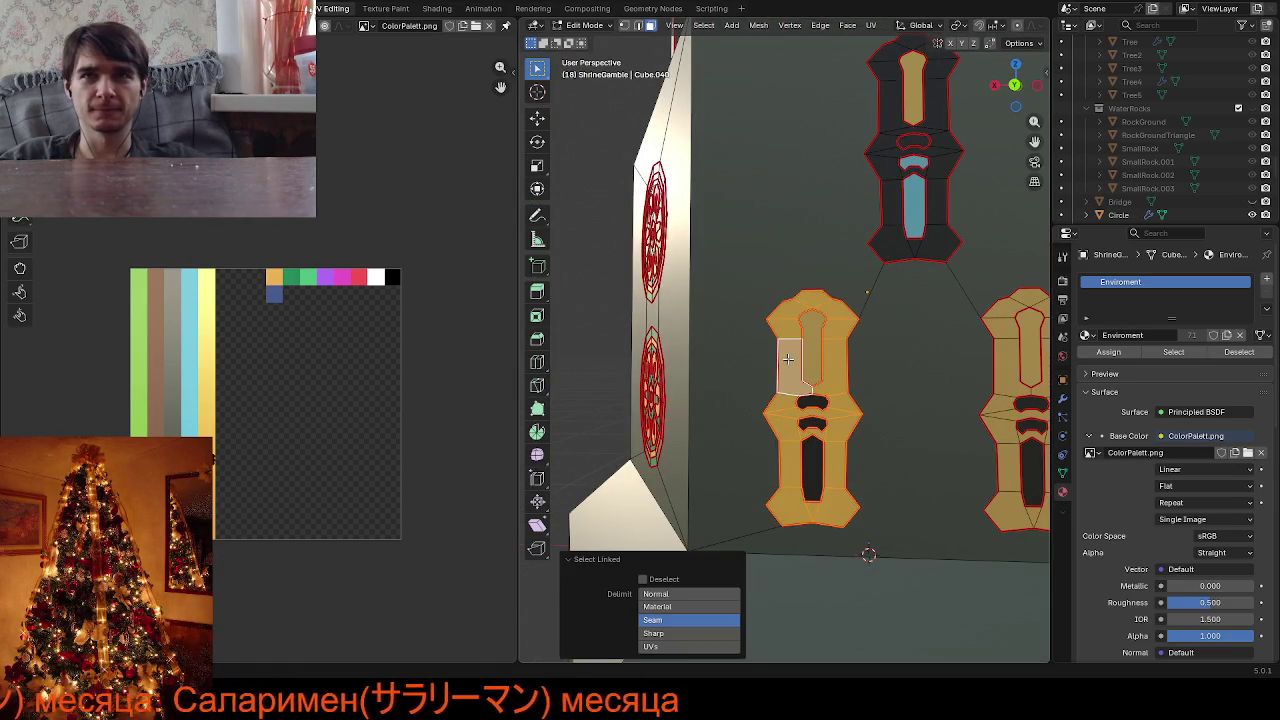
key("g")
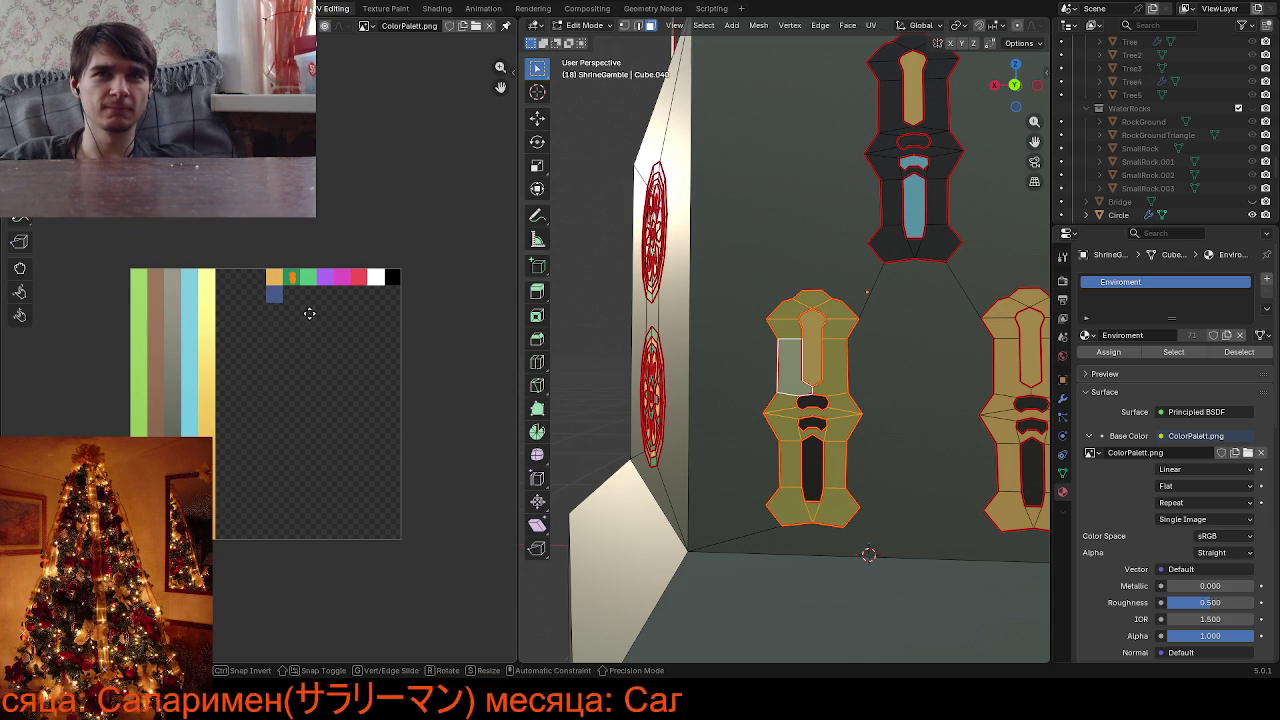
key("s")
key("g")
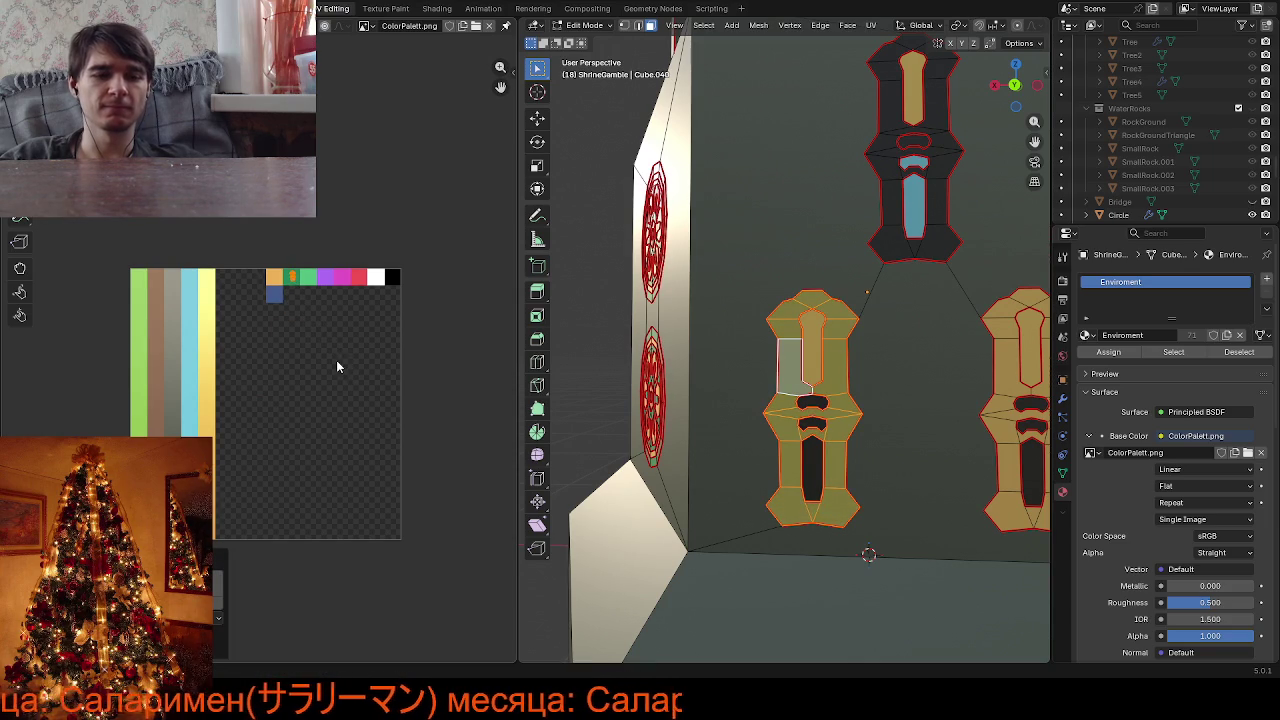
left_click(336, 362)
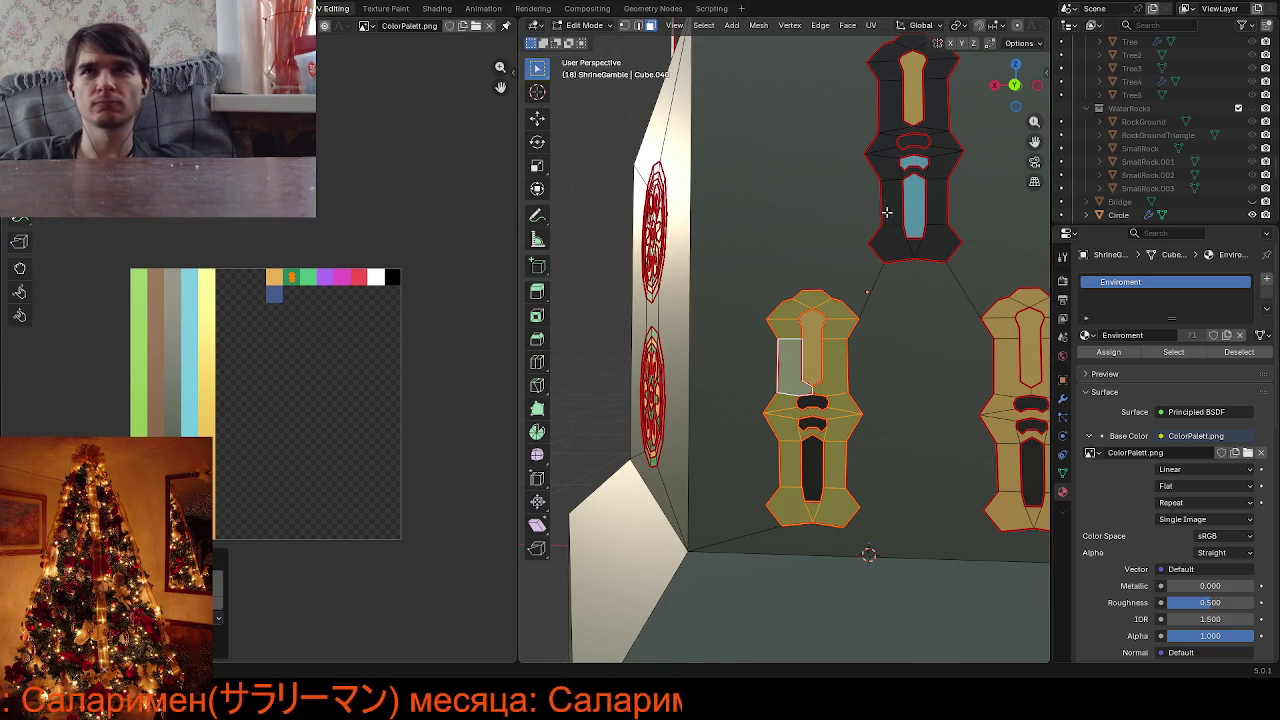
Recolour the upper and right tile decals green, then deselect
key("l")
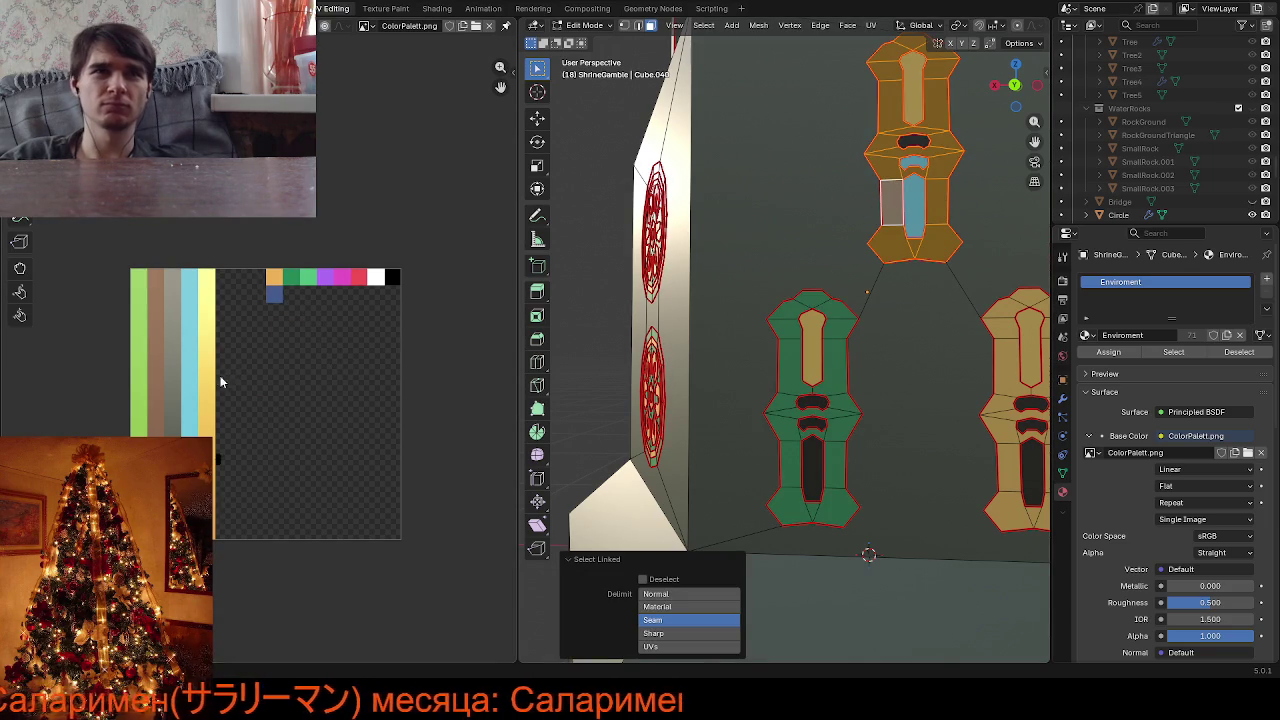
left_click_drag(214, 409, 282, 502)
key("g")
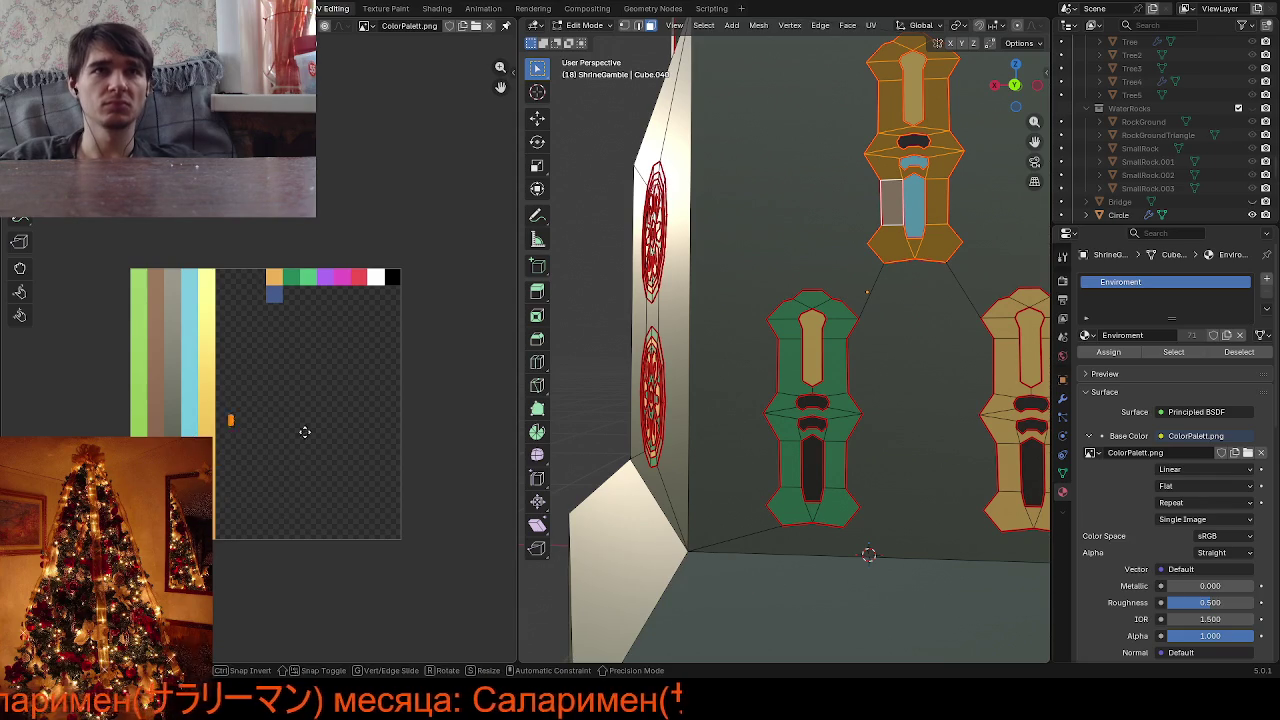
left_click(344, 340)
left_click(1007, 371)
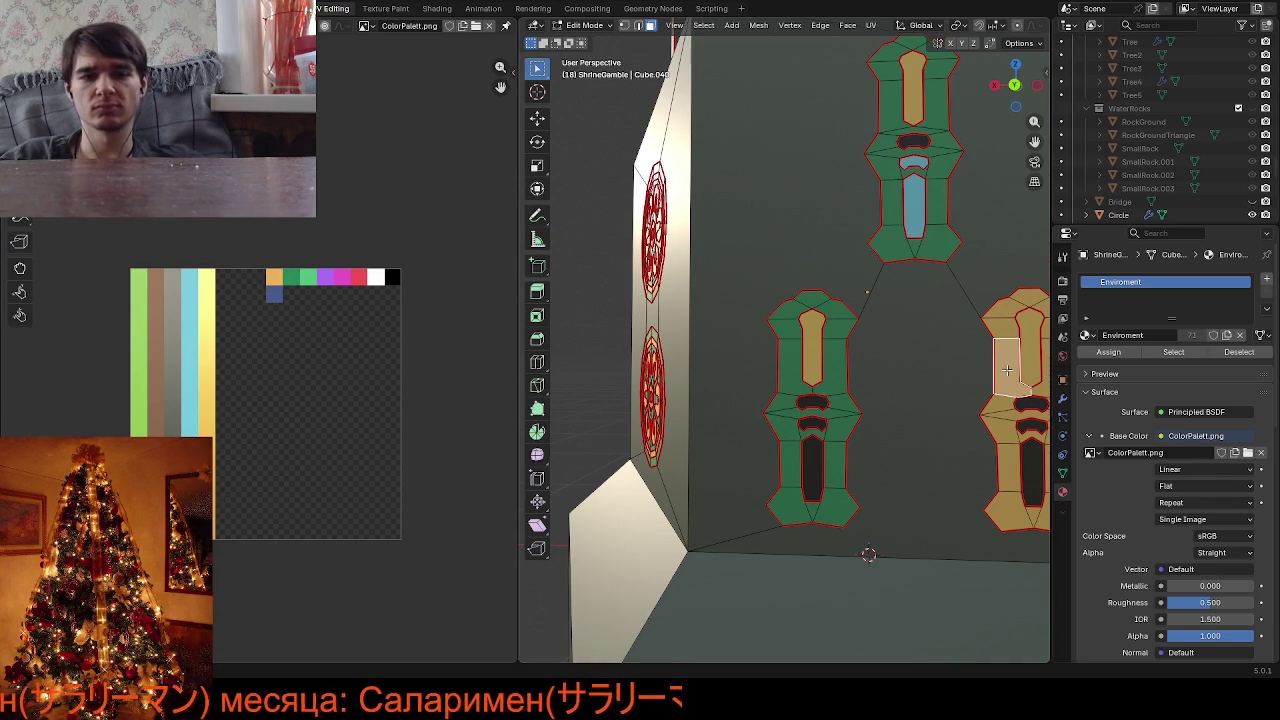
key("l")
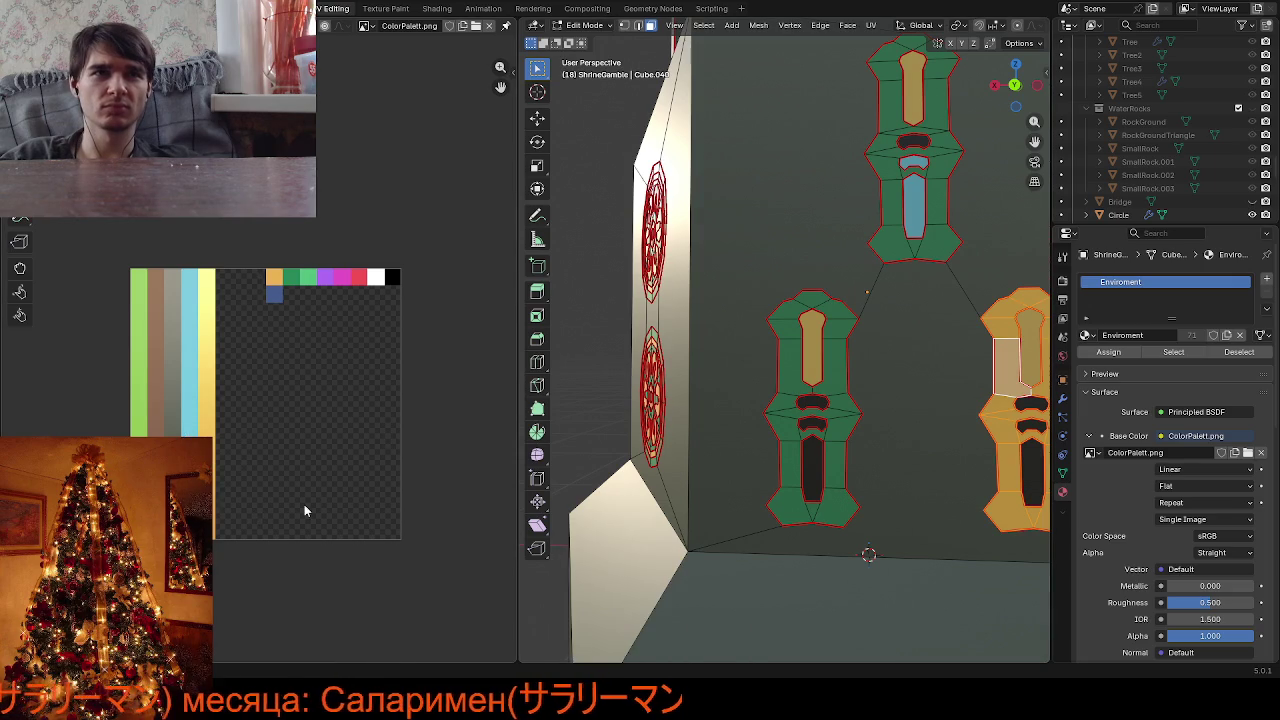
key("g")
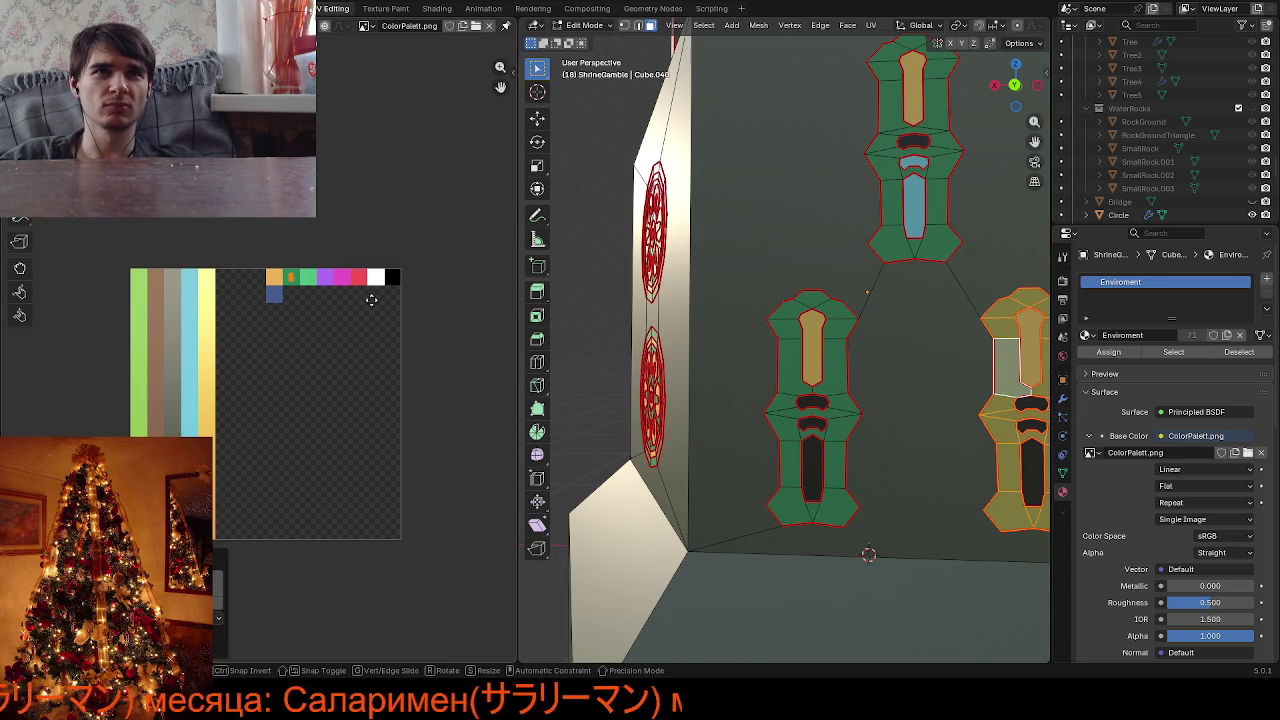
left_click(370, 300)
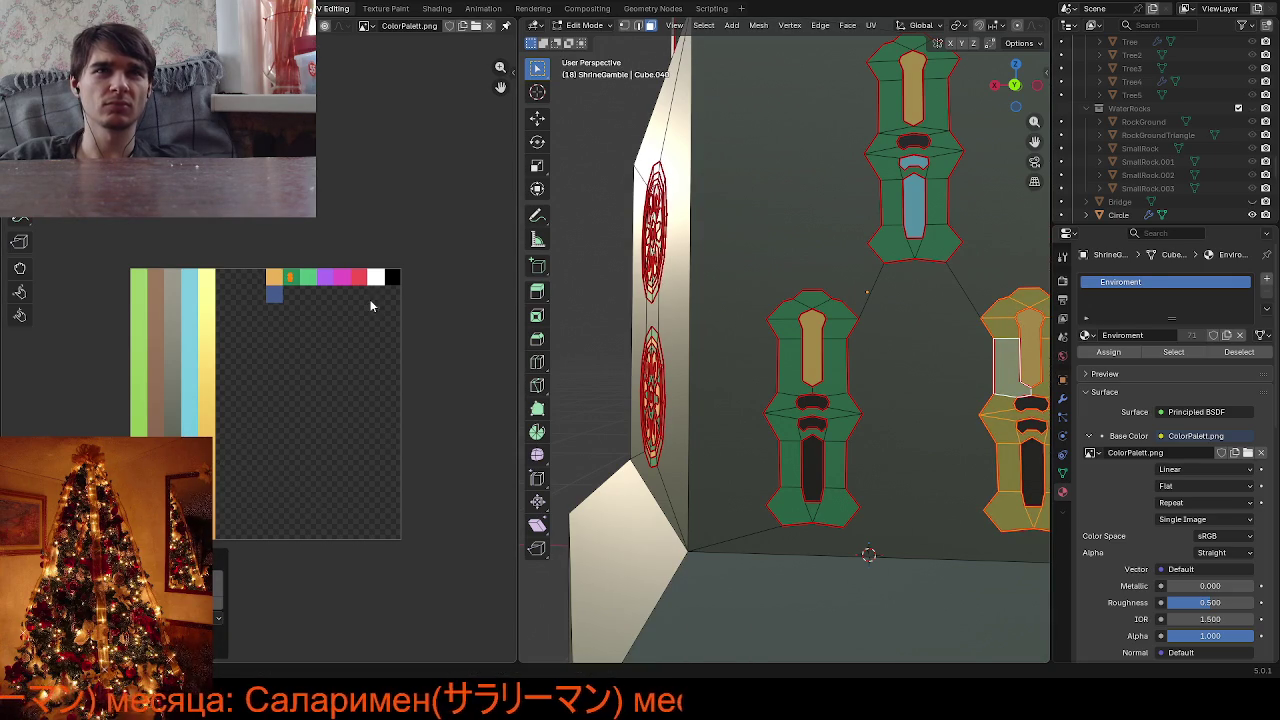
scroll(743, 371, "down", 3)
left_click(925, 280)
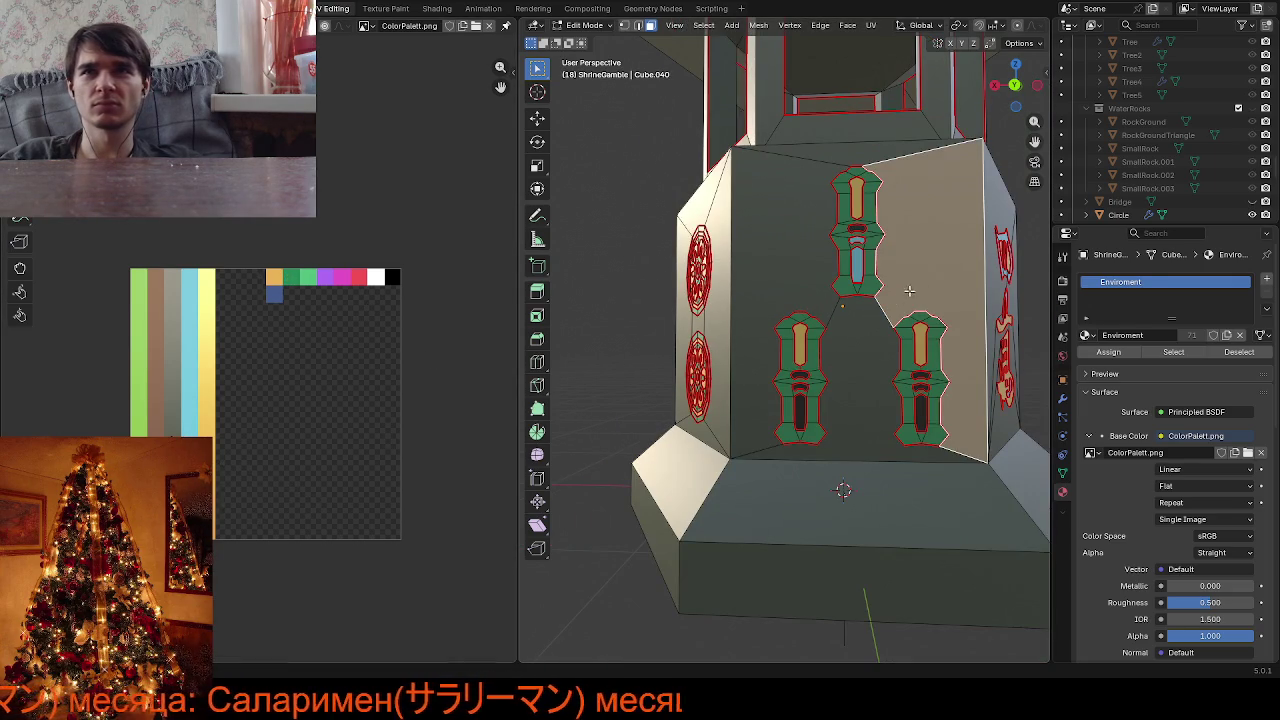
Select the decal's two small inner shapes and long lower shape, moving their UVs onto orange
scroll(909, 290, "down", 4)
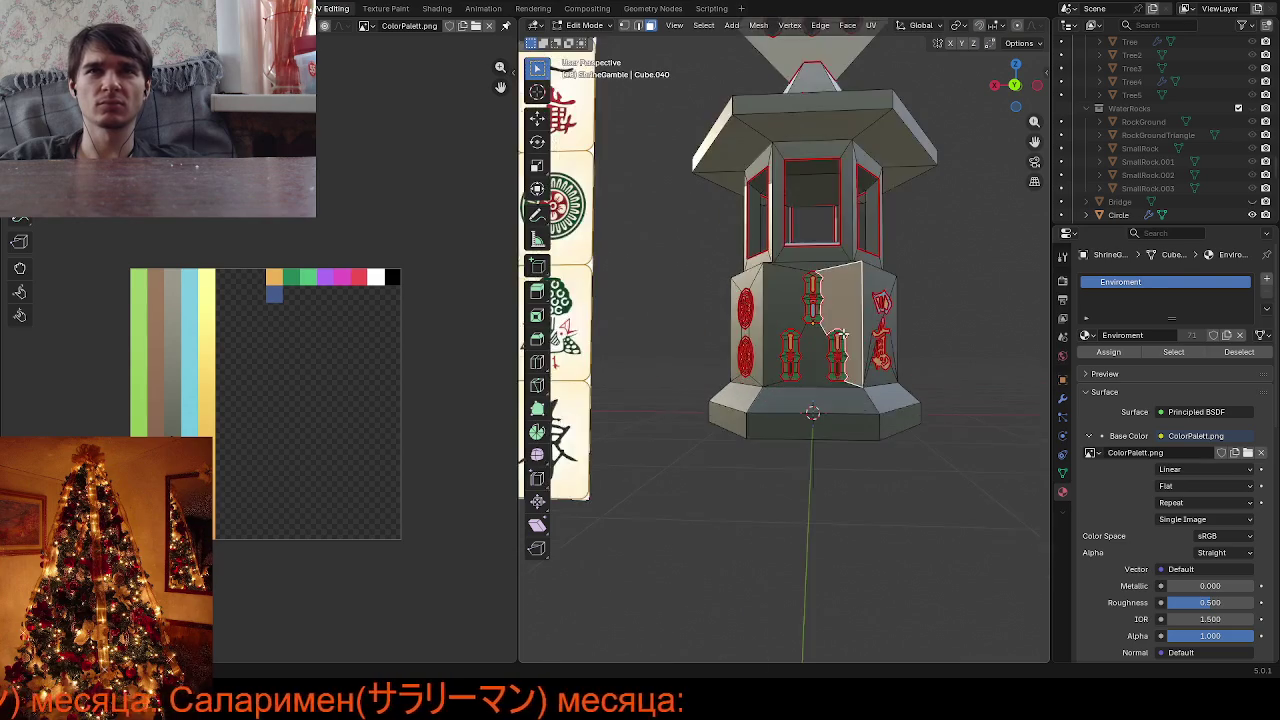
scroll(843, 336, "up", 3)
scroll(848, 323, "up", 3)
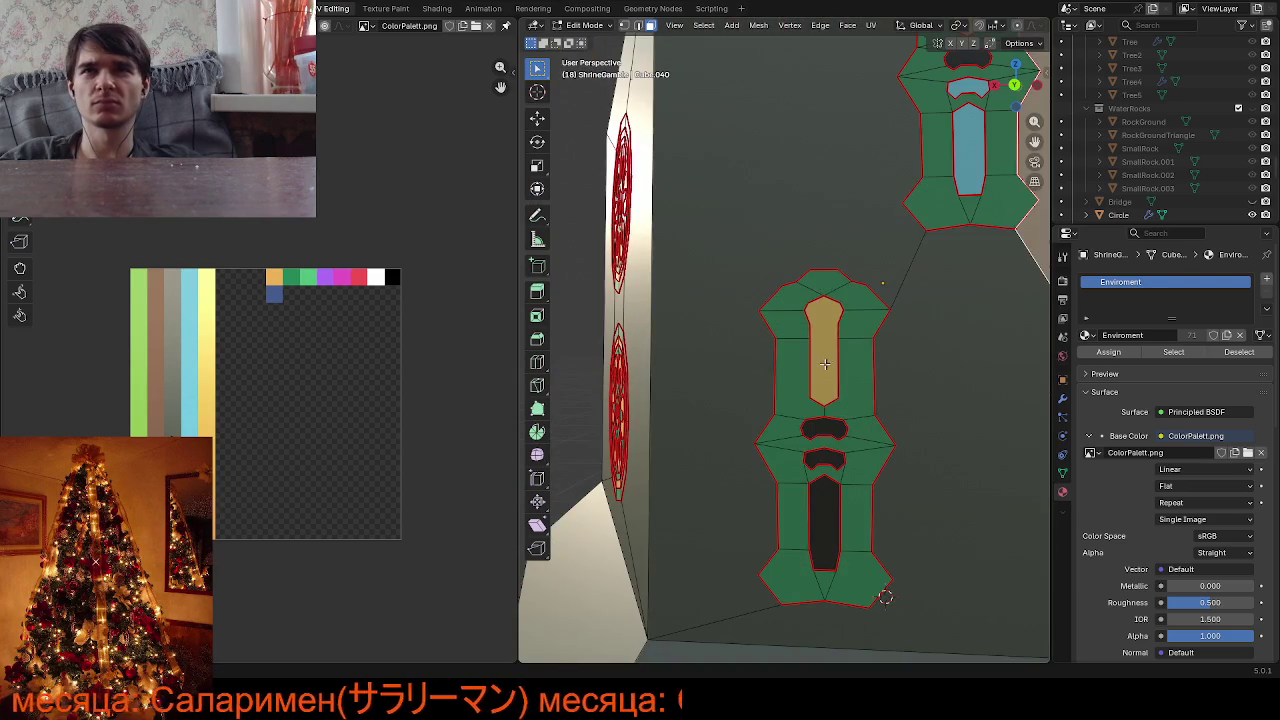
left_click(823, 429, "shift")
left_click(825, 458, "shift")
left_click(825, 502, "shift")
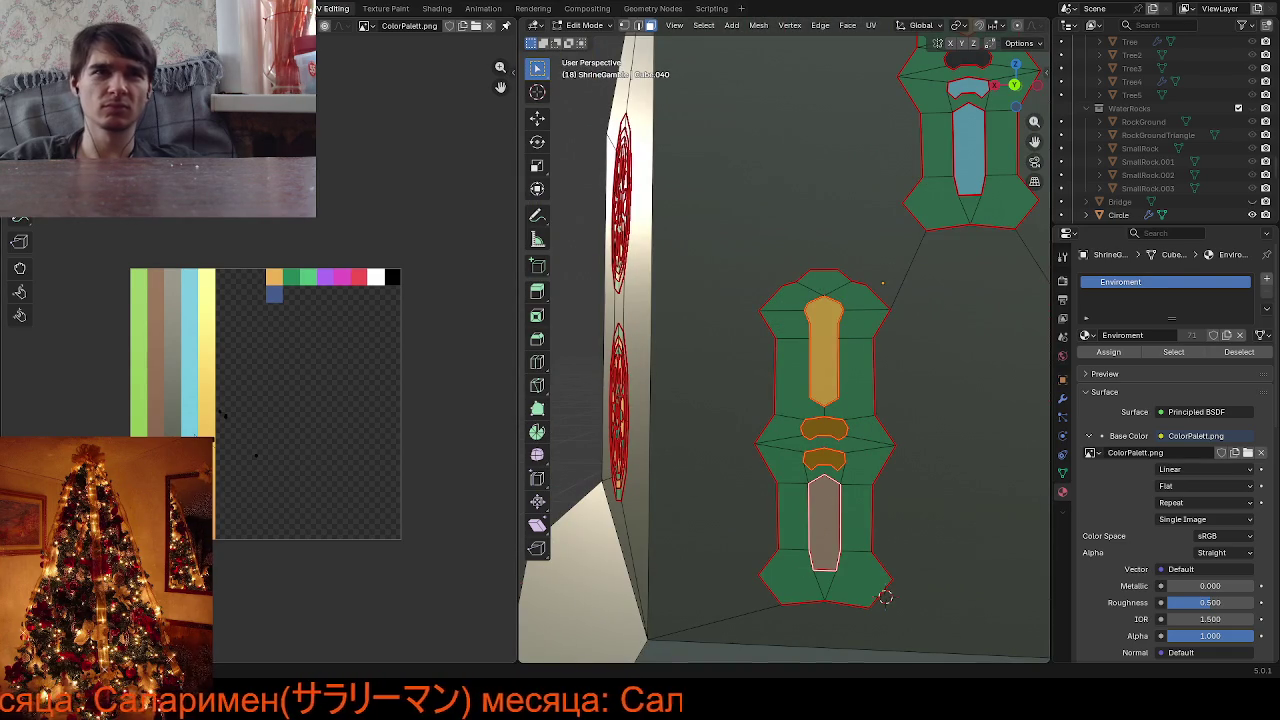
scroll(303, 470, "up", 1)
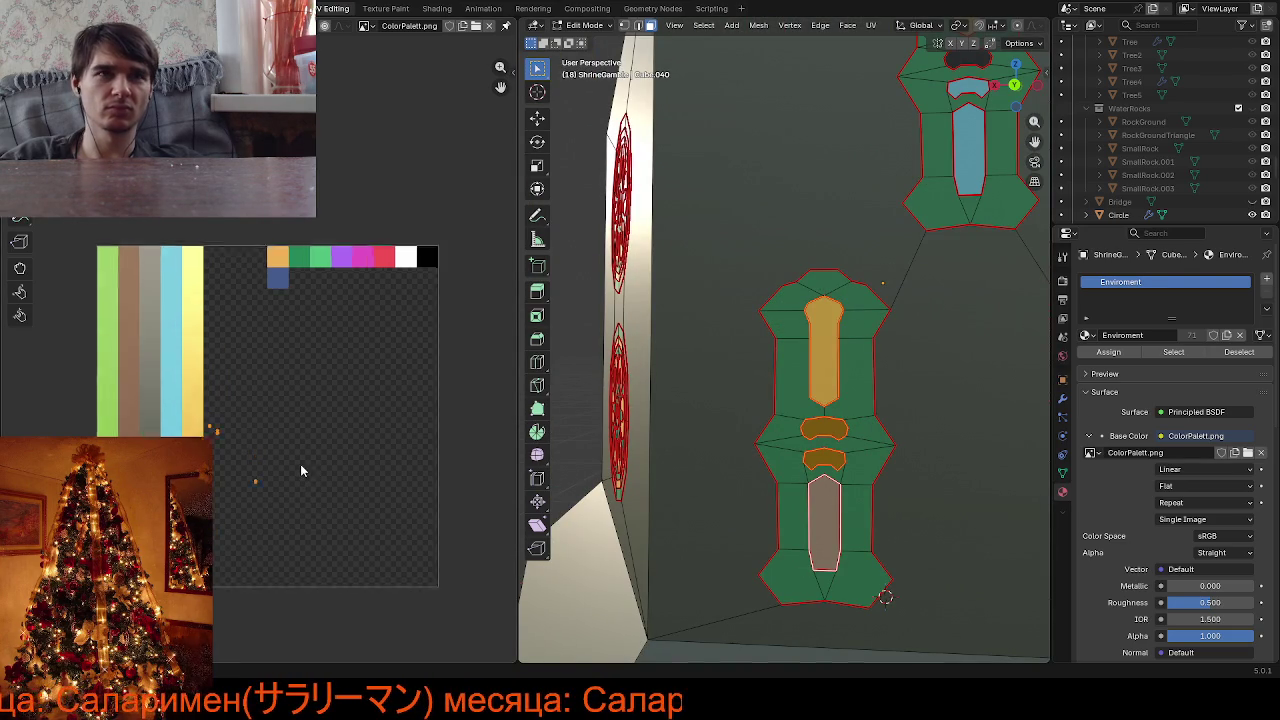
scroll(300, 468, "up", 1)
key("g")
left_click(265, 440)
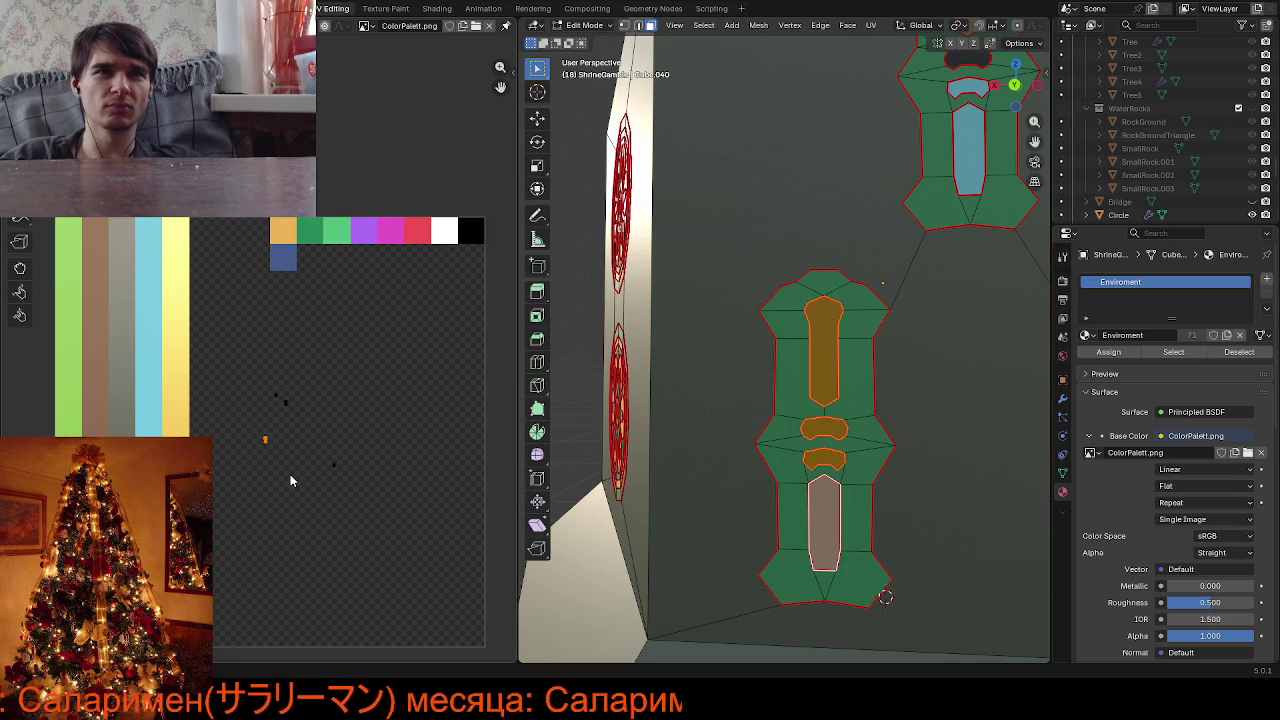
Move the lower shape's UV to the peach swatch and reposition the orange UV point
key("g")
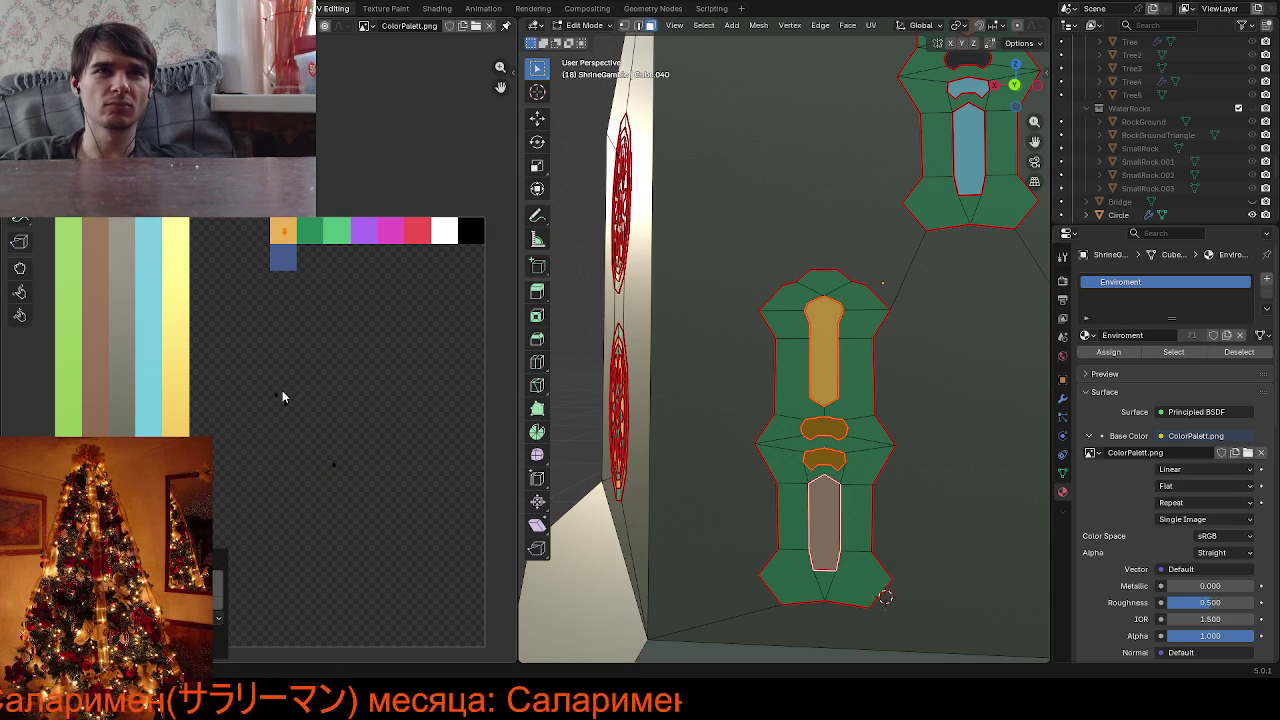
key("g")
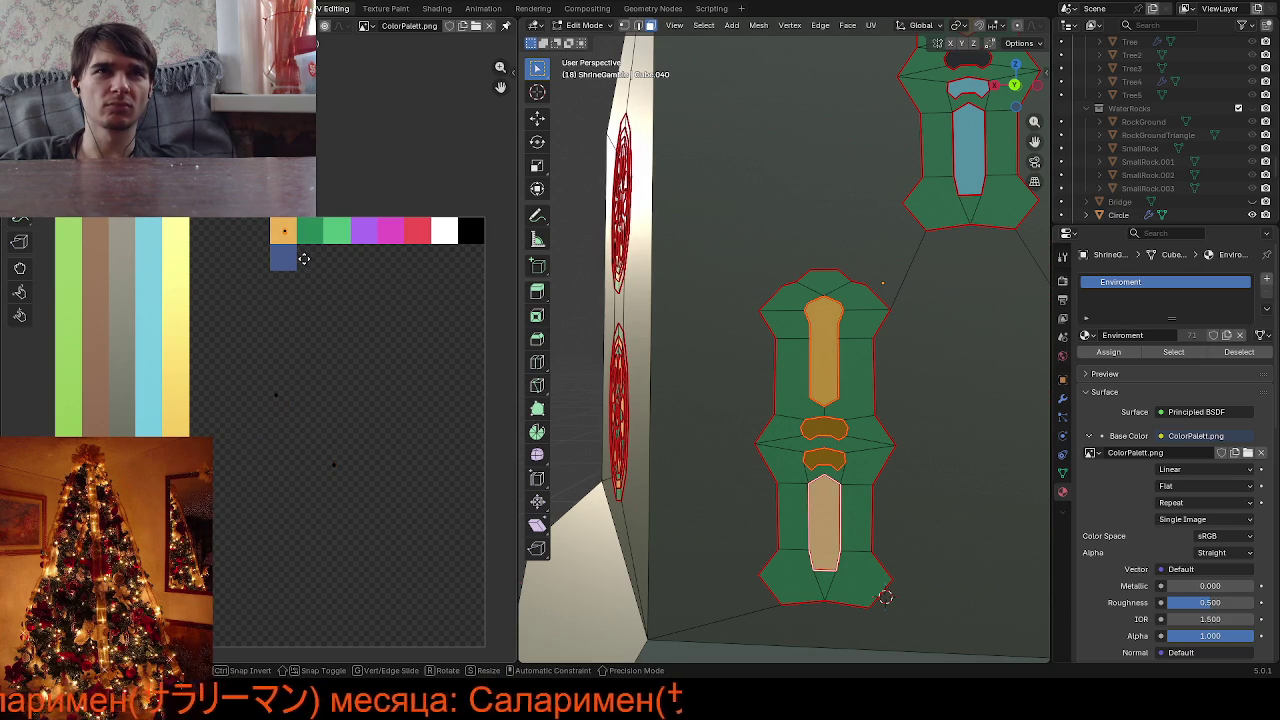
left_click(303, 258)
key("g")
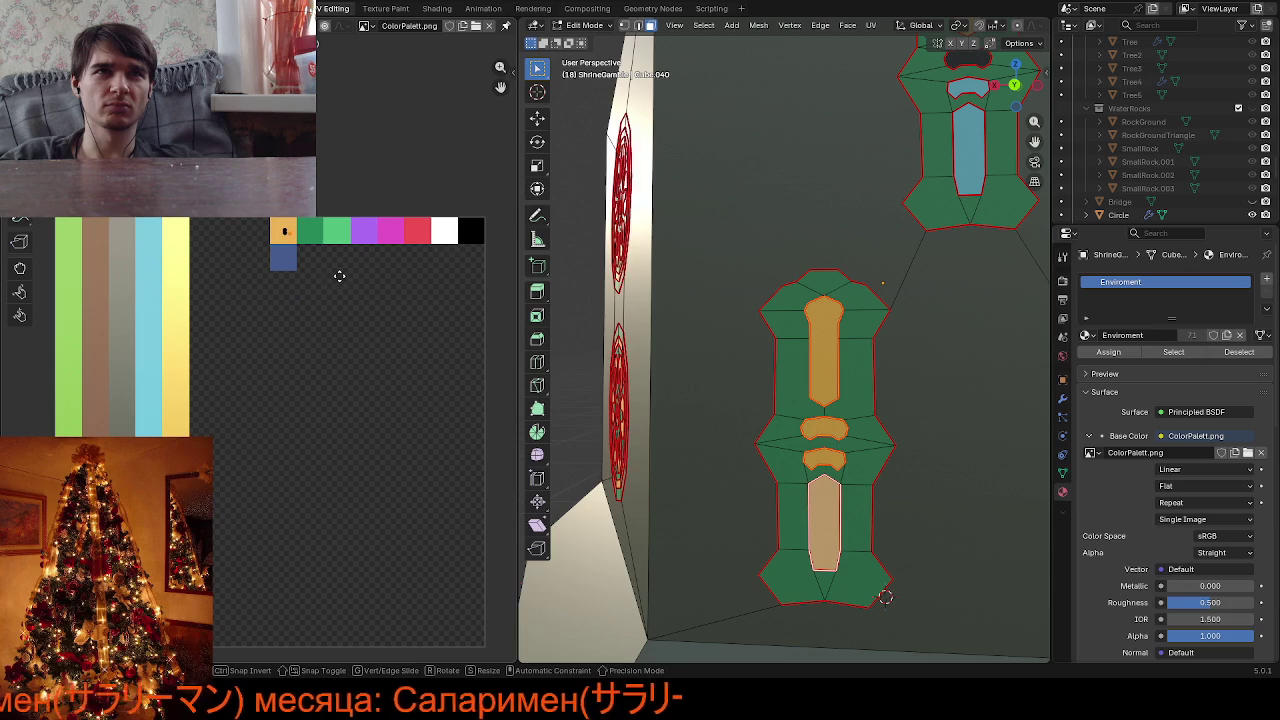
left_click(334, 274)
scroll(334, 274, "down", 5)
scroll(300, 340, "up", 3)
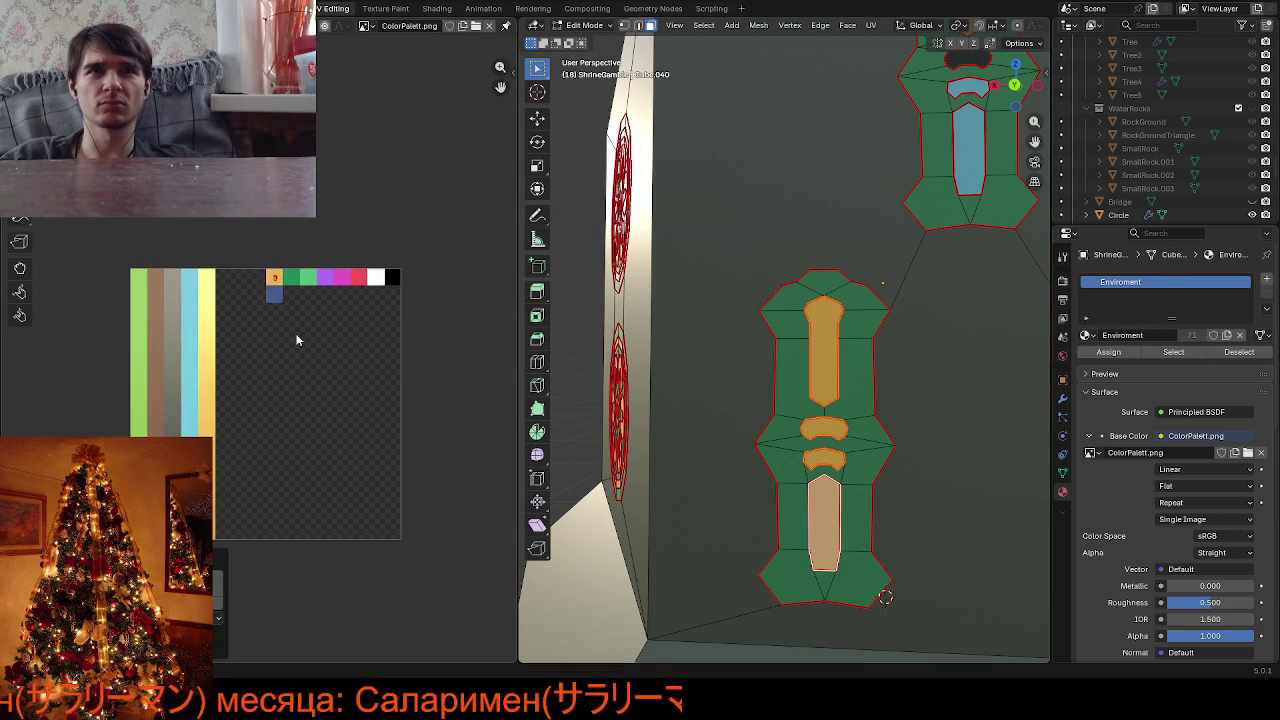
scroll(423, 350, "up", 2)
scroll(800, 400, "down", 5)
Move the upper decal's inner-shape UVs onto the orange and peach swatches
mouse_move(850, 350)
middle_mouse_down()
mouse_move(1000, 158)
mouse_move(743, 352)
mouse_move(769, 354)
middle_mouse_up()
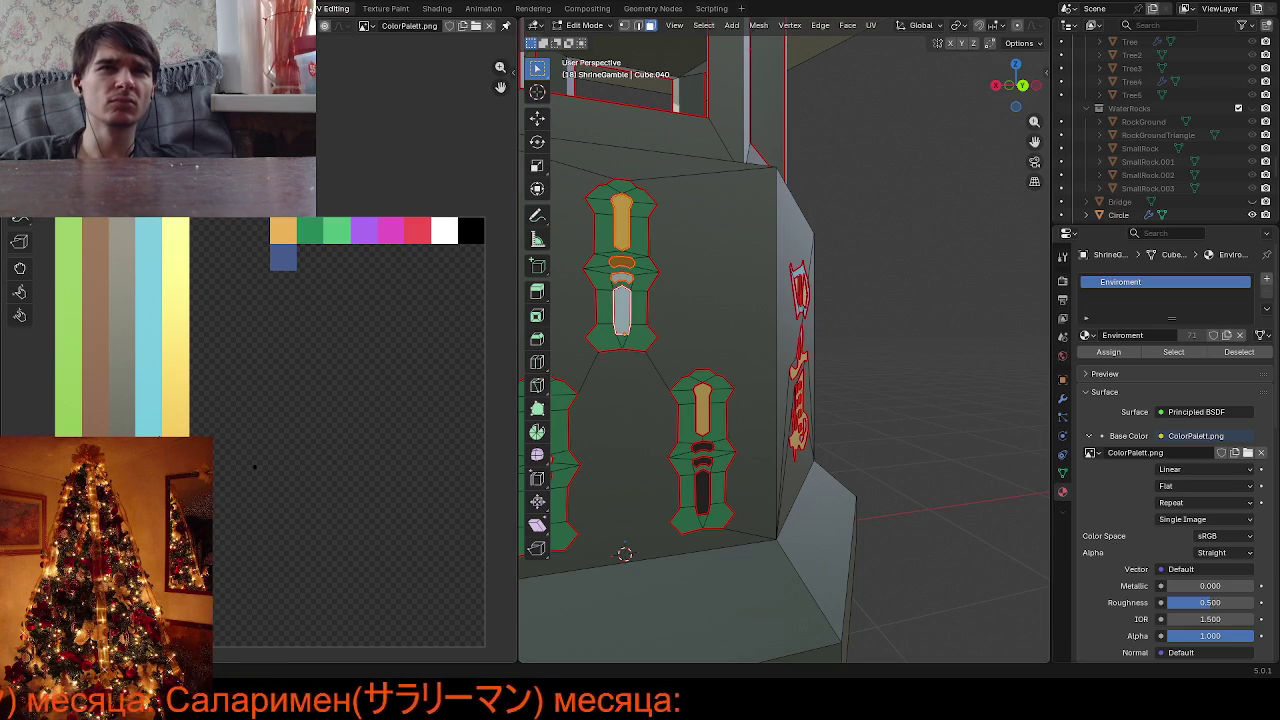
key("g")
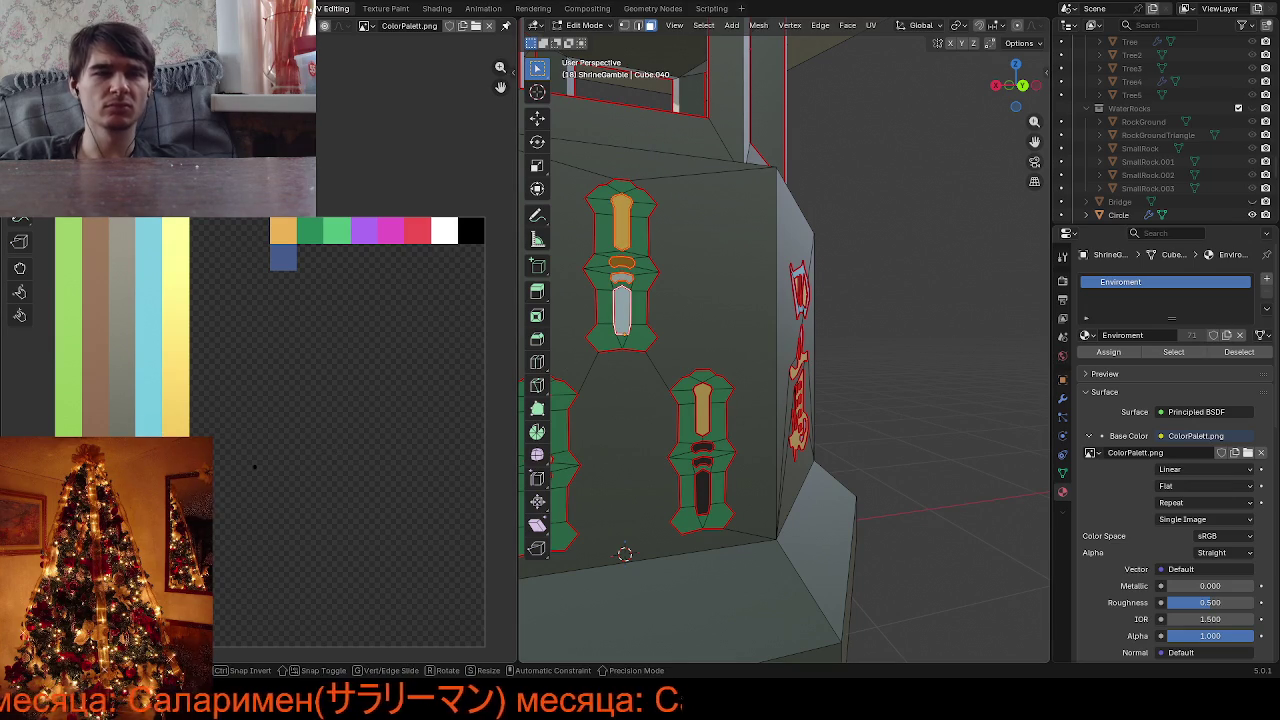
left_click(294, 247)
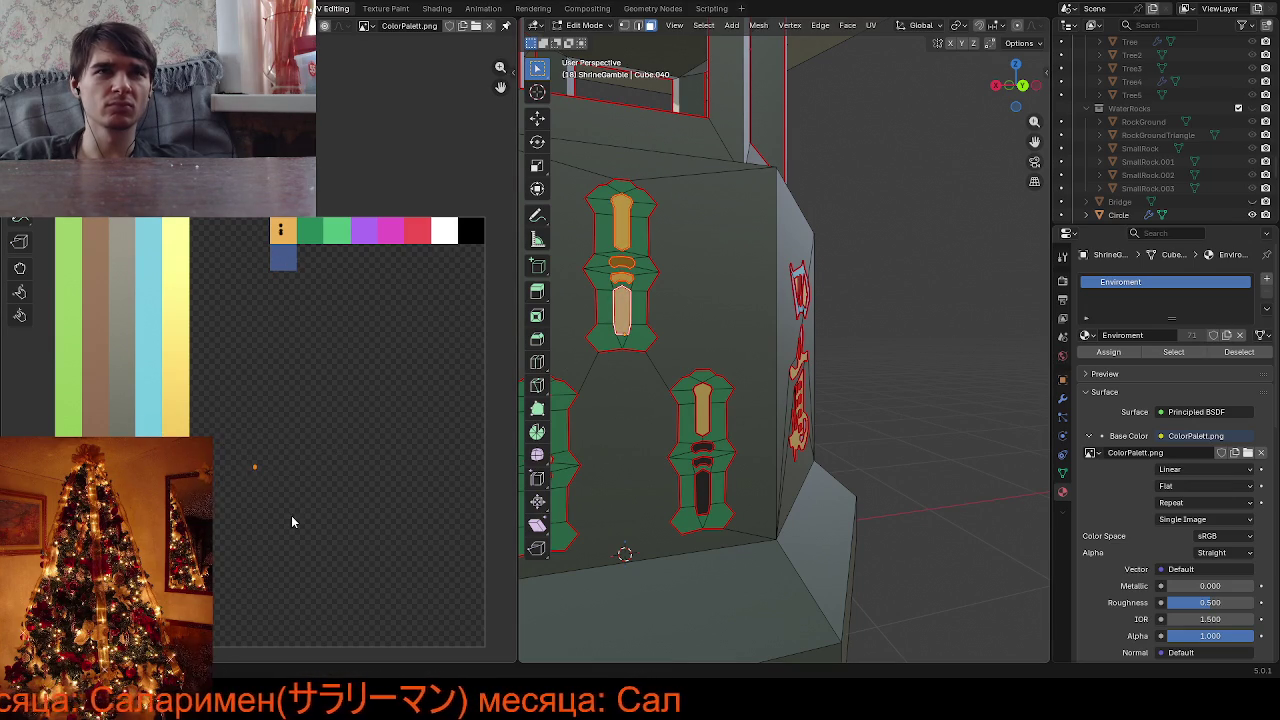
key("g")
left_click(317, 283)
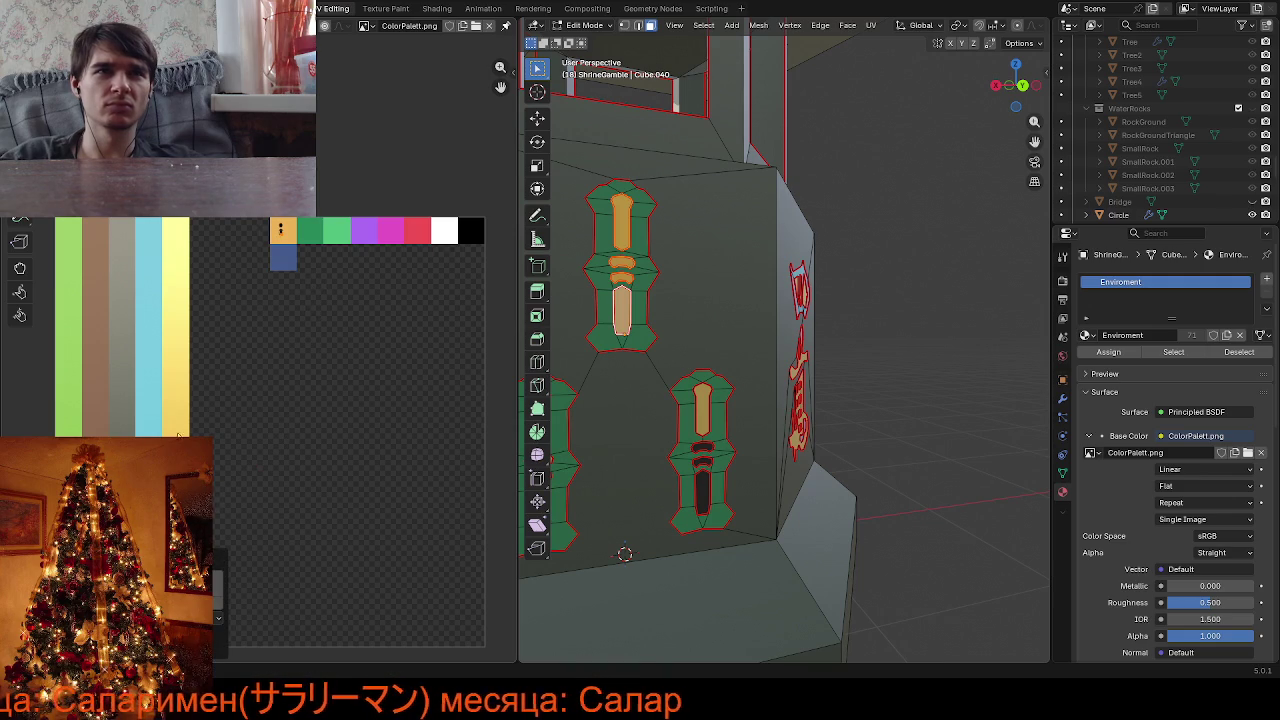
key("g")
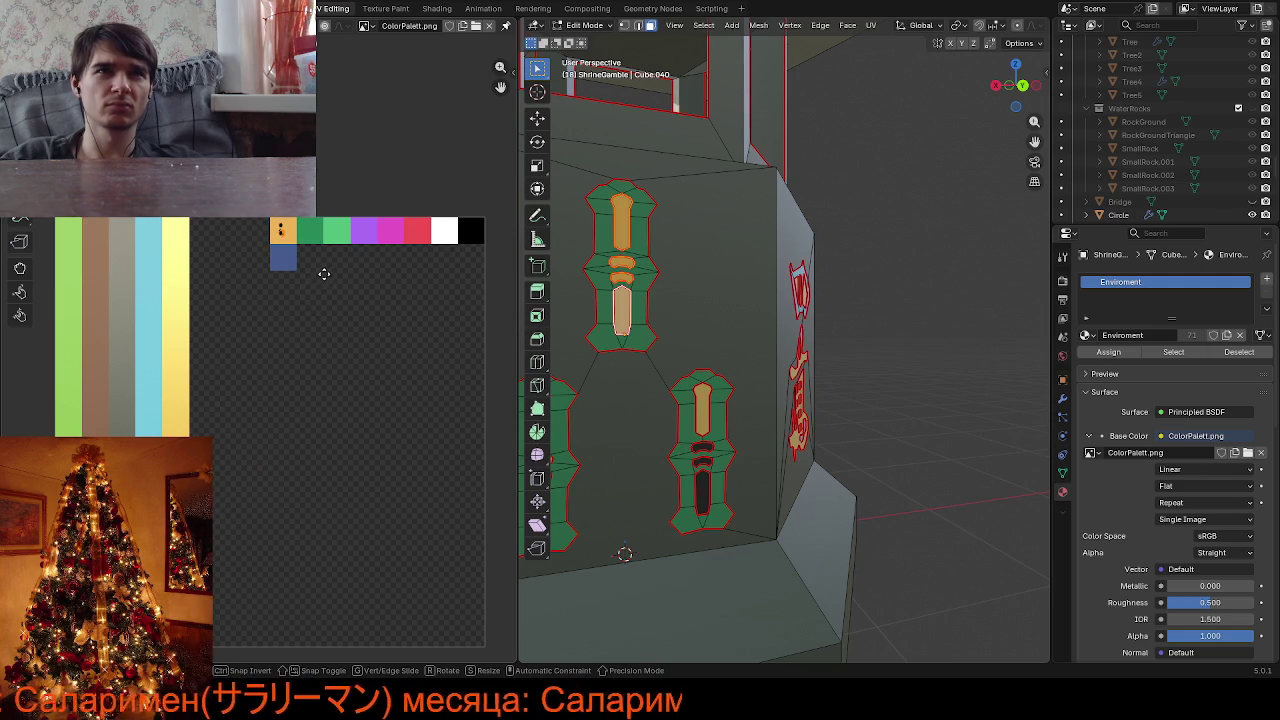
left_click(325, 278)
Select the lower decal's top, middle and long lower shapes and move their UVs onto peach
middle_click_drag(700, 480, 676, 433)
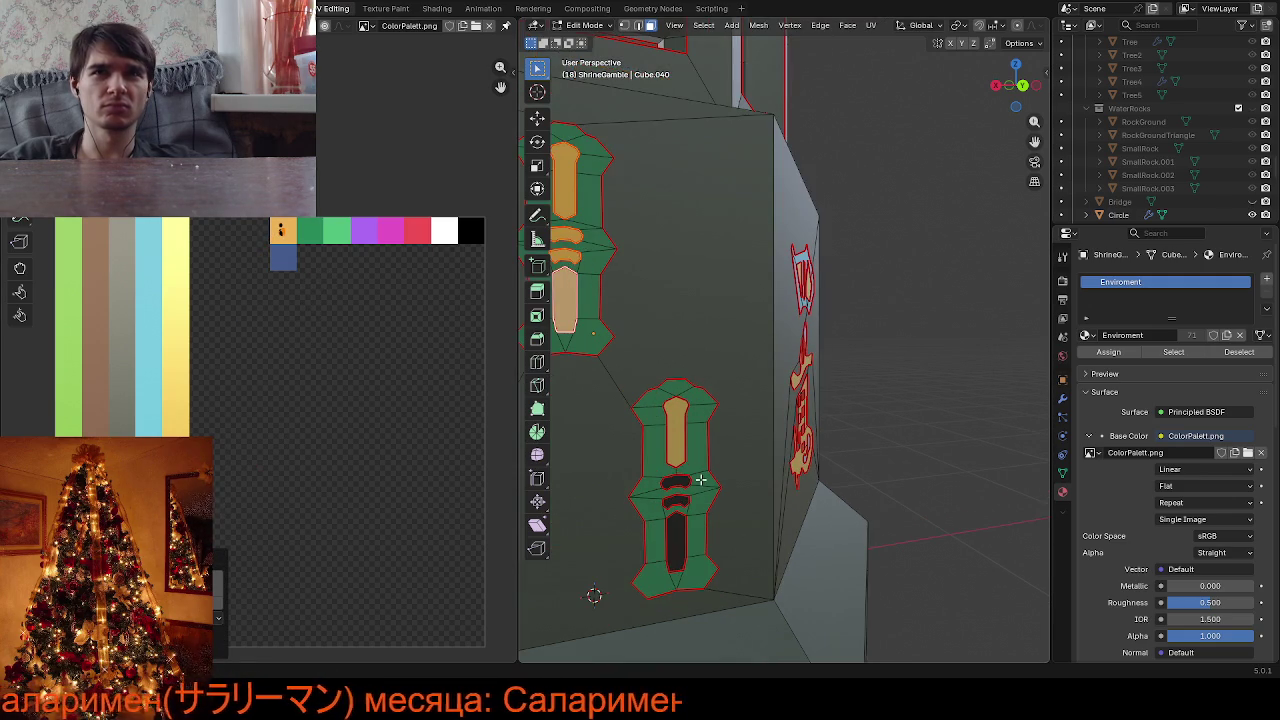
left_click(676, 433)
left_click(672, 484)
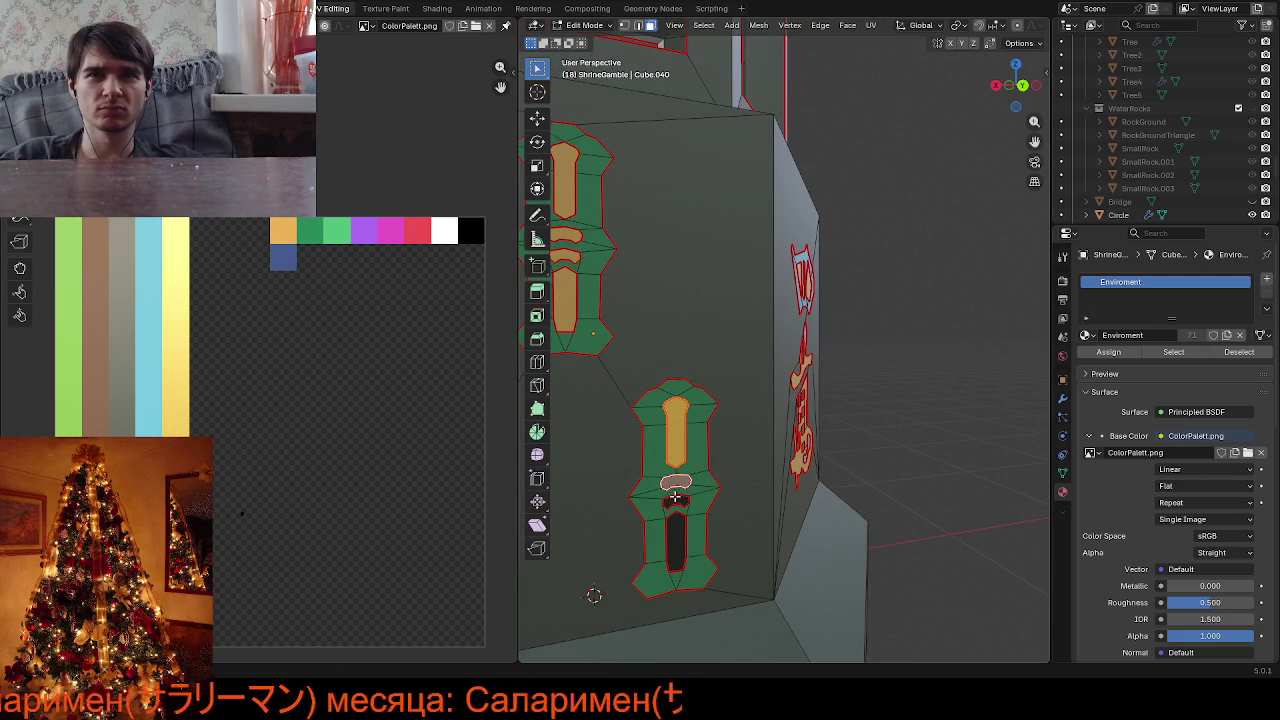
left_click(676, 540)
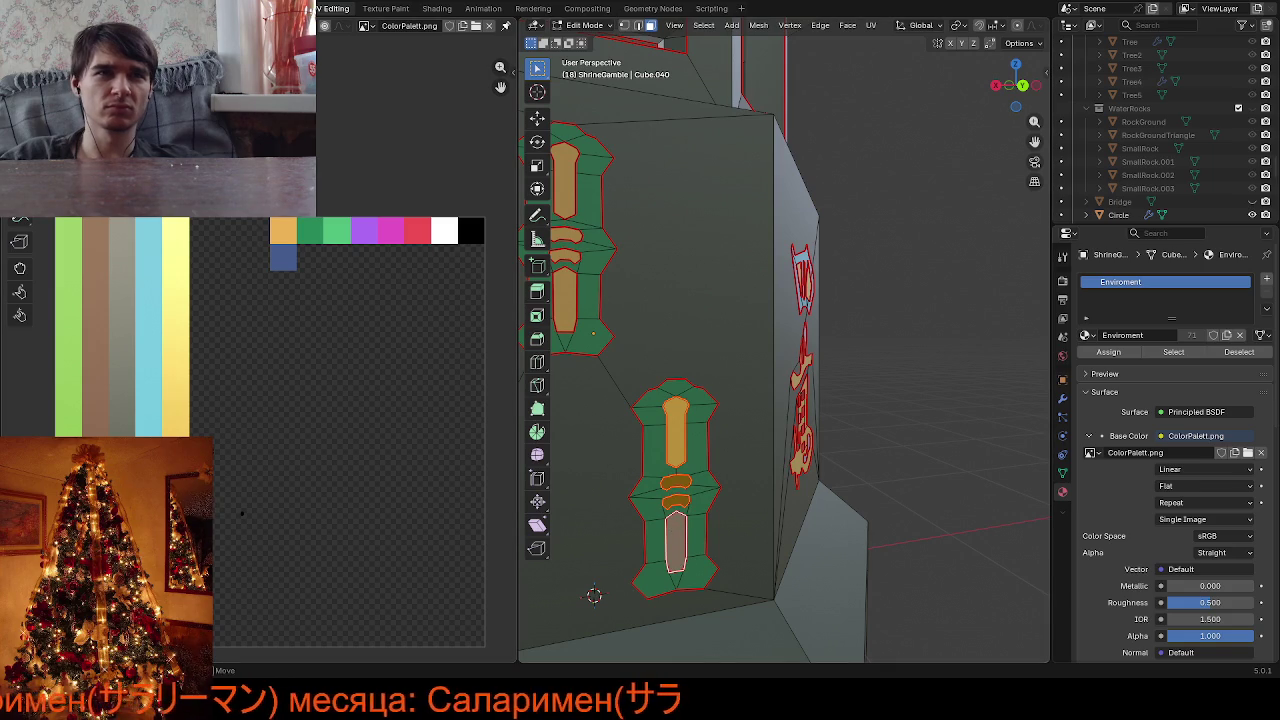
key("g")
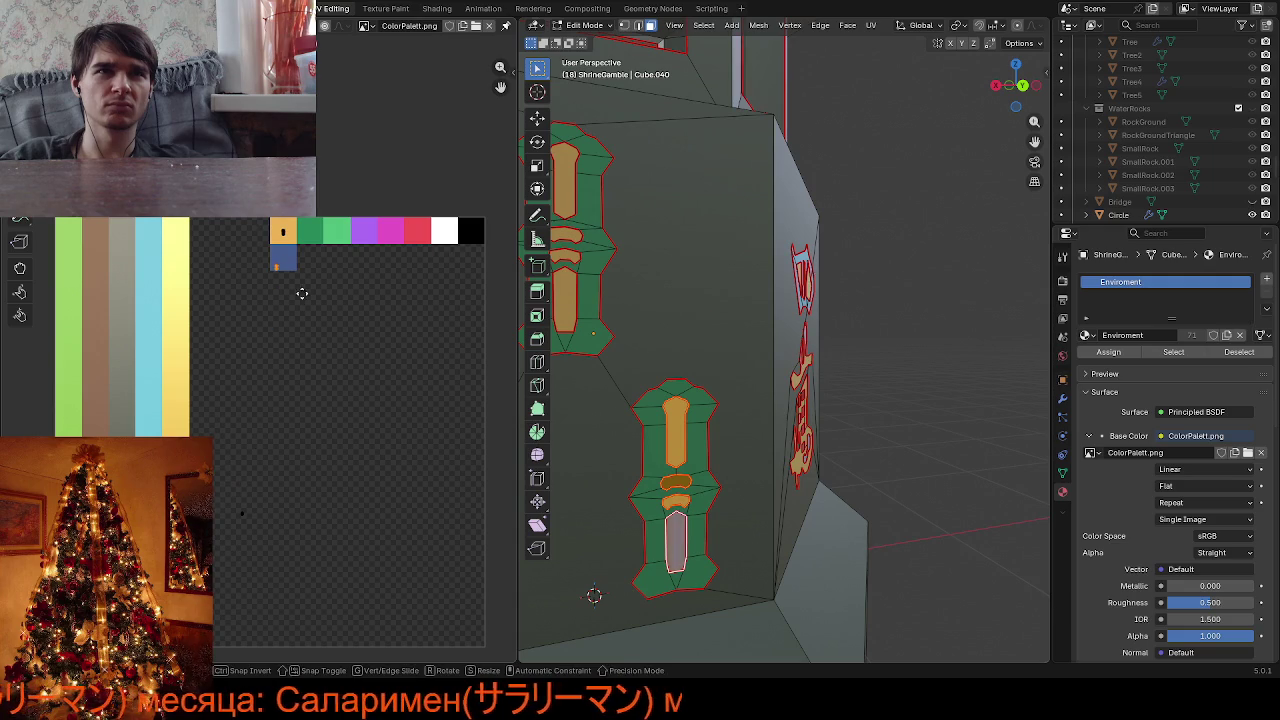
left_click(305, 263)
left_click_drag(226, 455, 272, 538)
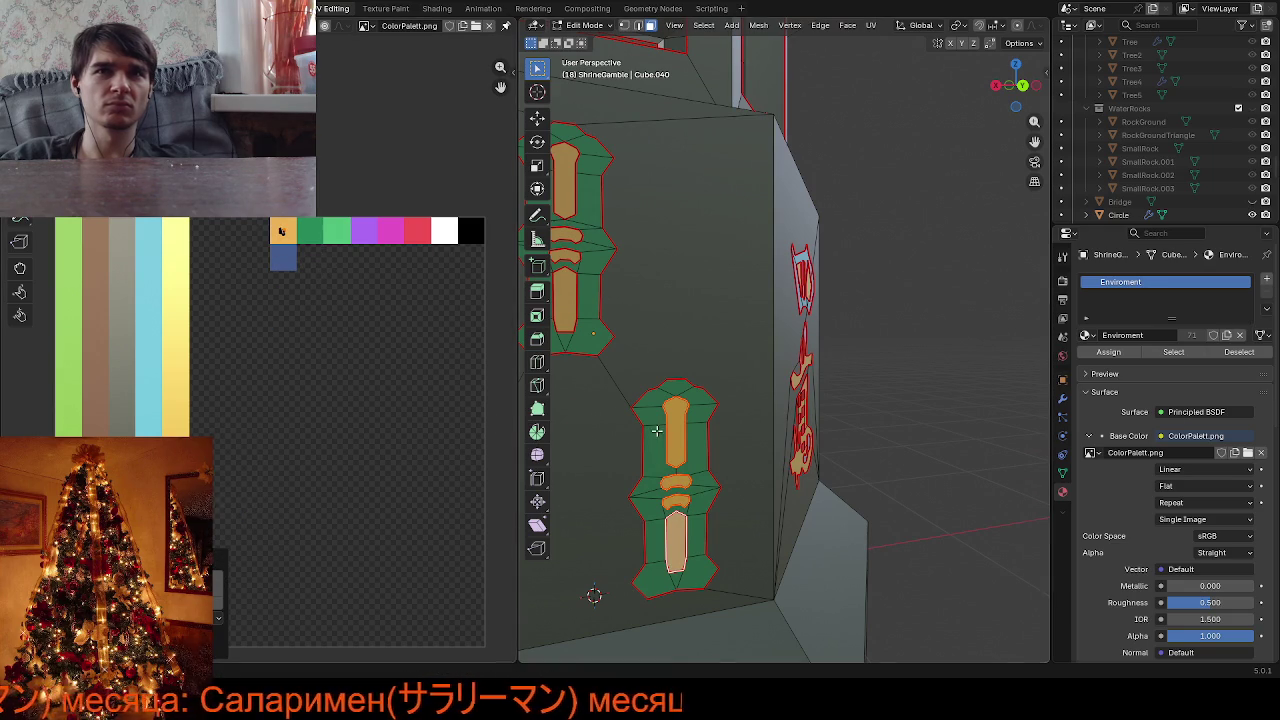
scroll(900, 360, "down", 4)
mouse_move(900, 360)
middle_mouse_down()
mouse_move(950, 360)
mouse_move(627, 367)
mouse_move(660, 360)
mouse_move(650, 342)
middle_mouse_up()
Select the upper medallion's centre hexagon island and drop its UVs on the orange swatch
scroll(700, 365, "up", 3)
scroll(650, 342, "up", 2)
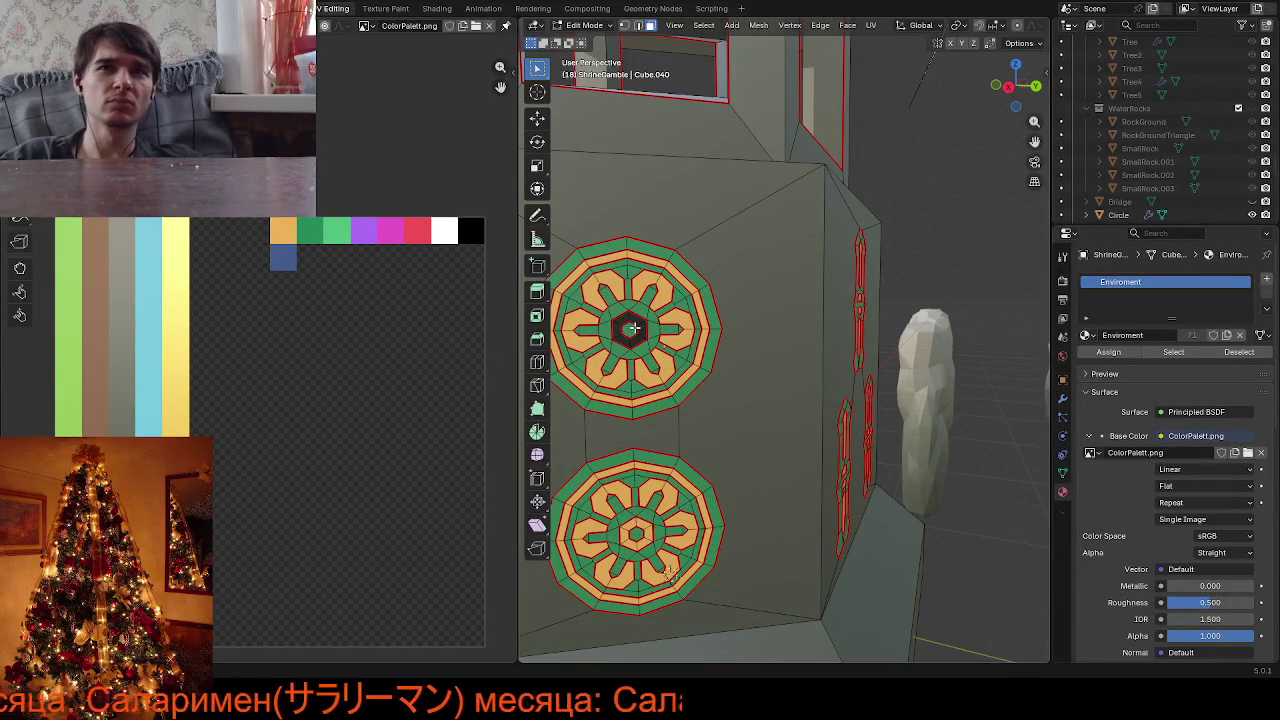
key("l")
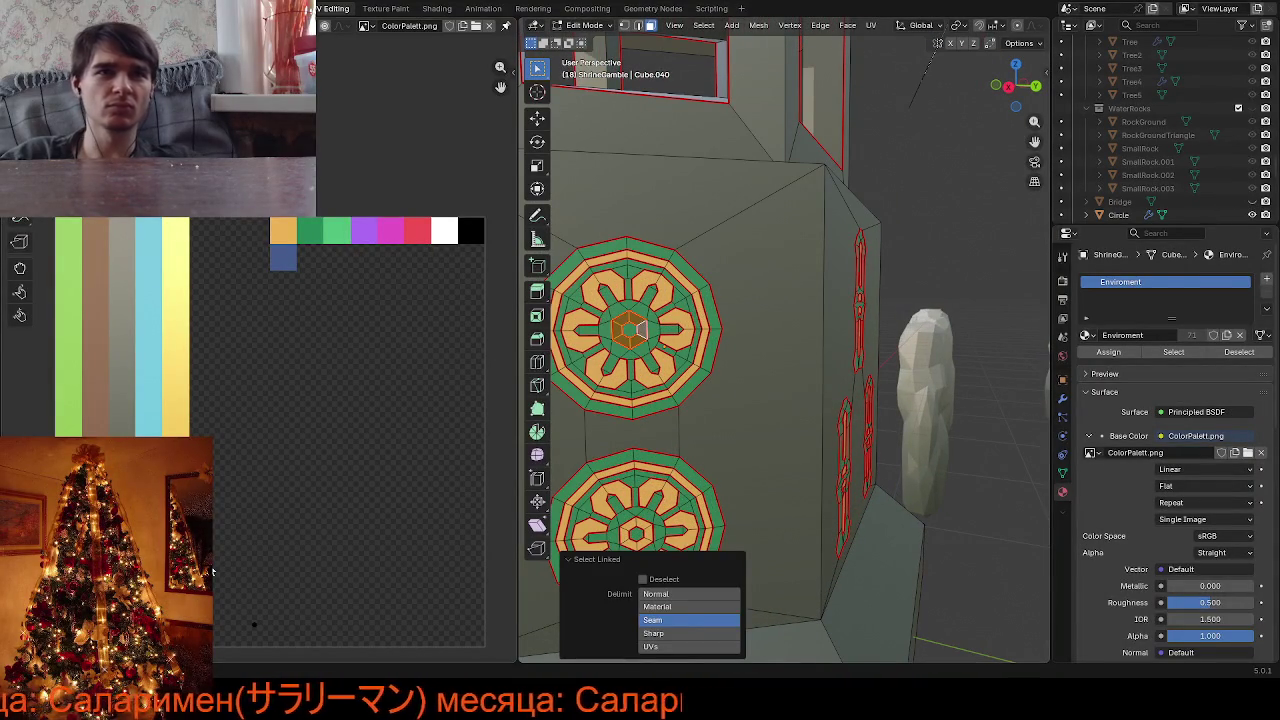
left_click_drag(213, 573, 296, 642)
key("g")
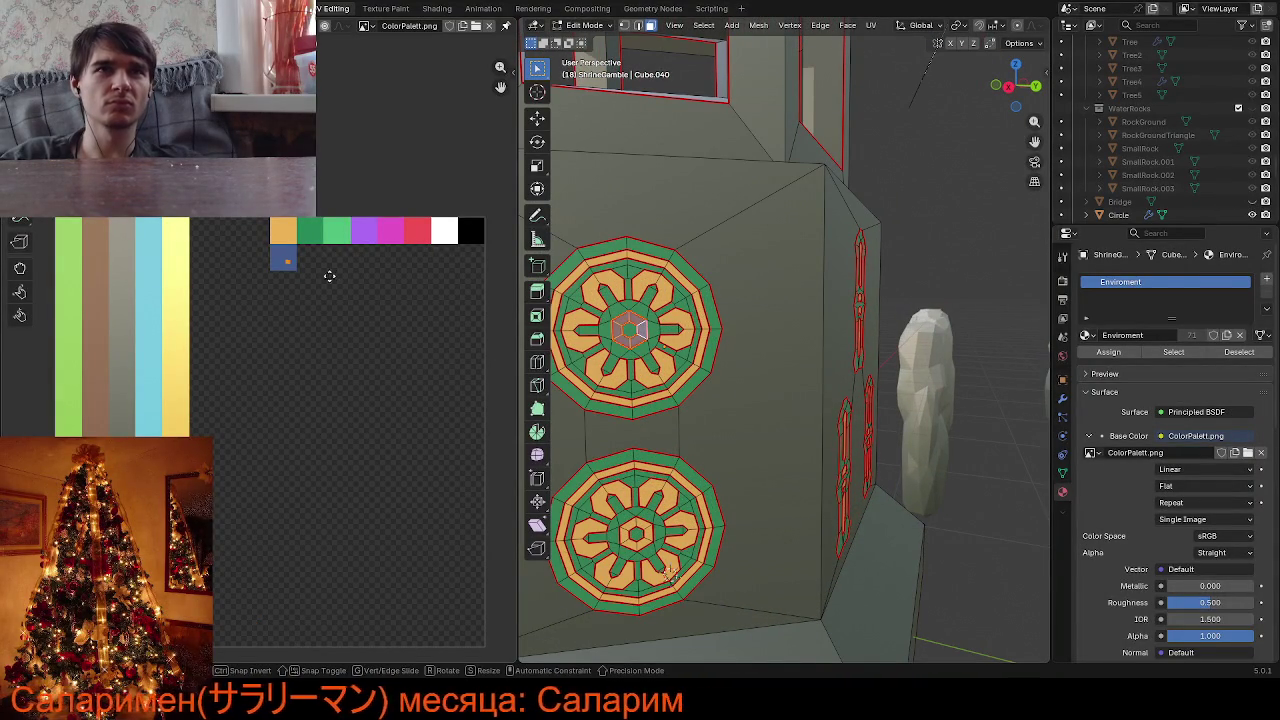
left_click(326, 249)
mouse_move(830, 340)
middle_mouse_down()
mouse_move(571, 349)
mouse_move(600, 363)
mouse_move(749, 349)
mouse_move(651, 351)
mouse_move(766, 449)
middle_mouse_up()
scroll(808, 270, "up", 3)
Try moving an upper-glyph quad face's UVs to another colour, then undo it
scroll(808, 270, "up", 2)
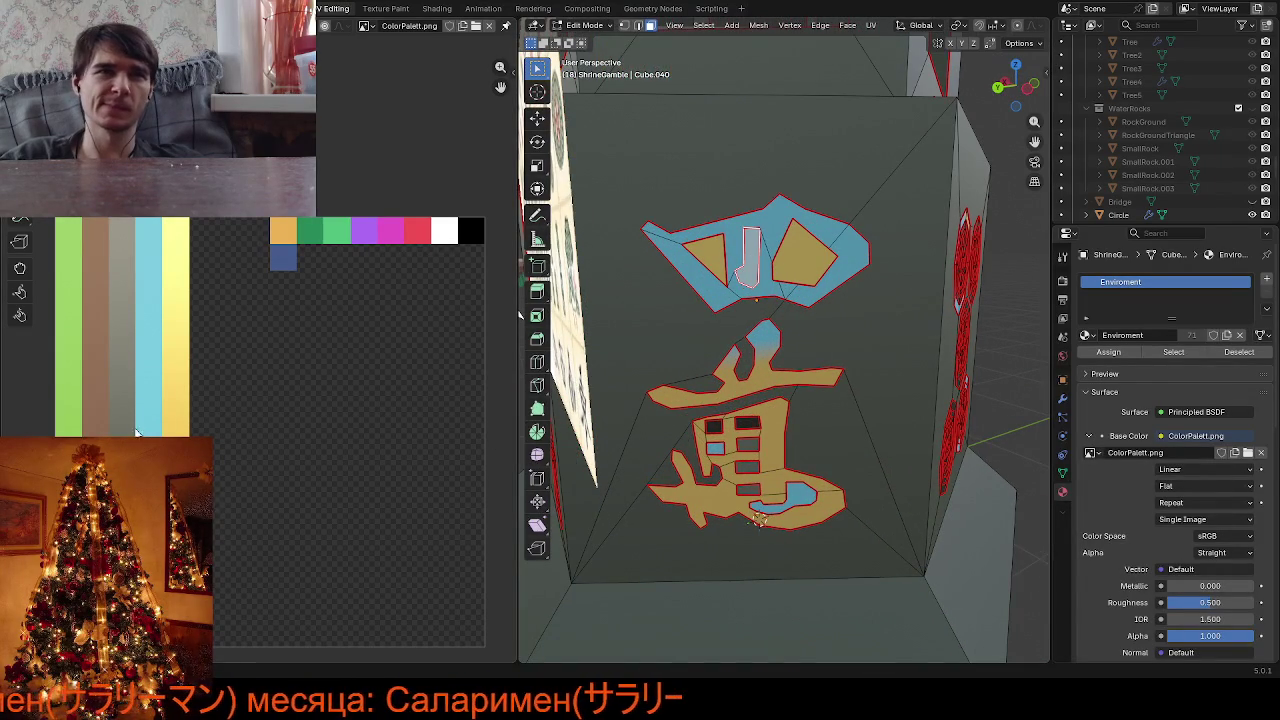
key("g")
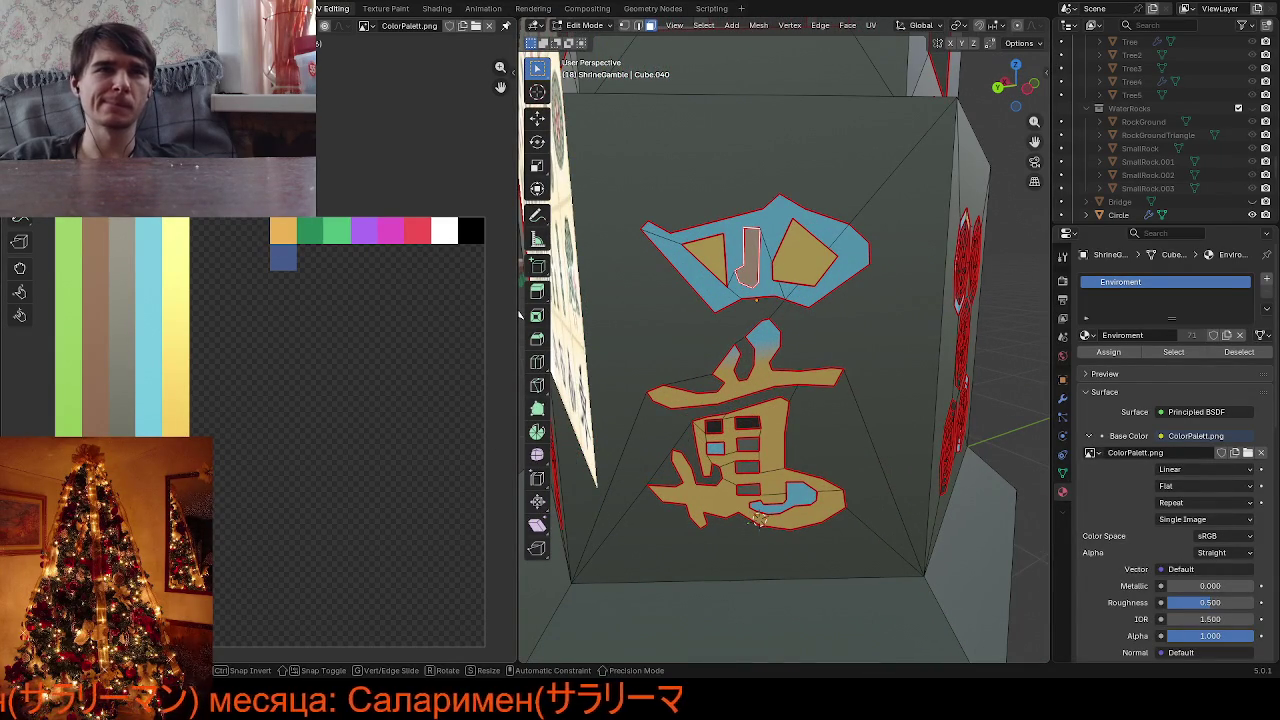
left_click(520, 315)
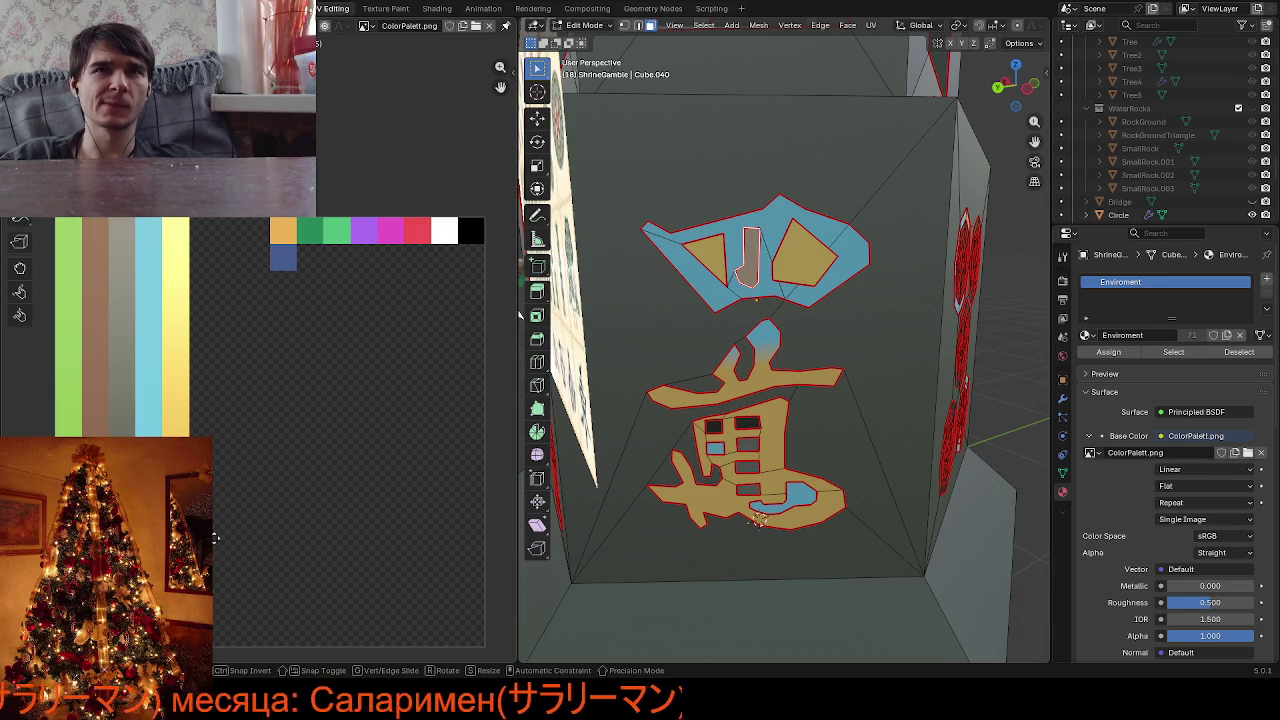
left_click(702, 258)
left_click(805, 252)
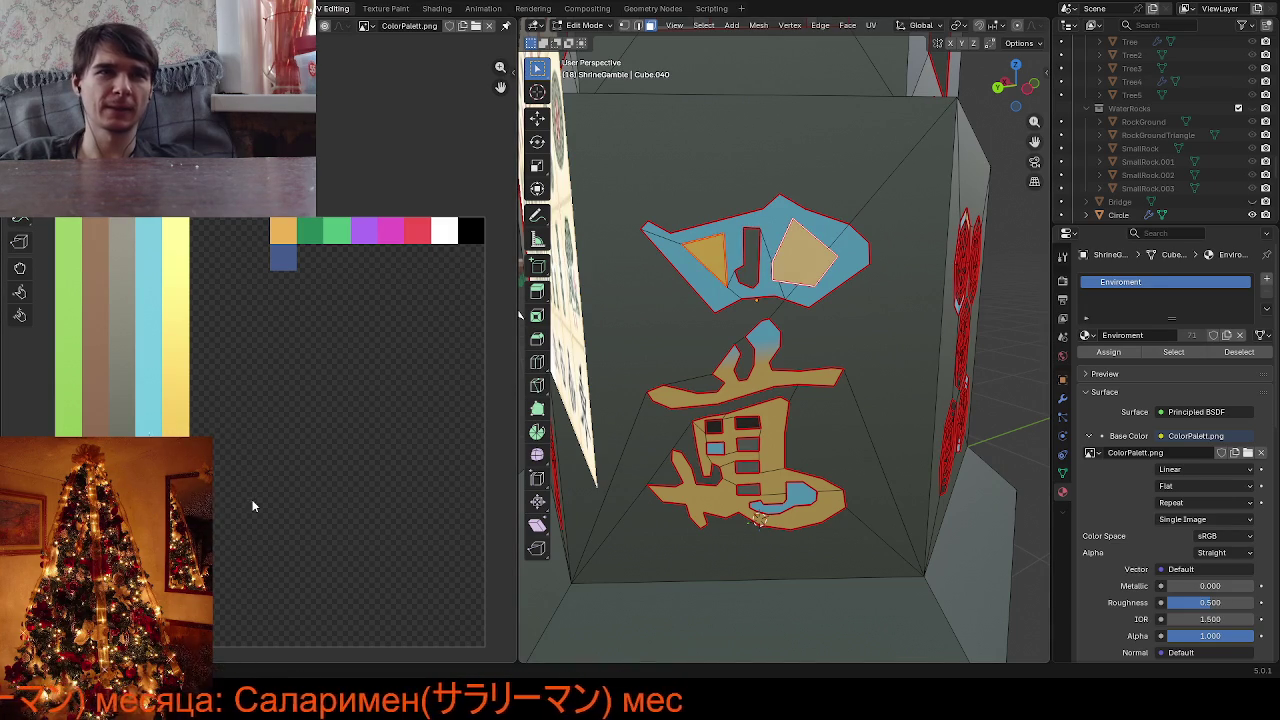
key("g")
left_click(520, 315)
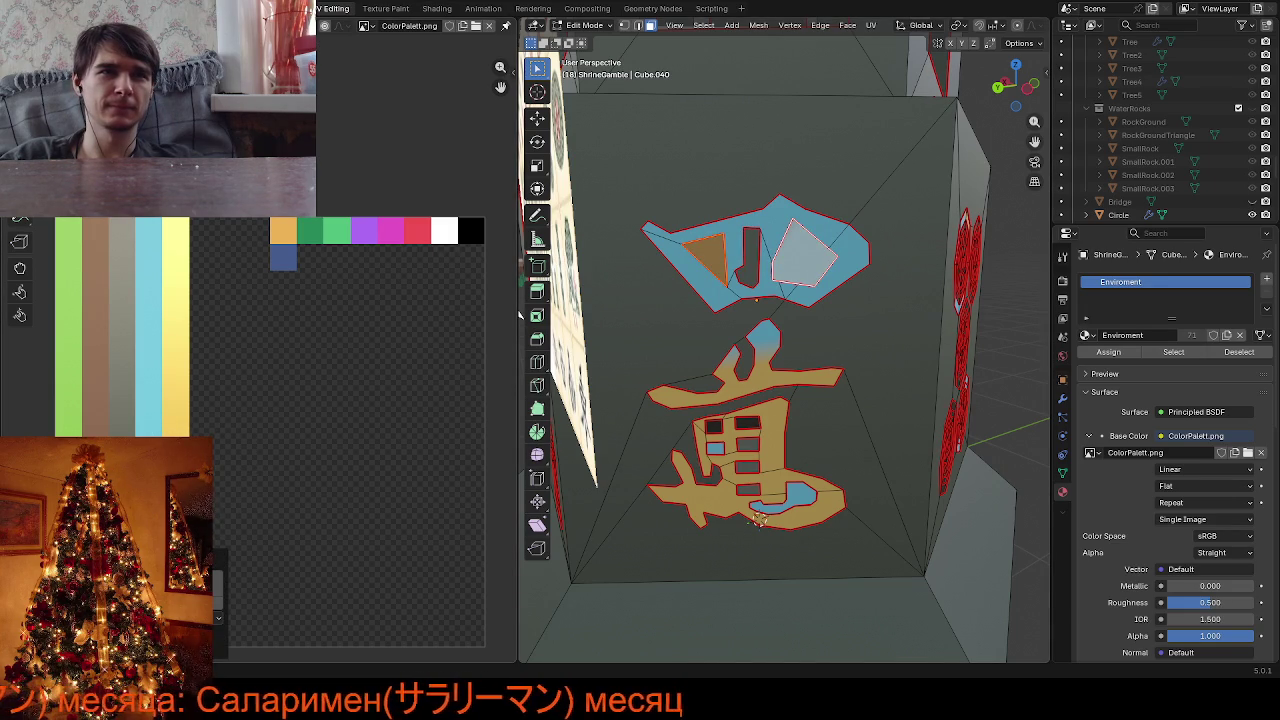
key("ctrl+z")
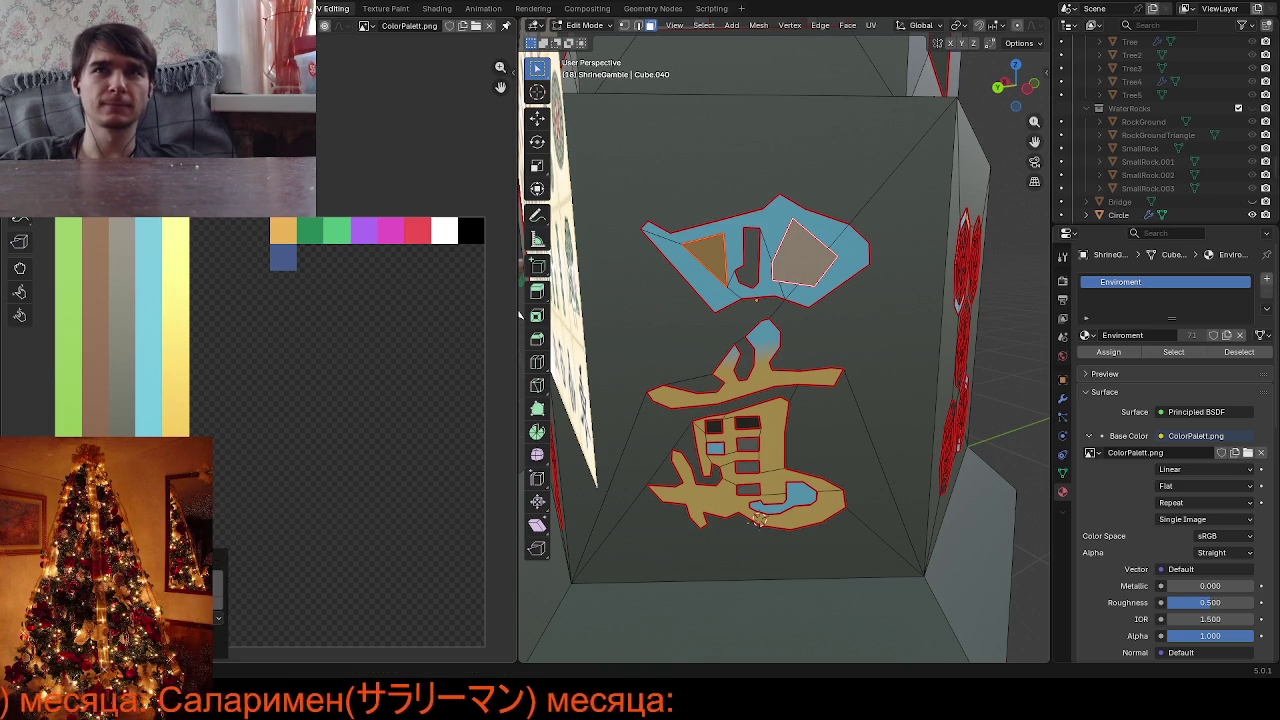
Select the whole upper glyph island and move its UVs onto the black swatch
left_click(825, 445)
scroll(811, 433, "up", 1)
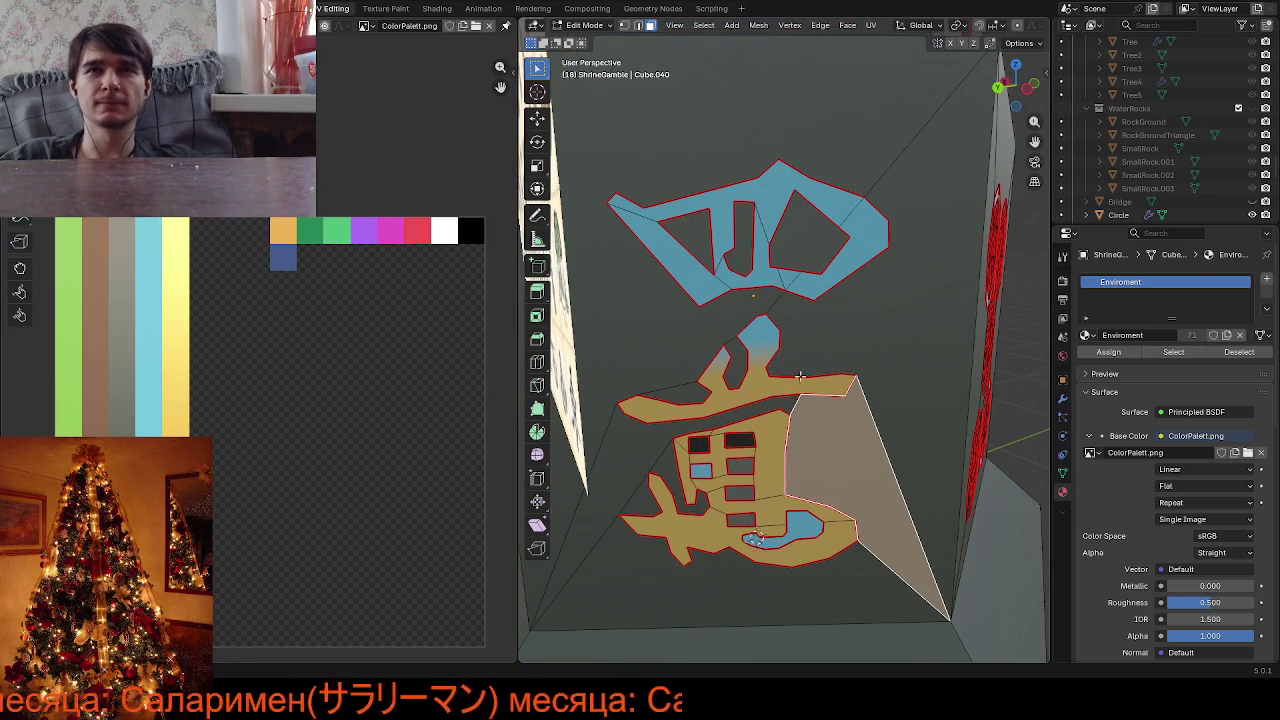
left_click(773, 274)
key("l")
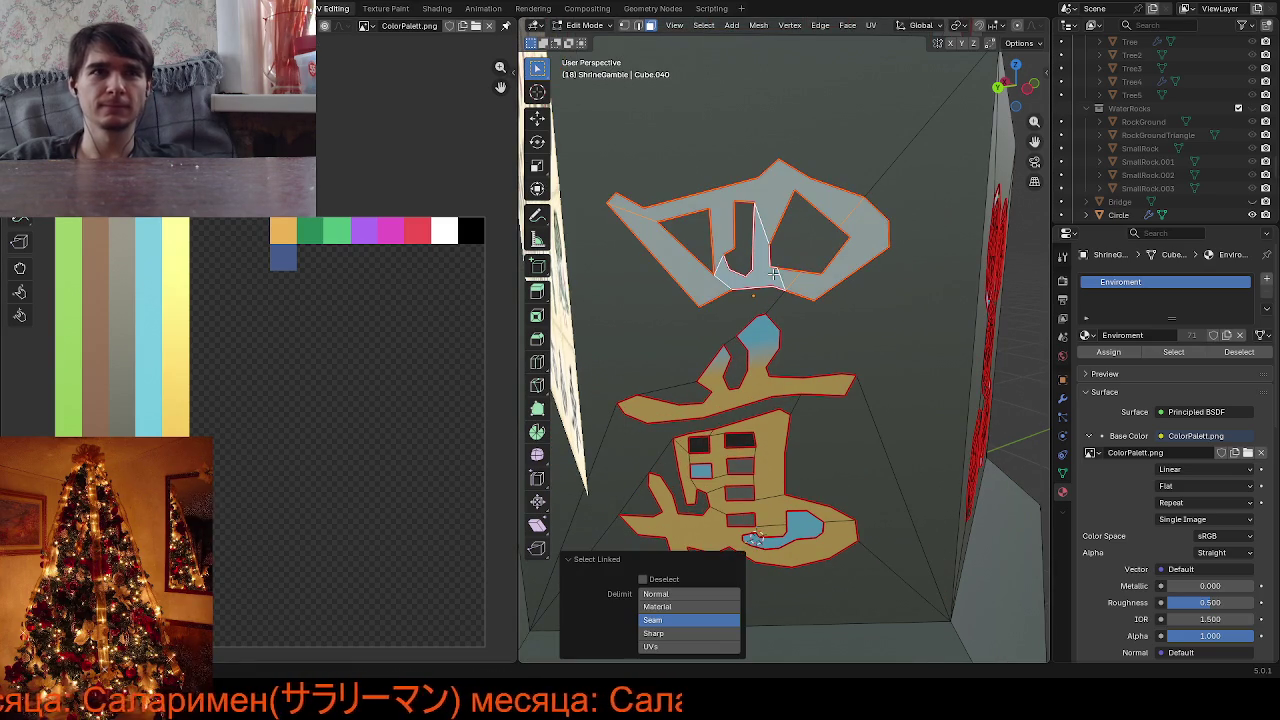
left_click(757, 538)
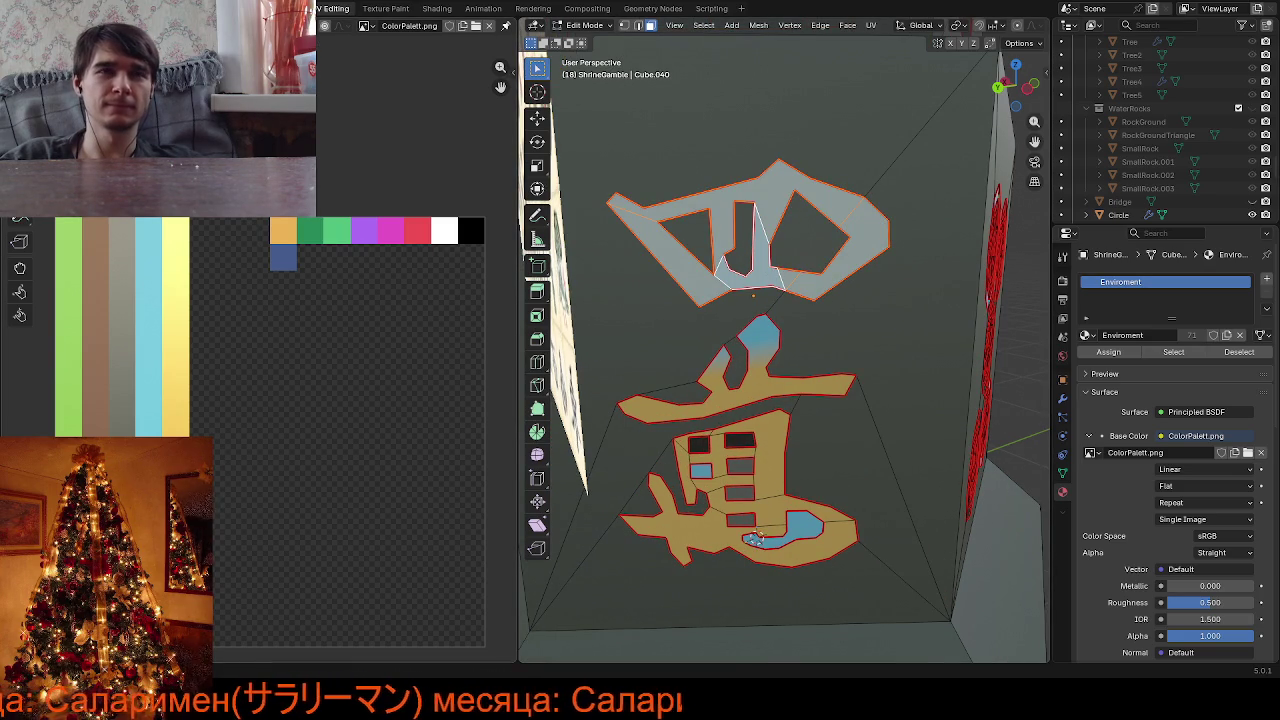
key("g")
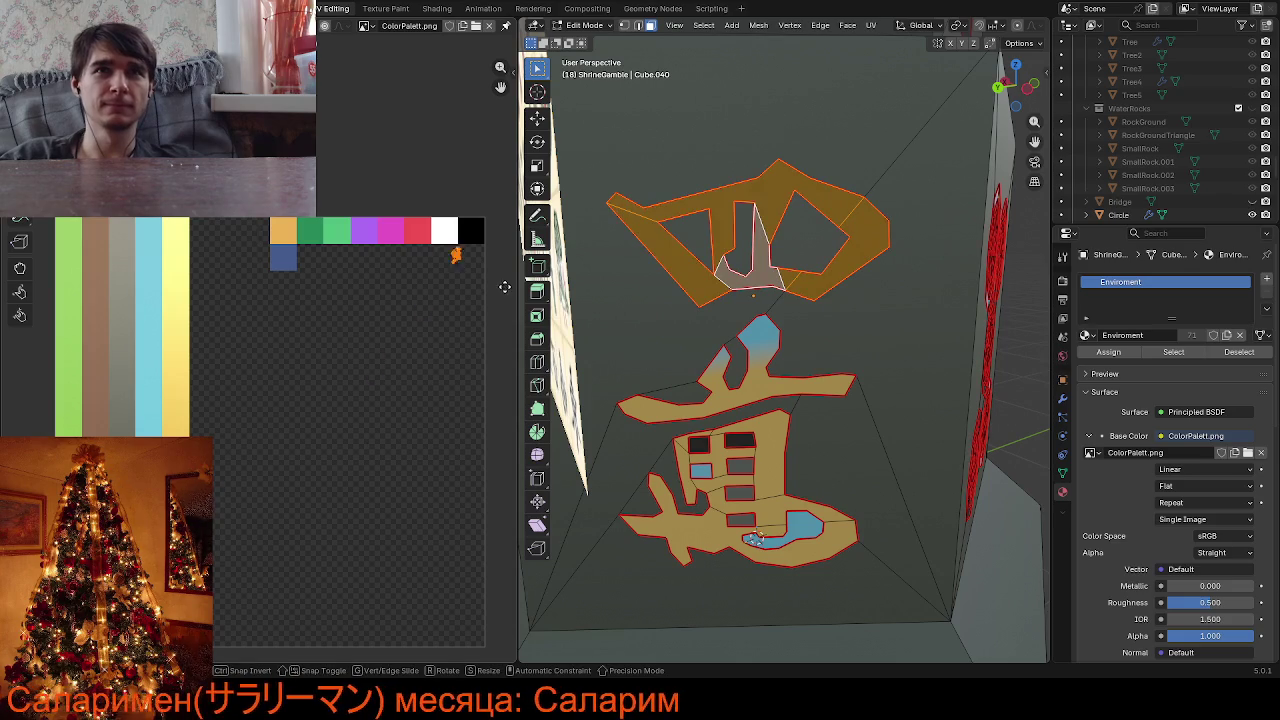
left_click(6, 268)
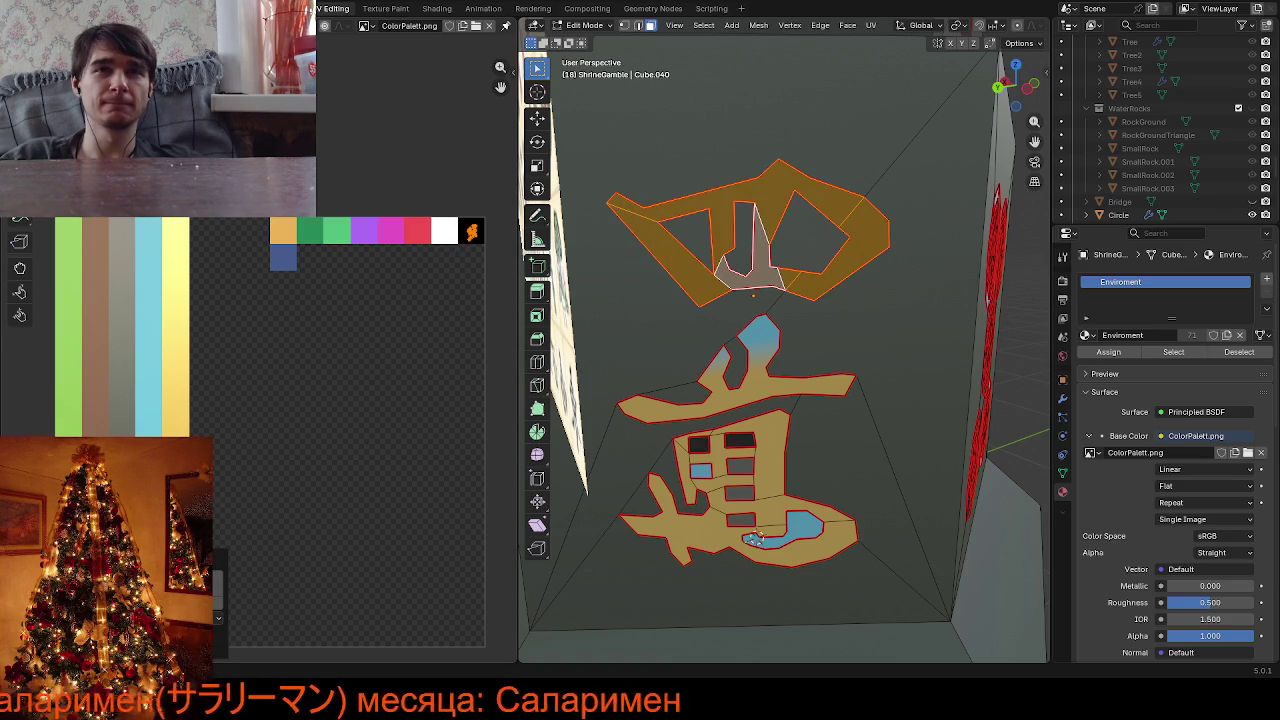
left_click(408, 381)
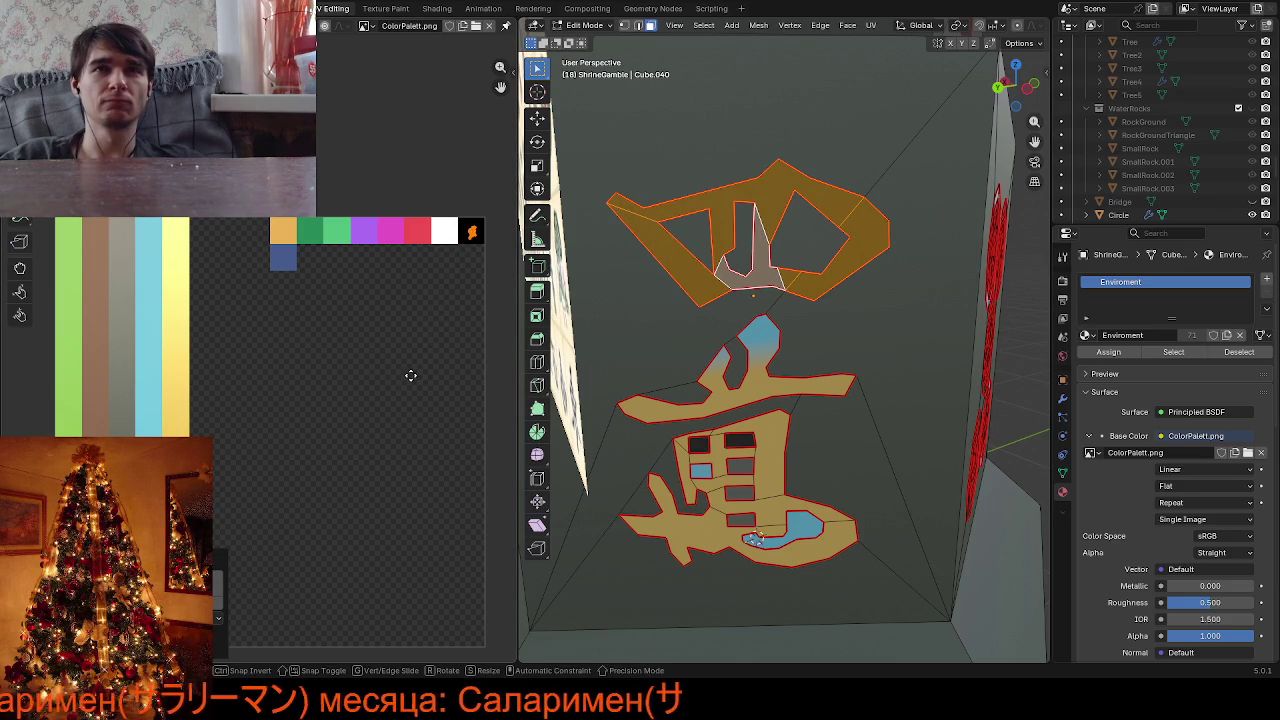
Move the lower 萬 glyph's top stroke UVs onto the red swatch
scroll(802, 407, "down", 3)
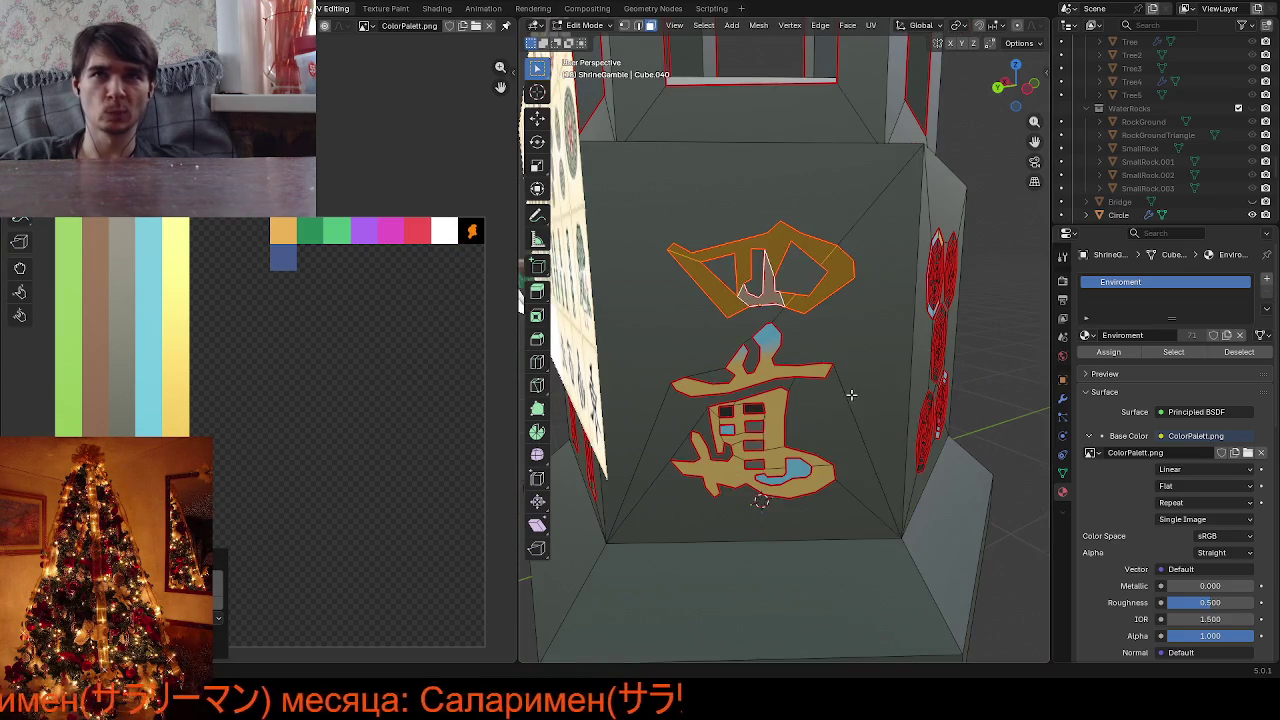
left_click(858, 398)
left_click(784, 388)
left_click(768, 366)
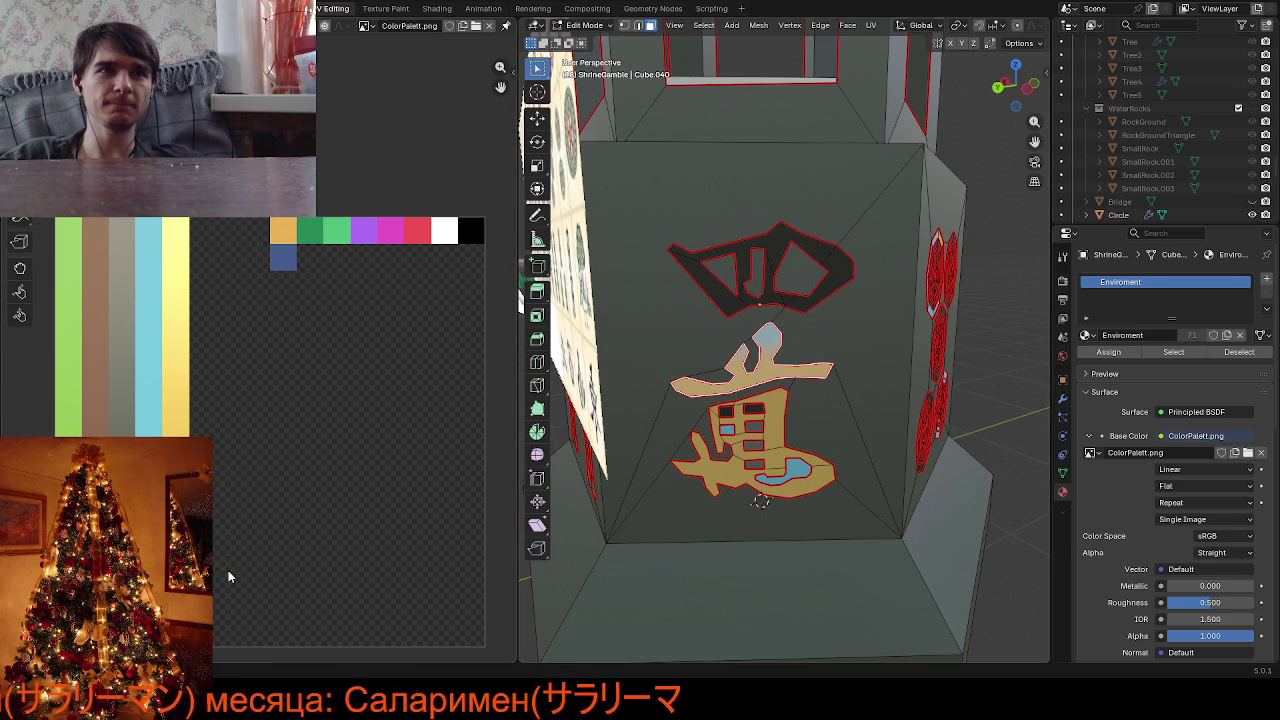
key("g")
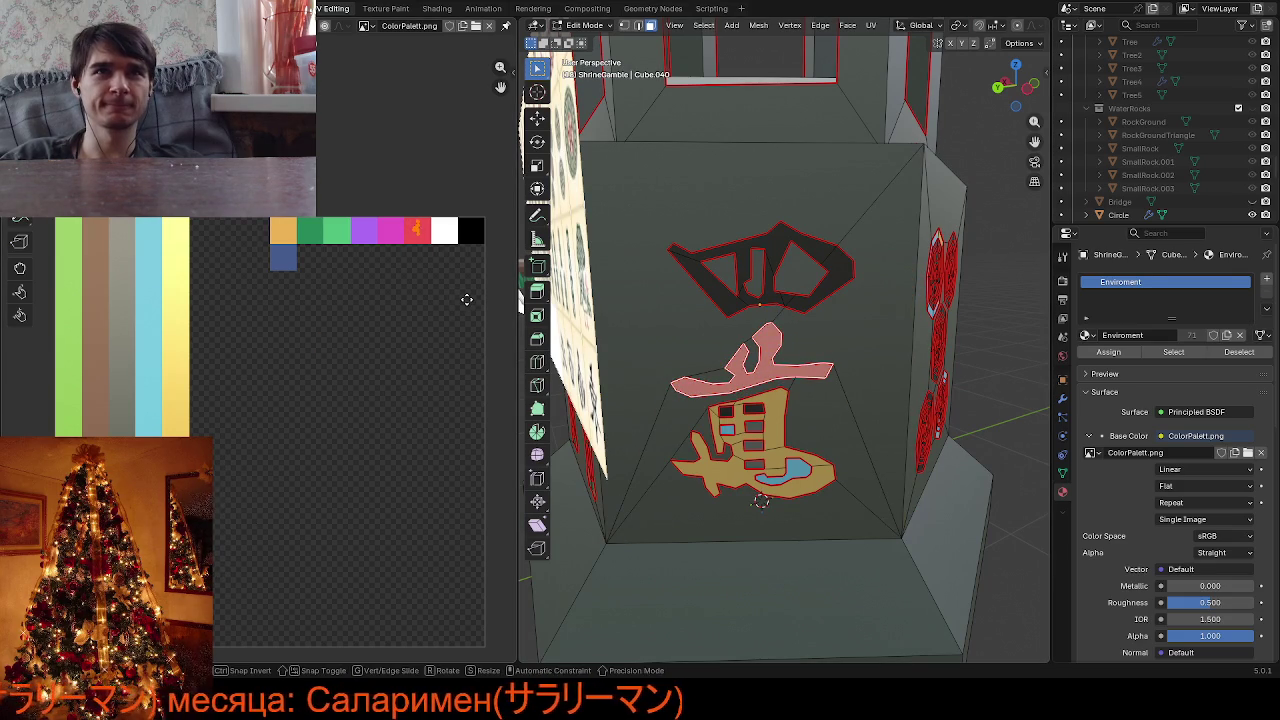
left_click(466, 299)
left_click(803, 495)
Select the rest of the lower 萬 glyph island and move its UVs onto red
middle_click_drag(819, 491, 776, 452)
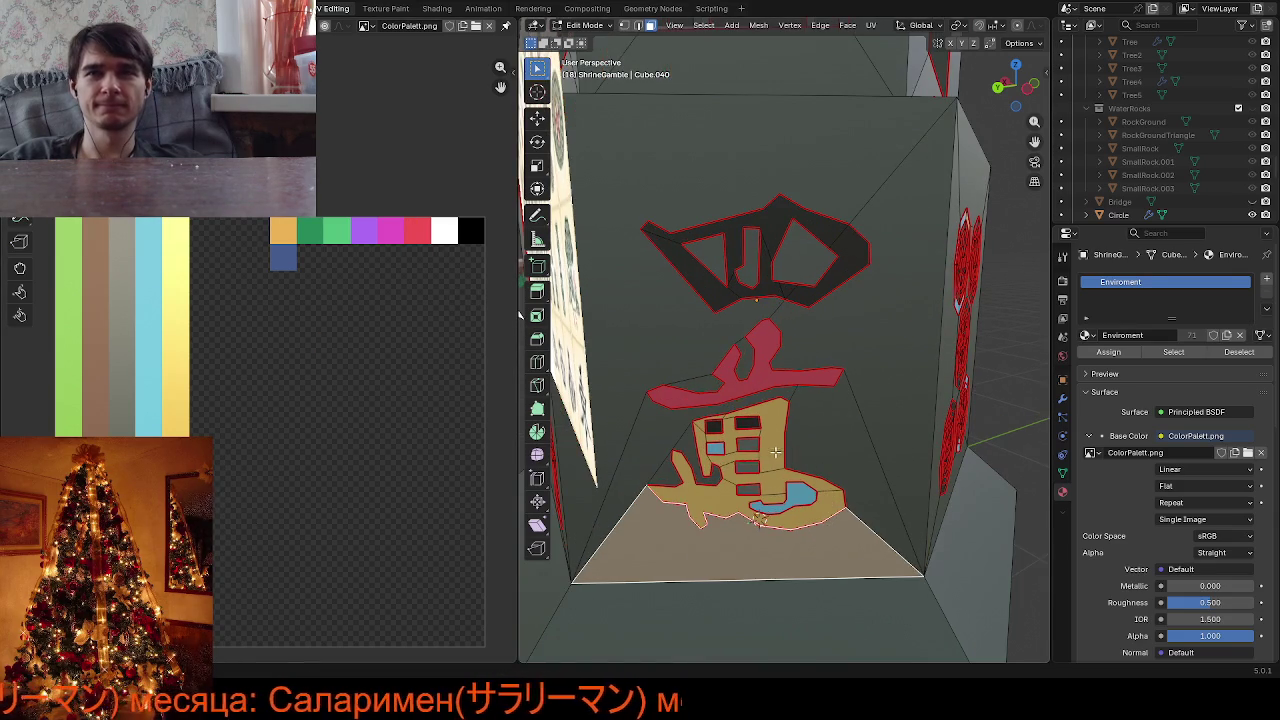
left_click(773, 452)
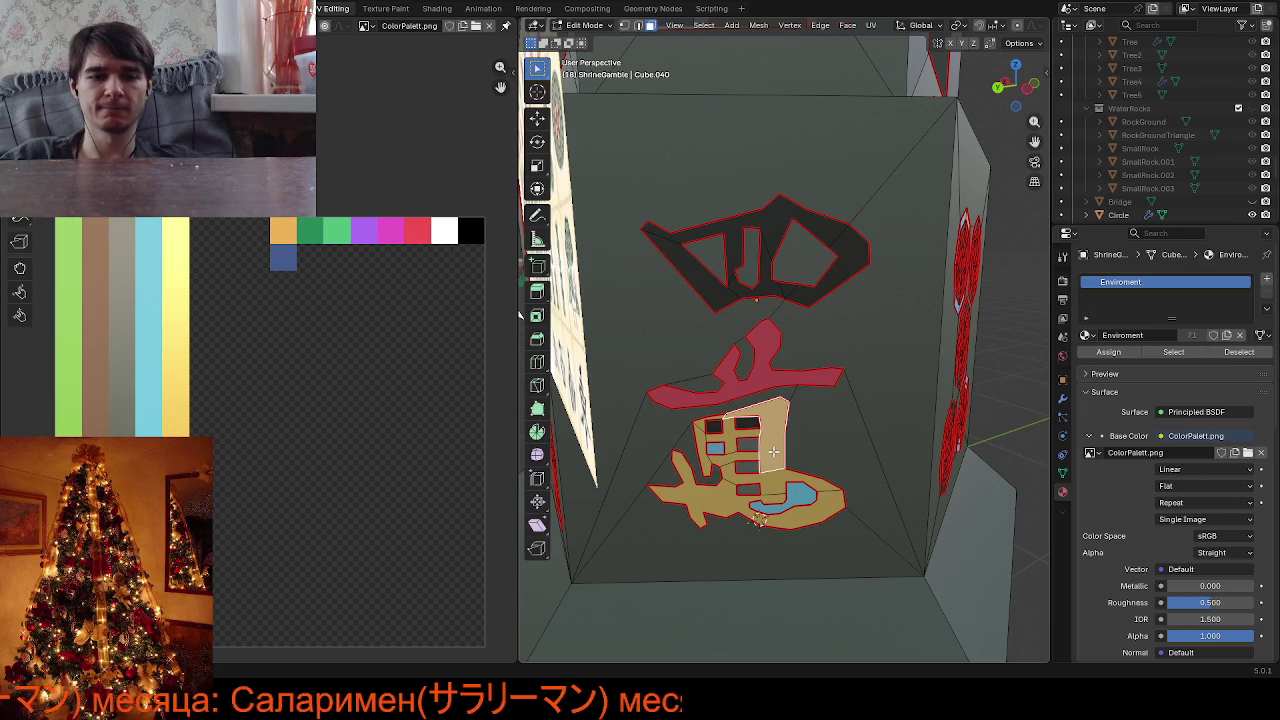
key("l")
key("a")
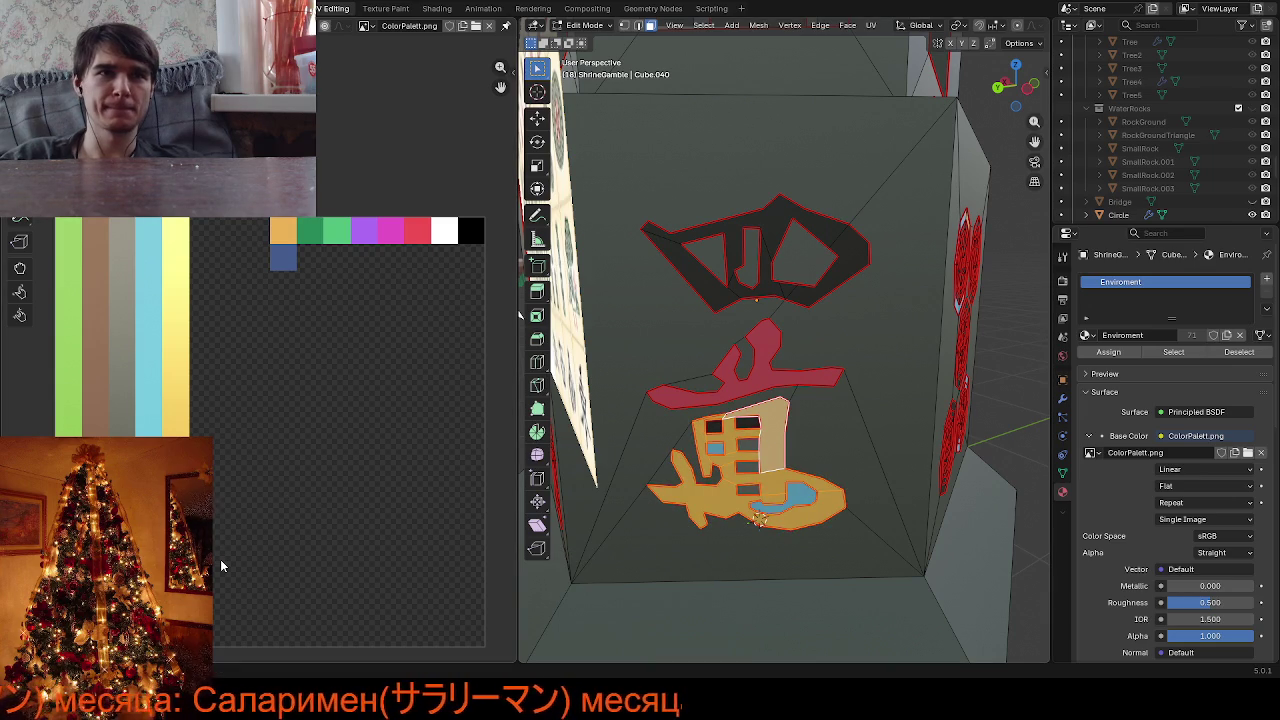
key("g")
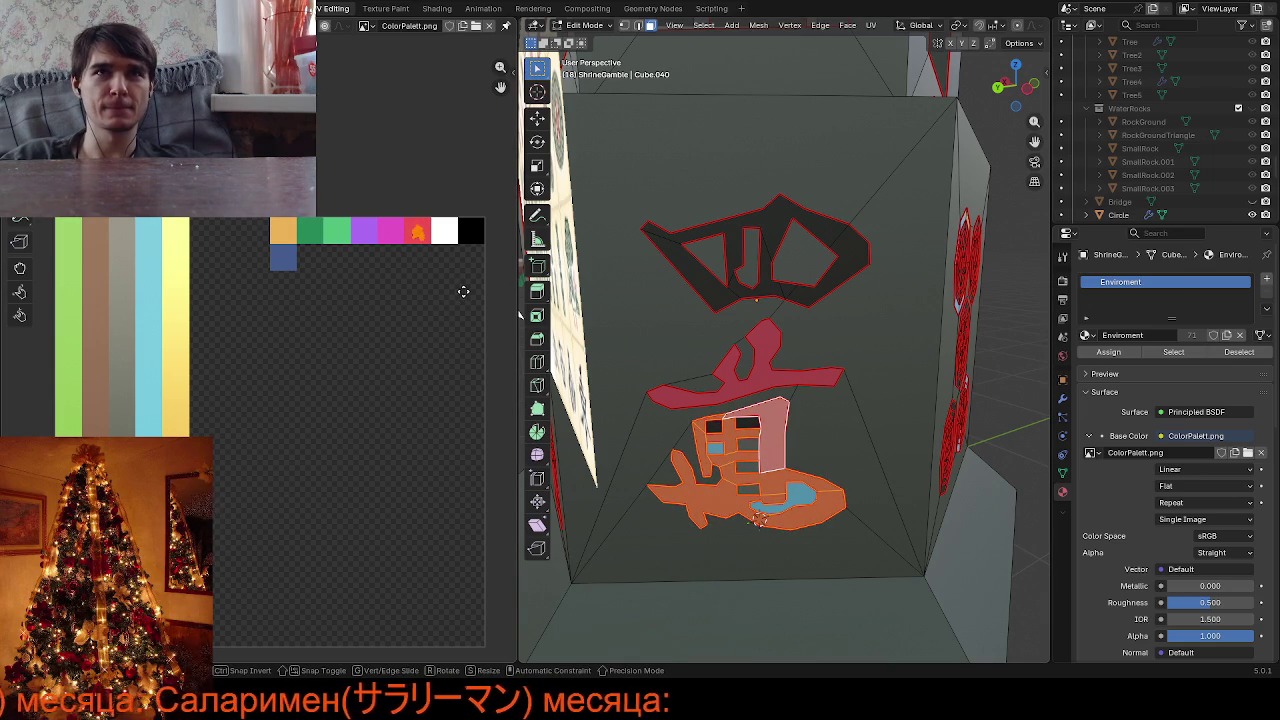
left_click(463, 290)
Select the small inner faces of the red 萬 glyph
key("alt+a")
scroll(824, 458, "up", 2)
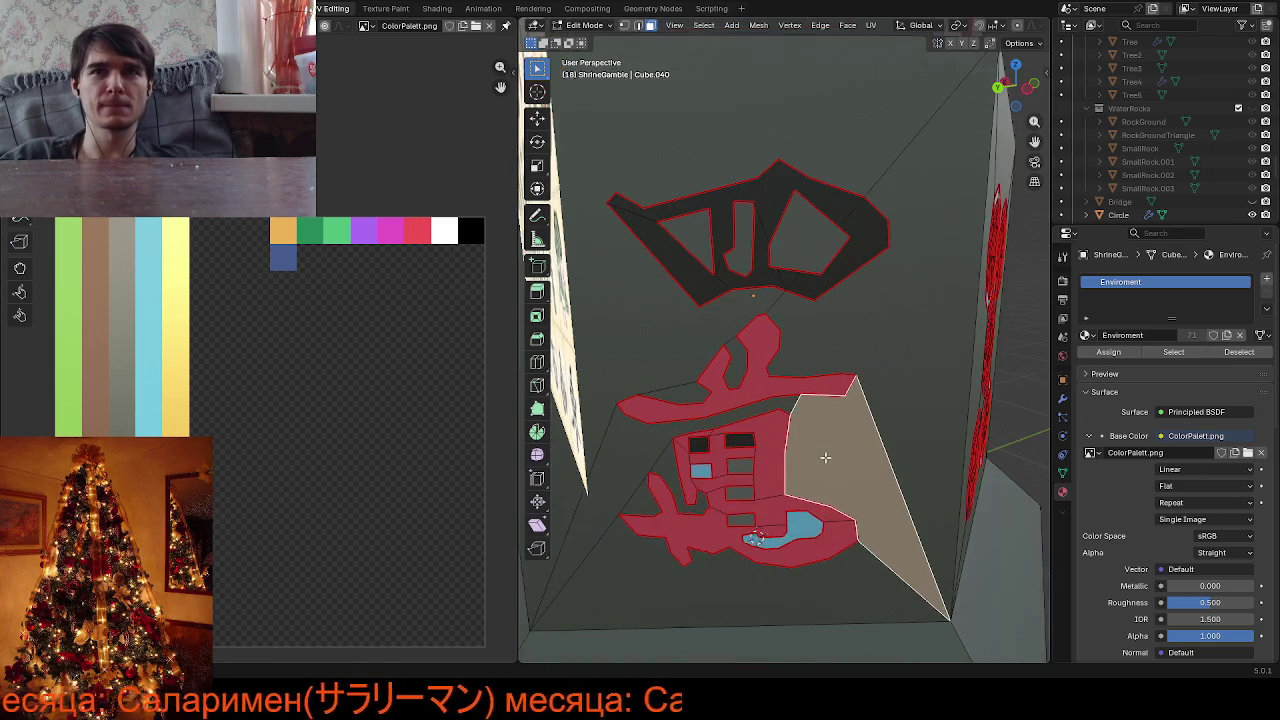
scroll(736, 496, "up", 2)
left_click(715, 488)
left_click(660, 496, "shift")
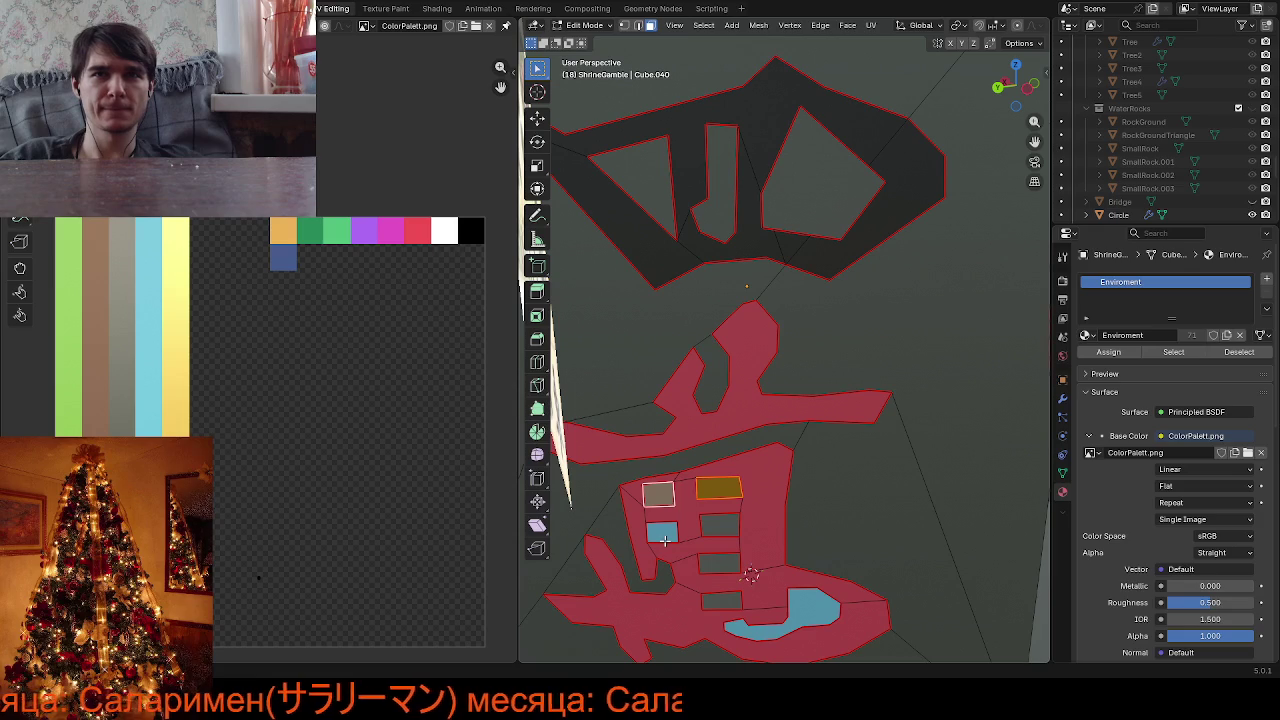
left_click(719, 527, "shift")
left_click(720, 563, "shift")
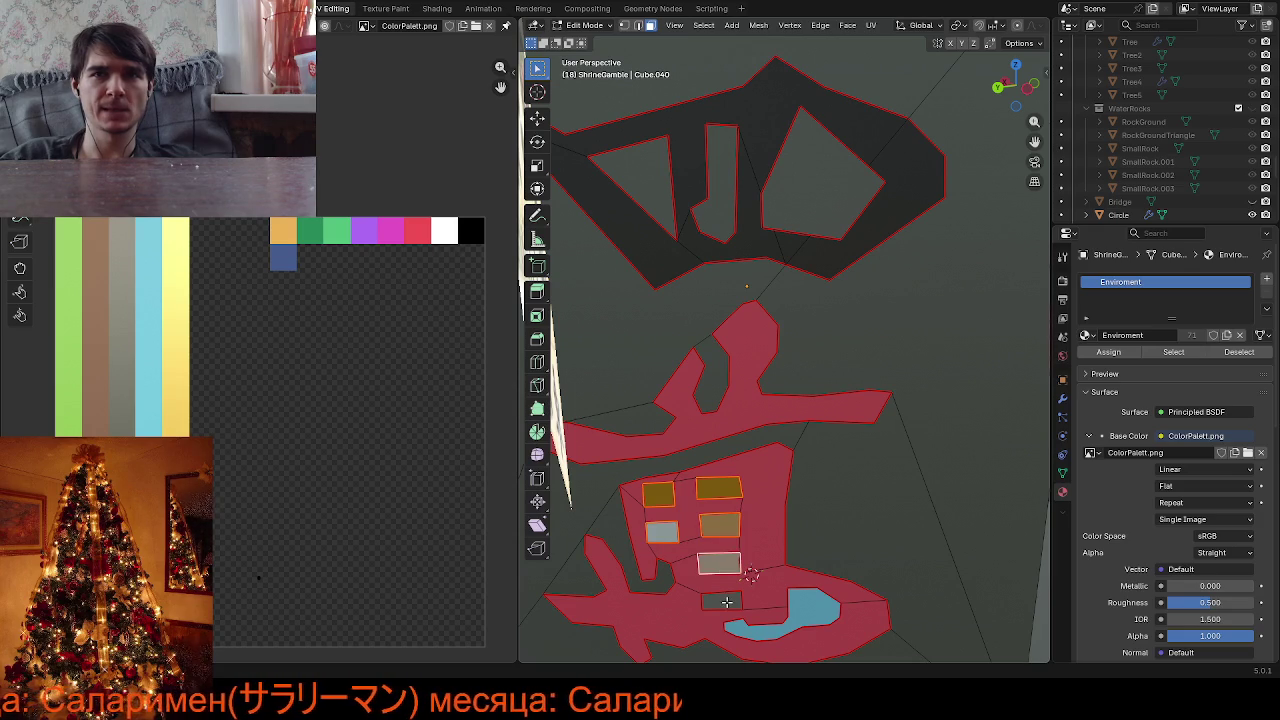
left_click(722, 600, "shift")
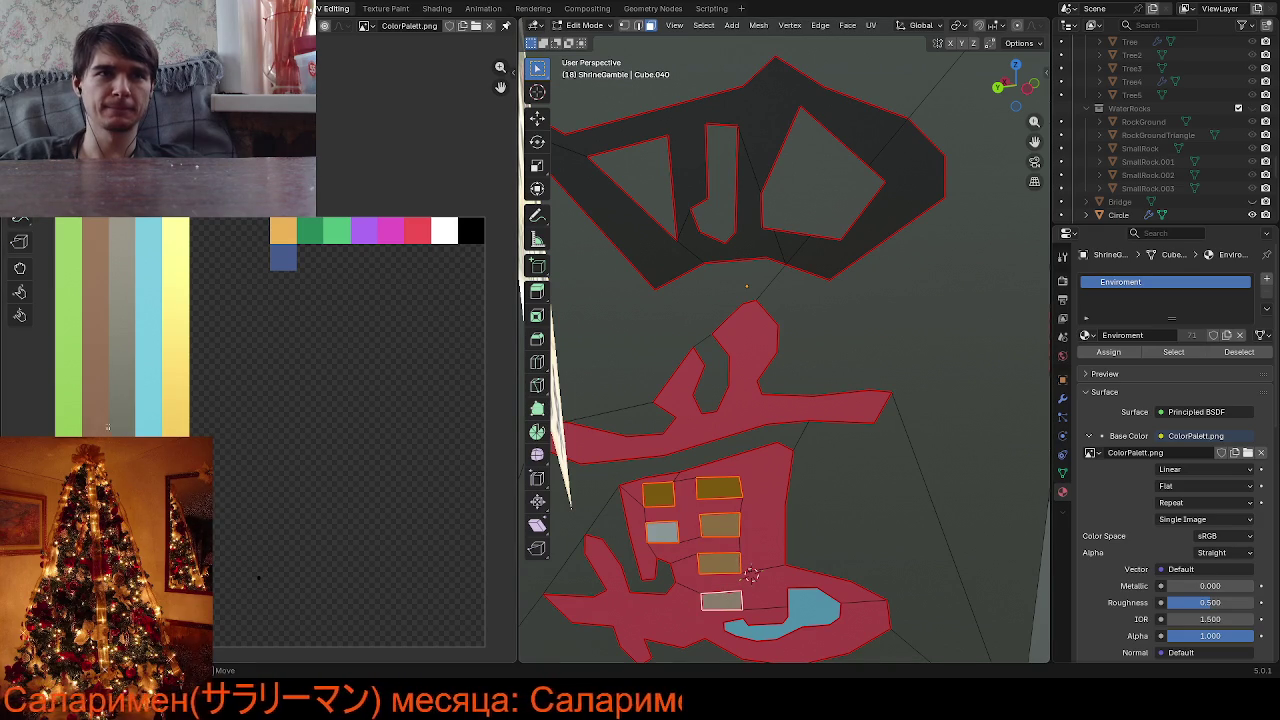
Attempt several UV moves on those inner faces, cancelling and undoing them
key("g")
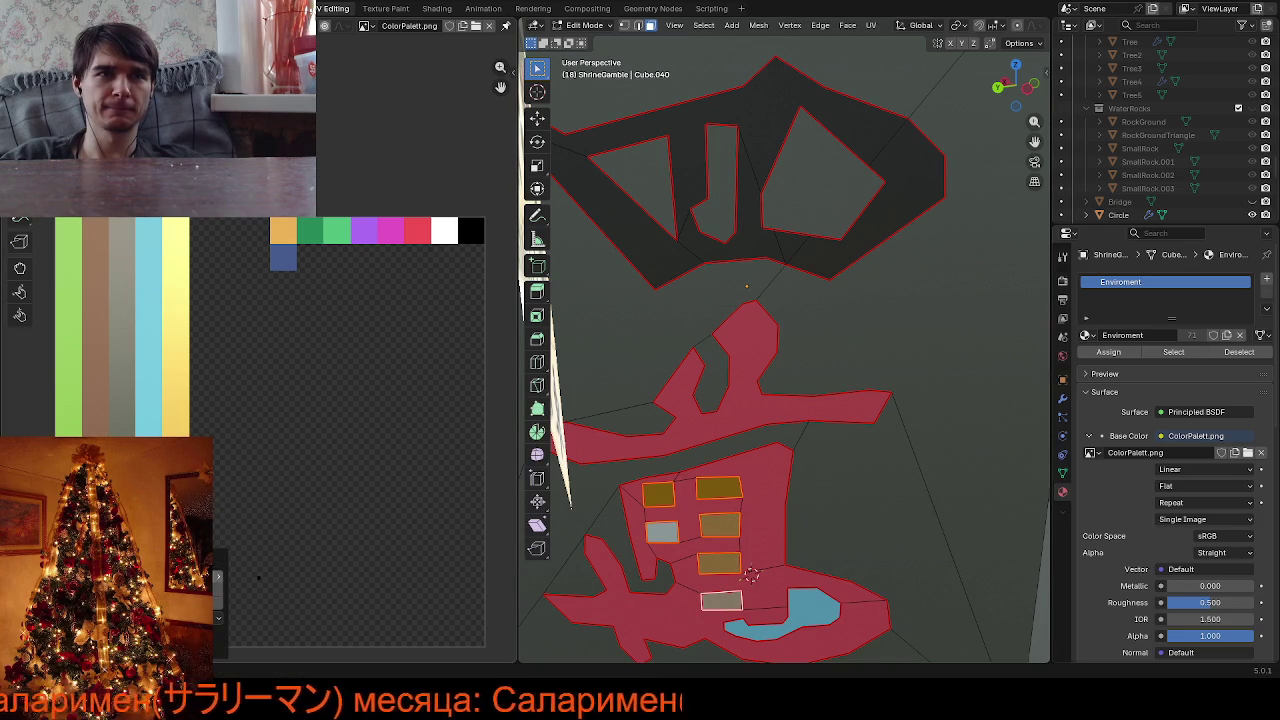
key("g")
key("Escape")
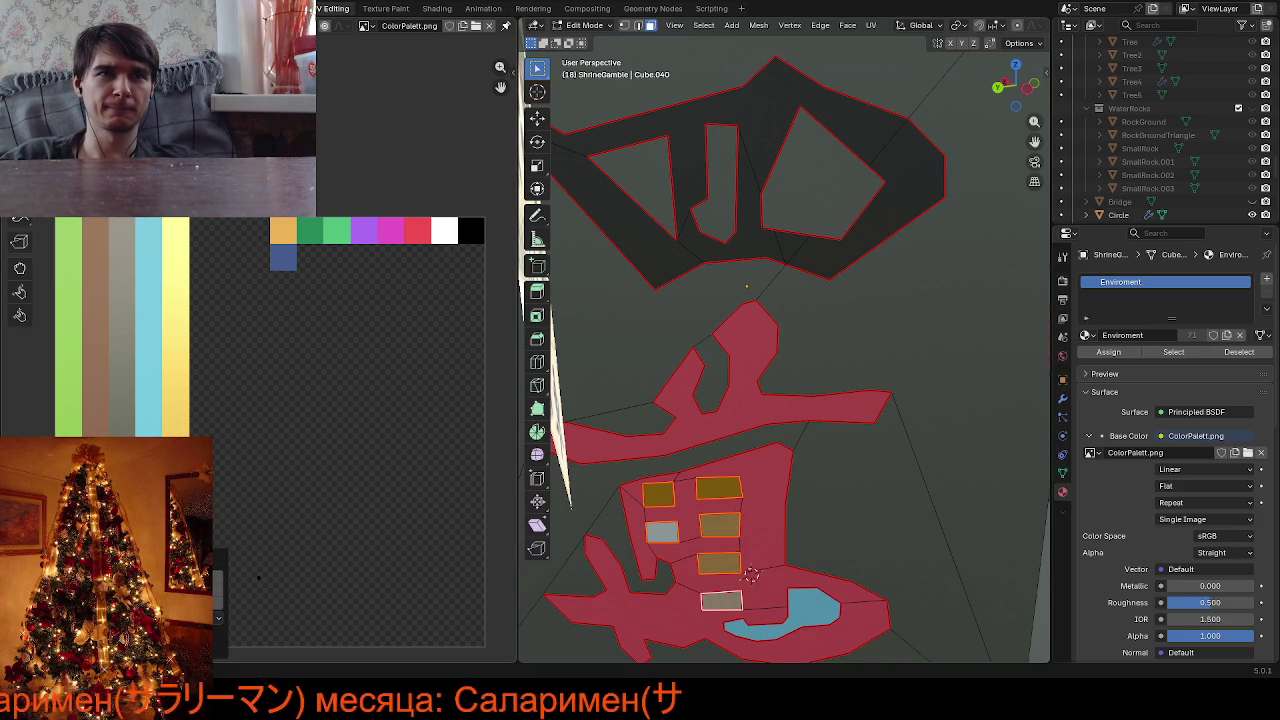
key("ctrl+z")
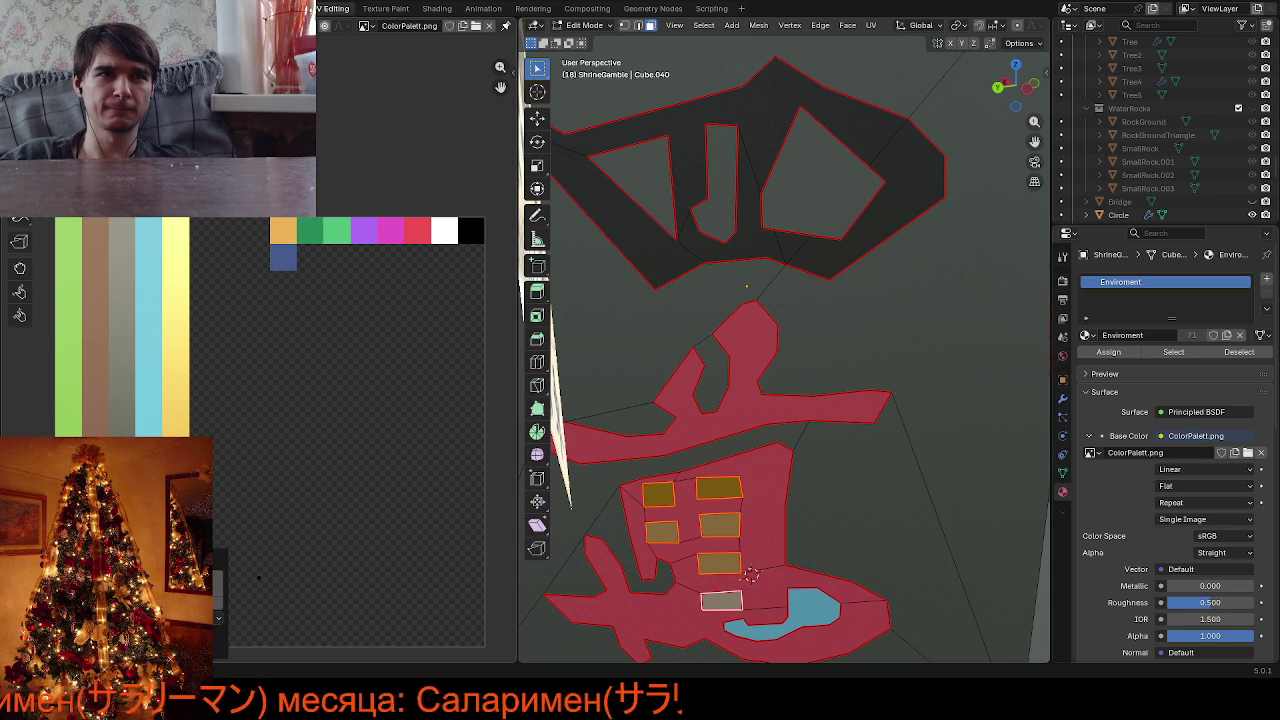
key("g")
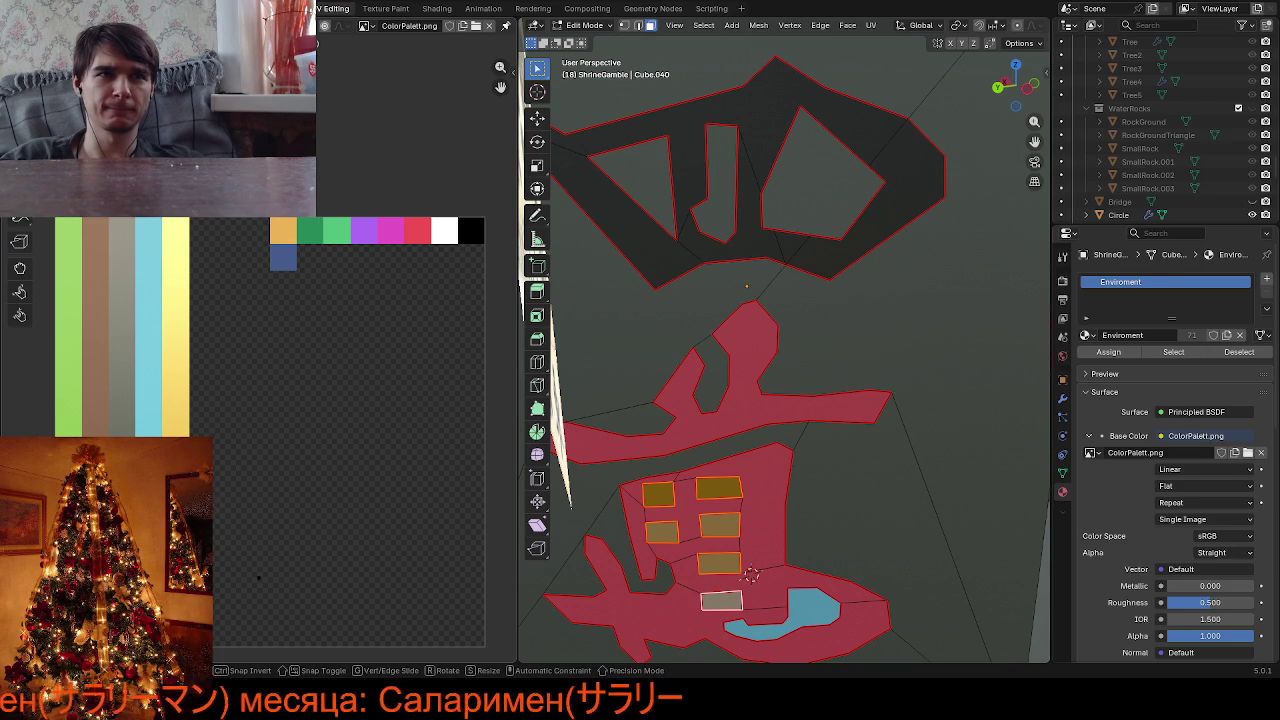
key("Escape")
key("g")
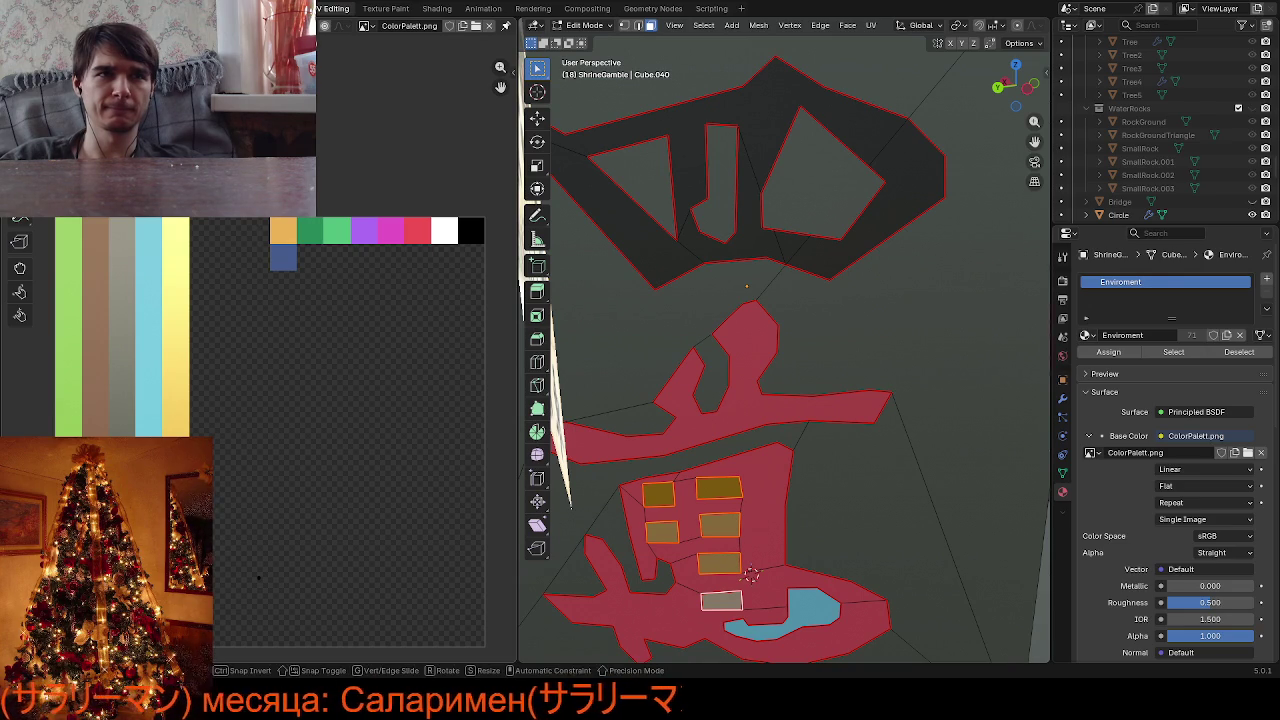
key("Escape")
key("g")
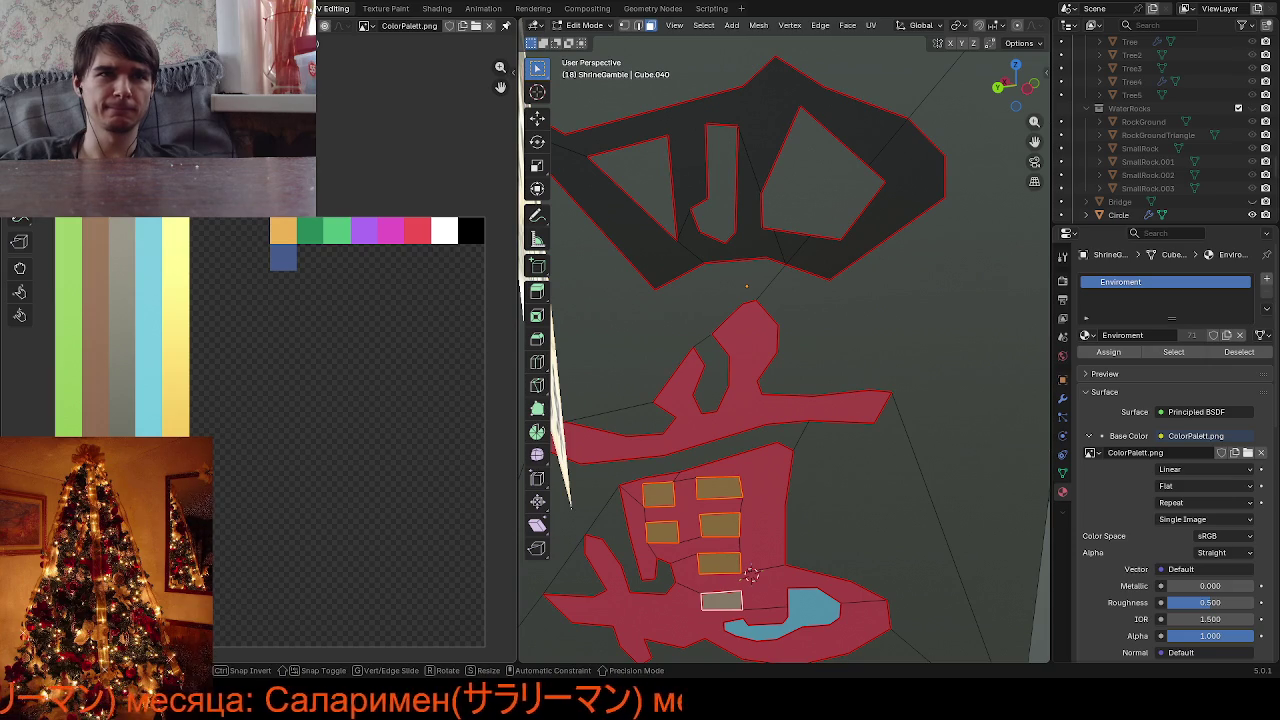
Move the small blue face's UVs inside the glyph onto the tan swatch
left_click(895, 536)
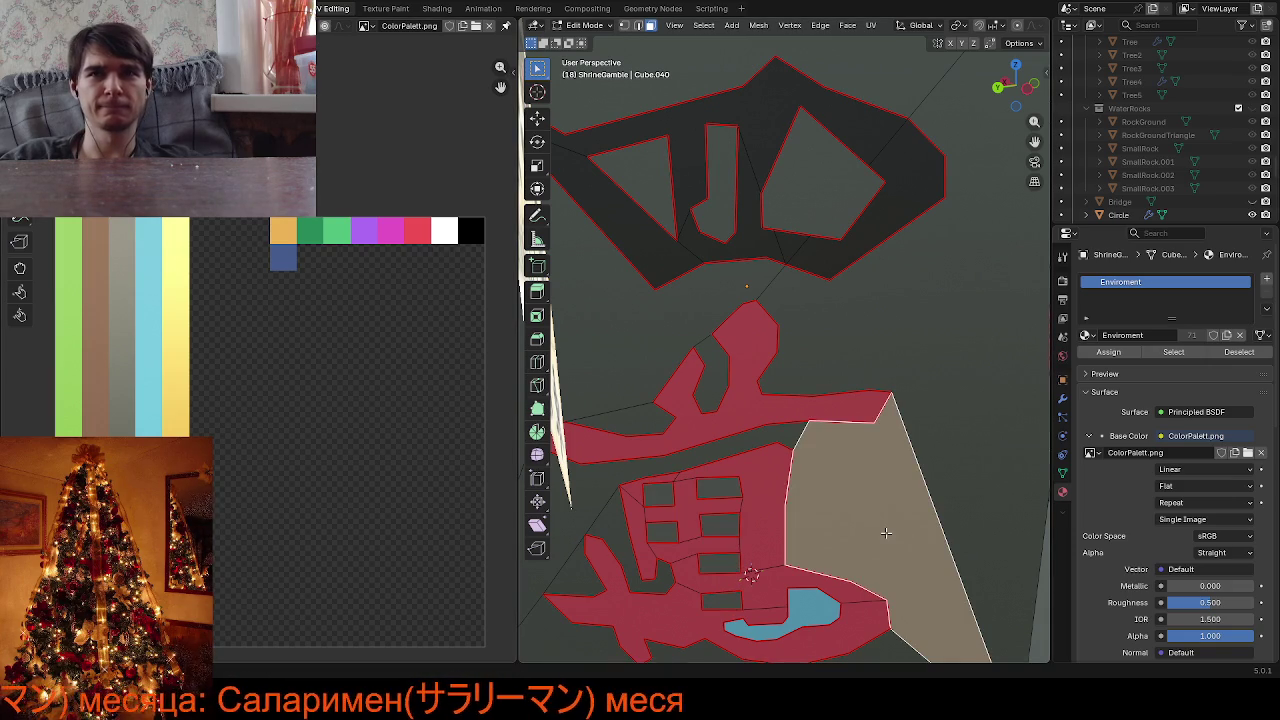
left_click(822, 614)
key("g")
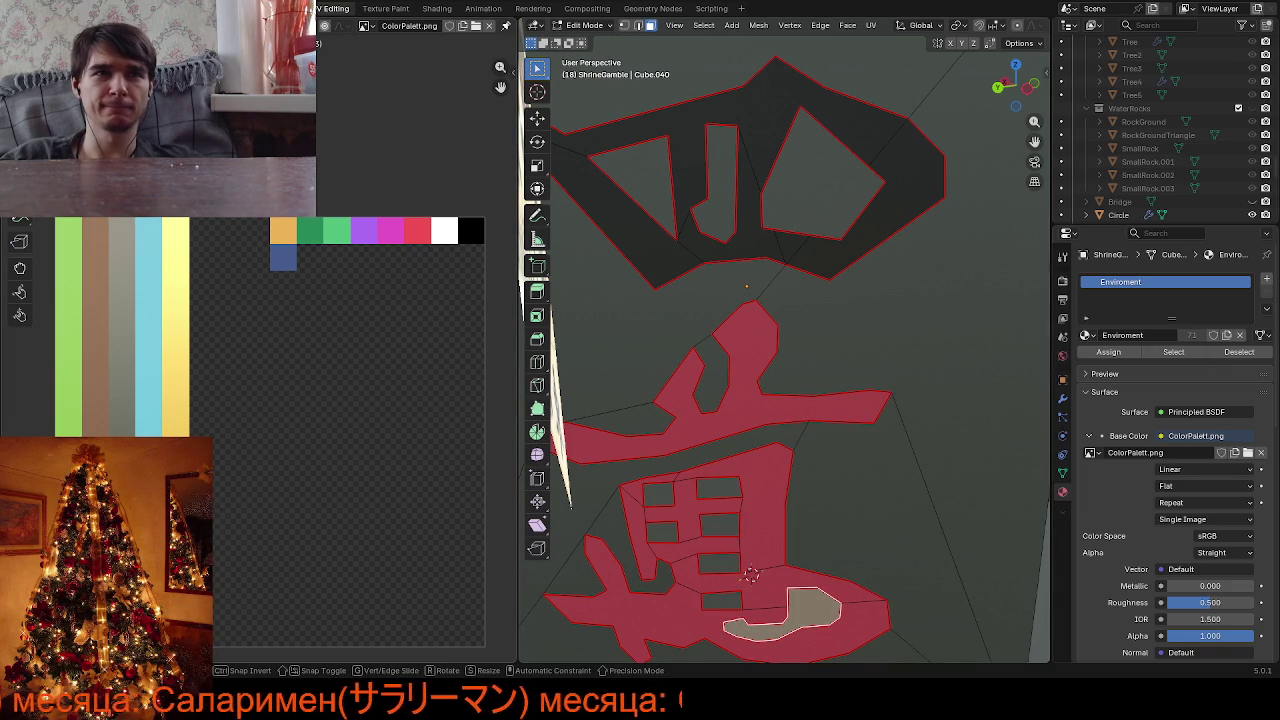
left_click(751, 575)
scroll(781, 338, "down", 2)
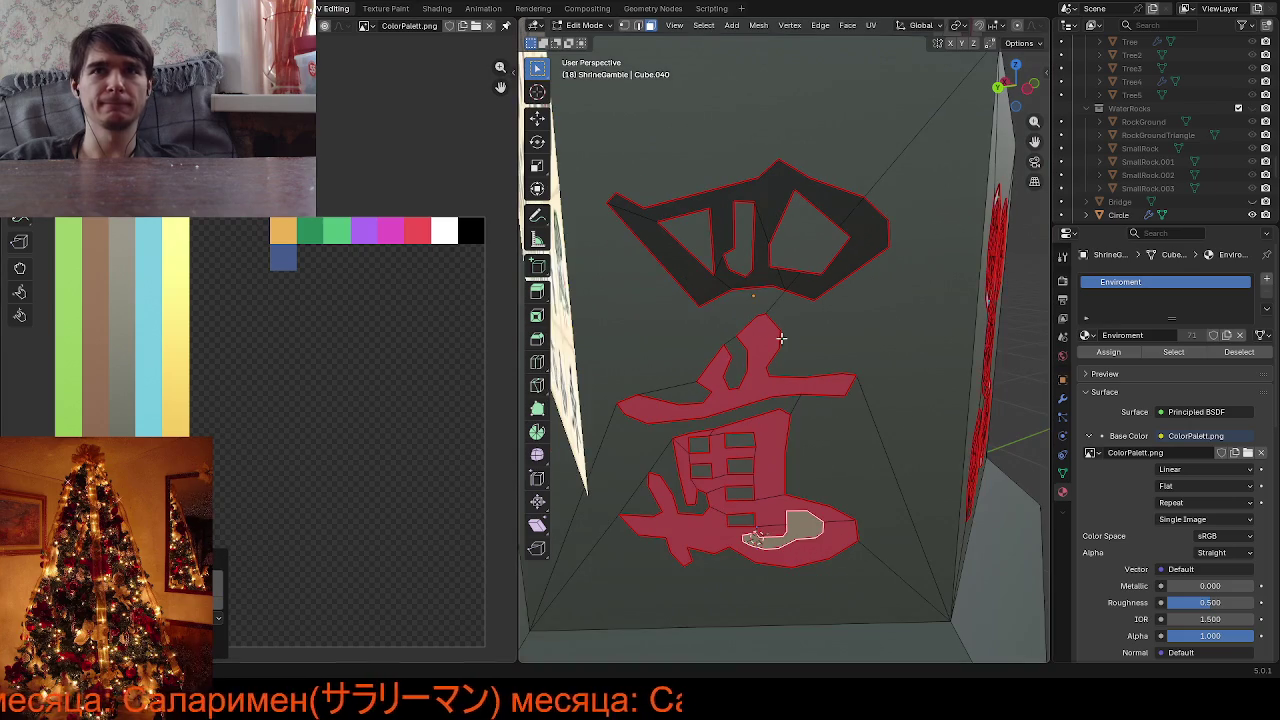
left_click(753, 274)
scroll(854, 338, "down", 4)
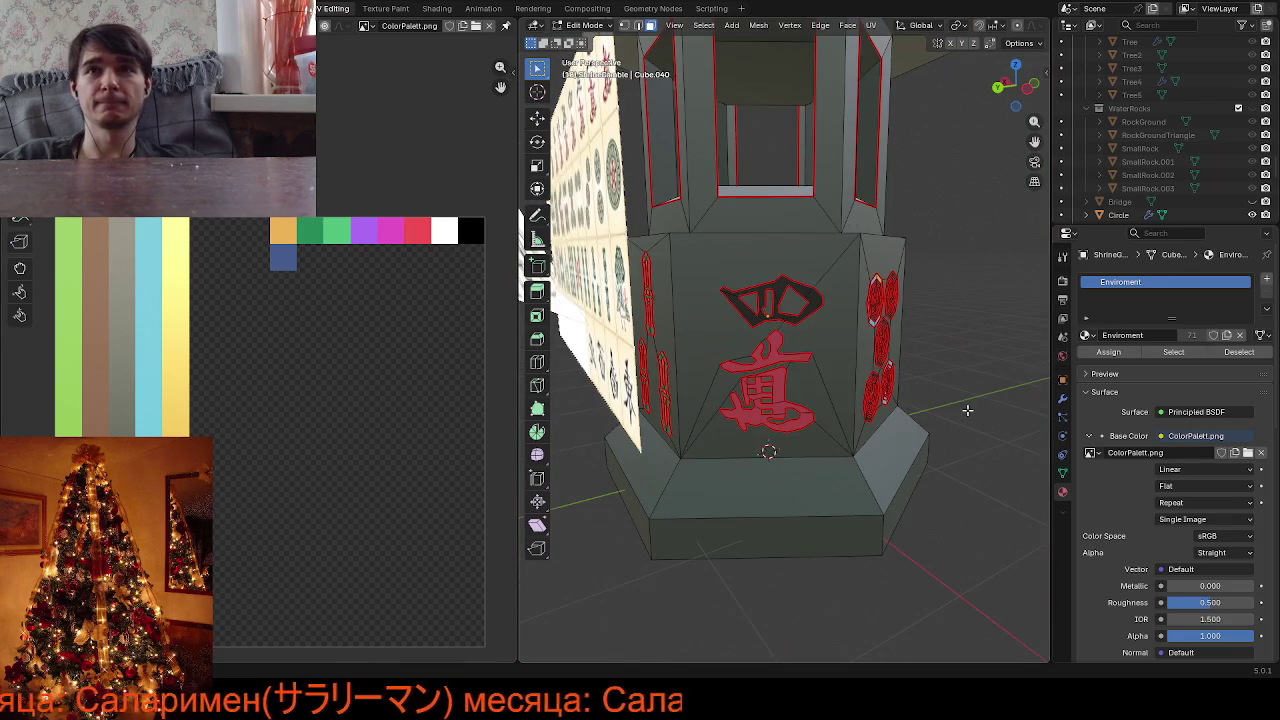
Return to Object Mode and orbit out to view the whole shrine
mouse_move(967, 410)
middle_mouse_down()
mouse_move(771, 384)
mouse_move(537, 378)
mouse_move(1047, 470)
mouse_move(797, 432)
mouse_move(574, 462)
mouse_move(933, 460)
mouse_move(534, 444)
mouse_move(886, 462)
mouse_move(727, 473)
mouse_move(746, 445)
middle_mouse_up()
key("Tab")
scroll(797, 432, "up", 5)
scroll(688, 456, "down", 5)
scroll(838, 466, "up", 2)
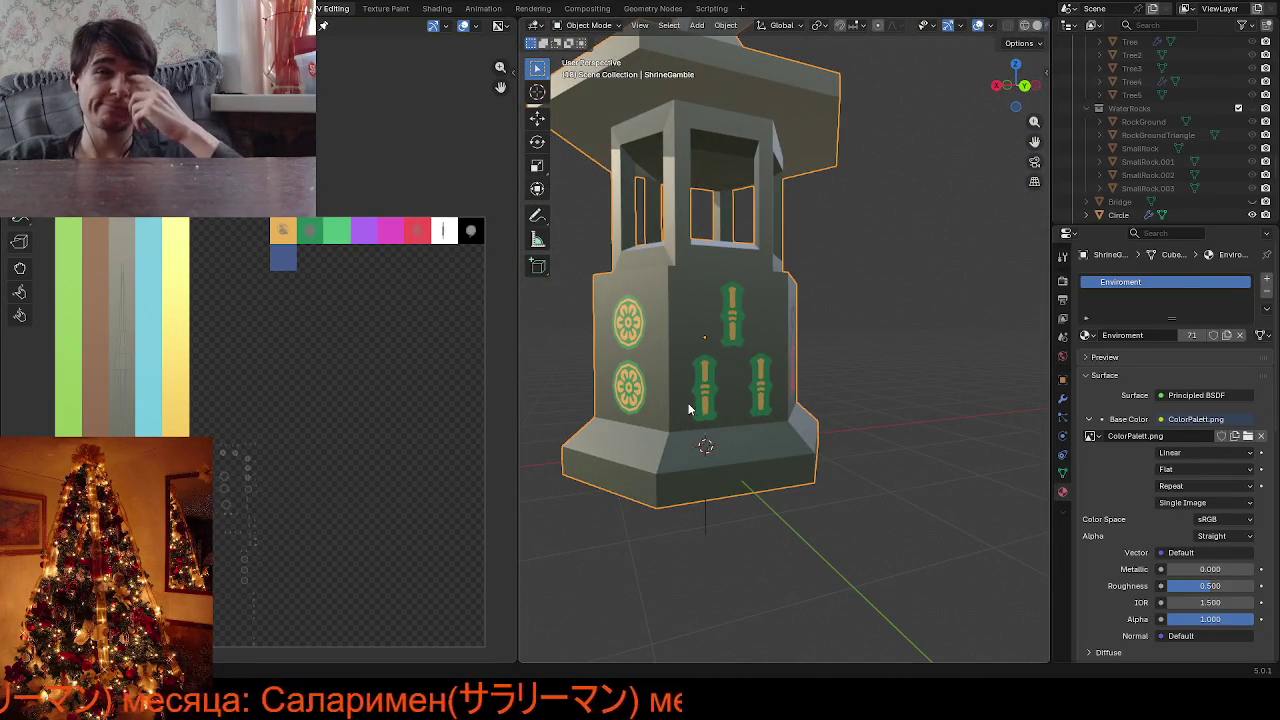
mouse_move(688, 409)
middle_mouse_down()
mouse_move(854, 403)
mouse_move(794, 423)
mouse_move(588, 427)
mouse_move(818, 405)
mouse_move(774, 382)
mouse_move(681, 391)
mouse_move(672, 407)
mouse_move(907, 405)
mouse_move(735, 405)
mouse_move(834, 370)
middle_mouse_up()
scroll(760, 392, "down", 3)
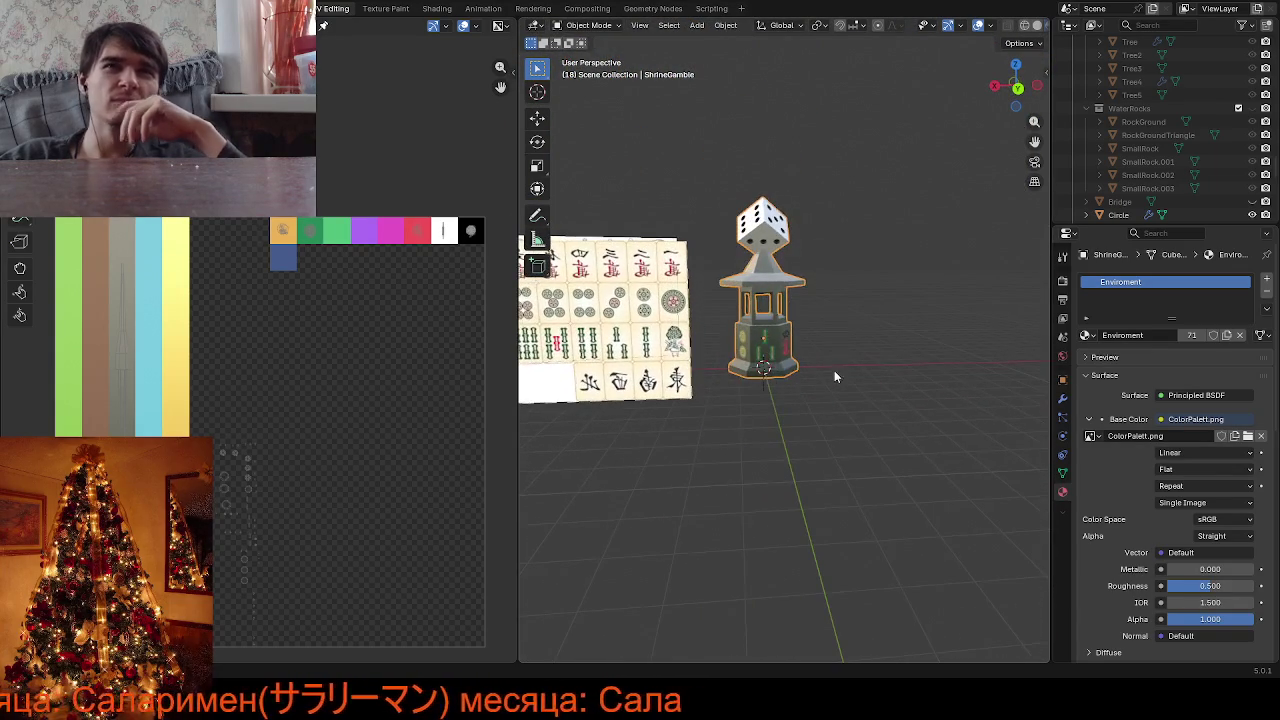
Orbit and zoom around the shrine and the mahjong tile reference sheet
middle_click_drag(1027, 150, 716, 297)
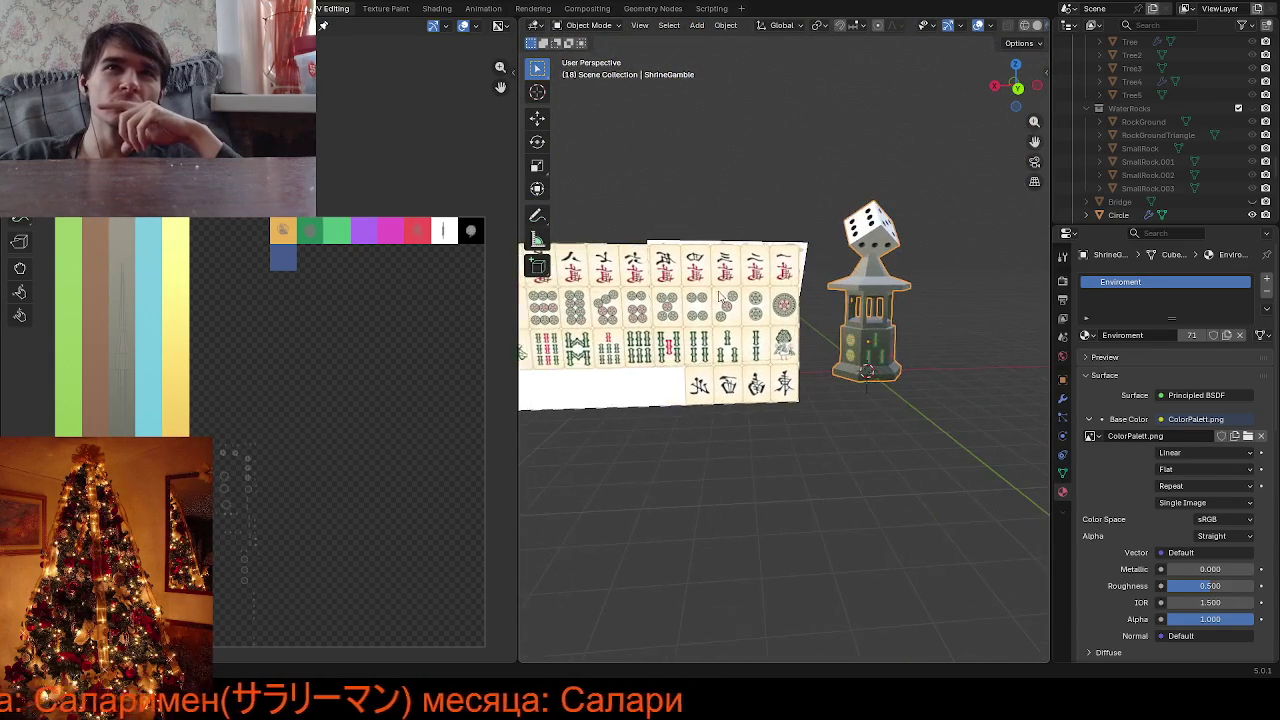
scroll(716, 297, "up", 2)
scroll(680, 297, "up", 2)
scroll(680, 298, "down", 1)
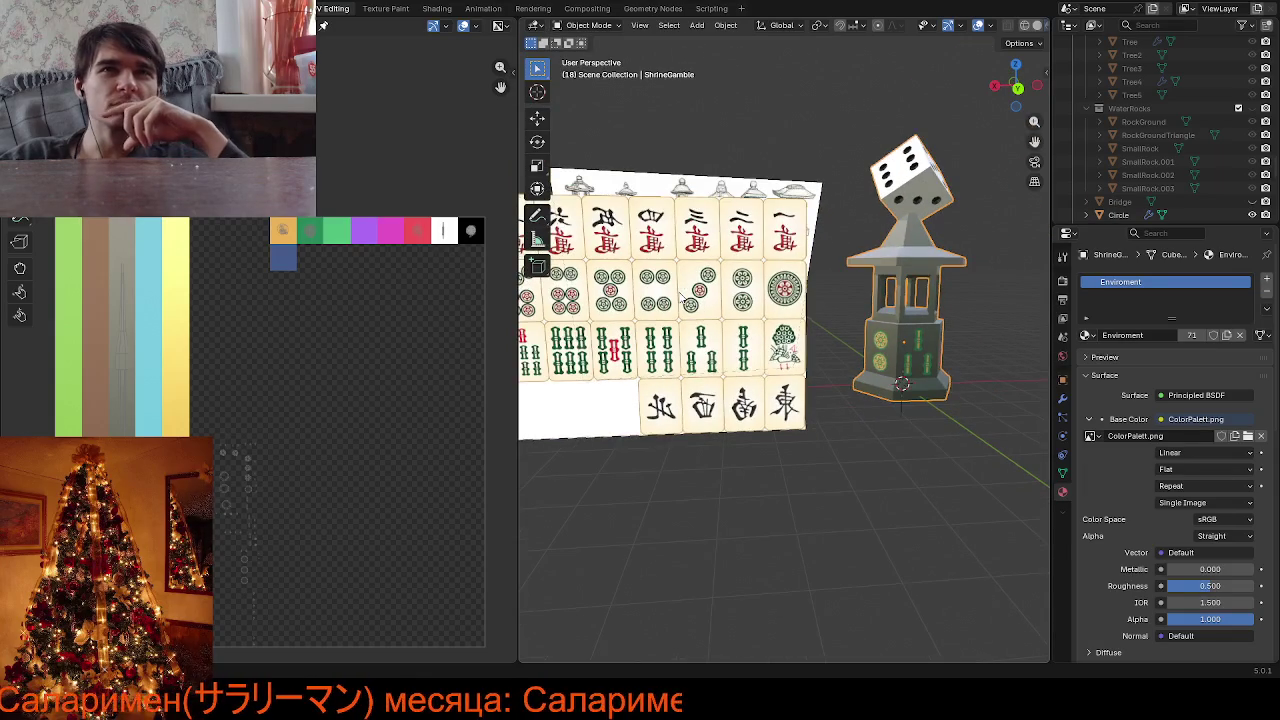
scroll(634, 304, "down", 1)
scroll(634, 305, "up", 1)
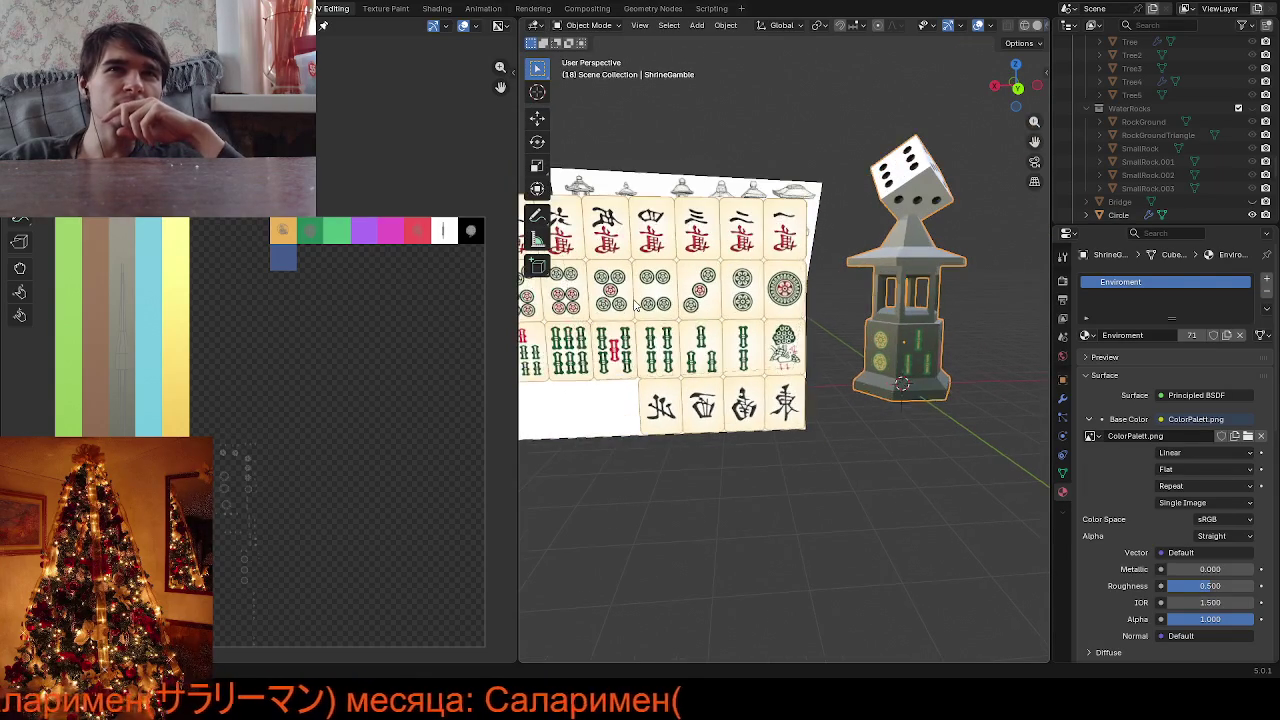
scroll(532, 308, "up", 2)
scroll(563, 307, "down", 1)
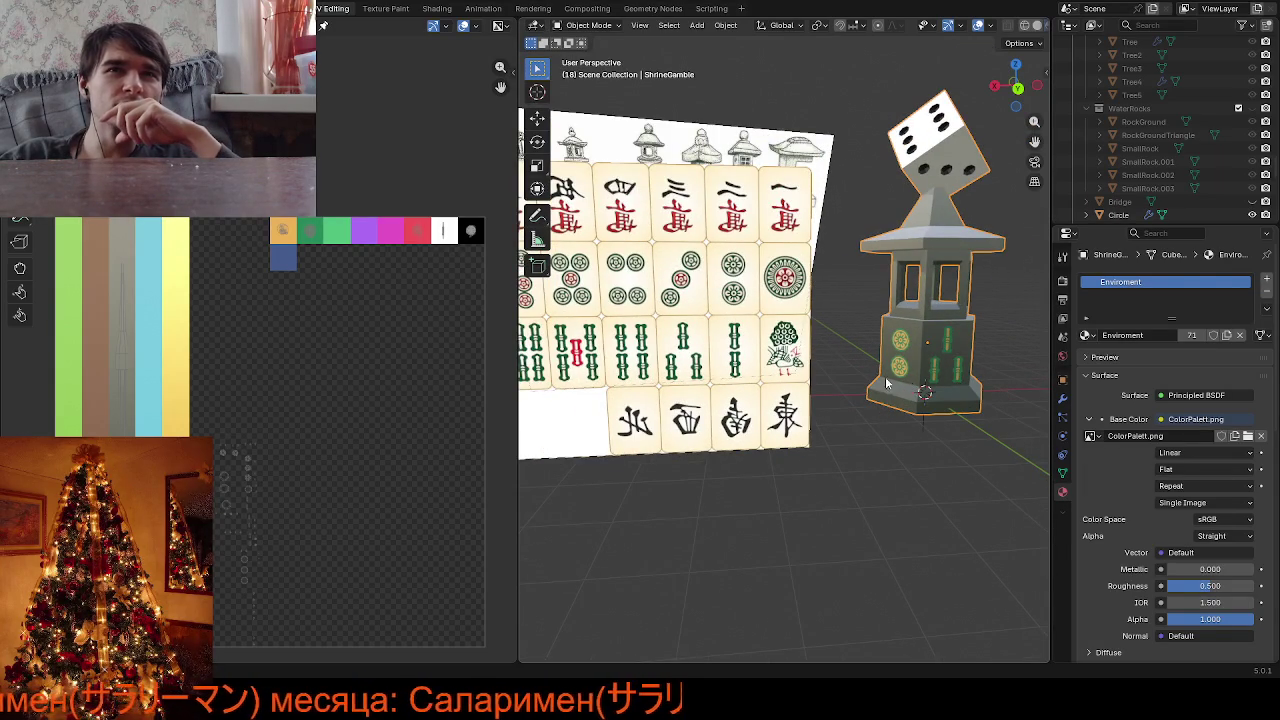
scroll(700, 252, "up", 2)
scroll(700, 252, "up", 1)
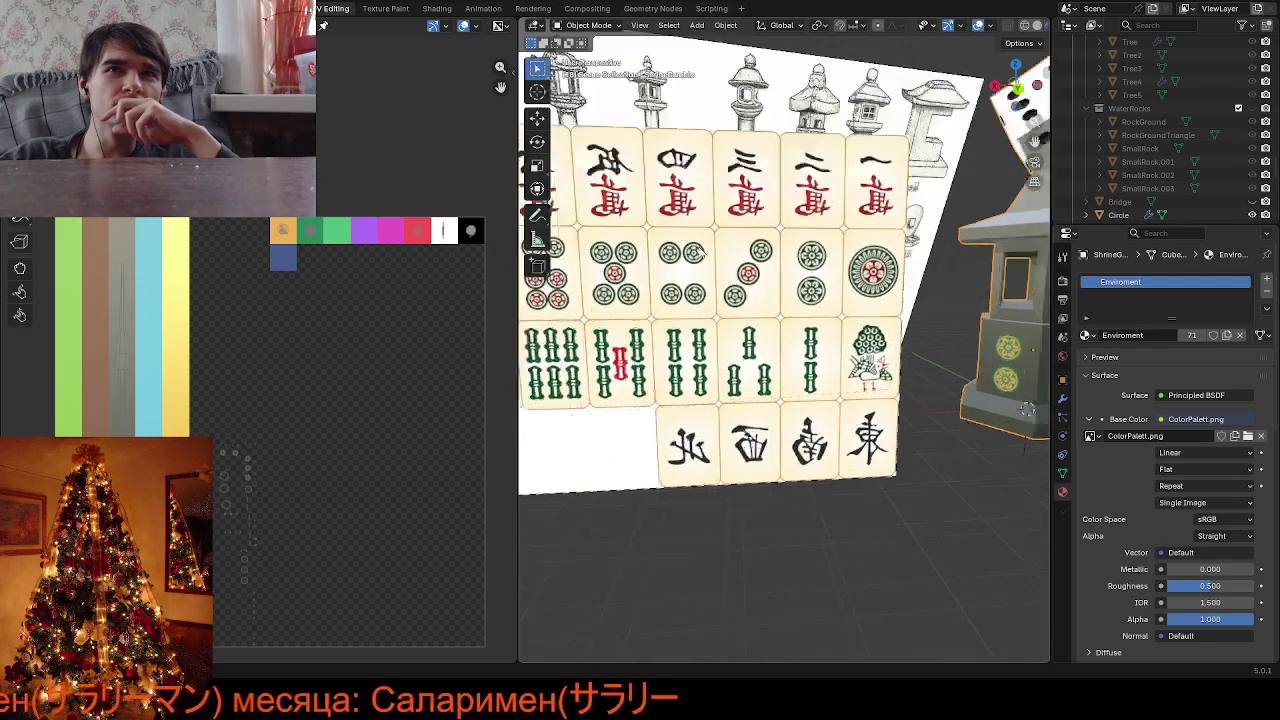
scroll(700, 252, "up", 1)
scroll(684, 265, "down", 4)
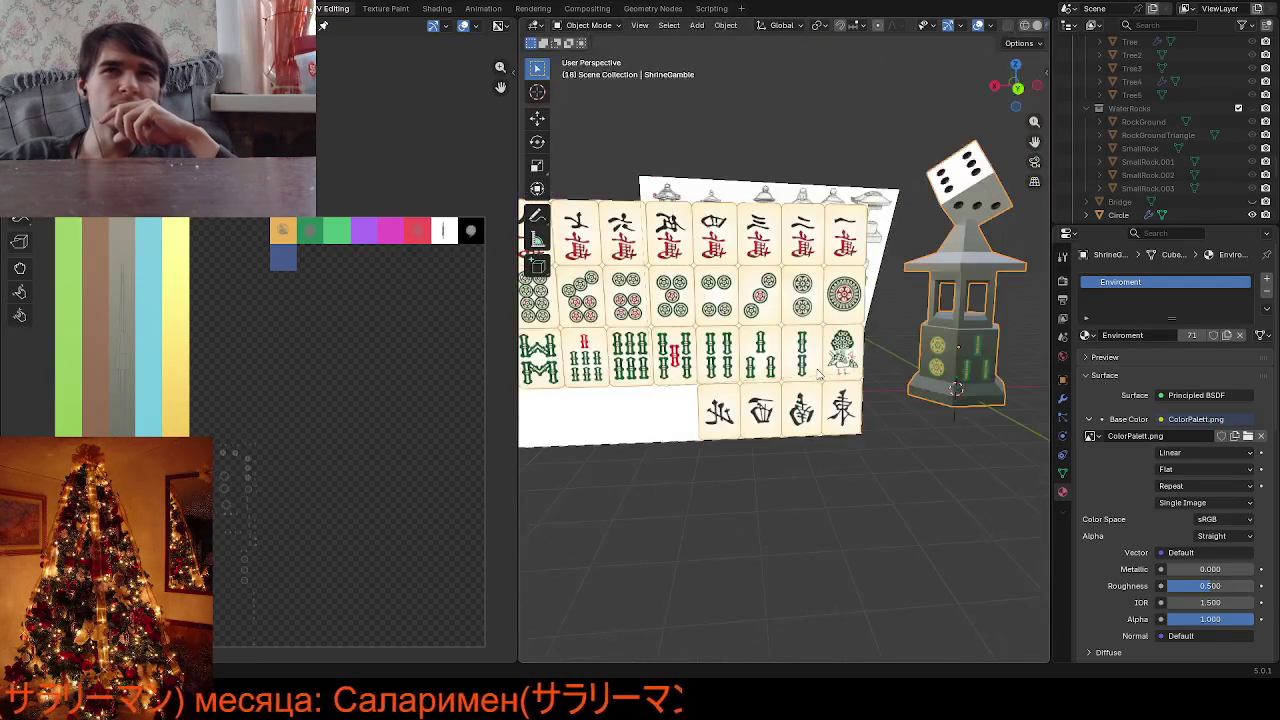
mouse_move(684, 265)
middle_mouse_down()
mouse_move(645, 352)
mouse_move(576, 351)
mouse_move(678, 362)
mouse_move(638, 410)
mouse_move(1030, 160)
mouse_move(537, 428)
middle_mouse_up()
scroll(603, 350, "up", 3)
Put the shrine in Edit Mode and orbit around its octagonal faces
left_click(648, 388)
key("Tab")
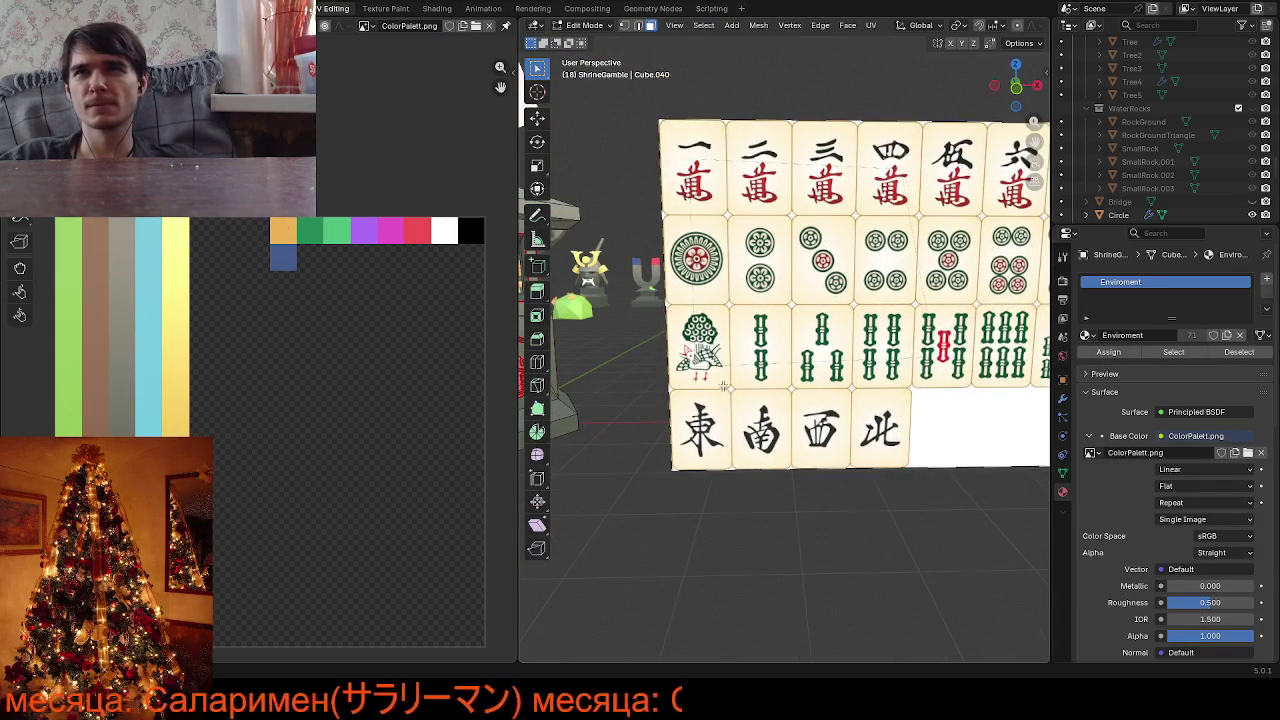
middle_click_drag(724, 386, 868, 361)
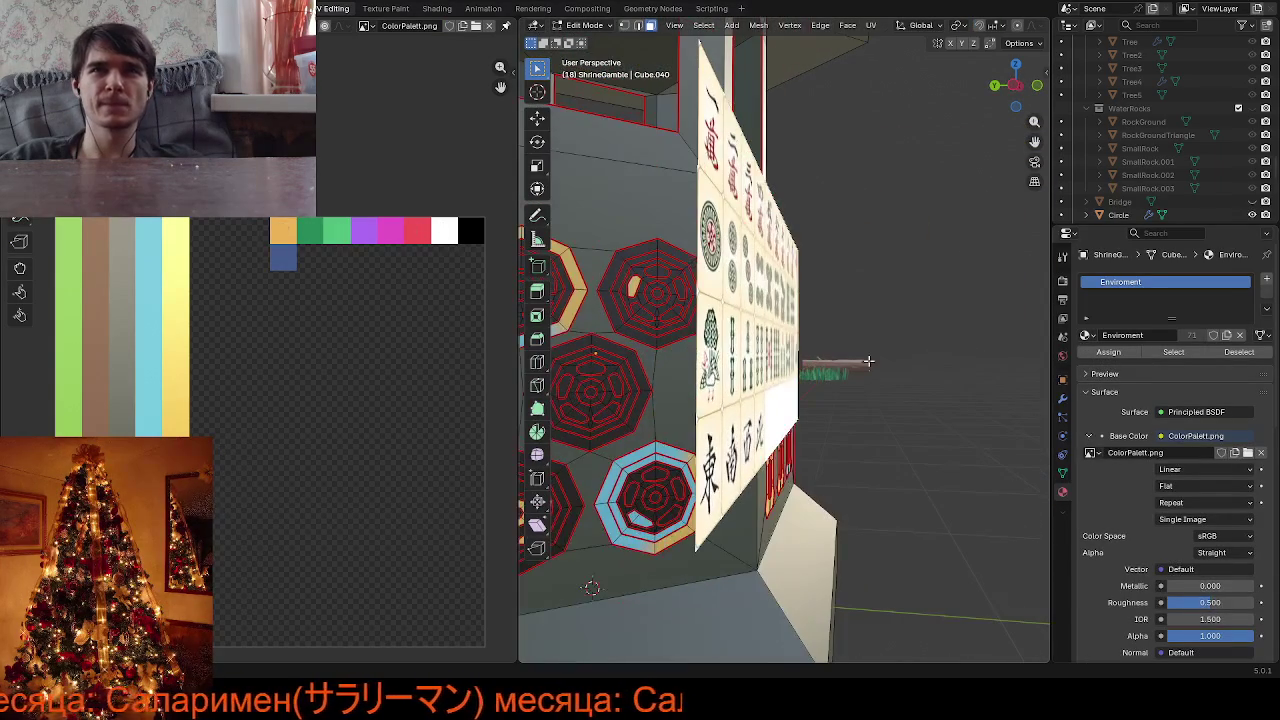
mouse_move(813, 312)
middle_mouse_down()
mouse_move(919, 237)
mouse_move(834, 362)
mouse_move(672, 384)
middle_mouse_up()
scroll(919, 237, "up", 5)
scroll(919, 237, "down", 2)
scroll(919, 237, "down", 5)
scroll(790, 370, "up", 4)
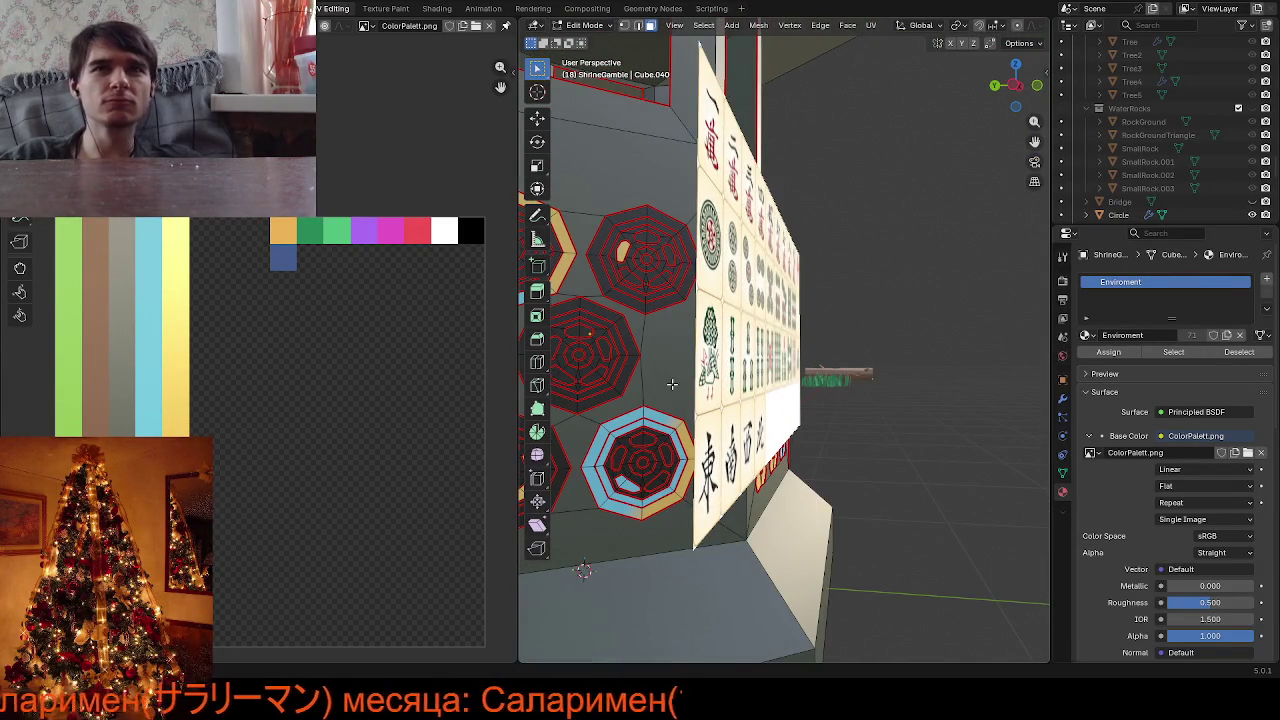
Rotate the tile reference image to -87° on Z and move it to X 5.886 m
key("Tab")
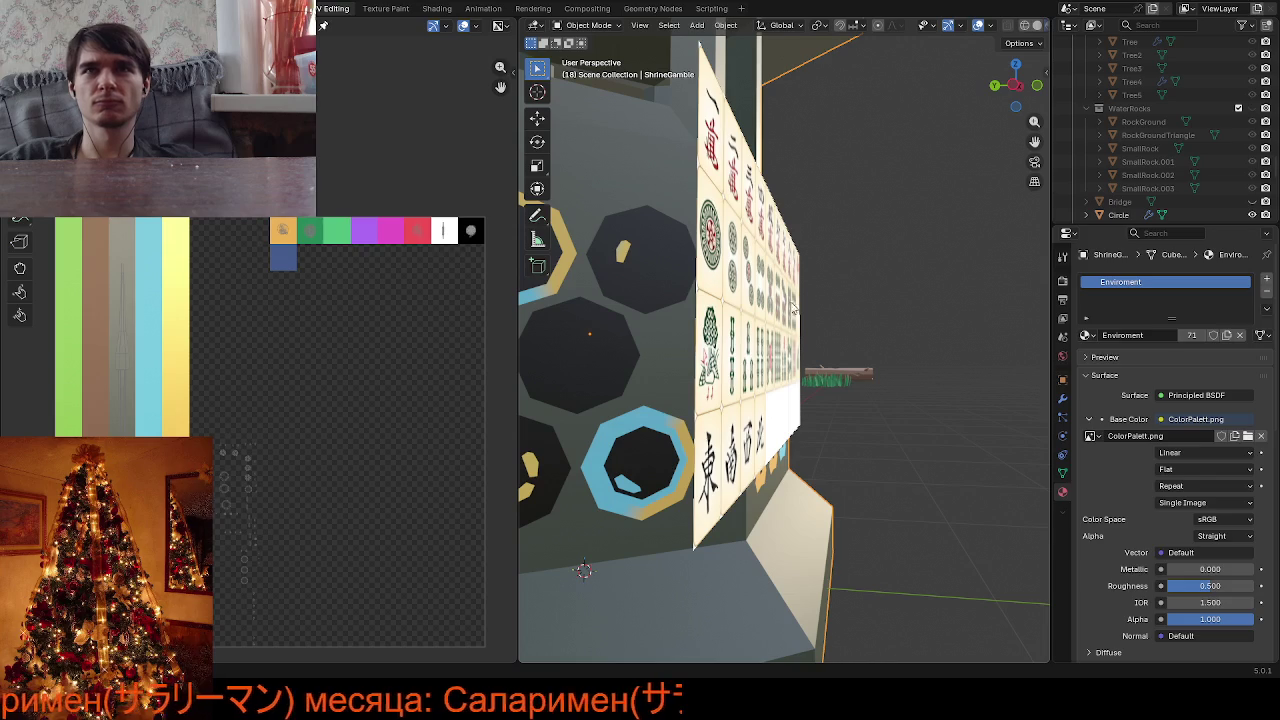
left_click(799, 290)
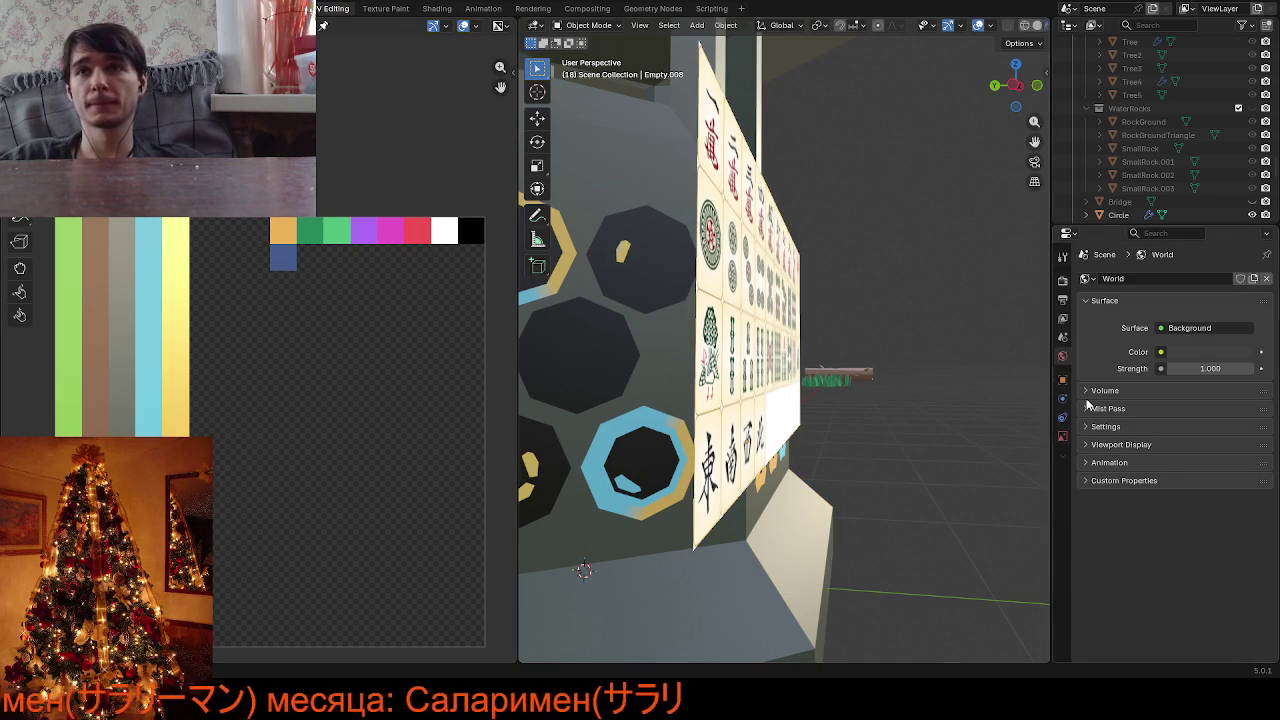
left_click(1063, 437)
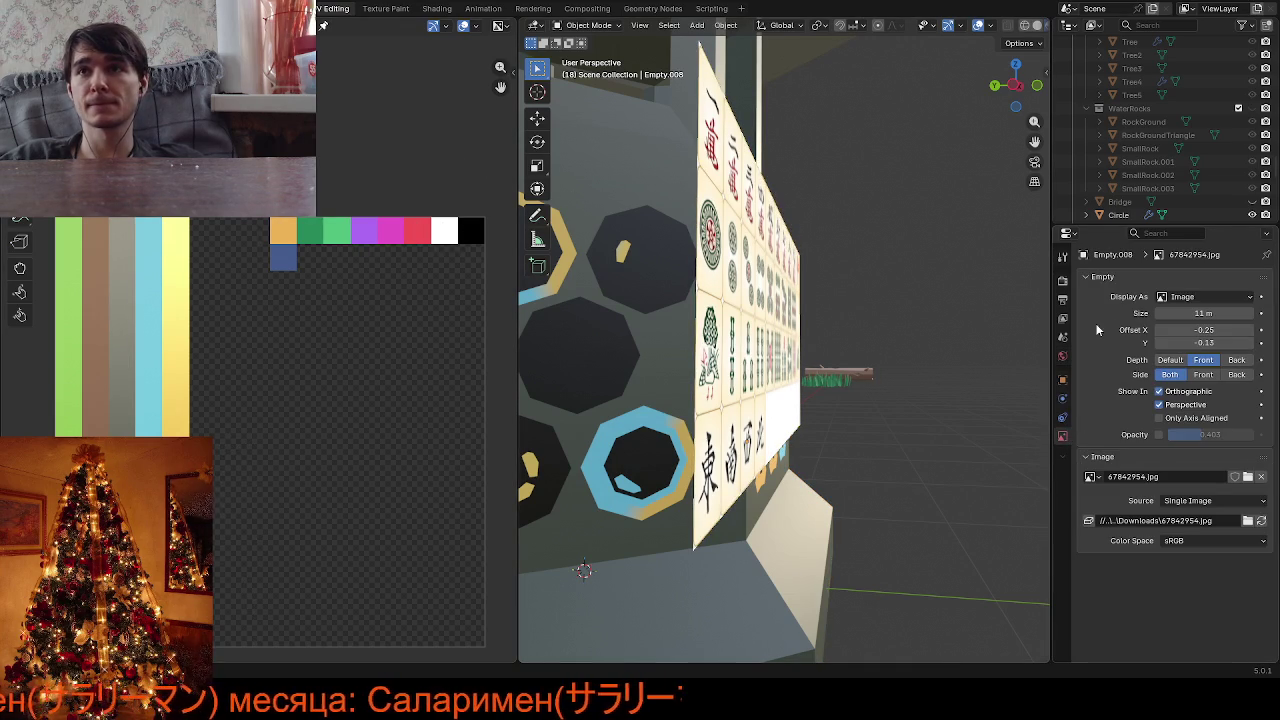
left_click(1063, 379)
mouse_move(1180, 363)
left_mouse_down()
mouse_move(1200, 363)
mouse_move(1207, 381)
mouse_move(1170, 389)
mouse_move(1210, 389)
left_mouse_up()
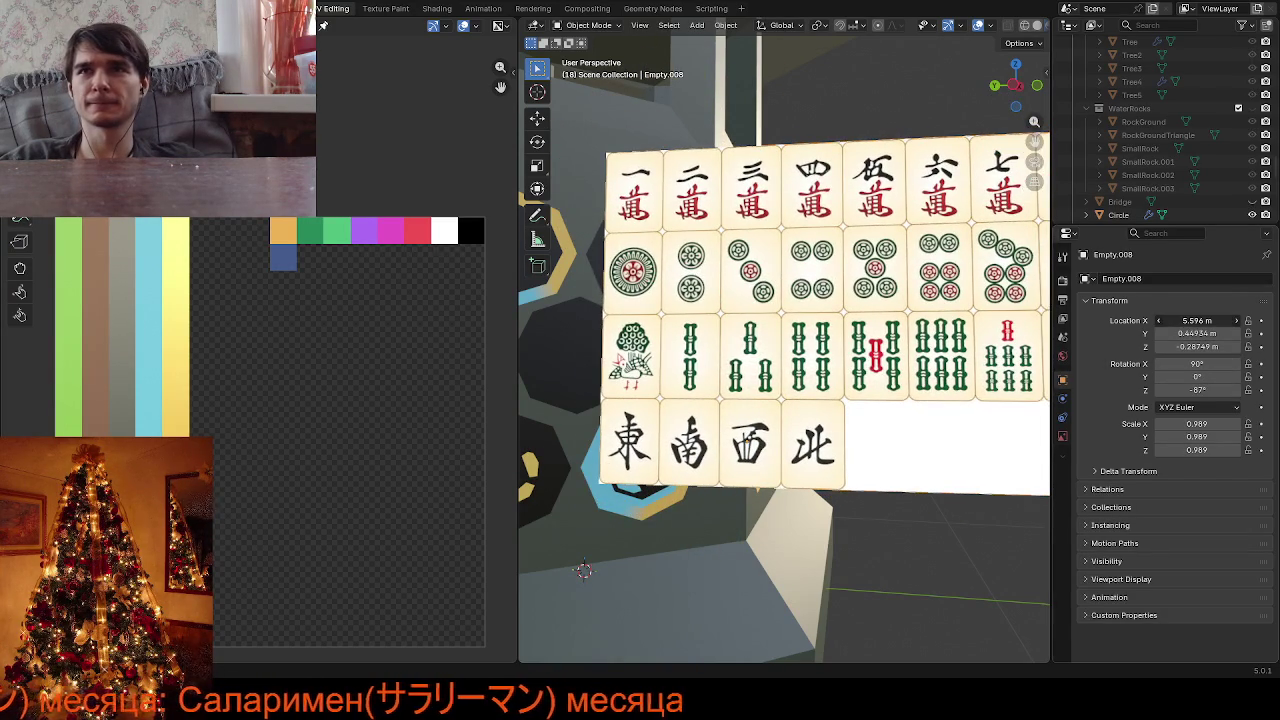
mouse_move(1200, 321)
left_mouse_down()
mouse_move(1160, 333)
mouse_move(1183, 333)
left_mouse_up()
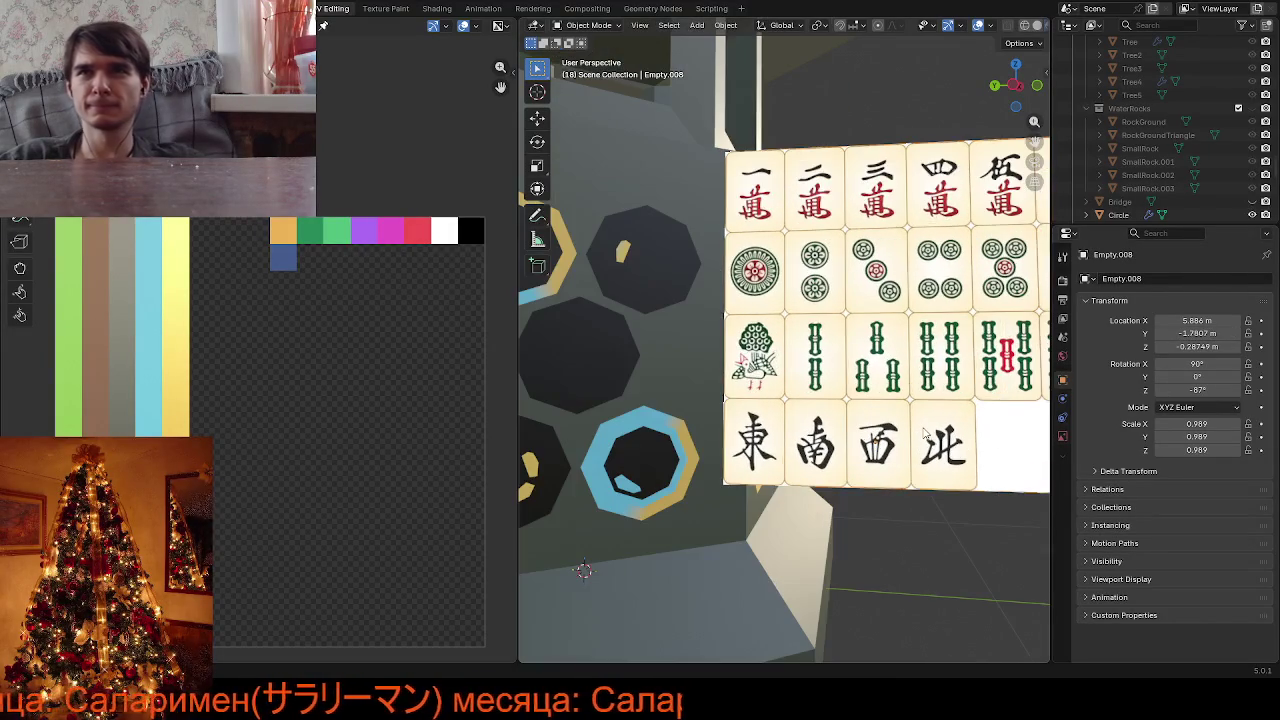
Select ShrineGamble's middle medallion in Edit Mode and move its UVs onto the red swatch
left_click(598, 367)
key("Tab")
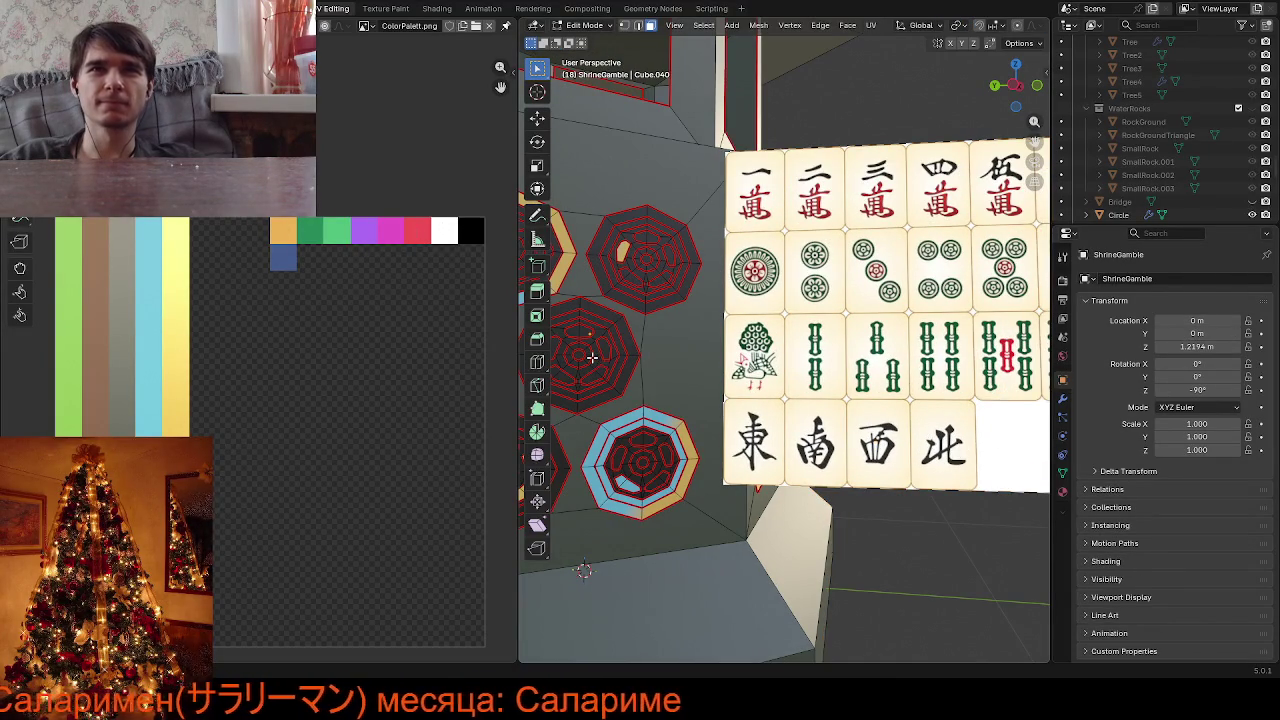
key("l")
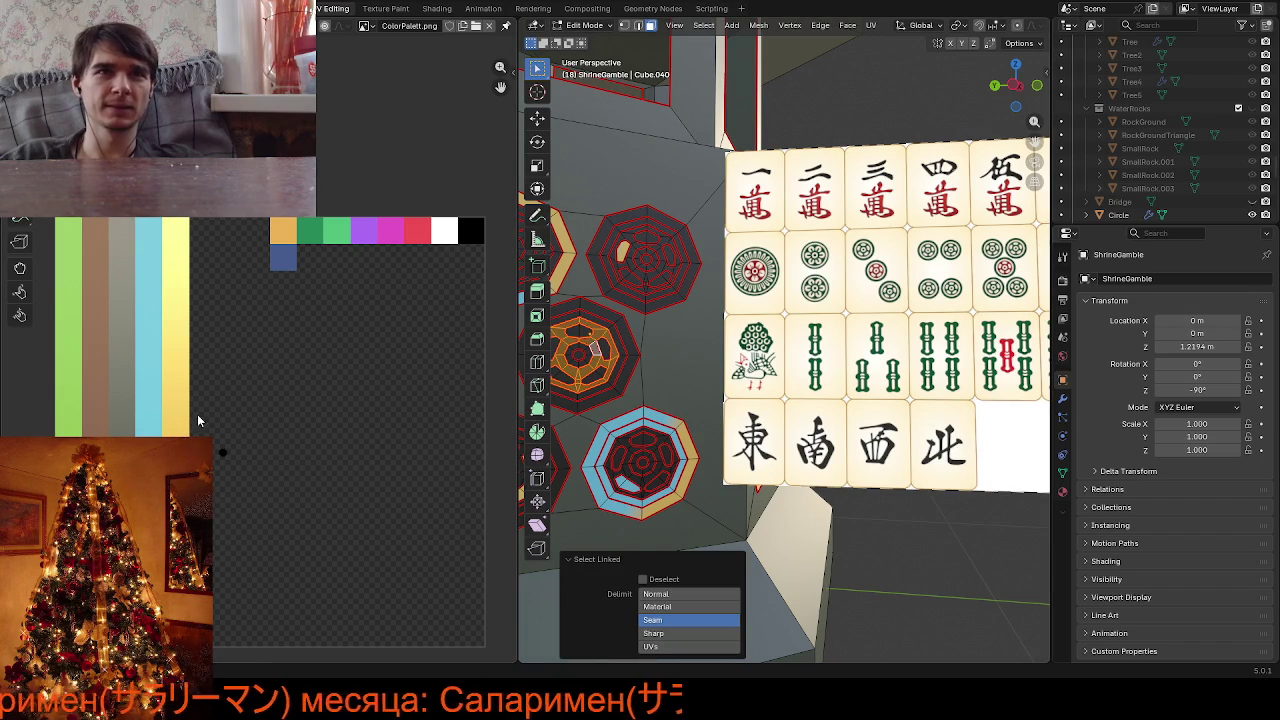
left_click(222, 452)
key("g")
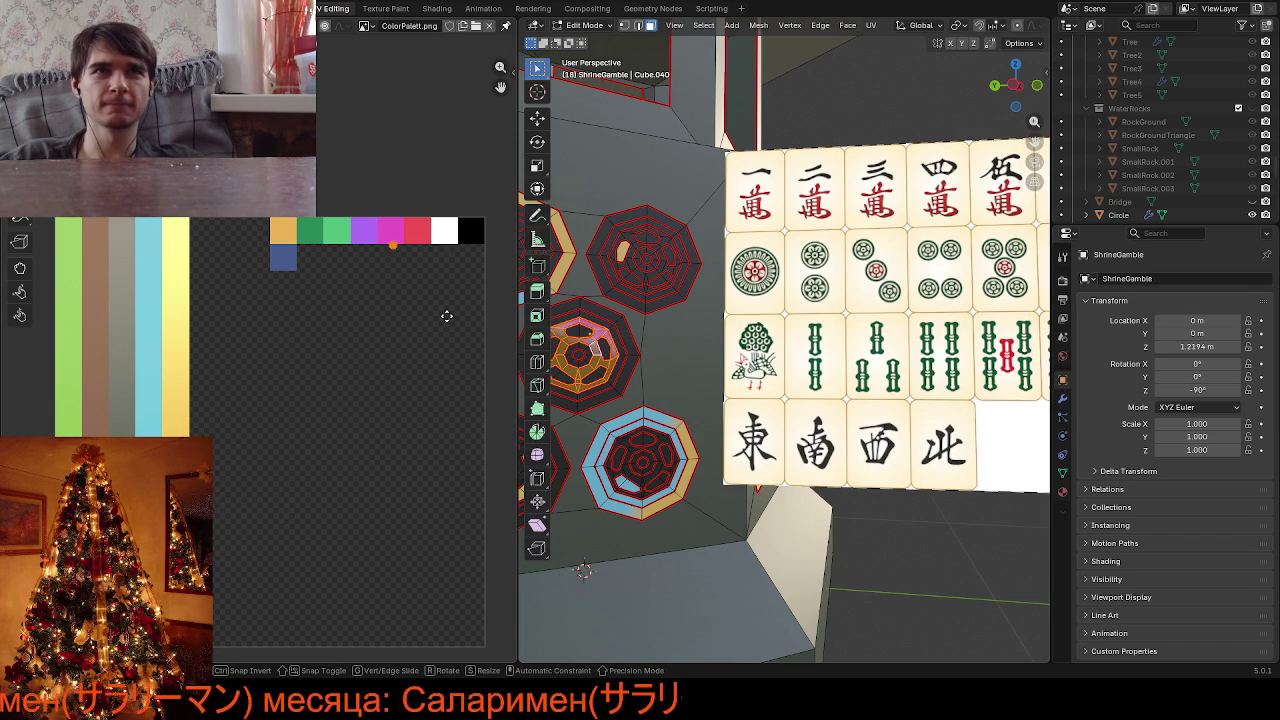
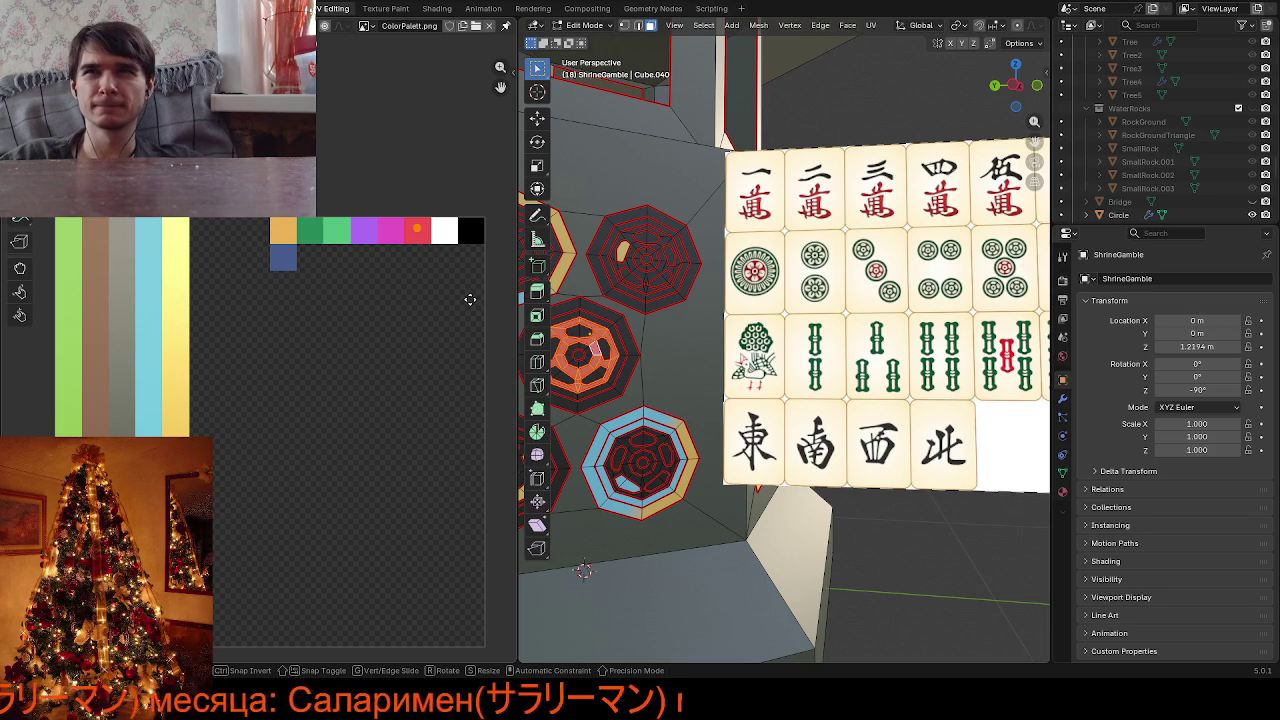
Set the middle octagon's inner ring to red and move a stray UV point onto the palette
left_click(470, 299)
key("alt+a")
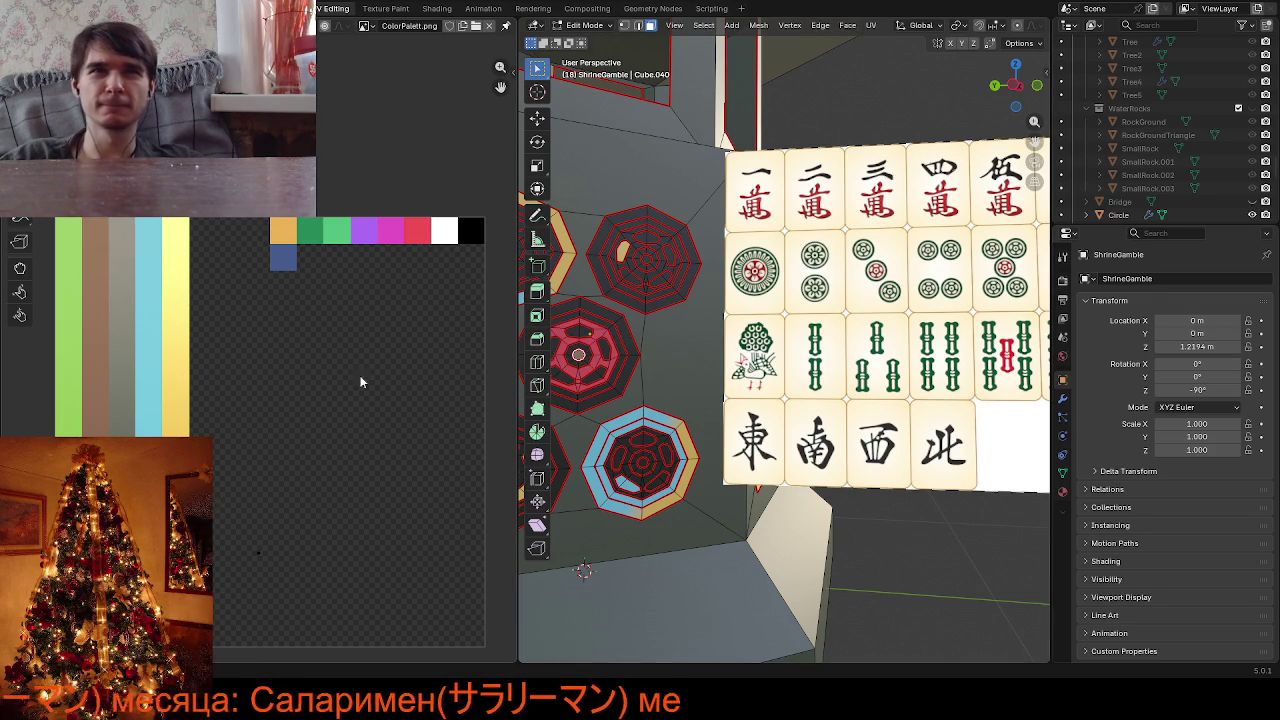
left_click_drag(275, 568, 277, 570)
key("g")
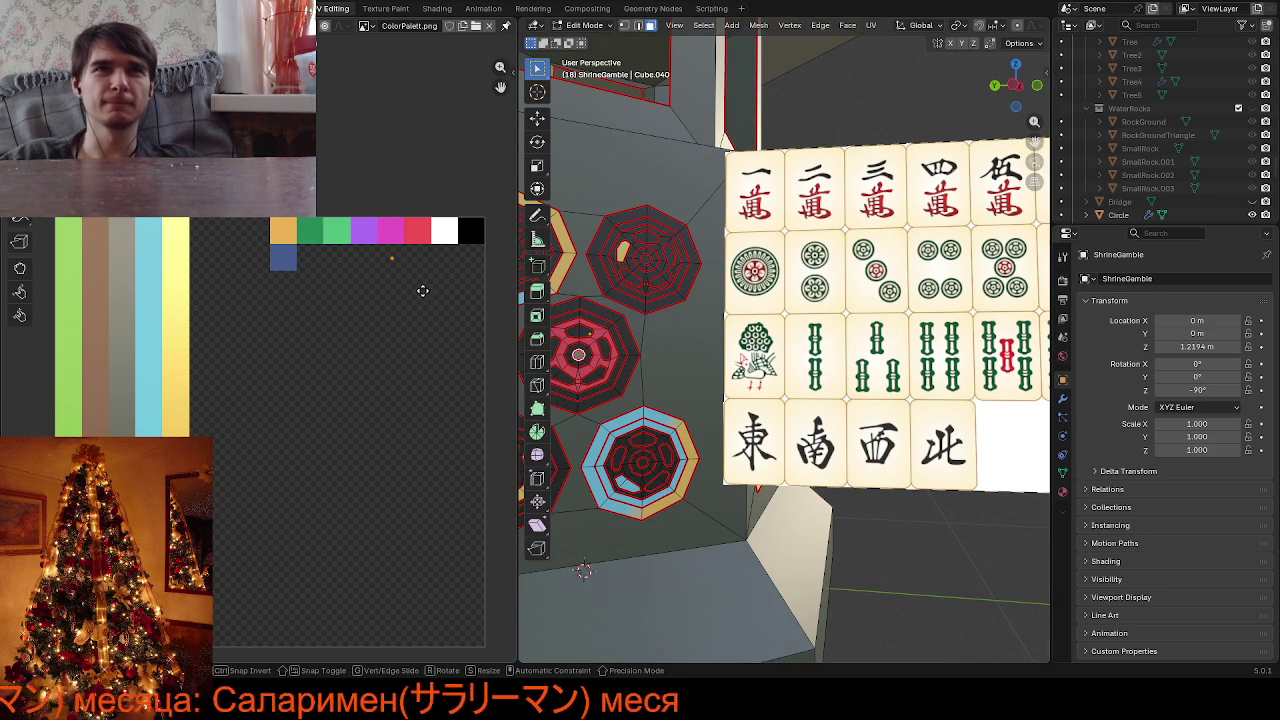
left_click(447, 270)
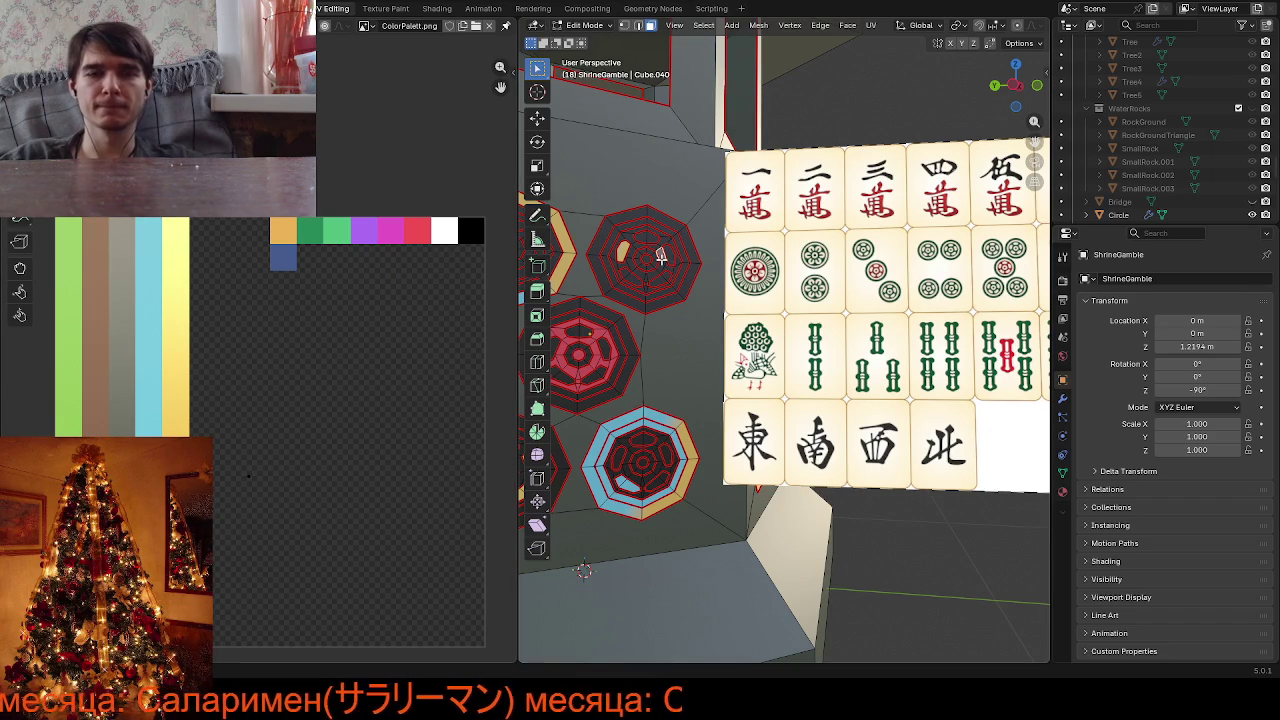
Move the top octagon's inner ring UVs onto the green swatch
key("l")
key("g")
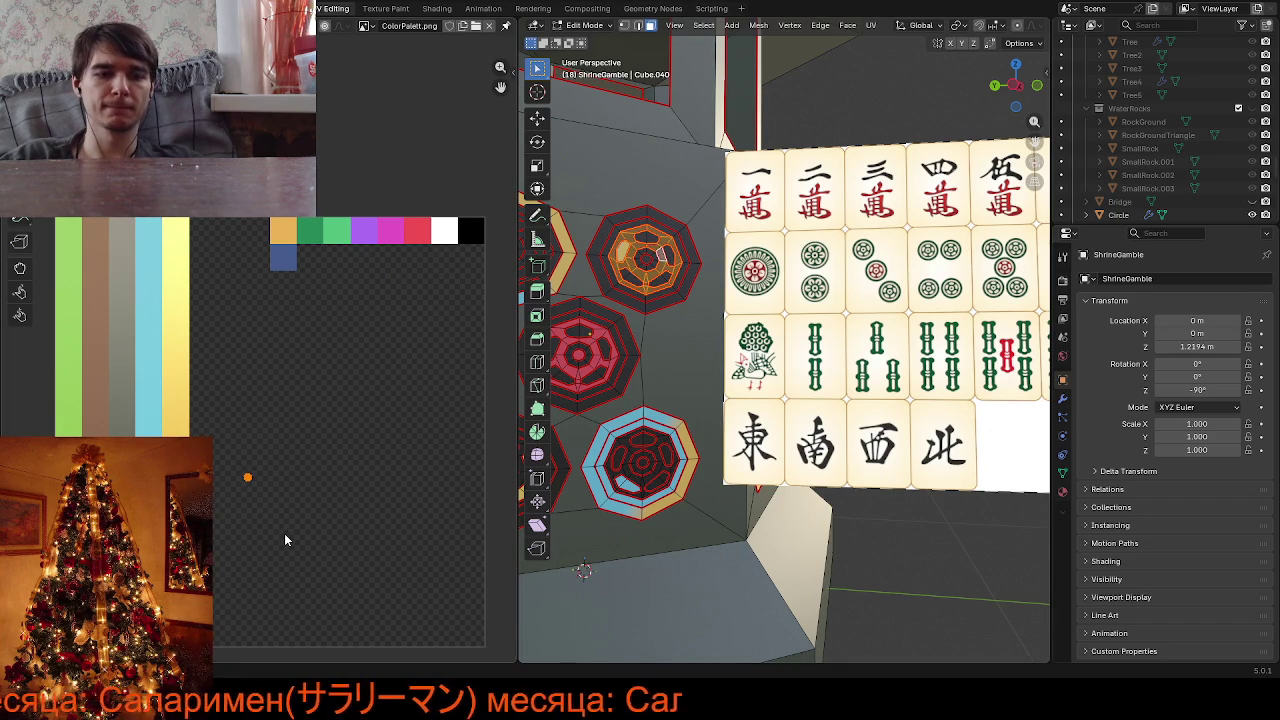
left_click(346, 286)
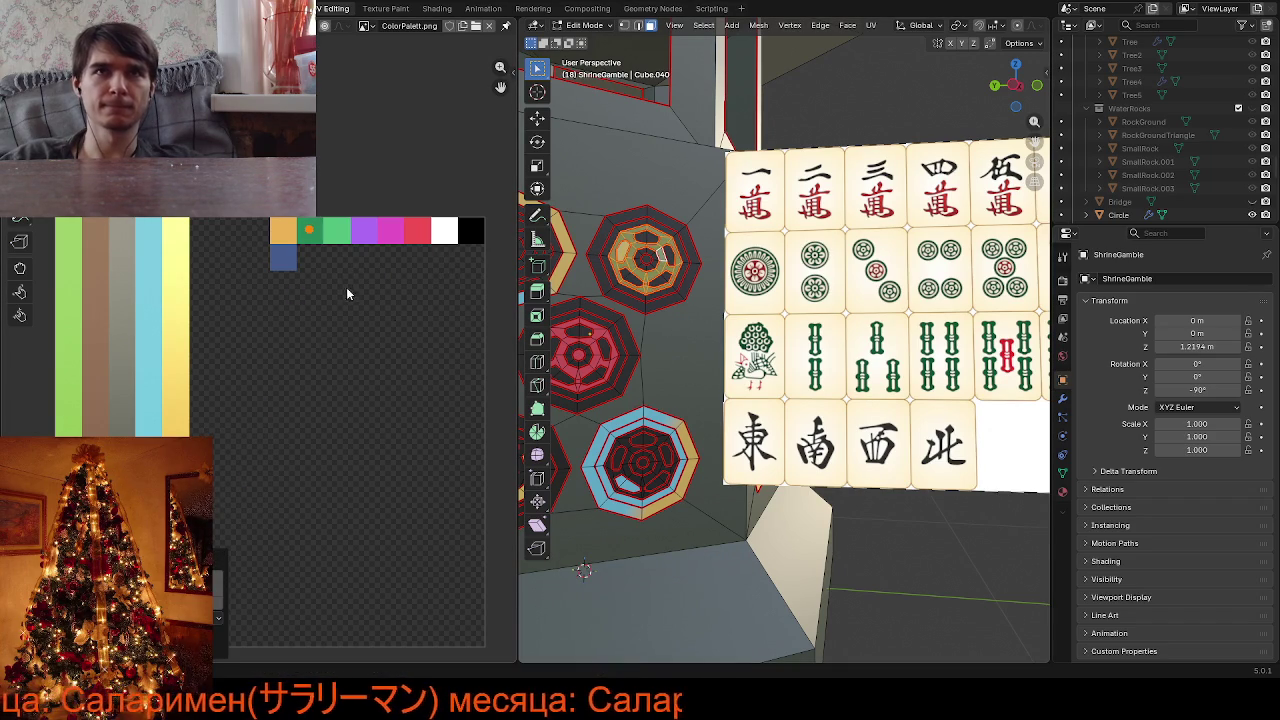
key("alt+a")
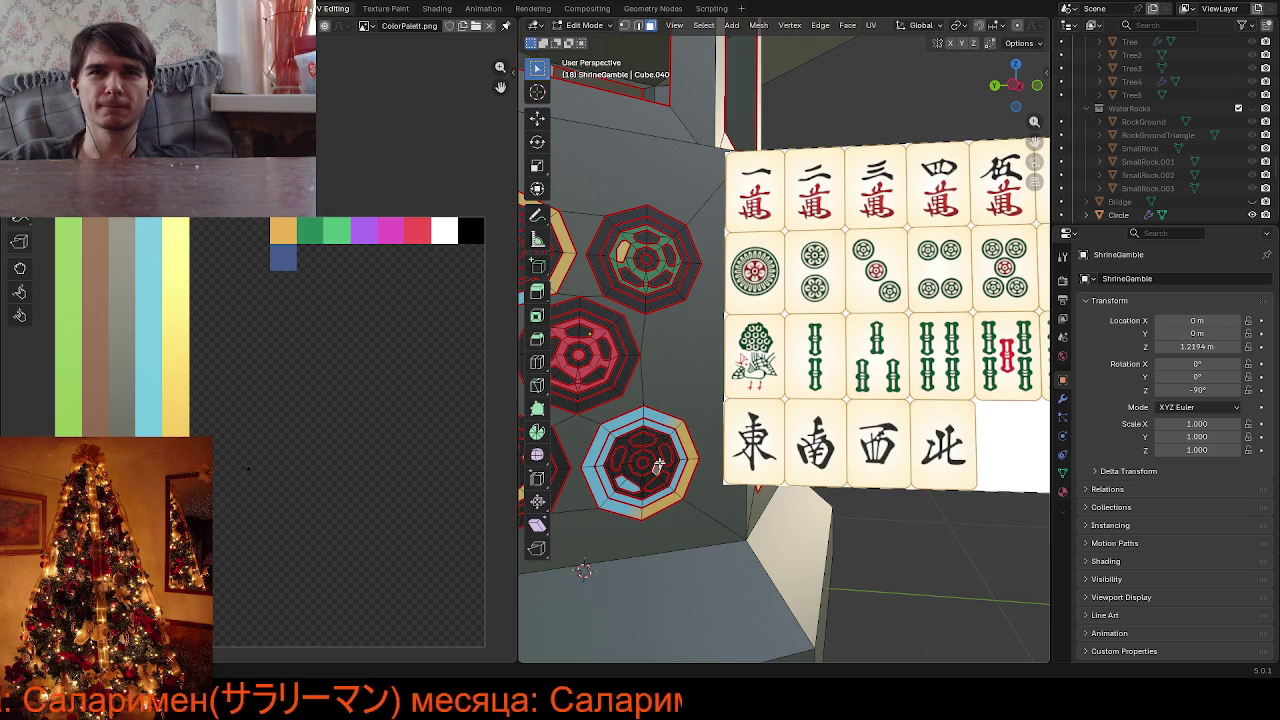
Move the bottom octagon's inner ring UVs onto the gold swatch, then pan to the other medallions
key("l")
key("g")
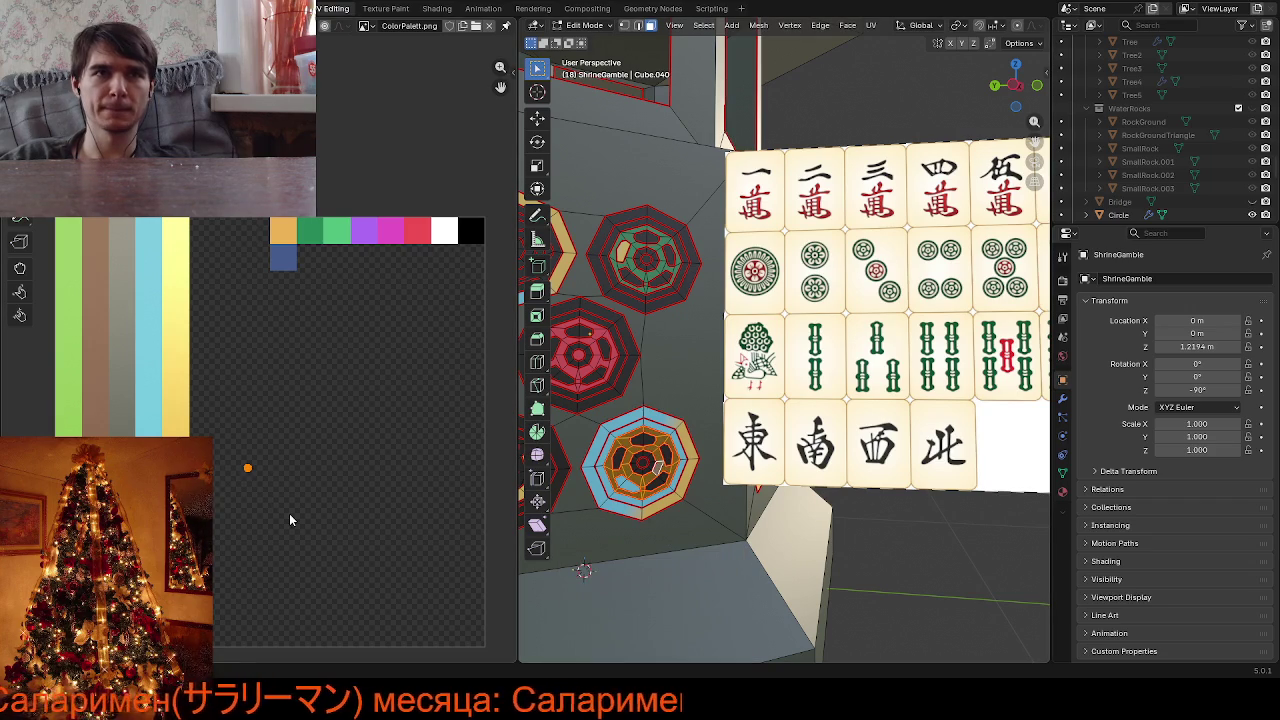
left_click(351, 277)
key("KP_0")
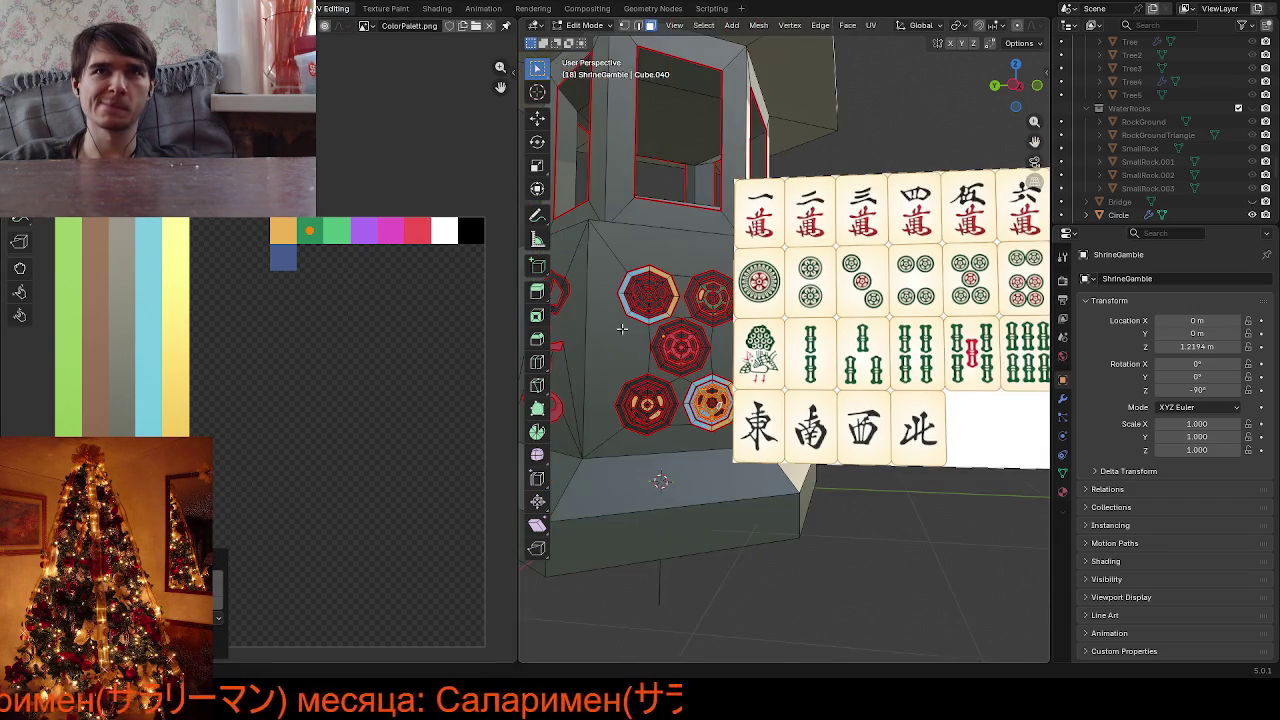
key("KP_0")
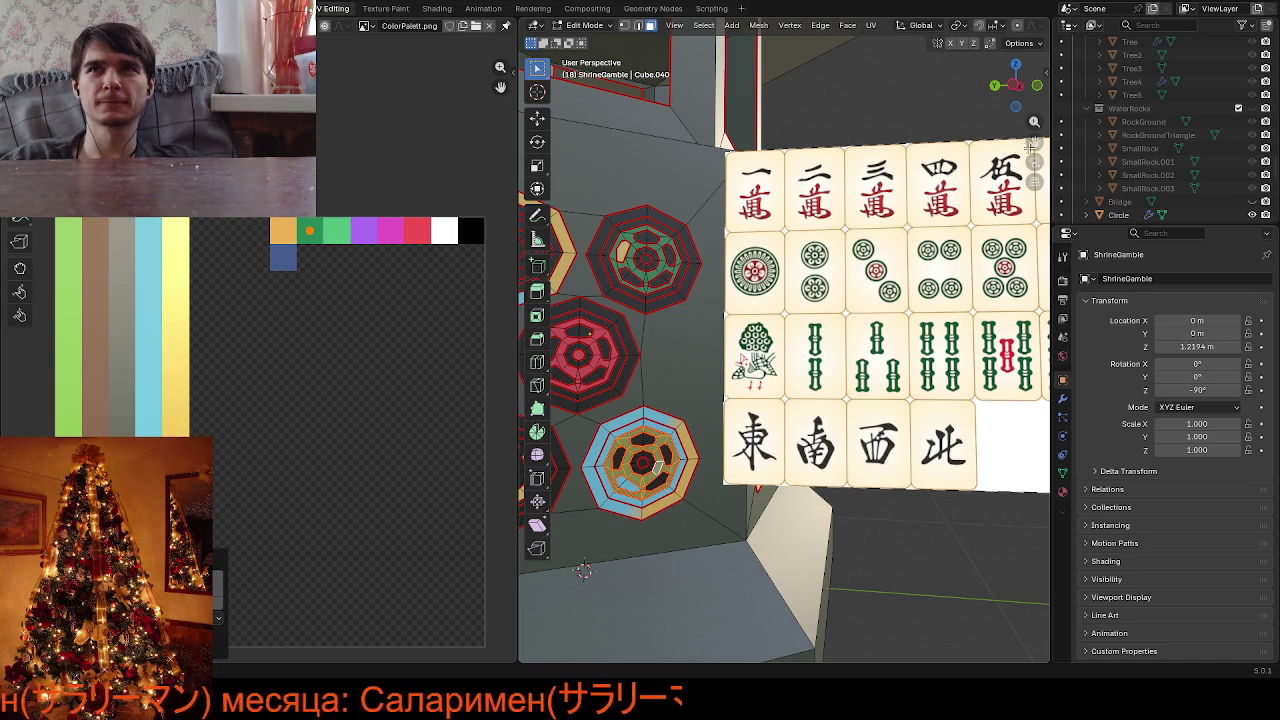
left_click_drag(1033, 145, 1070, 152)
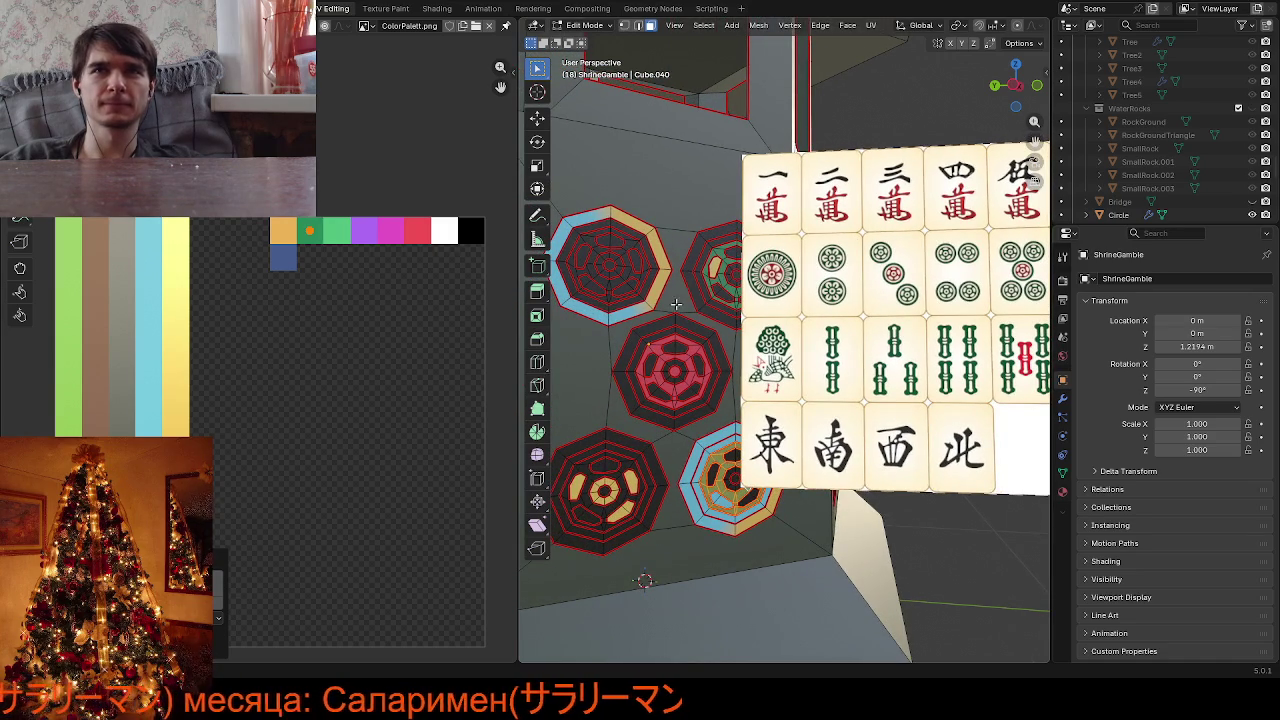
Colour the top-left medallion's linked faces green
key("ctrl+z")
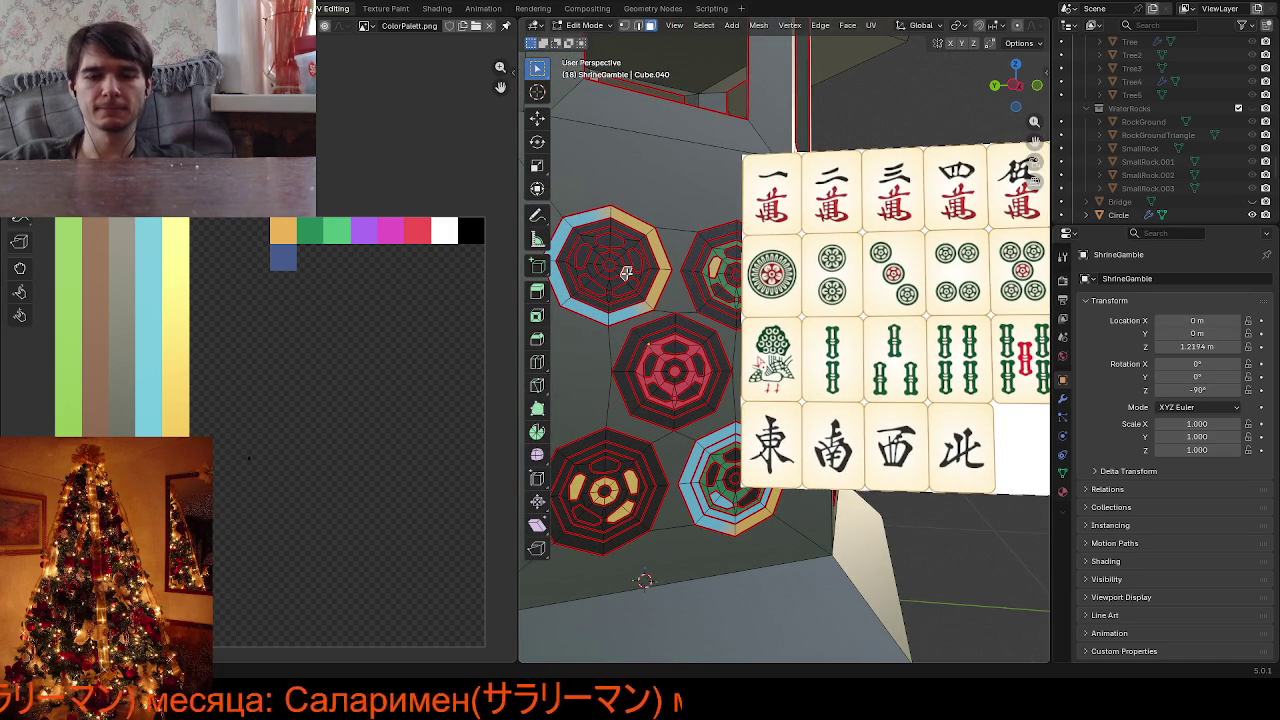
key("l")
key("a")
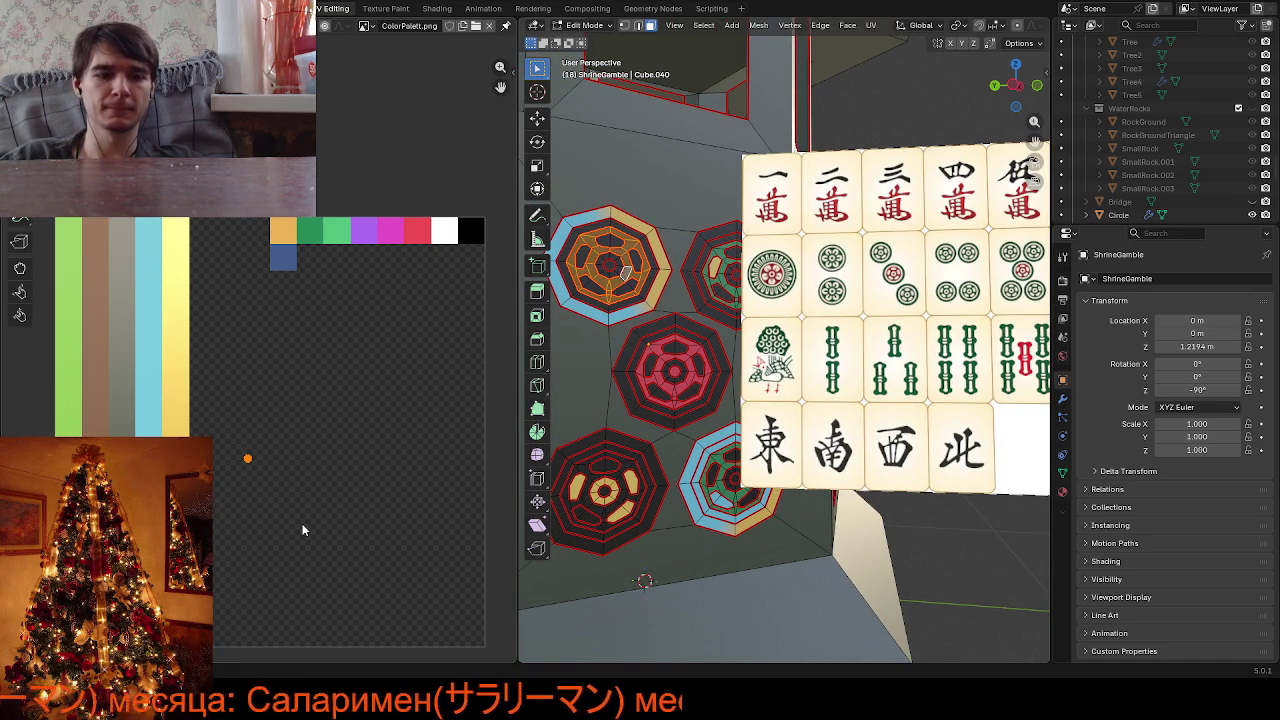
key("g")
left_click(366, 300)
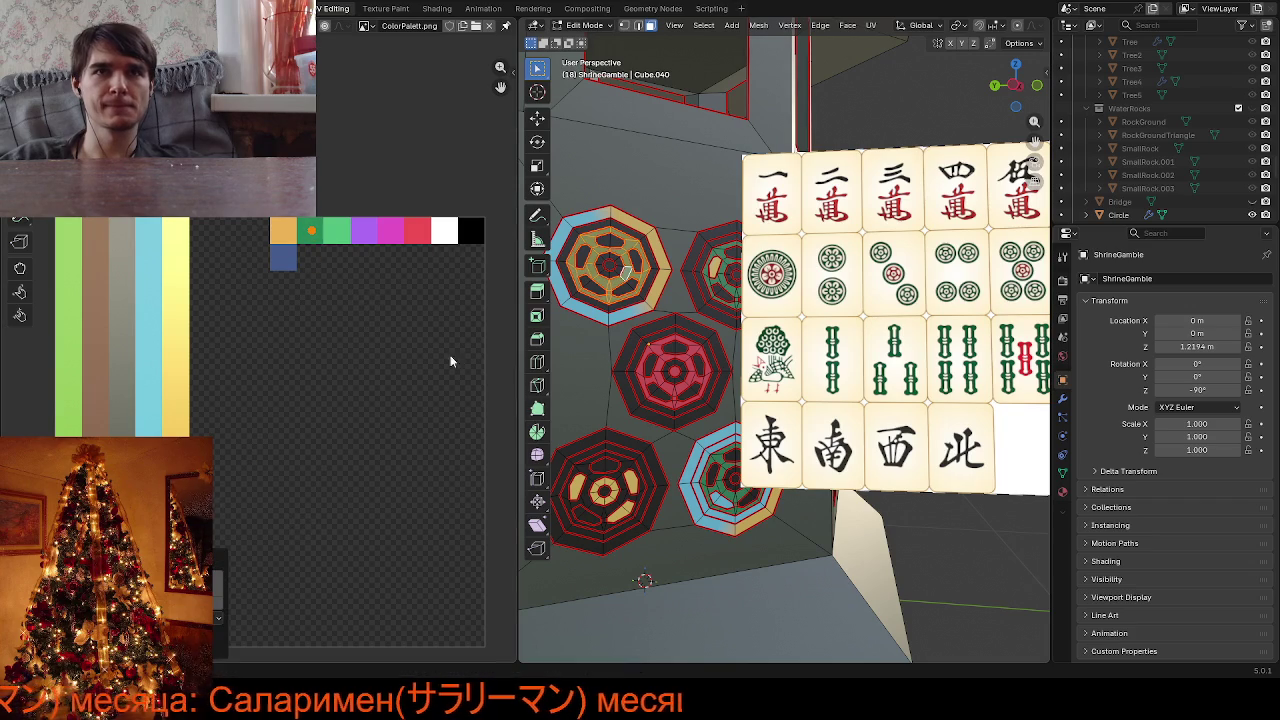
Colour the bottom-left medallion's ring green
key("alt+a")
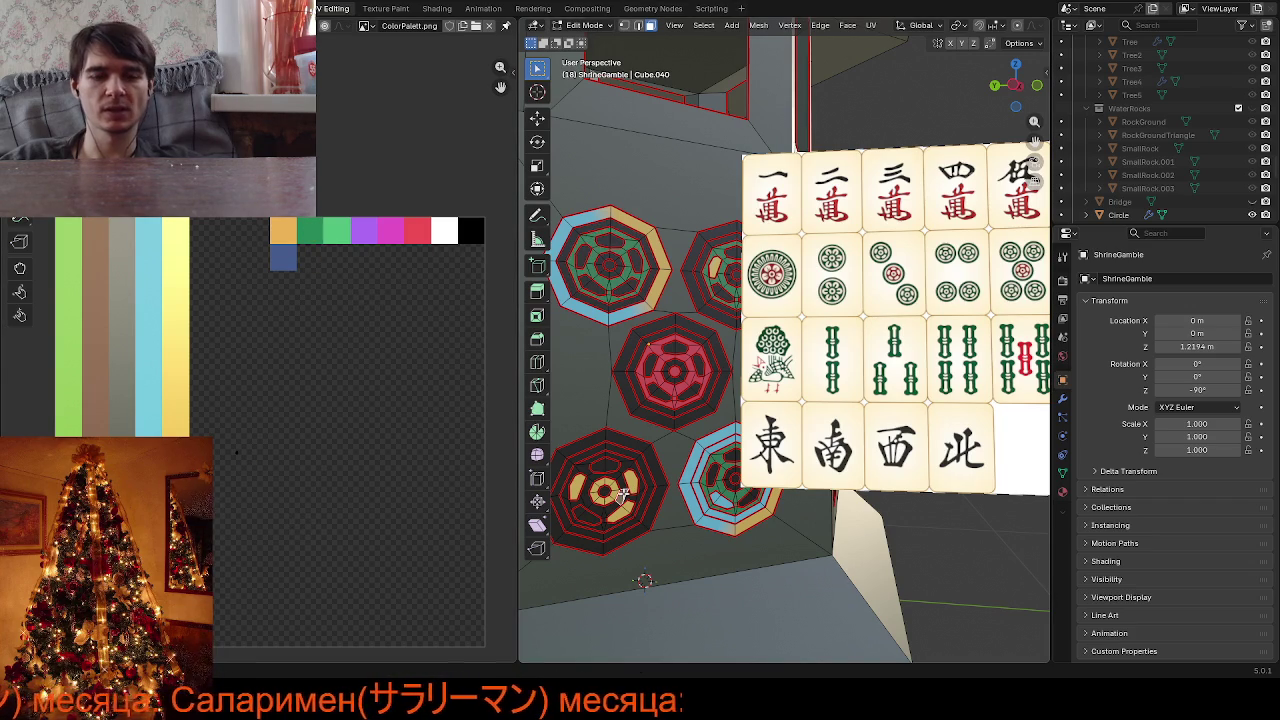
key("l")
key("a")
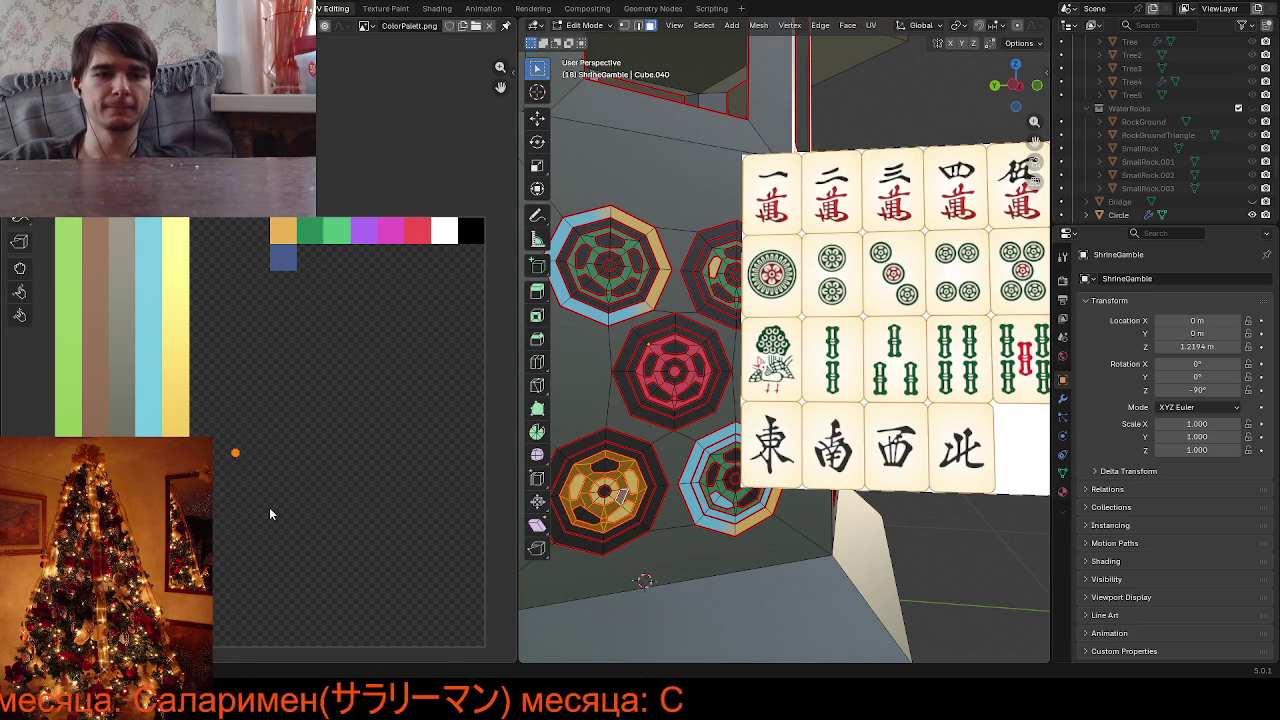
key("g")
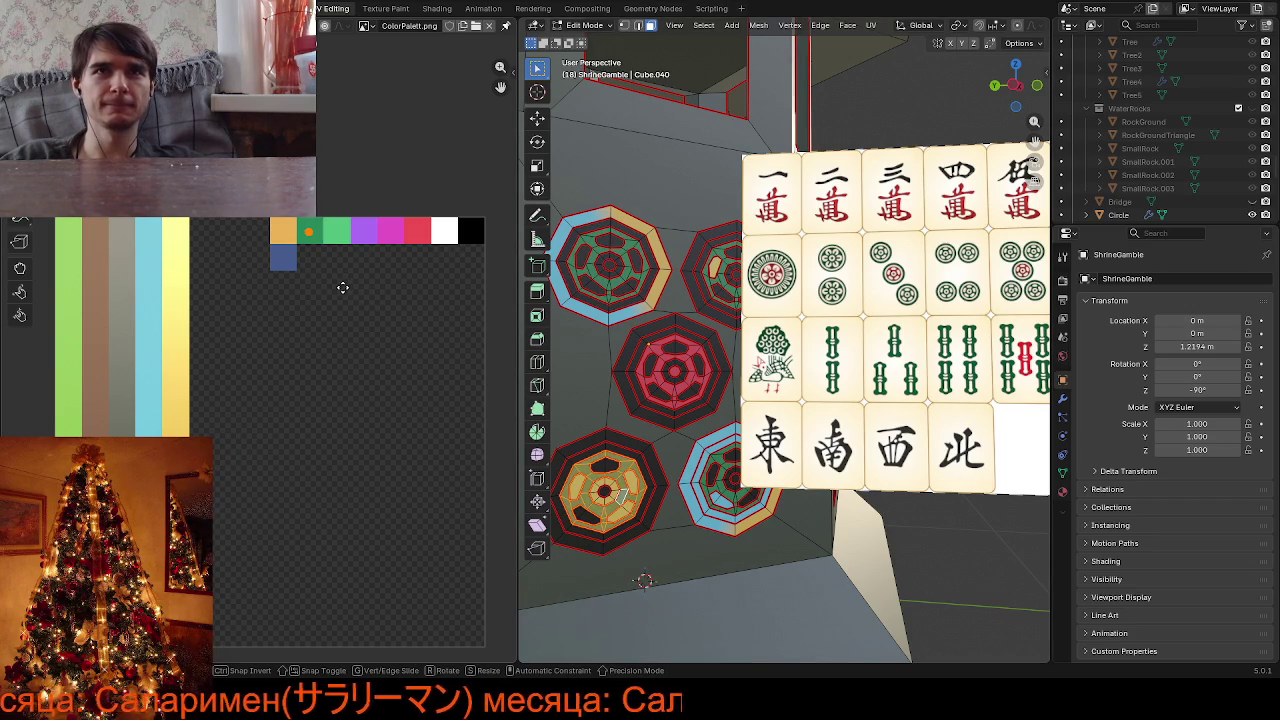
left_click(342, 287)
Reposition another ring's UVs on the palette and settle them on the green swatch
key("alt+a")
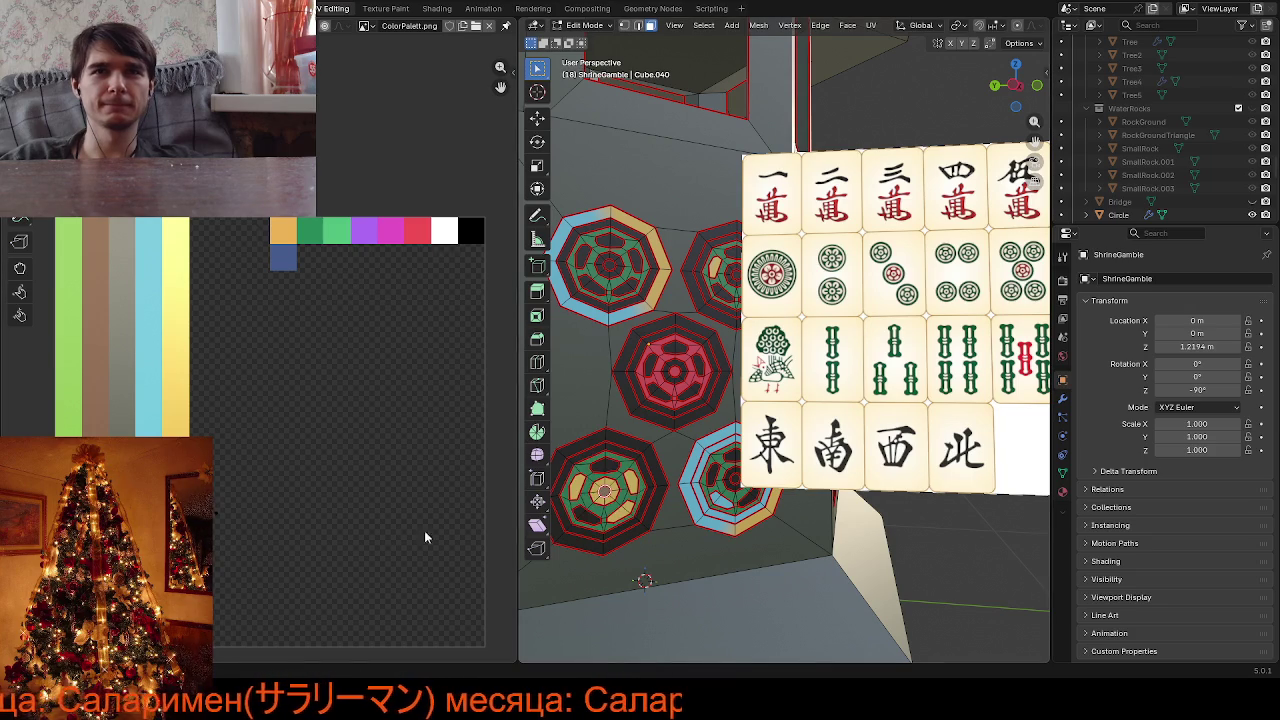
key("a")
key("g")
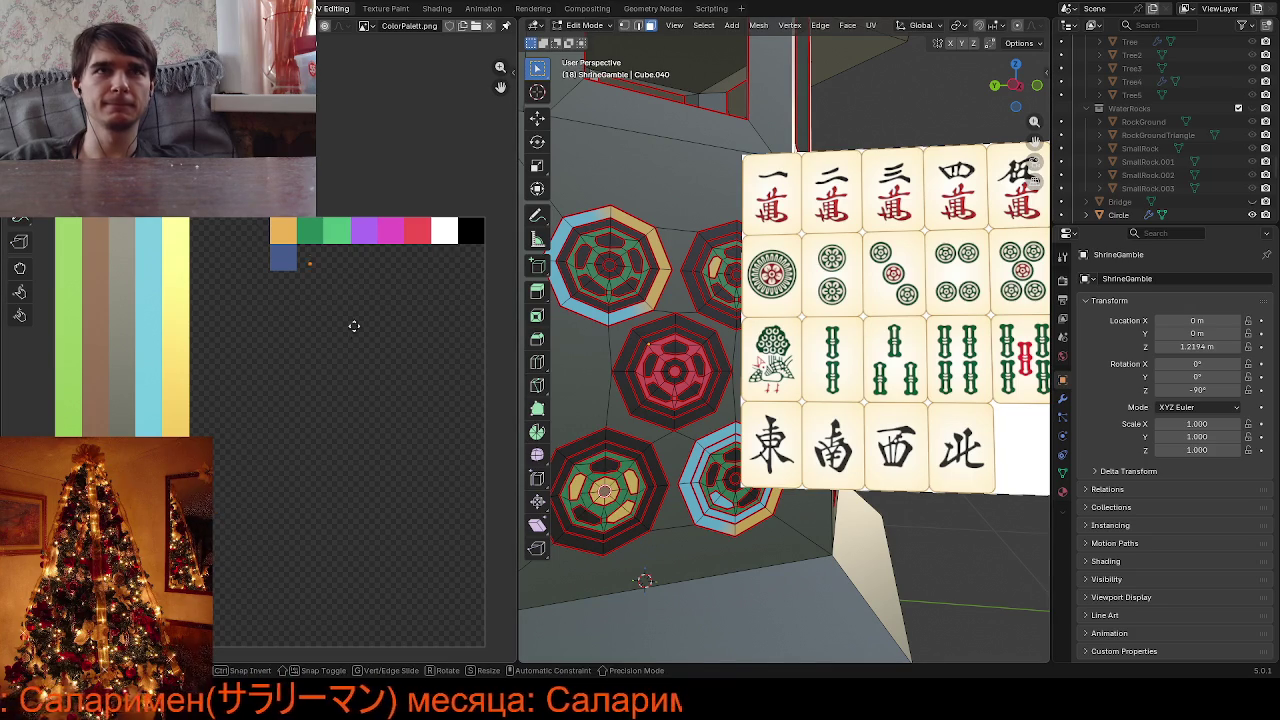
left_click(298, 458)
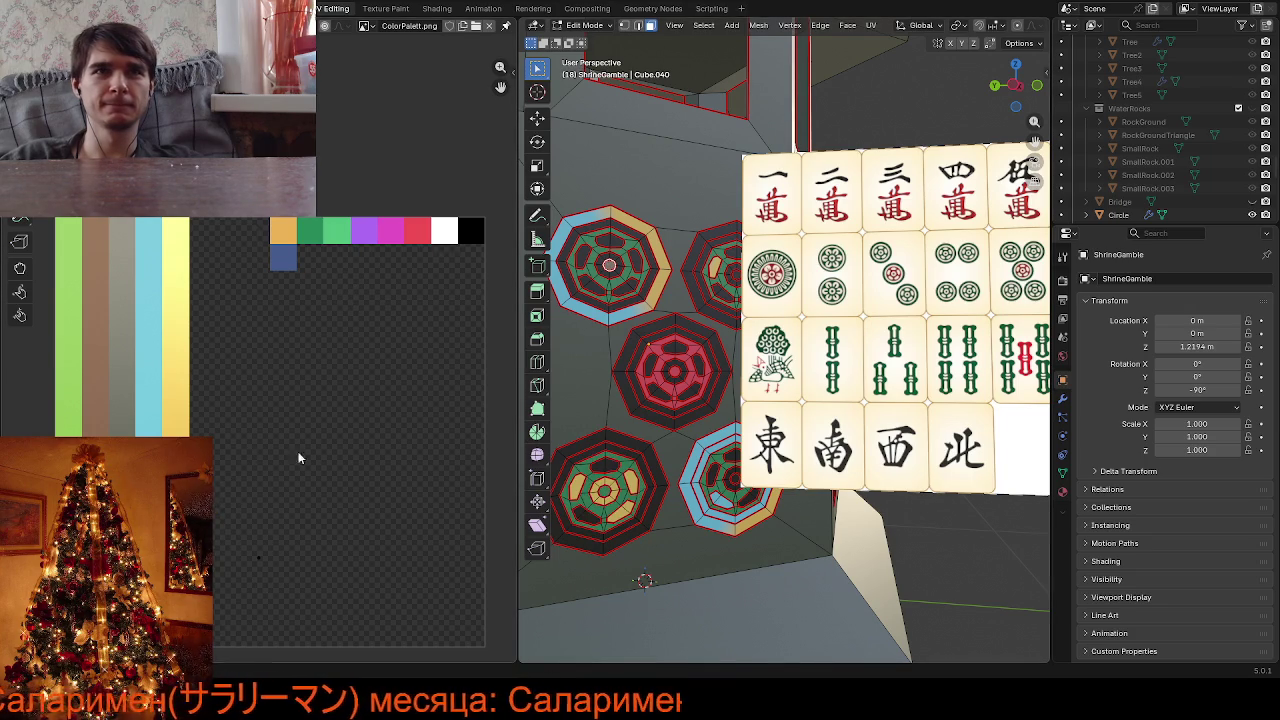
key("a")
key("g")
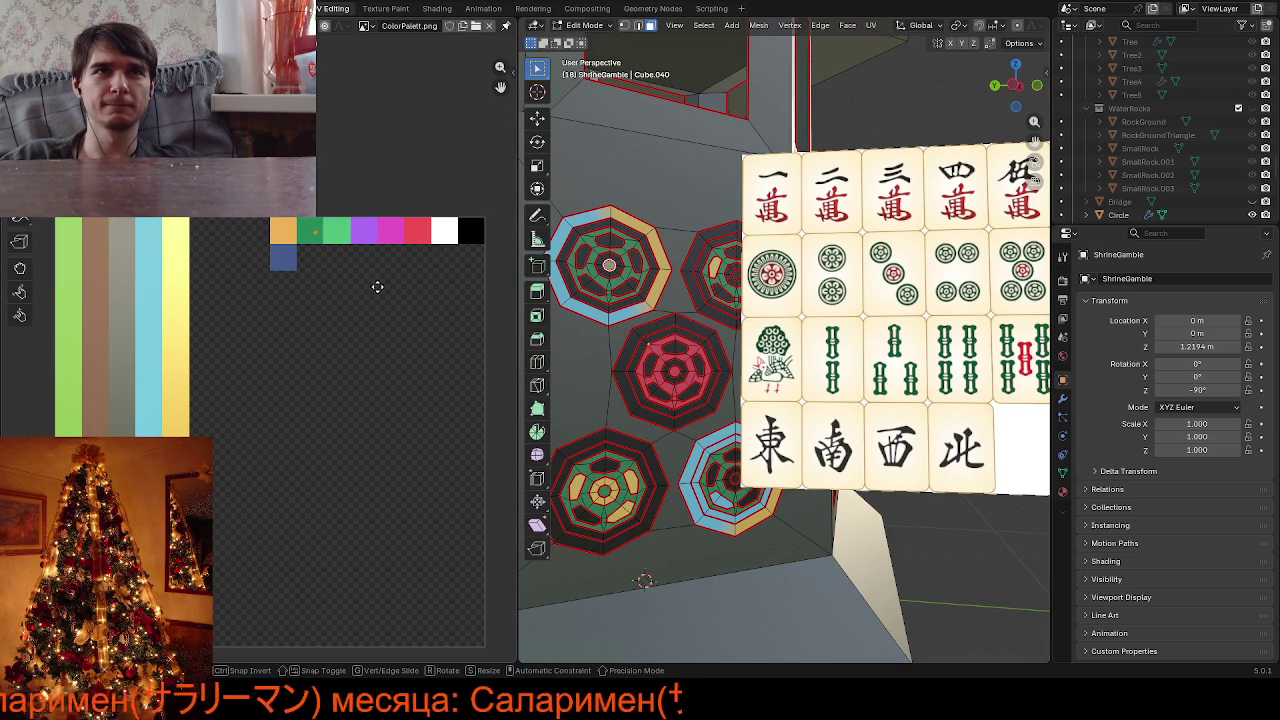
left_click(377, 287)
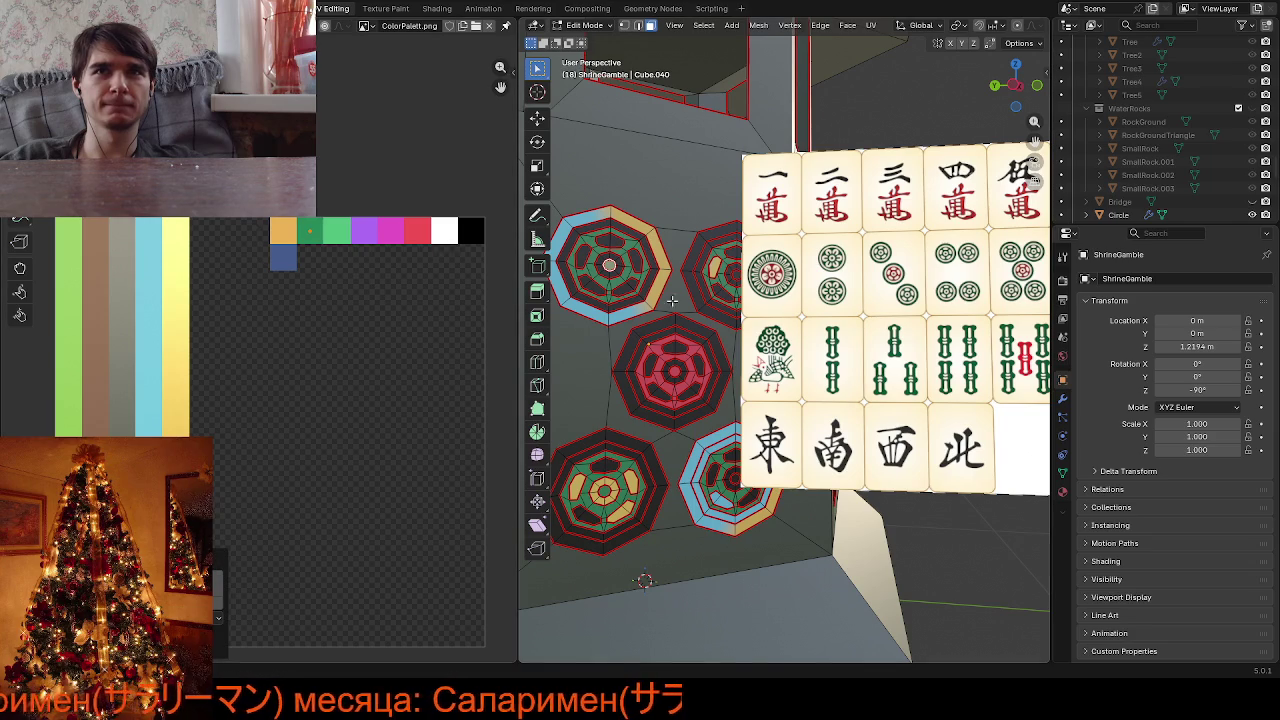
Recolour a face of the red centre medallion green
left_click(679, 354)
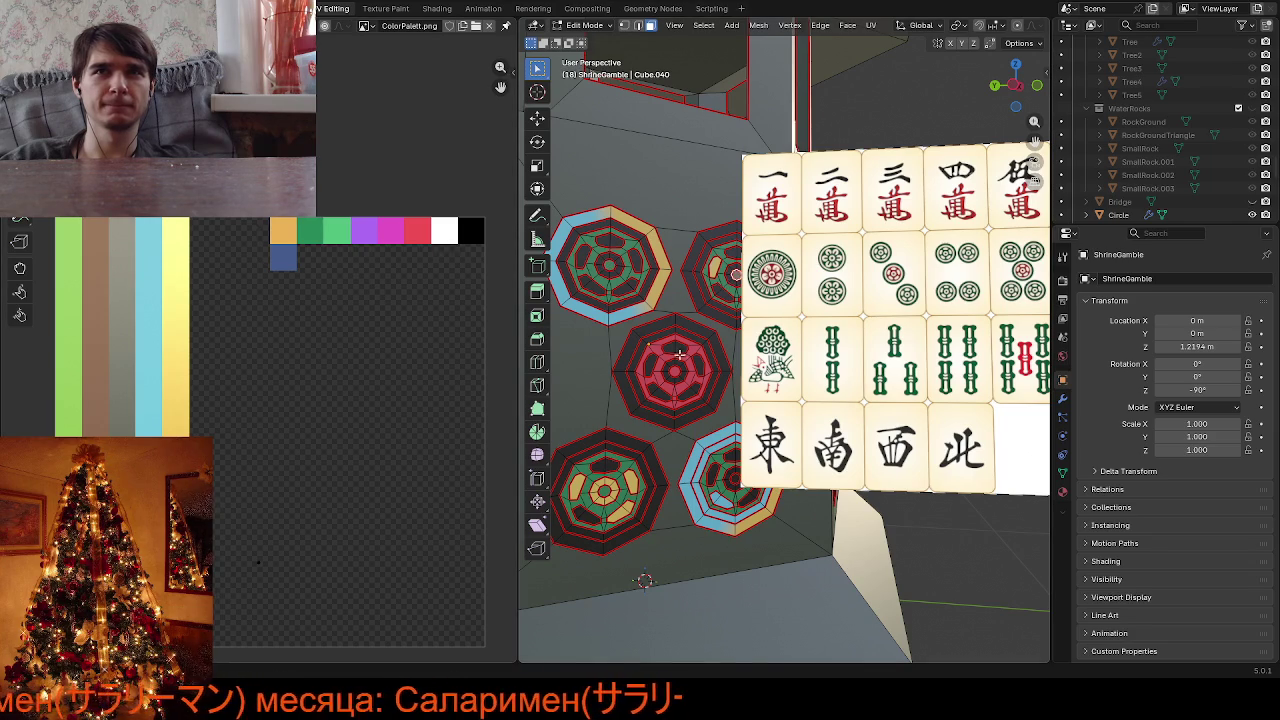
key("g")
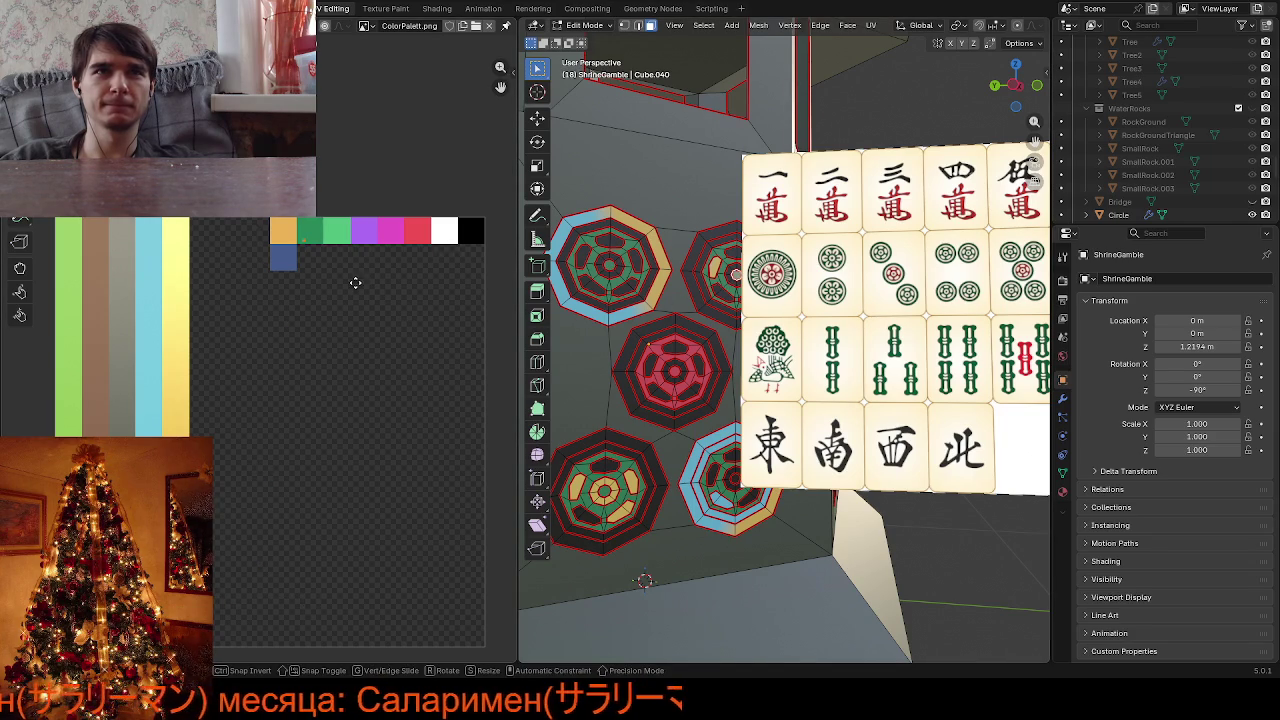
left_click(363, 271)
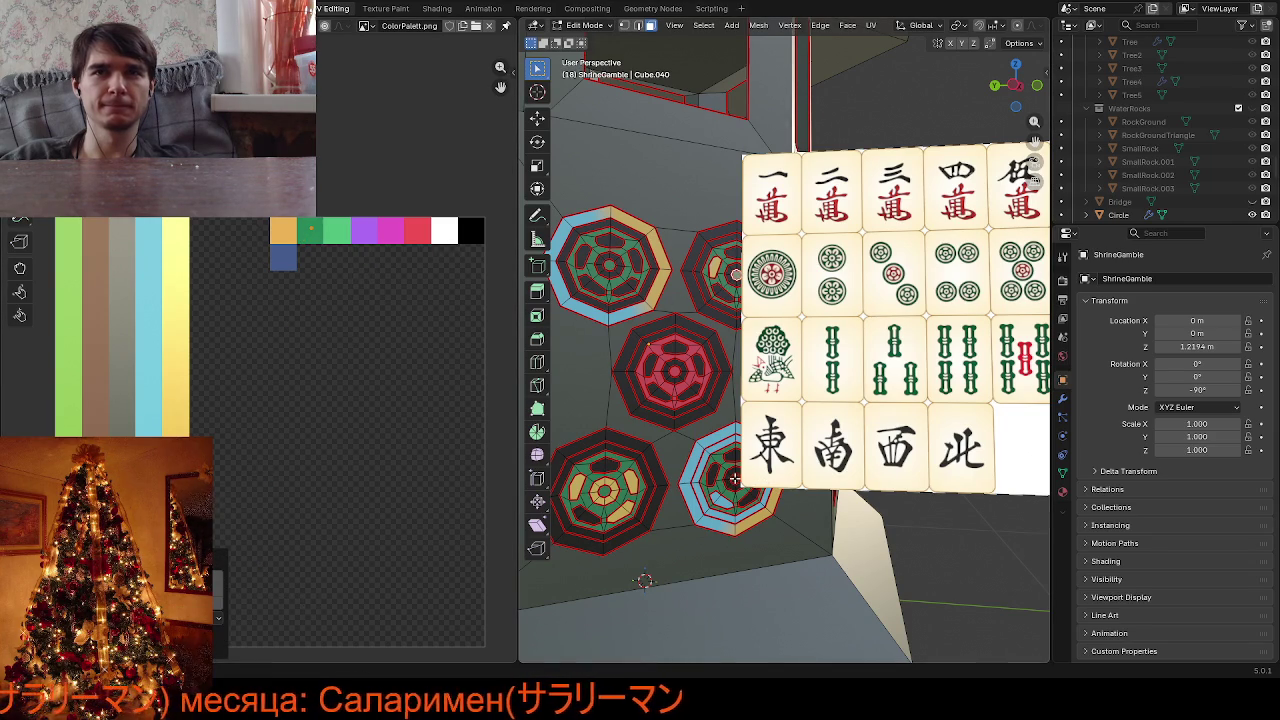
key("g")
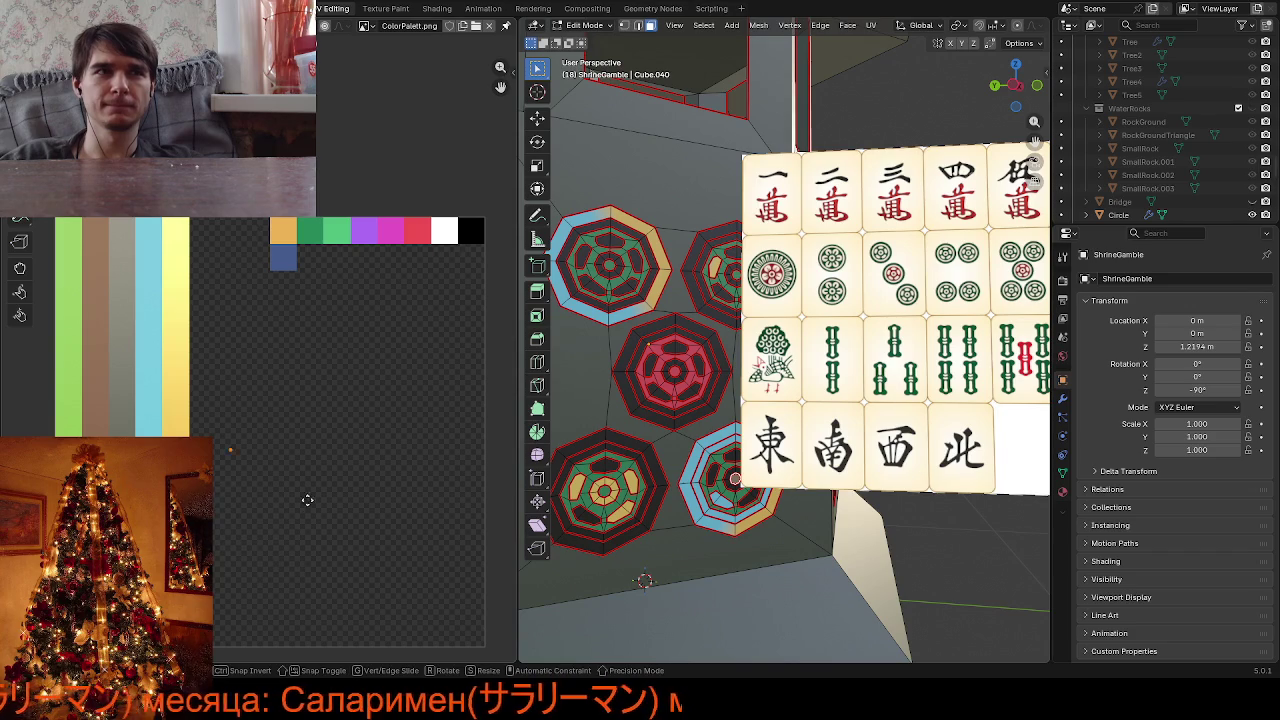
left_click(381, 288)
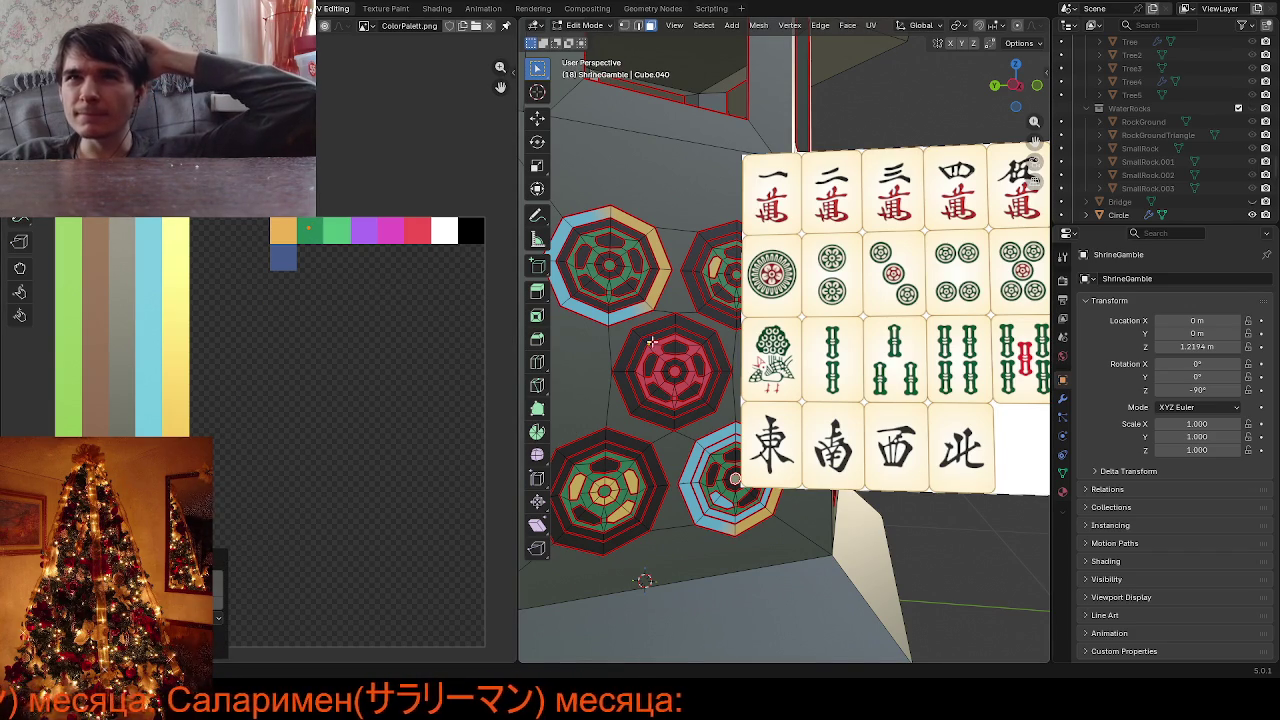
Turn the upper-left and red octagons' outer rims green
left_click(618, 217)
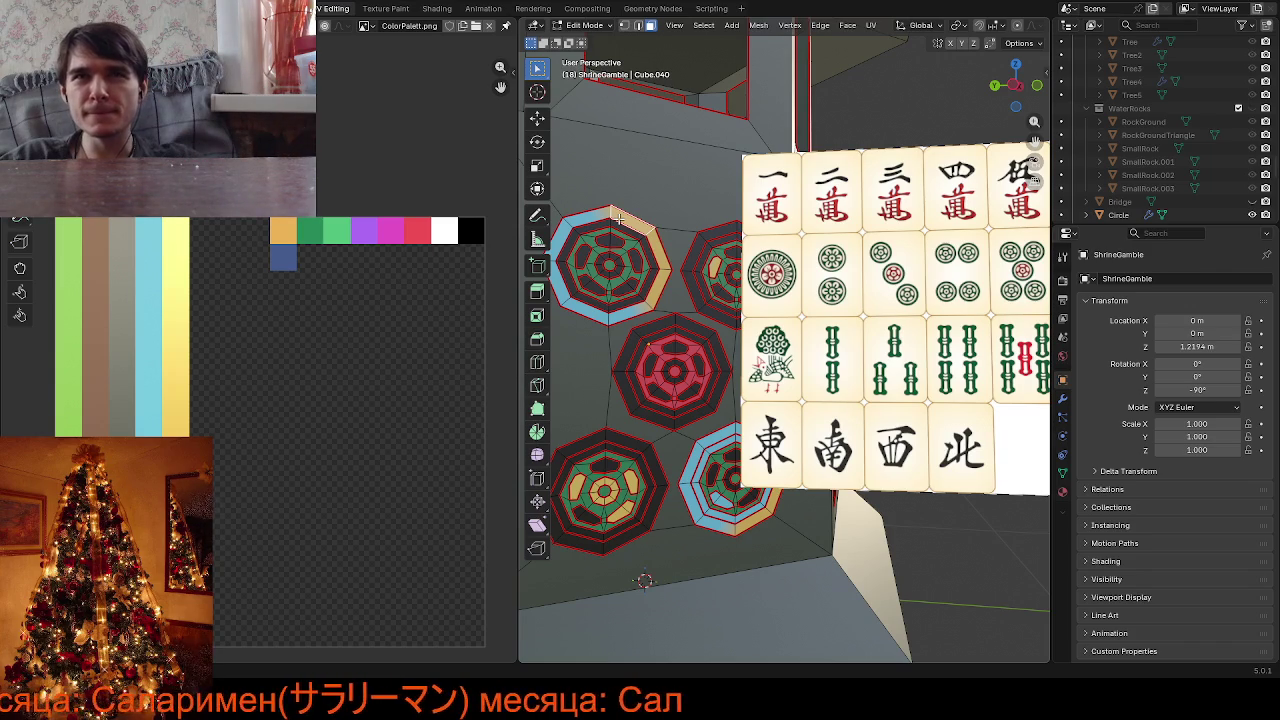
key("l")
left_click(223, 535)
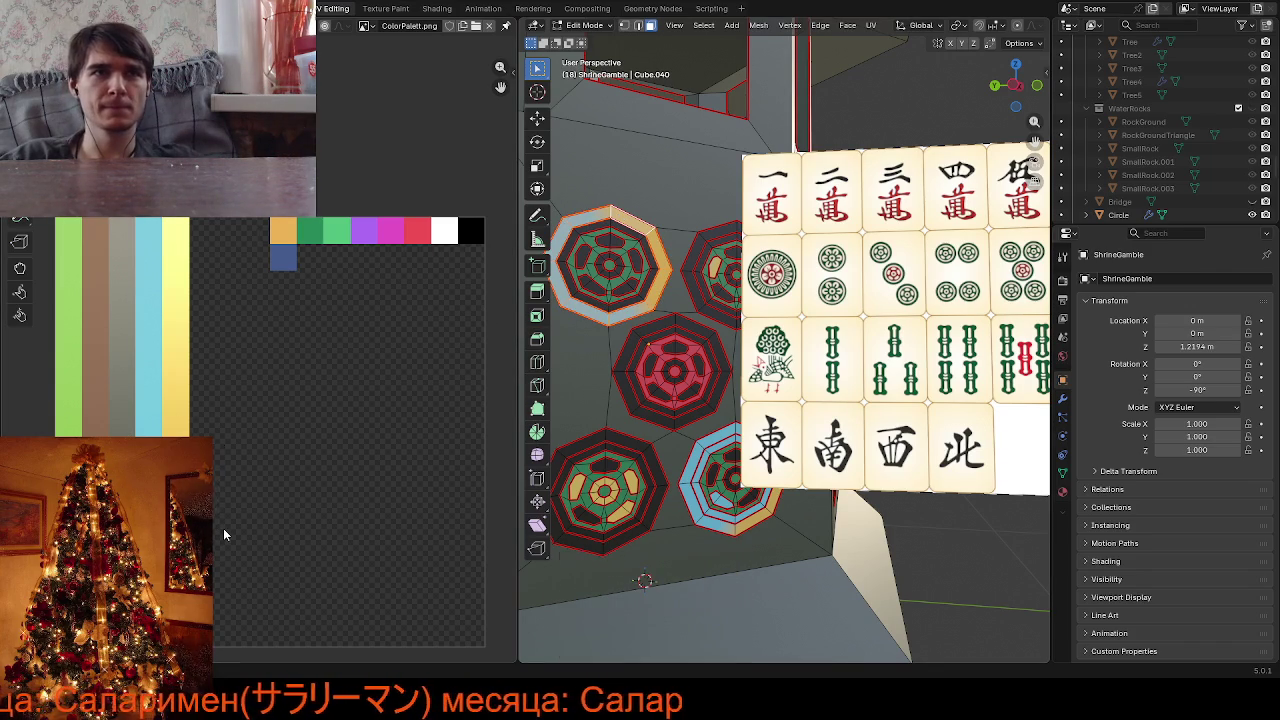
key("g")
left_click(371, 283)
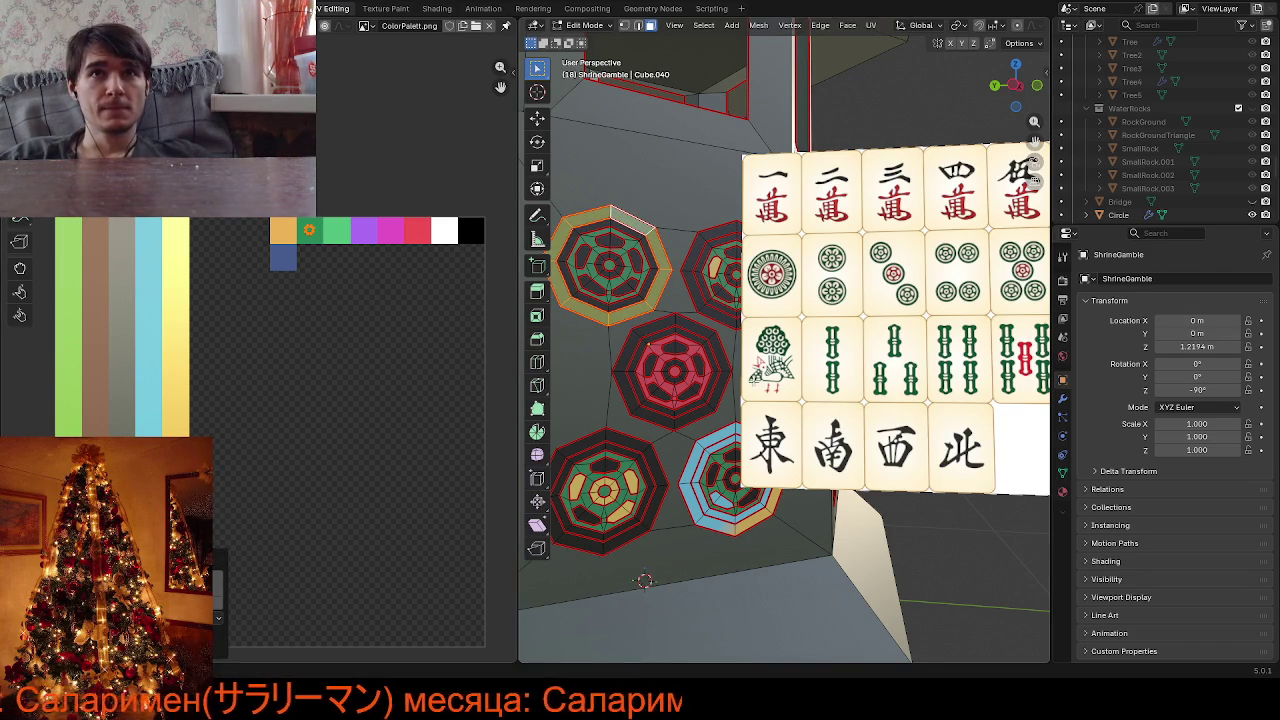
left_click(690, 325)
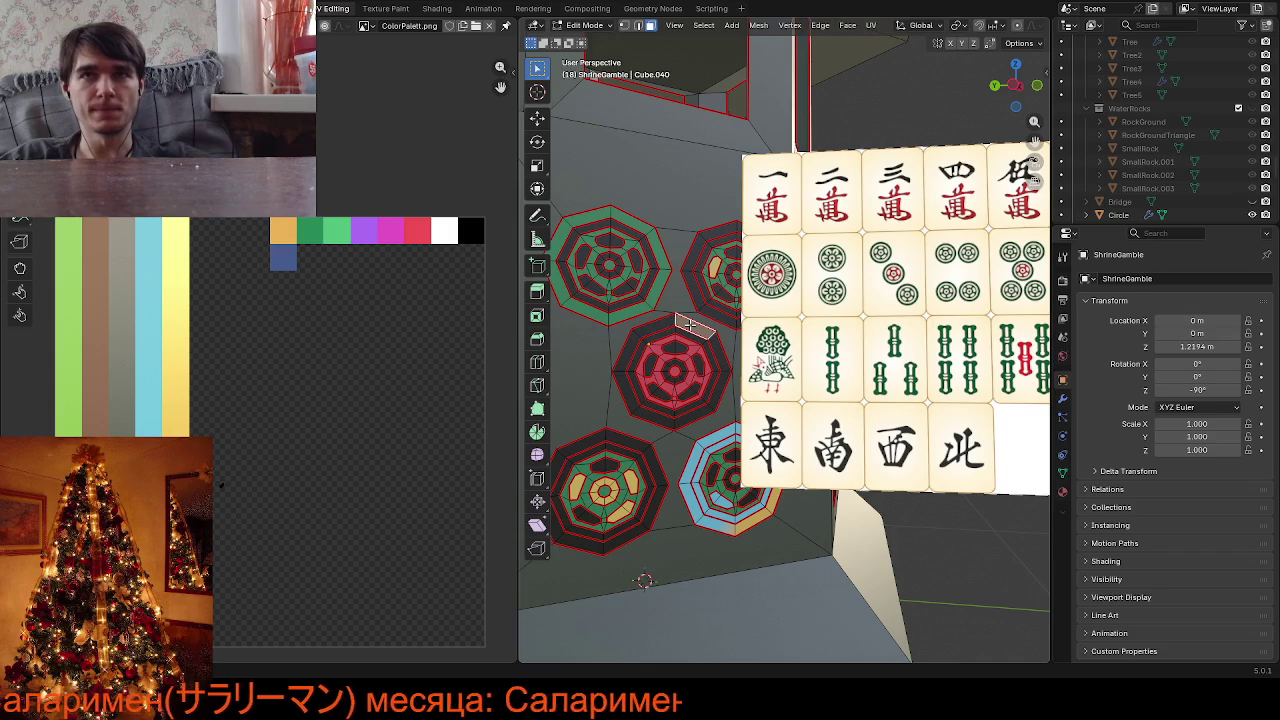
key("l")
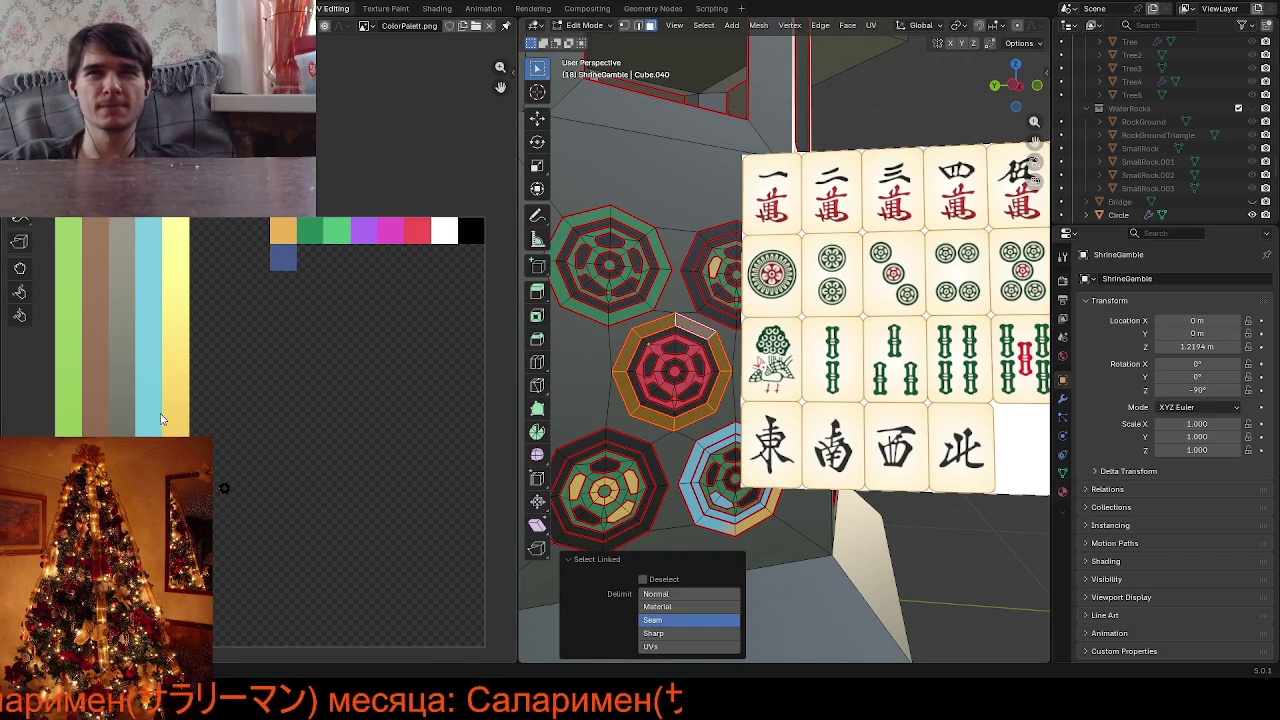
key("g")
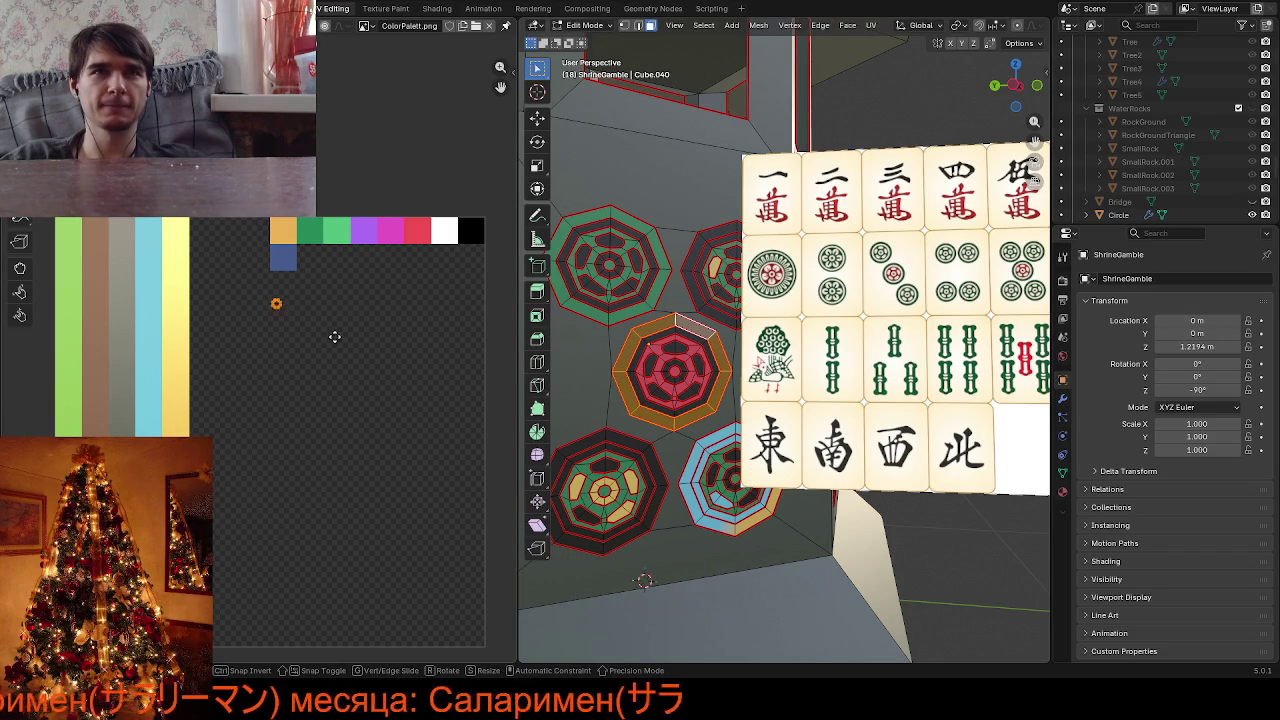
left_click(365, 272)
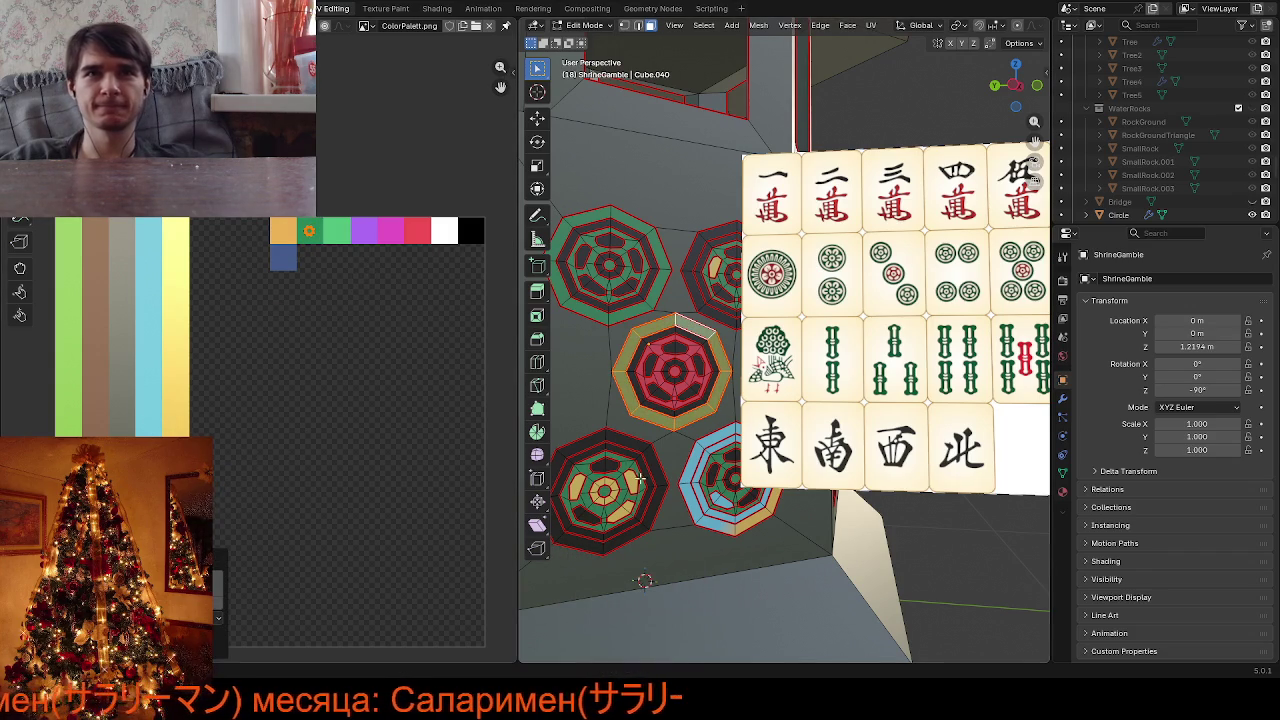
Turn the lower-left and upper-right medallions' outer rings green
left_click(600, 438)
key("l")
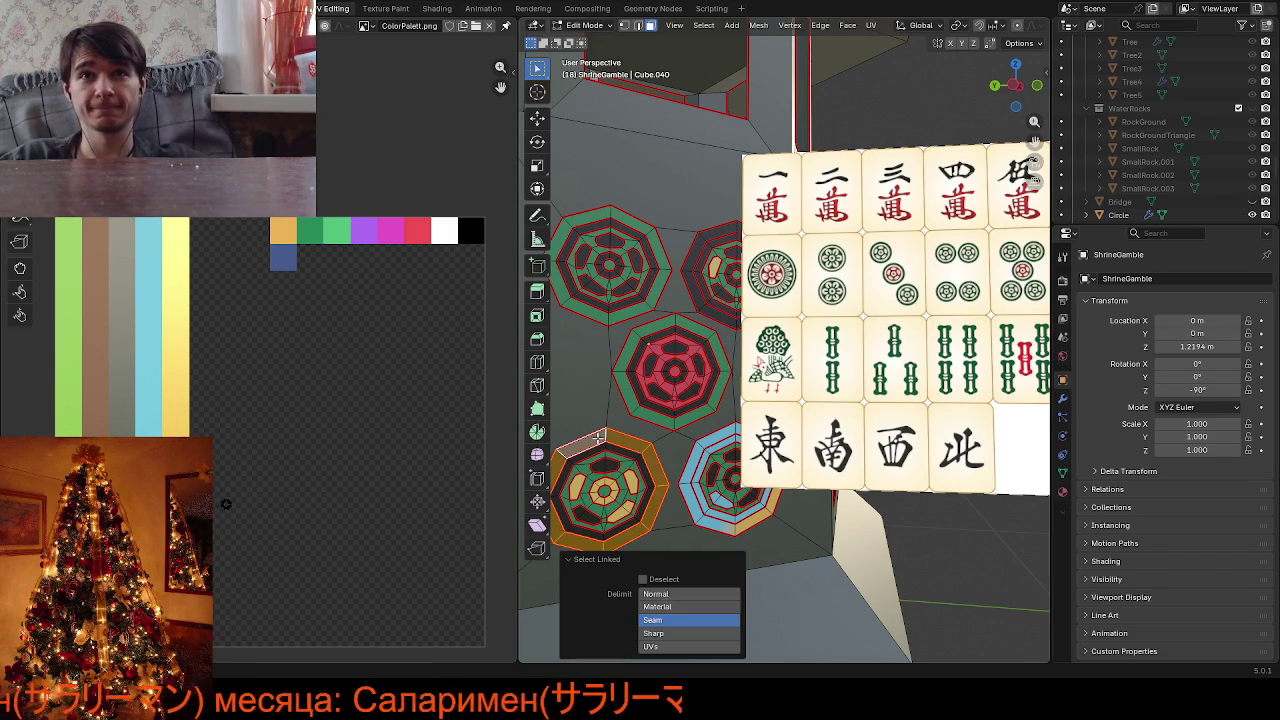
key("g")
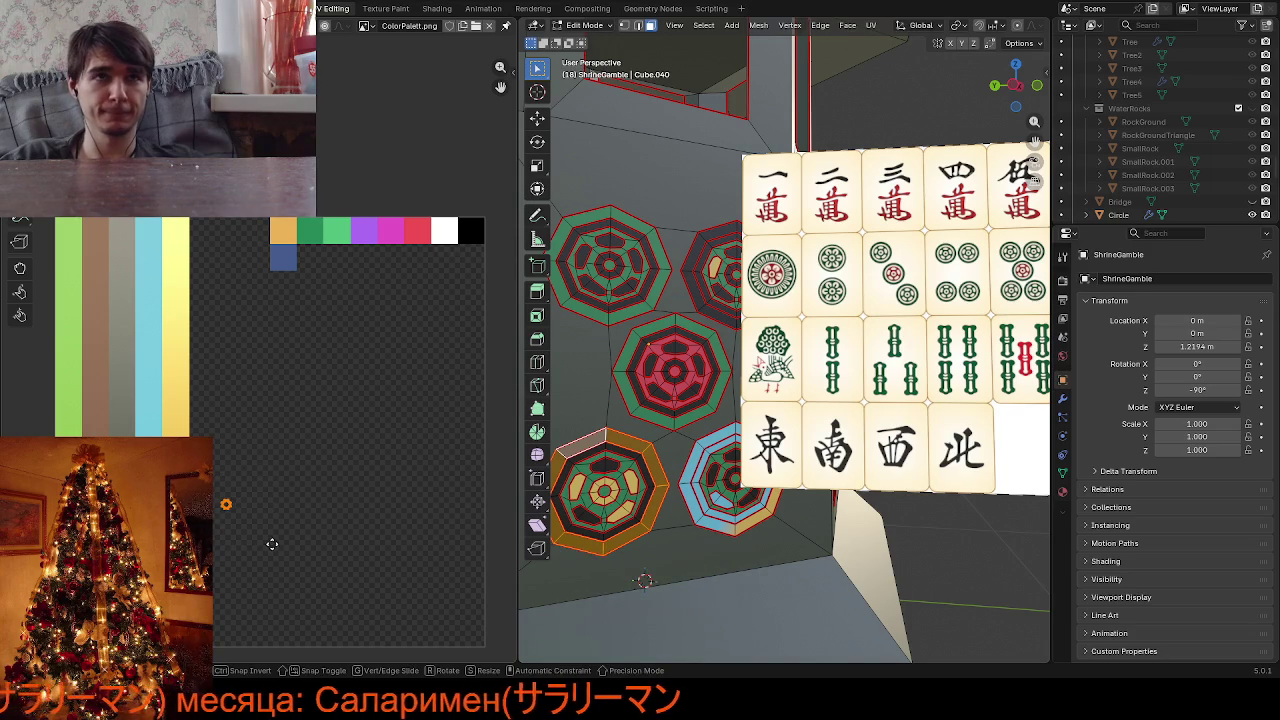
left_click(360, 274)
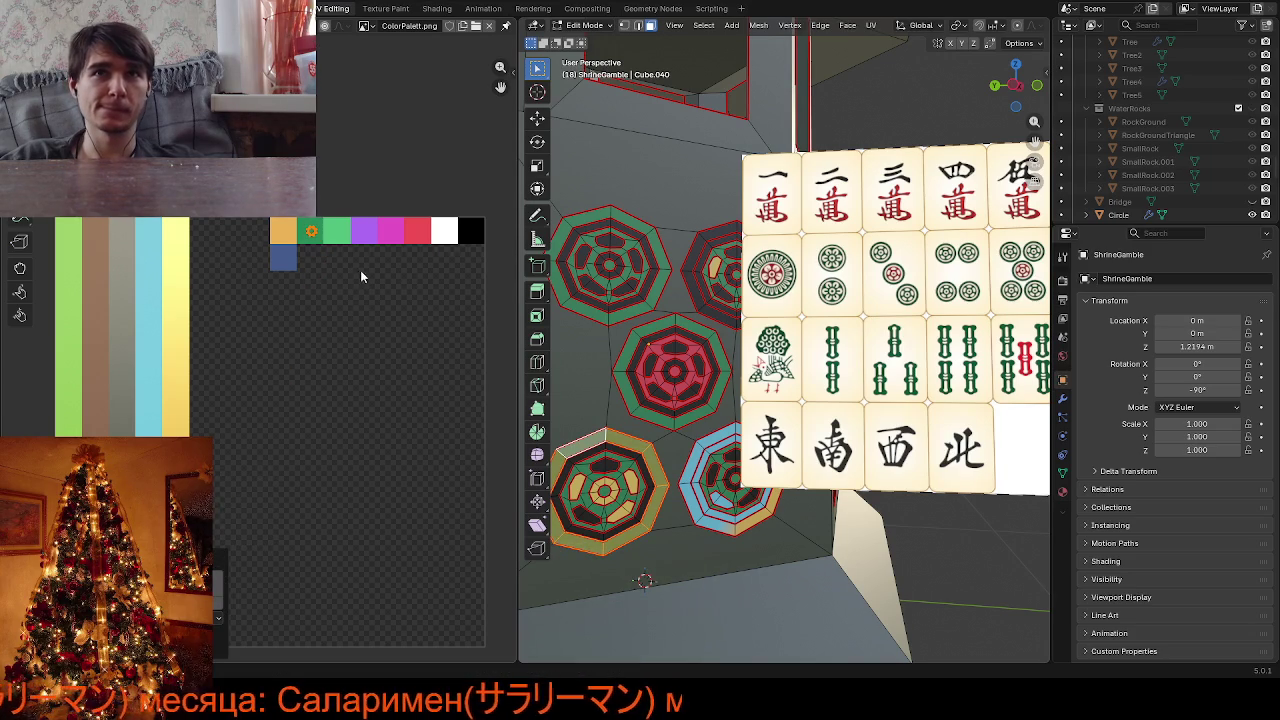
left_click(690, 254)
key("l")
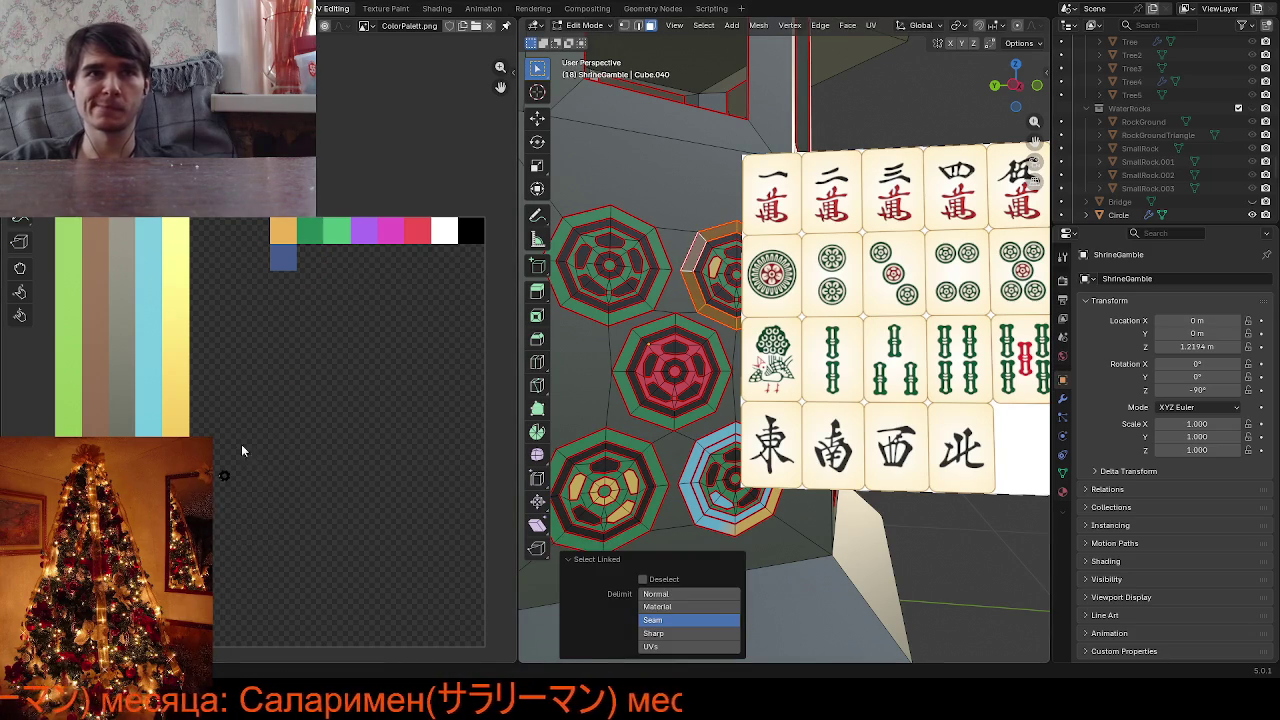
key("g")
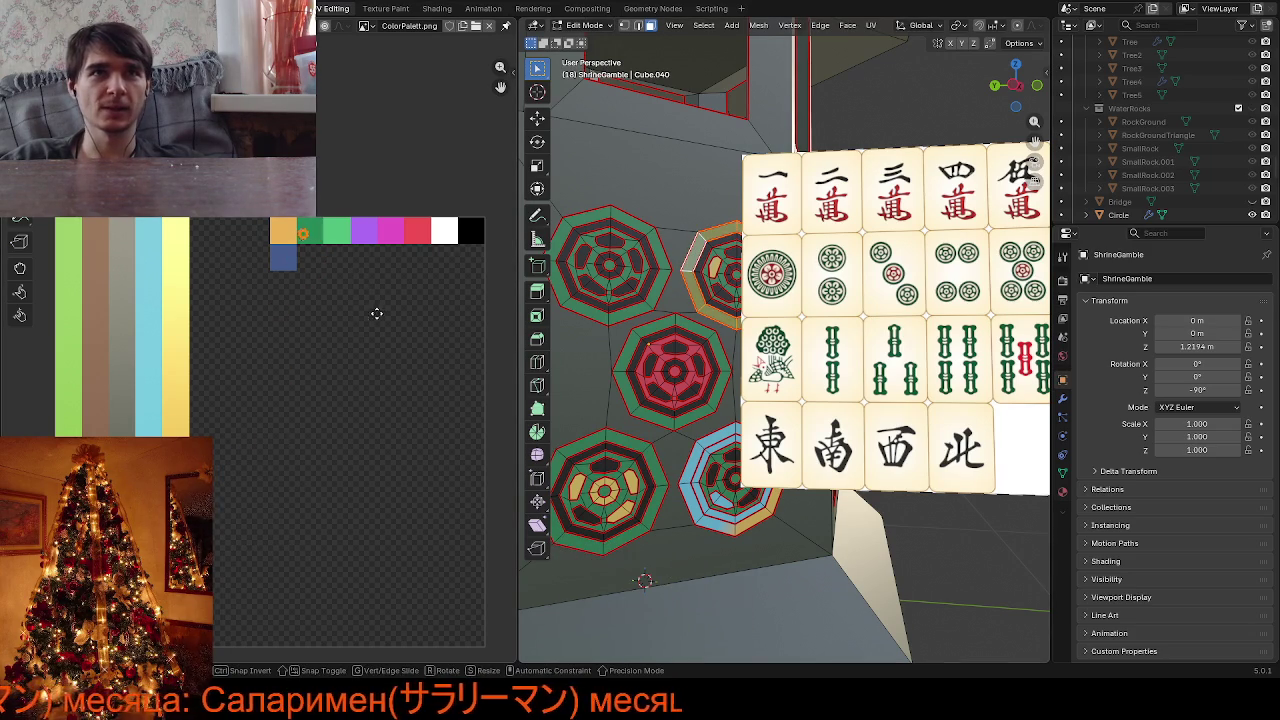
left_click(381, 310)
Turn the blue medallion's outer ring green and clear the selection
left_click(696, 452)
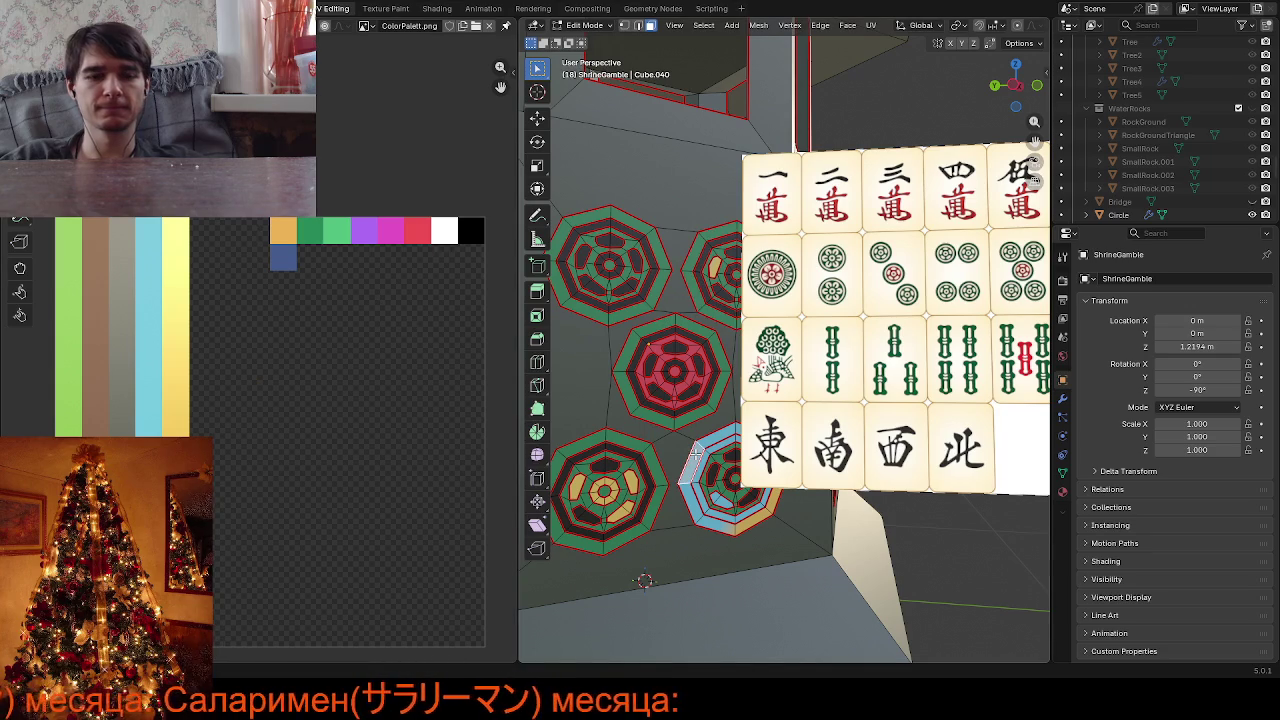
key("l")
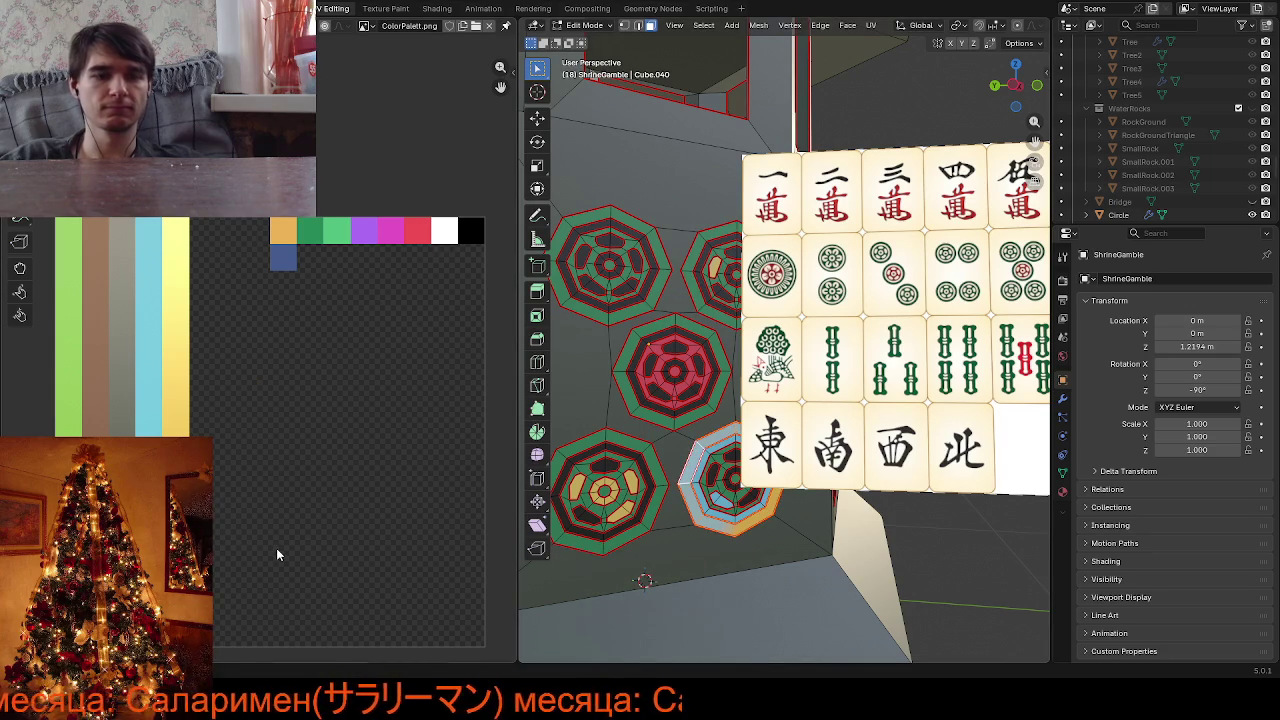
key("g")
left_click(426, 296)
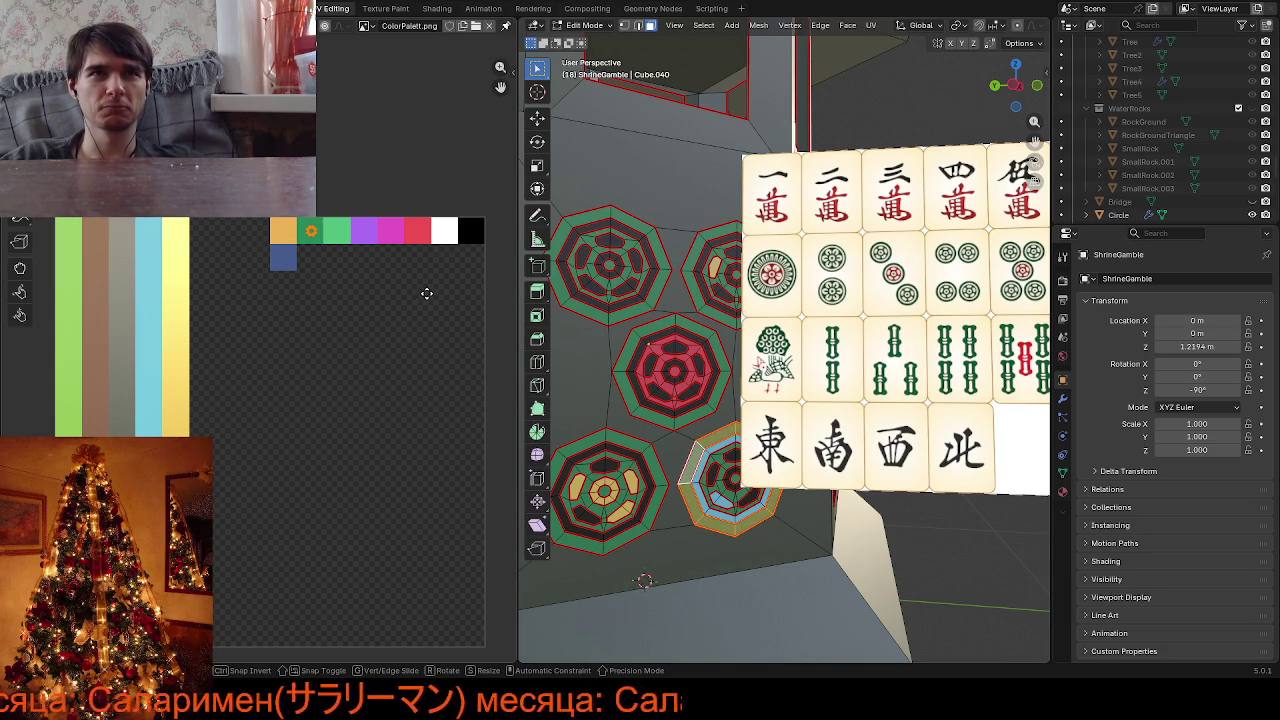
left_click(813, 572)
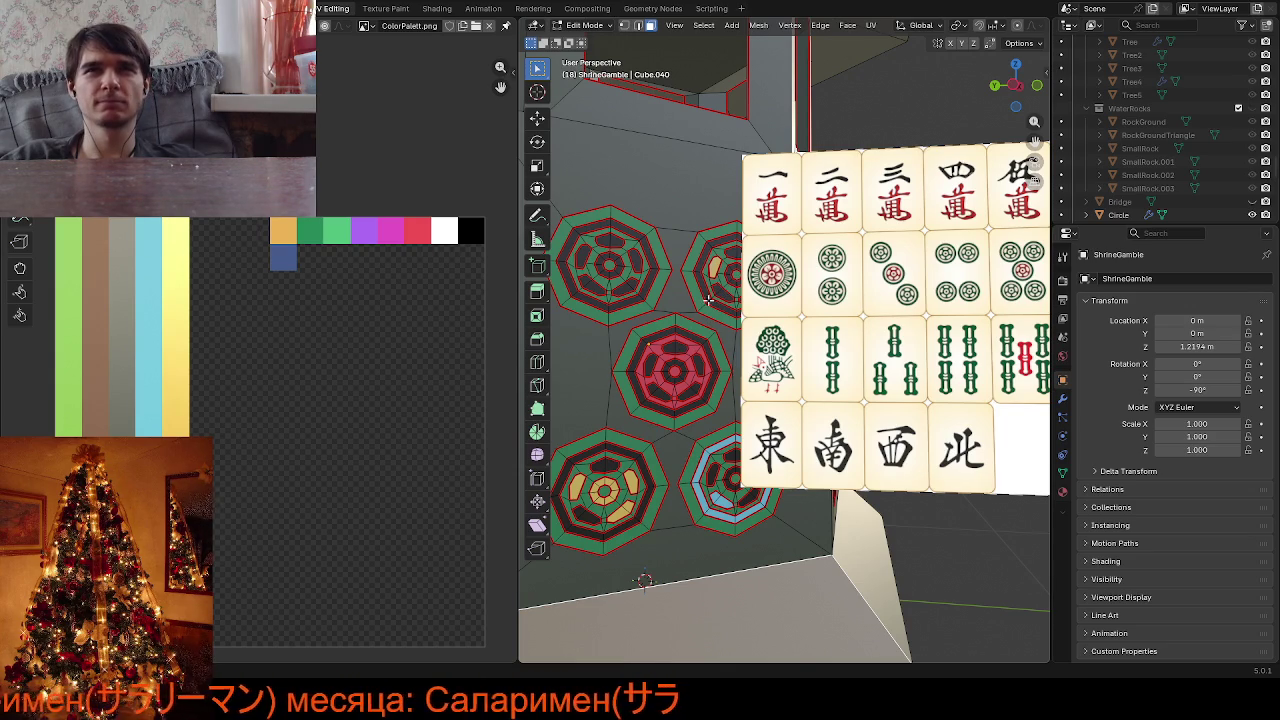
Move the top-left medallion's inner ring UVs onto the gold swatch
key("k")
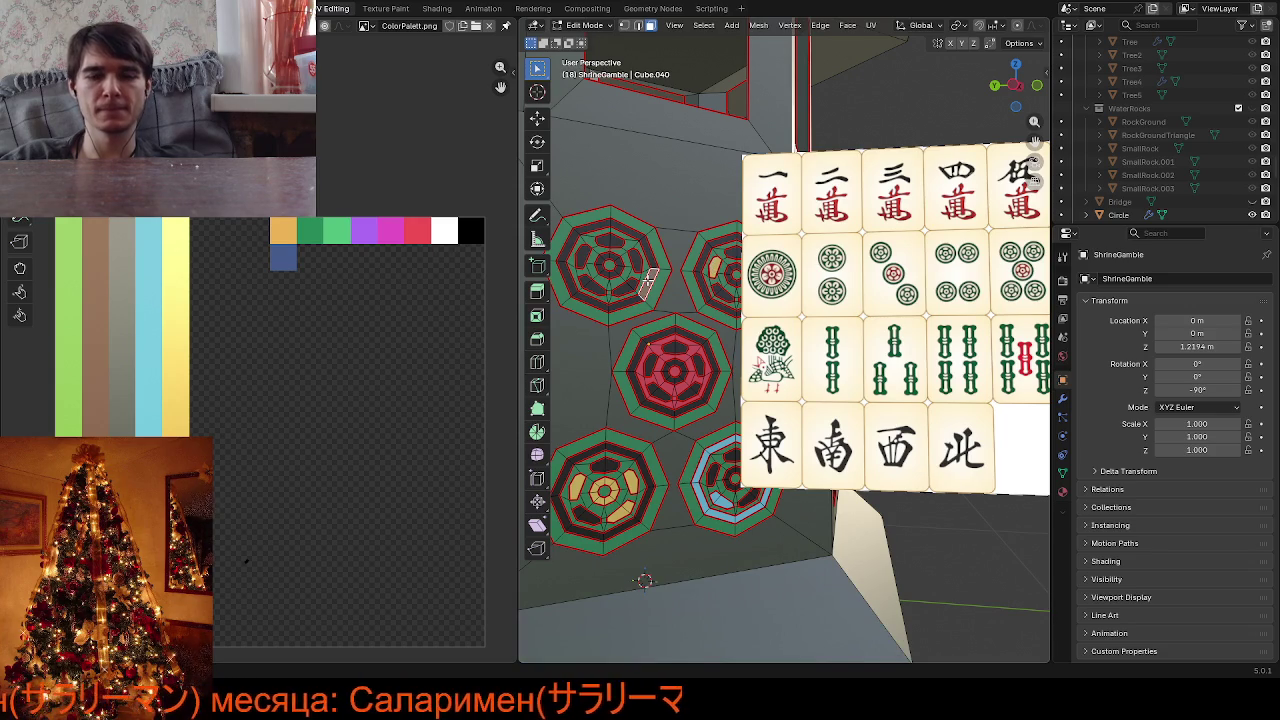
key("ctrl+l")
left_click_drag(212, 502, 300, 606)
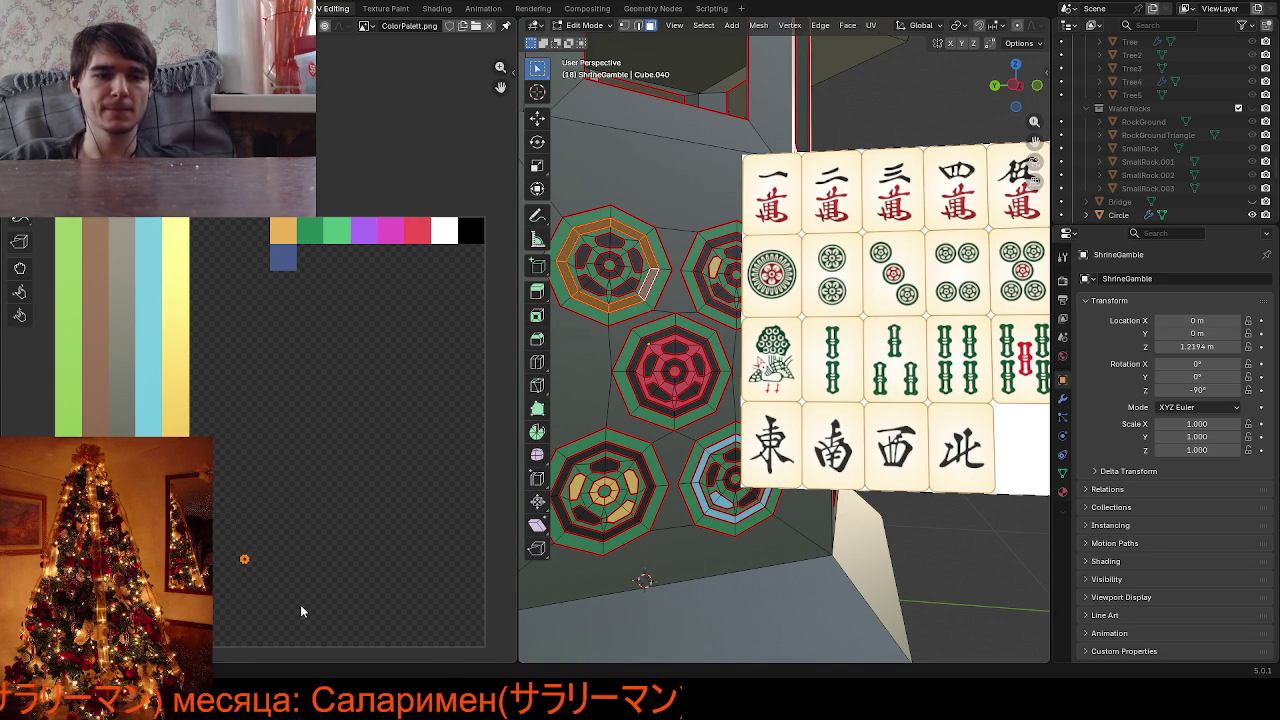
key("g")
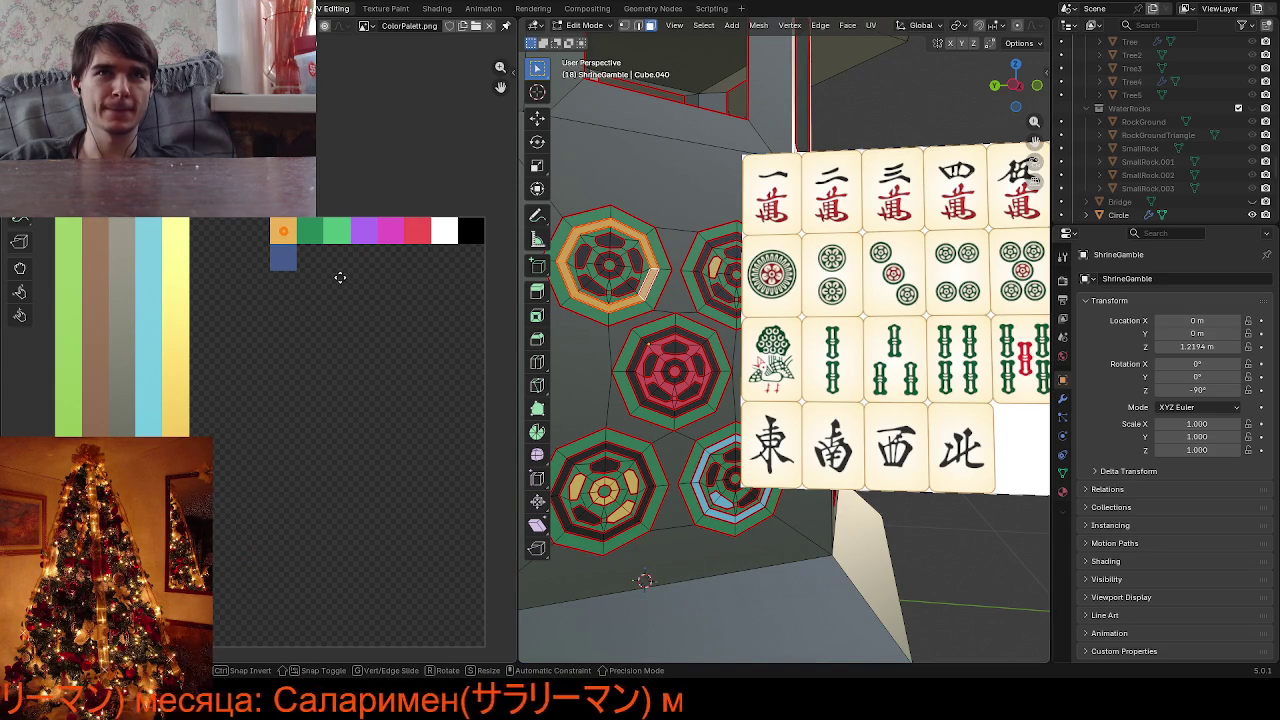
left_click(340, 277)
Move the red medallion's ring UVs onto the gold swatch
left_click(657, 407)
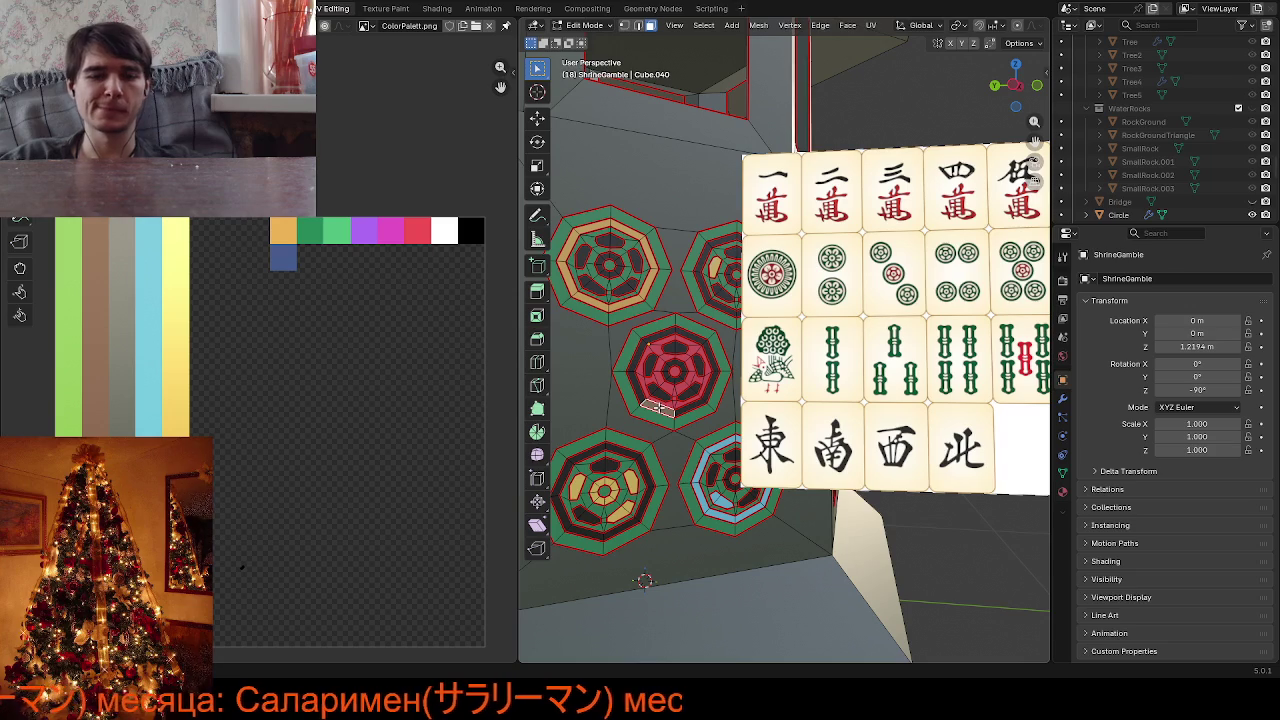
key("ctrl+l")
left_click_drag(236, 526, 313, 622)
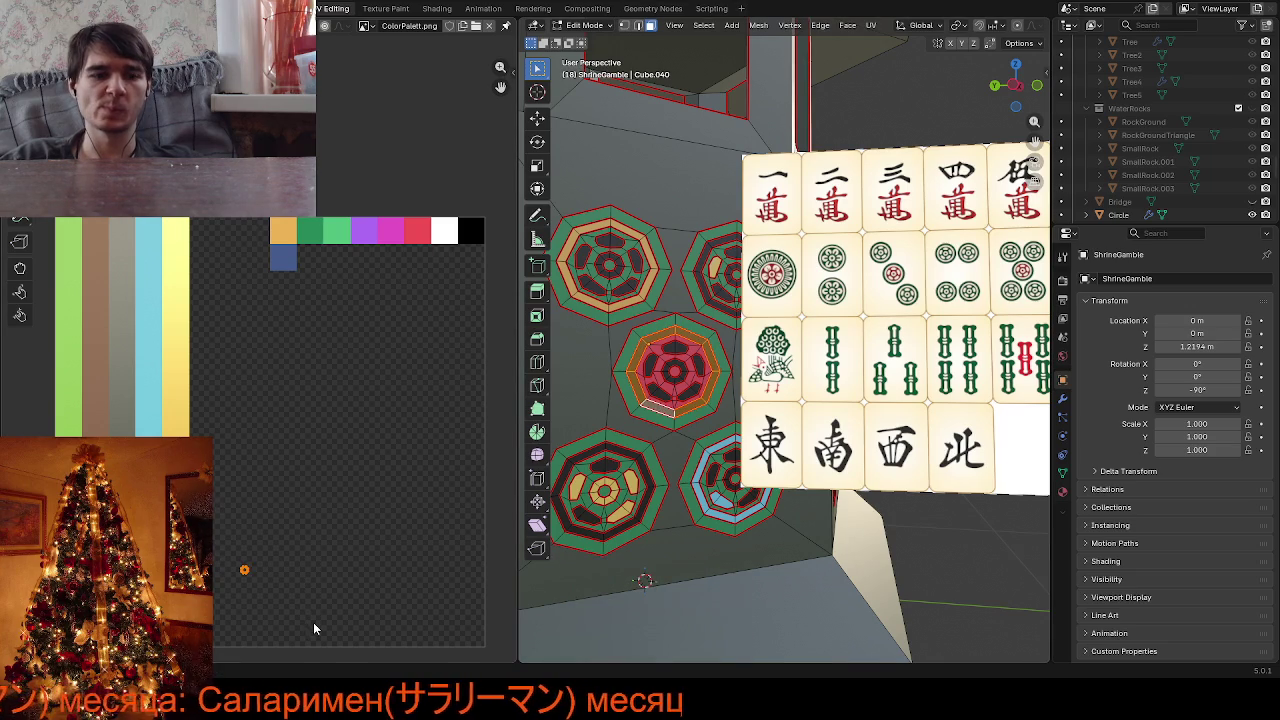
key("g")
left_click(354, 280)
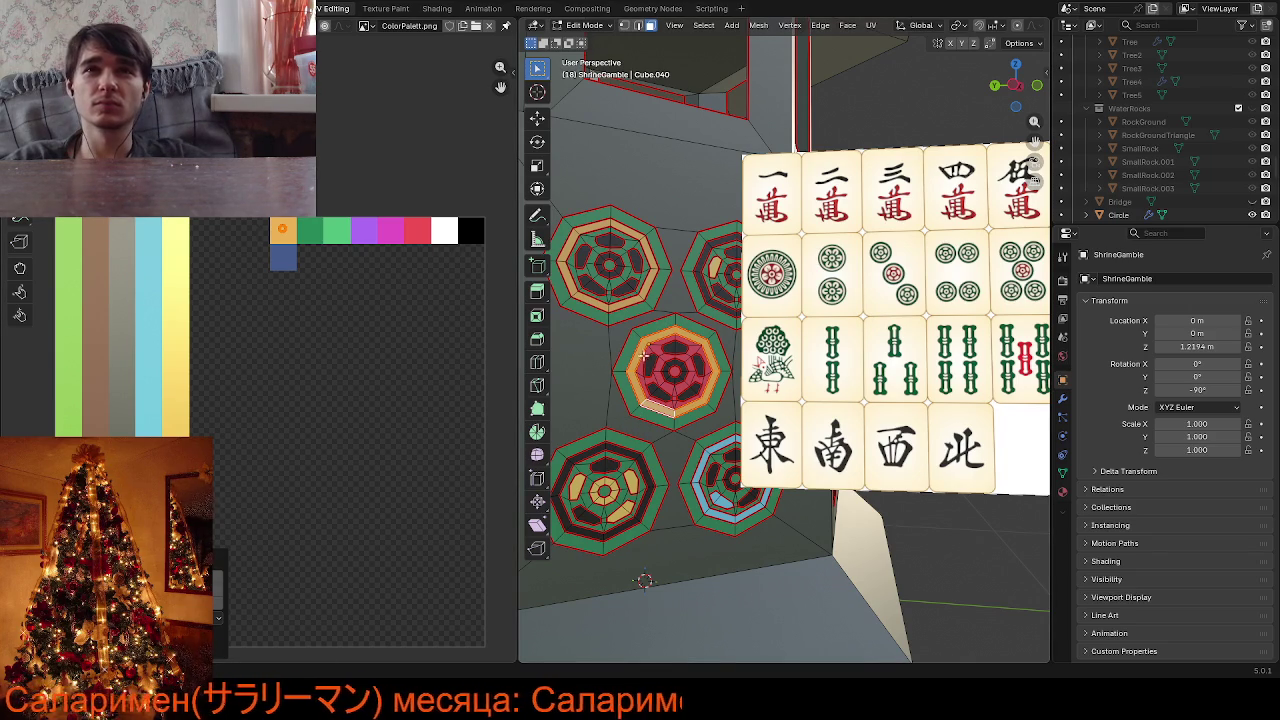
Recolour the lower-left medallion's left gold piece on the palette
left_click(593, 455)
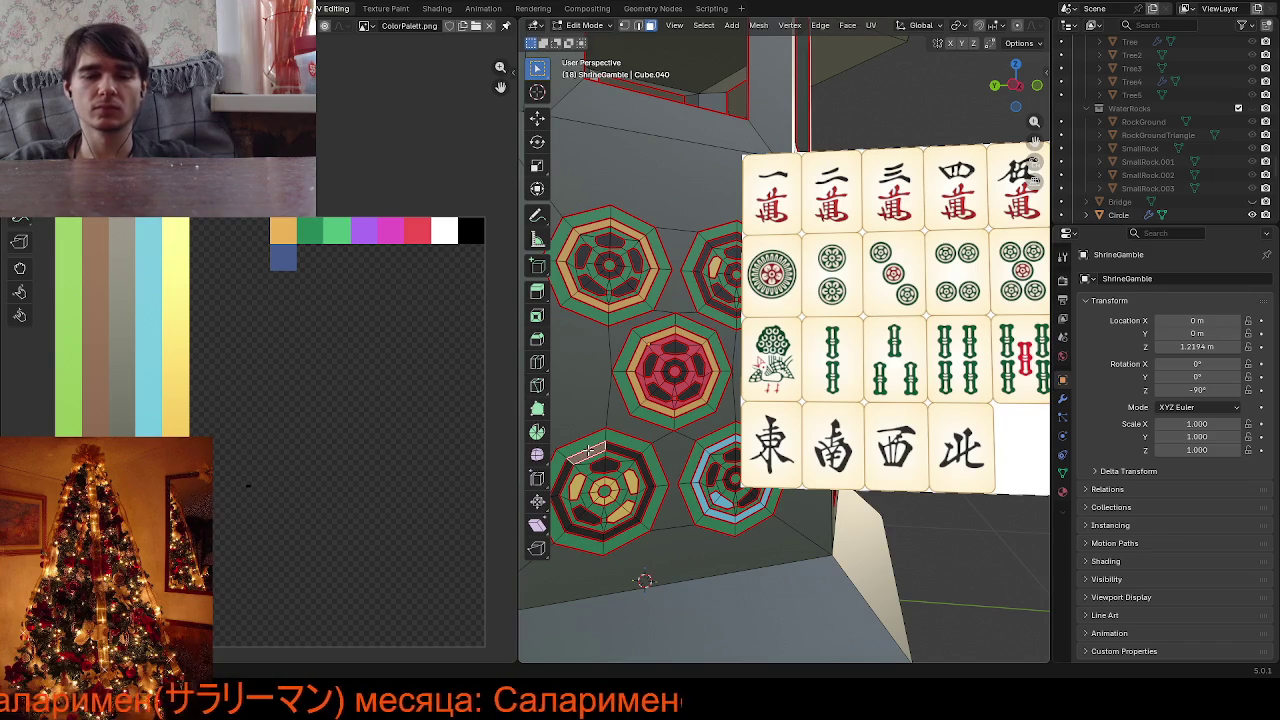
left_click(575, 487)
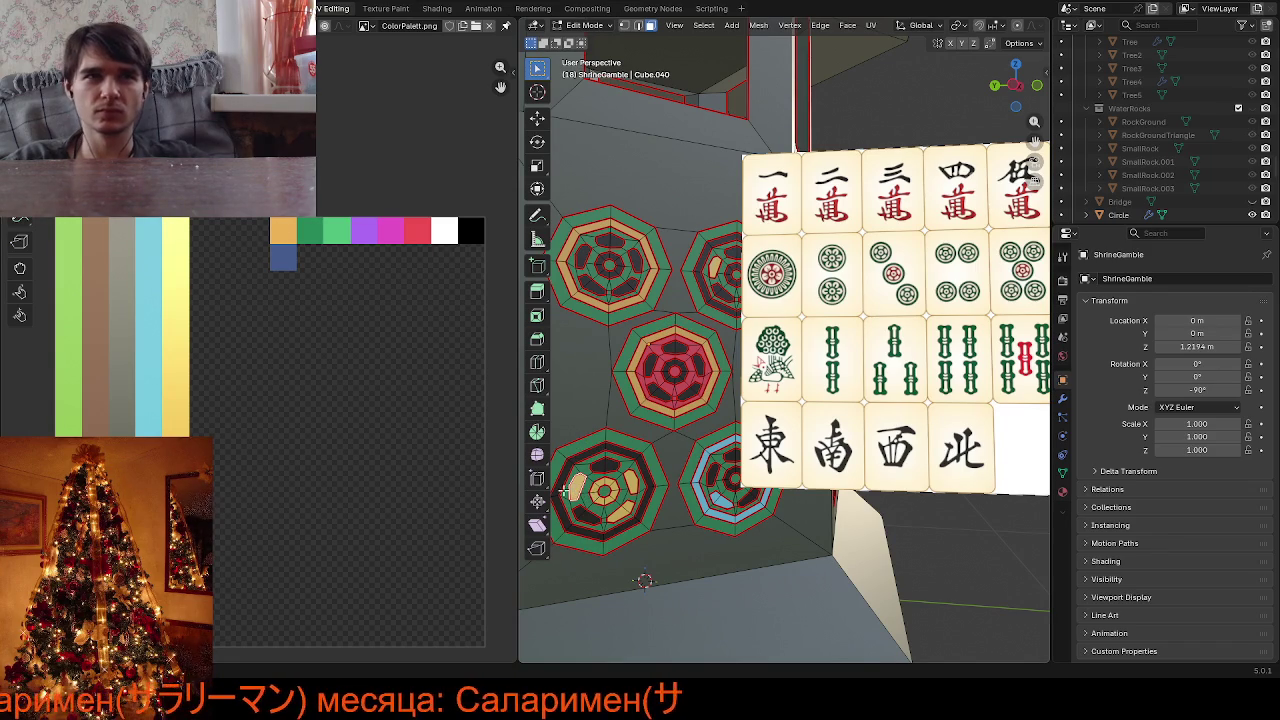
key("g")
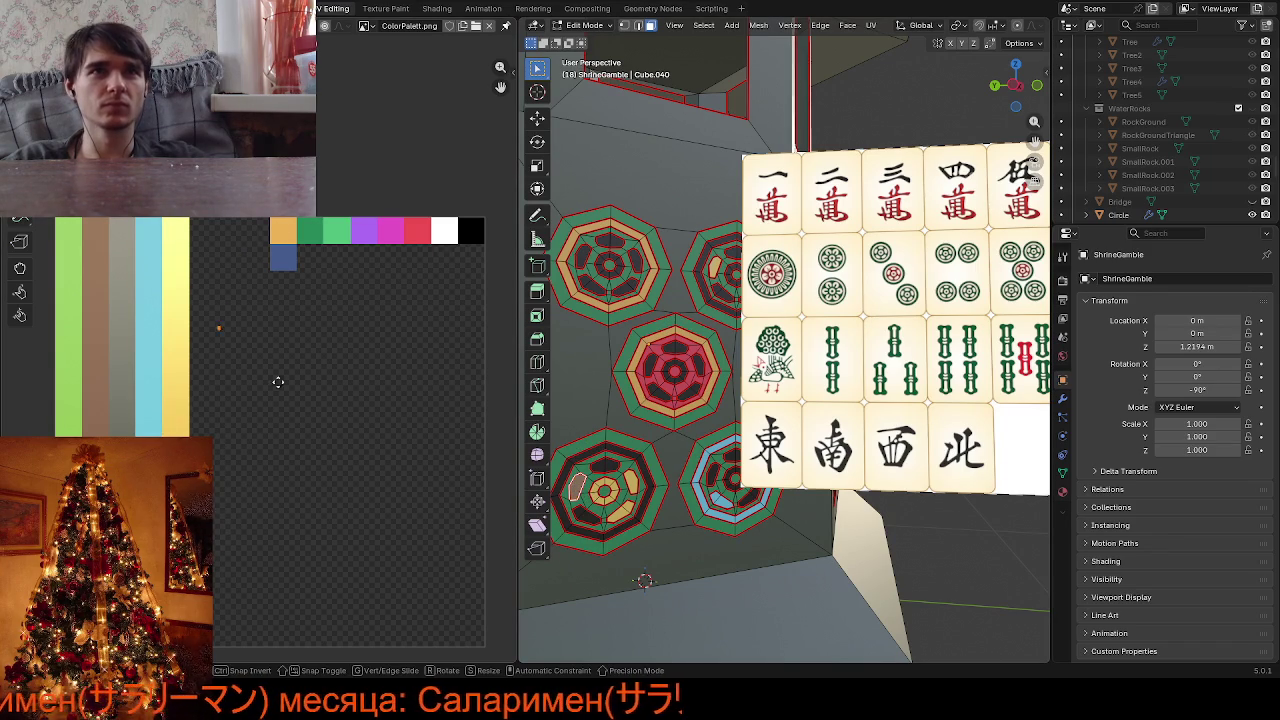
left_click(618, 498)
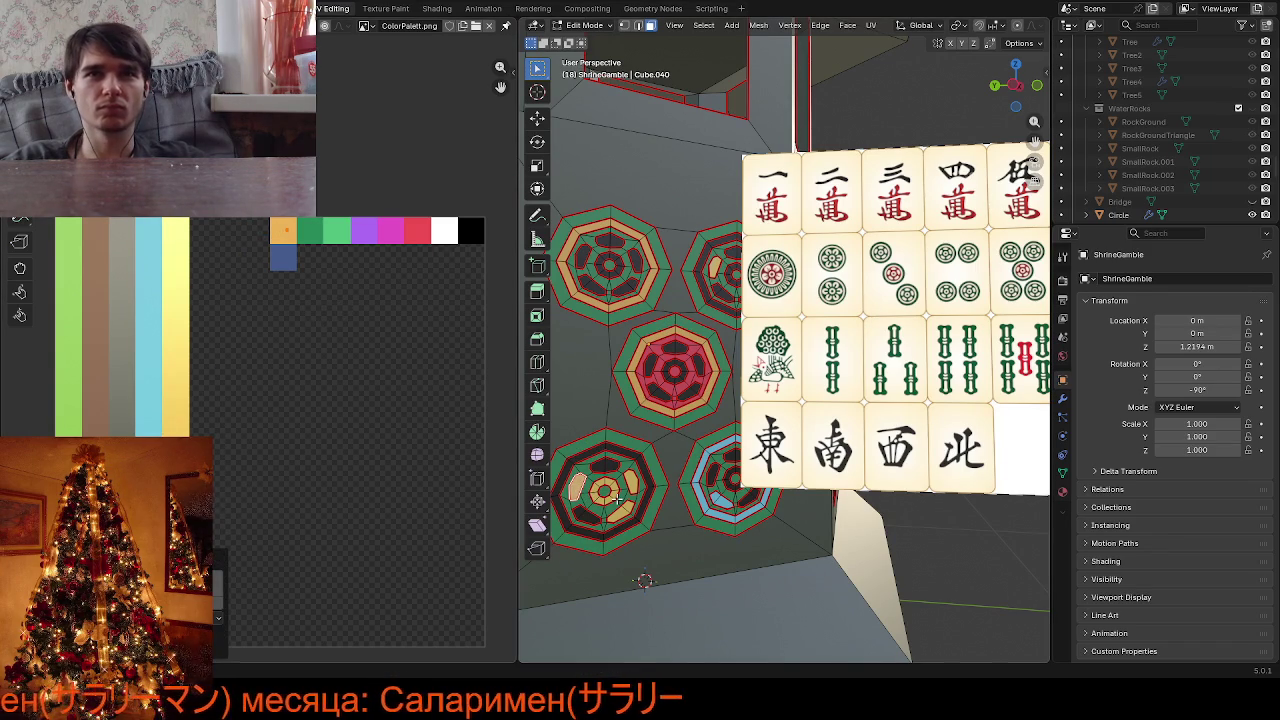
Select the lower-left medallion's central ring, cancel unwanted UV moves, and orbit out
left_click(610, 490)
key("ctrl+l")
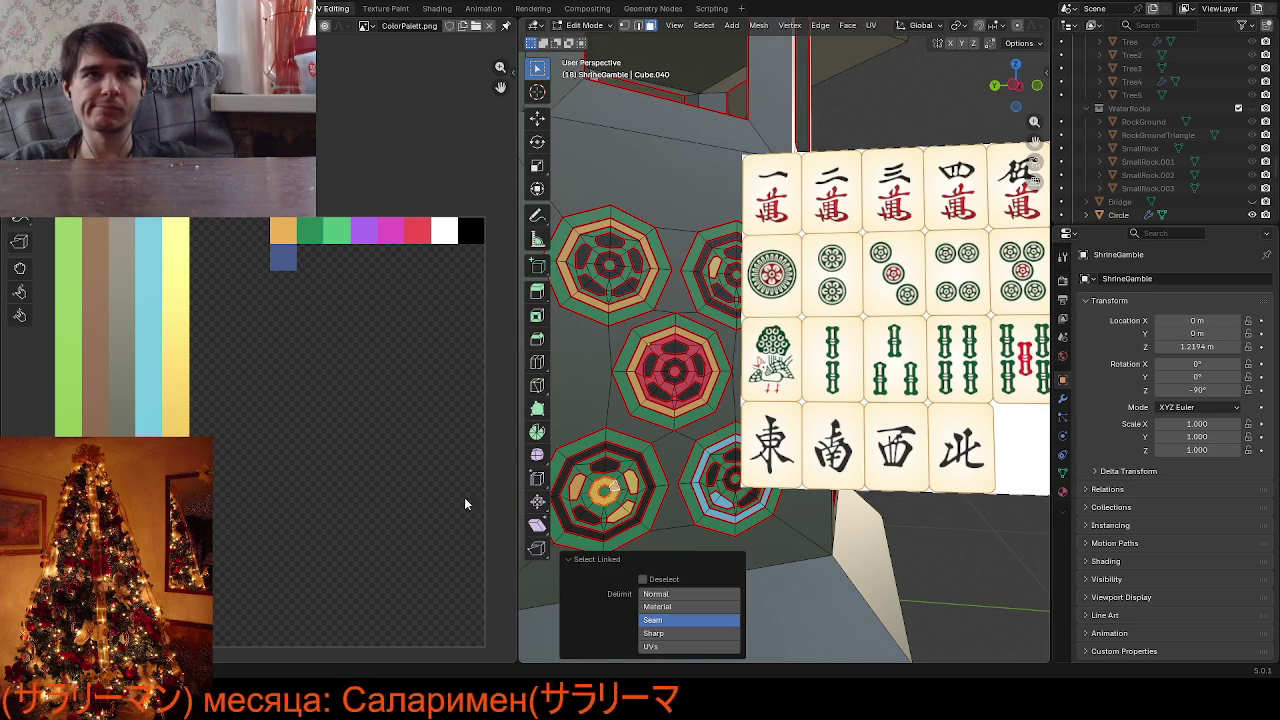
left_click(254, 538)
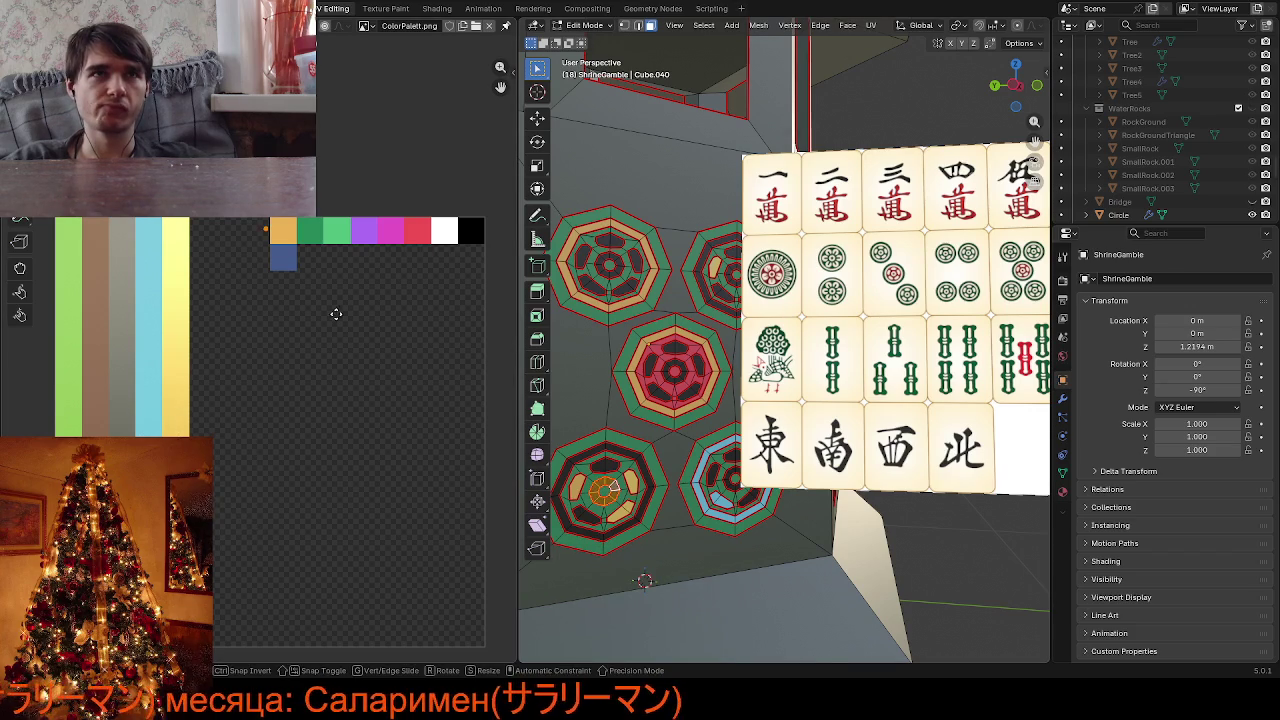
key("Escape")
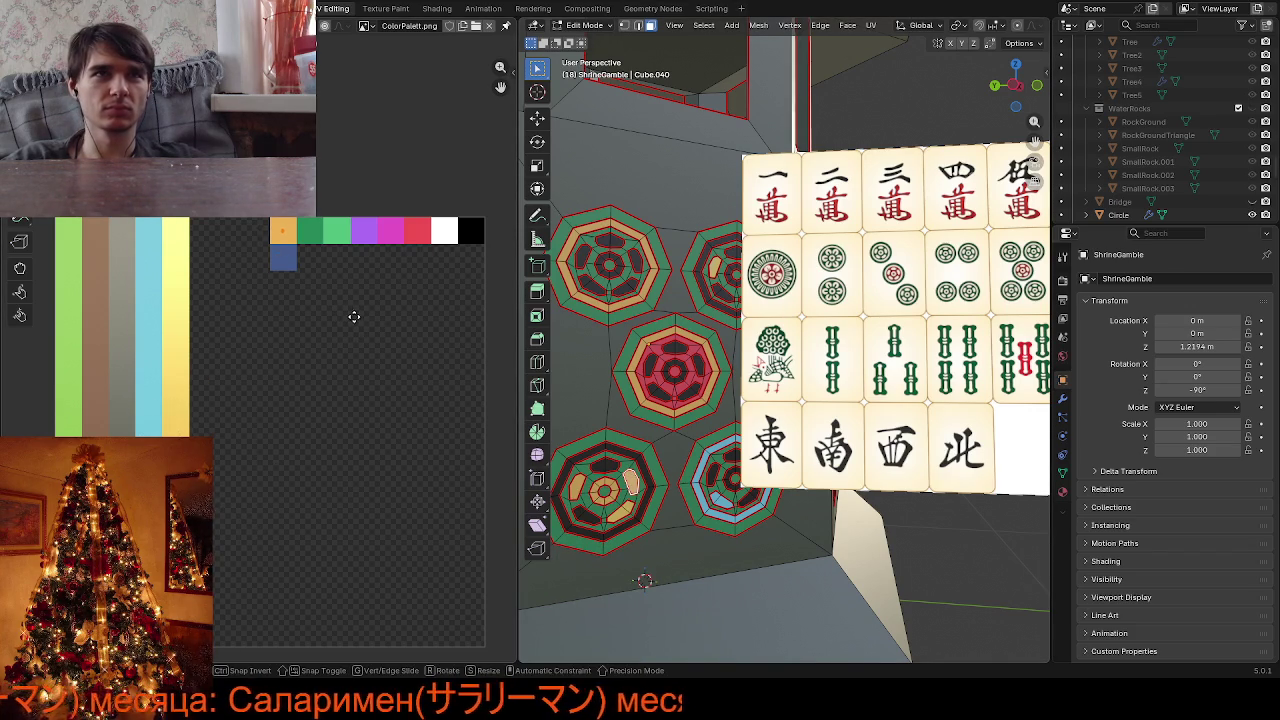
key("Escape")
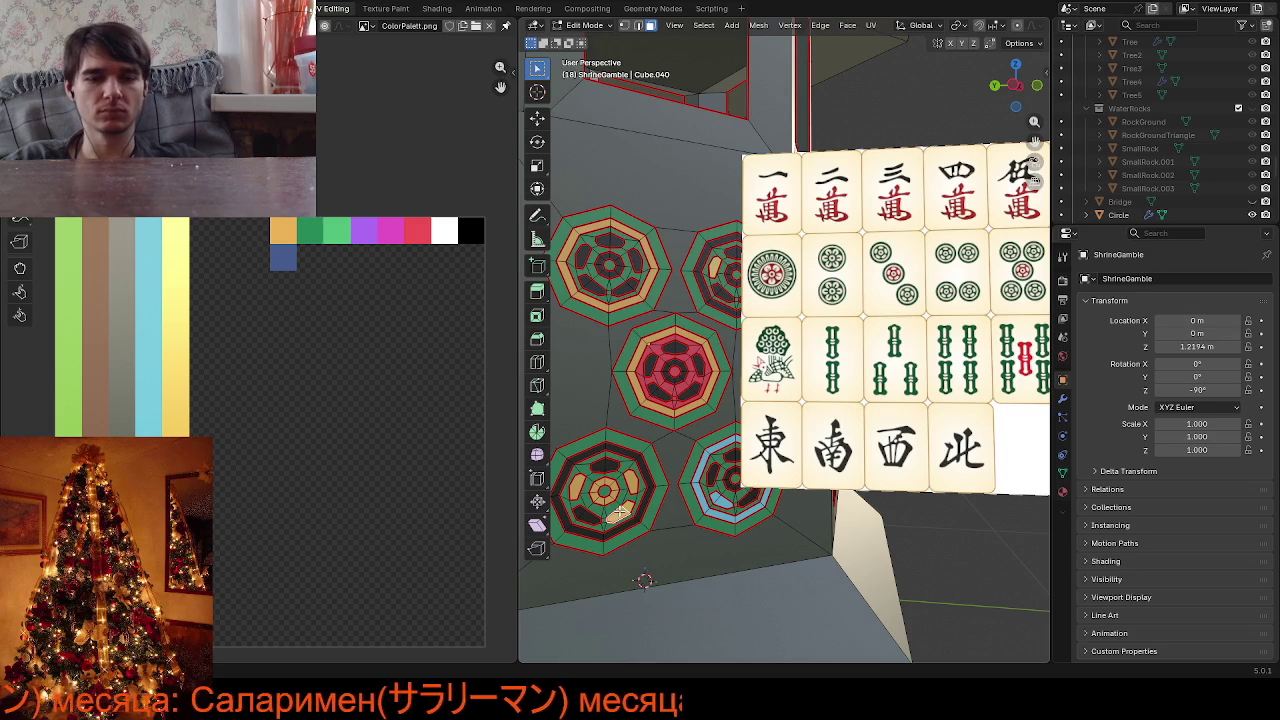
key("l")
left_click(275, 540)
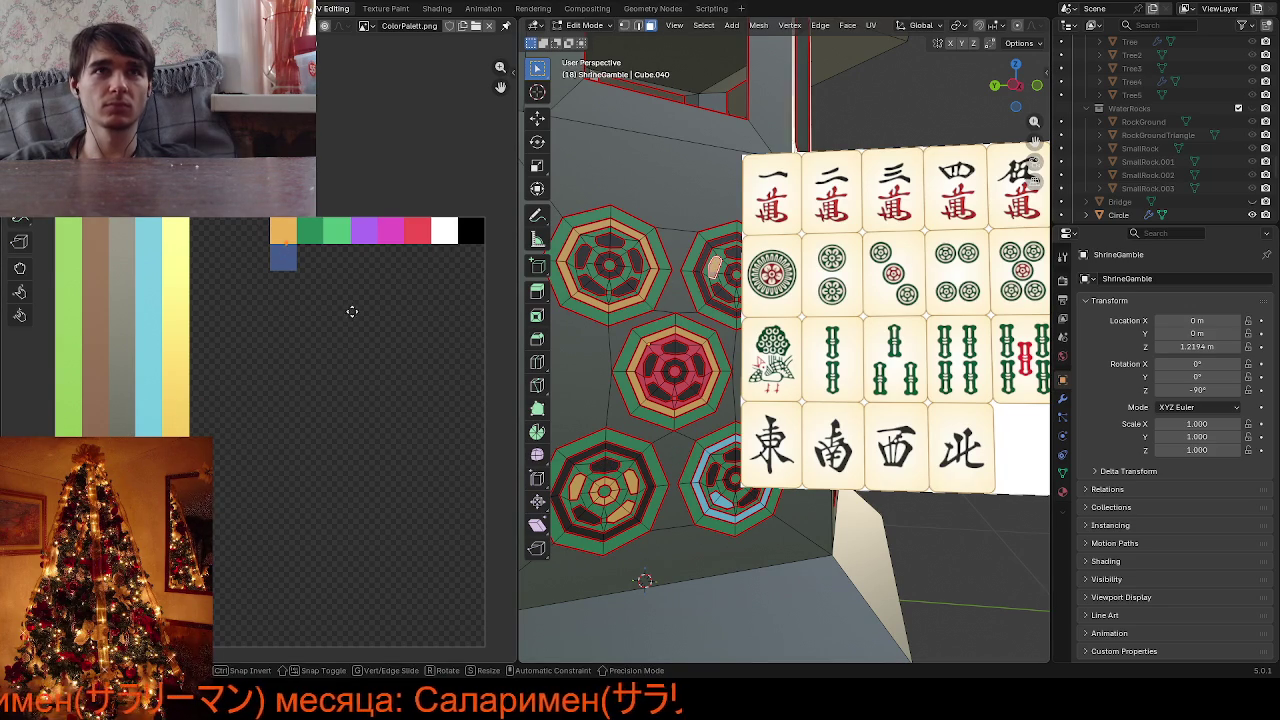
middle_click_drag(754, 476, 764, 474)
In Object Mode, set reference image Empty.008's Depth to Default so the shrine hides it
key("Tab")
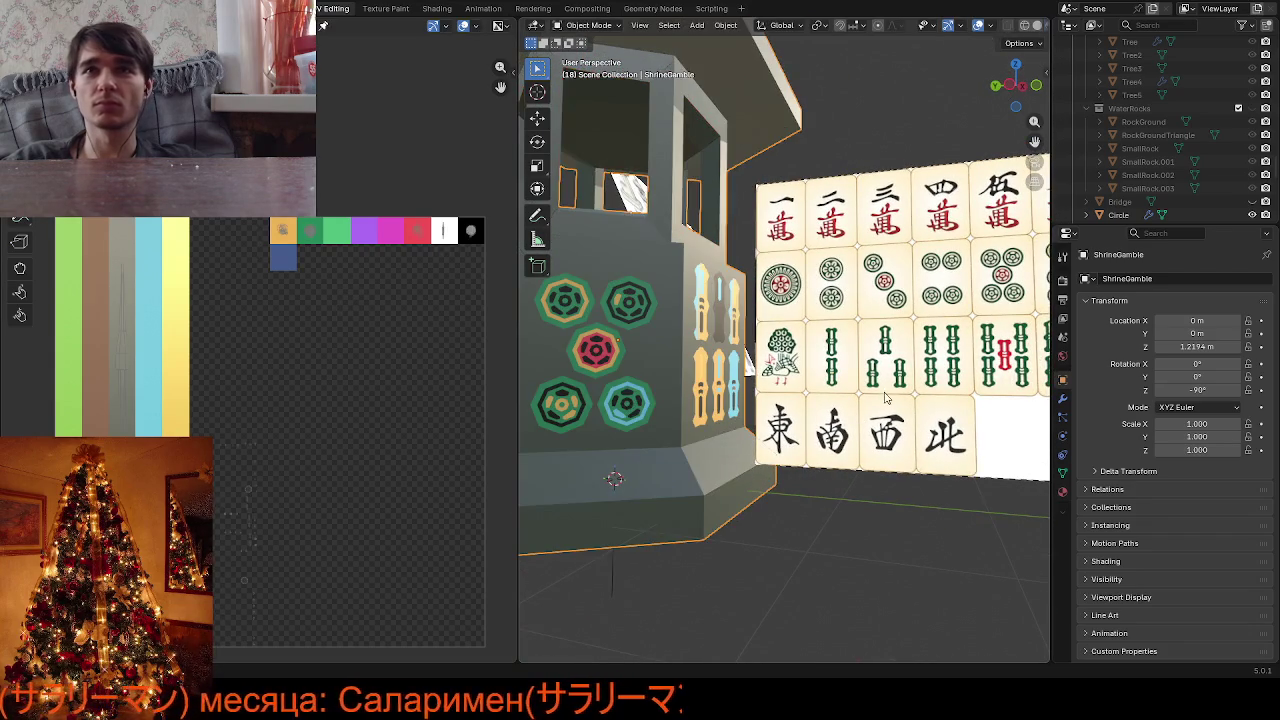
left_click(890, 395)
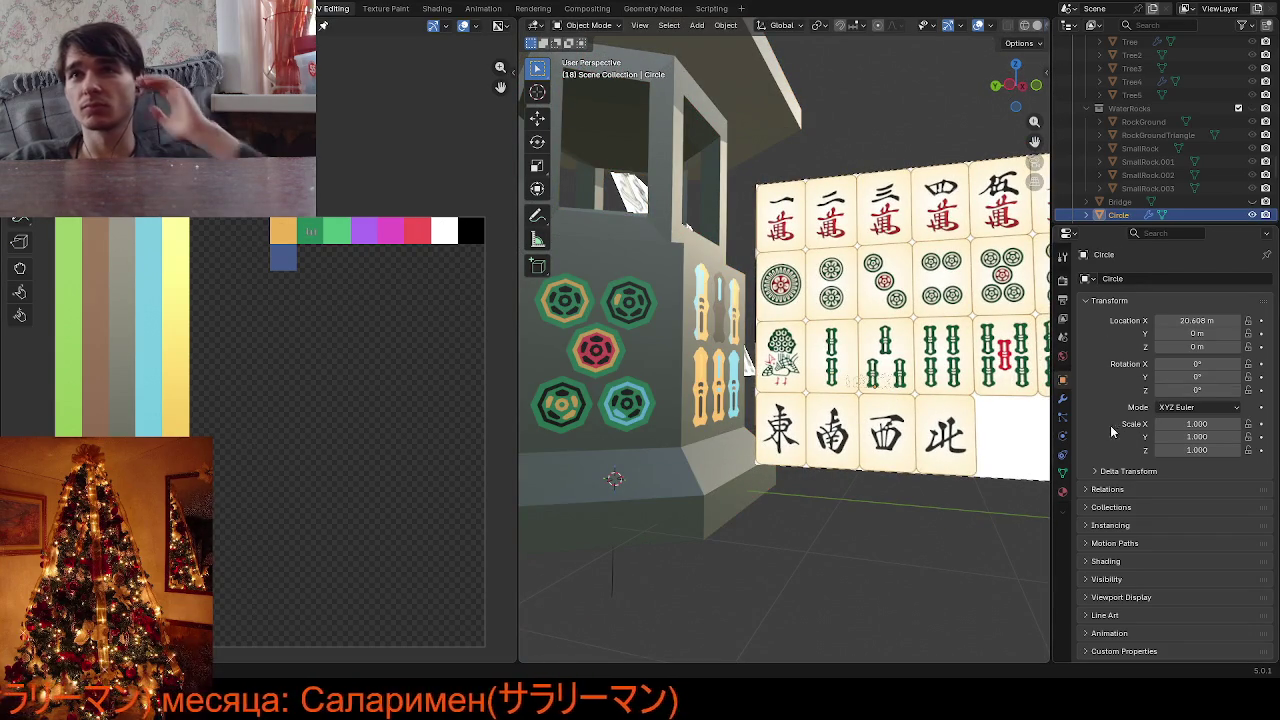
left_click(1025, 463)
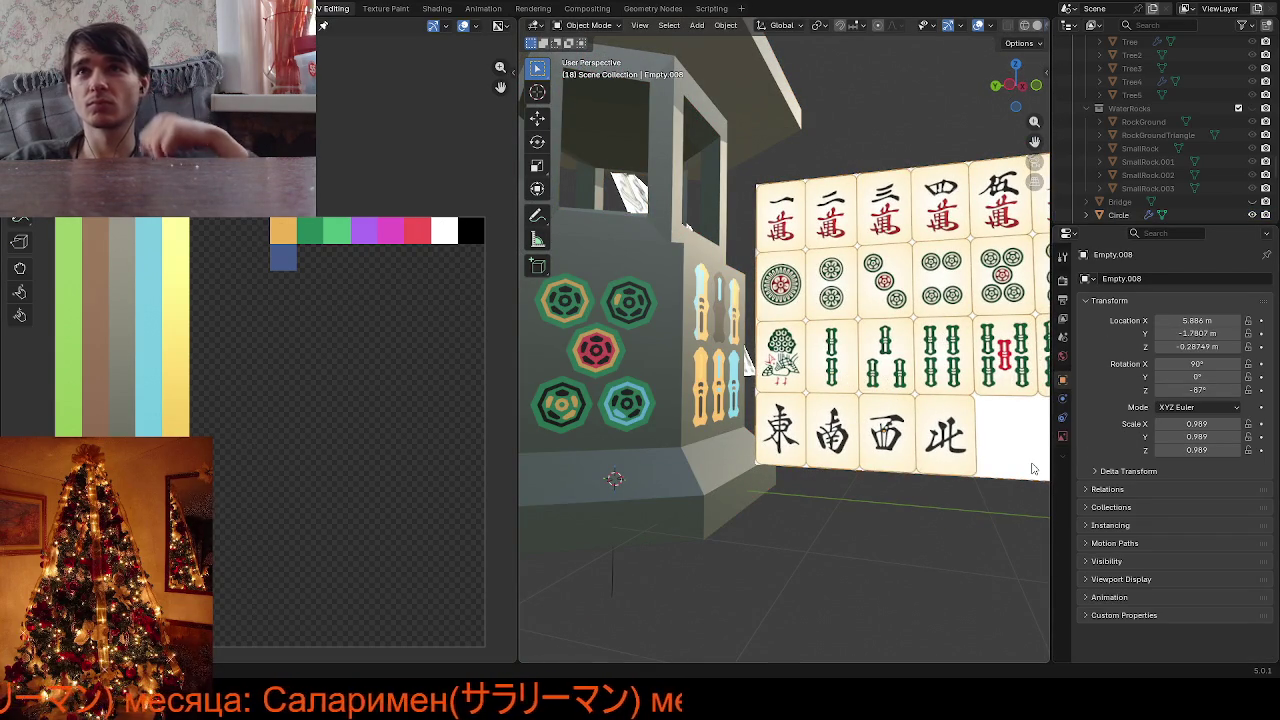
left_click(1066, 439)
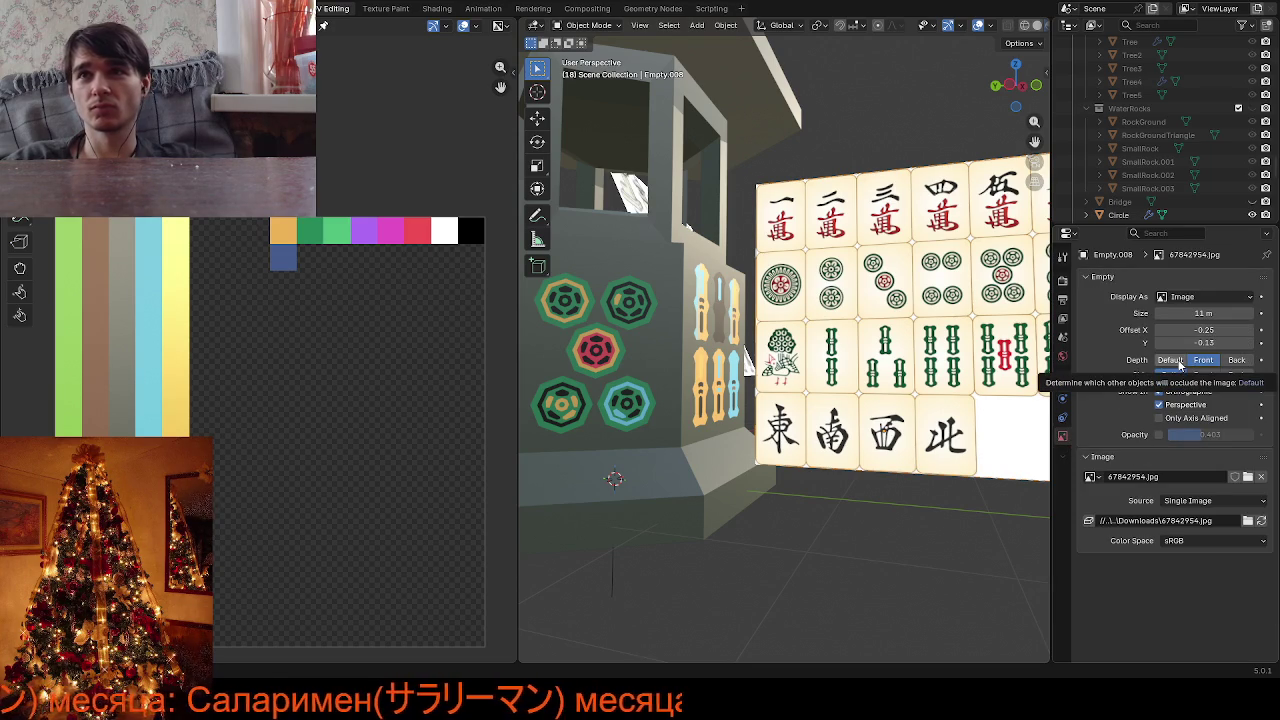
left_click(1179, 362)
Orbit to check the tower, then select ShrineGamble and enter Edit Mode
middle_click_drag(890, 428, 903, 430)
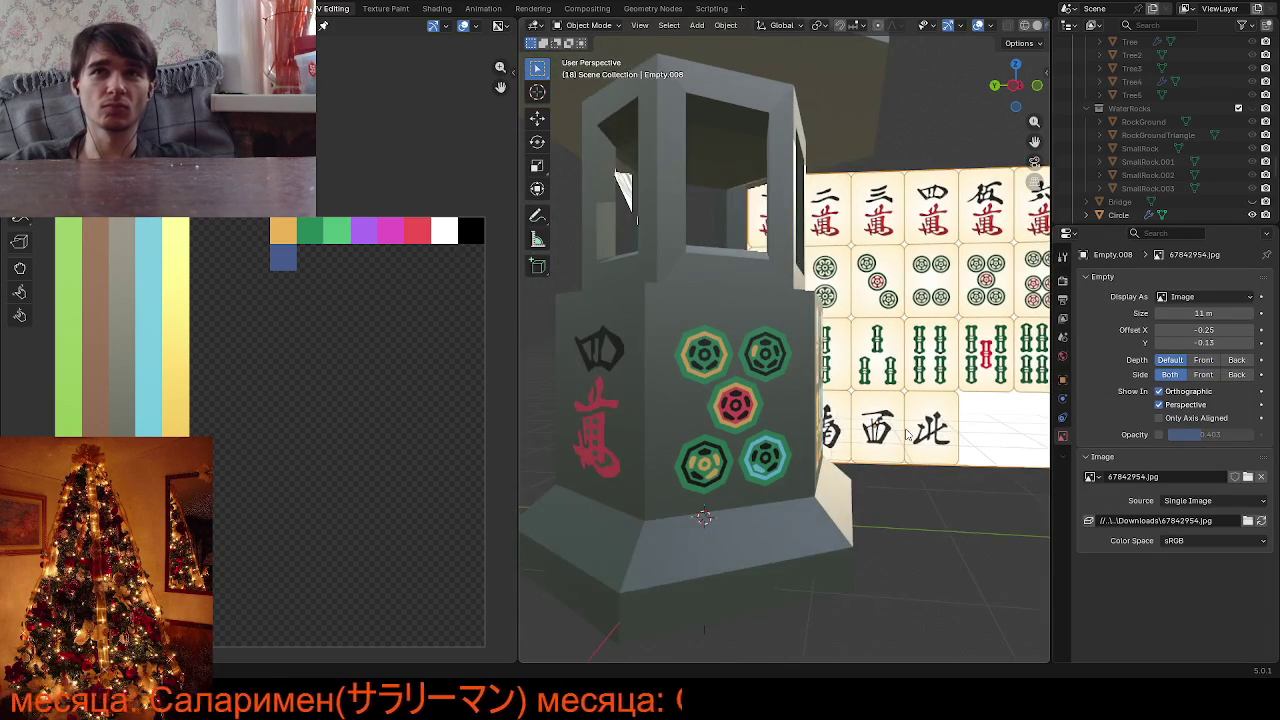
scroll(892, 418, "up", 2)
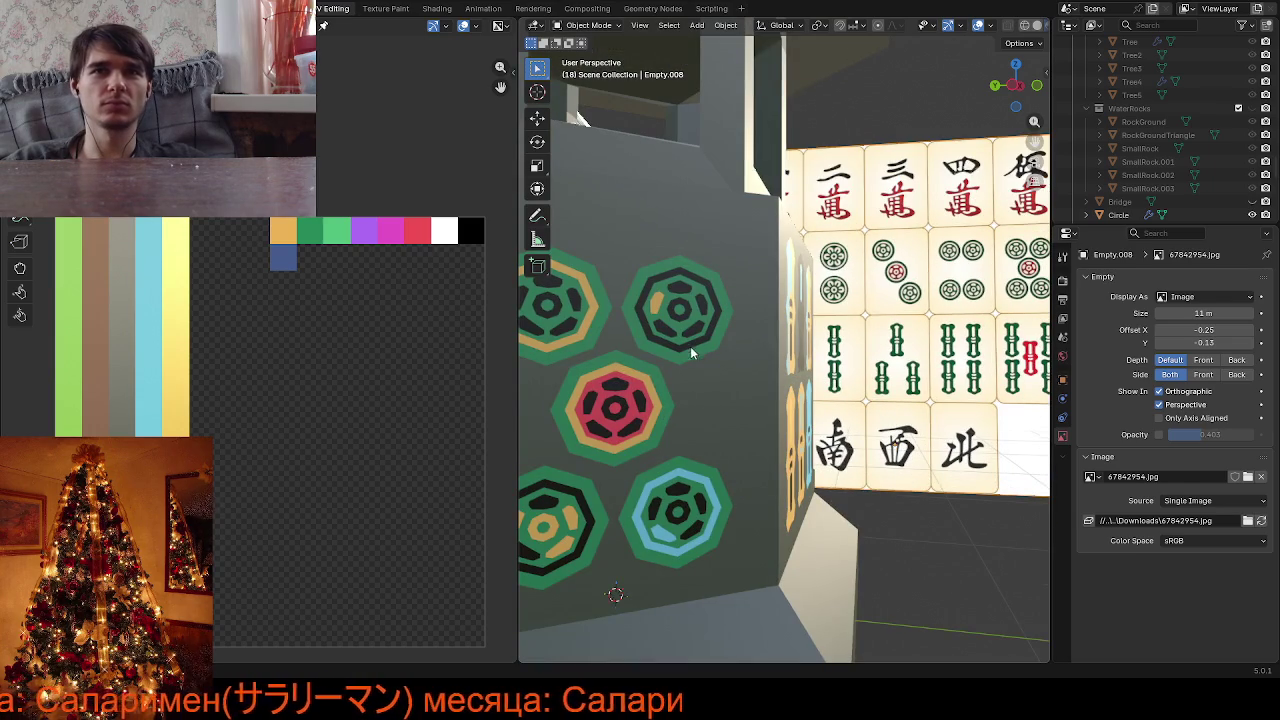
left_click(687, 394)
key("Tab")
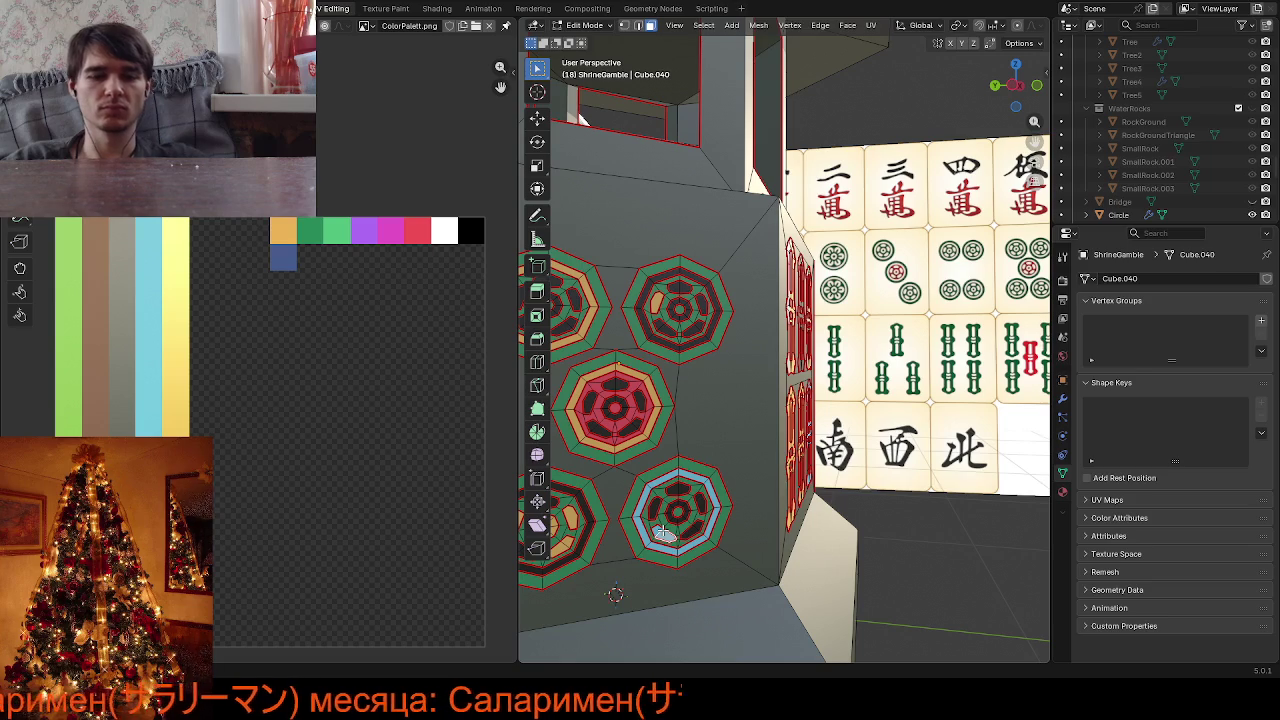
Move the bottom-right medallion's light-blue ring UVs onto the orange/gold swatch
key("l")
left_click(221, 560)
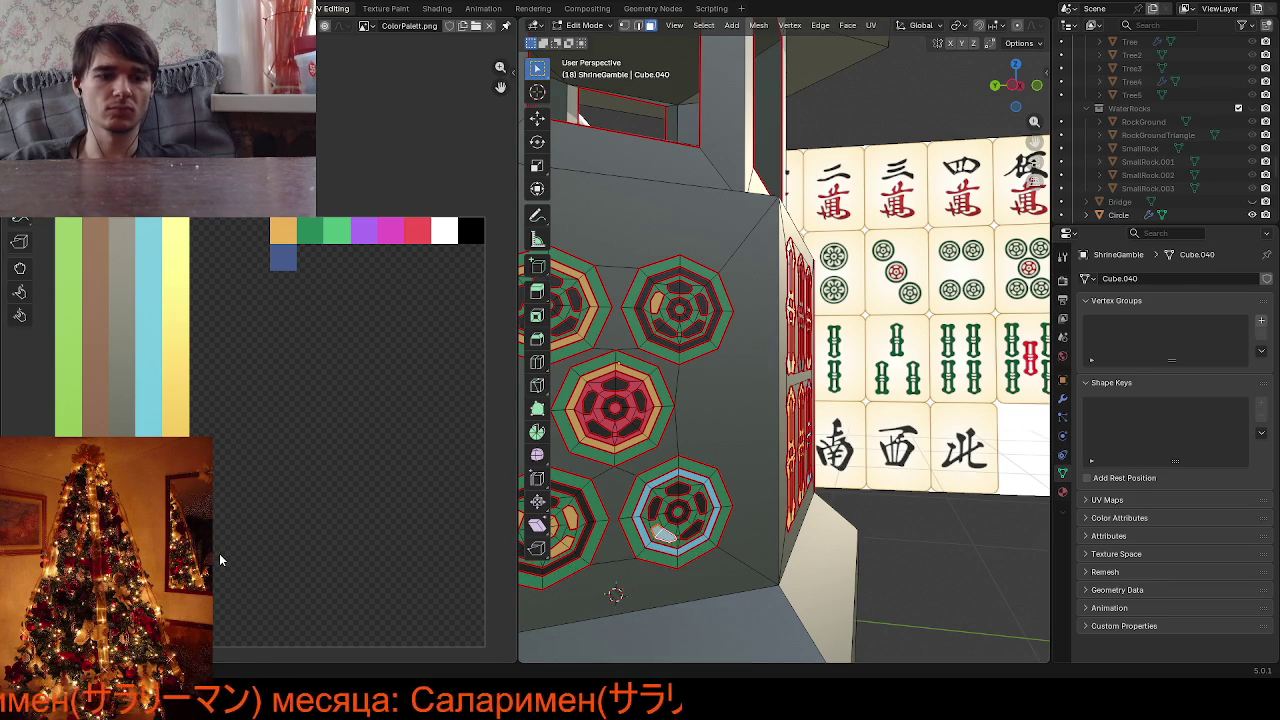
left_click(350, 292)
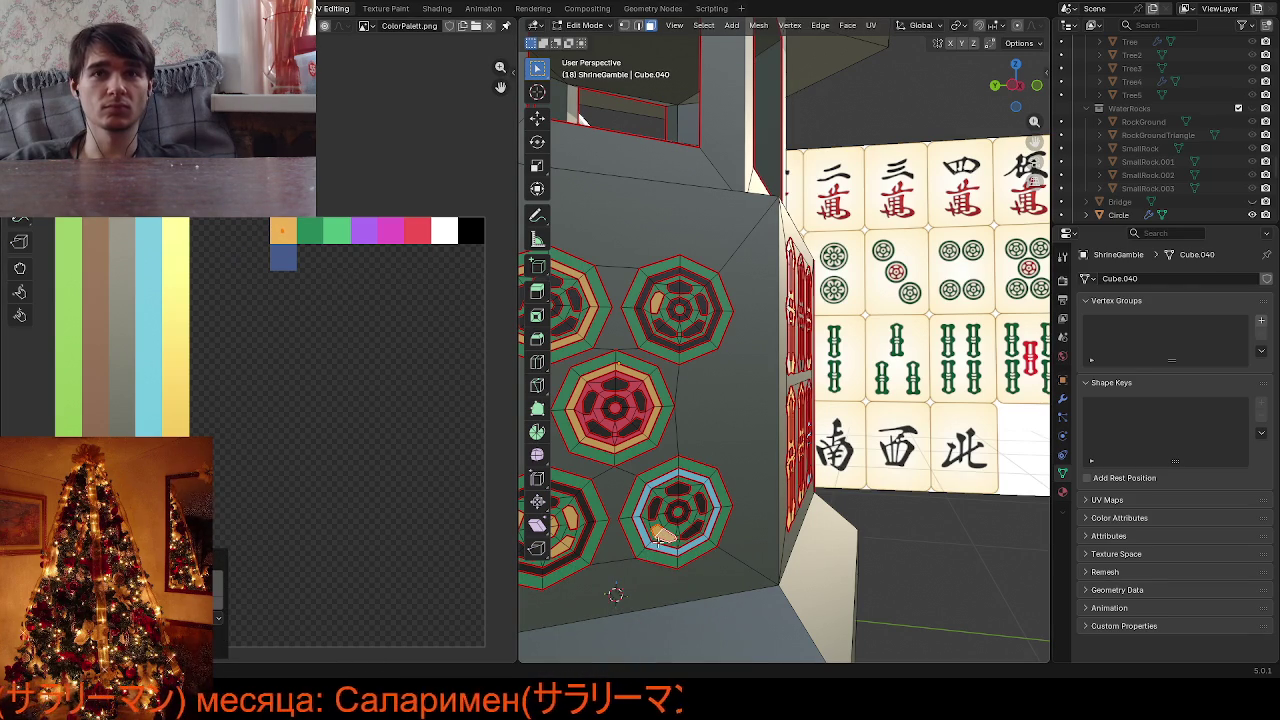
key("l")
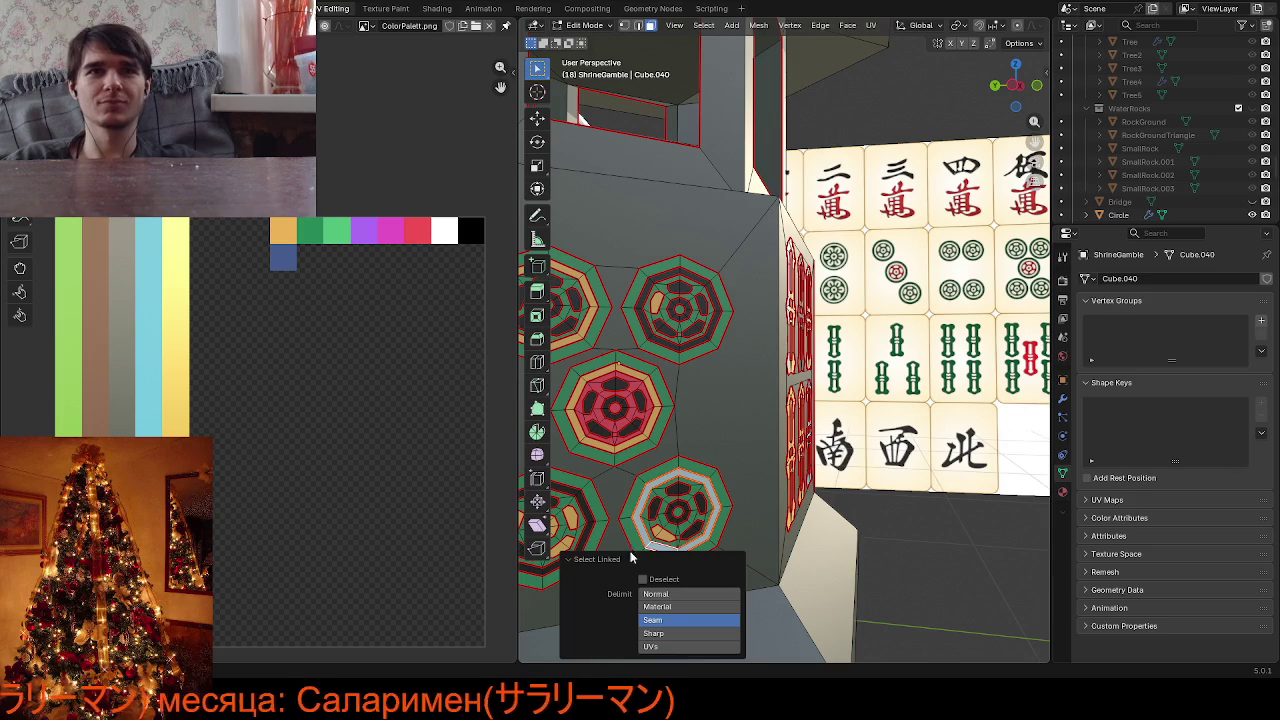
left_click(265, 579)
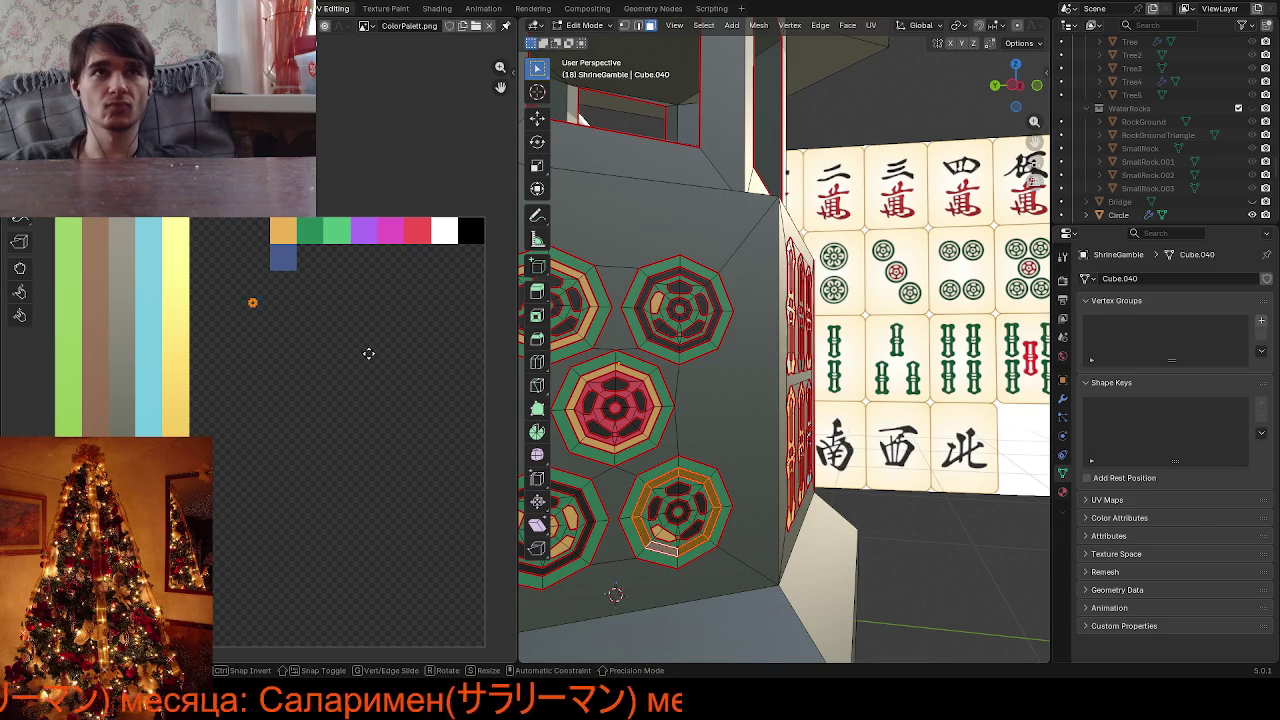
left_click(397, 300)
Make the upper-right medallion's inner ring gold, then orbit to face the panel
left_click(694, 346)
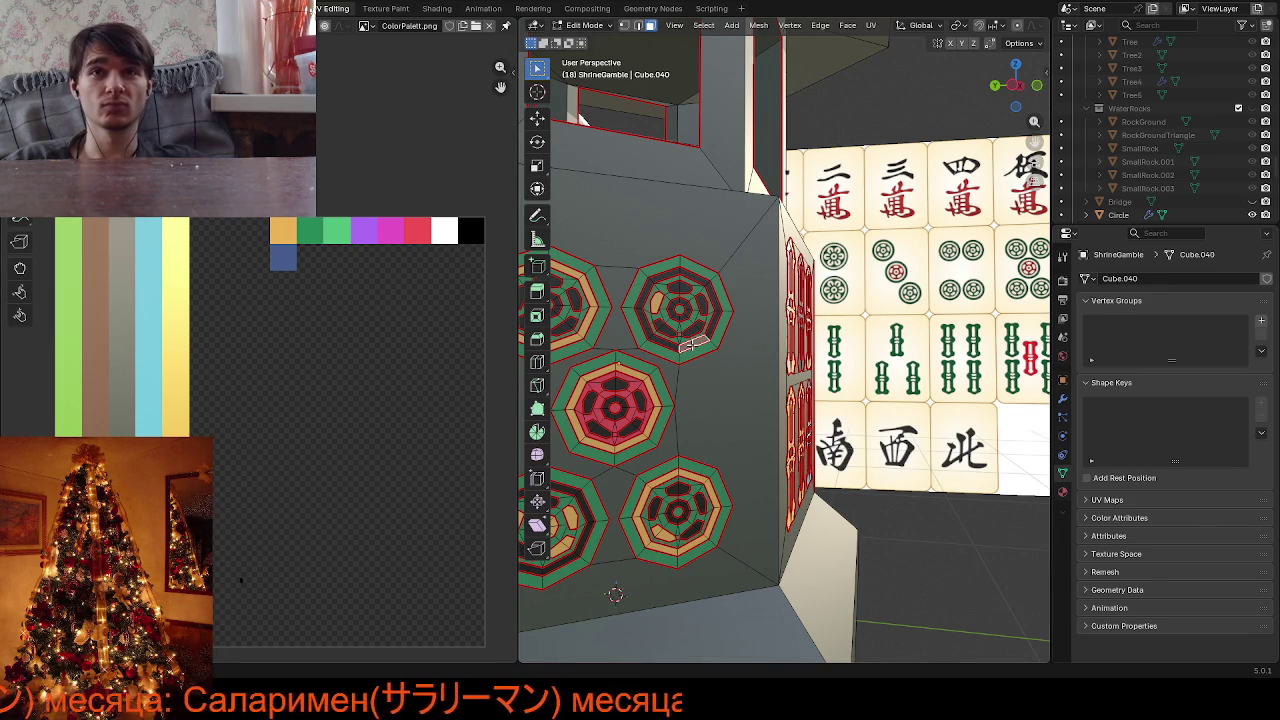
key("l")
left_click_drag(214, 518, 303, 625)
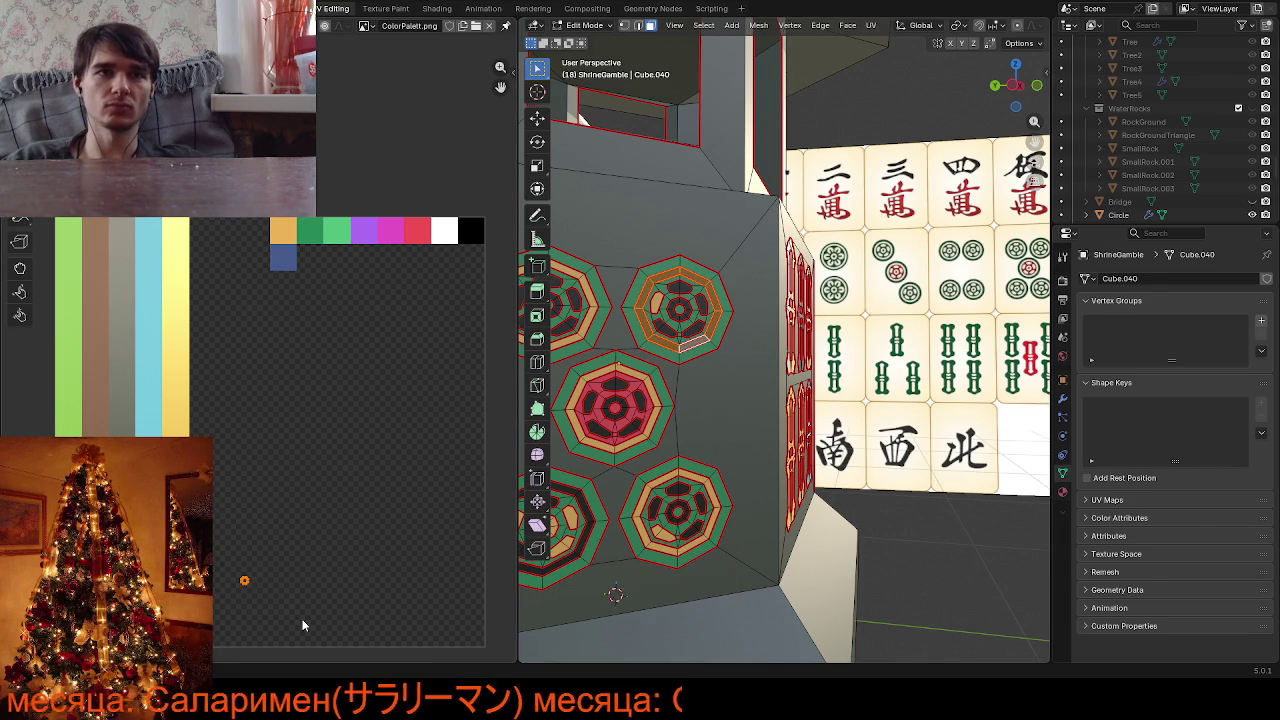
left_click(340, 268)
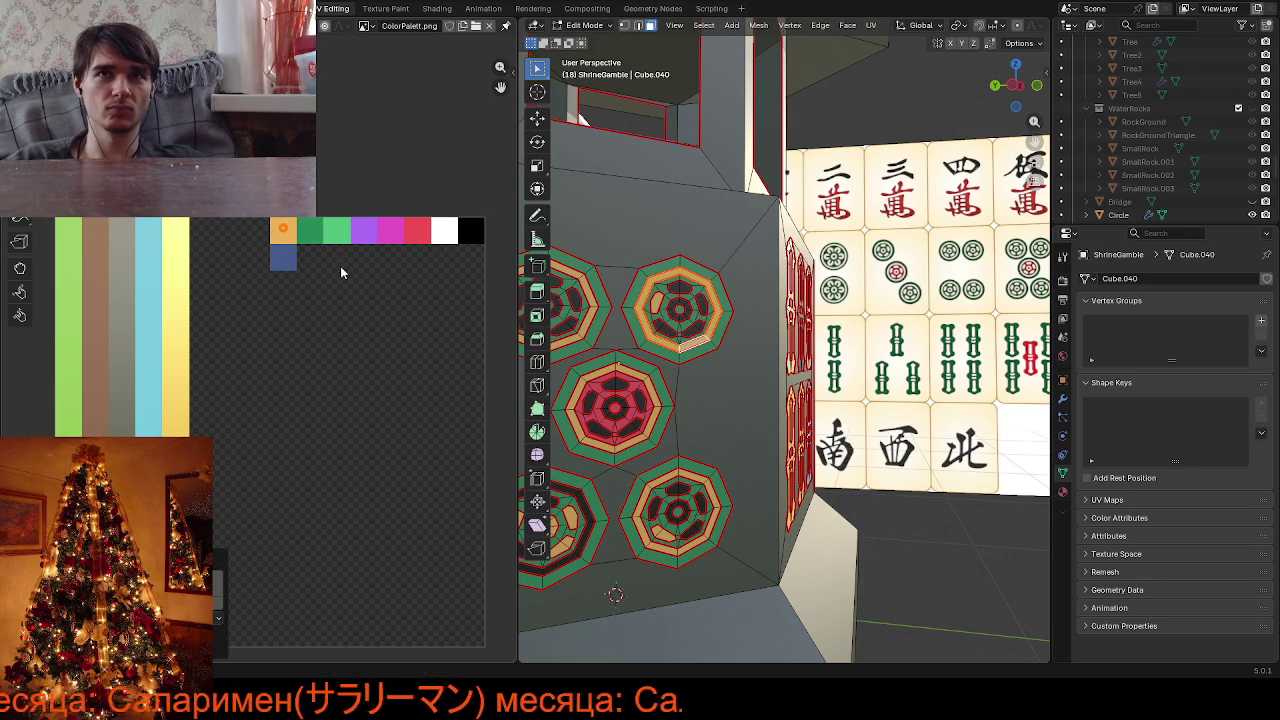
middle_click_drag(729, 379, 687, 374)
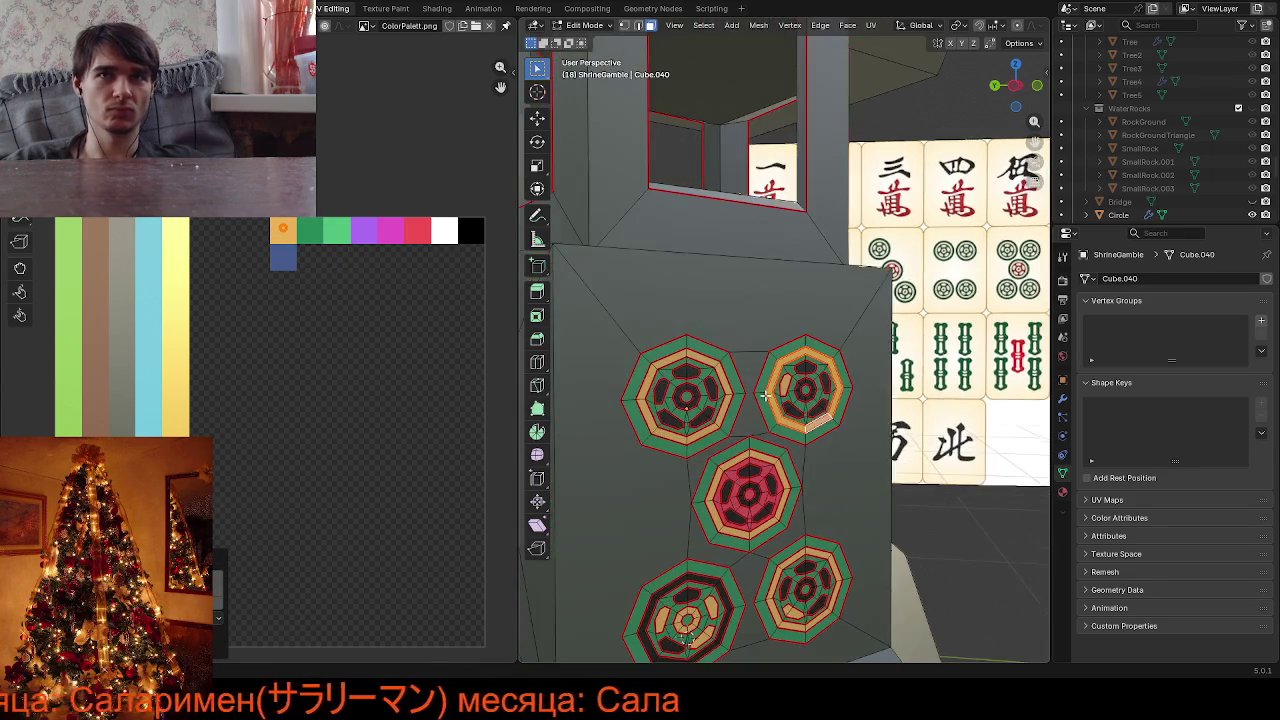
Colour a small inner medallion face and its stray UV points orange
left_click(687, 374)
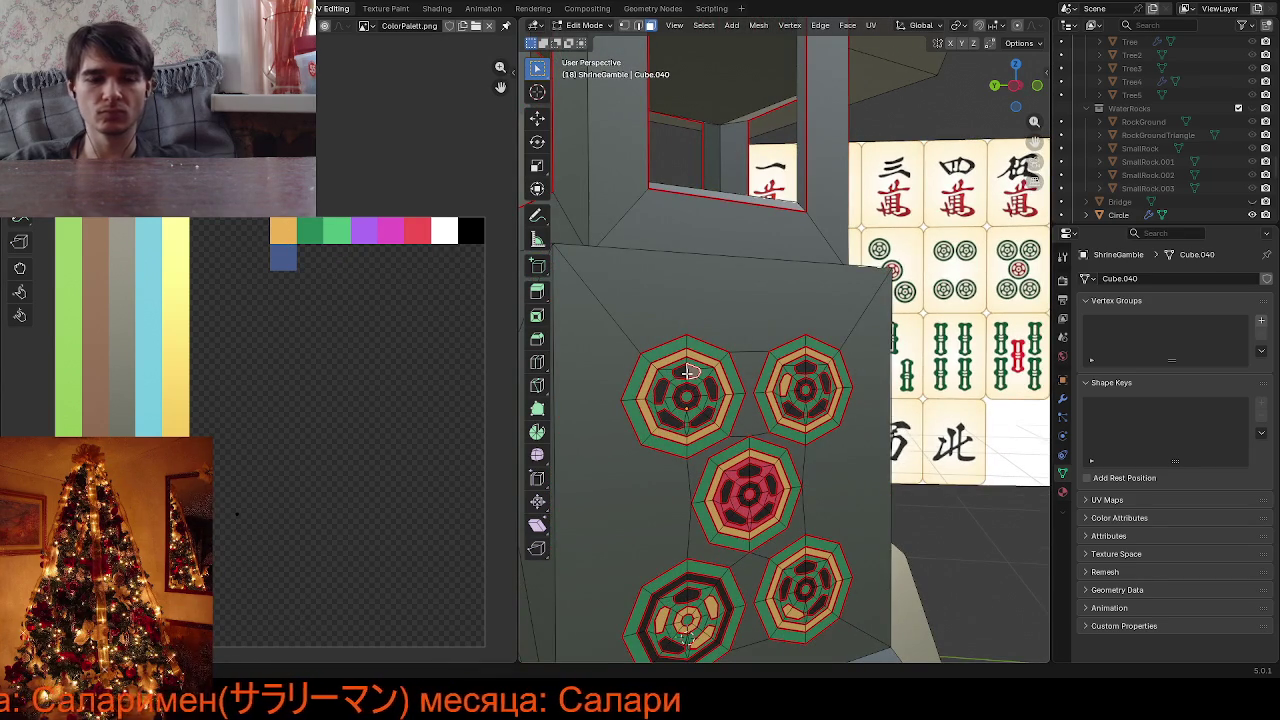
key("l")
key("g")
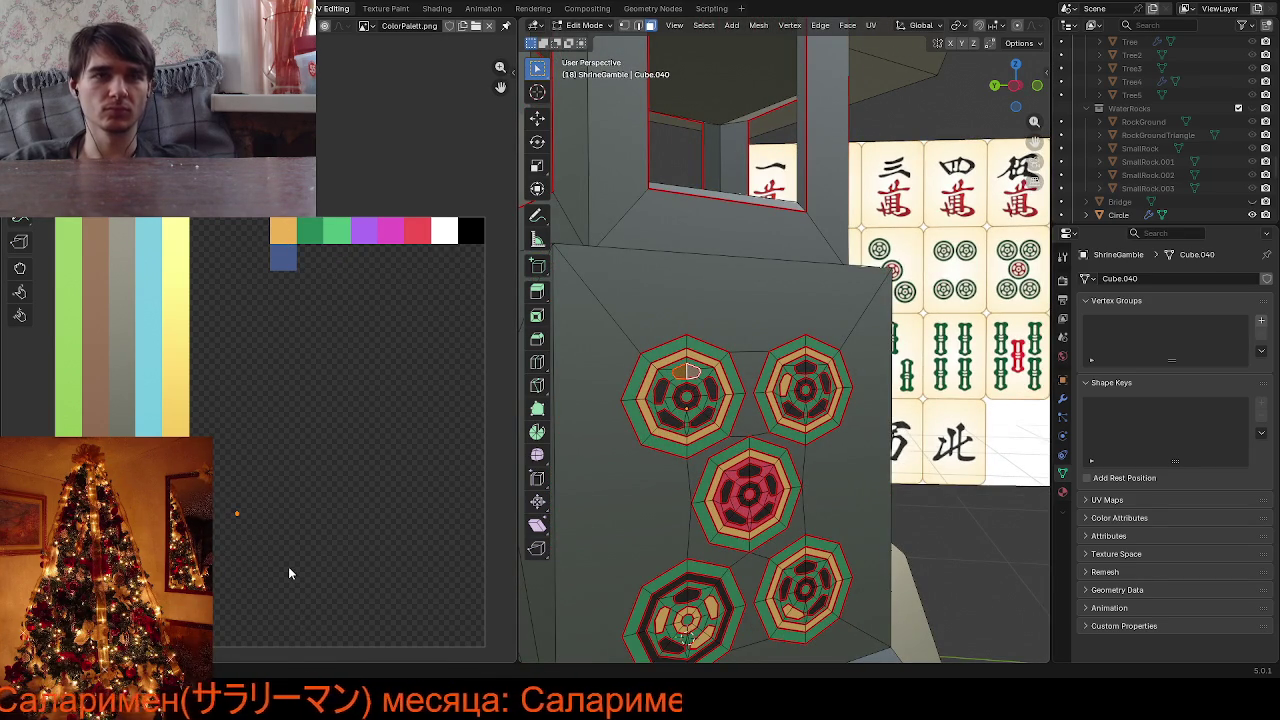
left_click(349, 294)
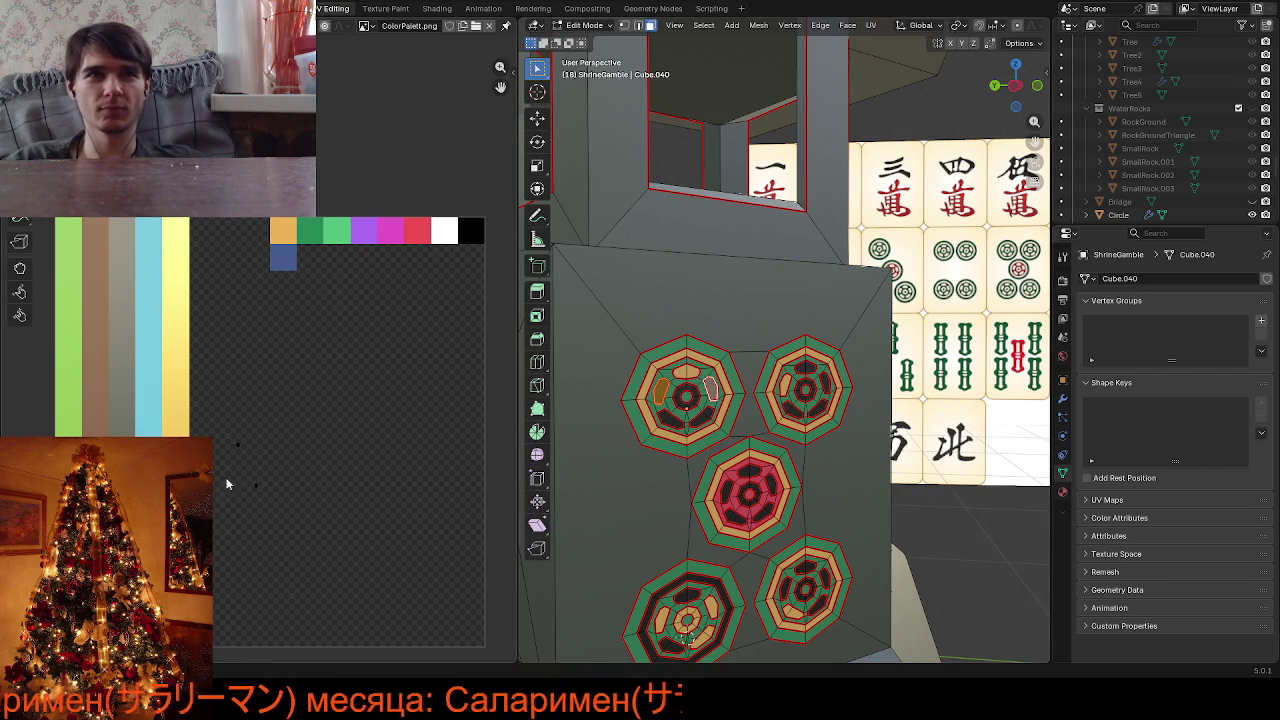
left_click_drag(214, 410, 313, 544)
key("g")
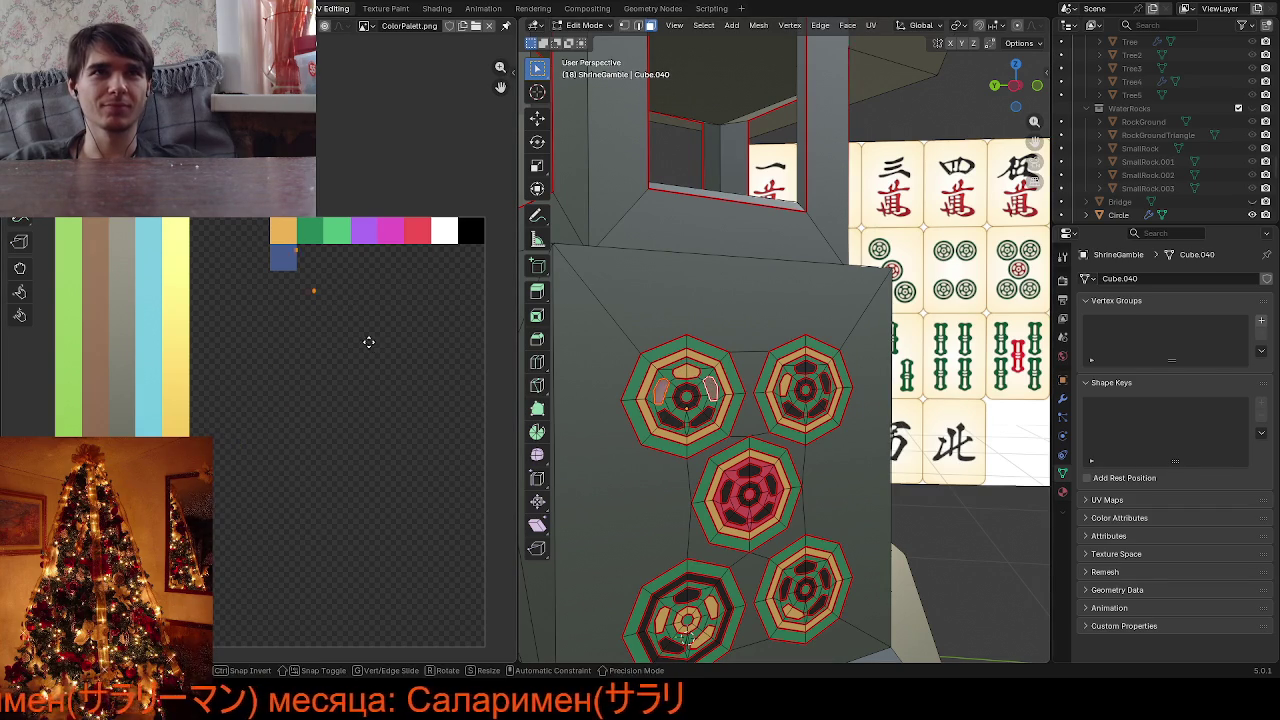
left_click(358, 330)
key("Escape")
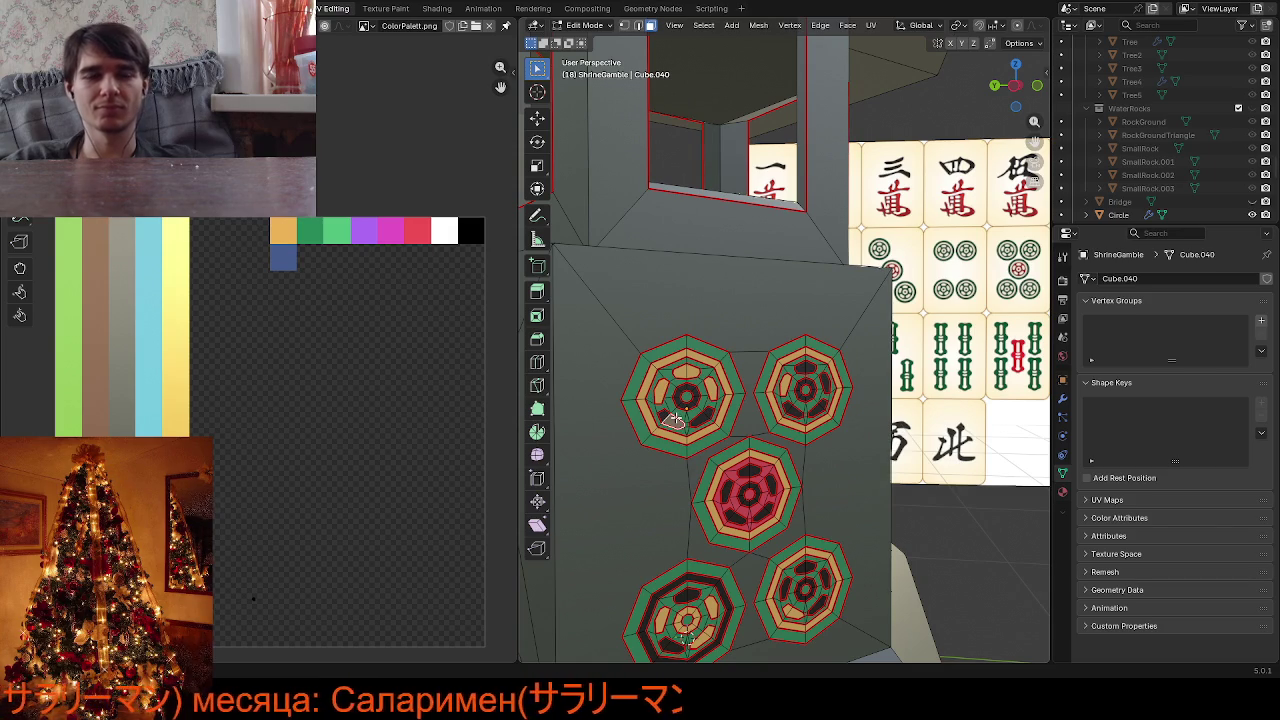
Colour the top-left medallion's inner face and centre orange
key("l")
key("g")
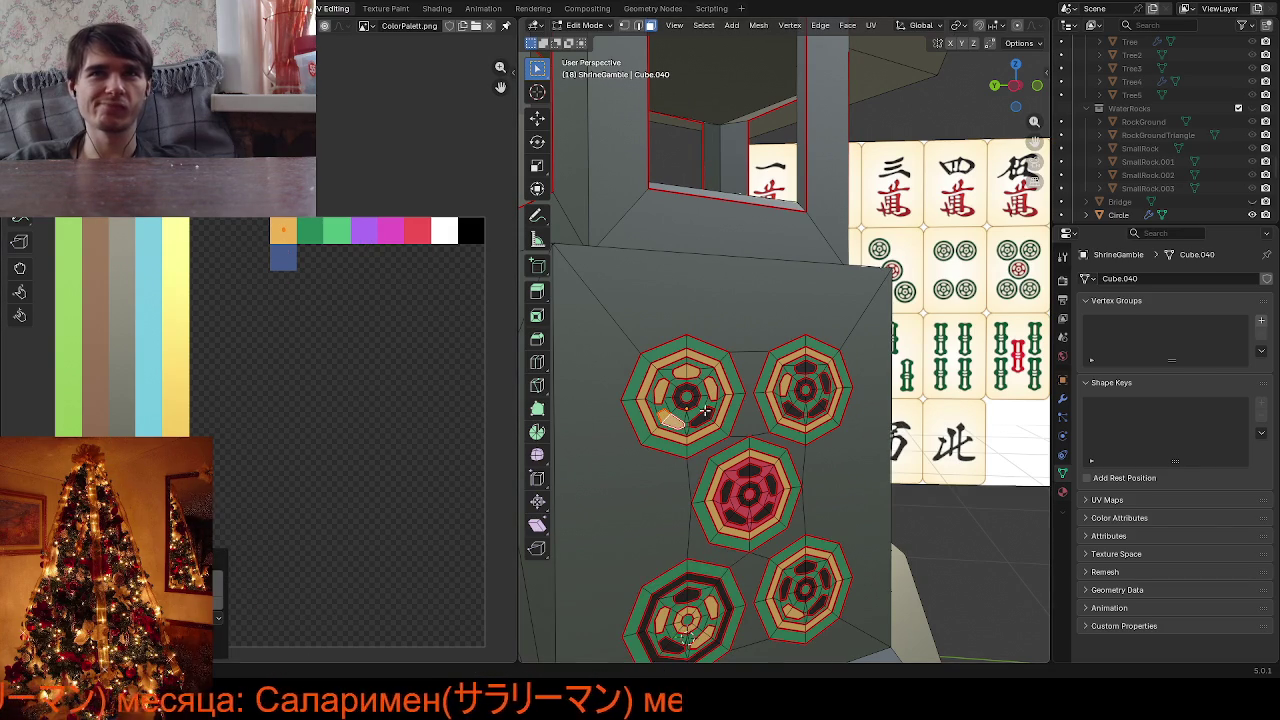
key("Escape")
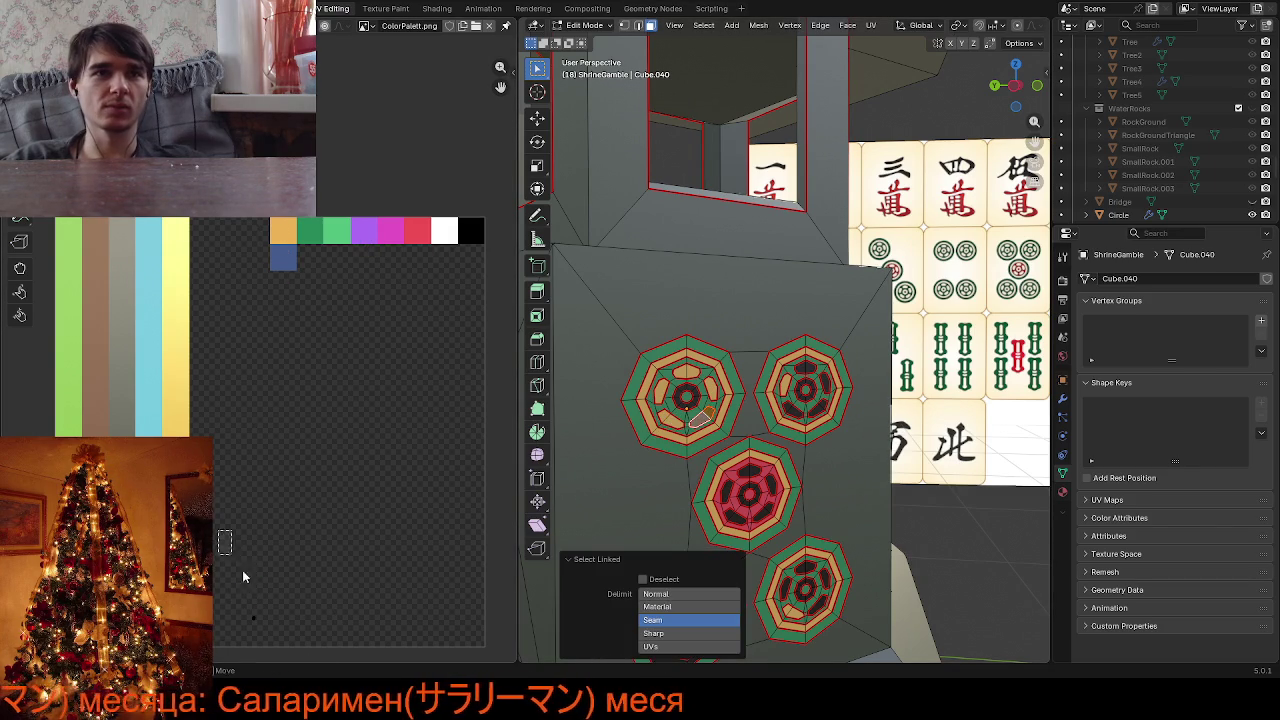
left_click(253, 618)
key("g")
left_click(337, 280)
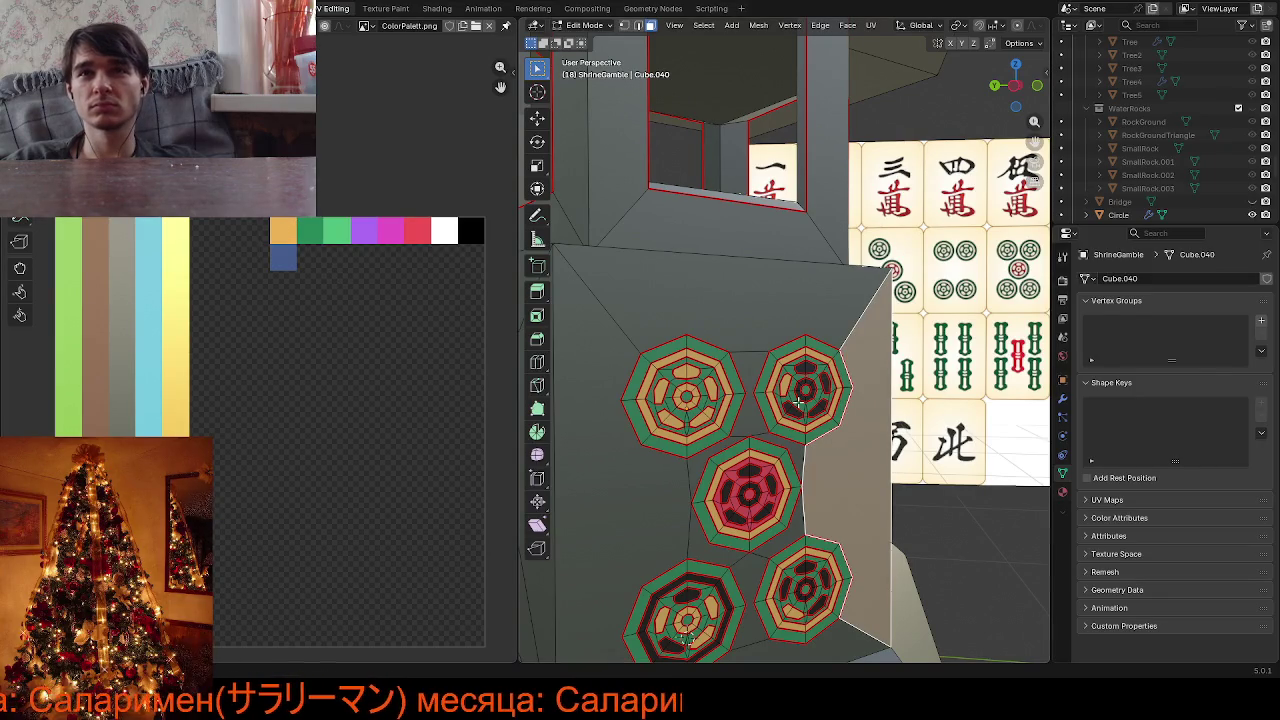
scroll(825, 385, "up", 6)
scroll(825, 385, "down", 6)
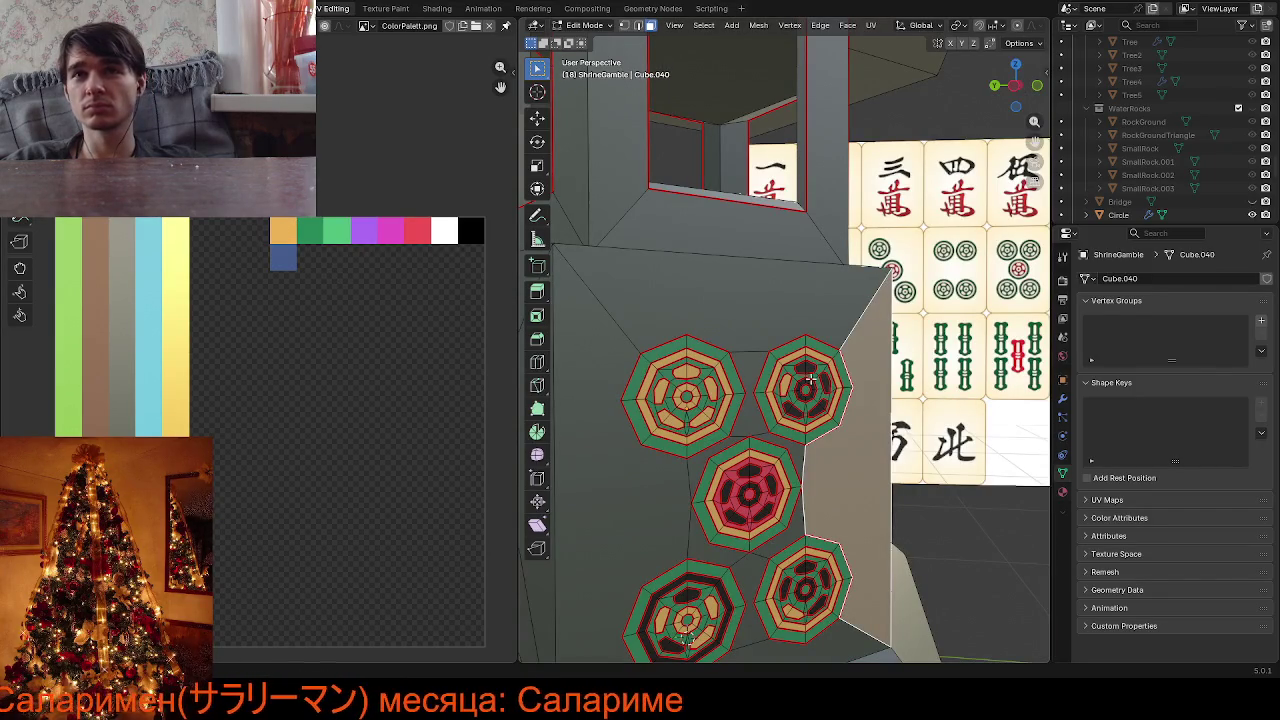
Colour a small upper-right medallion face orange and select its other inner faces
left_click(810, 367)
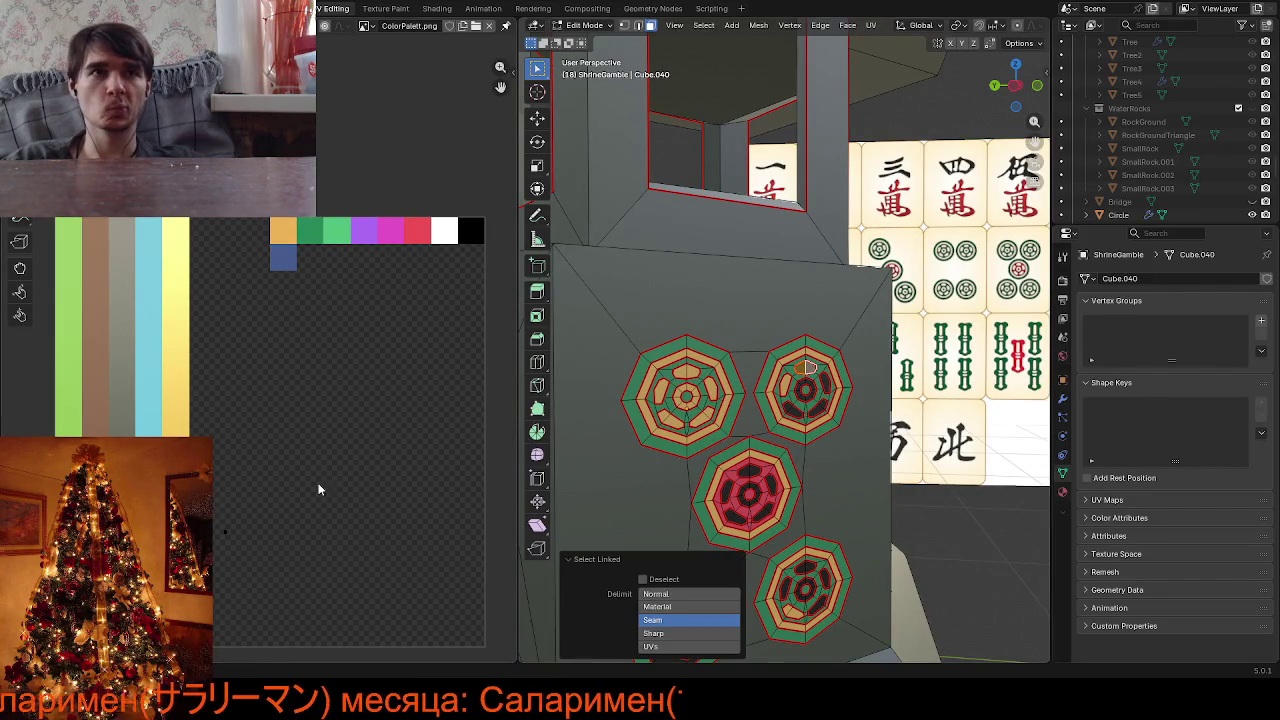
left_click_drag(203, 494, 293, 588)
key("g")
left_click(357, 277)
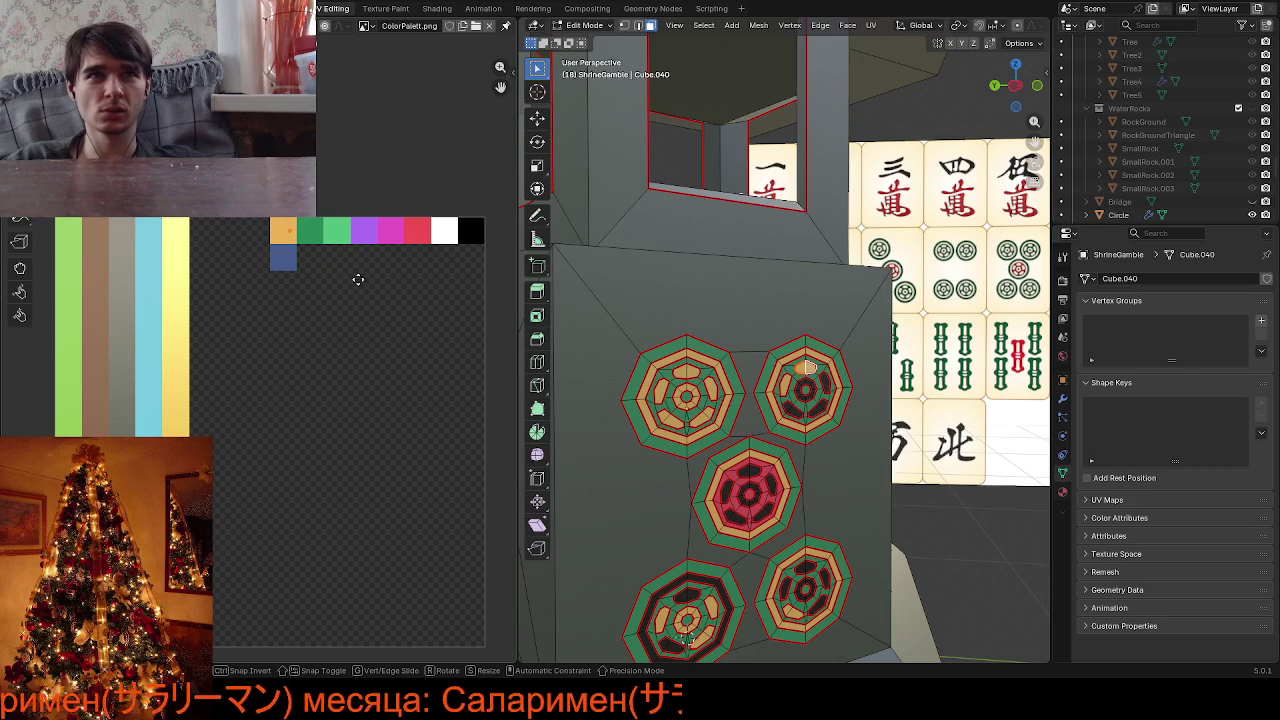
left_click(812, 390)
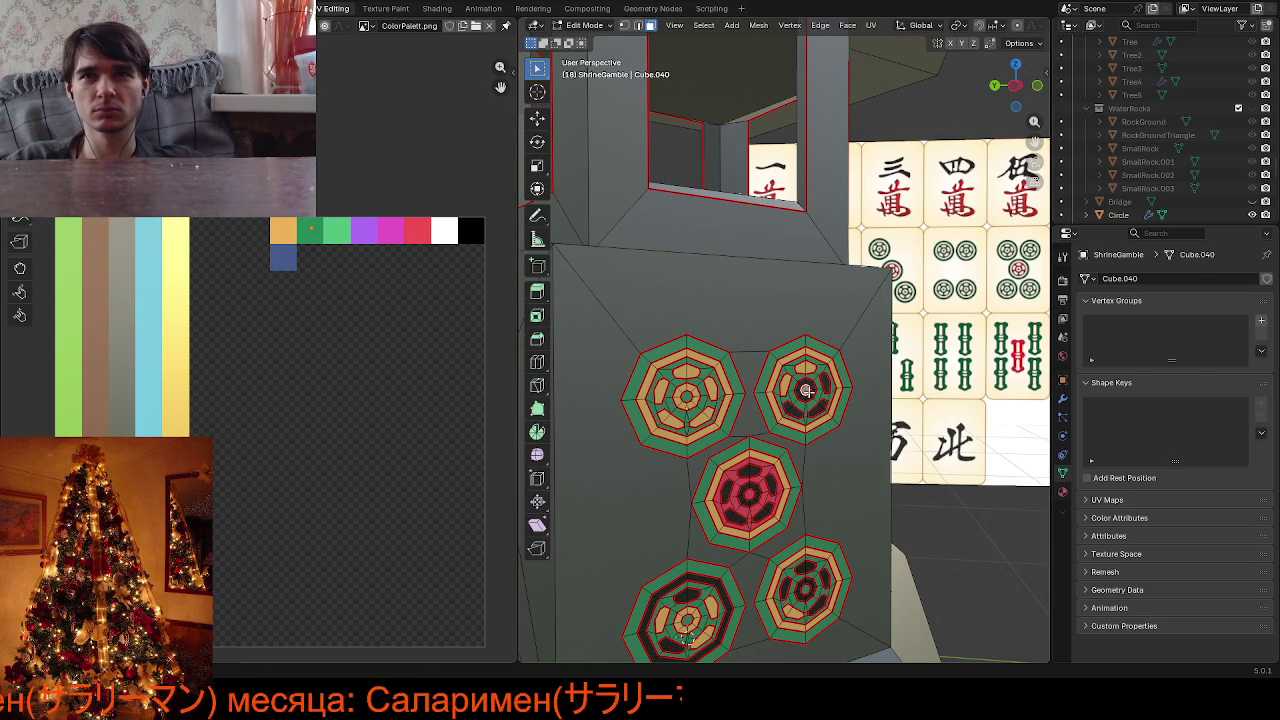
left_click(812, 390)
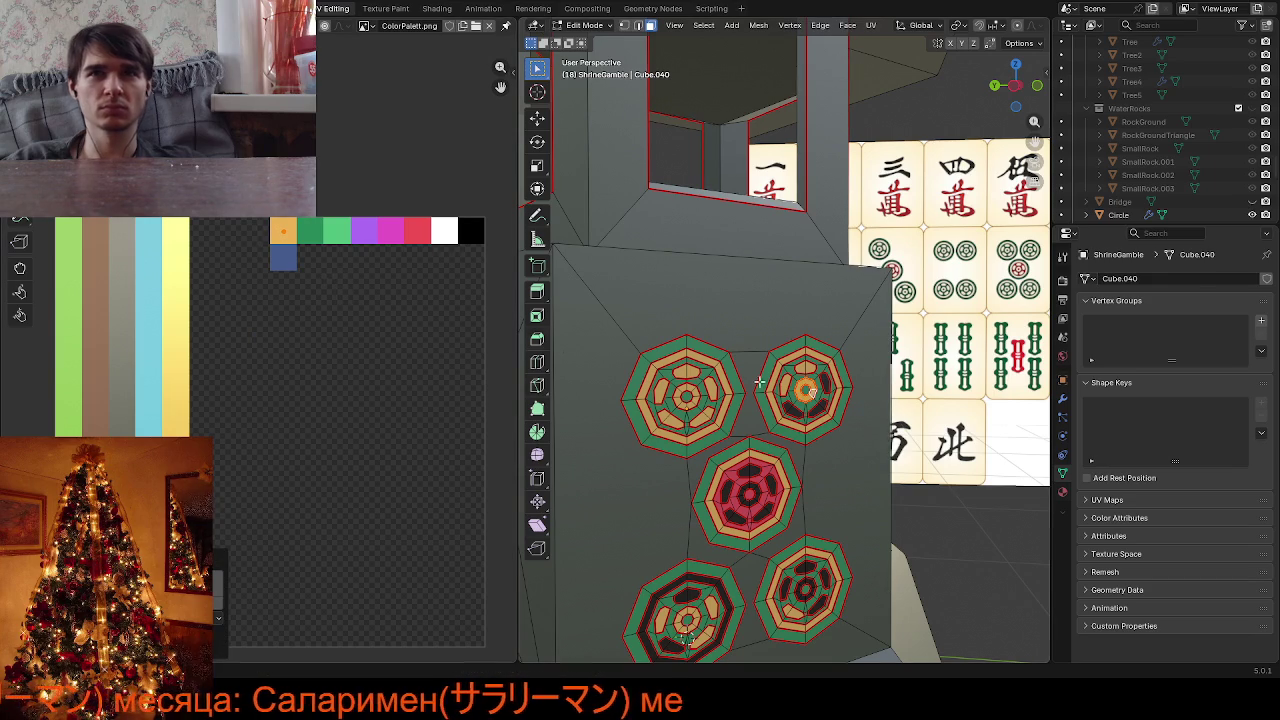
left_click(823, 383, "shift")
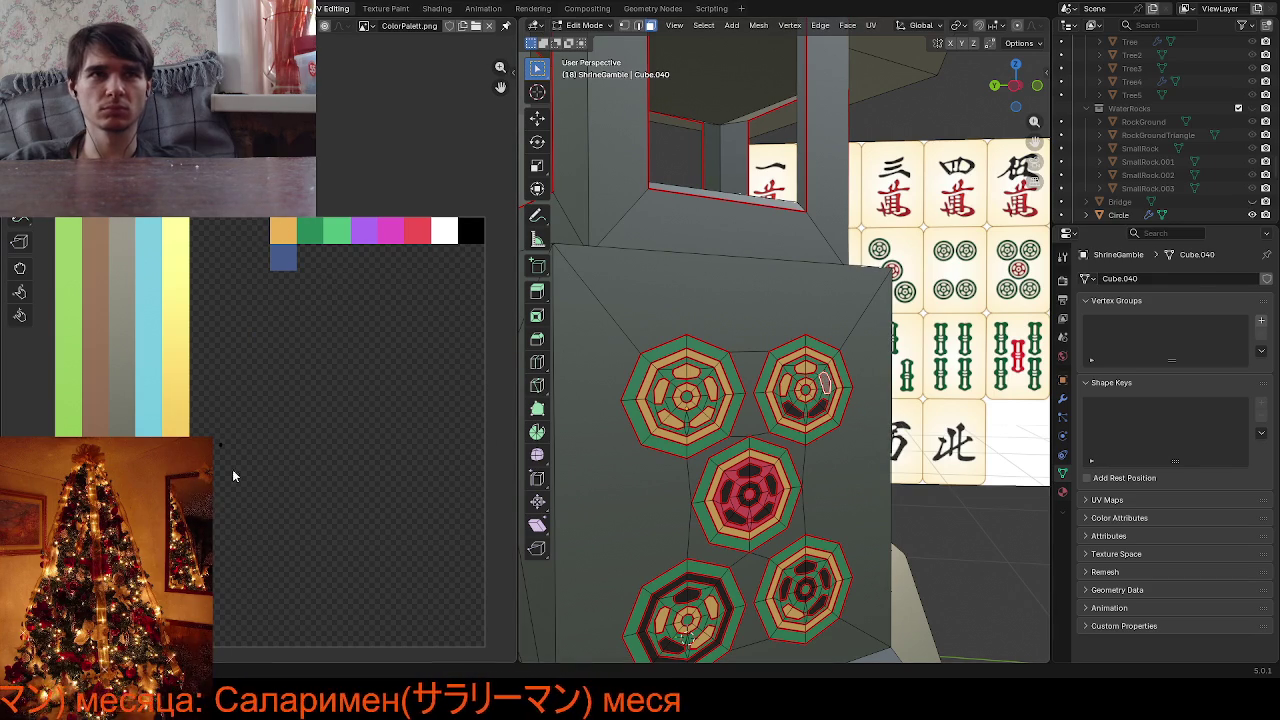
key("g")
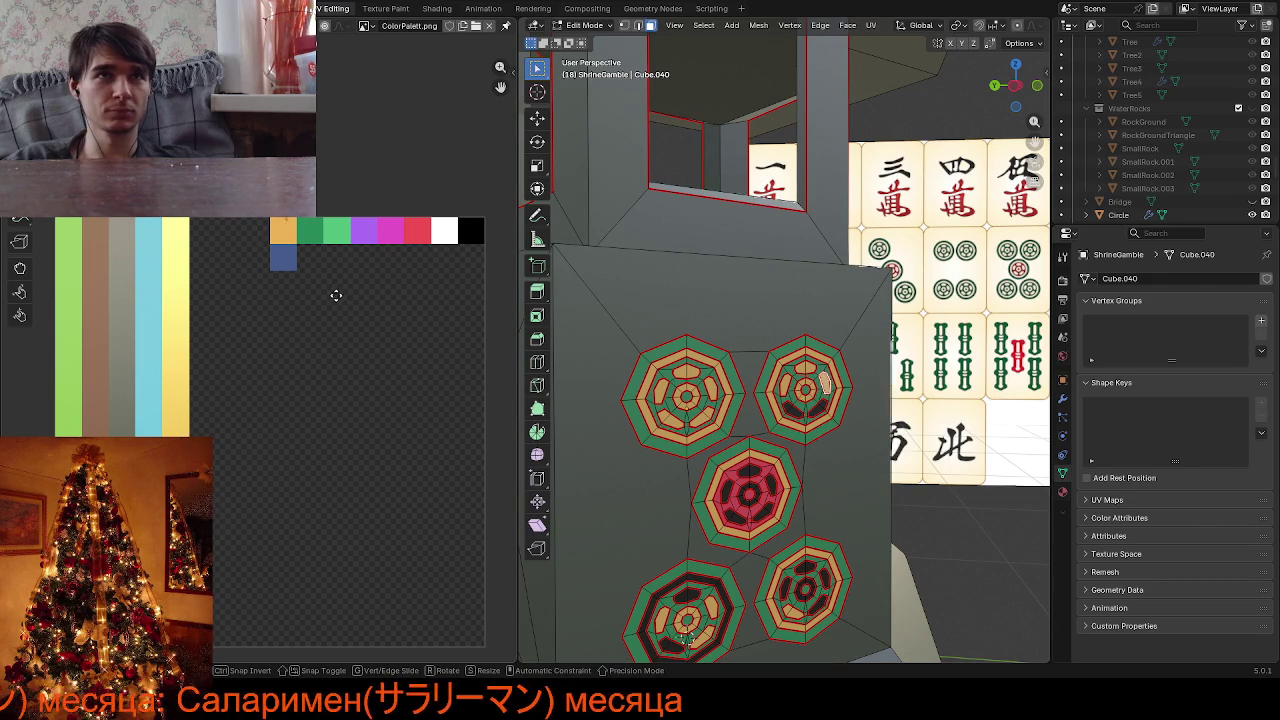
key("Escape")
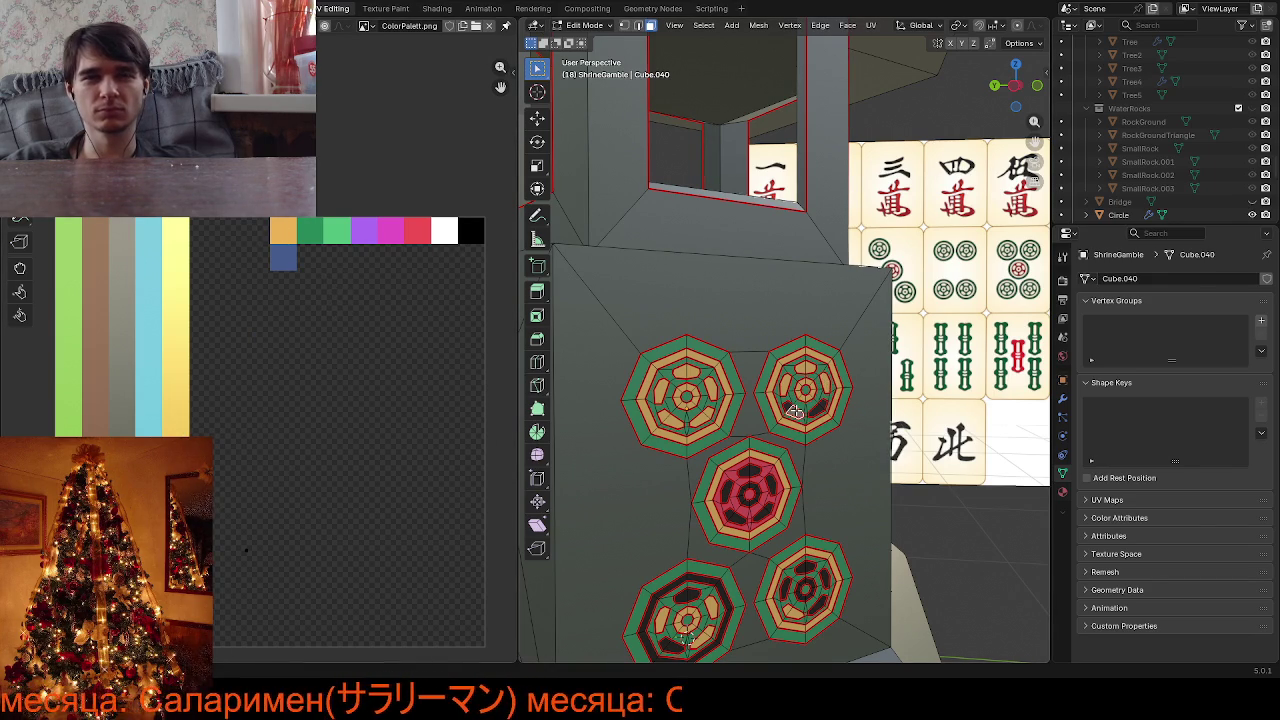
Move the remaining upper-right inner segments' UVs onto the orange swatch
left_click(795, 411, "shift")
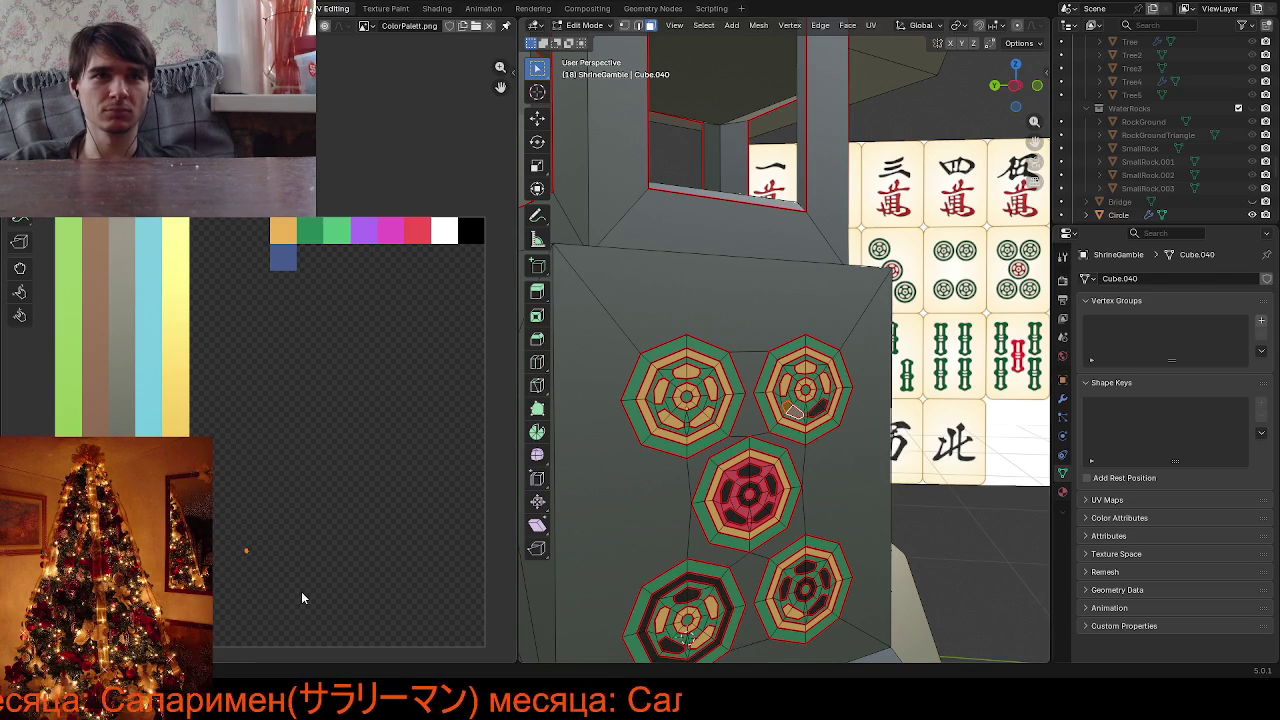
key("g")
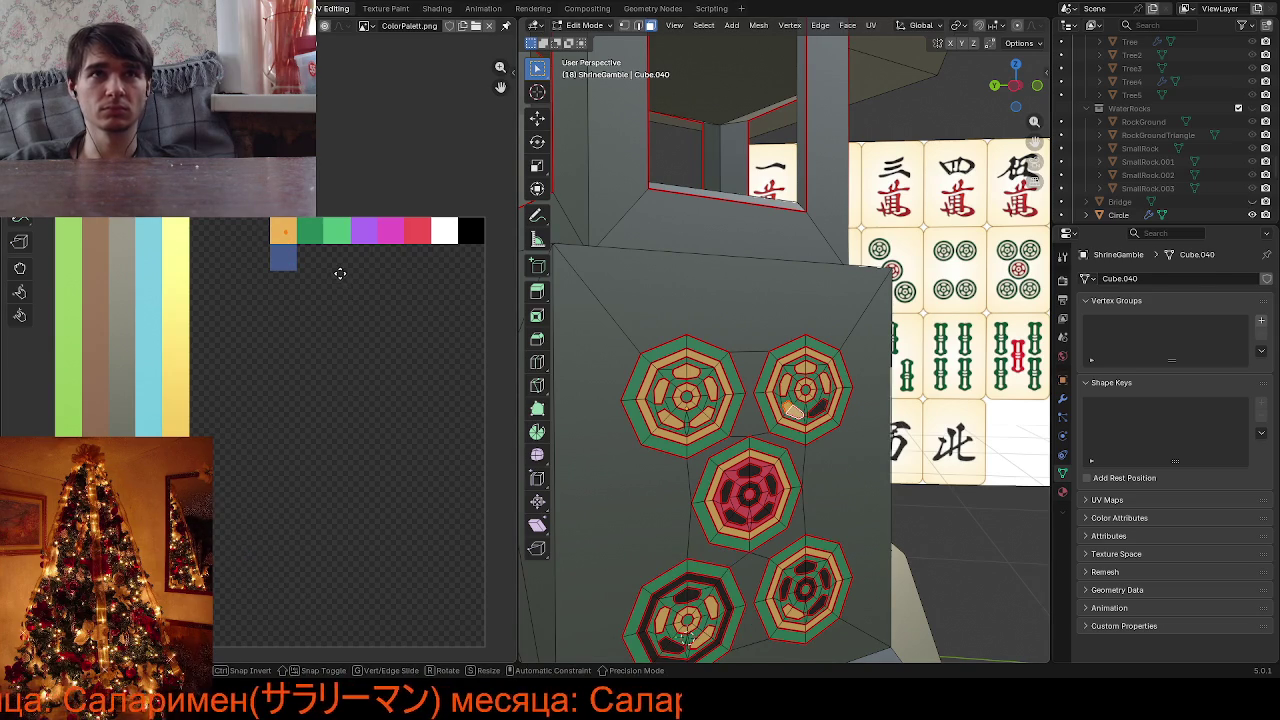
left_click(340, 273)
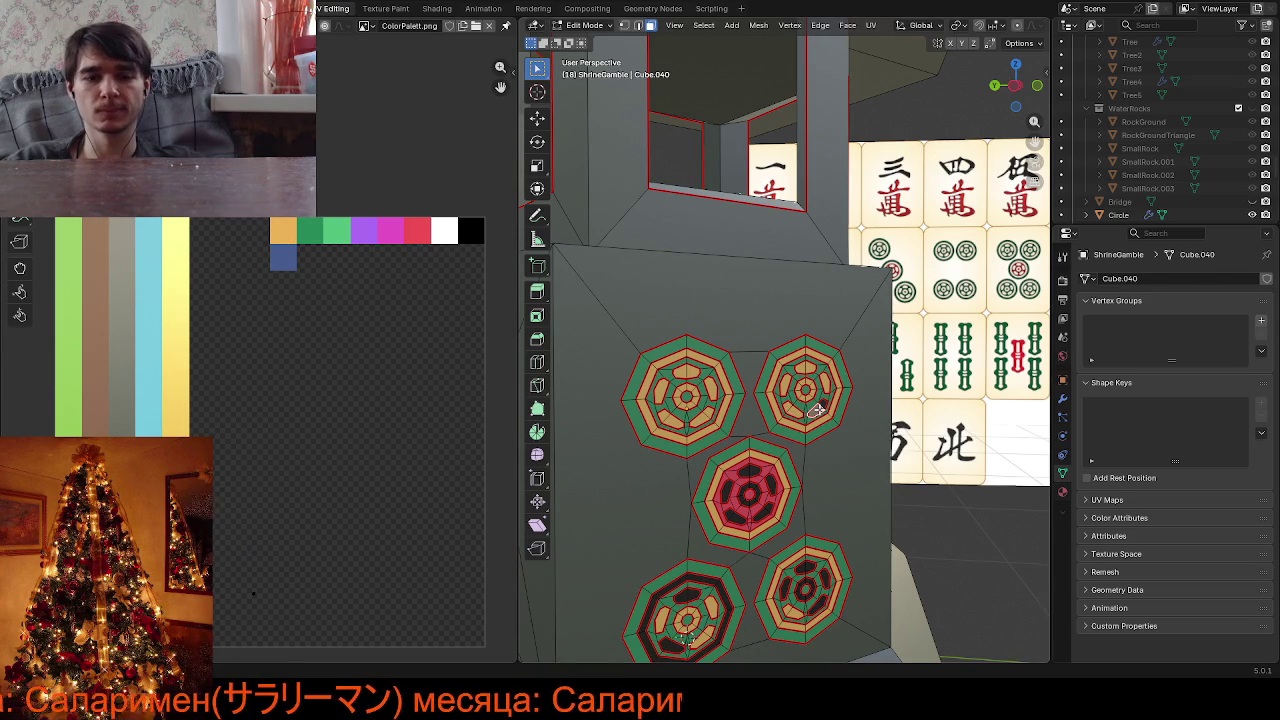
key("l")
left_click_drag(230, 508, 304, 632)
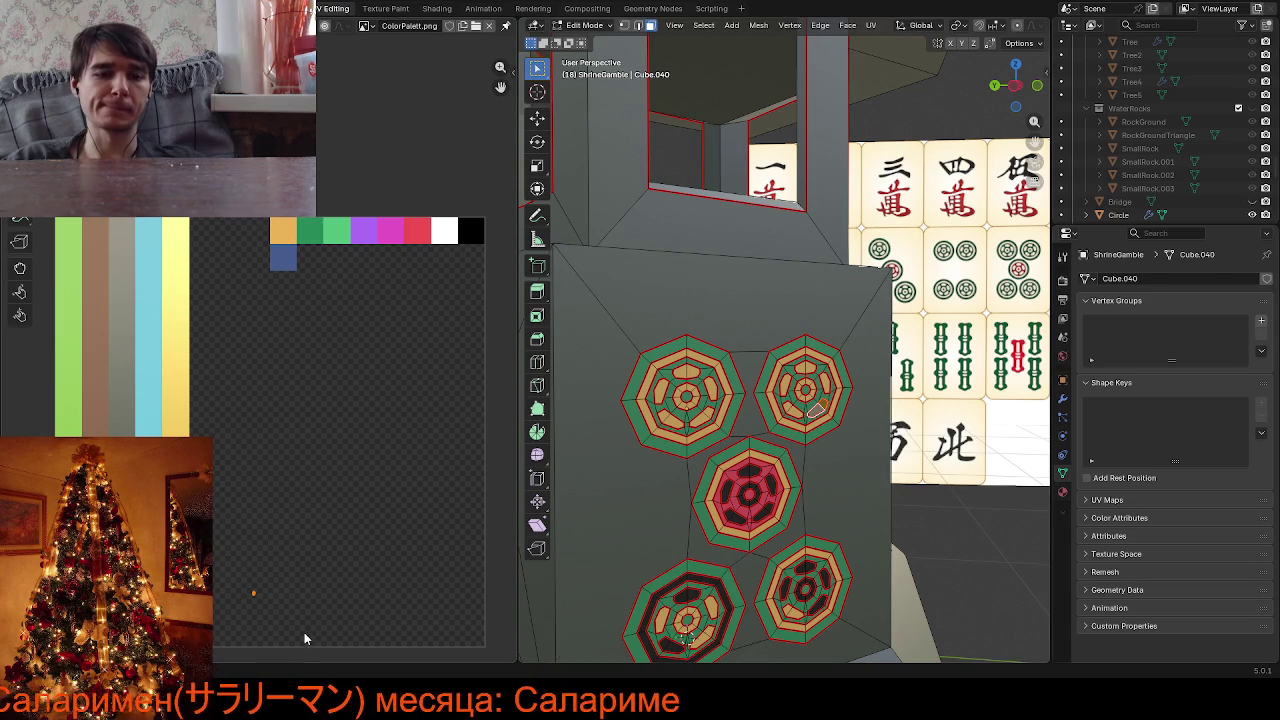
key("g")
left_click(333, 266)
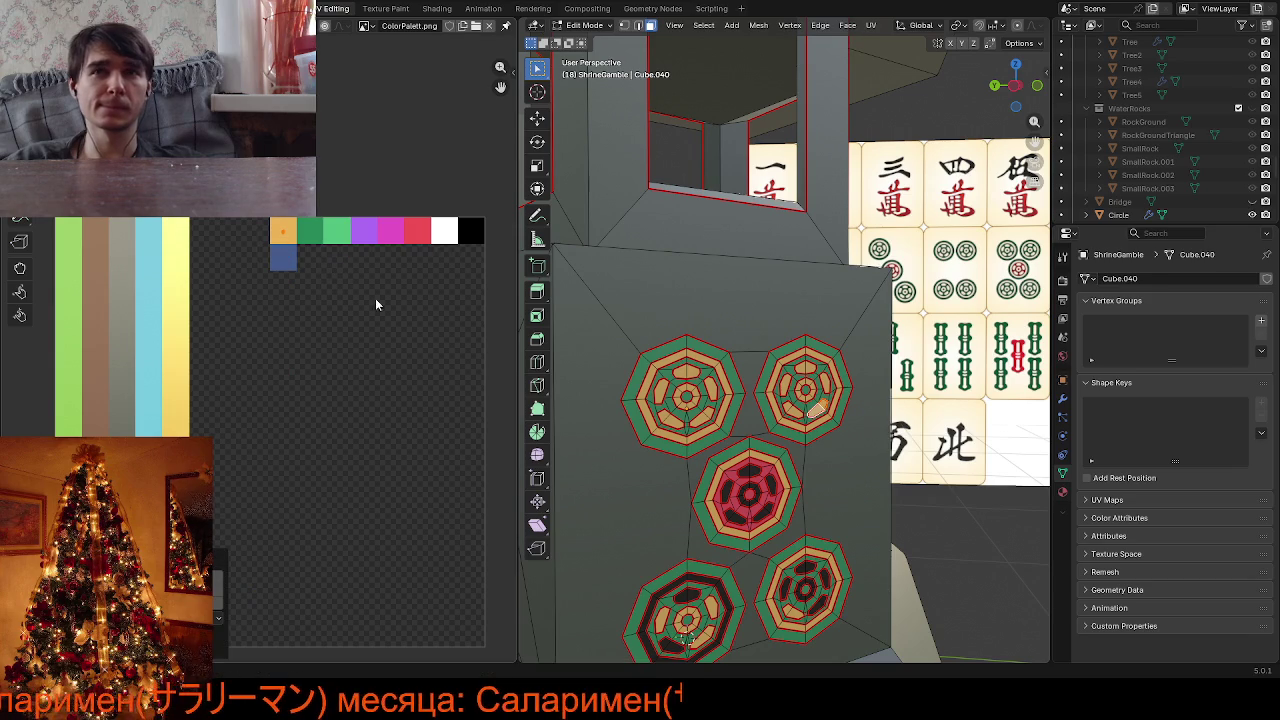
Move one small middle-medallion face's UV onto the orange swatch, then select another face's UV
left_click(761, 513)
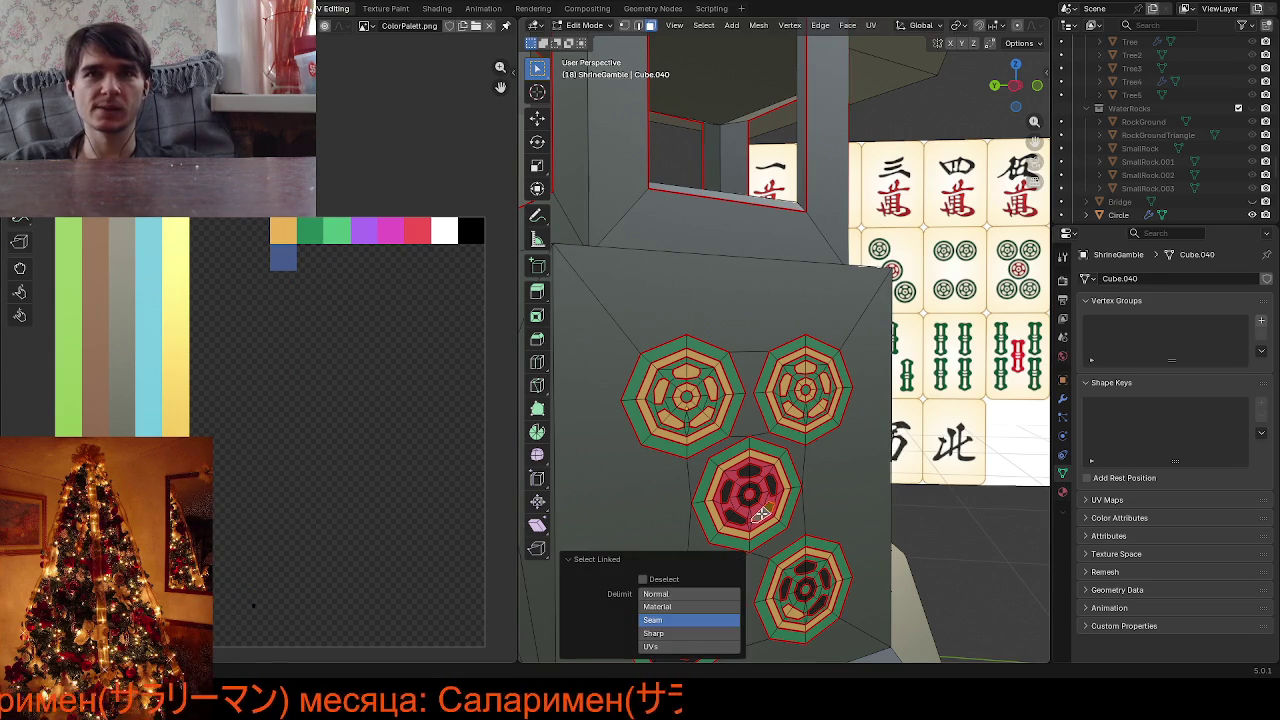
key("g")
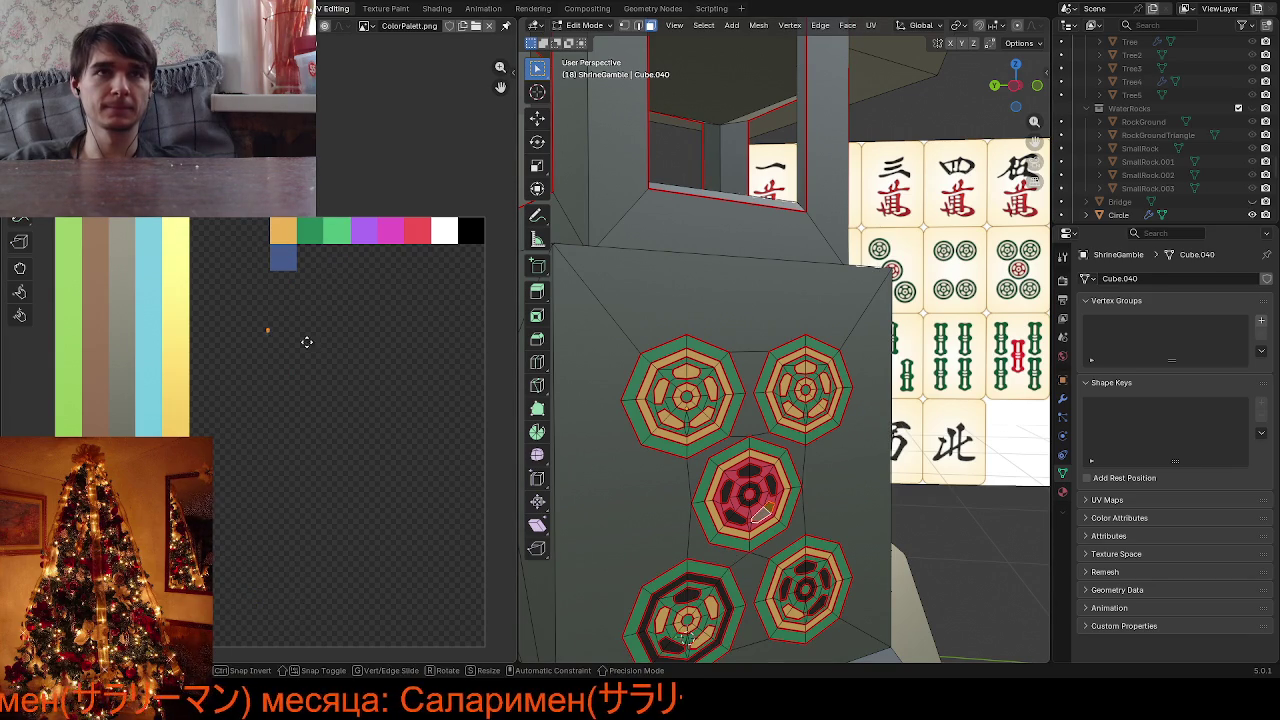
left_click(323, 260)
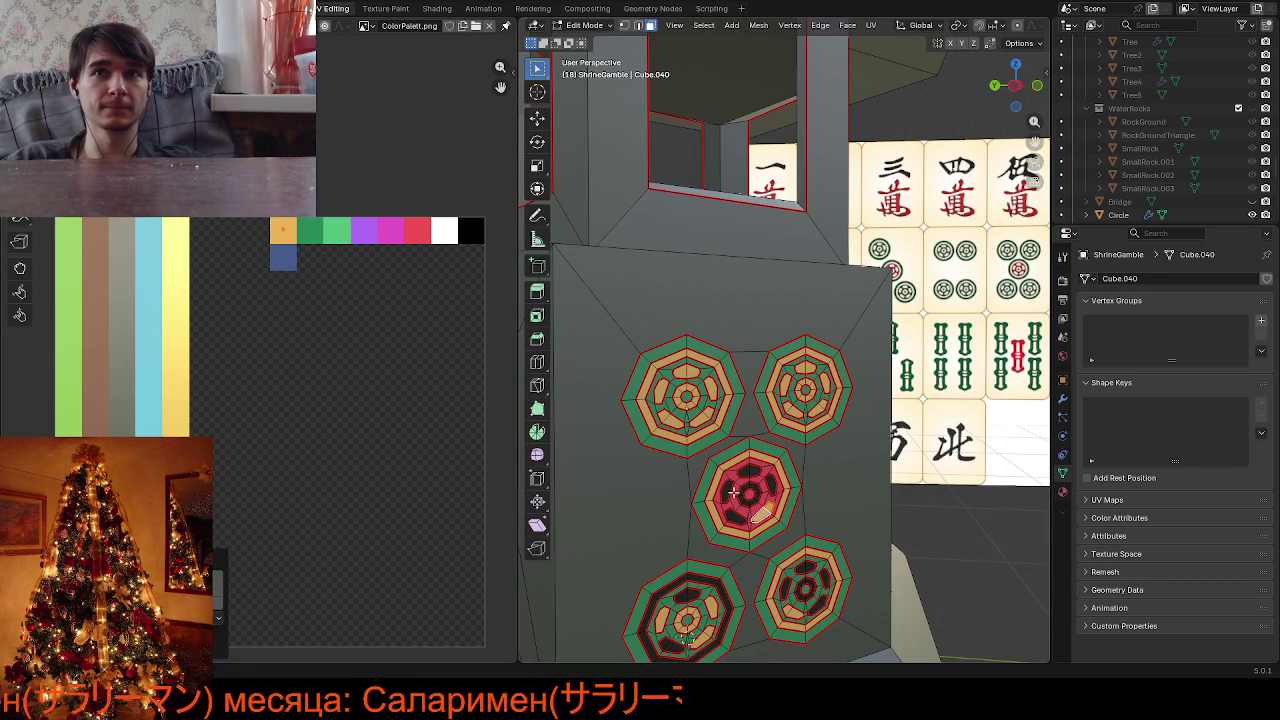
left_click(739, 519)
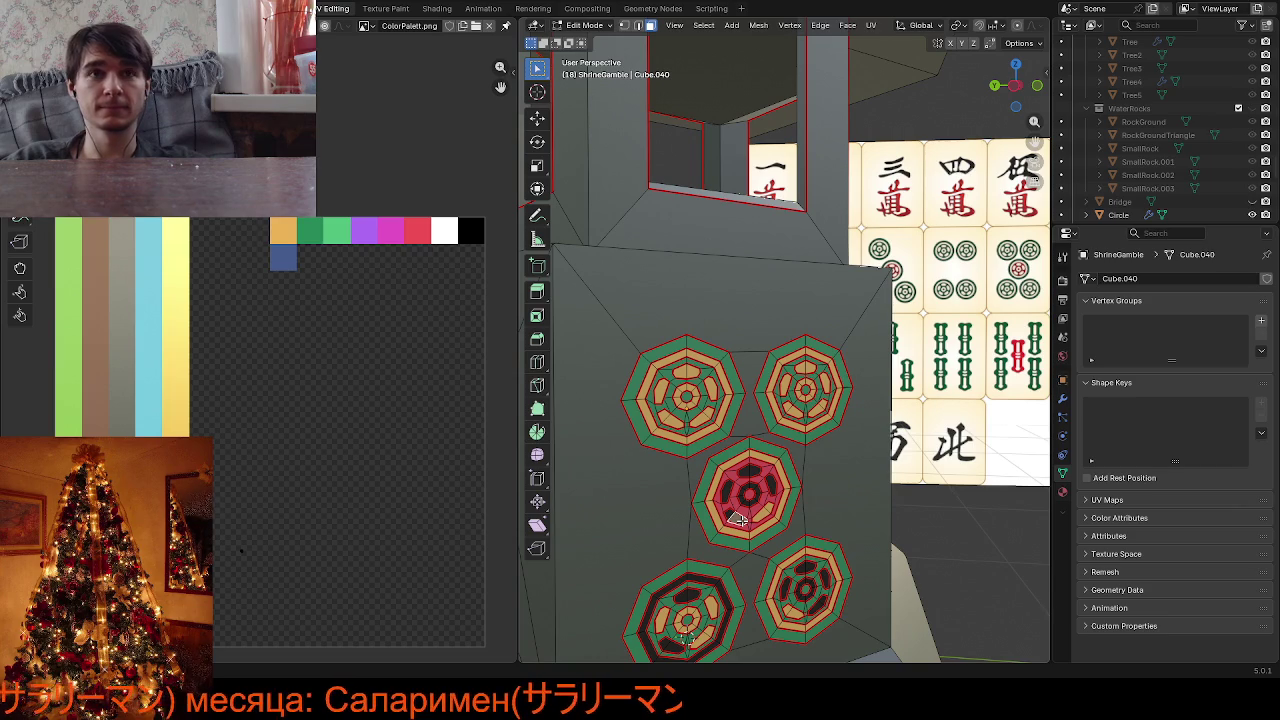
left_click(241, 550)
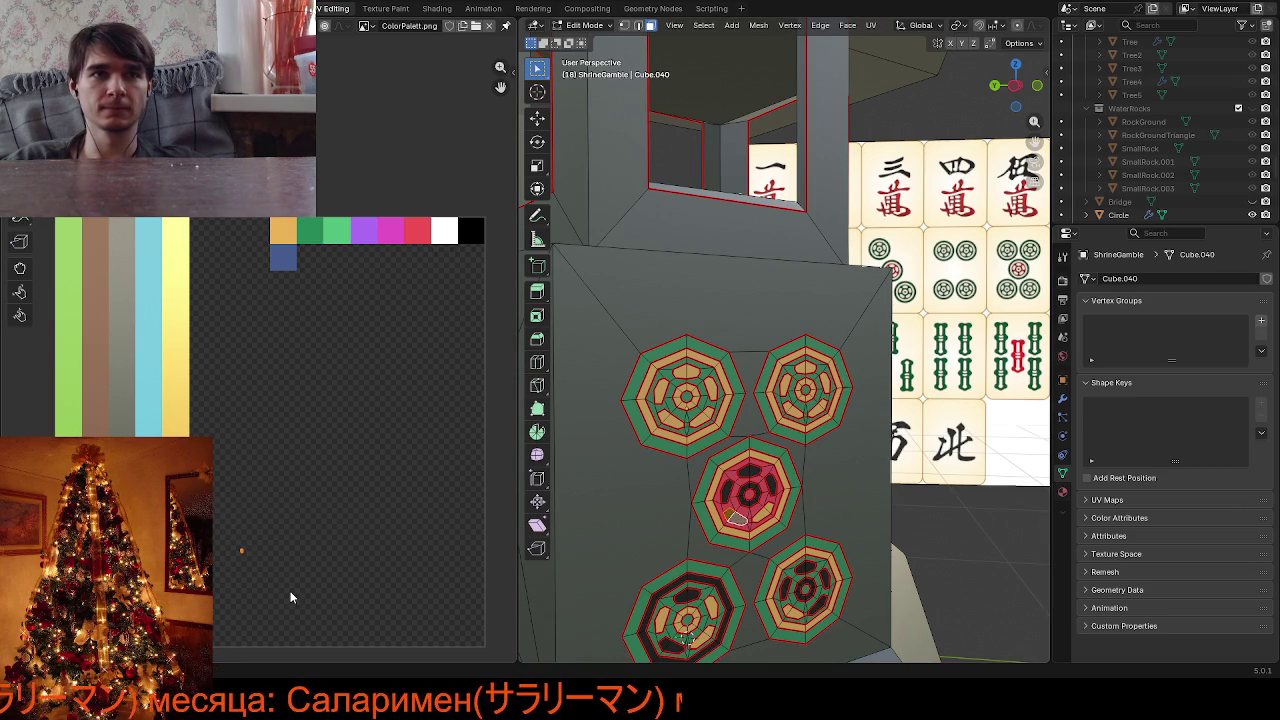
key("g")
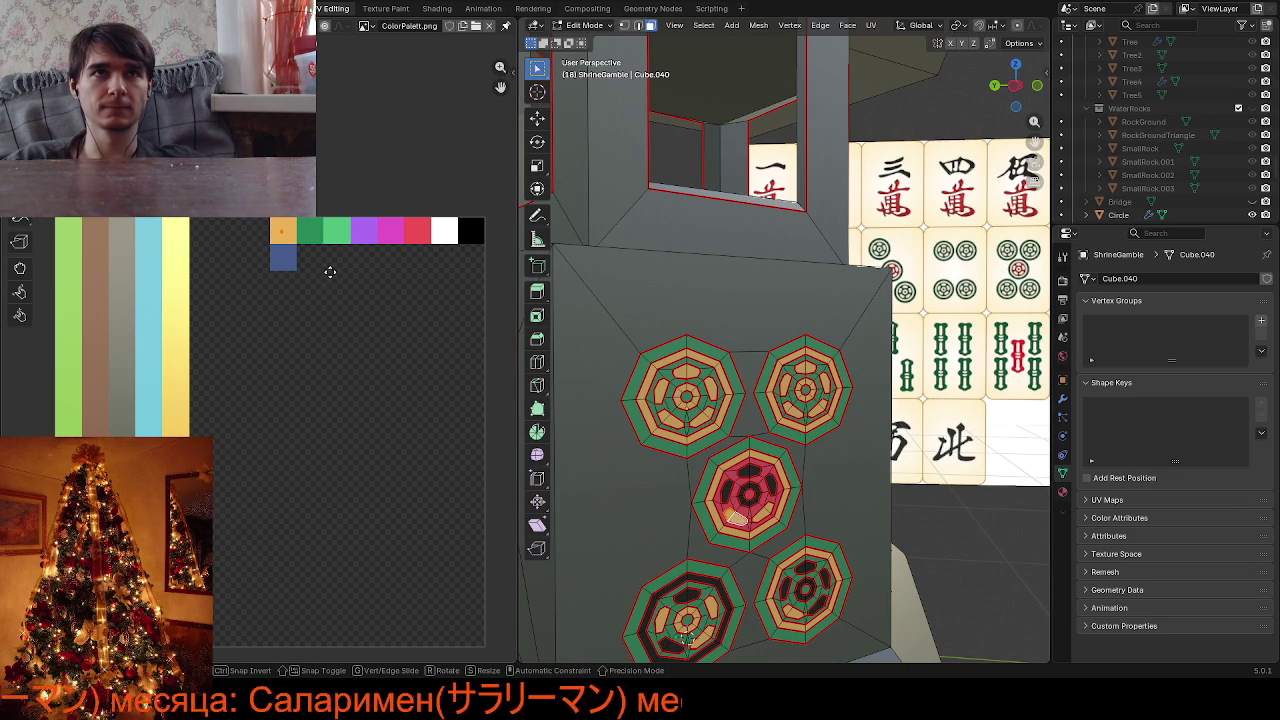
key("Escape")
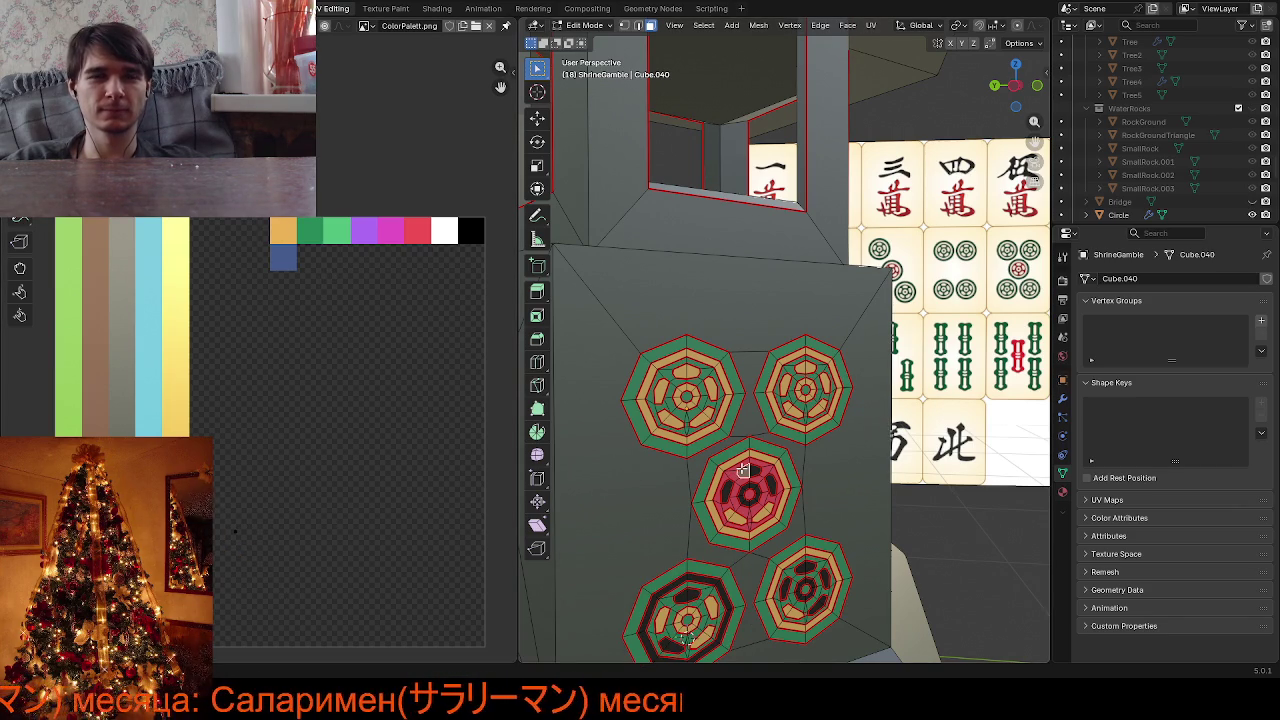
Move the middle medallion's linked inner segment UVs onto the orange swatch
key("l")
key("g")
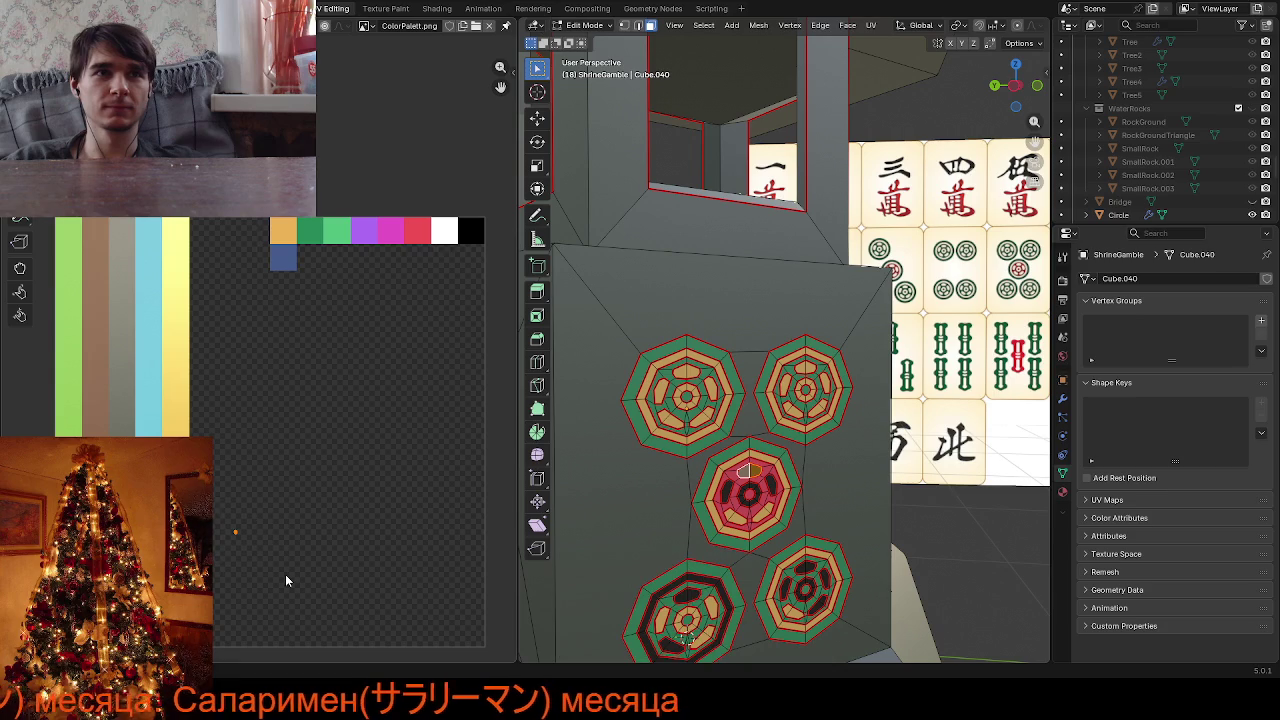
left_click(334, 276)
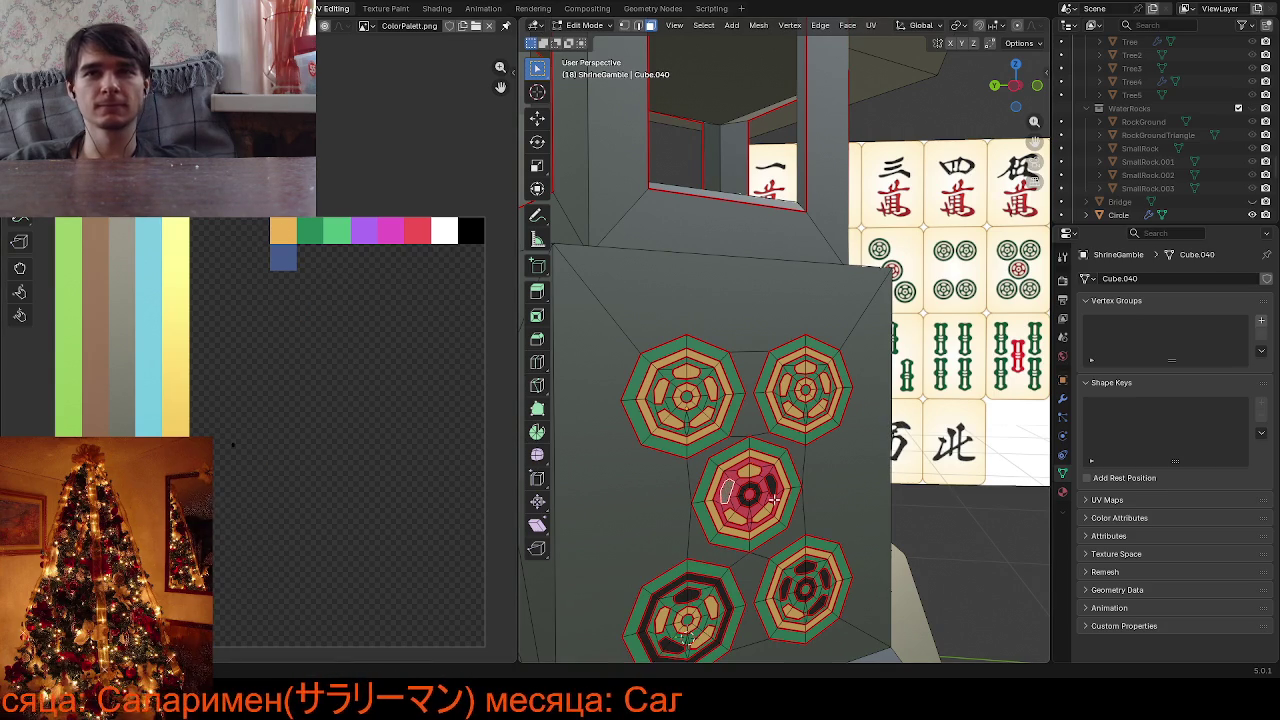
left_click_drag(265, 461, 265, 461)
key("g")
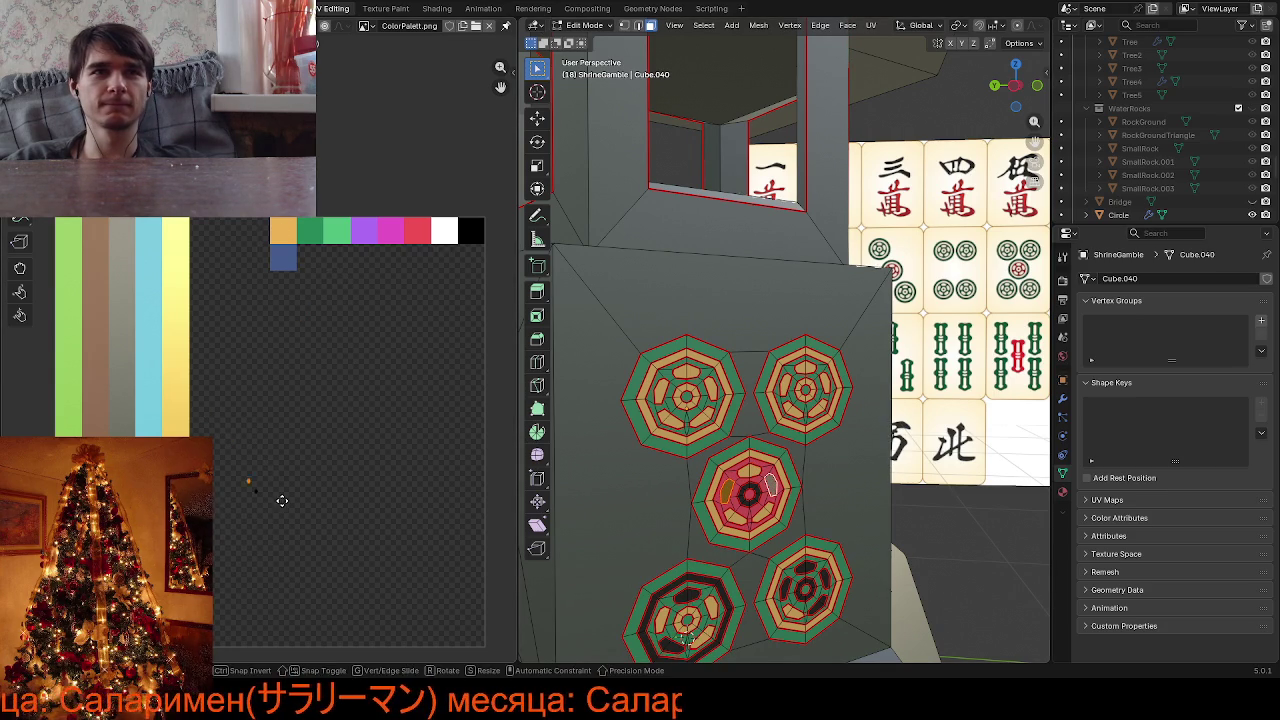
left_click(341, 279)
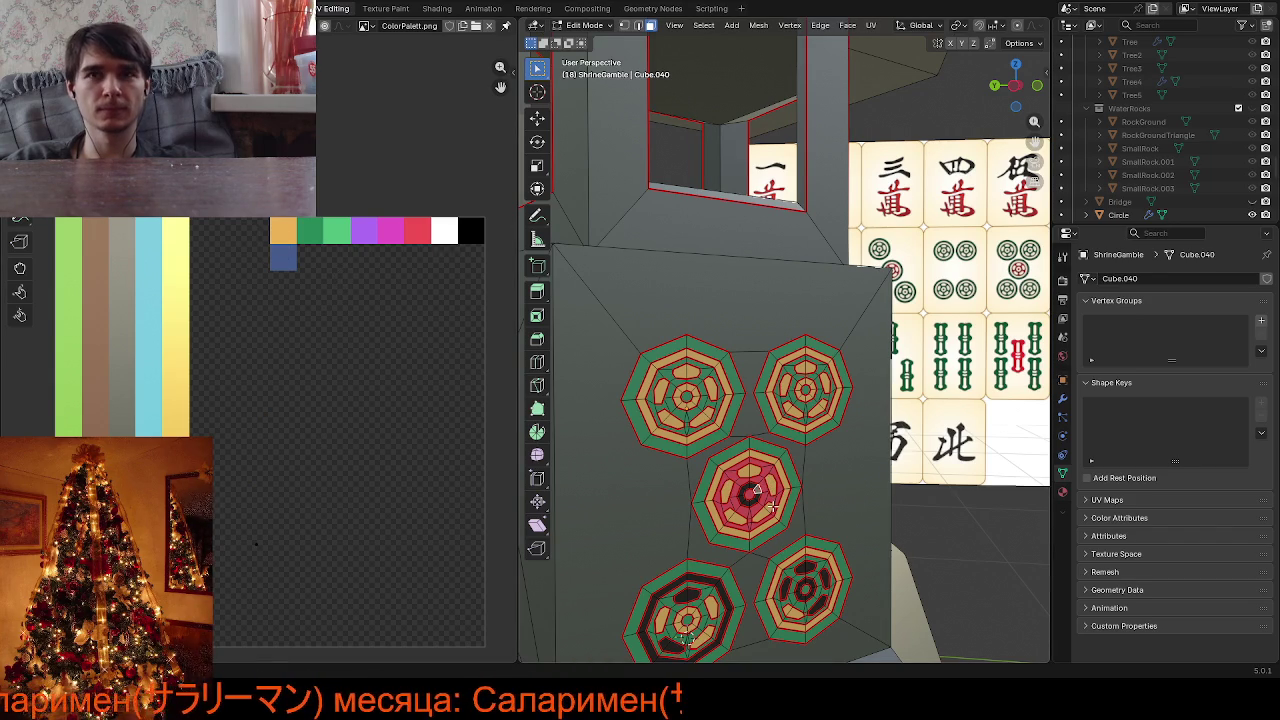
Turn the middle medallion's linked inner faces gold on the orange swatch
key("ctrl+l")
left_click_drag(222, 490, 268, 564)
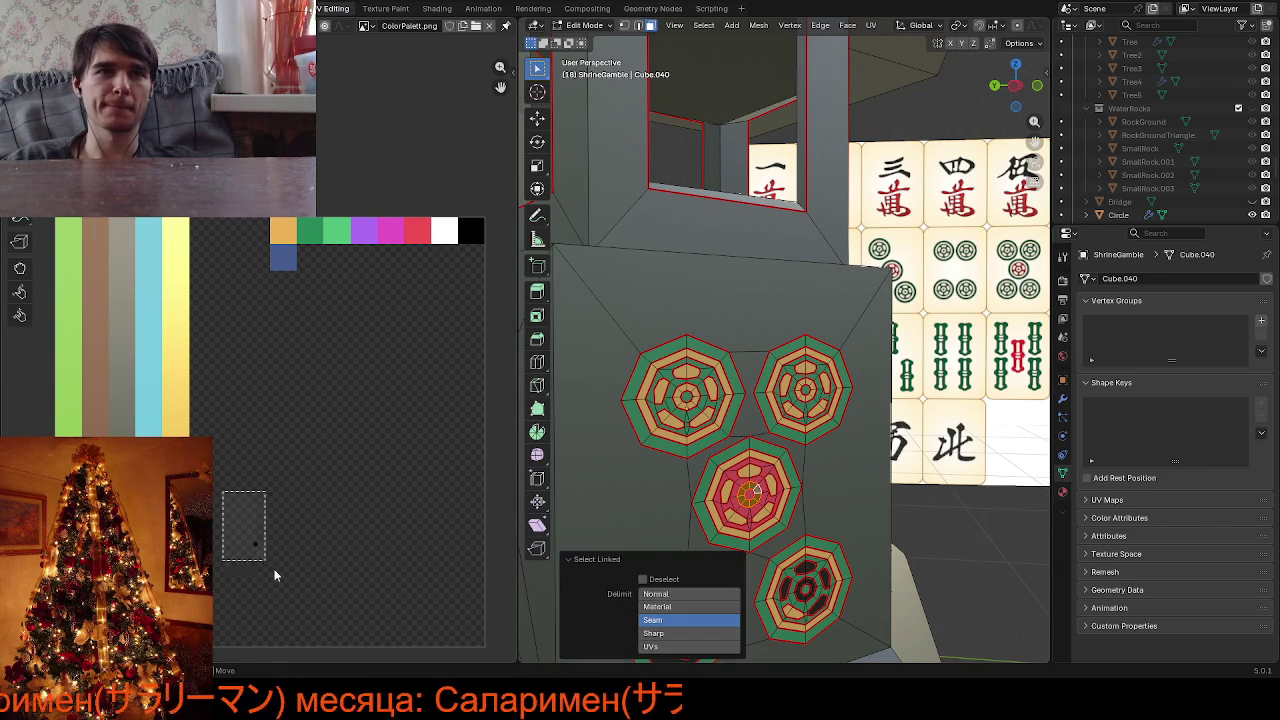
key("g")
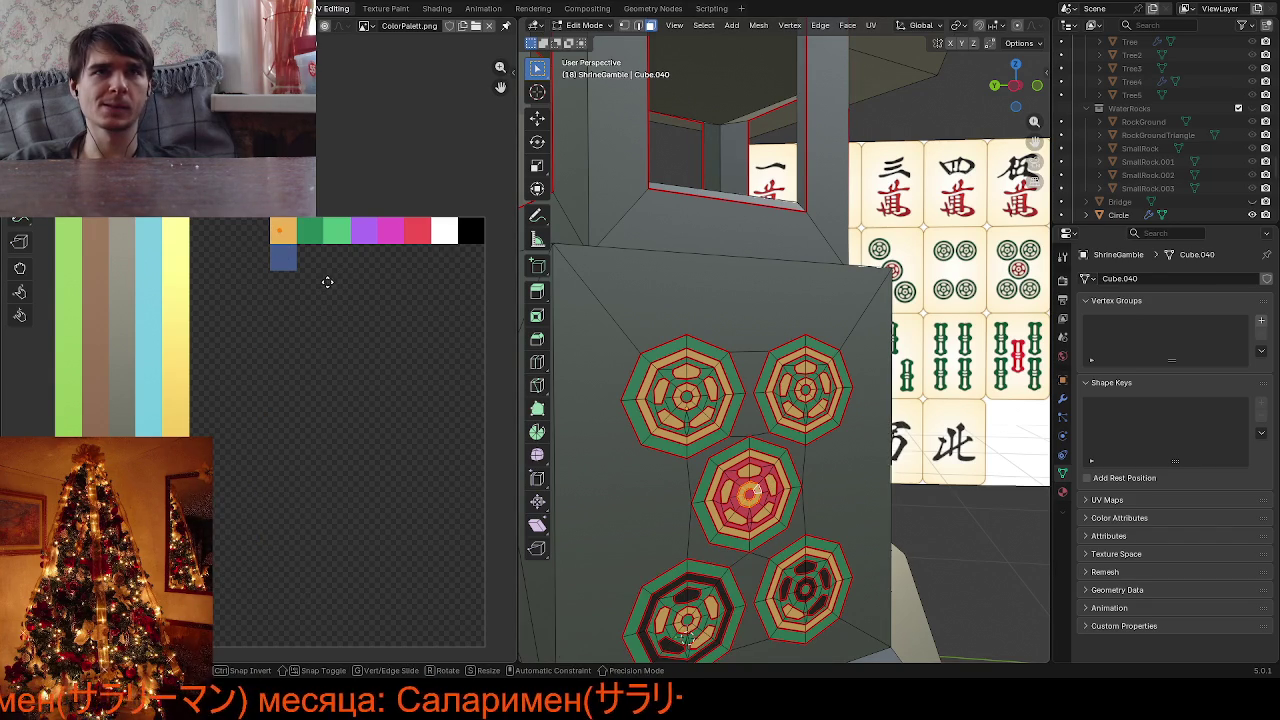
left_click(329, 277)
Select and isolate the linked faces of a lower medallion for a quick check
left_click(745, 562)
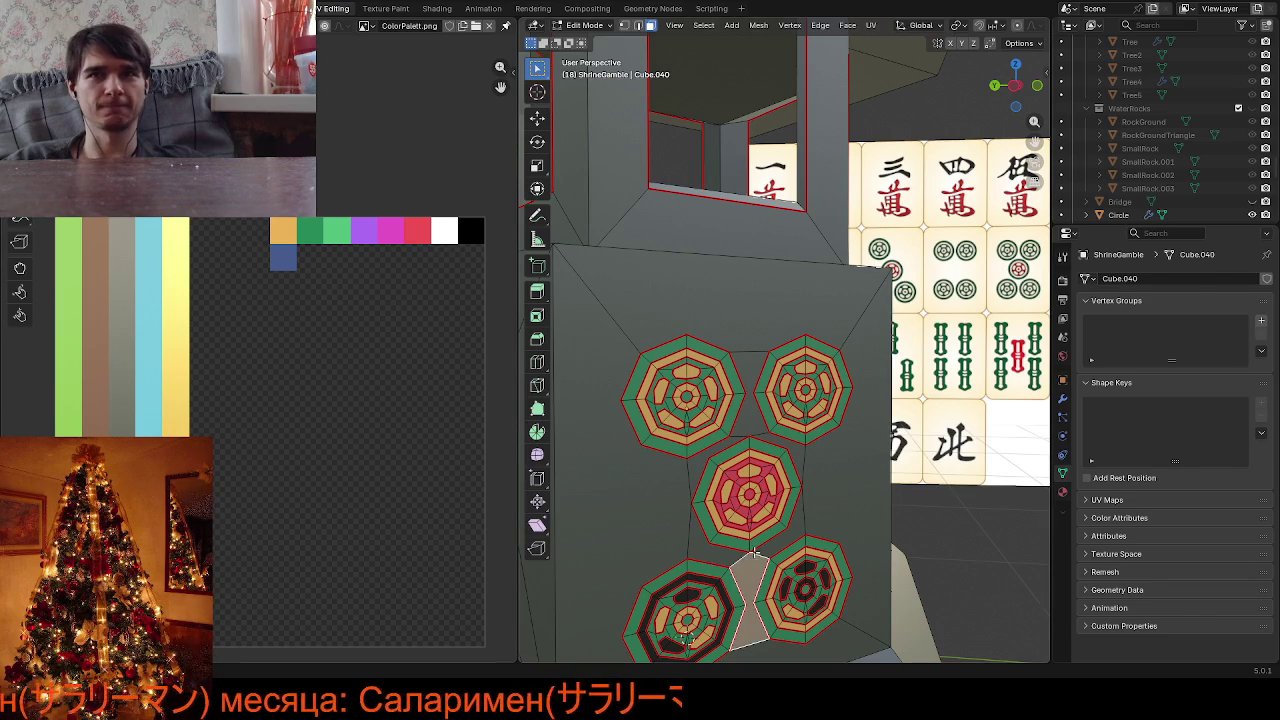
key("slash")
key("slash")
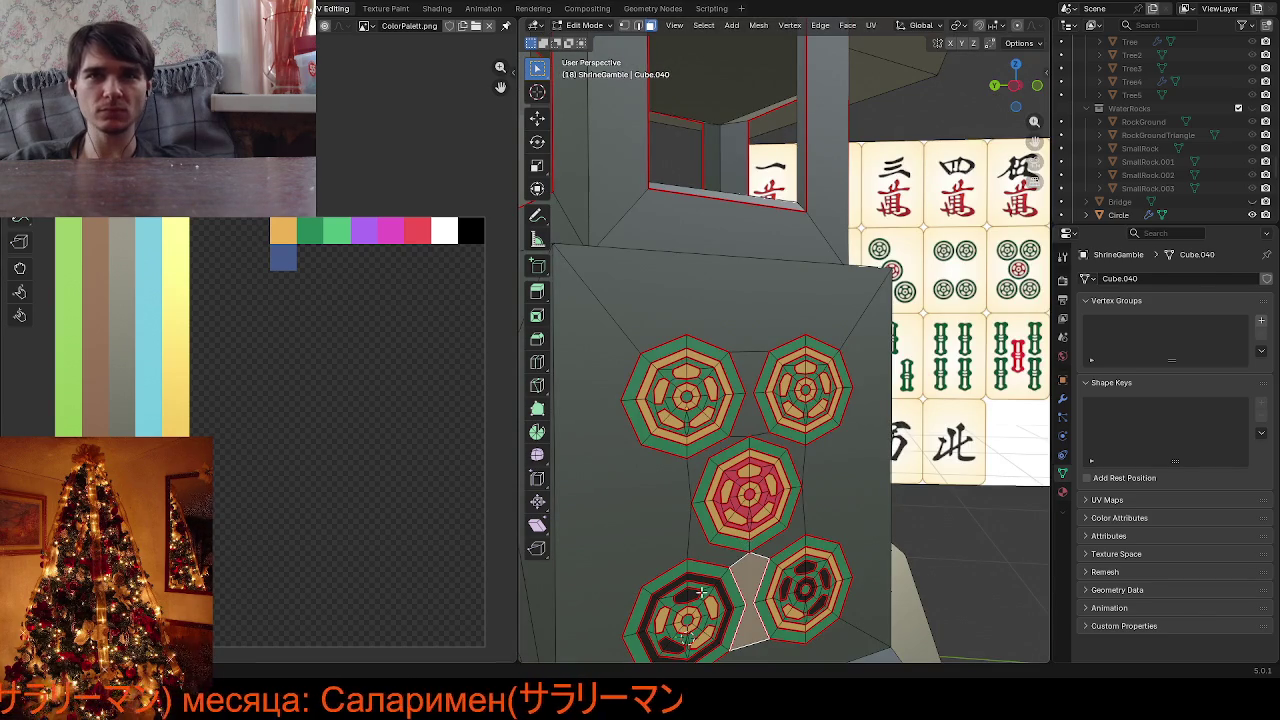
key("l")
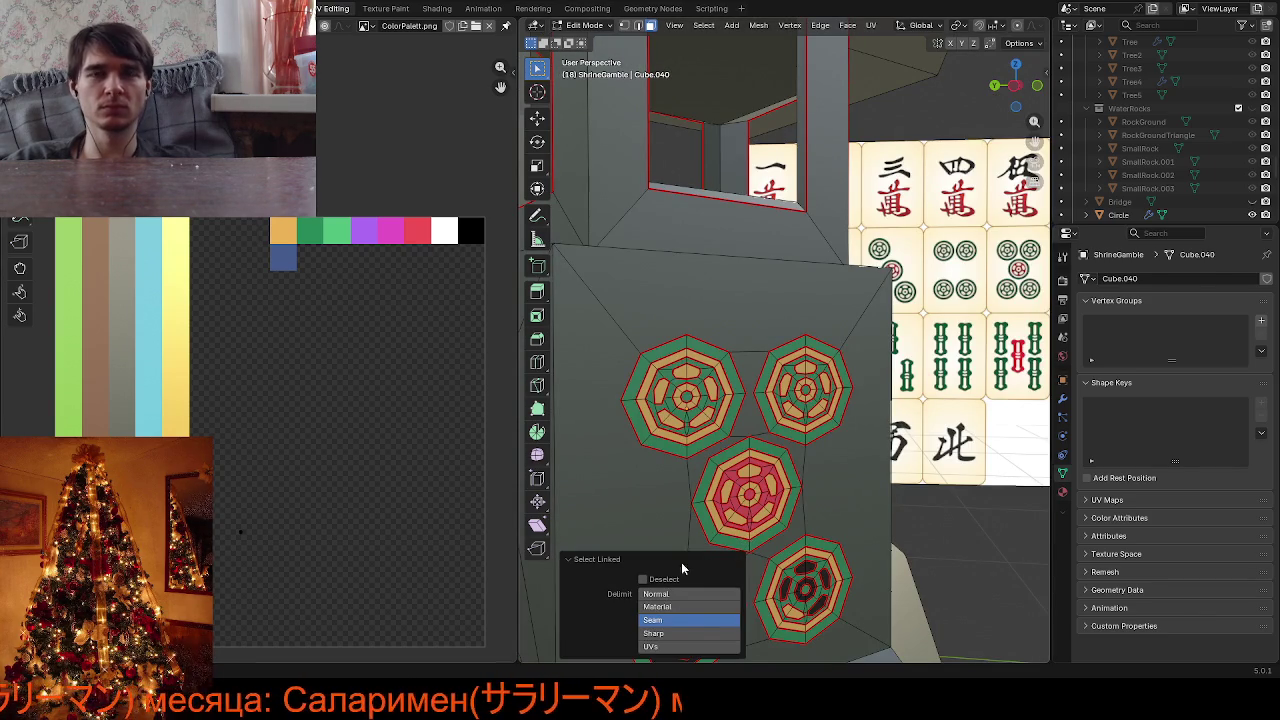
scroll(762, 374, "down", 5)
Frame the selected medallion faces and move their UV point onto the orange swatch
scroll(762, 374, "up", 3)
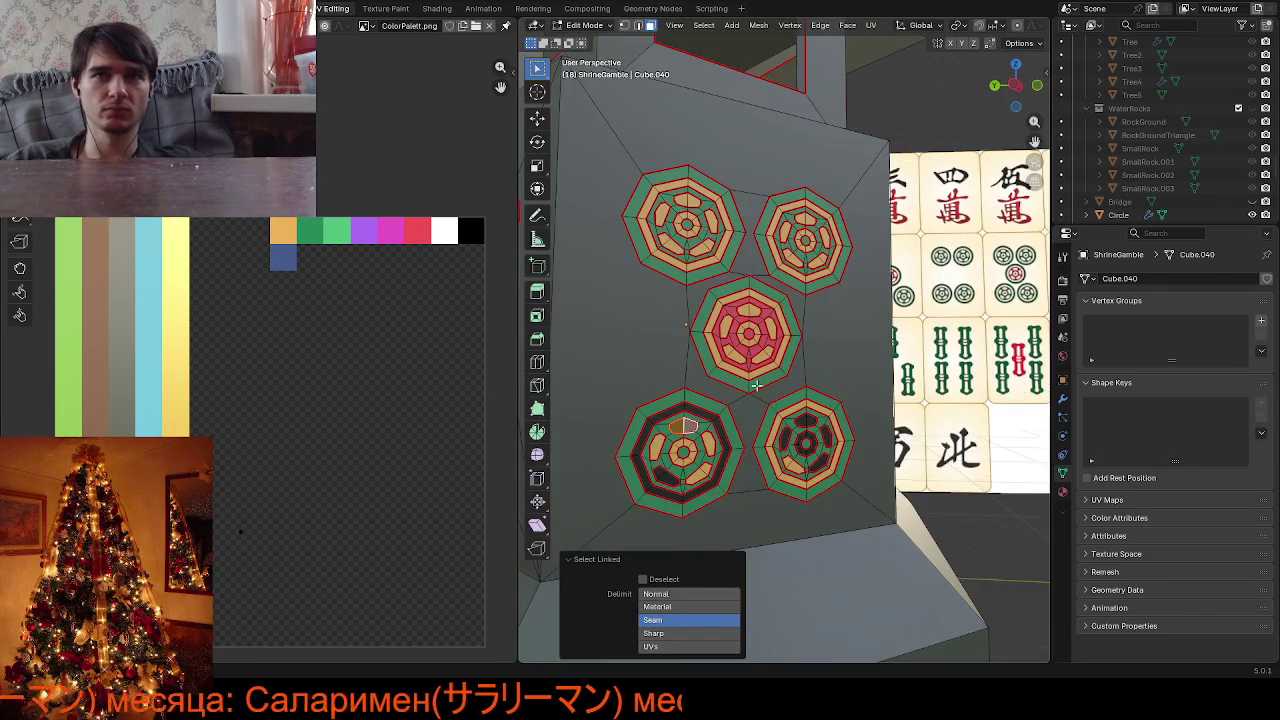
key("KP_Decimal")
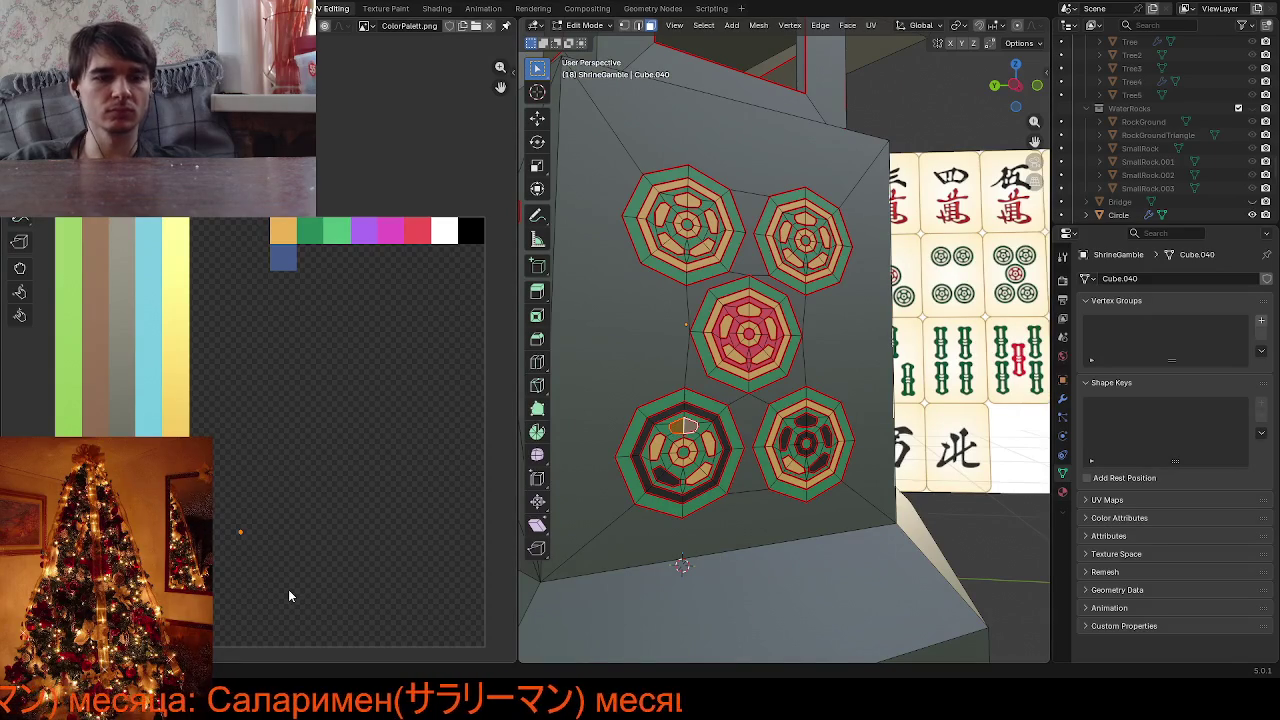
key("g")
left_click(332, 290)
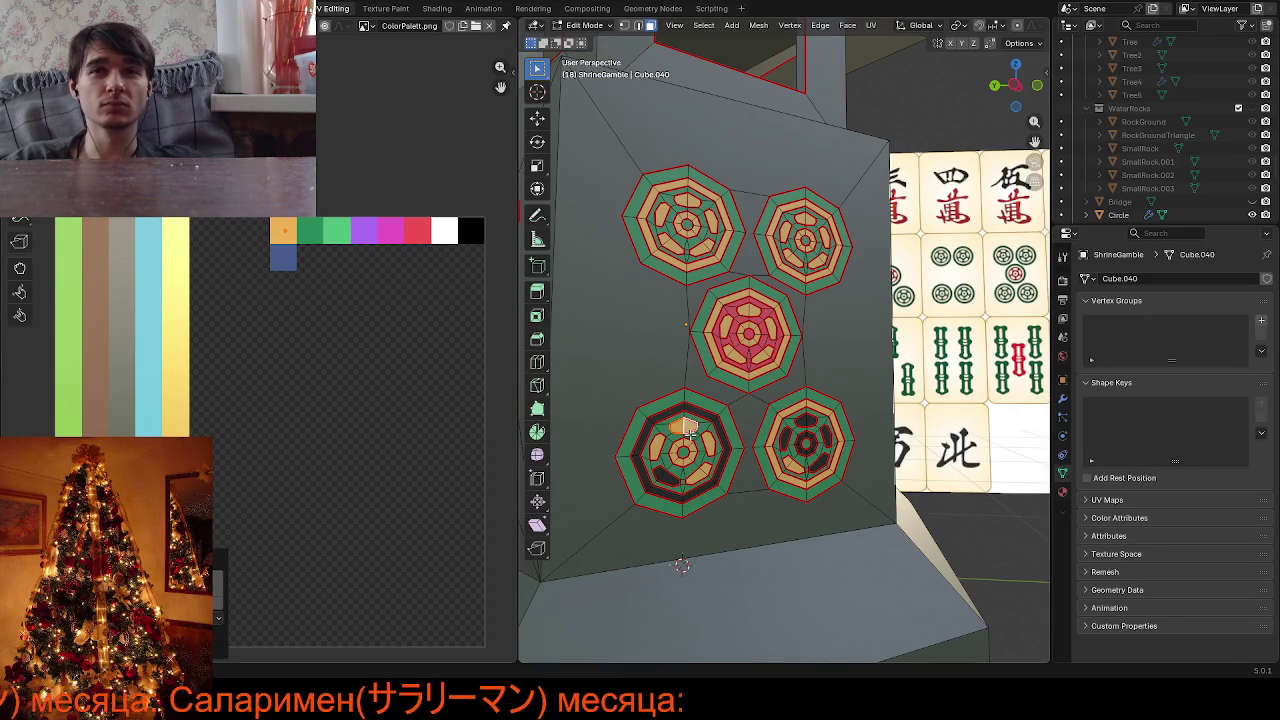
Colour the lower-left medallion's segment and surrounding ring gold
key("l")
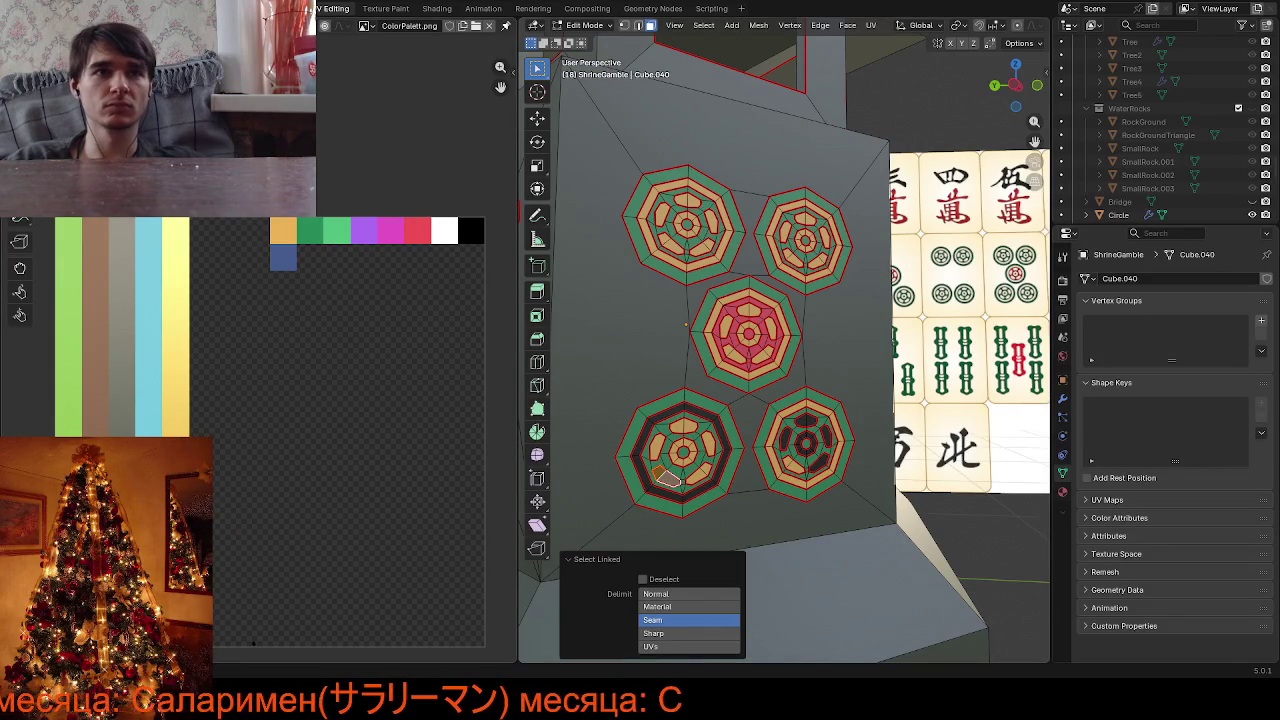
left_click_drag(214, 528, 309, 643)
key("g")
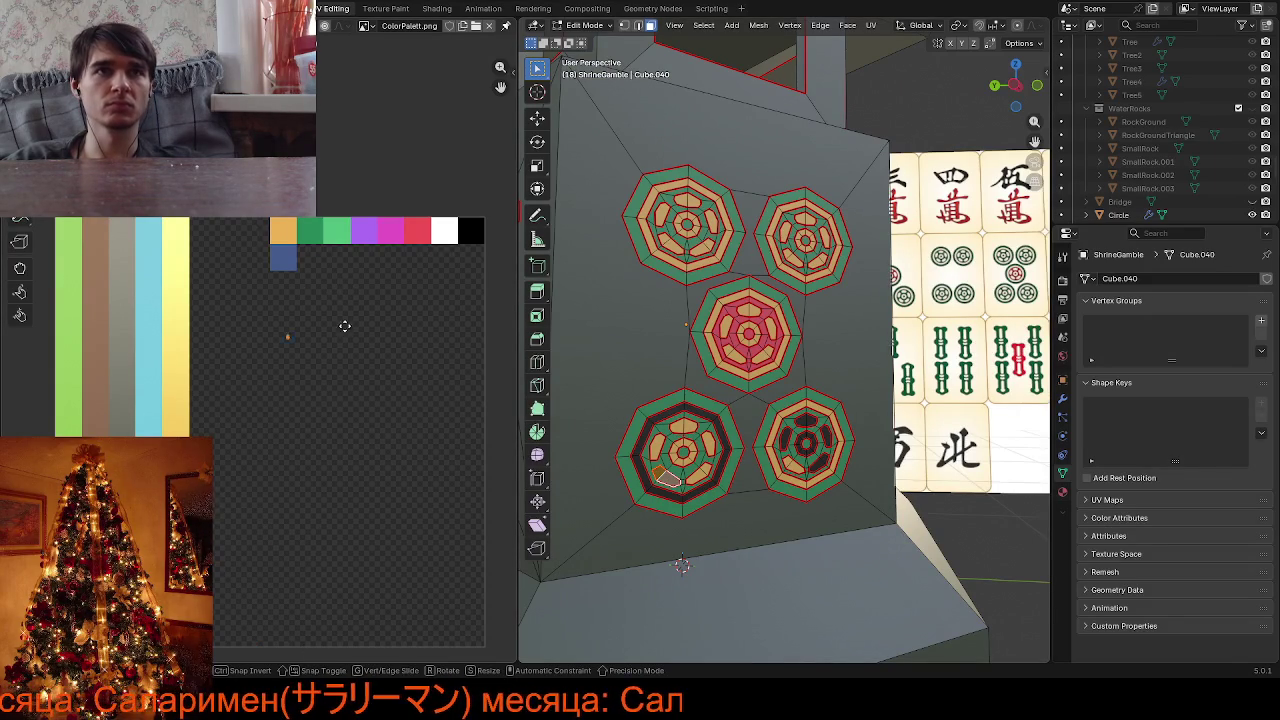
left_click(340, 232)
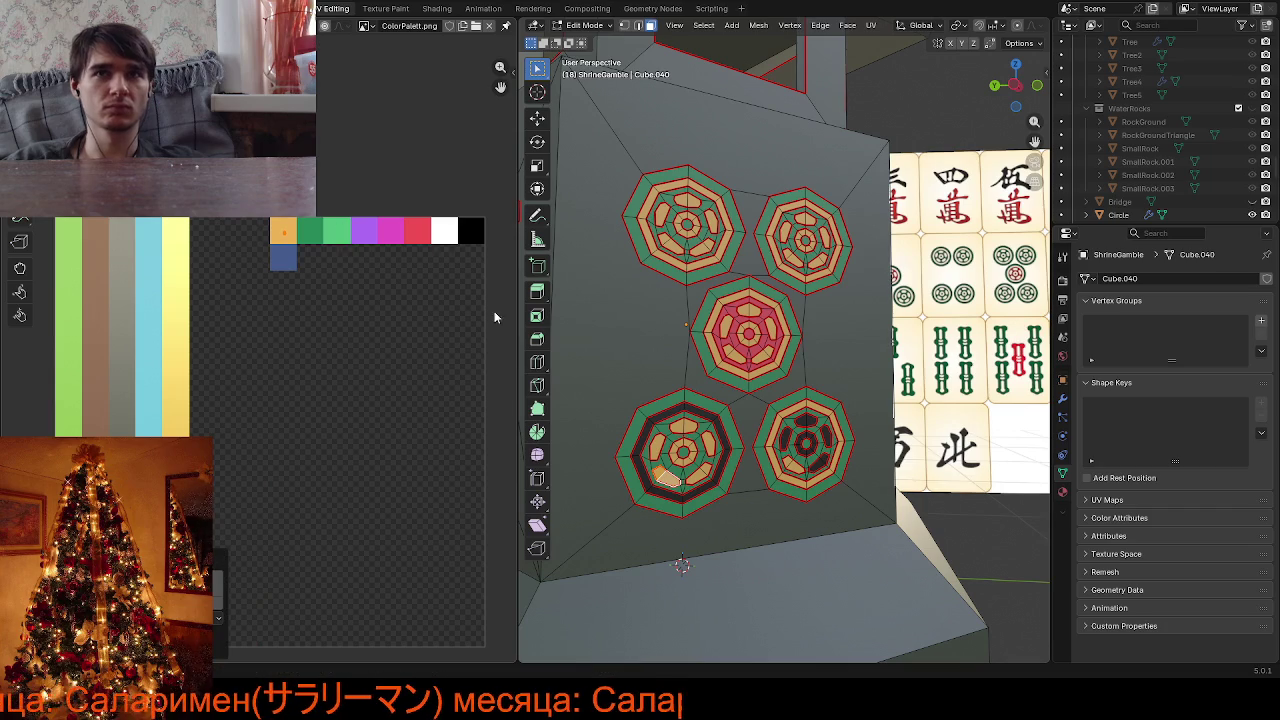
left_click(700, 410)
key("ctrl+l")
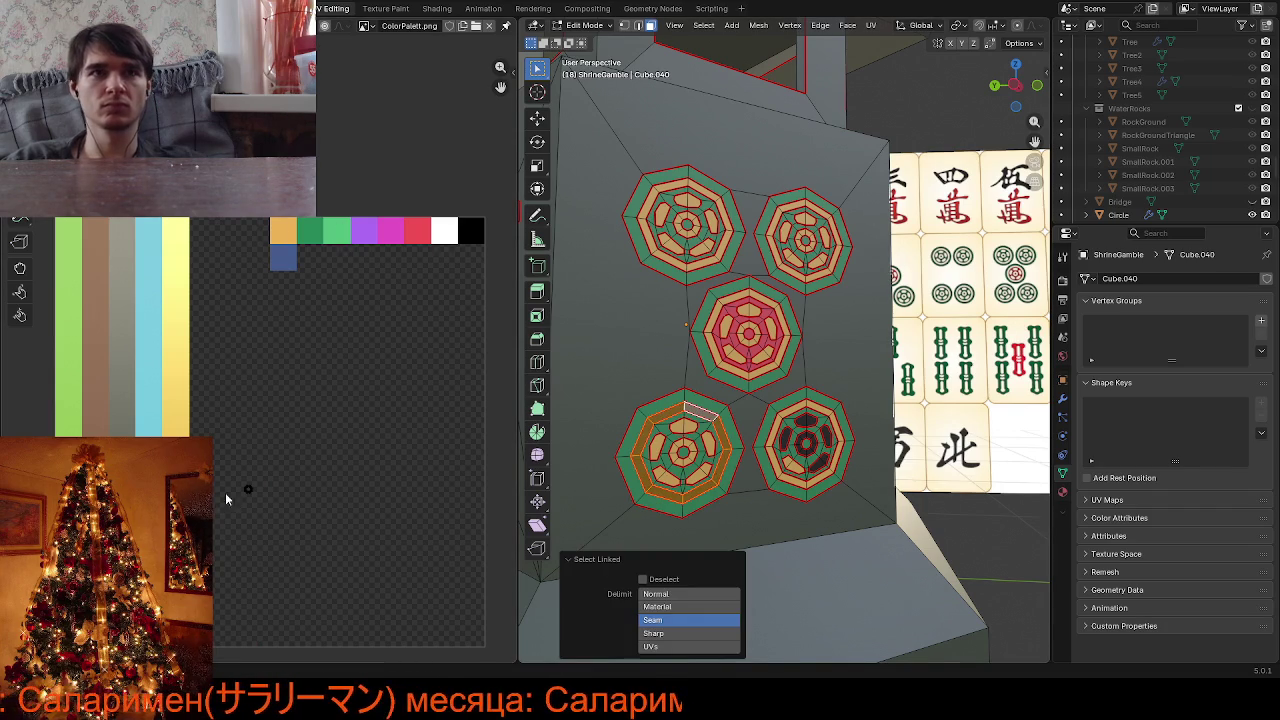
key("g")
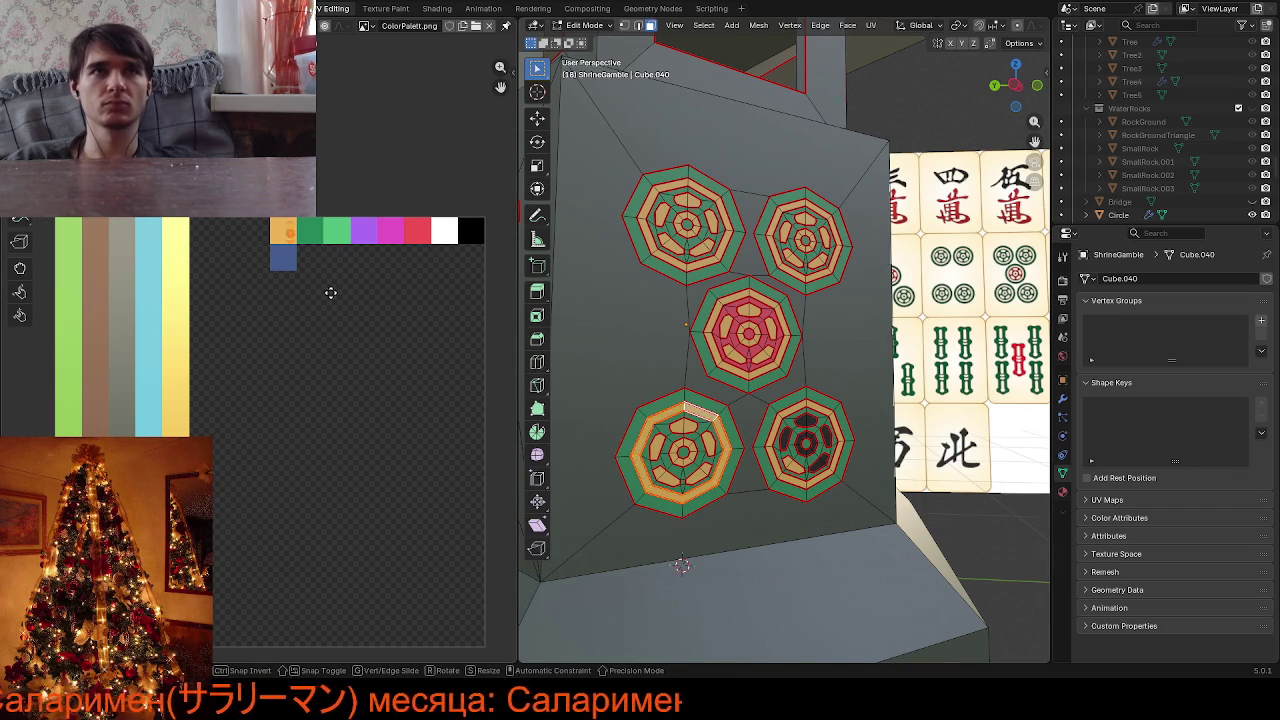
left_click(321, 294)
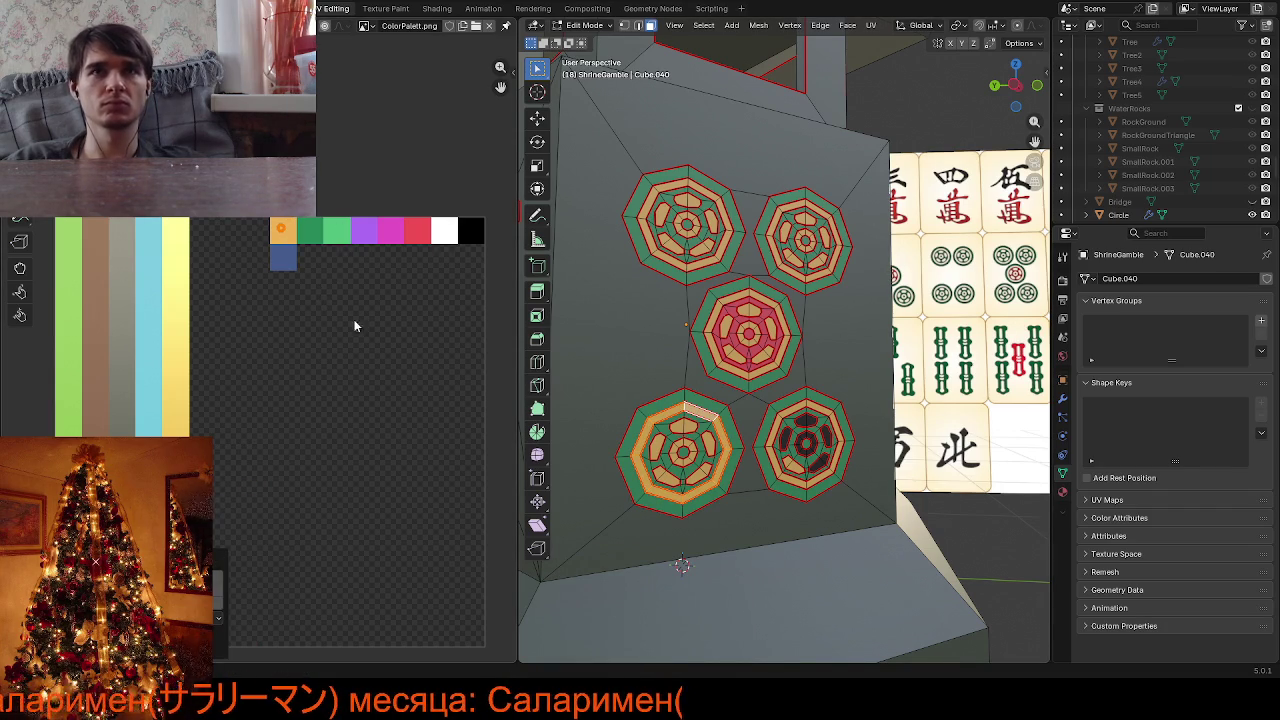
Select faces and the UV island in the lower-right medallion, cancelling trial moves
left_click(825, 430)
key("g")
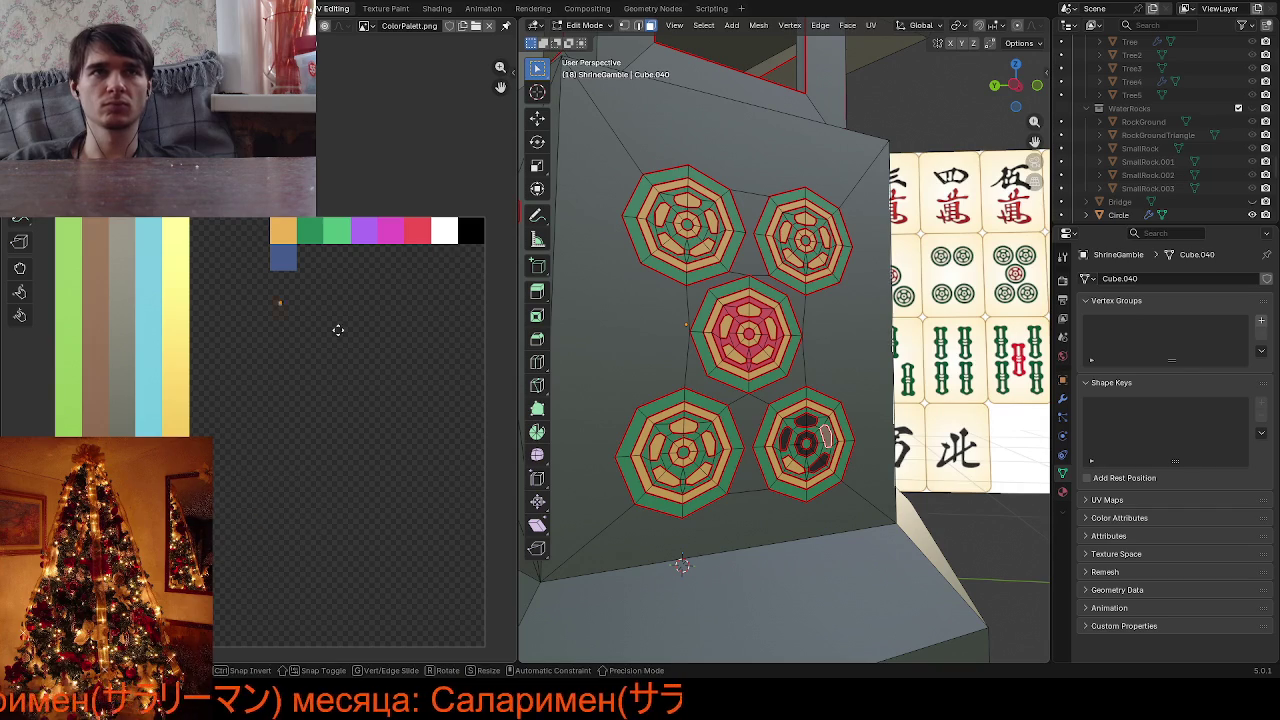
key("Escape")
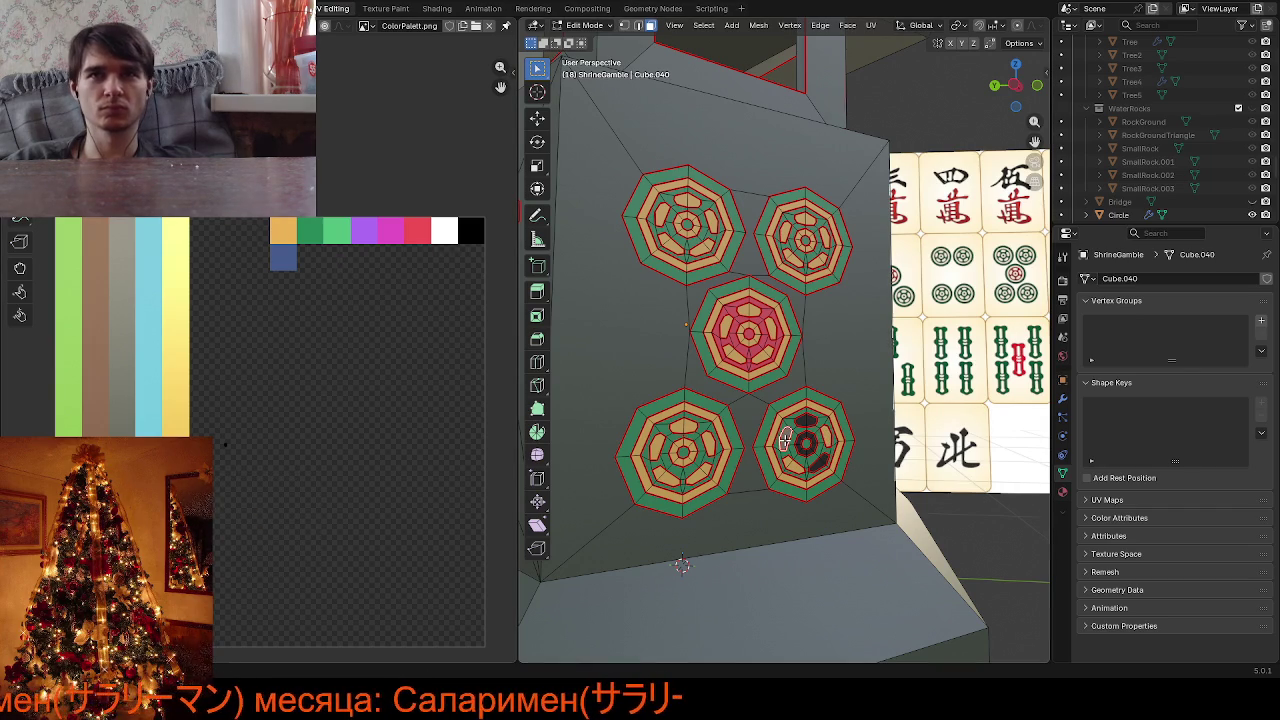
key("g")
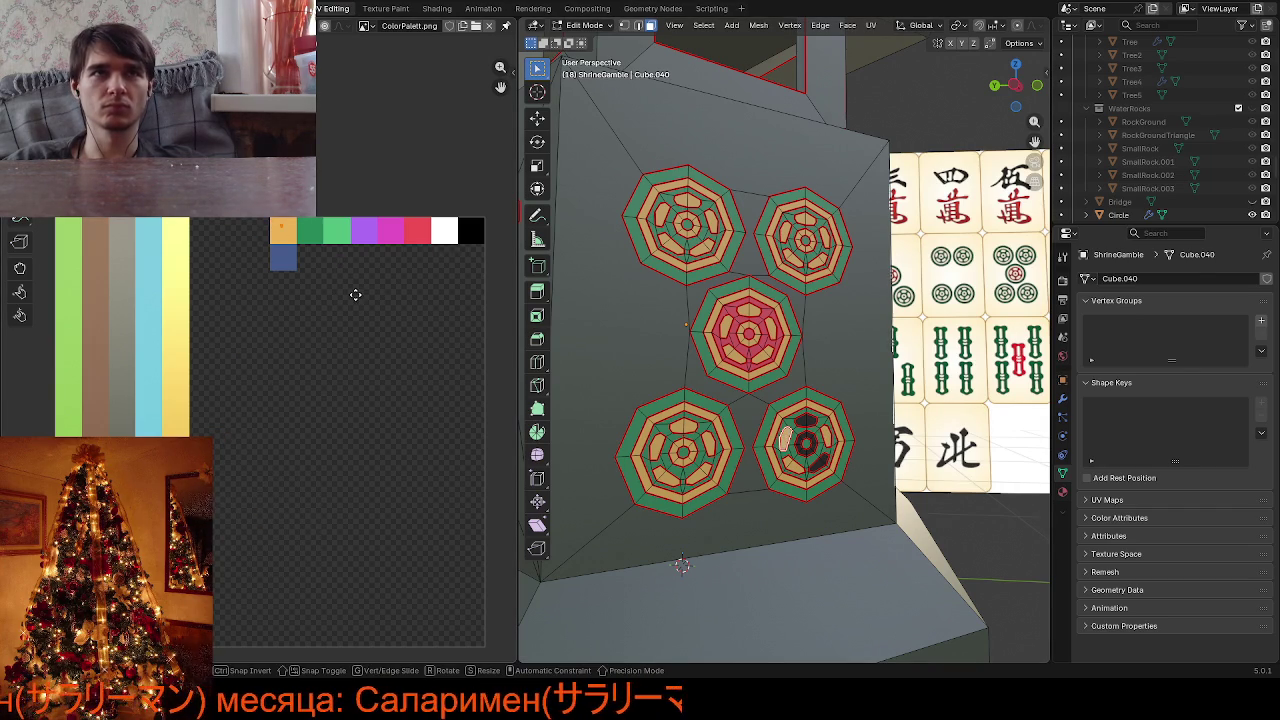
key("Escape")
left_click(810, 420)
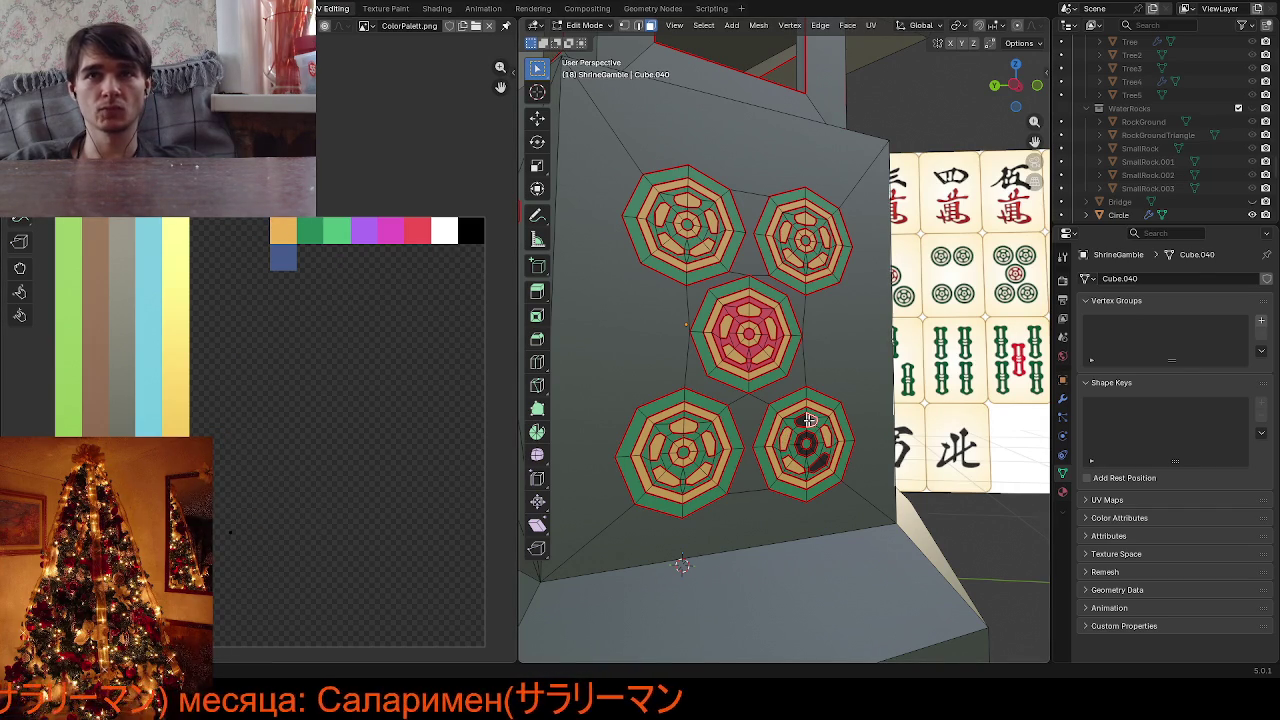
key("l")
left_click_drag(214, 514, 286, 598)
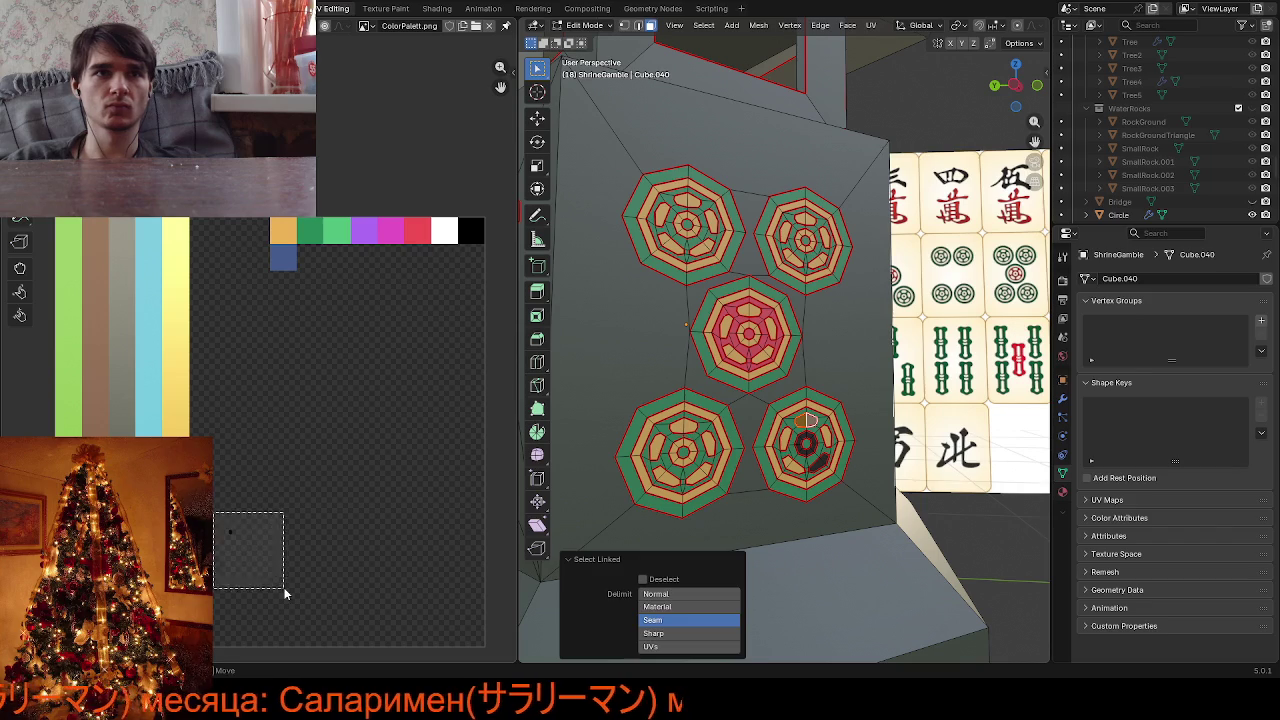
key("g")
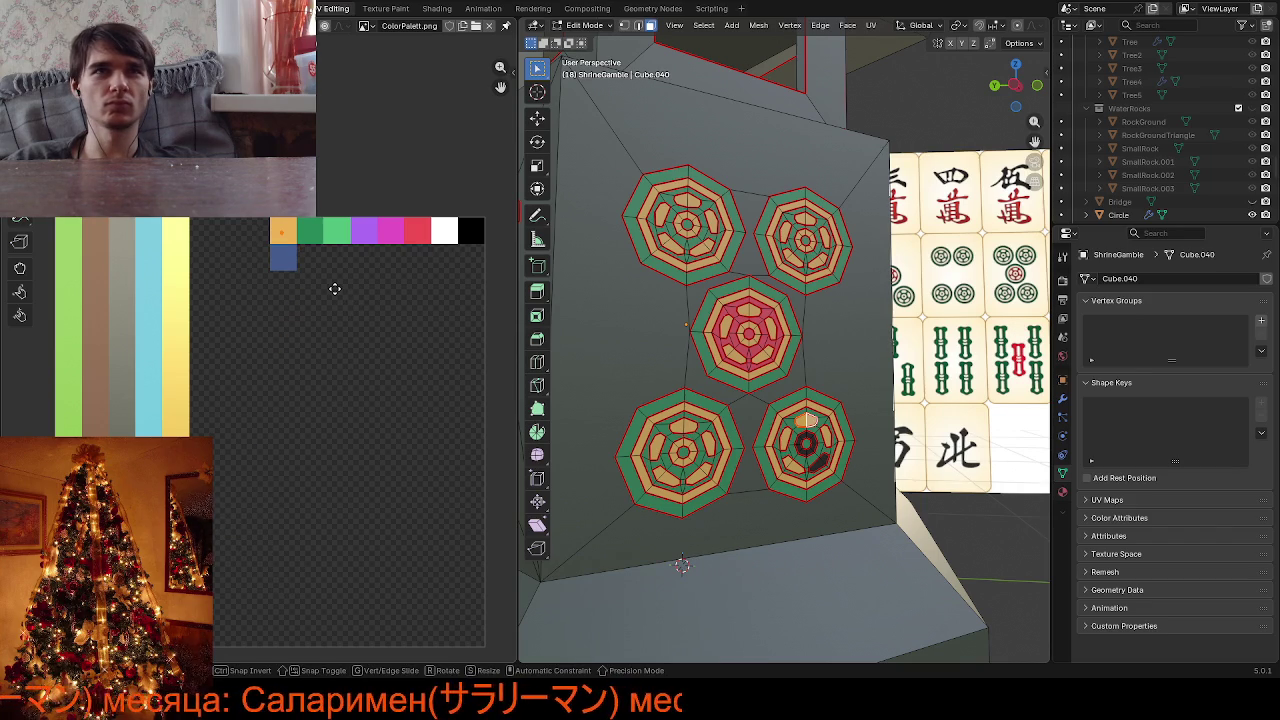
key("Escape")
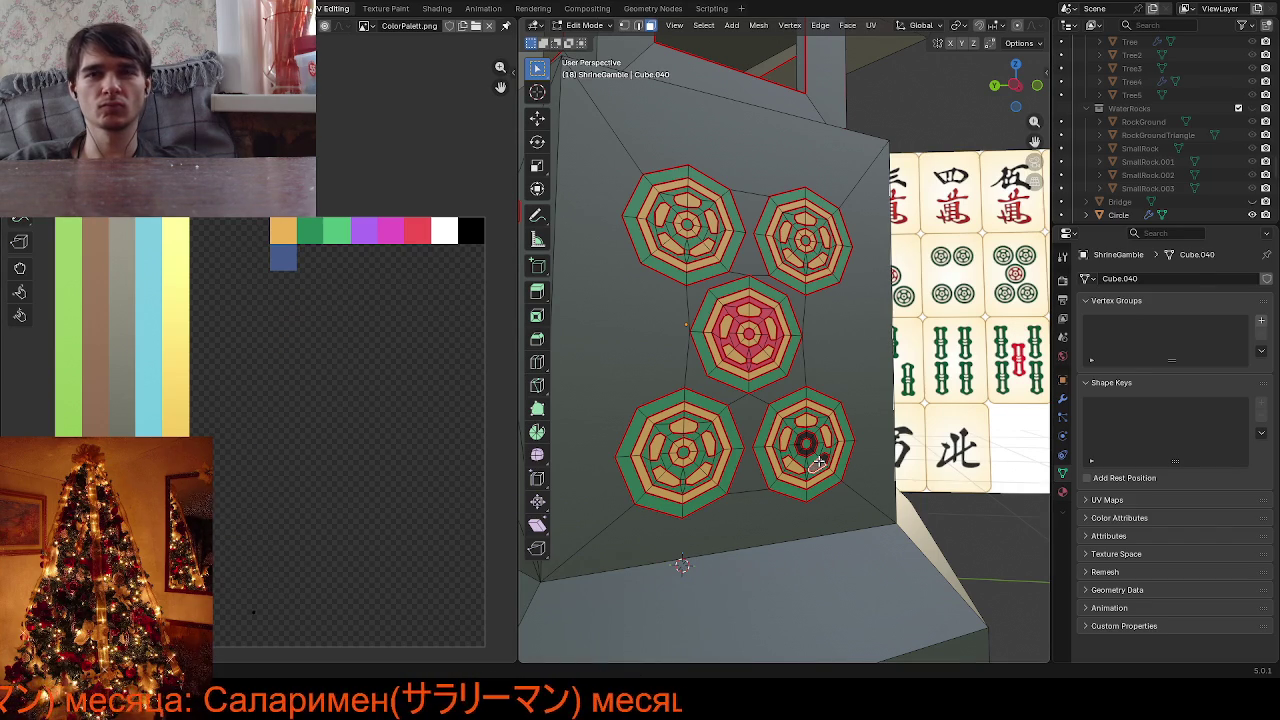
Move the lower-right emblem's whole UV island onto the gold palette colour
left_click(257, 595)
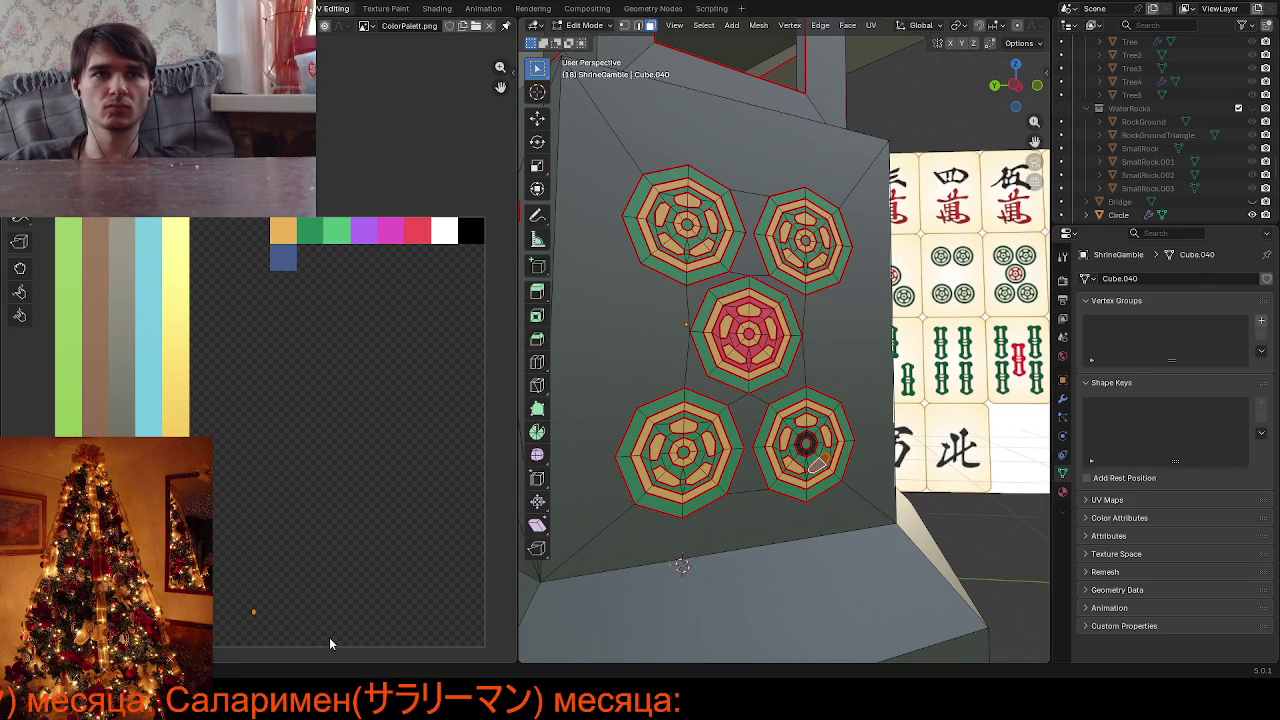
key("g")
right_click(357, 254)
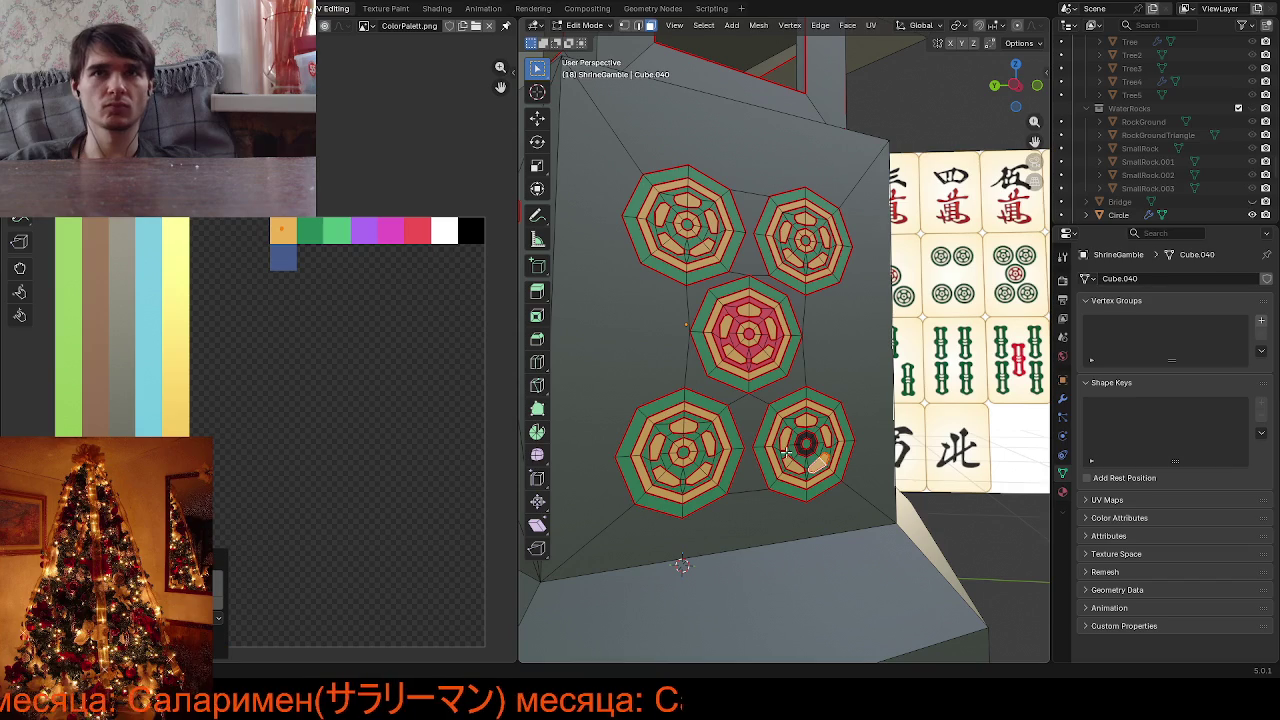
key("l")
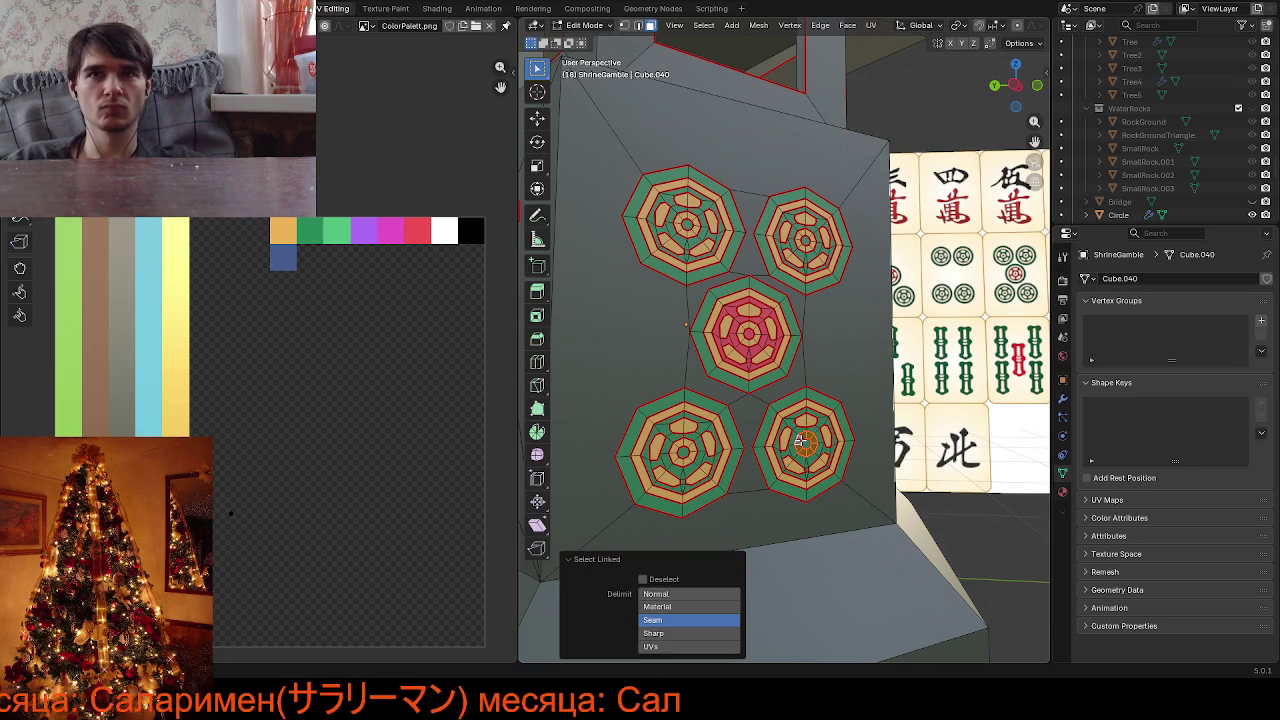
key("g")
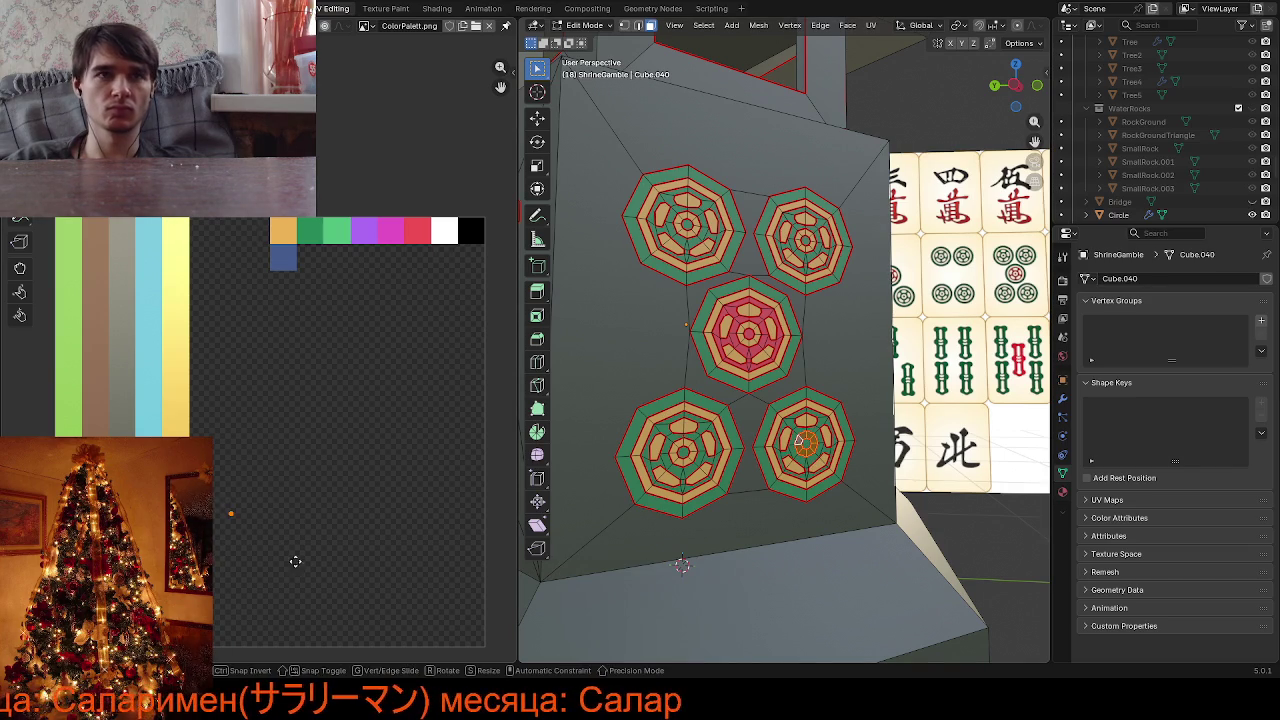
left_click(350, 277)
Return to Object Mode and orbit to view the textured shrine
scroll(818, 358, "down", 5)
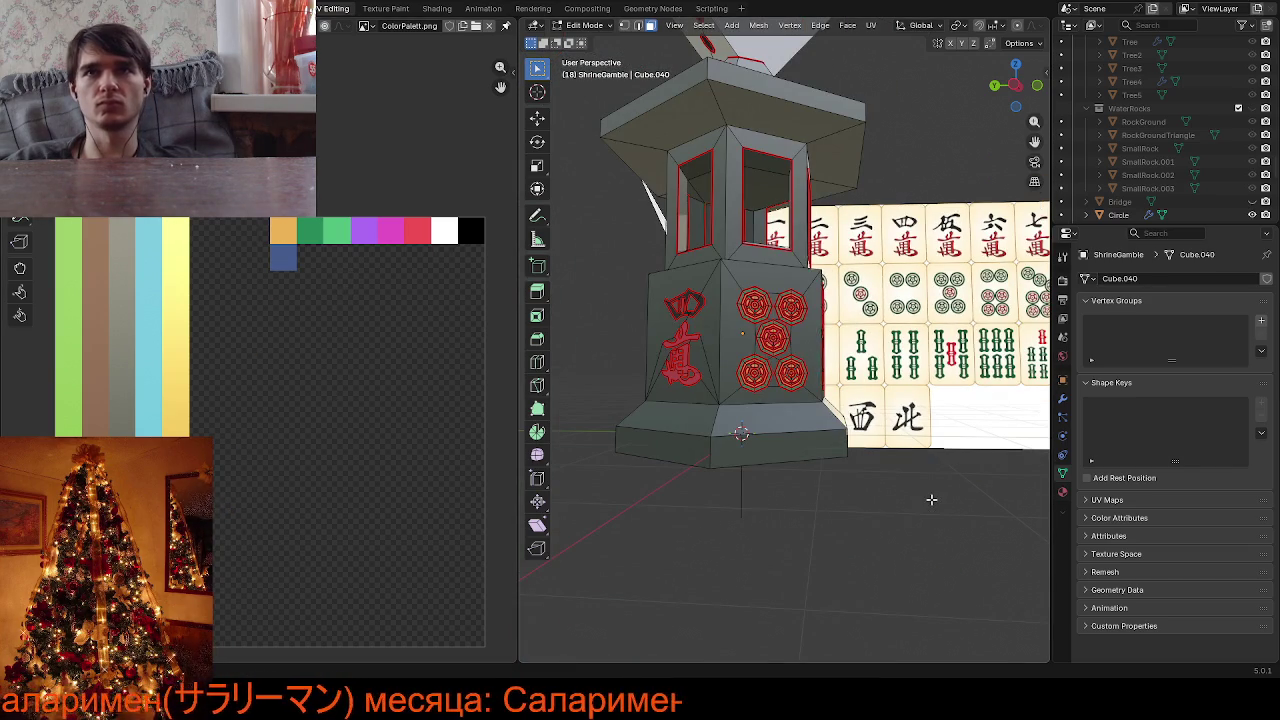
key("Tab")
middle_click_drag(929, 500, 903, 535)
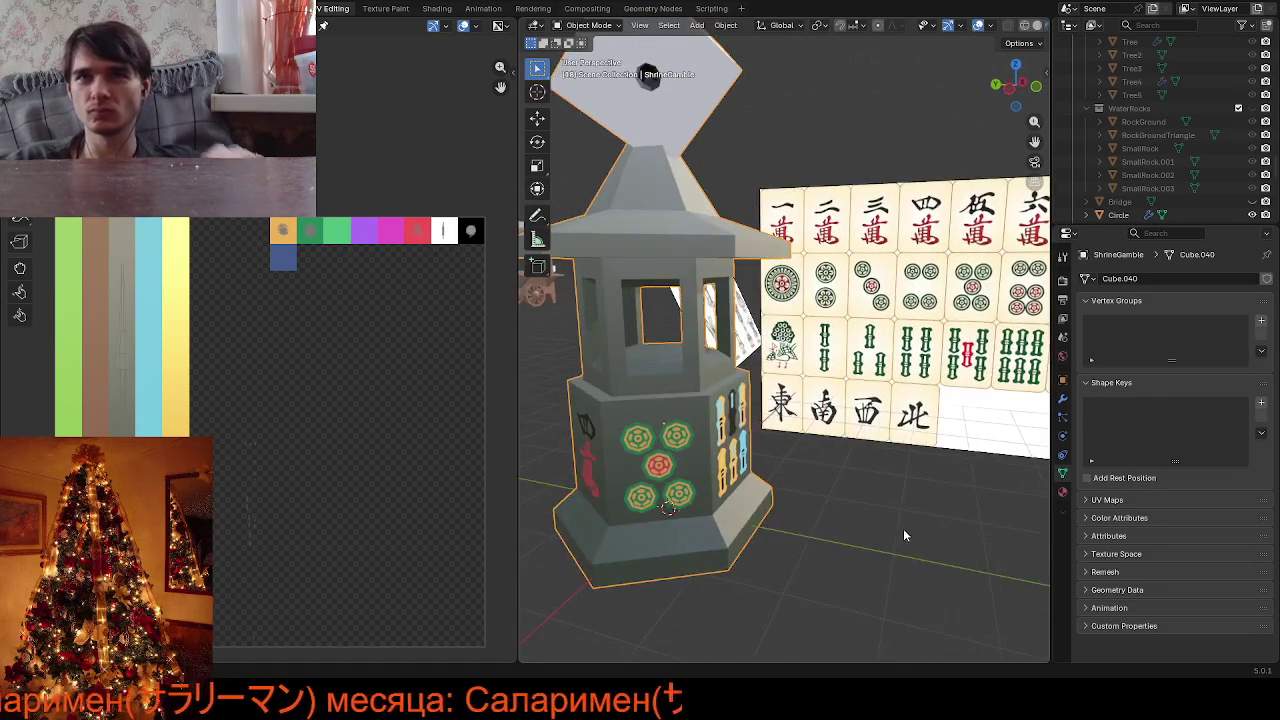
Frame the lantern and set the mahjong reference image Empty.008's Z rotation to 0°
scroll(868, 486, "up", 5)
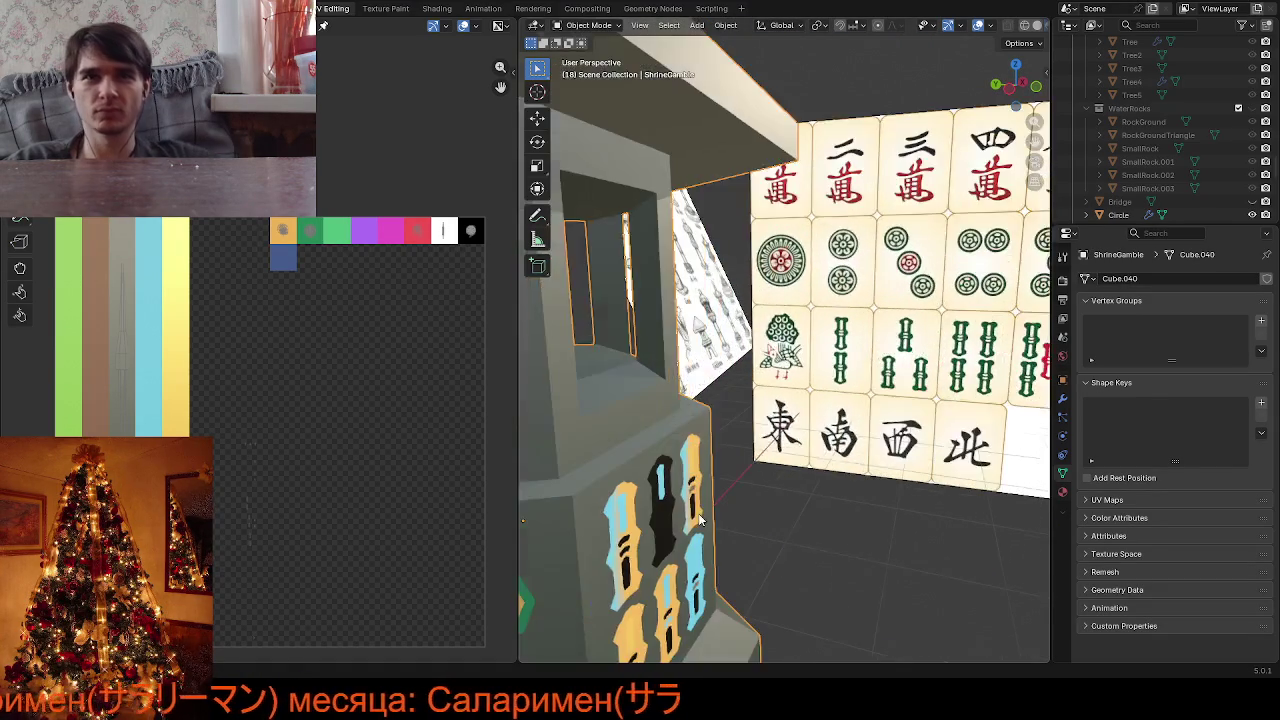
scroll(868, 486, "down", 5)
mouse_move(780, 480)
middle_mouse_down()
mouse_move(712, 466)
mouse_move(784, 474)
mouse_move(636, 495)
mouse_move(615, 482)
mouse_move(666, 481)
mouse_move(670, 433)
mouse_move(645, 440)
mouse_move(689, 440)
mouse_move(677, 439)
mouse_move(705, 378)
middle_mouse_up()
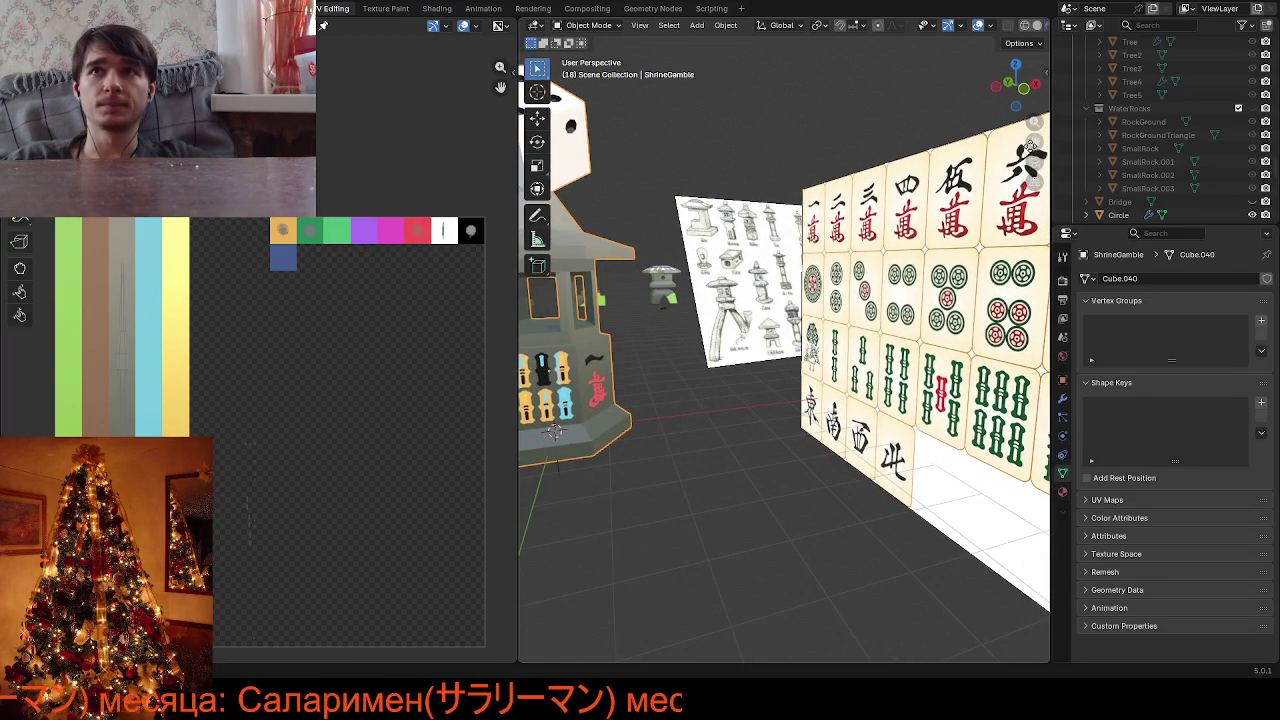
left_click_drag(1032, 143, 1175, 155)
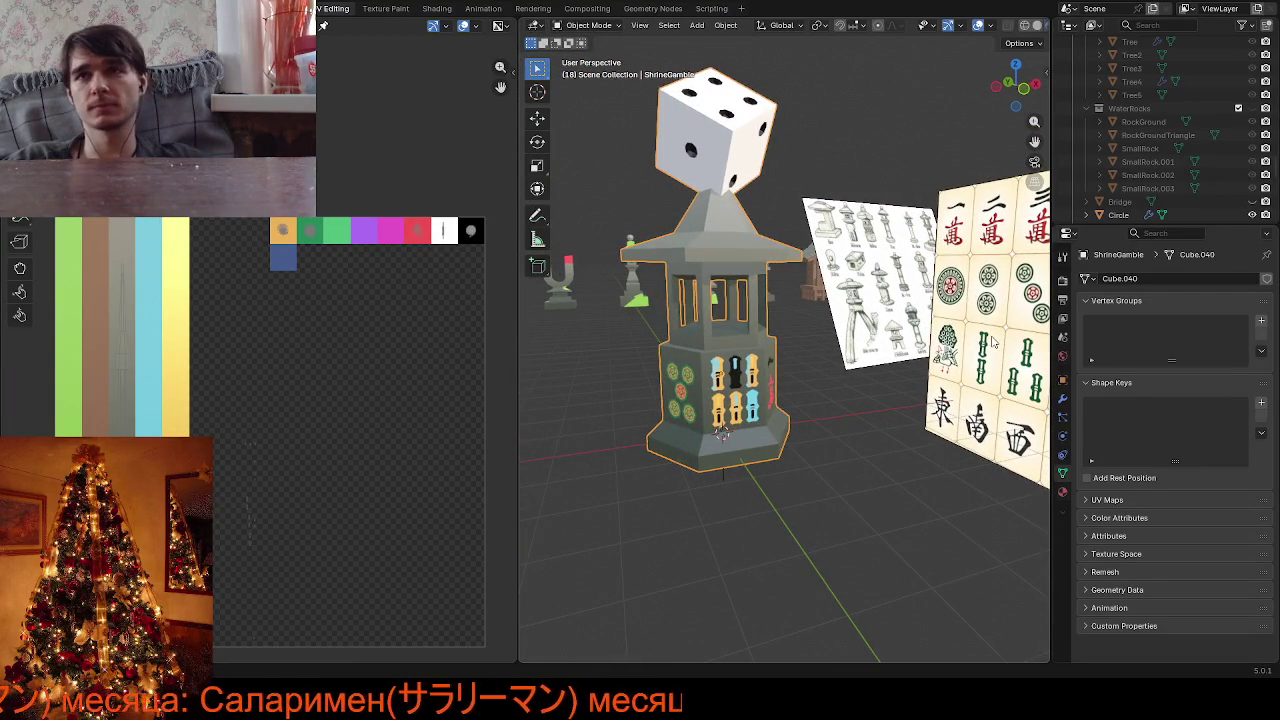
left_click(993, 343)
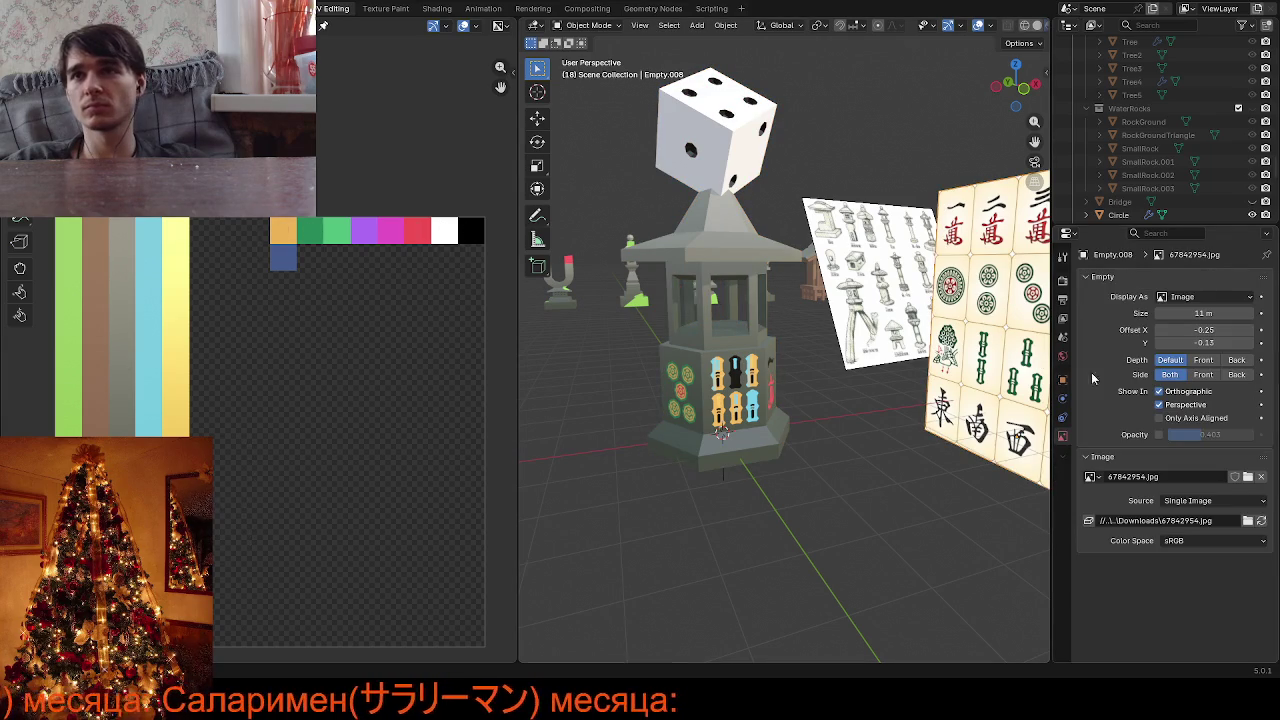
left_click(1061, 379)
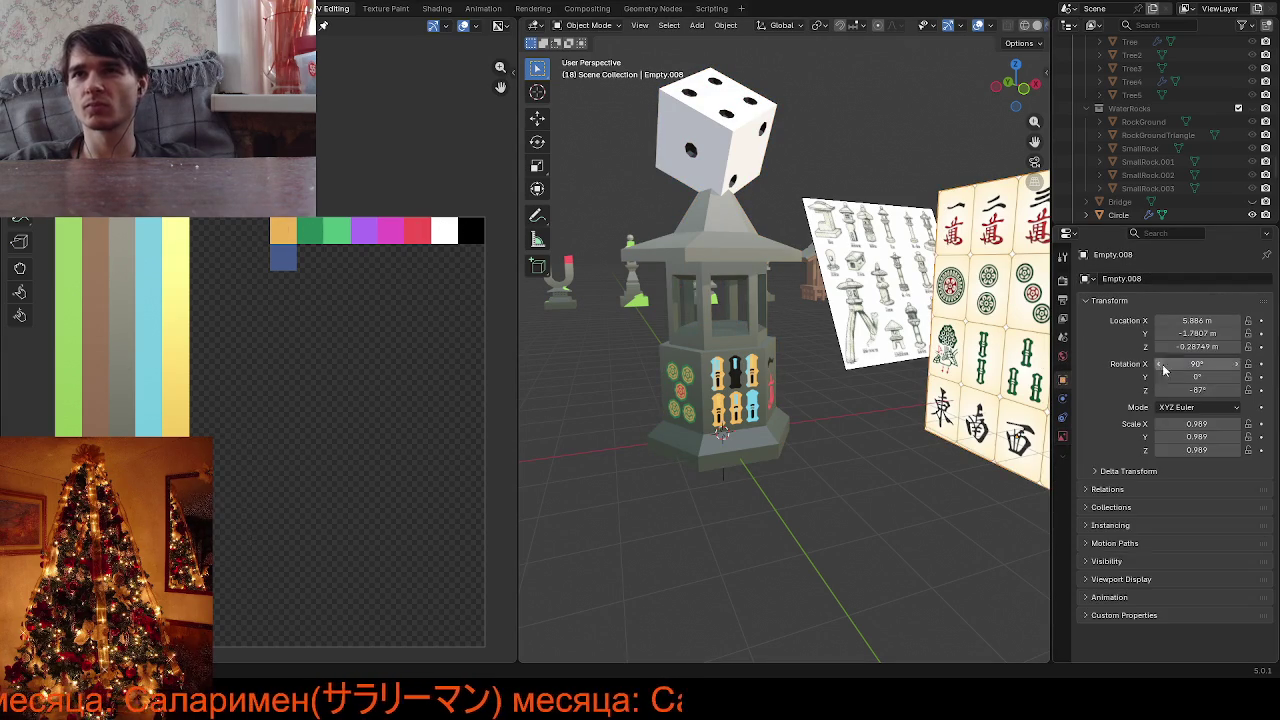
left_click_drag(1198, 389, 1240, 389)
type("0")
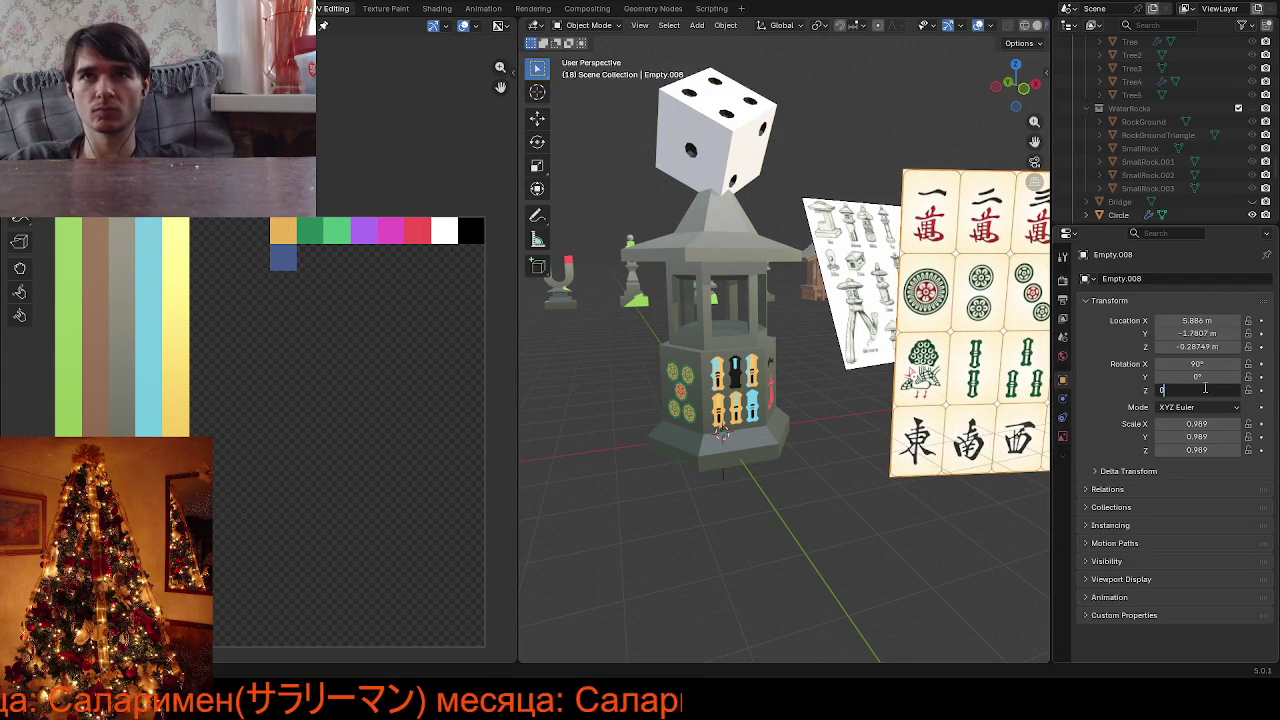
key("Return")
Orbit and zoom around the lantern to check the straightened reference image
middle_click_drag(895, 482, 710, 489)
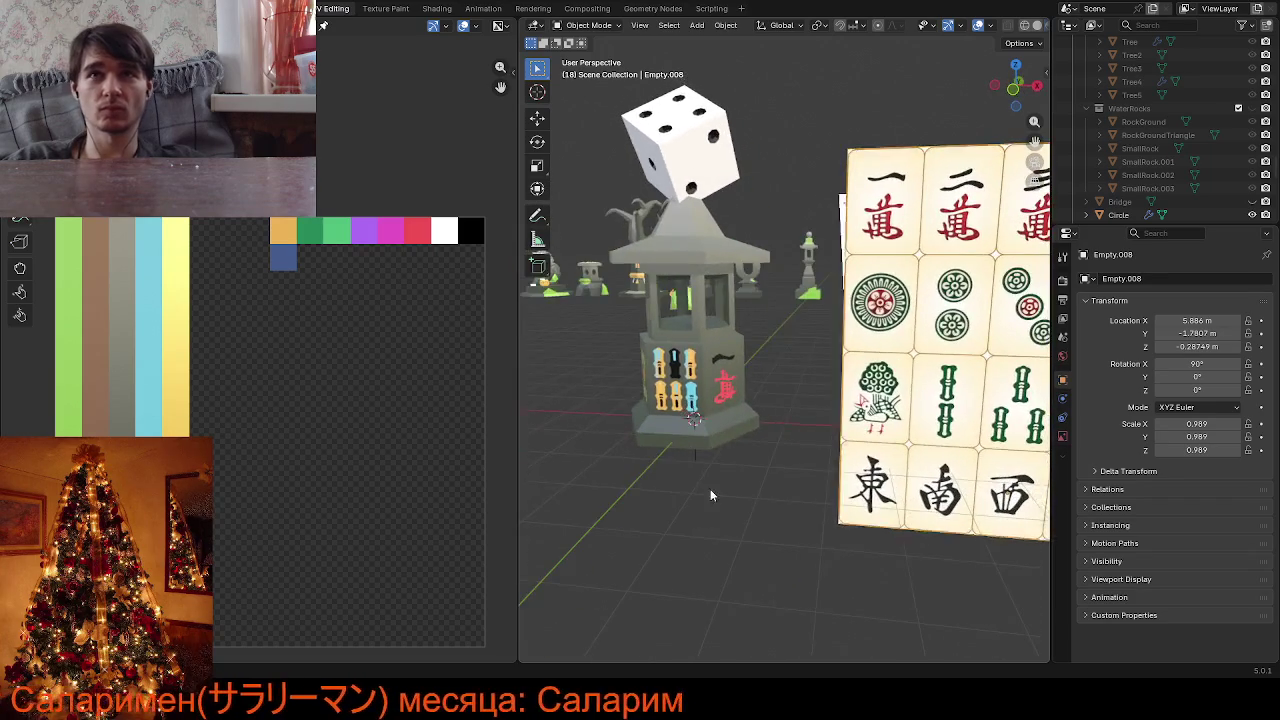
scroll(742, 457, "up", 2)
scroll(778, 452, "up", 2)
mouse_move(778, 452)
middle_mouse_down()
mouse_move(666, 447)
mouse_move(700, 472)
mouse_move(776, 474)
middle_mouse_up()
scroll(776, 474, "up", 3)
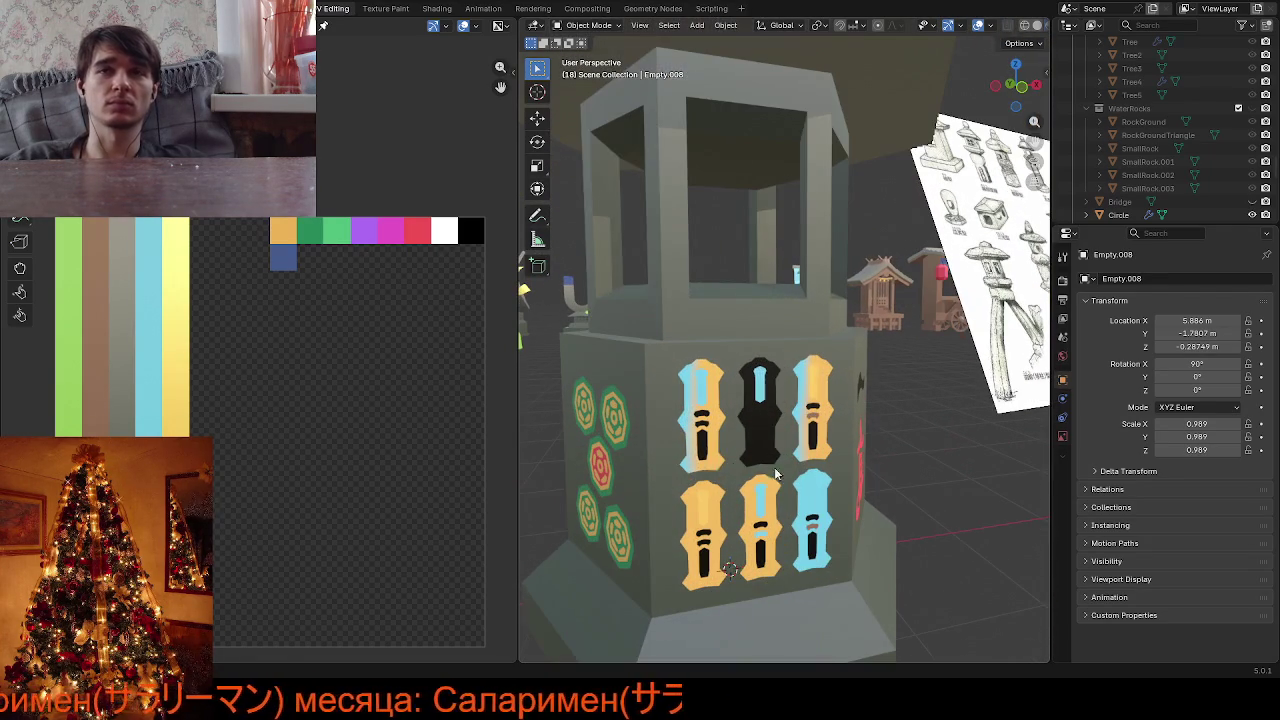
Edit ShrineGamble and move the upper-left insert frame's UV island onto green
left_click(715, 462)
key("Tab")
scroll(712, 455, "up", 2)
left_click(684, 441)
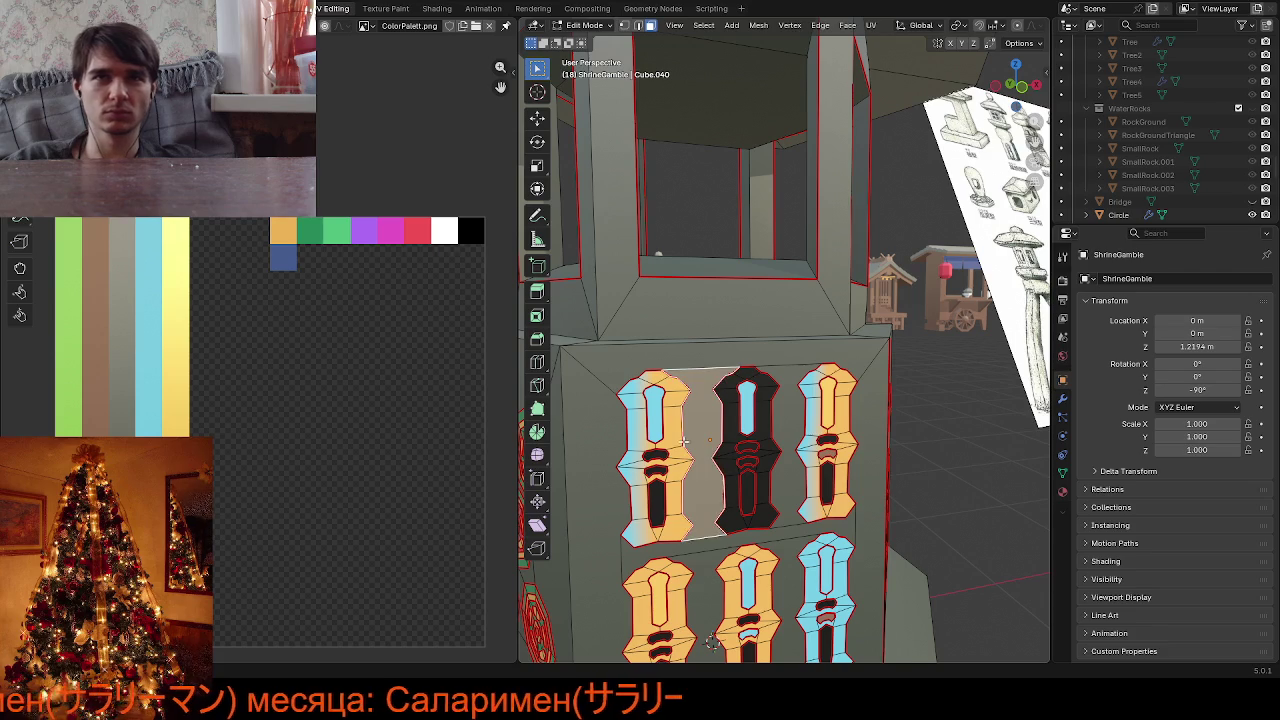
left_click(669, 445)
key("l")
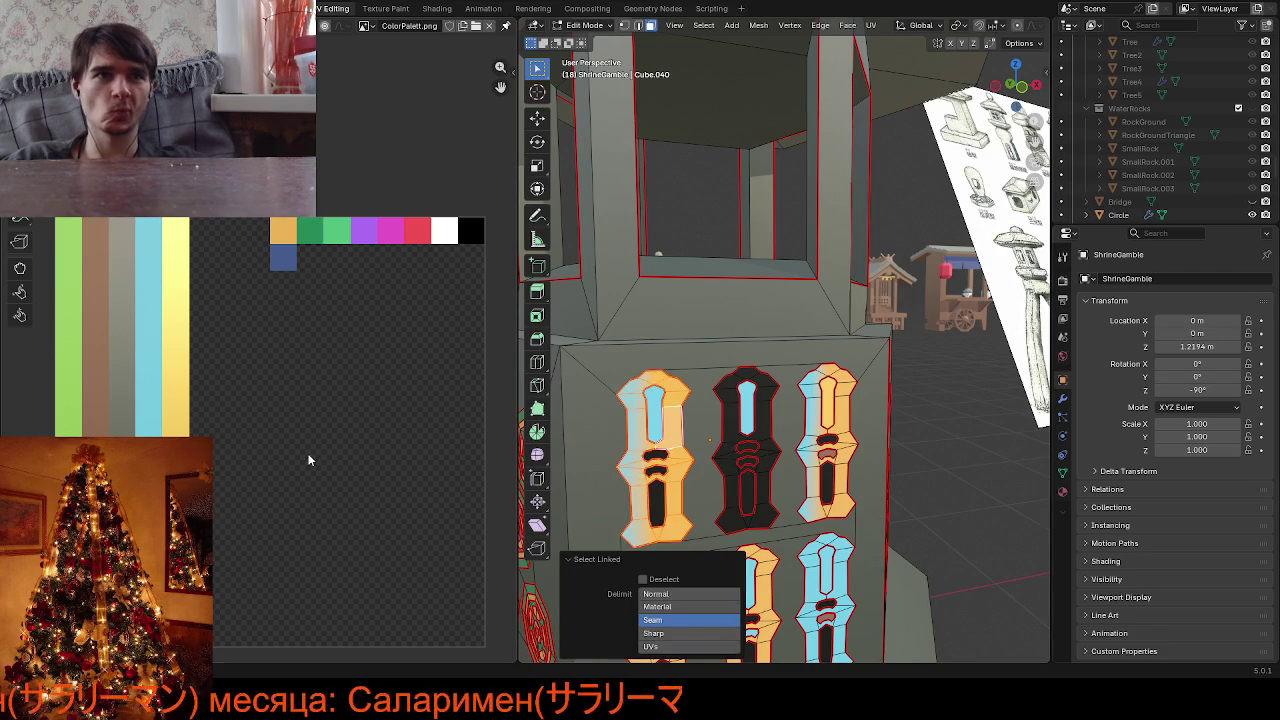
key("g")
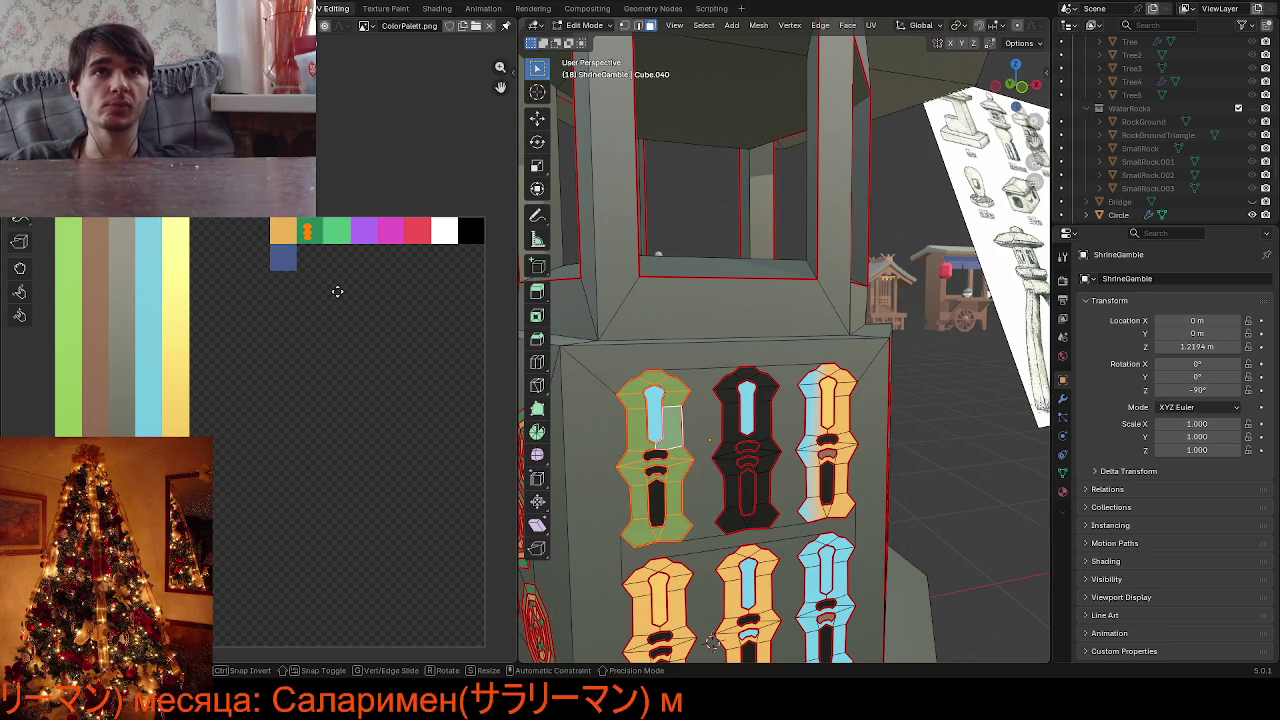
key("alt+a")
Move the upper-middle and upper-right insert frames' UV islands onto the green swatch
key("ctrl+r")
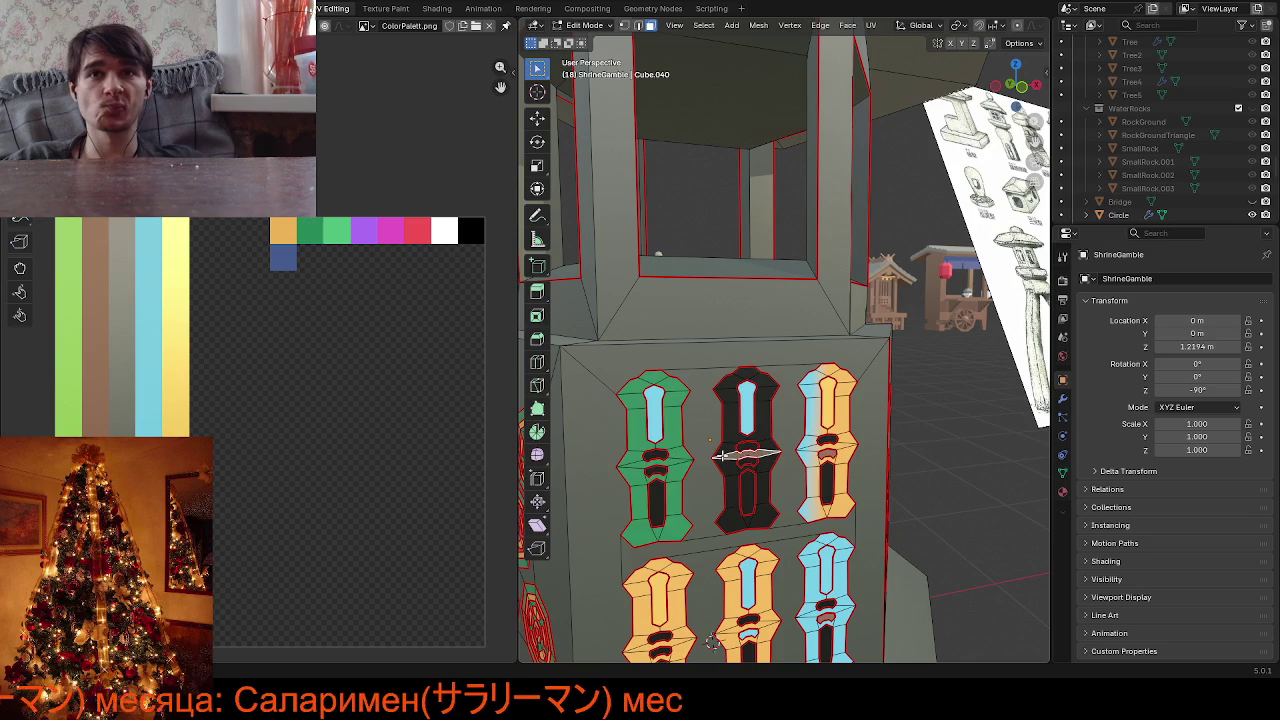
key("l")
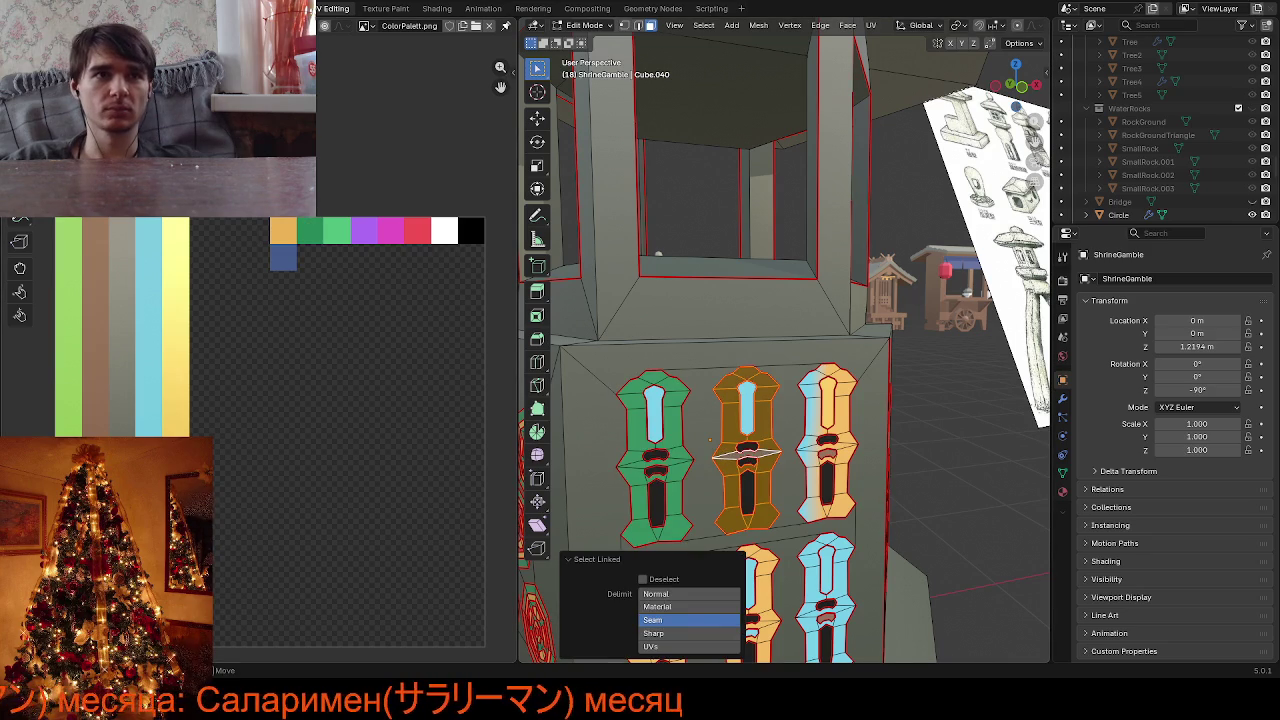
left_click(228, 588)
key("g")
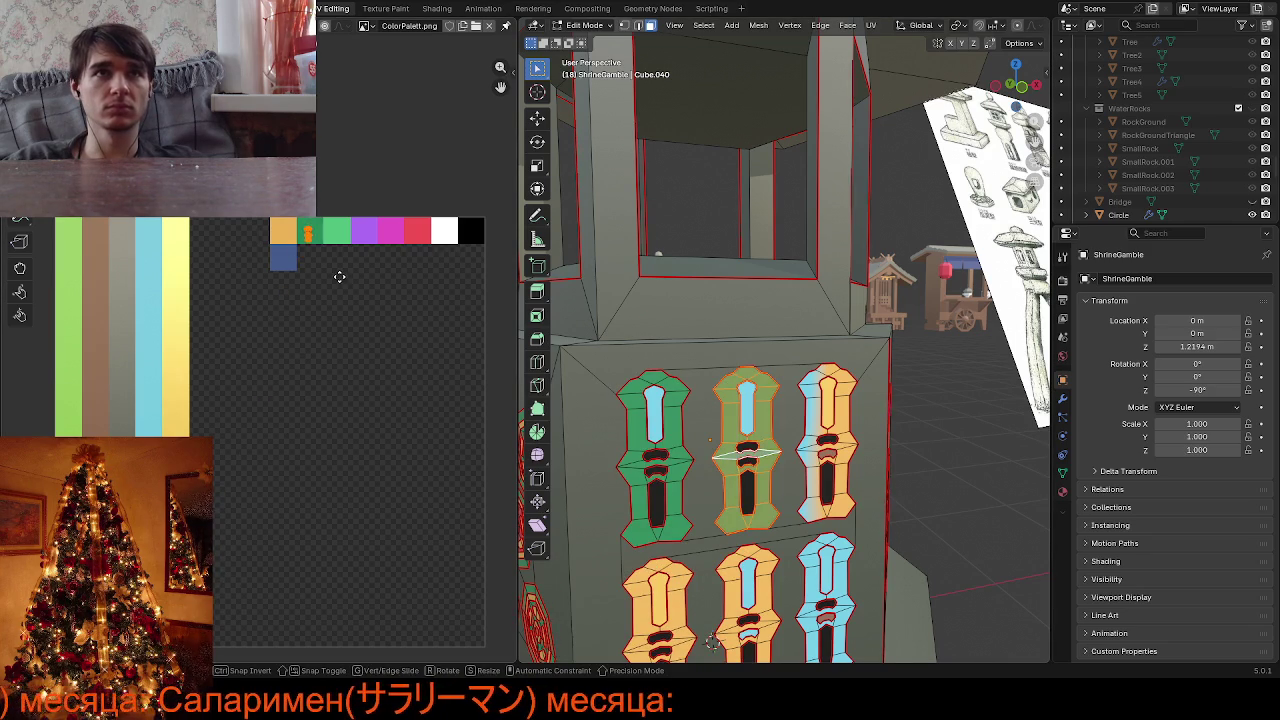
left_click(341, 275)
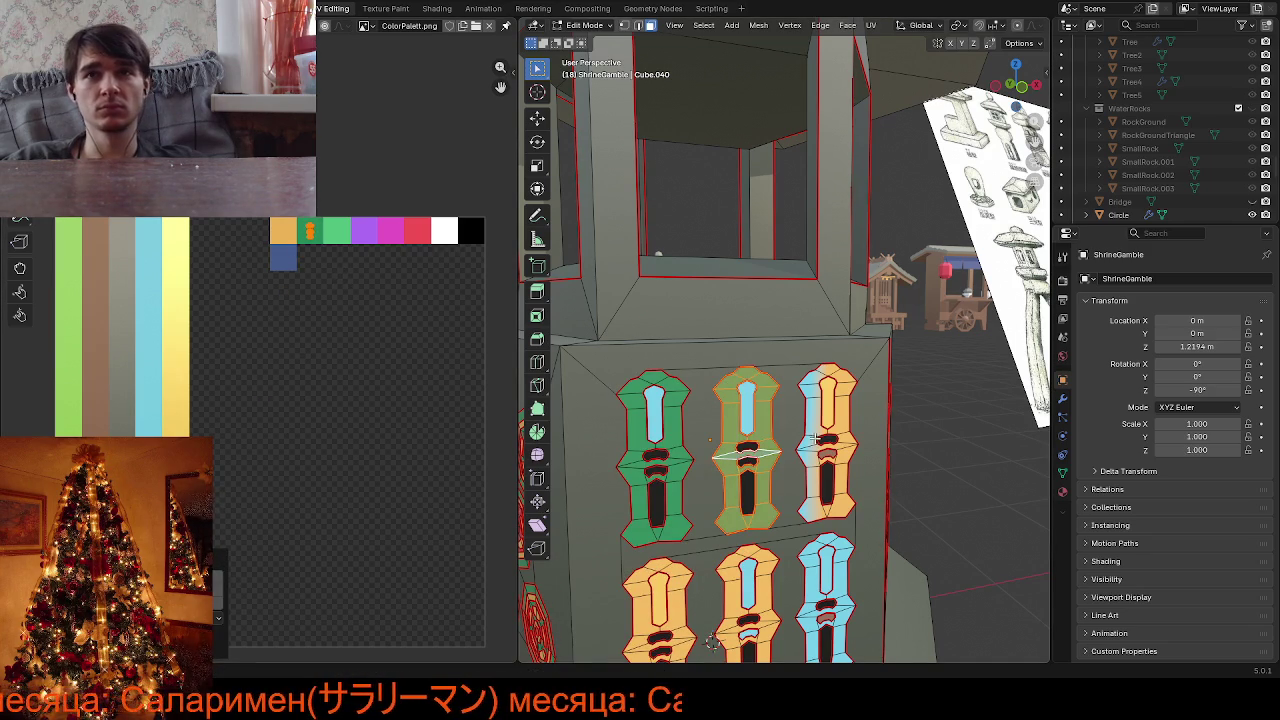
key("alt+a")
key("l")
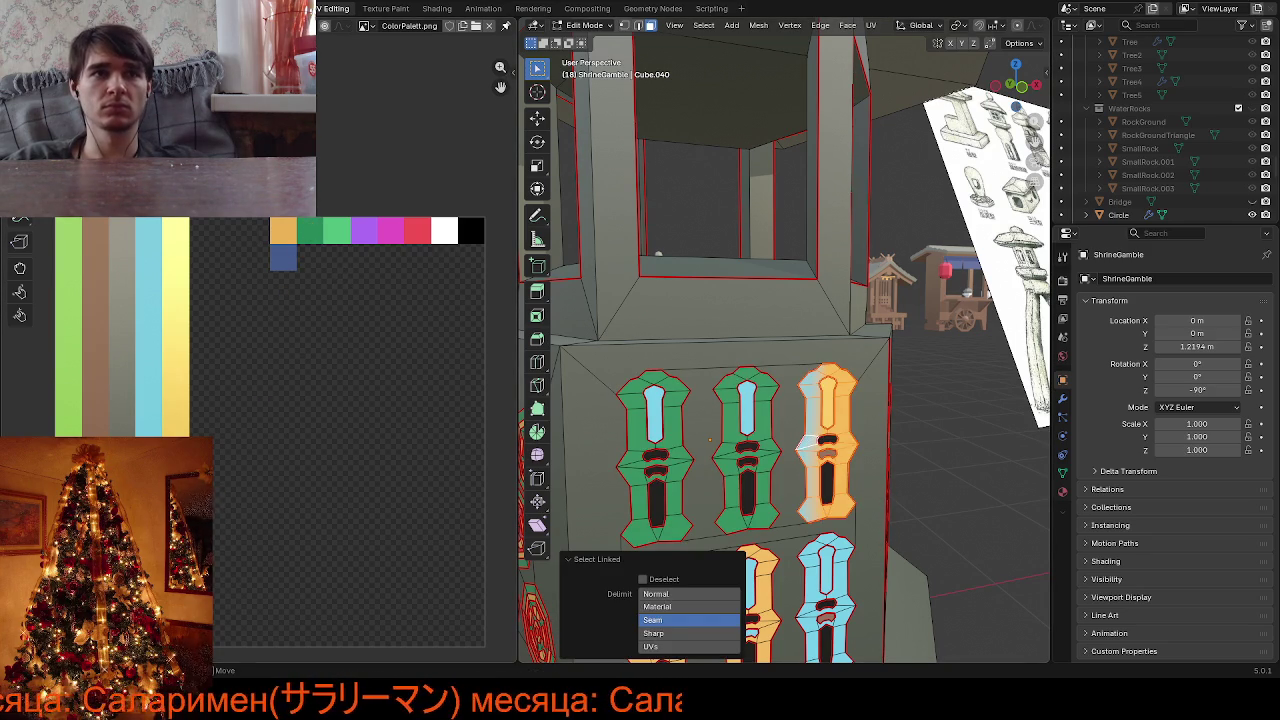
key("g")
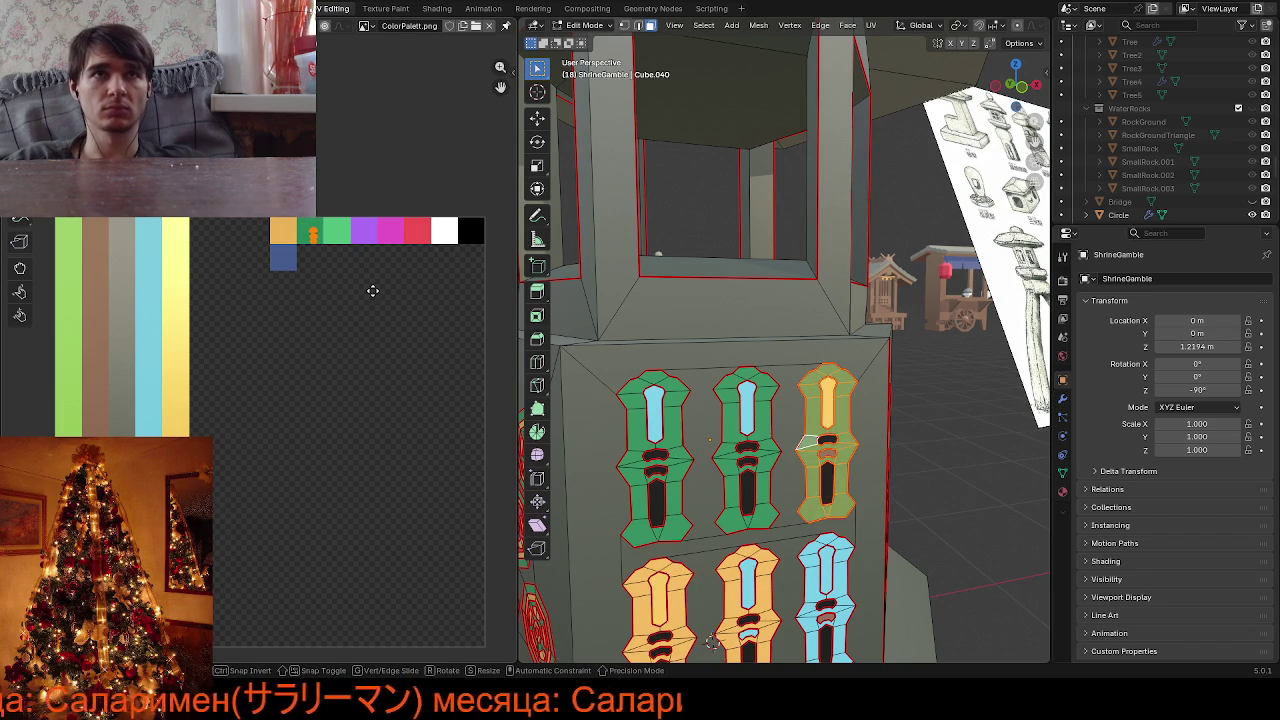
left_click(369, 285)
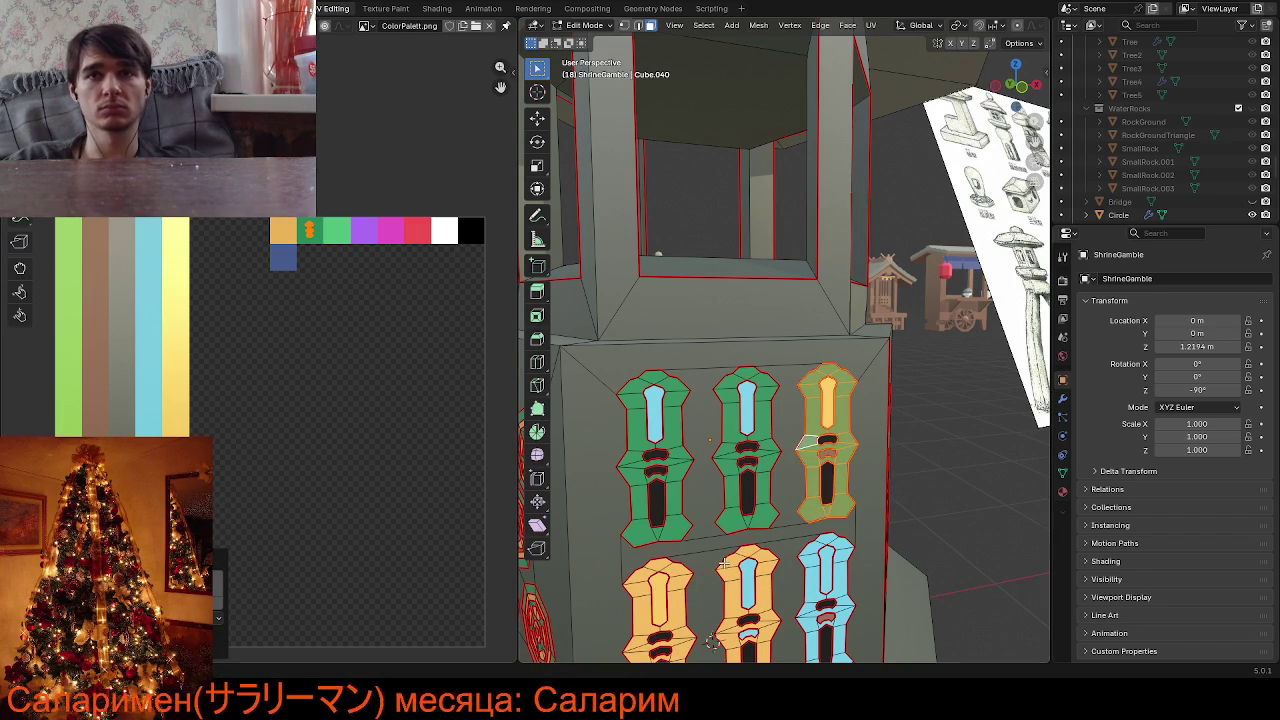
key("alt+a")
Turn the lower-left and lower-middle insert frames green
key("l")
left_click(643, 593)
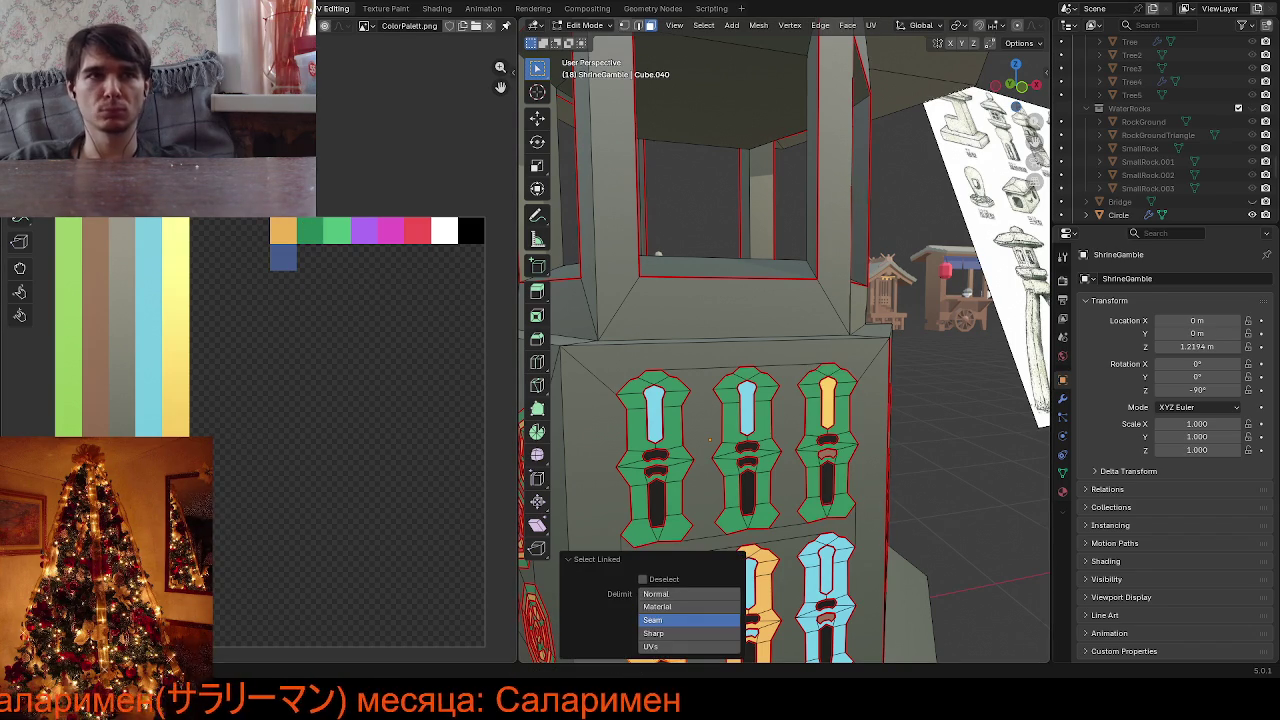
left_click(660, 620)
key("g")
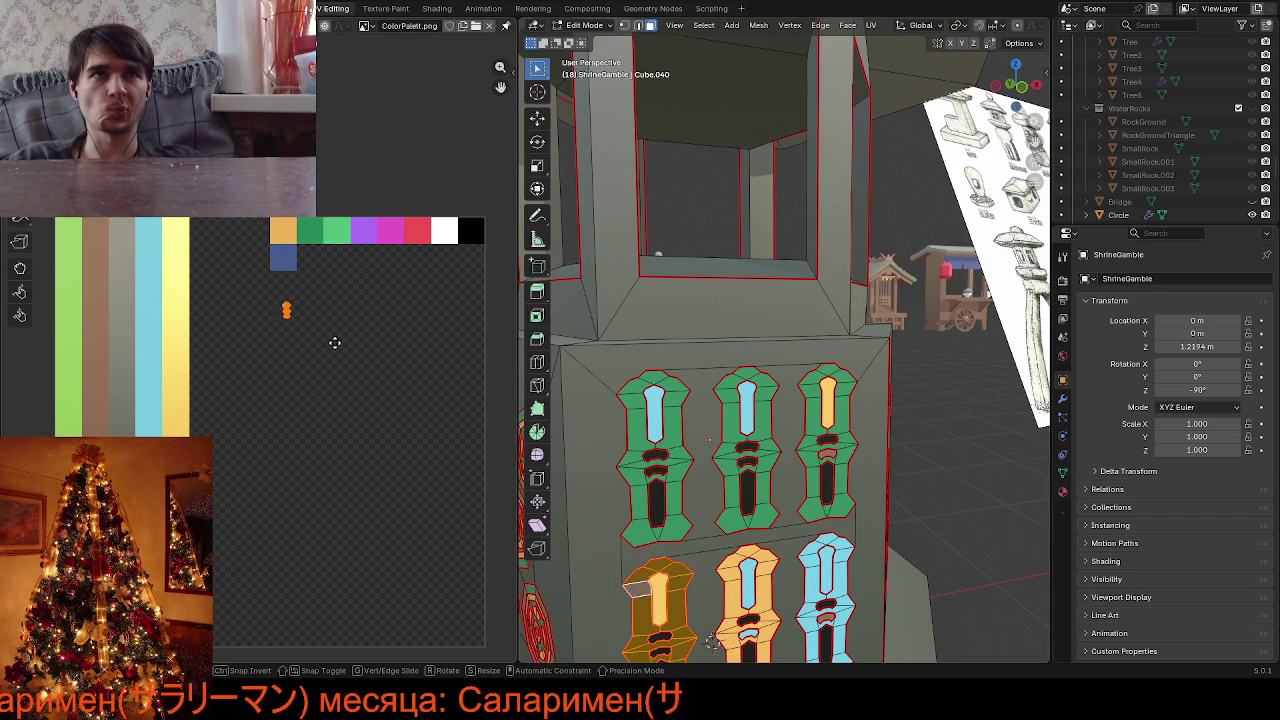
left_click(357, 268)
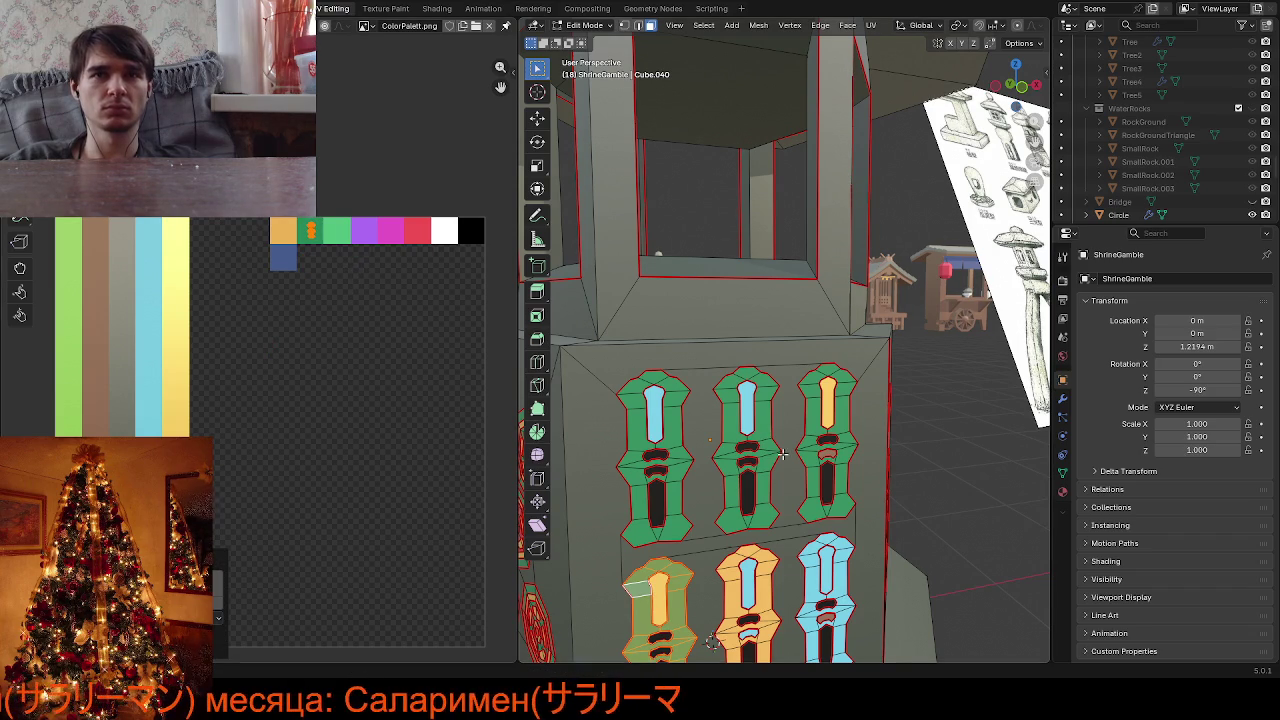
left_click(727, 578)
key("ctrl+l")
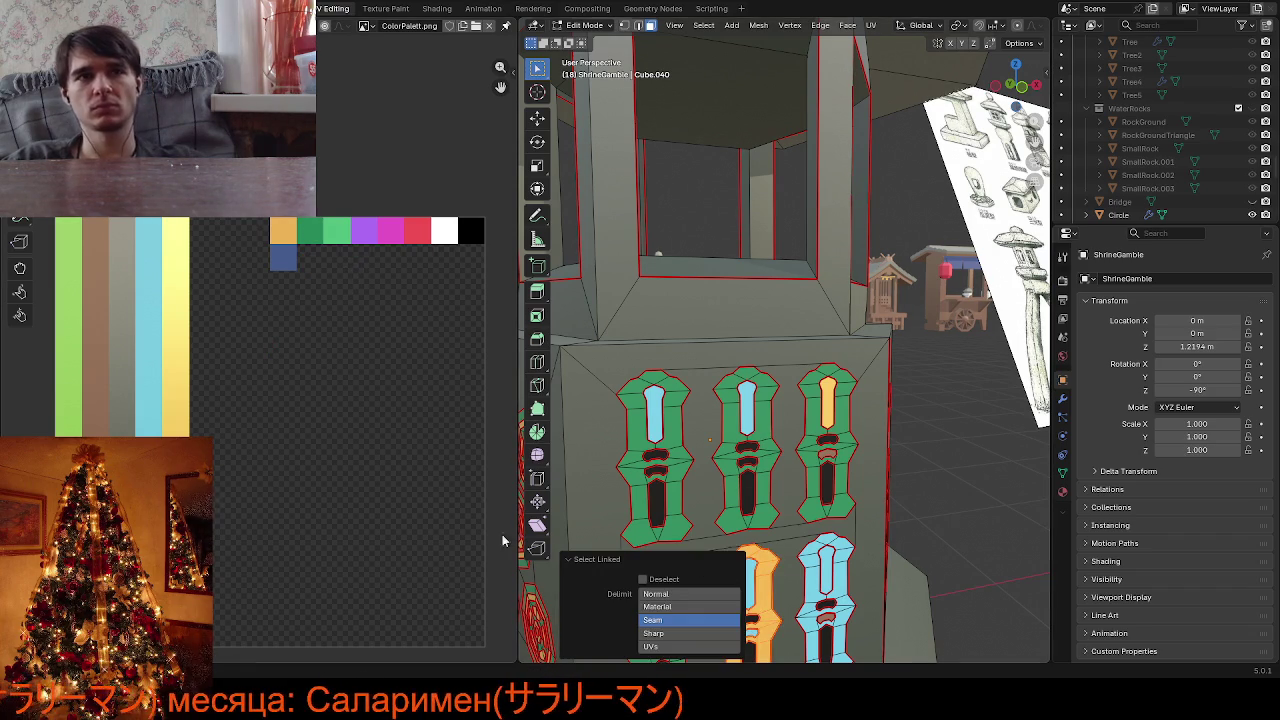
left_click(652, 620)
key("g")
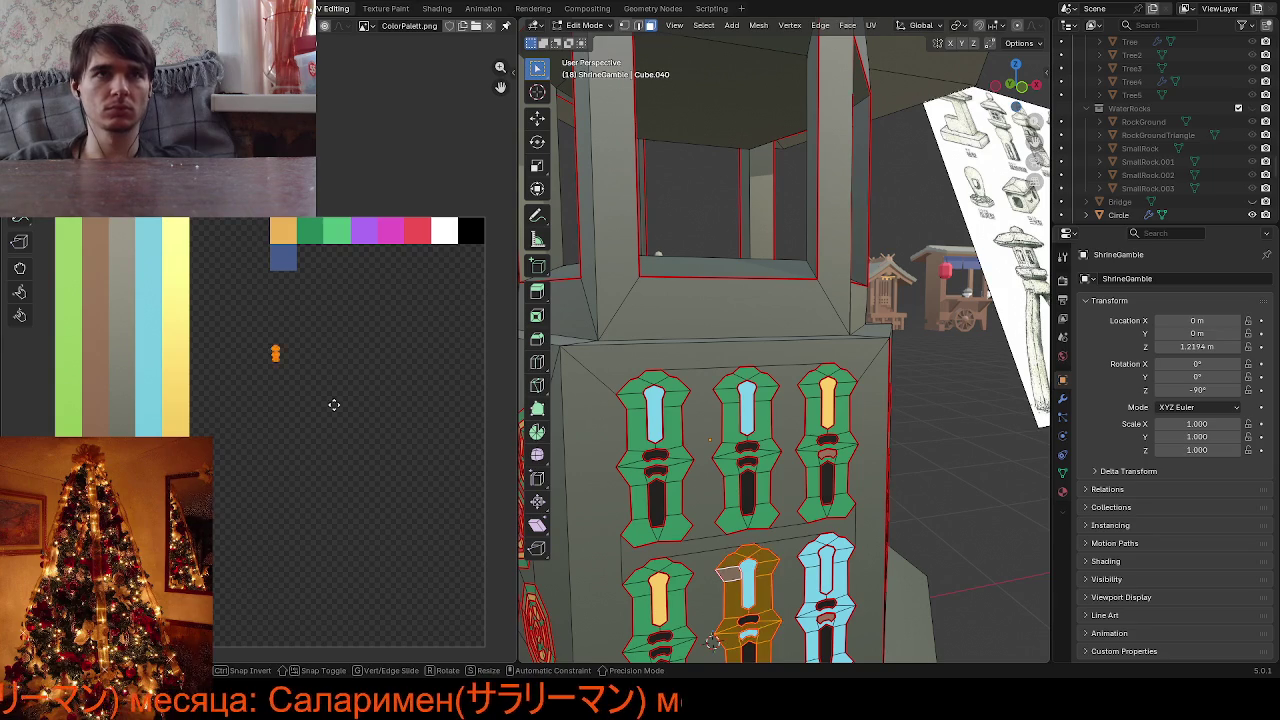
left_click(364, 290)
Turn the lower-right insert frame green around its blue slot
middle_click_drag(780, 470, 806, 510)
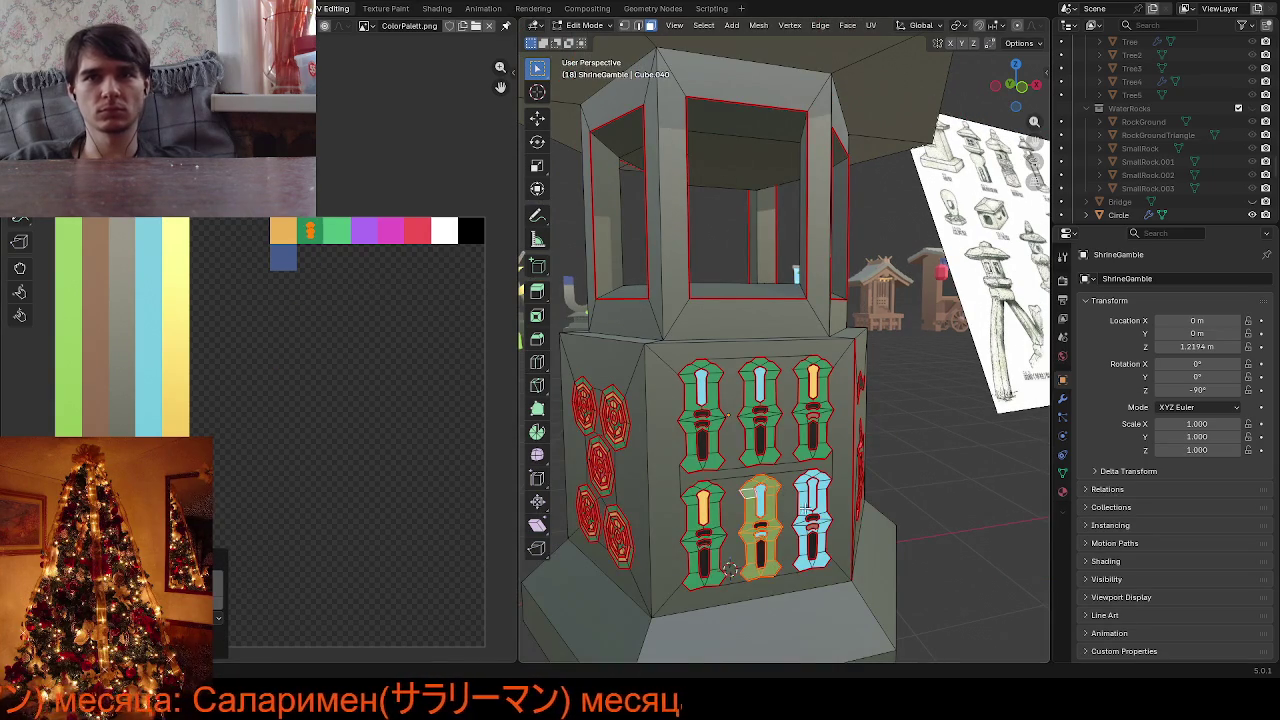
left_click(806, 510)
key("l")
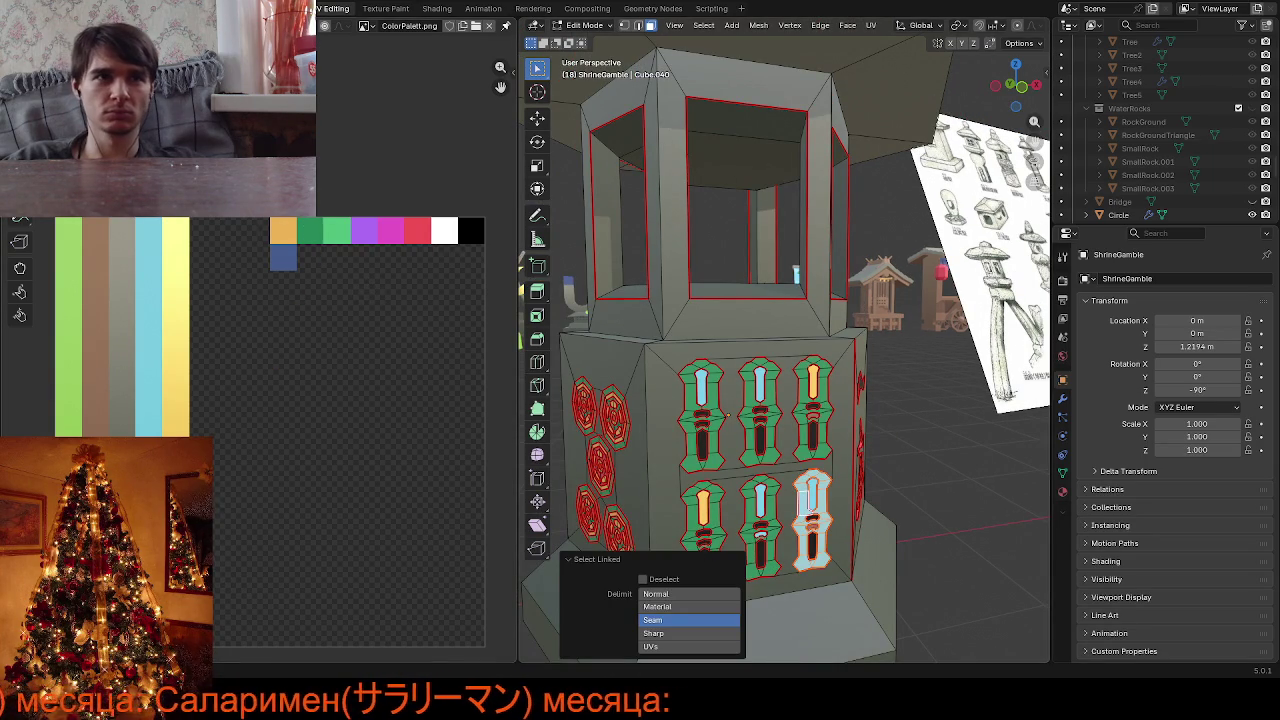
key("g")
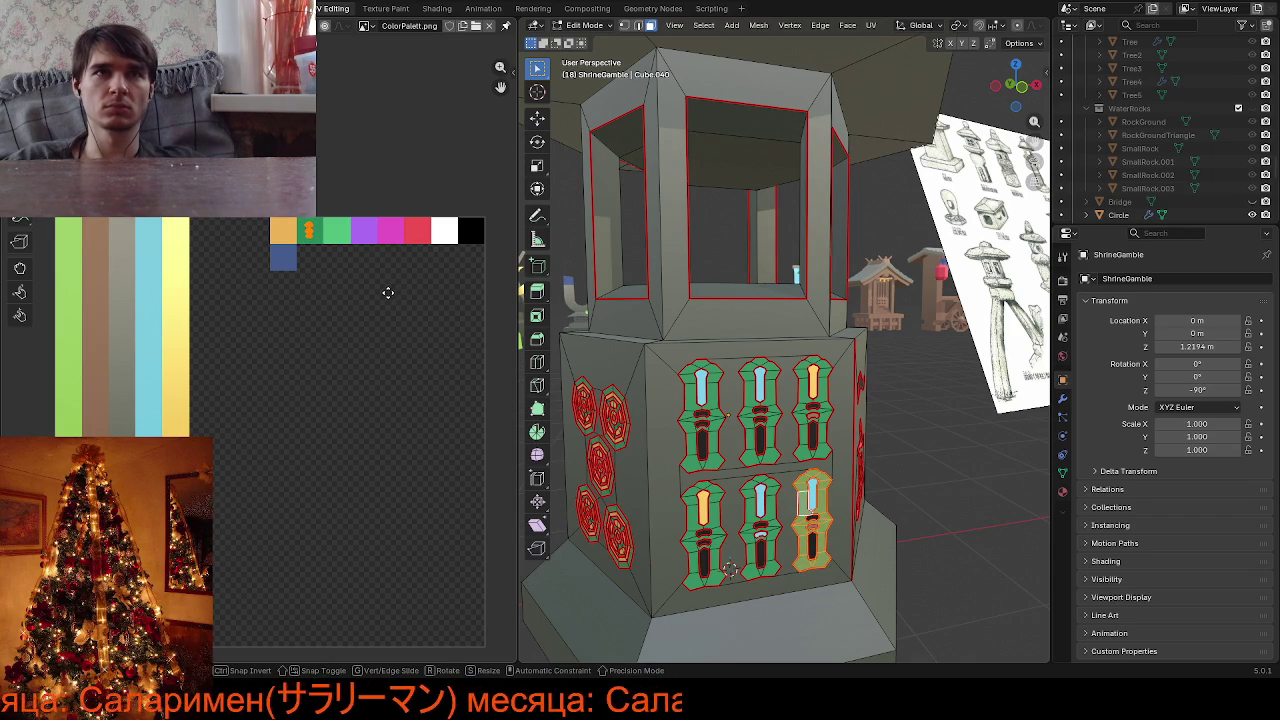
left_click(386, 294)
scroll(740, 430, "up", 2)
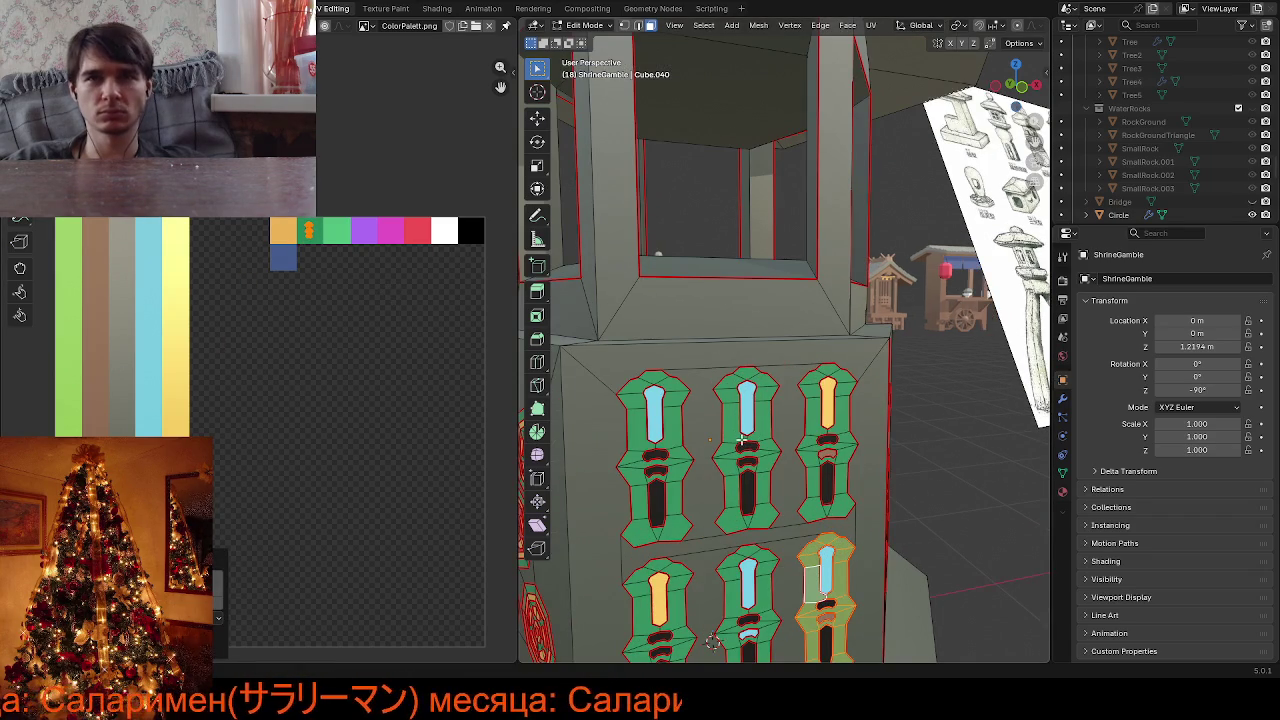
Move the three upper windows' upper slots onto the orange swatch
left_click(655, 423)
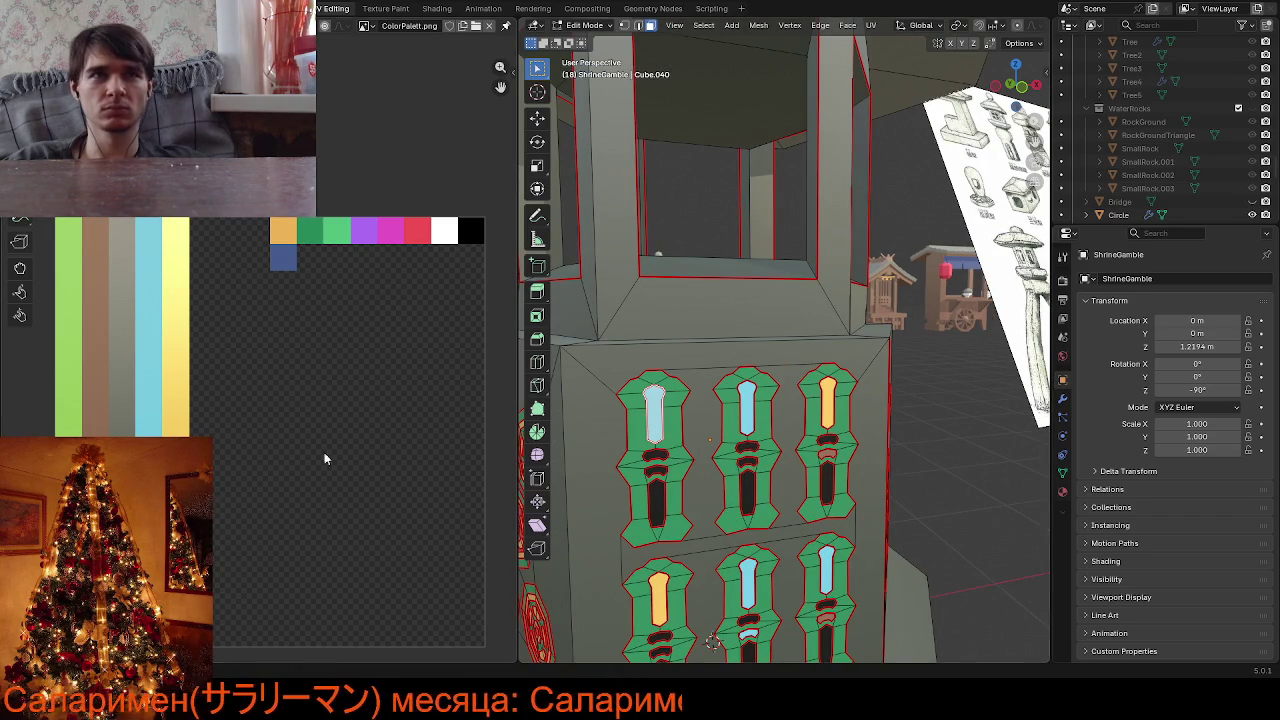
left_click(745, 423, "shift")
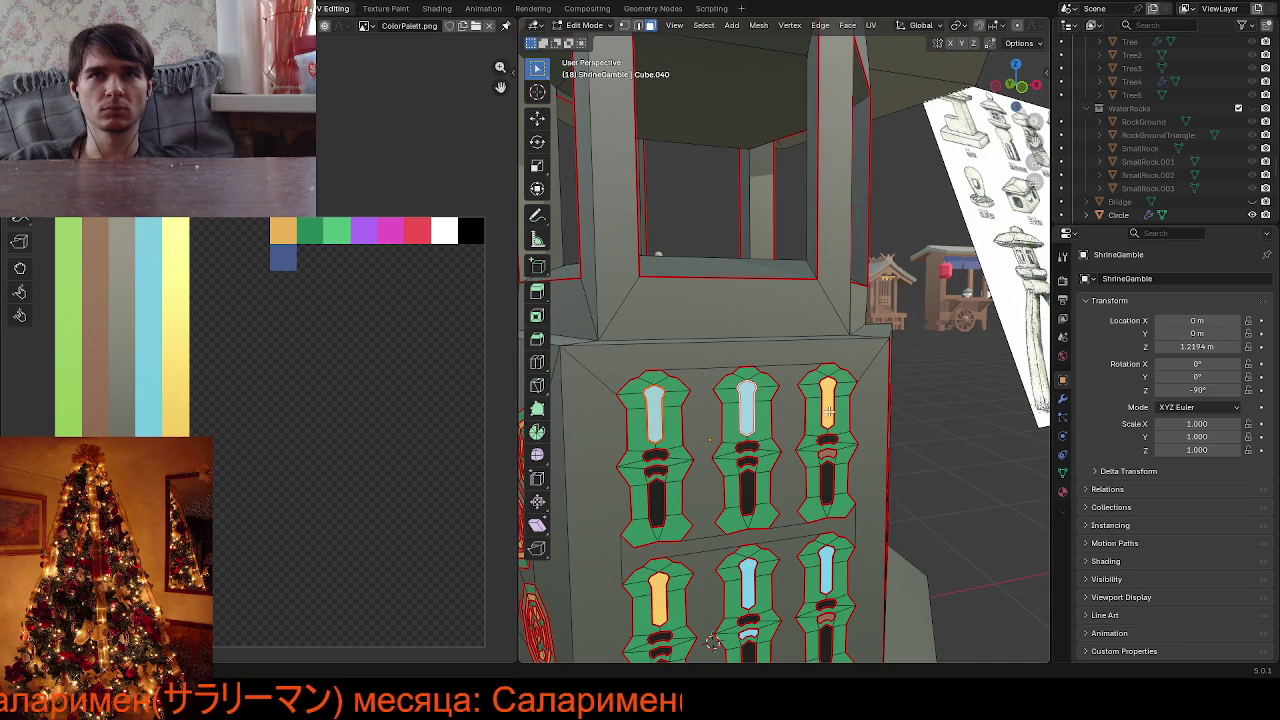
left_click(828, 410, "shift")
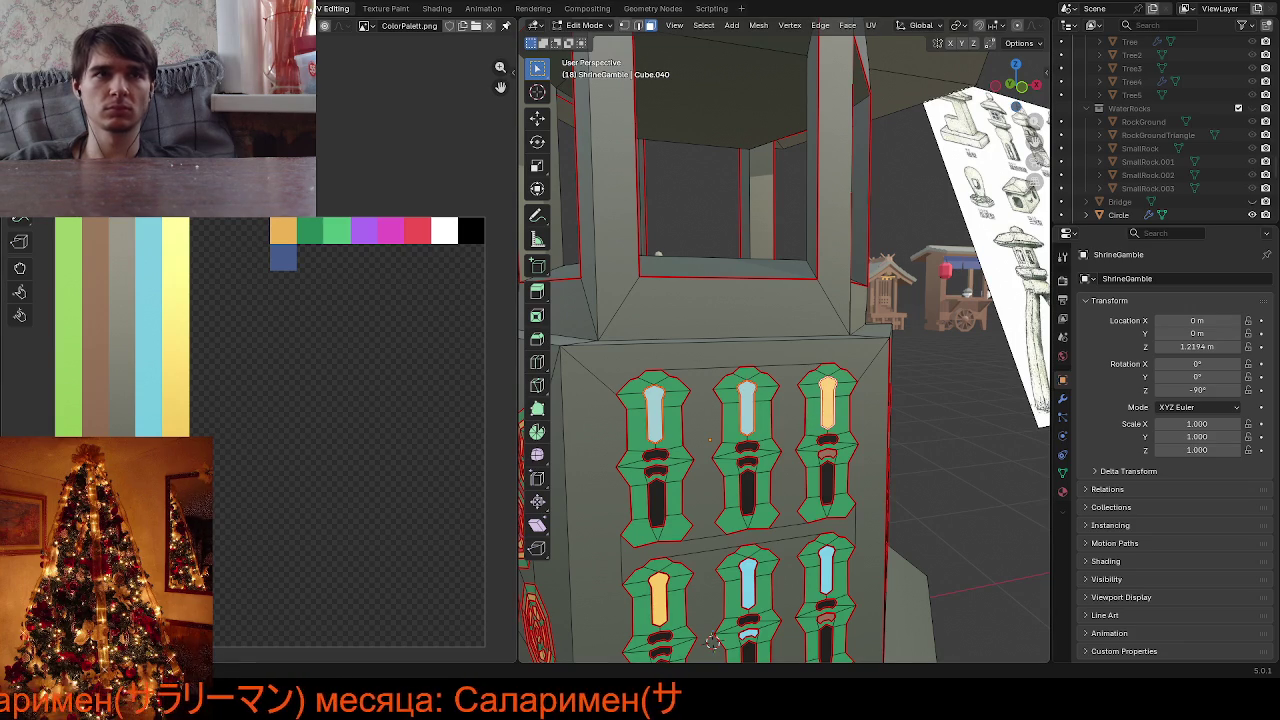
key("g")
left_click(301, 268)
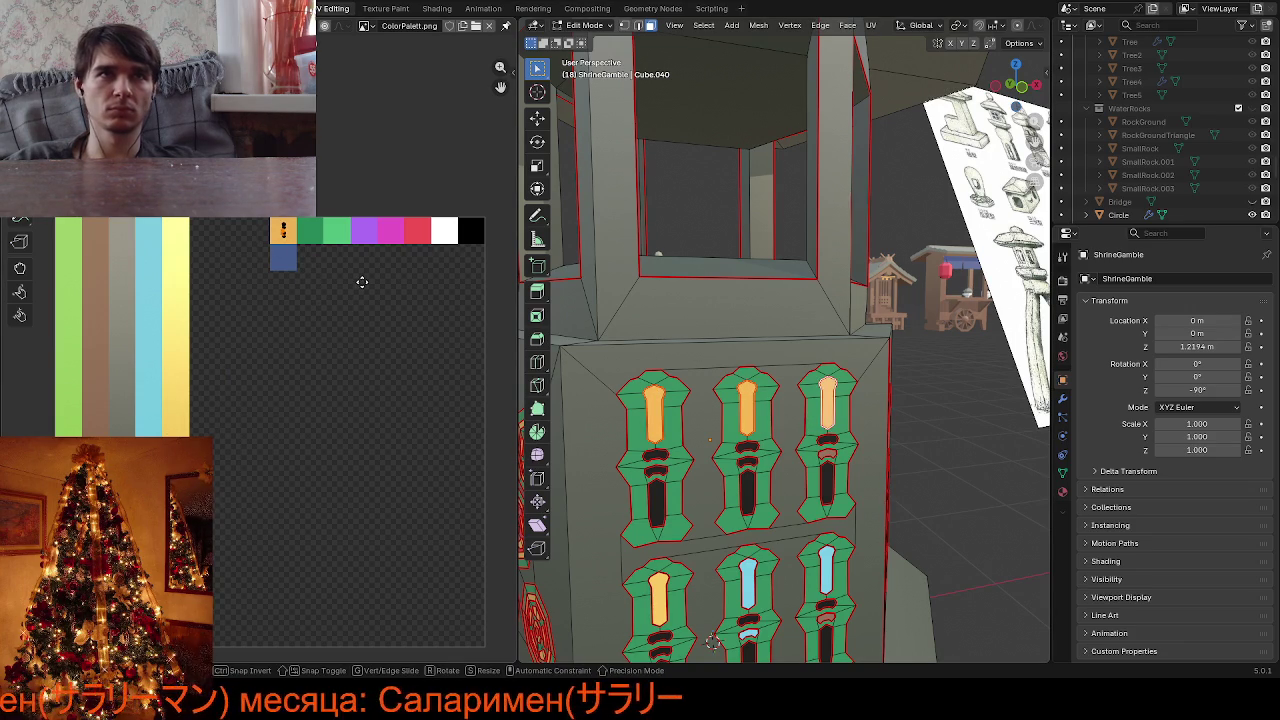
Turn the three upper windows' dark lower slots orange
left_click(657, 499)
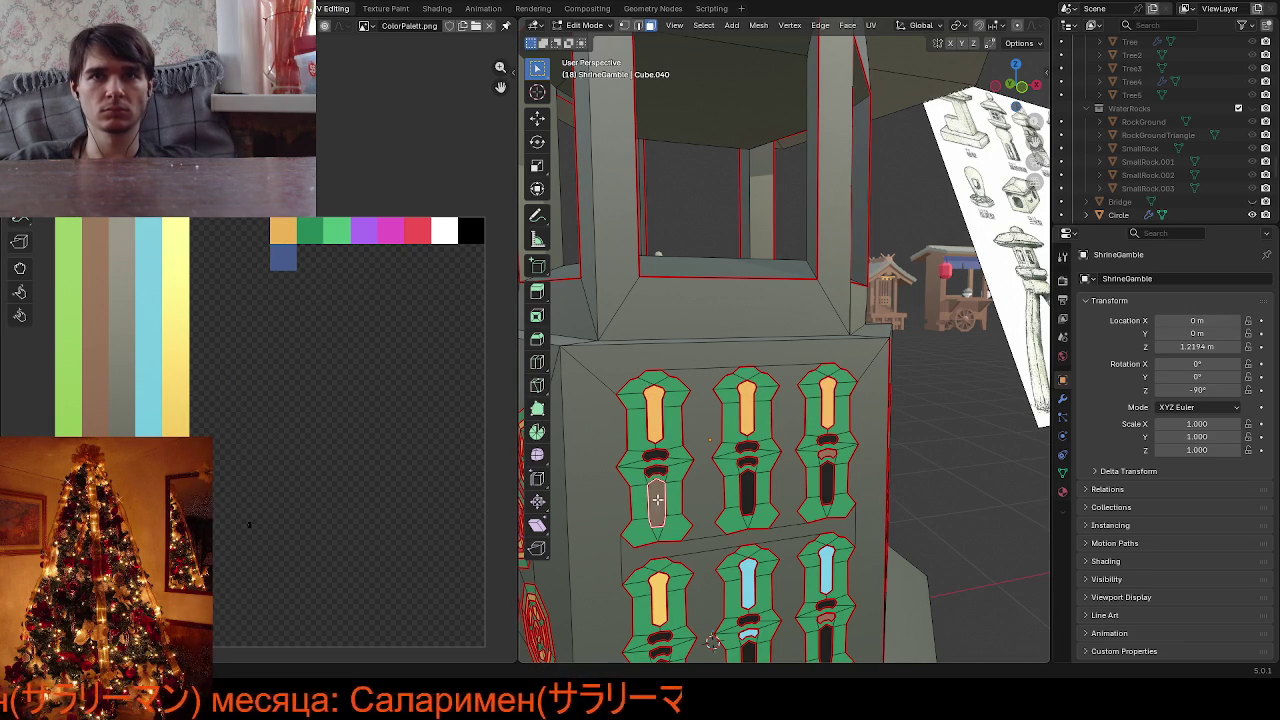
left_click(748, 495)
left_click(825, 487)
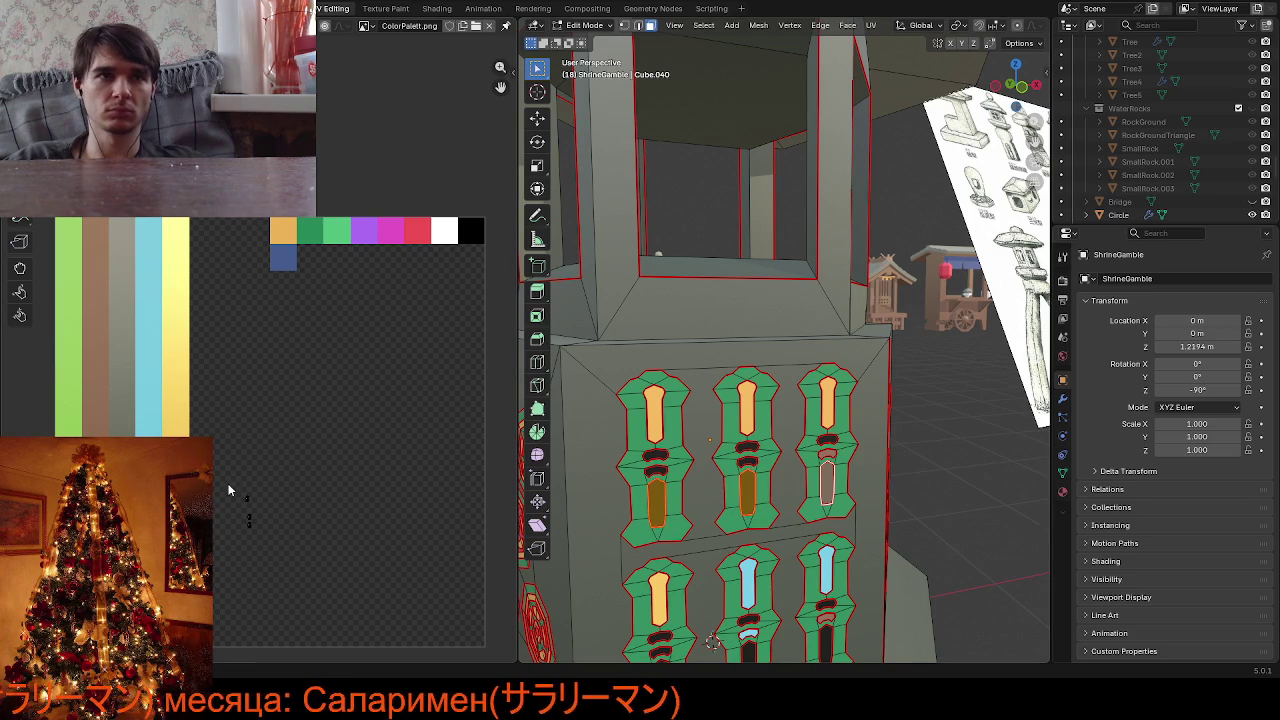
left_click_drag(266, 505, 267, 506)
key("g")
left_click(274, 530)
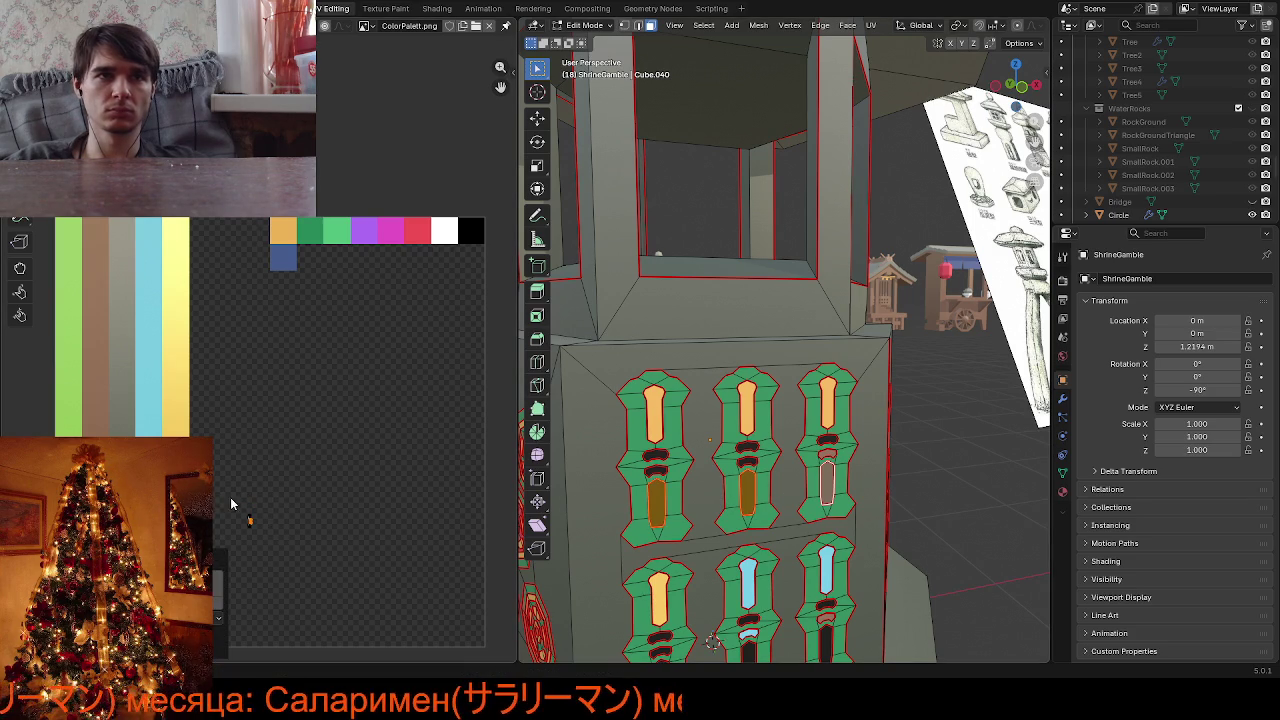
key("g")
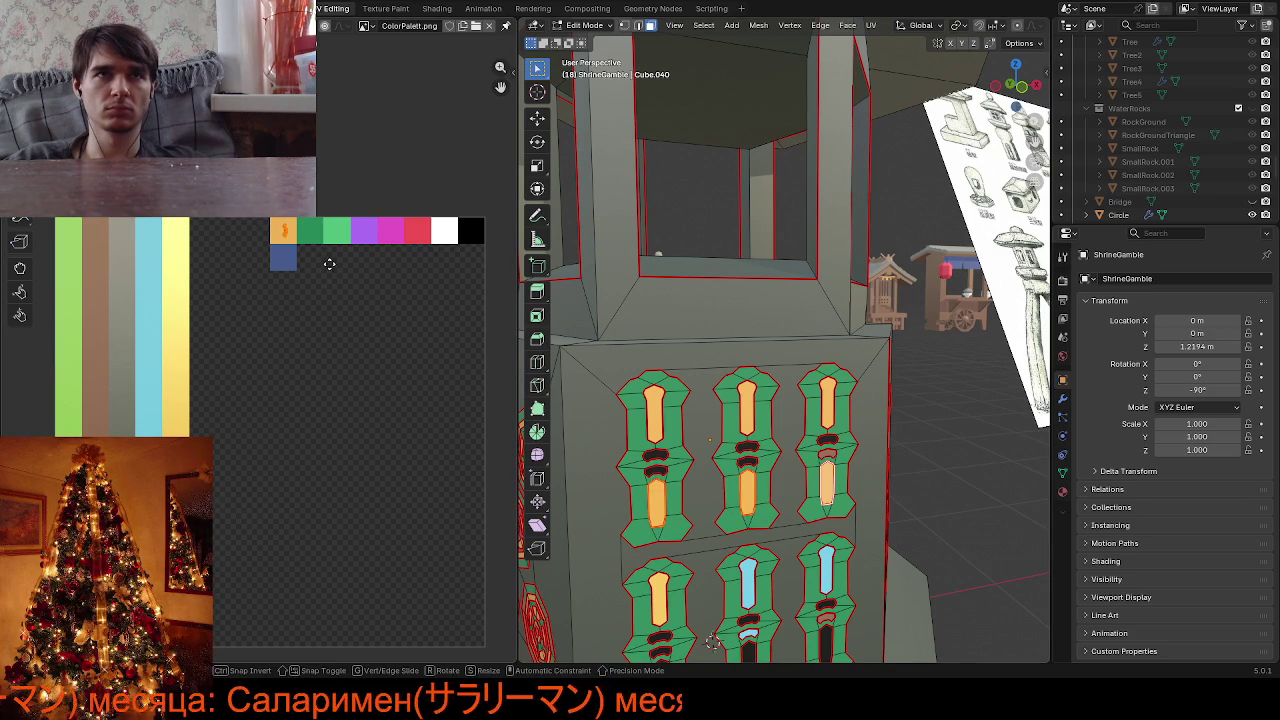
left_click(329, 263)
Move the window band faces' UVs onto the orange swatch
left_click(660, 469)
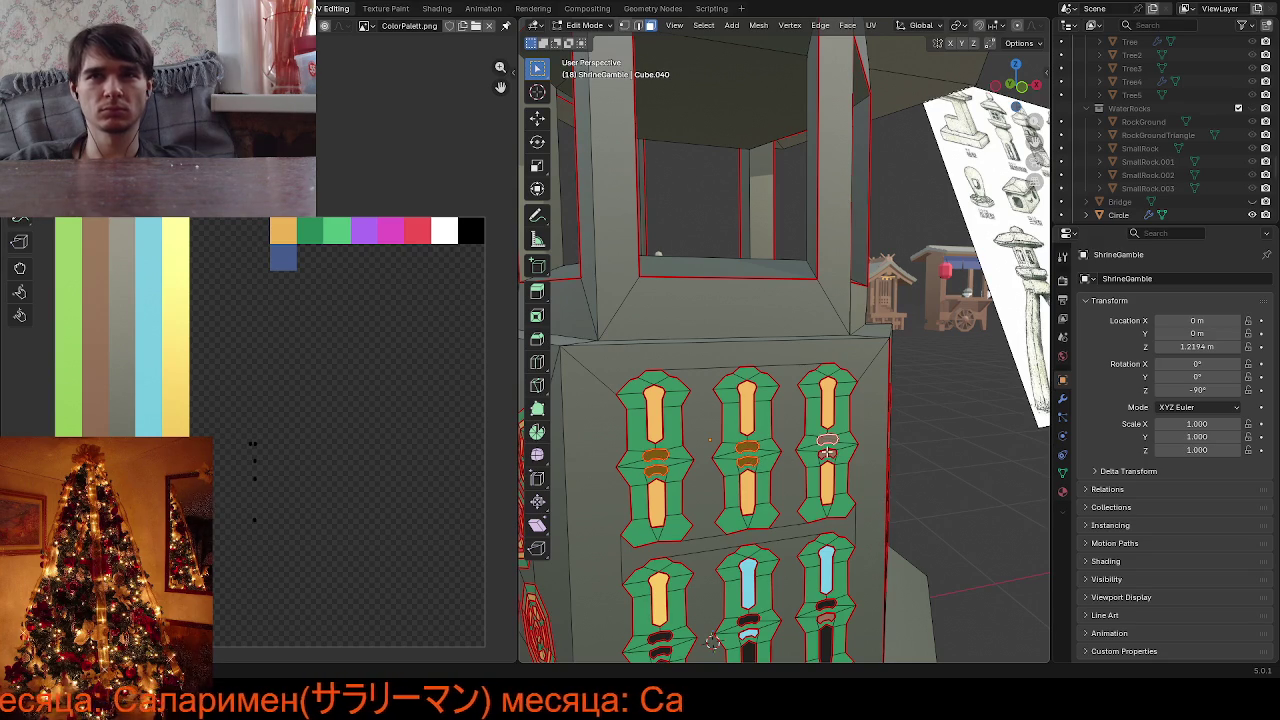
key("g")
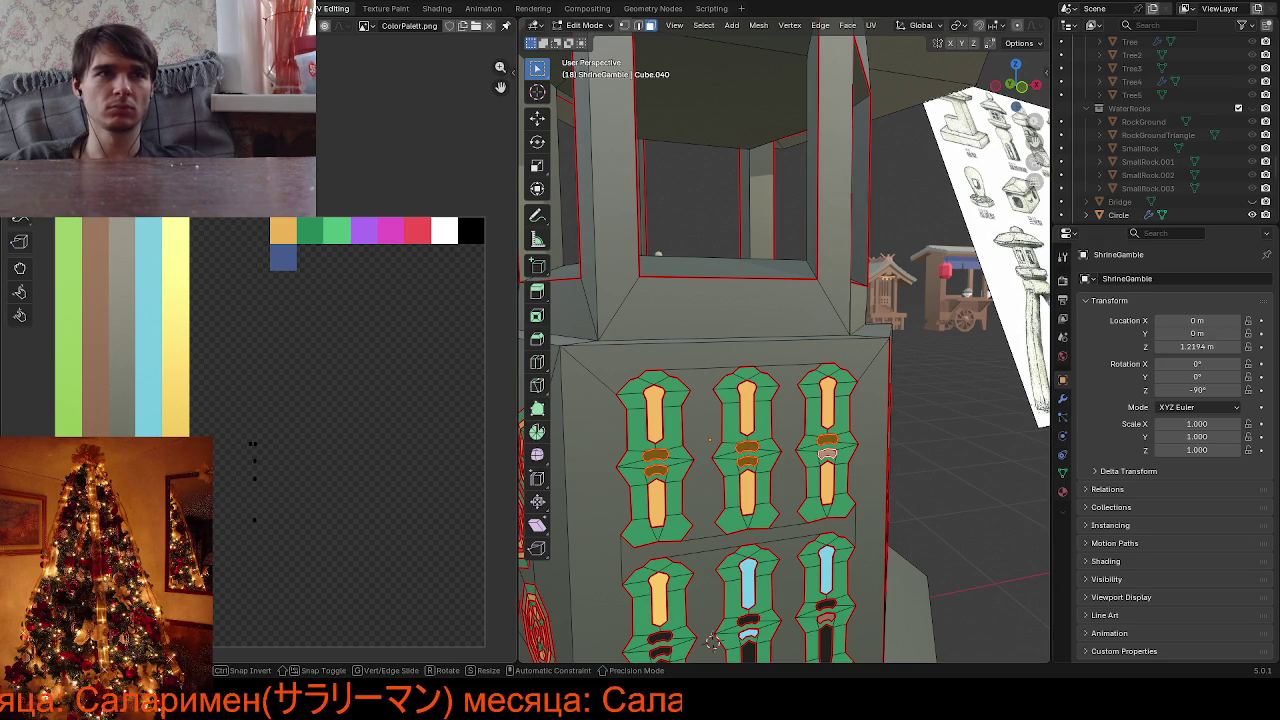
left_click(283, 480)
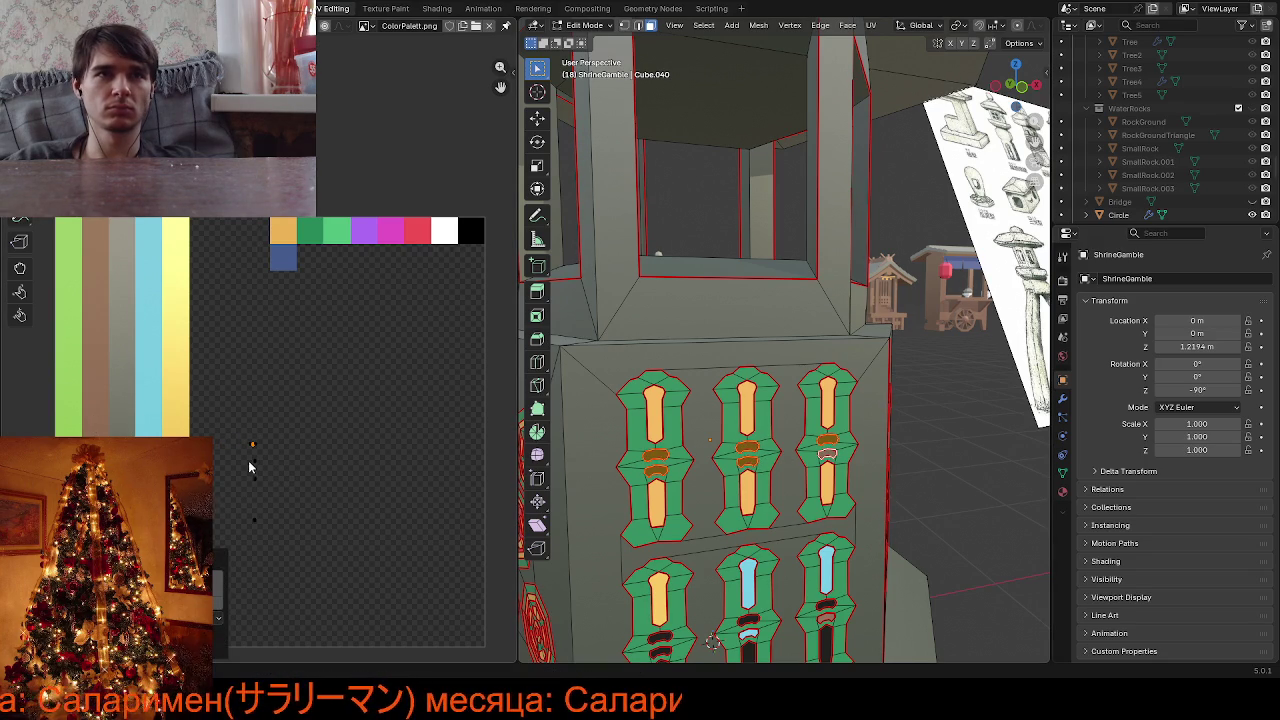
left_click_drag(266, 492, 266, 490)
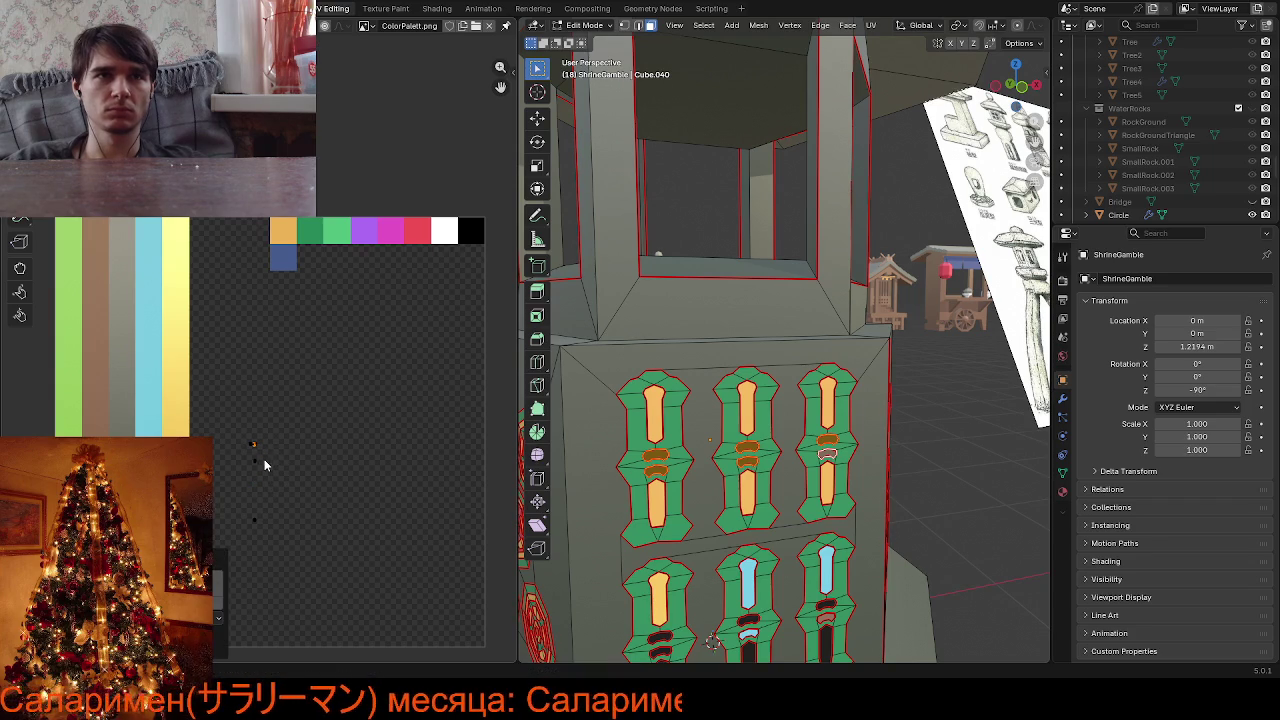
key("g")
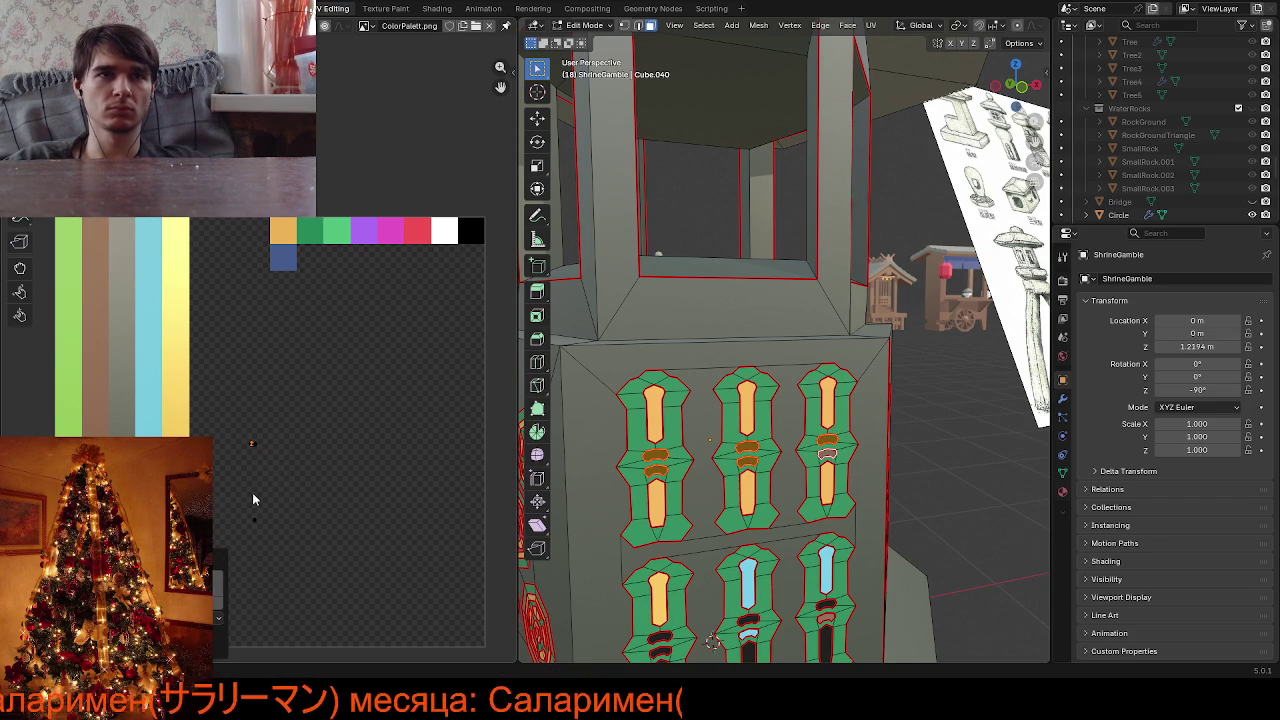
left_click(270, 540)
key("g")
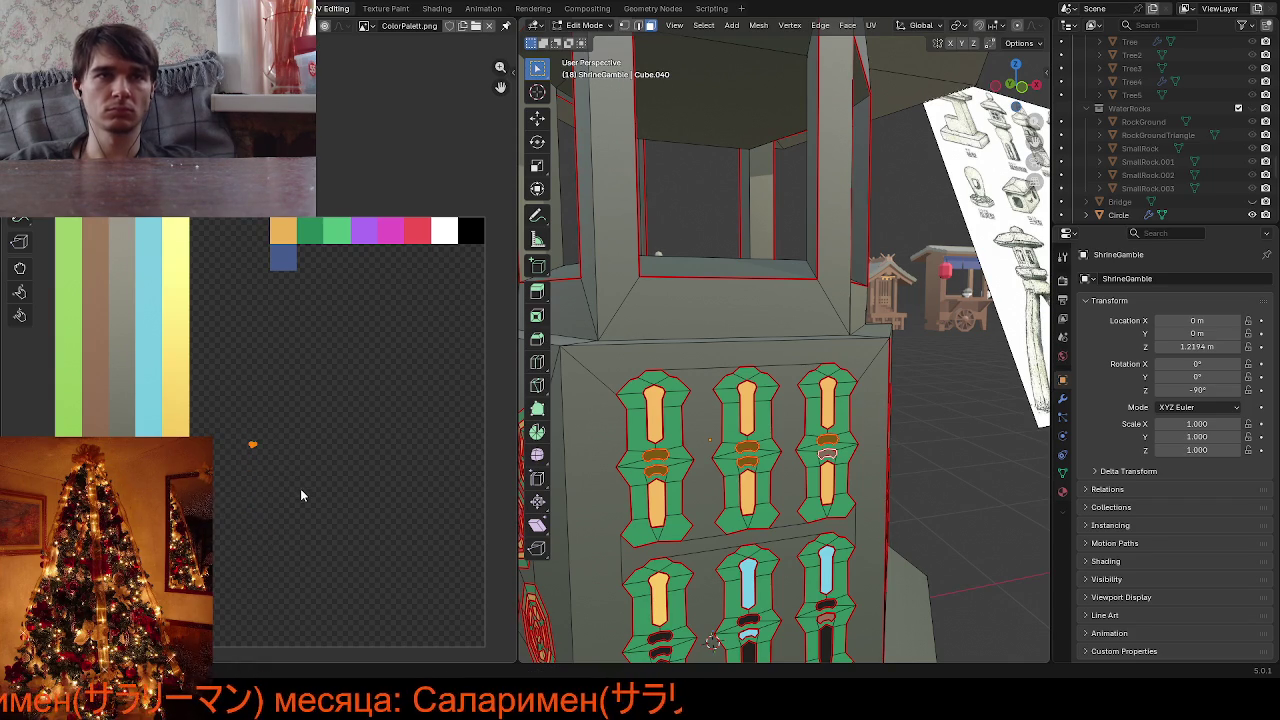
left_click(329, 276)
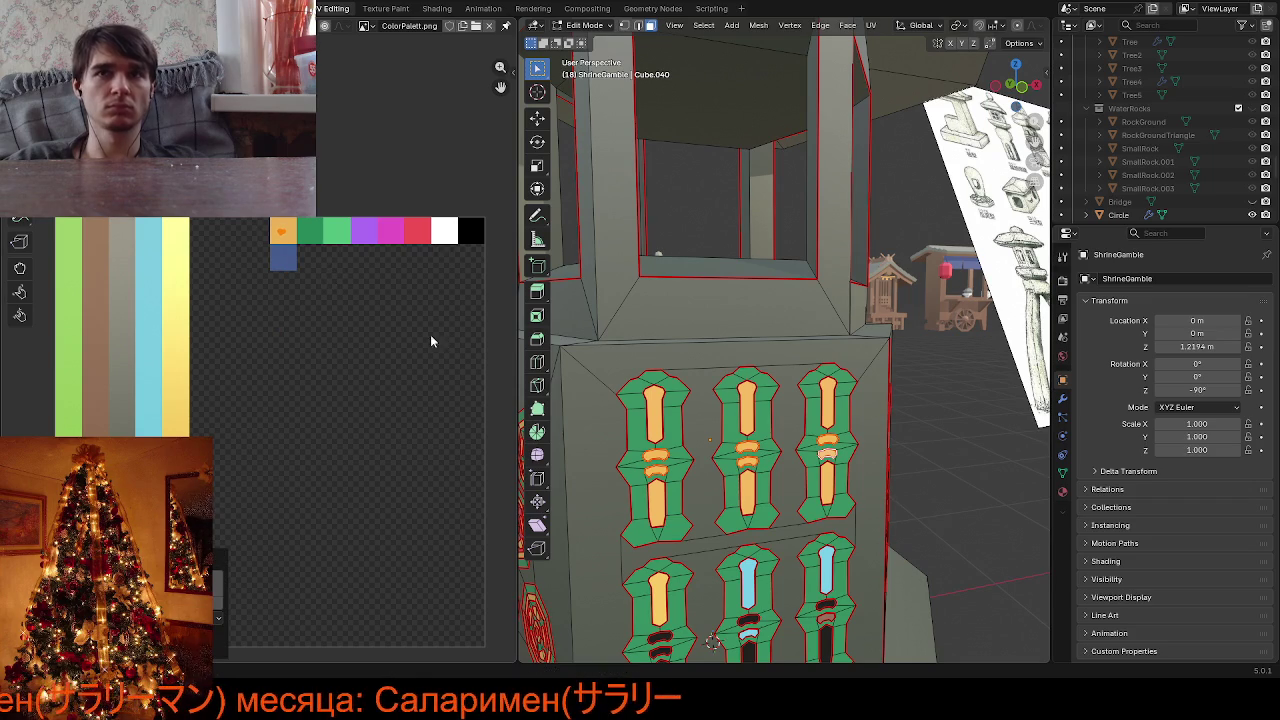
scroll(790, 451, "down", 3)
scroll(790, 451, "up", 3)
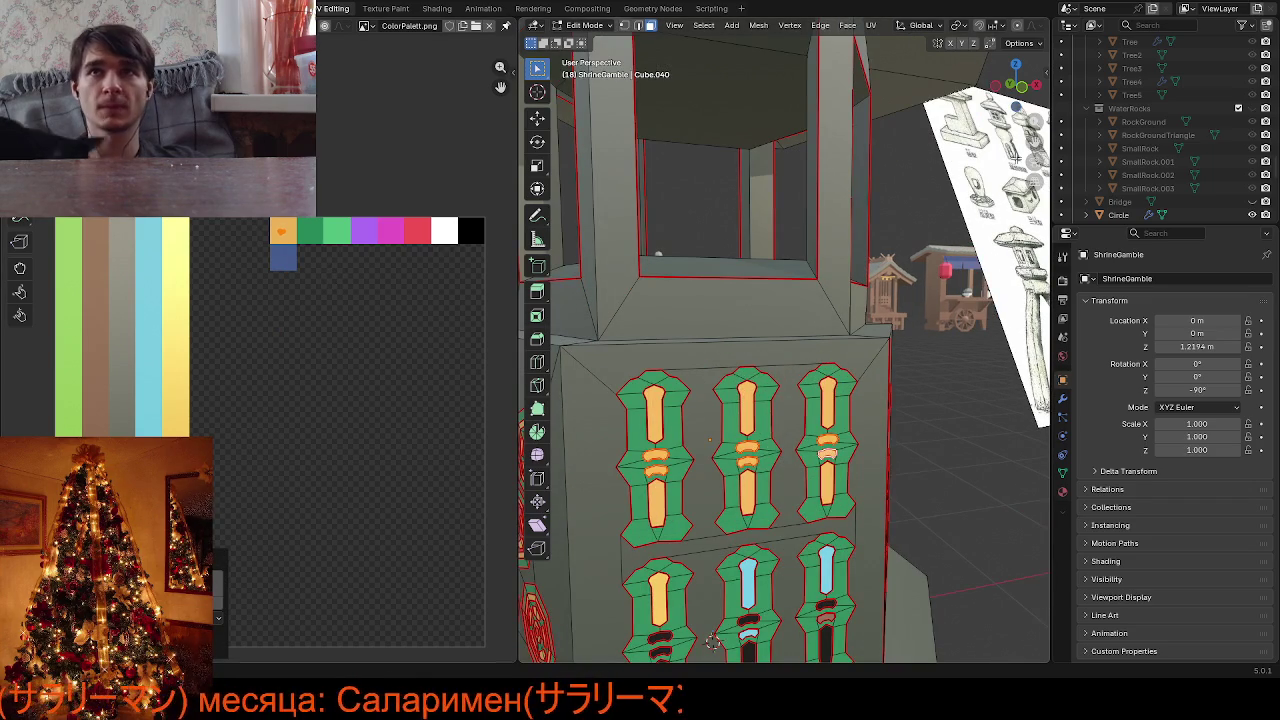
Turn the lower-left and lower-right windows' upper slots orange
middle_click_drag(1034, 145, 1030, 100)
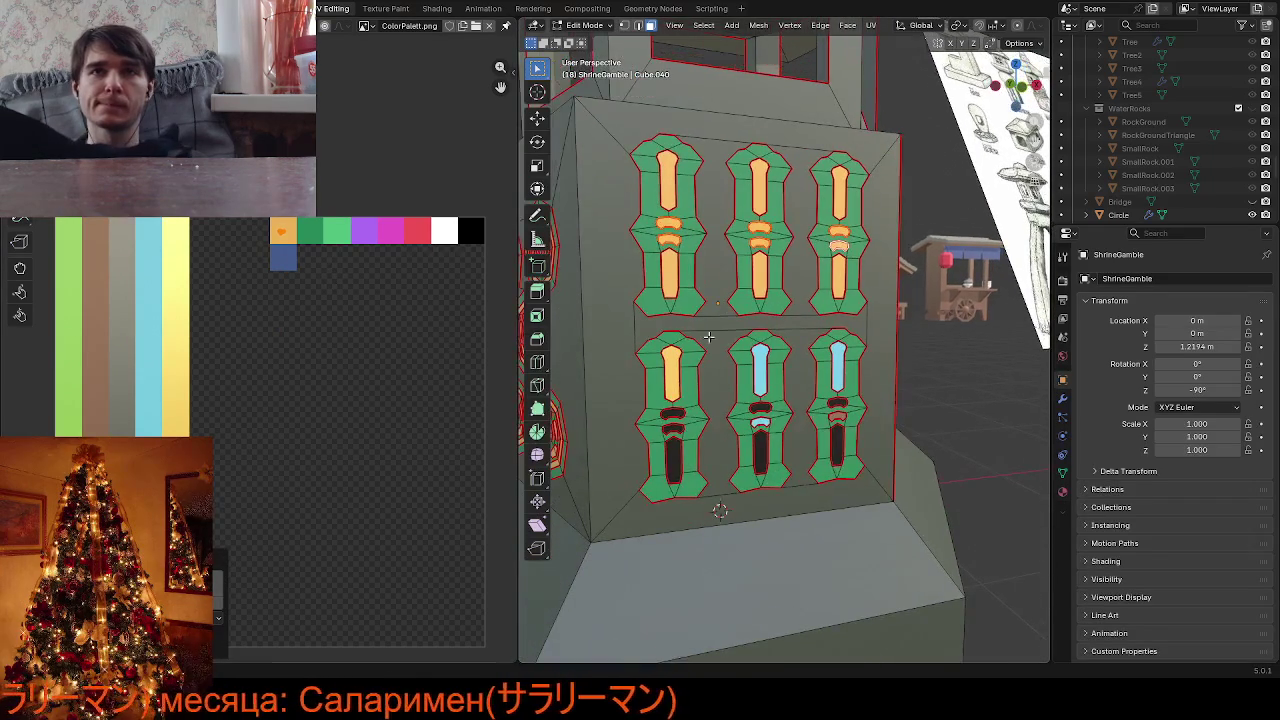
left_click(670, 380)
left_click(732, 378)
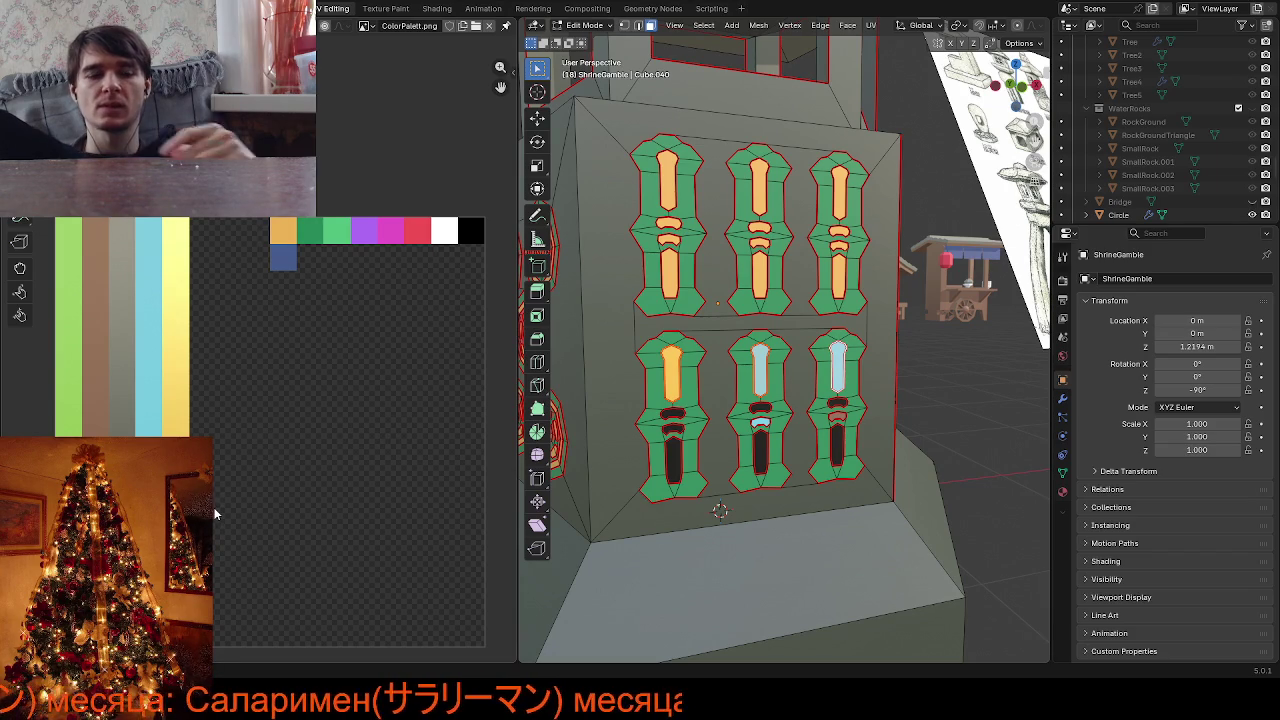
key("g")
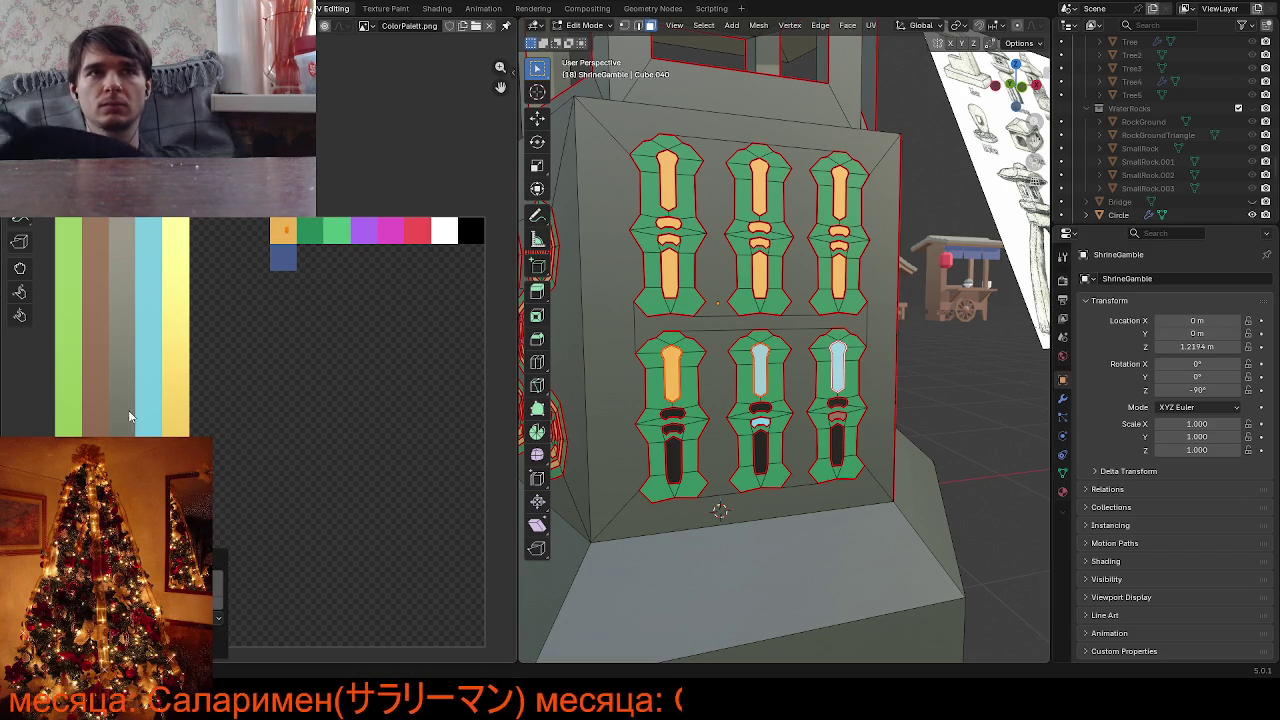
left_click(305, 257)
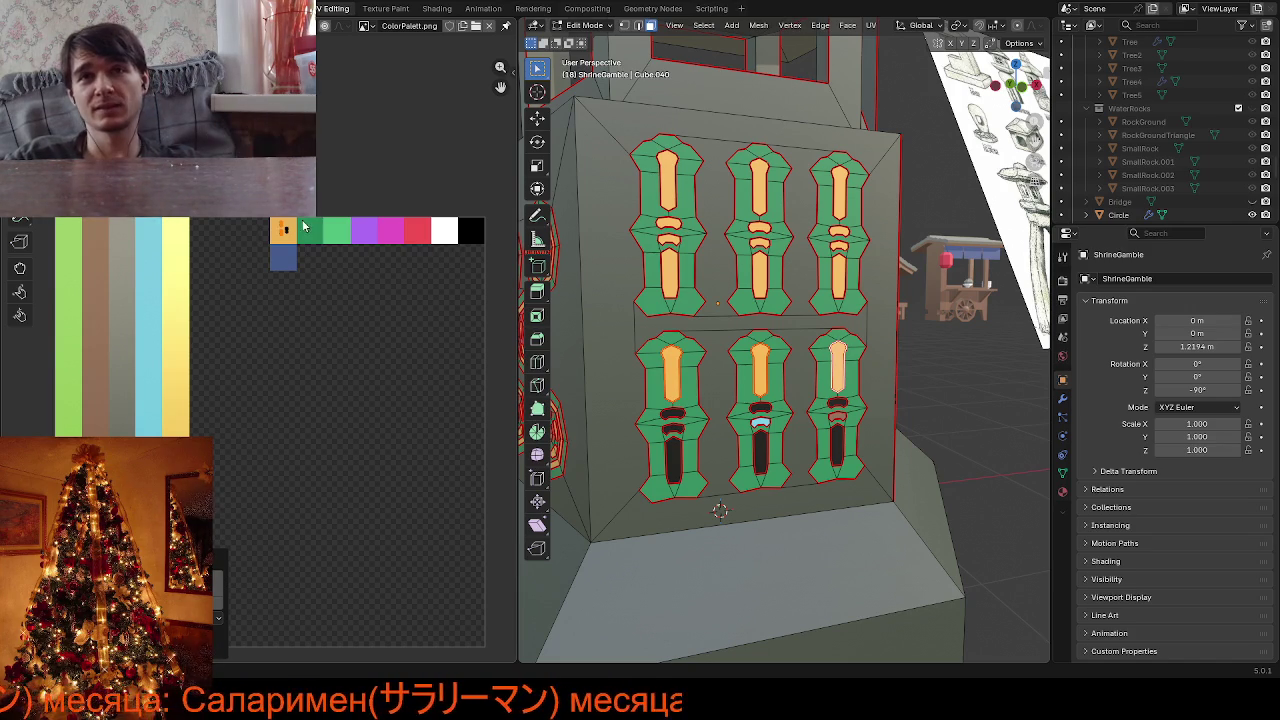
scroll(762, 394, "up", 4)
scroll(762, 394, "down", 3)
scroll(730, 390, "down", 2)
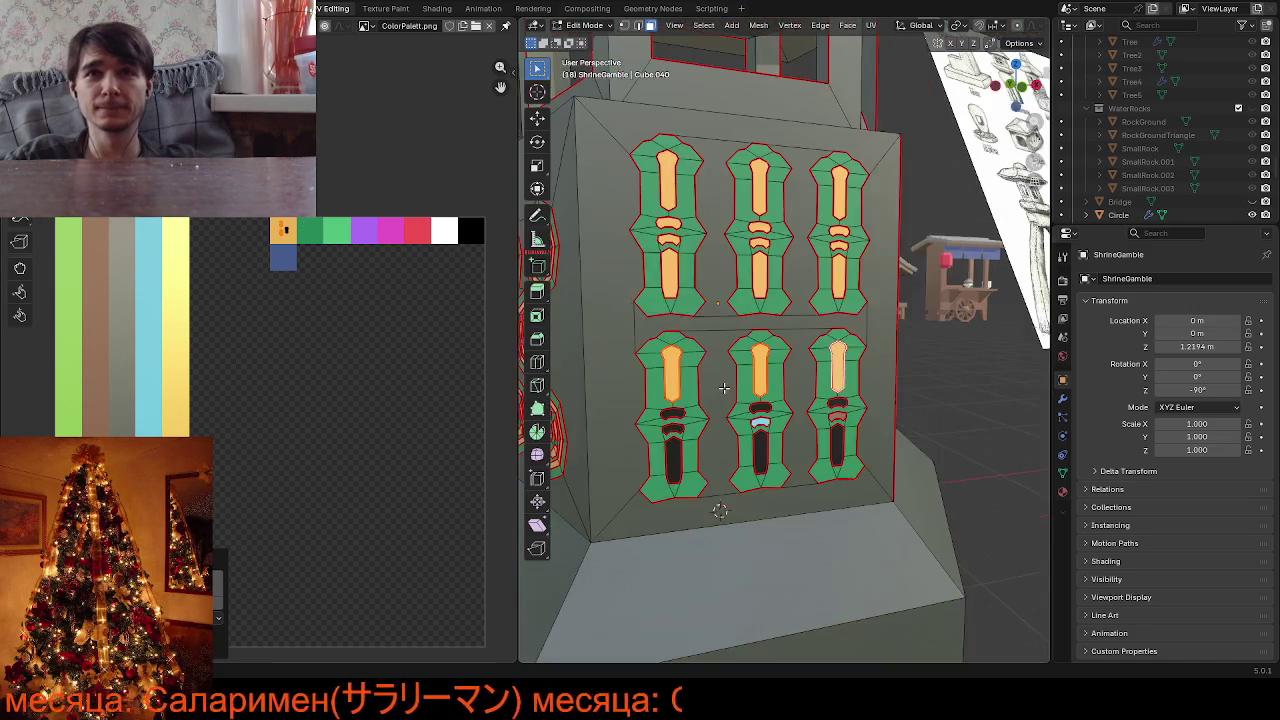
scroll(723, 388, "up", 3)
Move the UVs of the six bands in the three lower windows onto the orange swatch
middle_click_drag(723, 388, 781, 303)
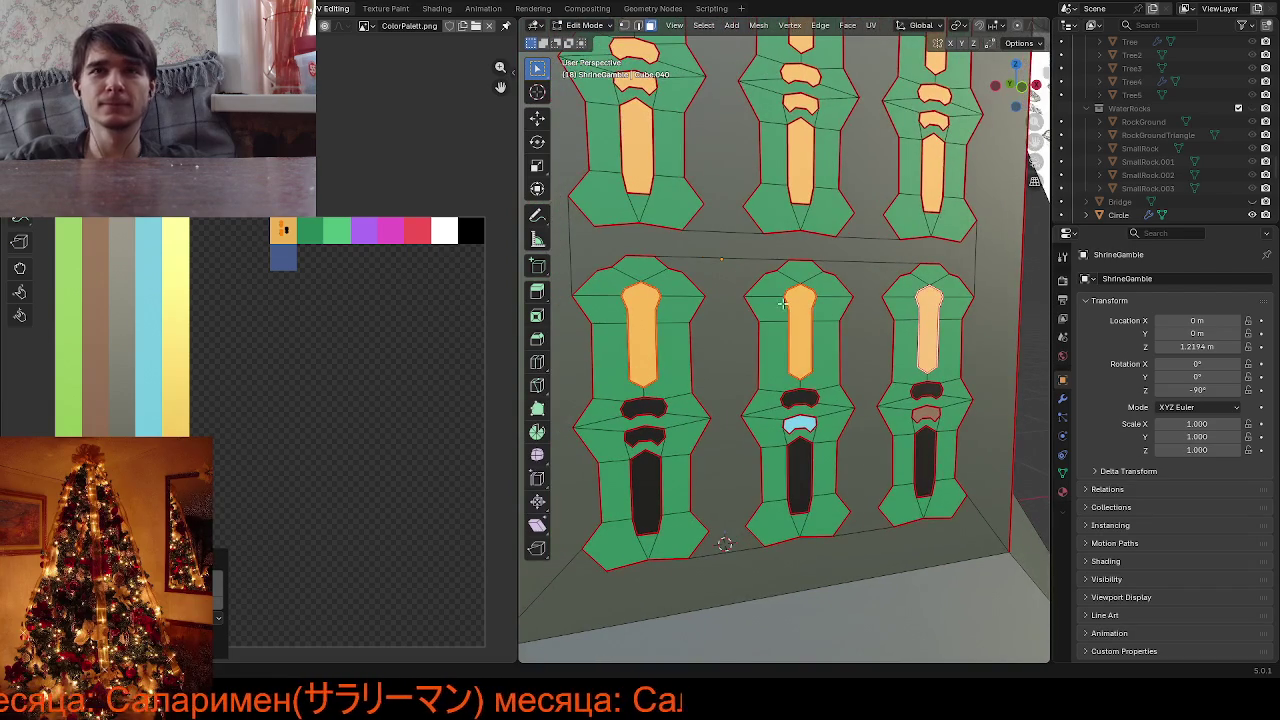
left_click(652, 398)
left_click(655, 430)
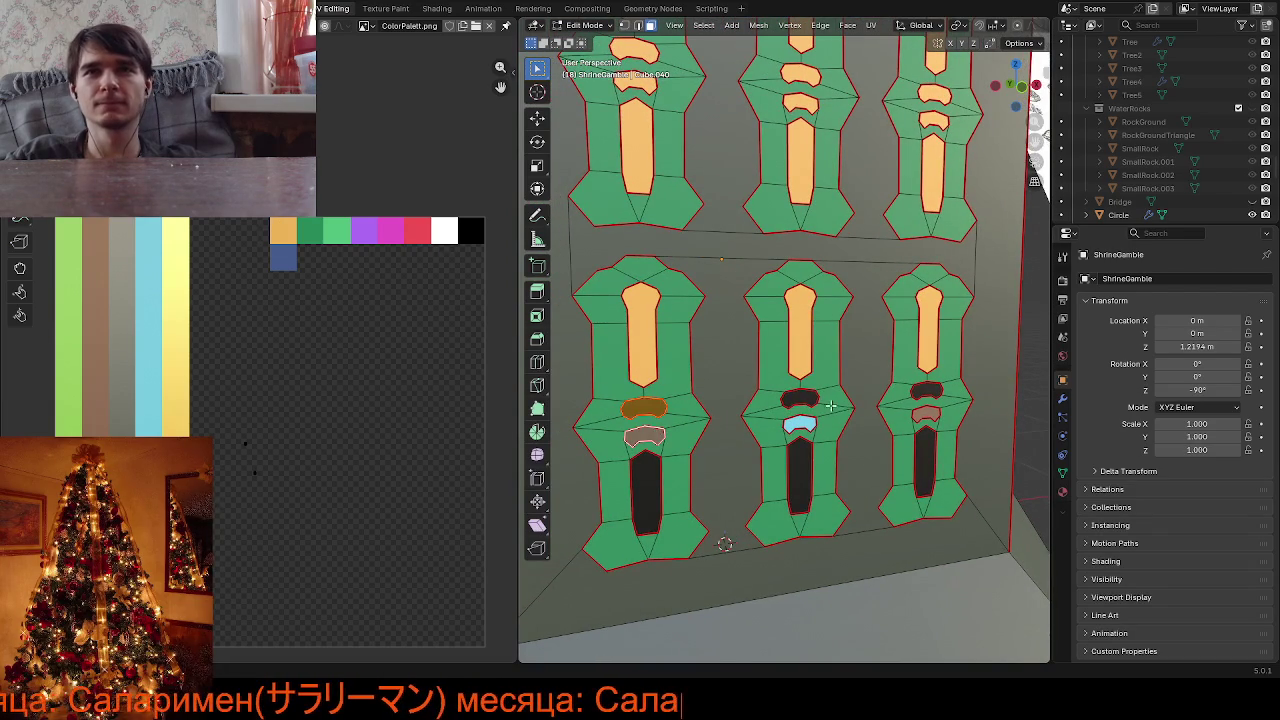
left_click(806, 398, "shift")
left_click(800, 425, "shift")
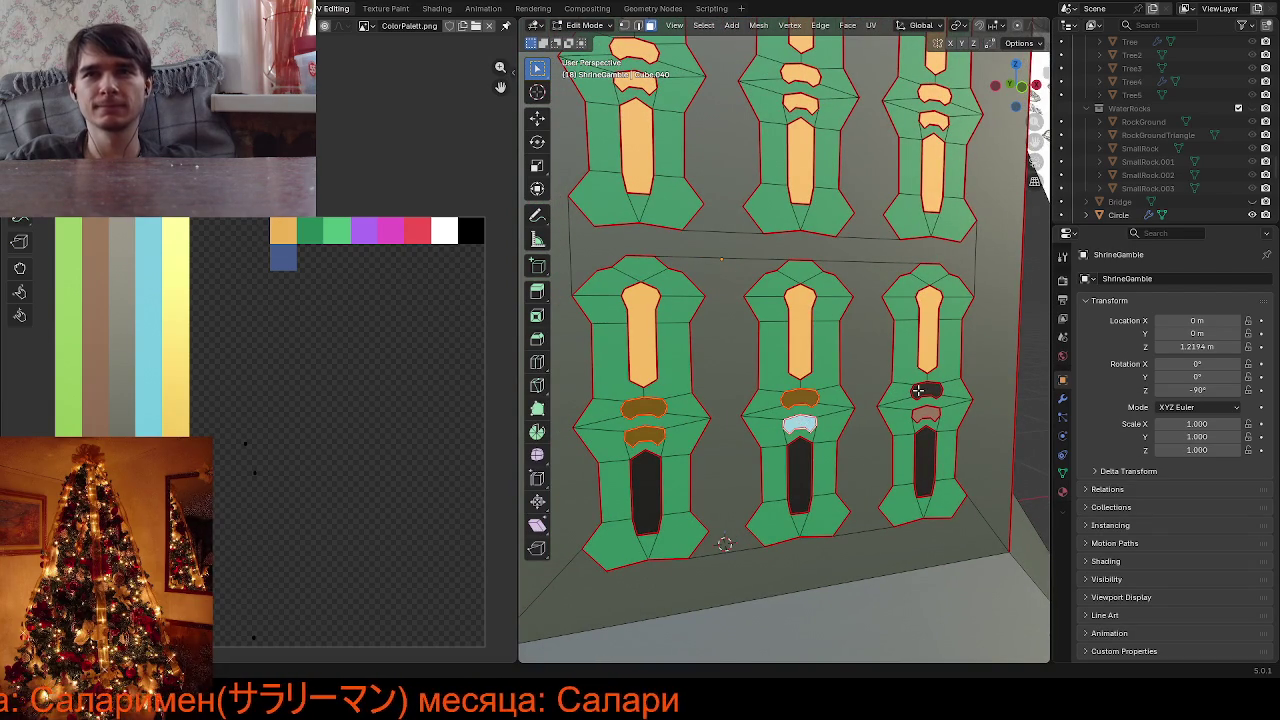
left_click(926, 390, "shift")
left_click(918, 414, "shift")
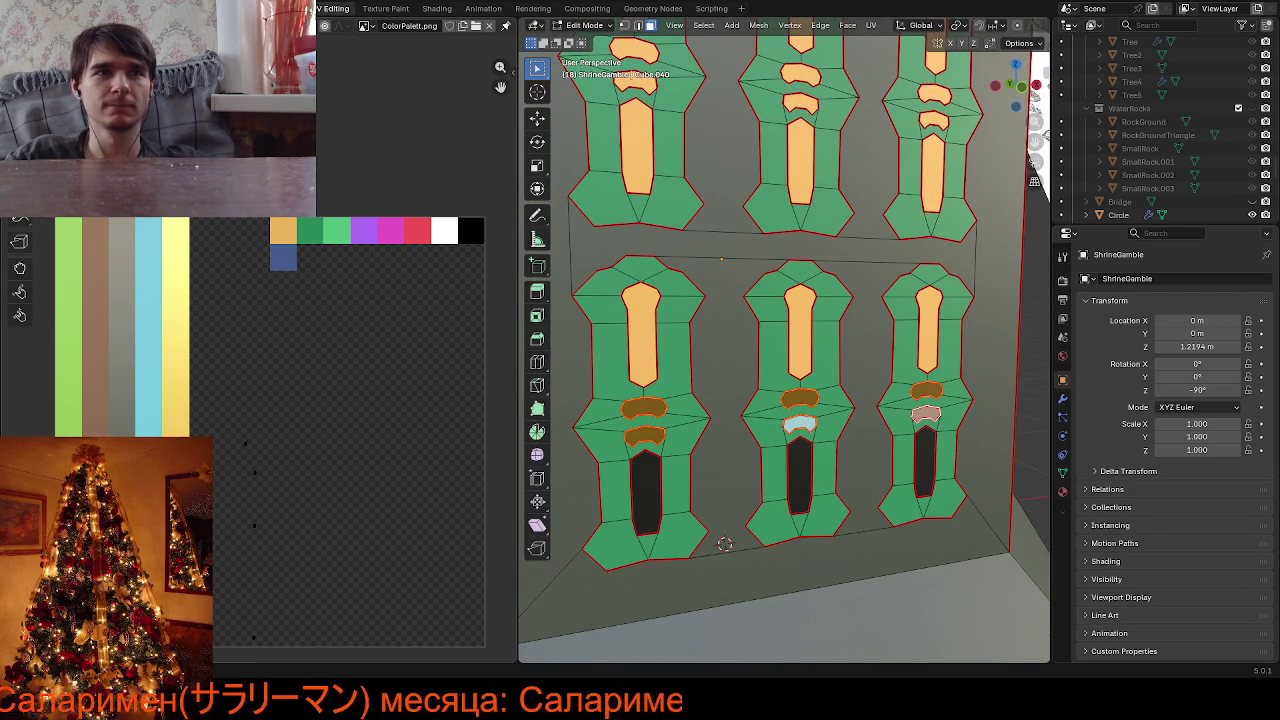
key("g")
left_click(311, 235)
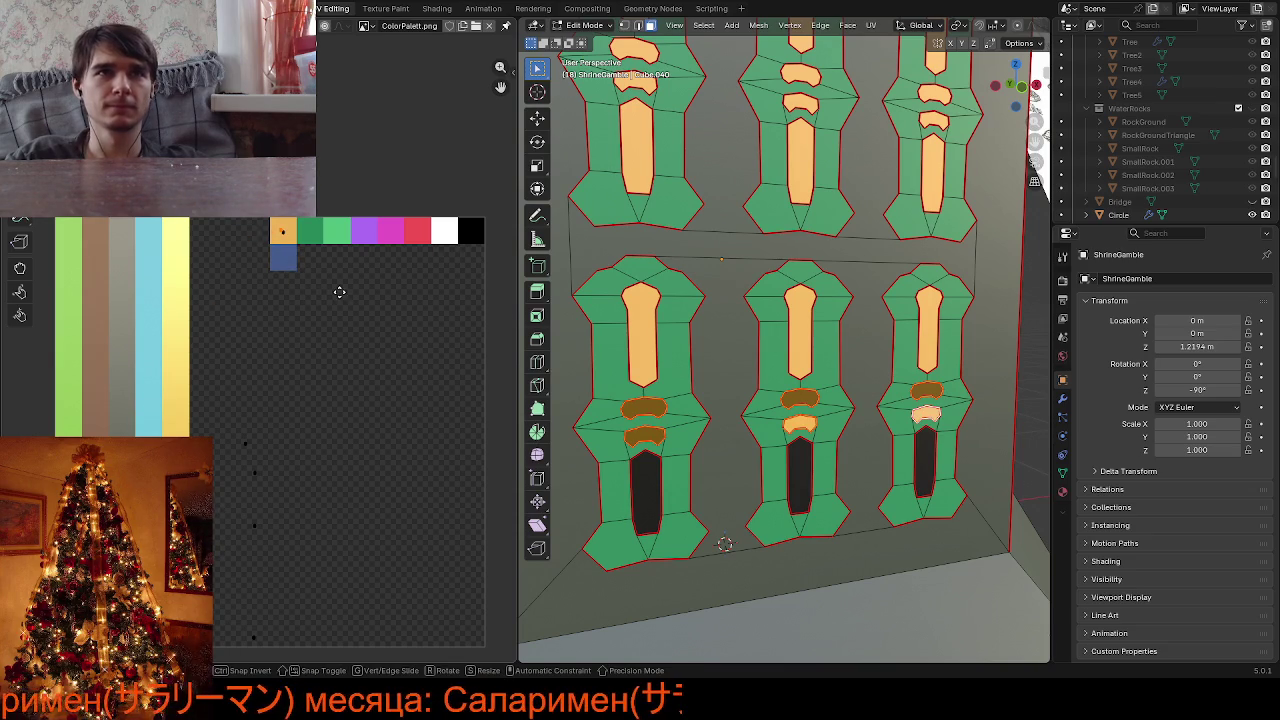
Move two stray band UV points onto the orange swatch
mouse_move(231, 397)
left_mouse_down()
mouse_move(297, 482)
mouse_move(316, 560)
left_mouse_up()
key("g")
key("g")
left_click(252, 363)
key("g")
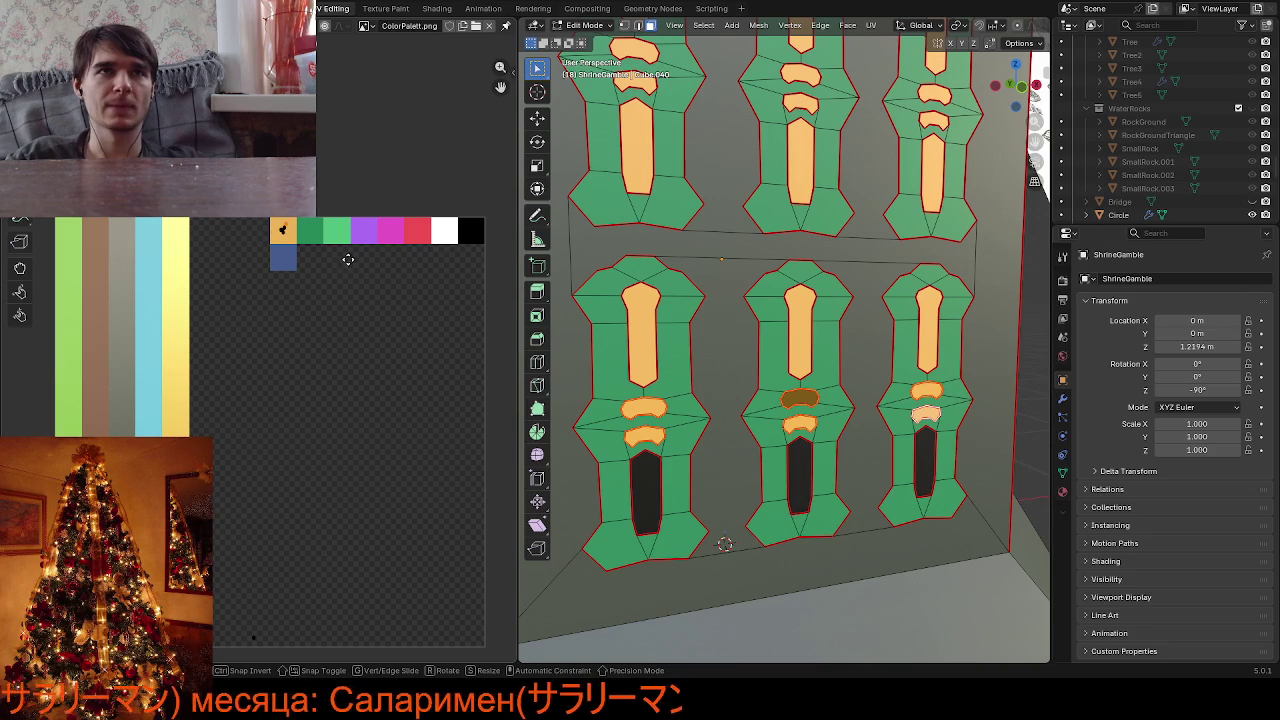
left_click(344, 263)
left_click_drag(247, 616, 284, 659)
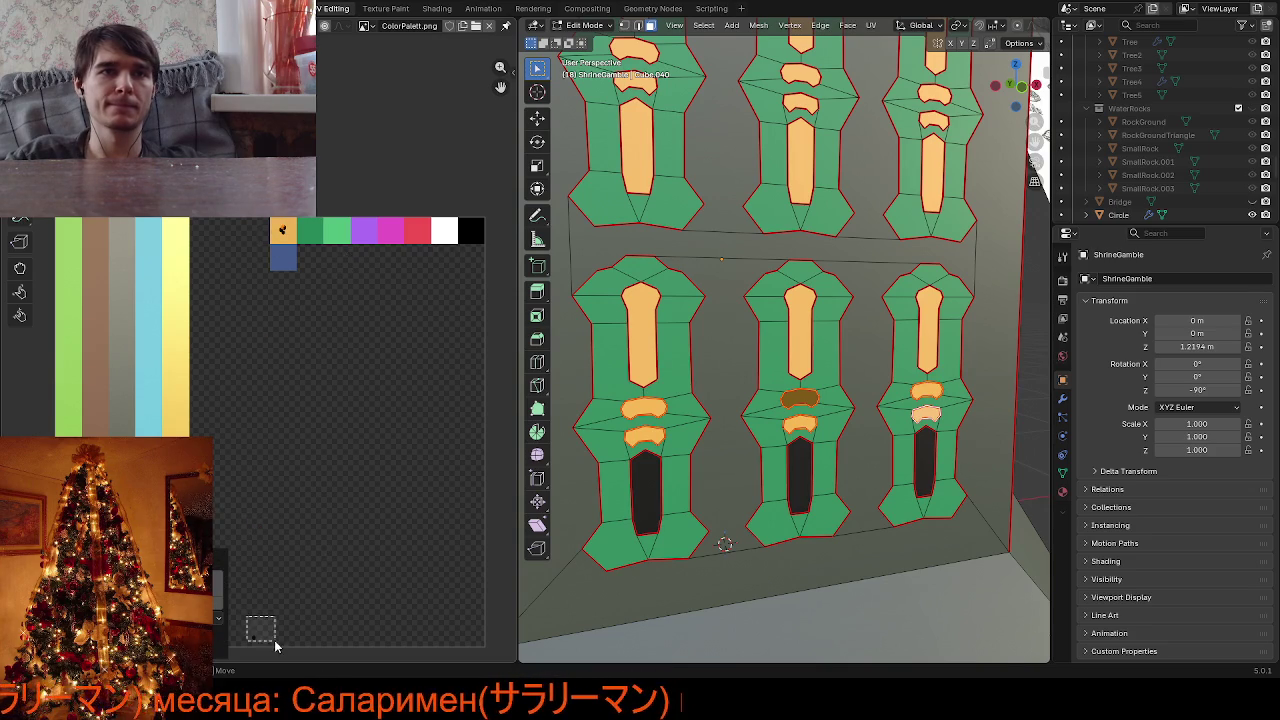
key("g")
left_click(314, 261)
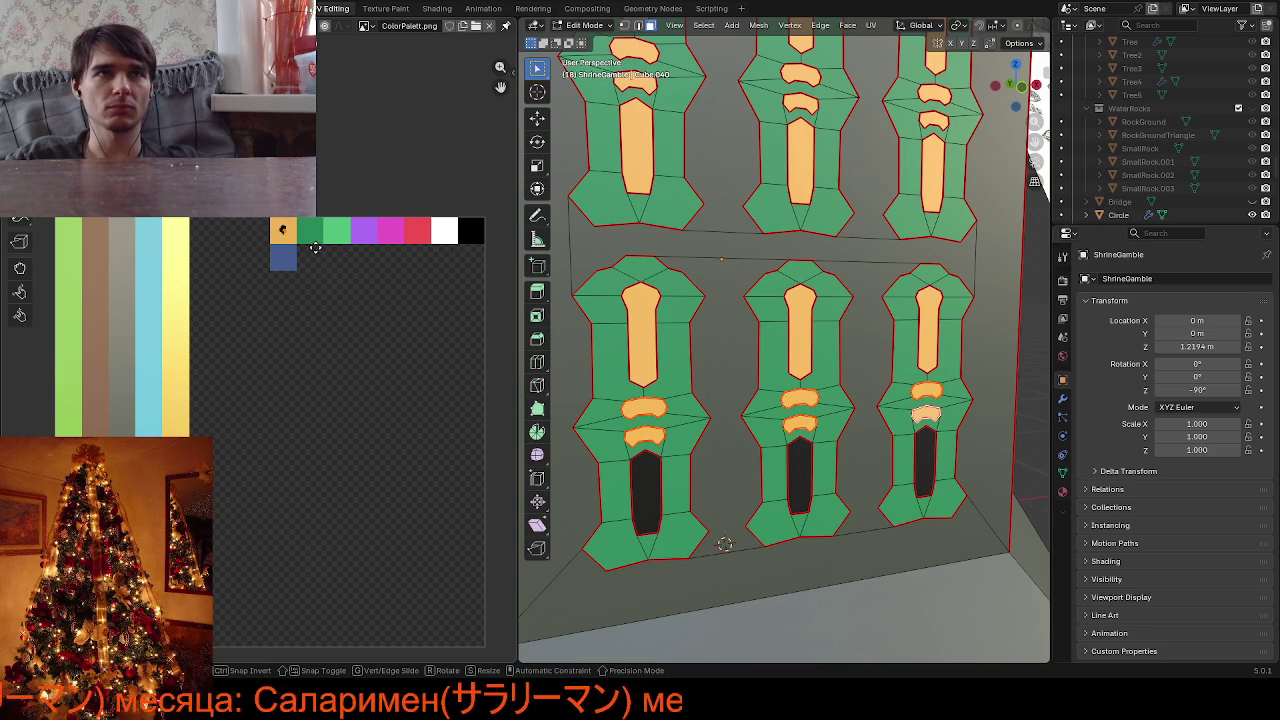
Move the UVs of the three lower windows' long slots onto orange
left_click(645, 495)
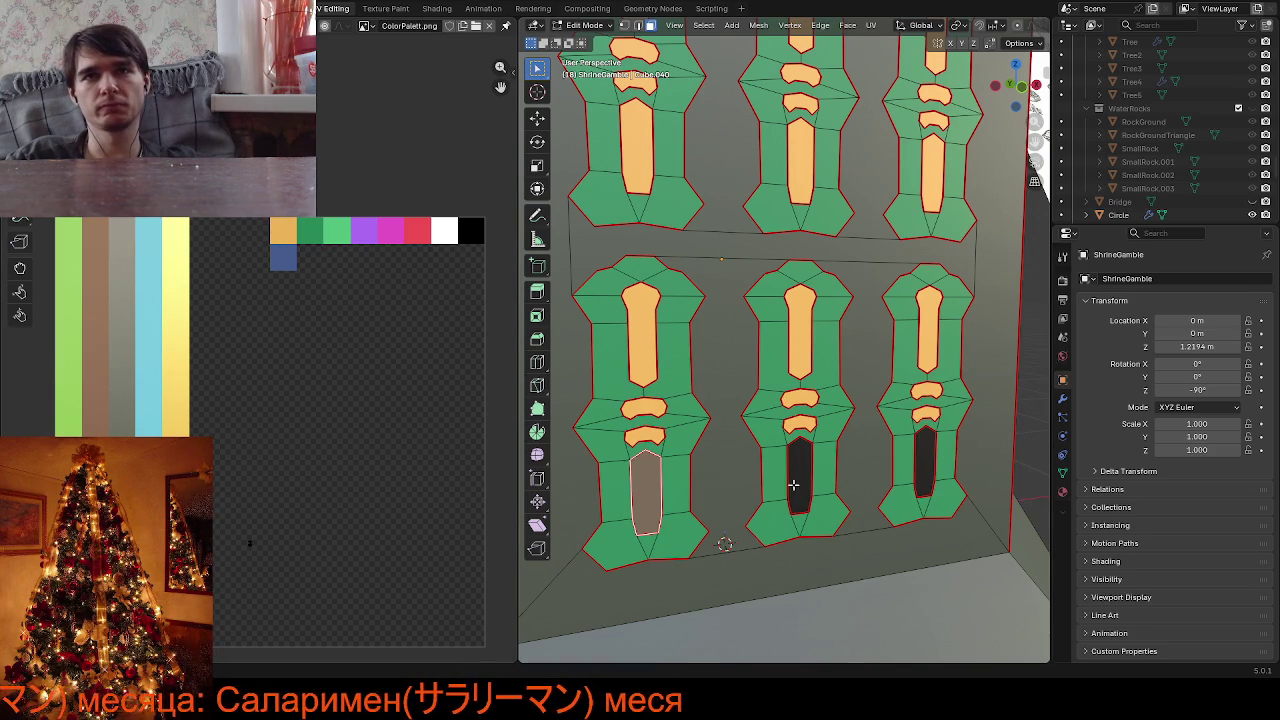
left_click(819, 481, "shift")
left_click(922, 465, "shift")
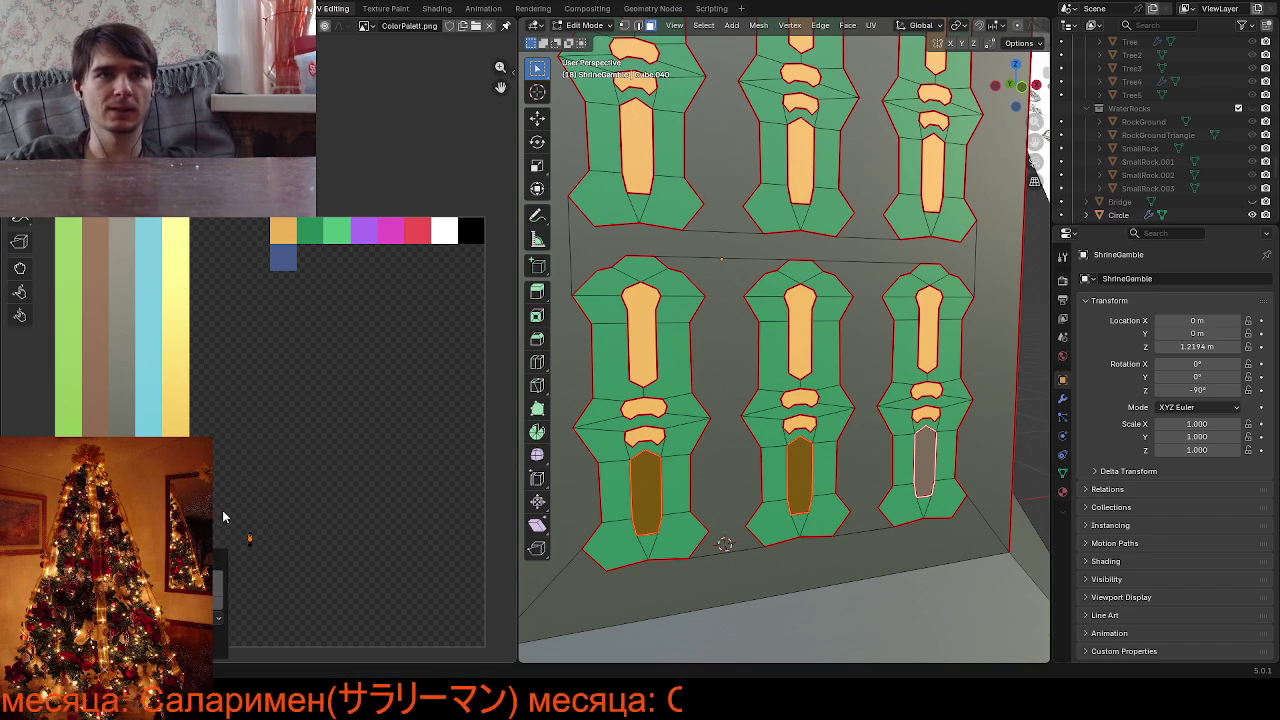
left_click_drag(223, 517, 290, 589)
key("g")
left_click(323, 279)
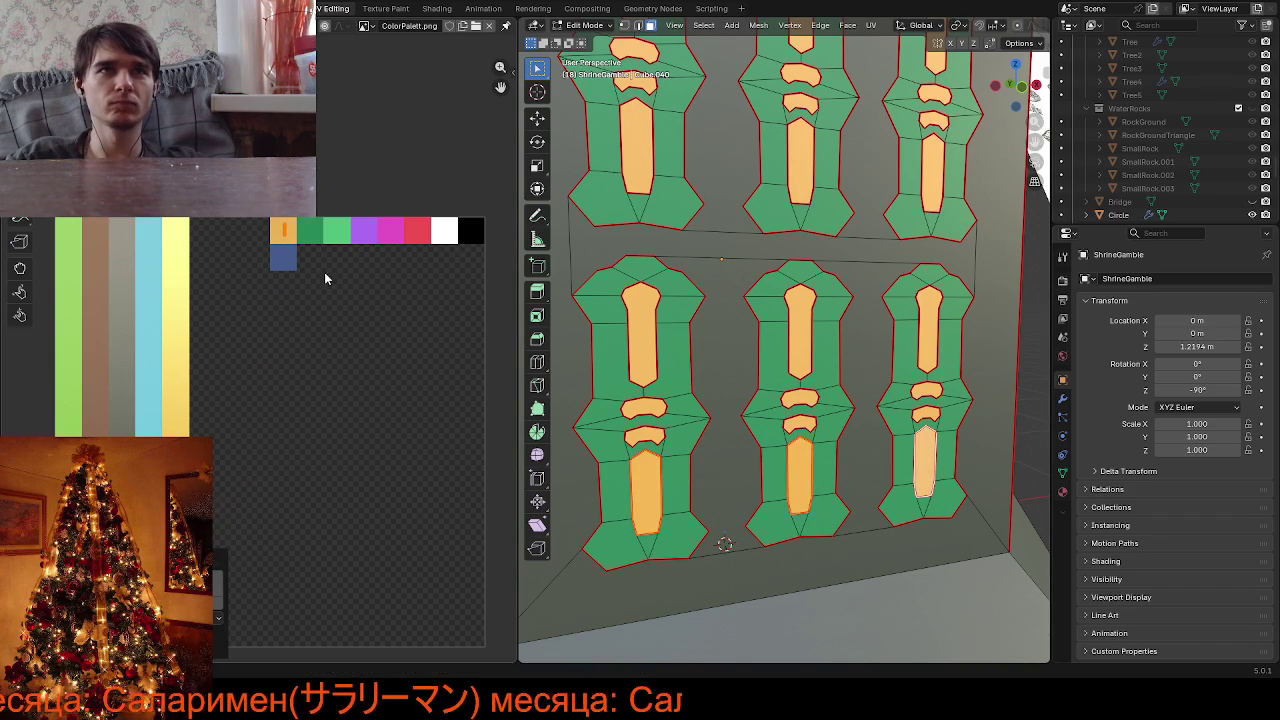
Leave local view and Edit Mode, then orbit around the whole dice-topped shrine
key("KP_Divide")
scroll(829, 388, "down", 3)
mouse_move(829, 388)
middle_mouse_down()
mouse_move(800, 517)
mouse_move(745, 464)
middle_mouse_up()
key("Tab")
mouse_move(688, 461)
middle_mouse_down()
mouse_move(661, 411)
mouse_move(775, 410)
mouse_move(715, 388)
mouse_move(708, 418)
mouse_move(772, 414)
mouse_move(688, 461)
mouse_move(396, 167)
middle_mouse_up()
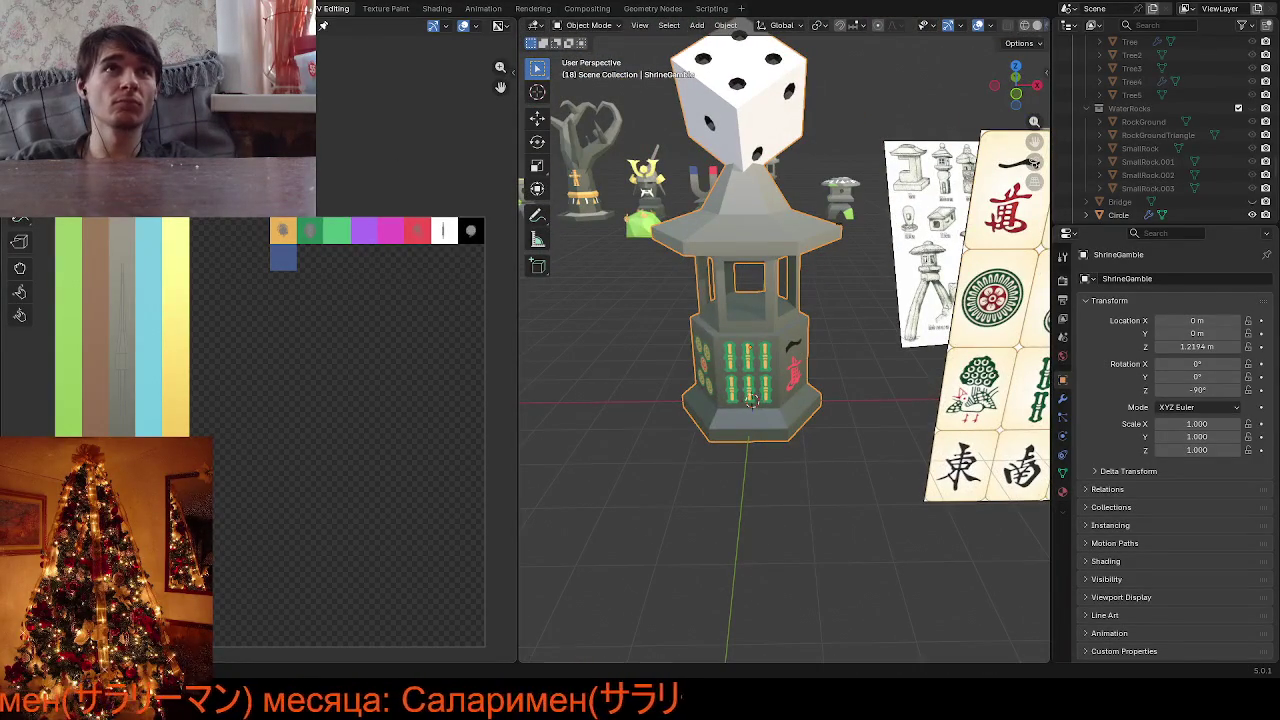
Switch workspace layout and make a first rotation of the shrine about global Z
key("ctrl+Page_Up")
mouse_move(494, 300)
middle_mouse_down()
mouse_move(892, 227)
mouse_move(578, 250)
mouse_move(471, 277)
mouse_move(517, 260)
mouse_move(439, 309)
middle_mouse_up()
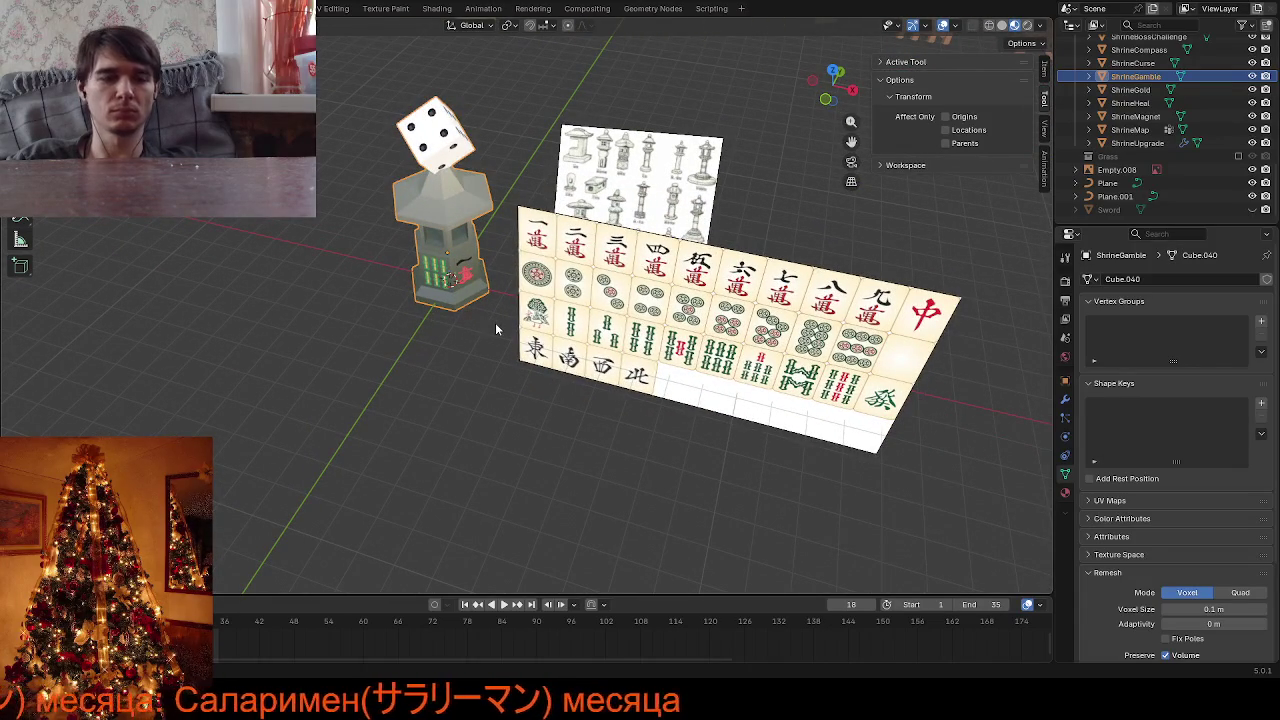
key("r")
key("z")
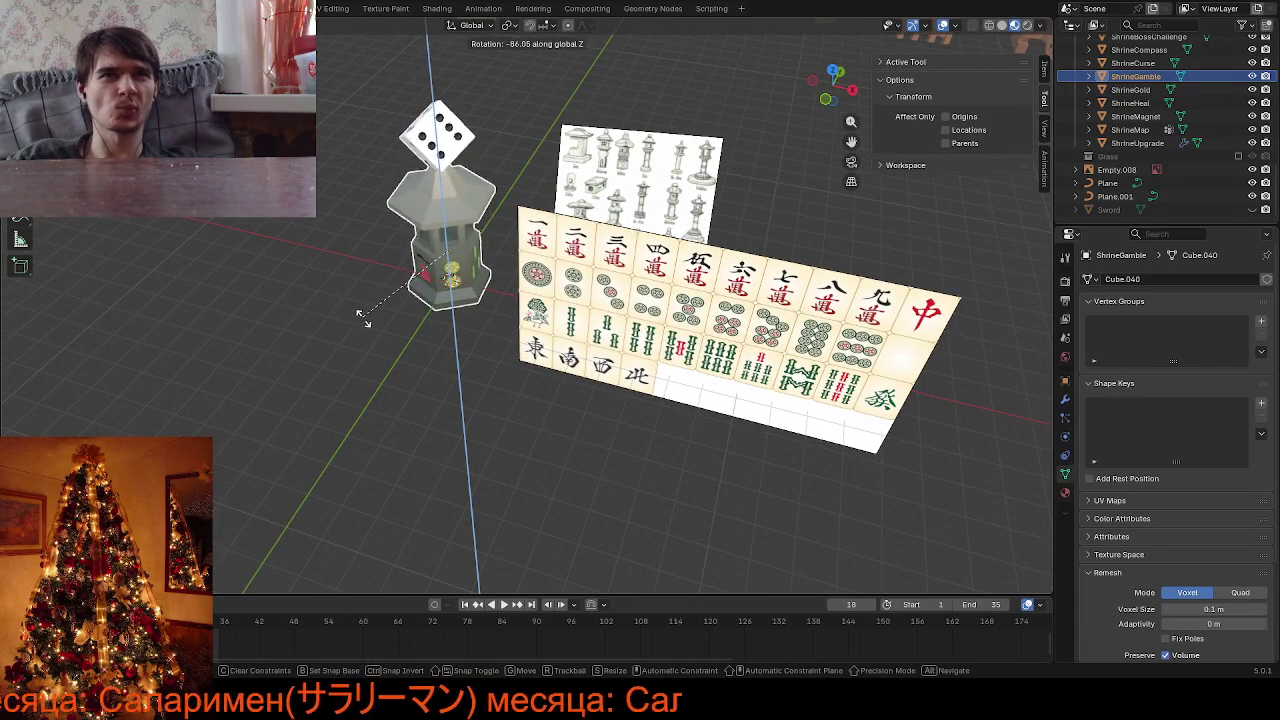
left_click(439, 371)
mouse_move(439, 371)
middle_mouse_down()
mouse_move(358, 384)
mouse_move(526, 369)
middle_mouse_up()
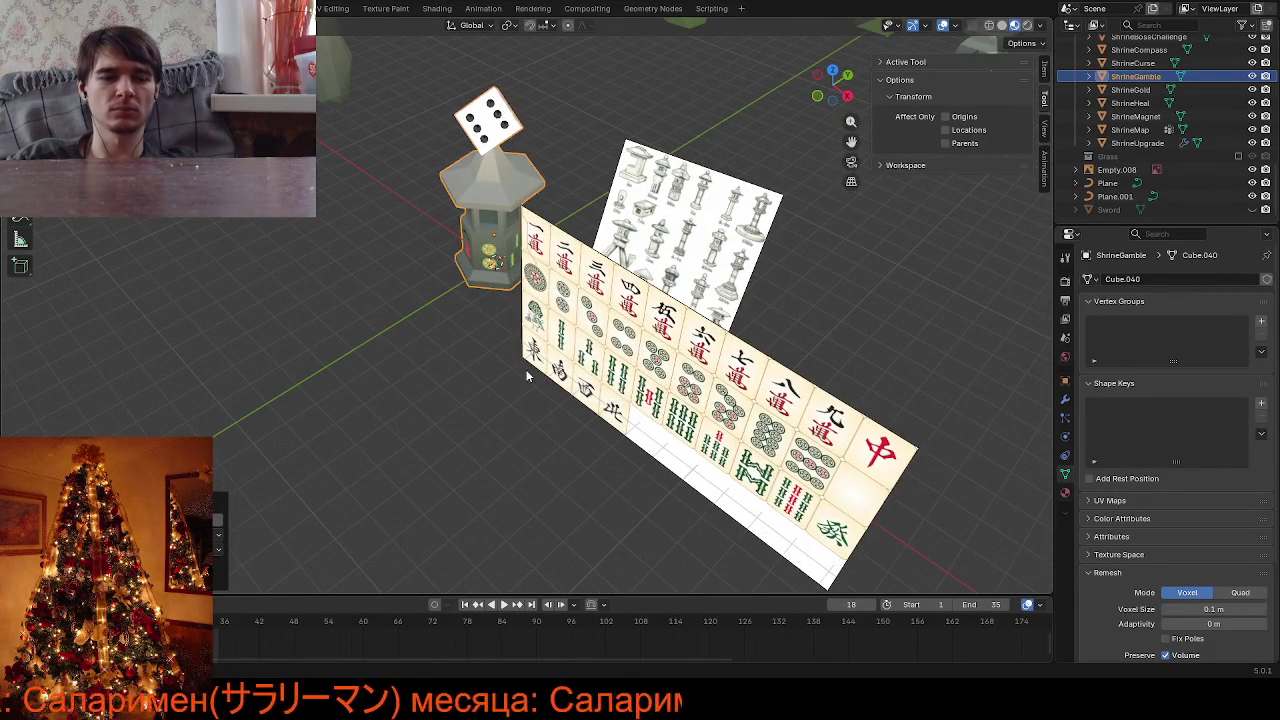
scroll(443, 284, "up", 2)
scroll(486, 317, "up", 1)
Rotate the shrine about Z again, orbiting until the mahjong tiles face the camera
key("r")
key("z")
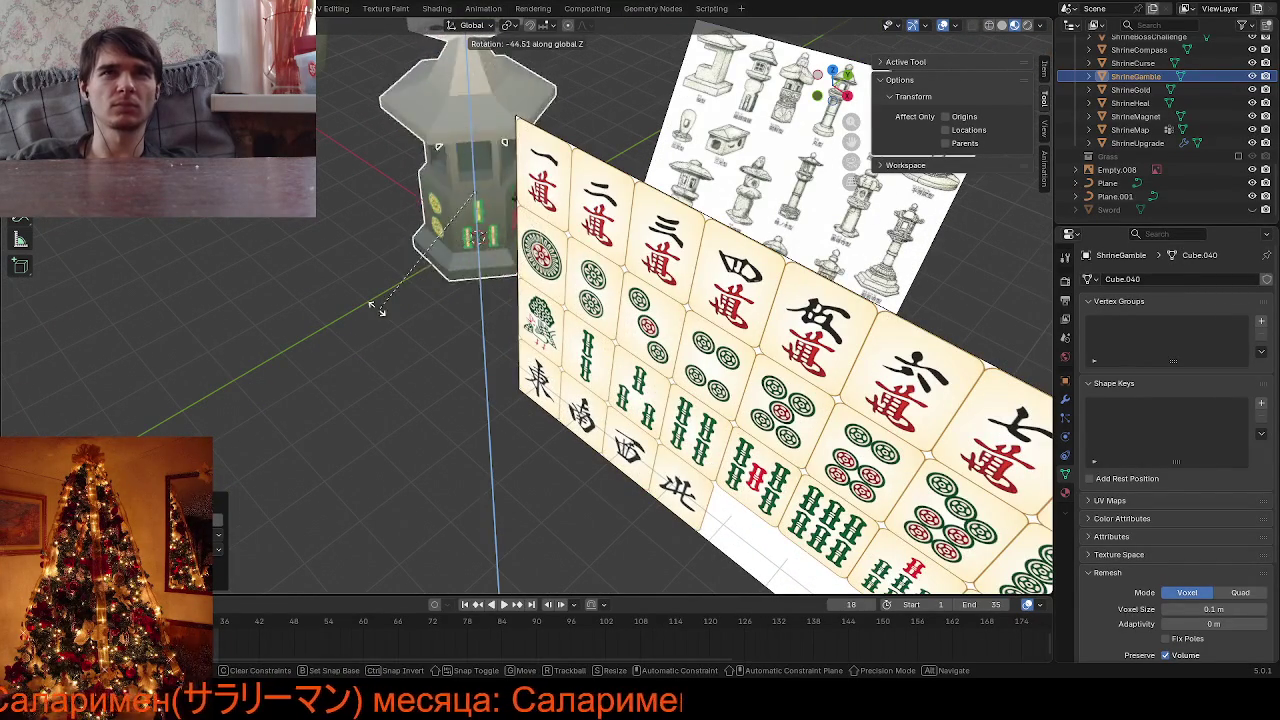
left_click(501, 338)
scroll(498, 343, "down", 3)
scroll(496, 330, "down", 3)
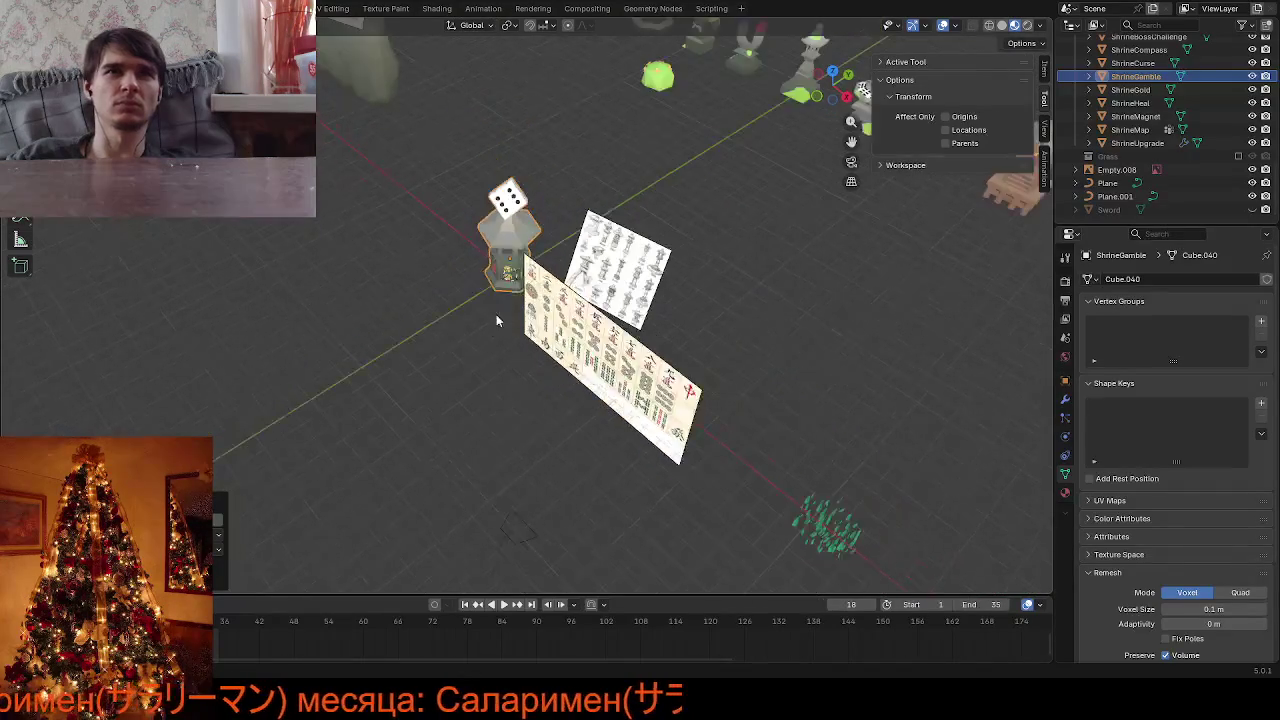
scroll(516, 295, "down", 2)
middle_click_drag(536, 275, 508, 315)
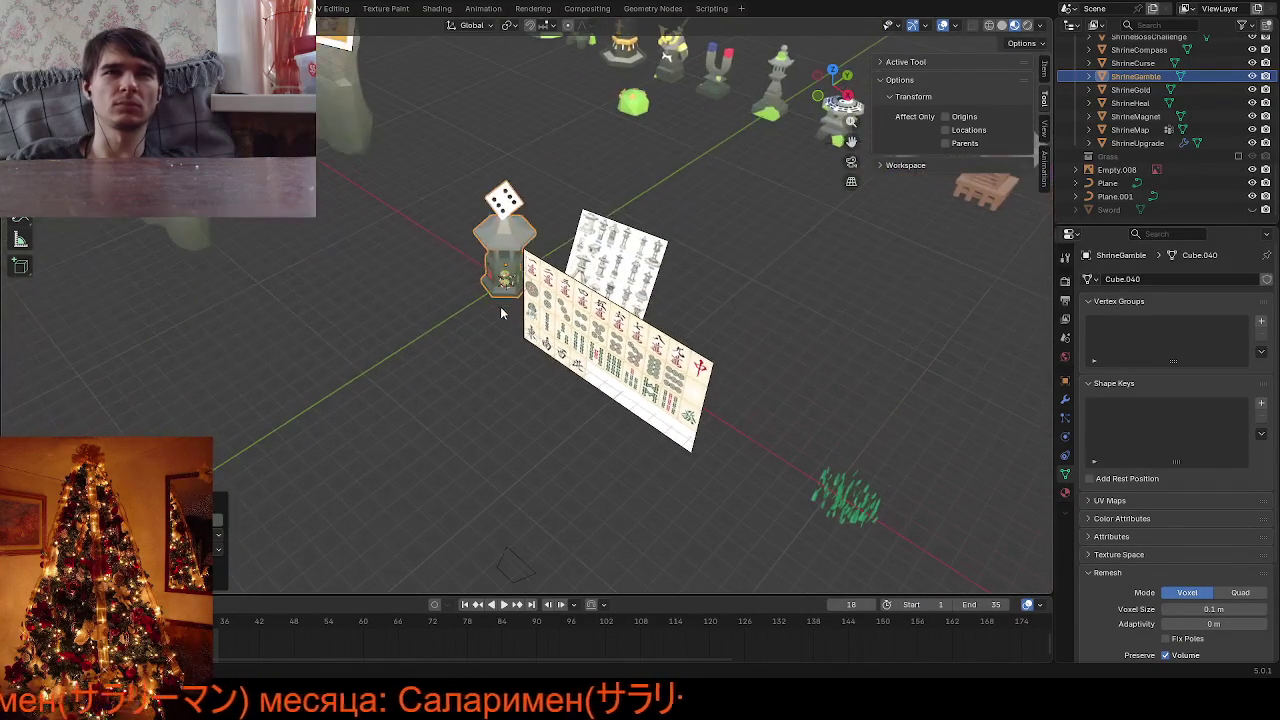
scroll(508, 313, "up", 4)
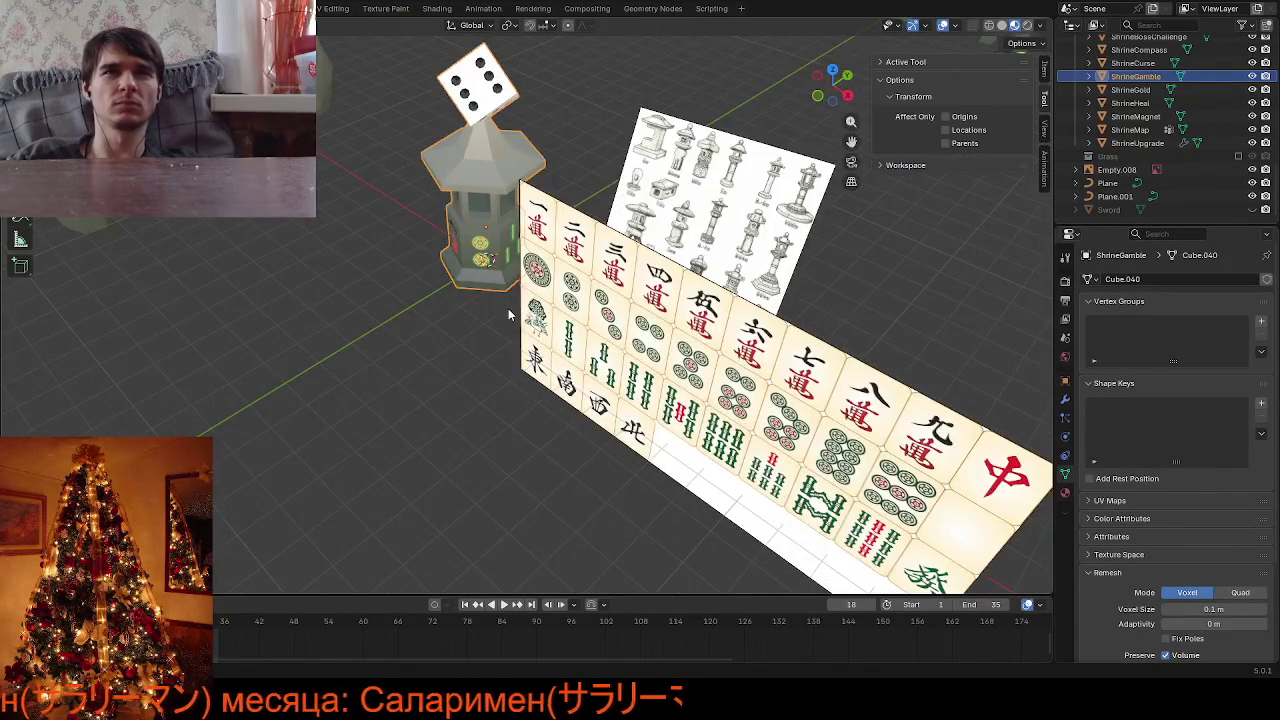
scroll(508, 308, "up", 3)
middle_click_drag(474, 309, 466, 382)
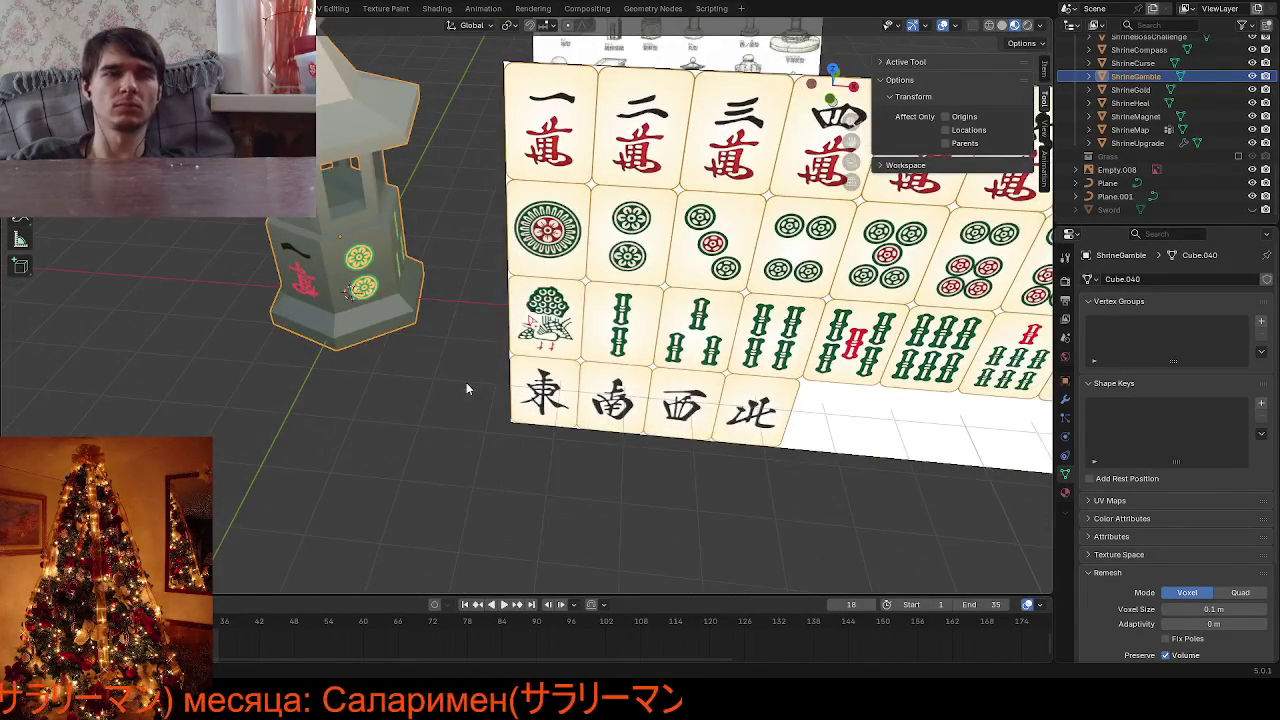
Show the Modifier Properties and give the shrine another Z rotation
left_click(1066, 399)
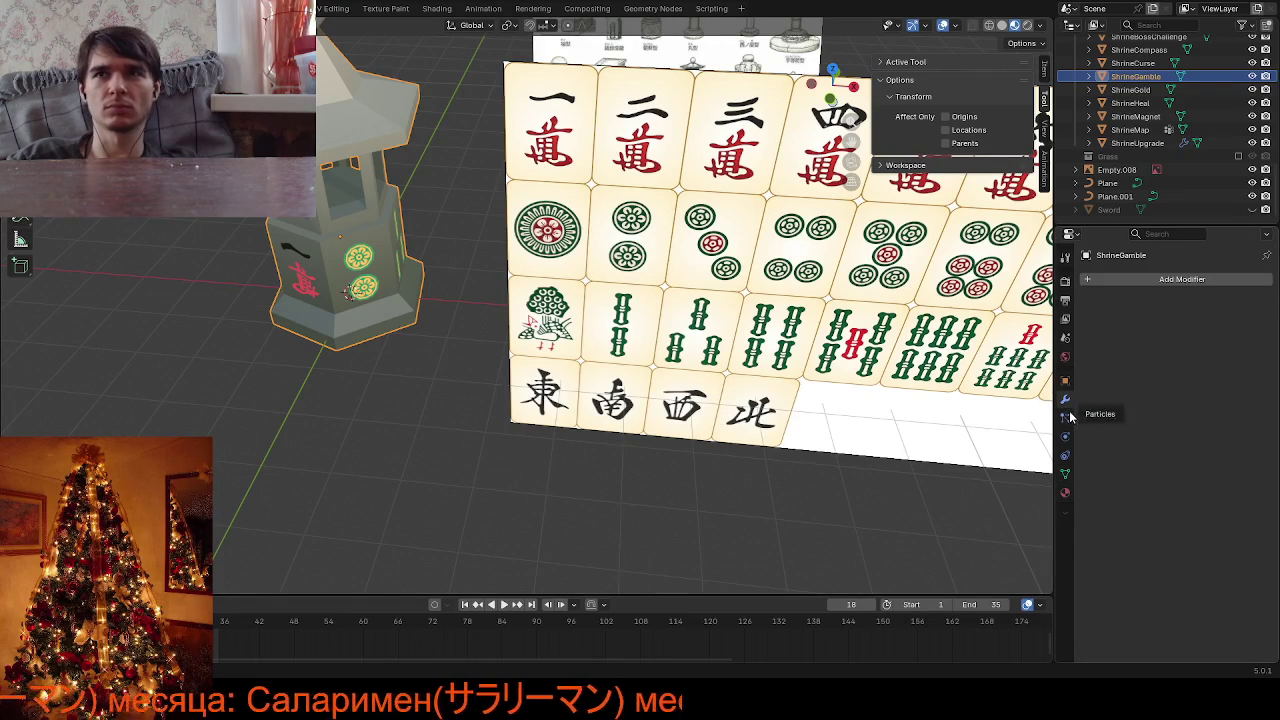
key("r")
key("z")
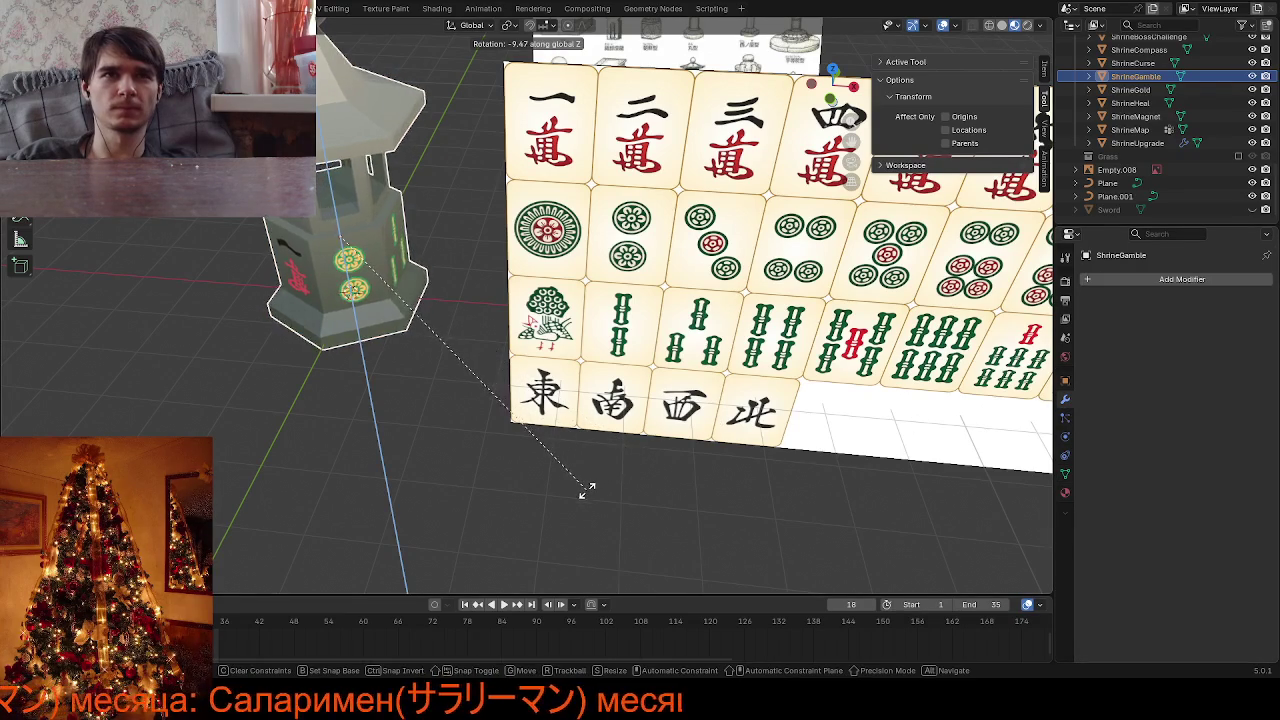
left_click(587, 490)
scroll(591, 472, "down", 3)
mouse_move(548, 480)
middle_mouse_down()
mouse_move(486, 448)
mouse_move(666, 423)
mouse_move(491, 420)
mouse_move(503, 434)
mouse_move(487, 454)
mouse_move(451, 440)
mouse_move(455, 414)
mouse_move(434, 425)
mouse_move(514, 437)
mouse_move(470, 457)
middle_mouse_up()
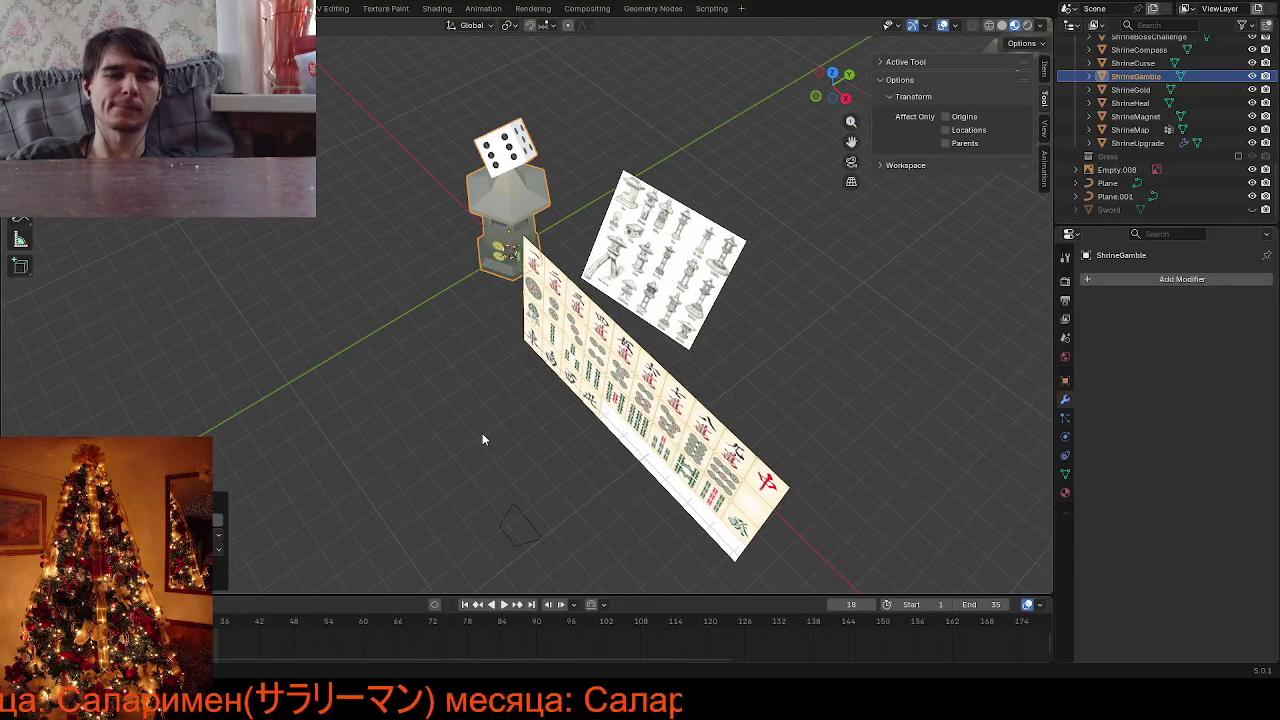
Rotate the shrine about Z once more, reselect it, and begin another Z rotation (~87°)
key("r")
key("z")
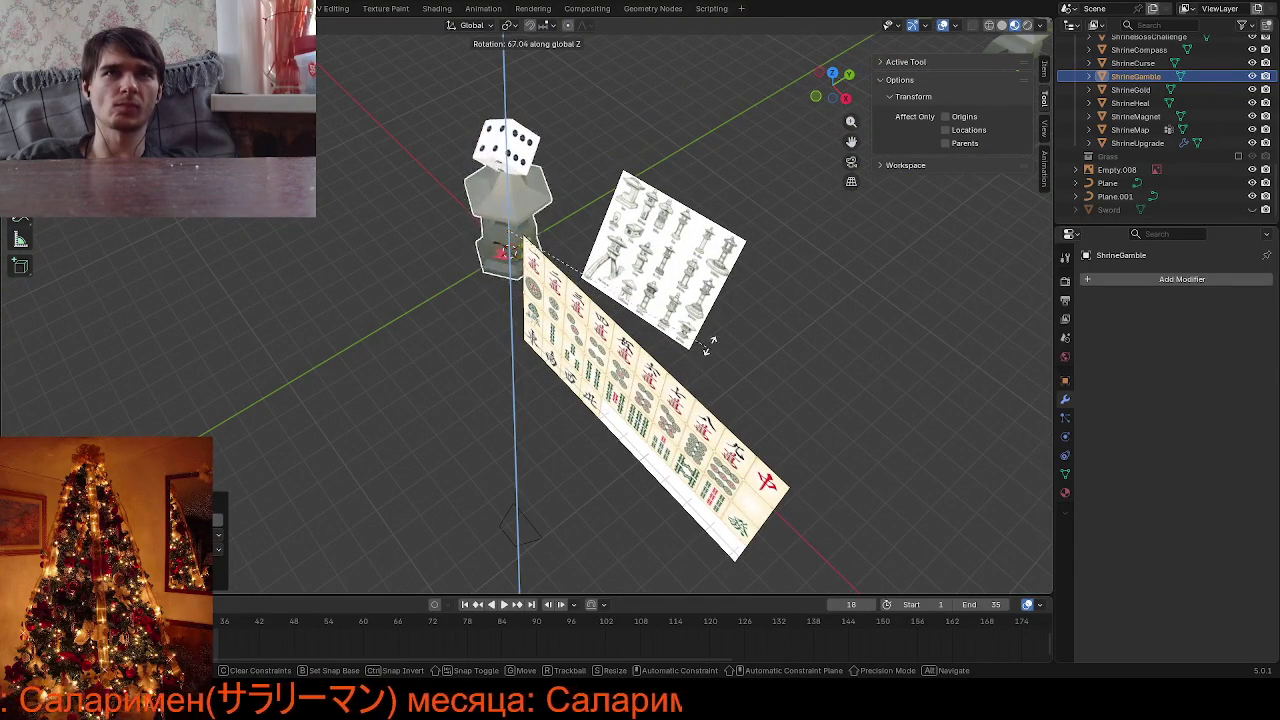
left_click(771, 285)
mouse_move(503, 340)
middle_mouse_down()
mouse_move(505, 304)
mouse_move(476, 330)
mouse_move(486, 310)
middle_mouse_up()
left_click(467, 343)
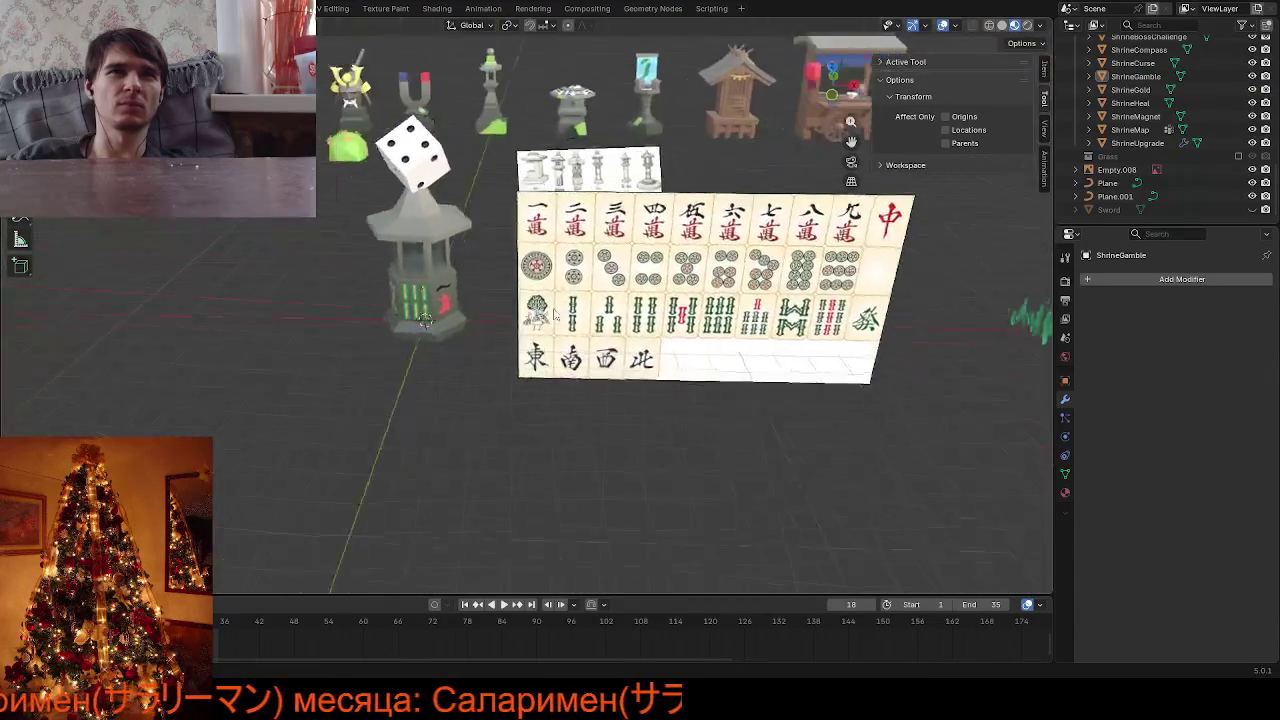
left_click(488, 319)
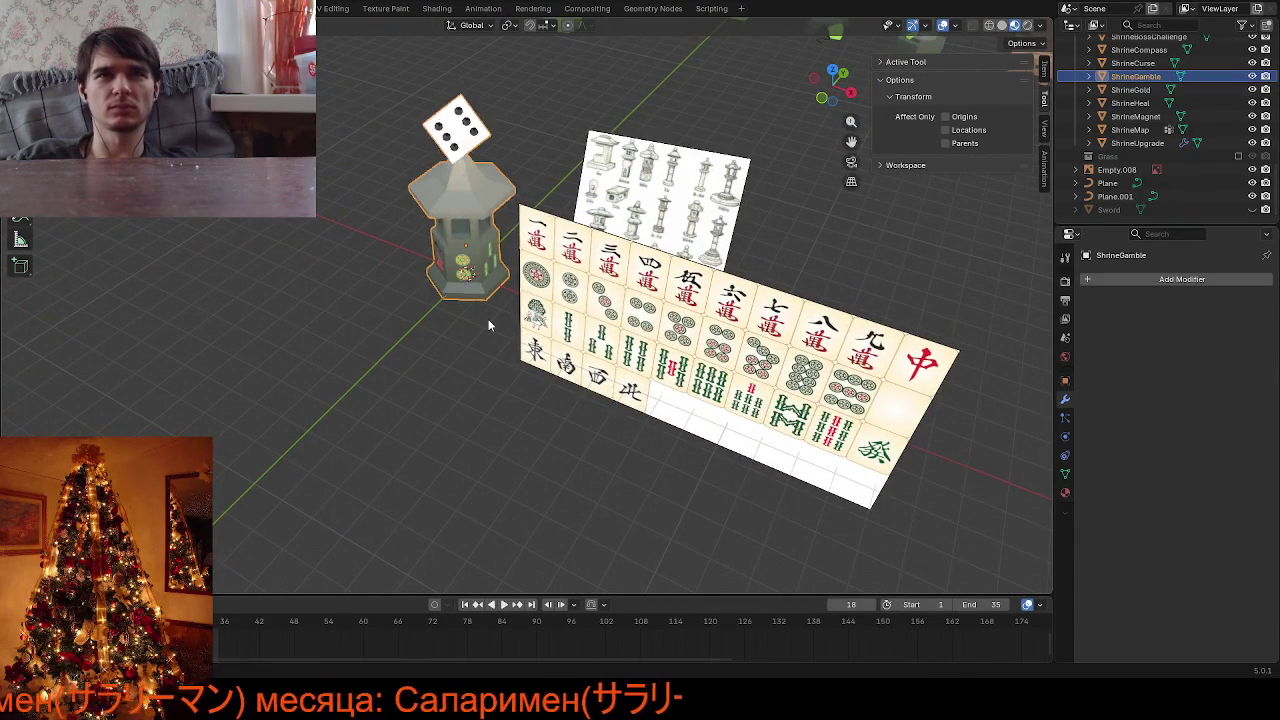
mouse_move(488, 322)
middle_mouse_down()
mouse_move(423, 337)
mouse_move(490, 336)
mouse_move(450, 341)
middle_mouse_up()
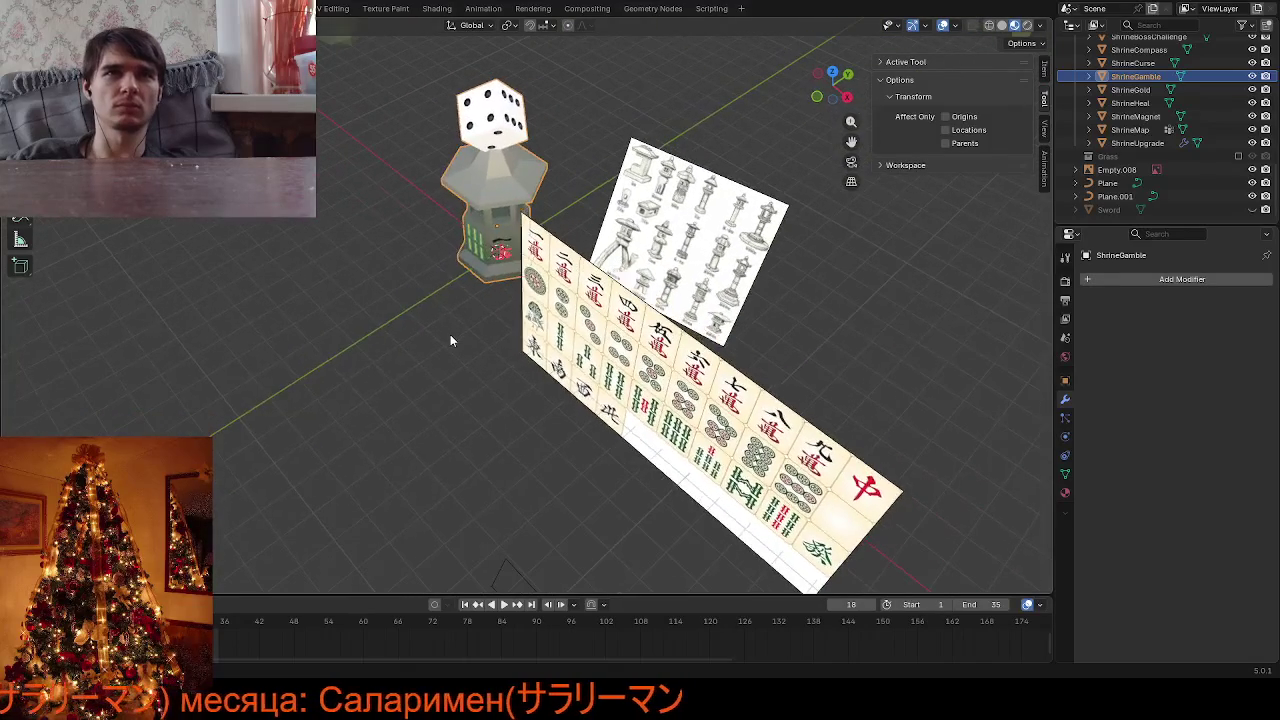
key("r")
key("z")
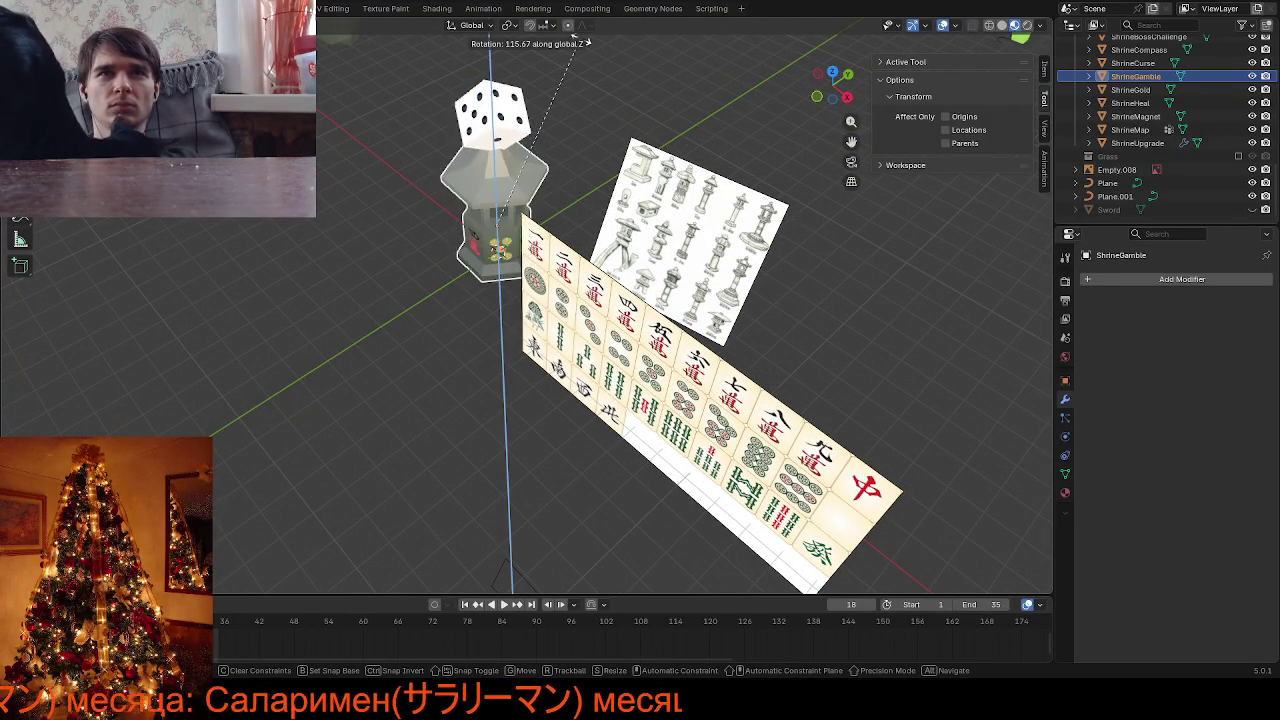
Reset the shrine's Z rotation to 0° and save Environment.blend
left_click(679, 82)
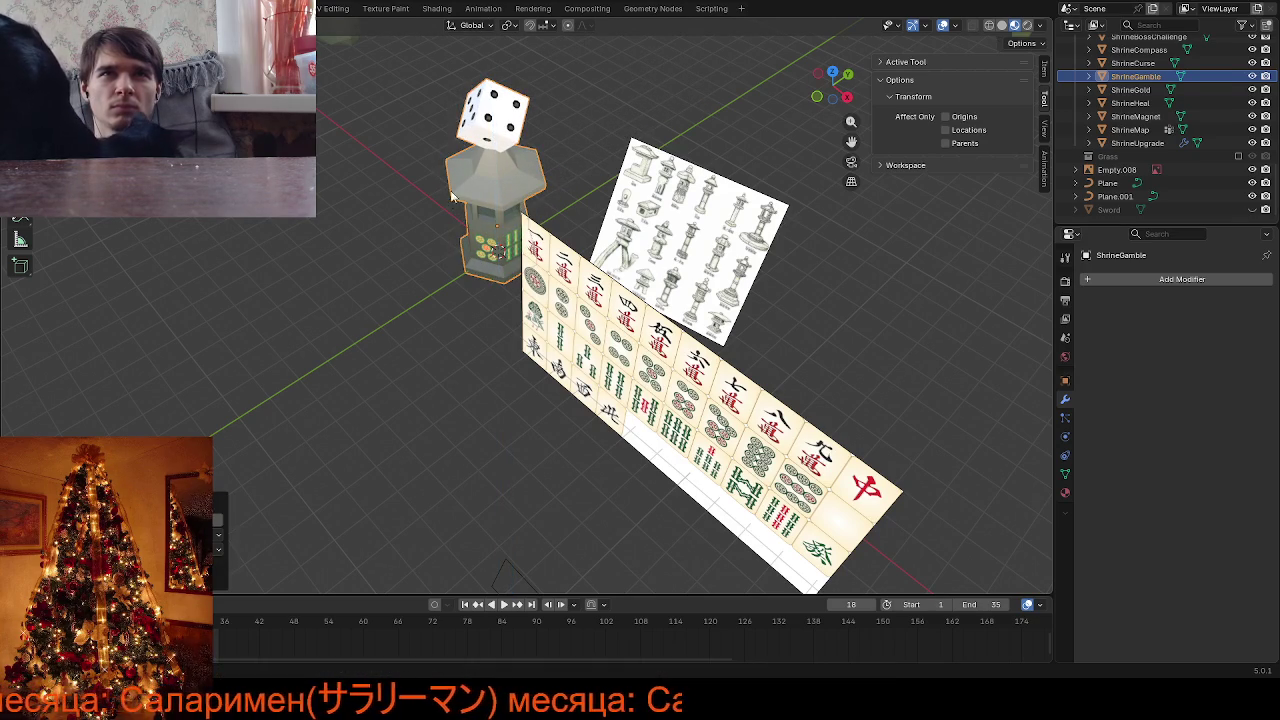
left_click(1064, 383)
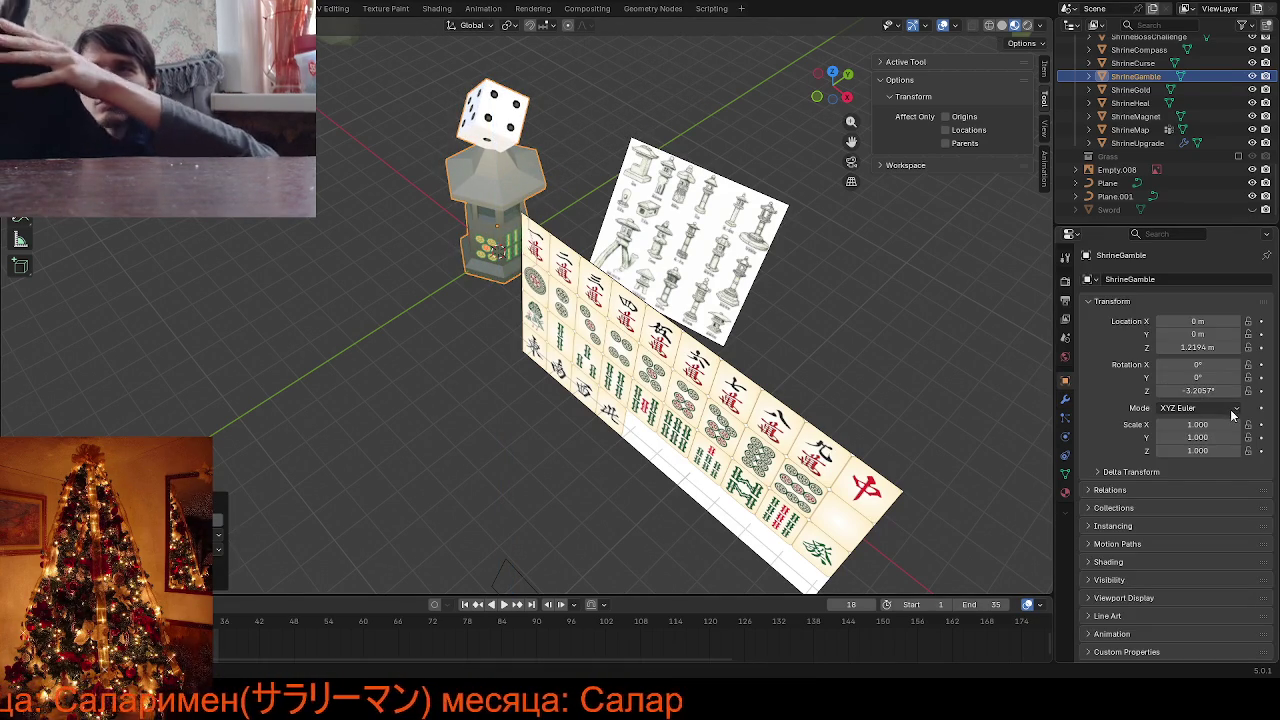
double_click(1205, 391)
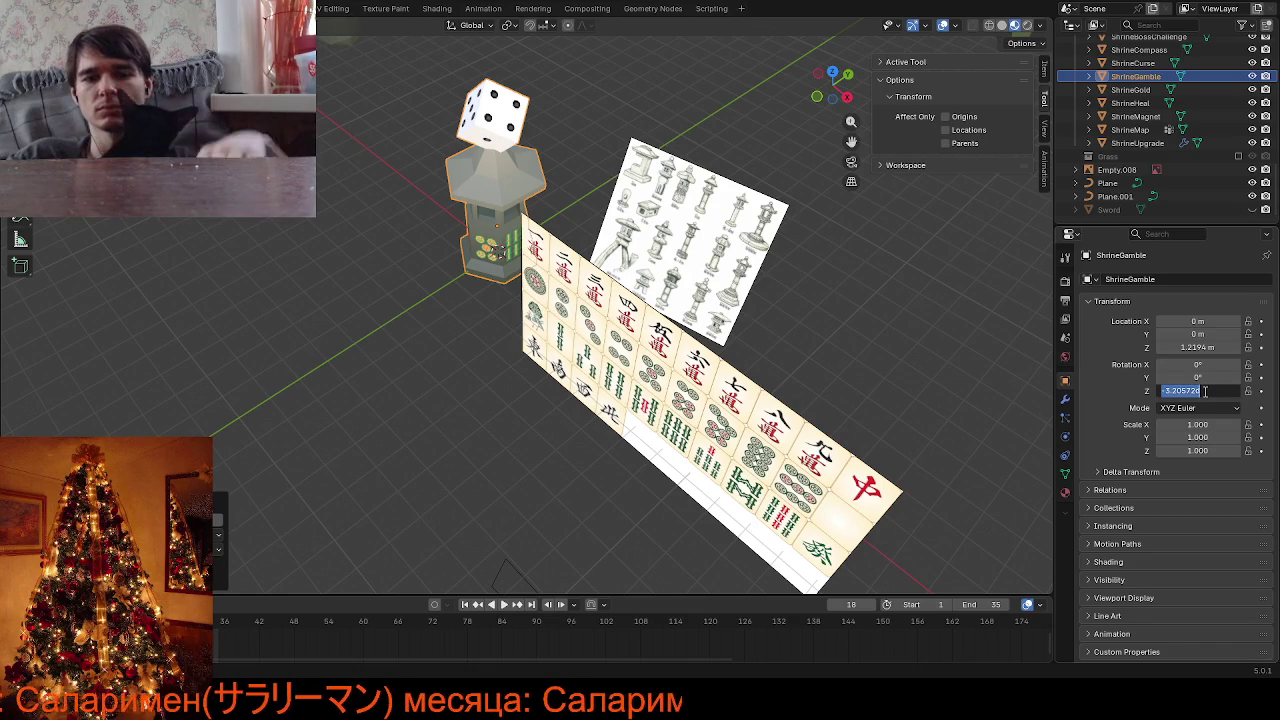
key("Return")
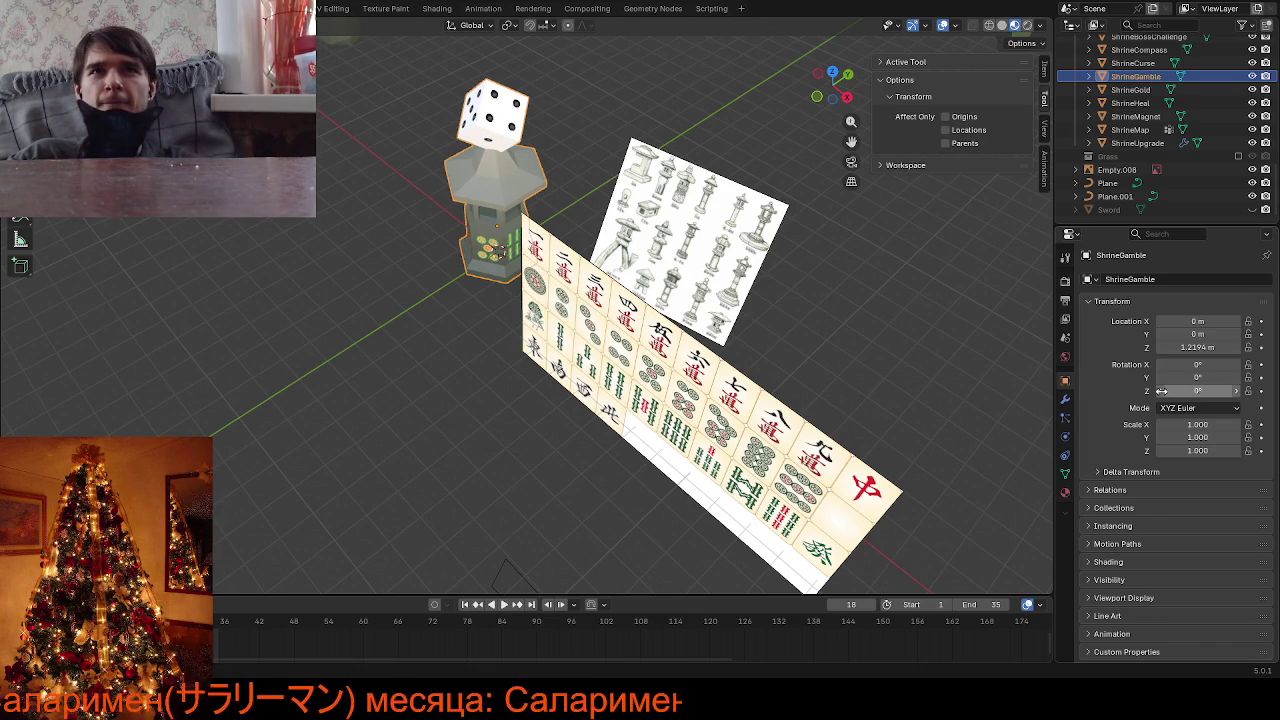
left_click(1002, 337)
key("ctrl+s")
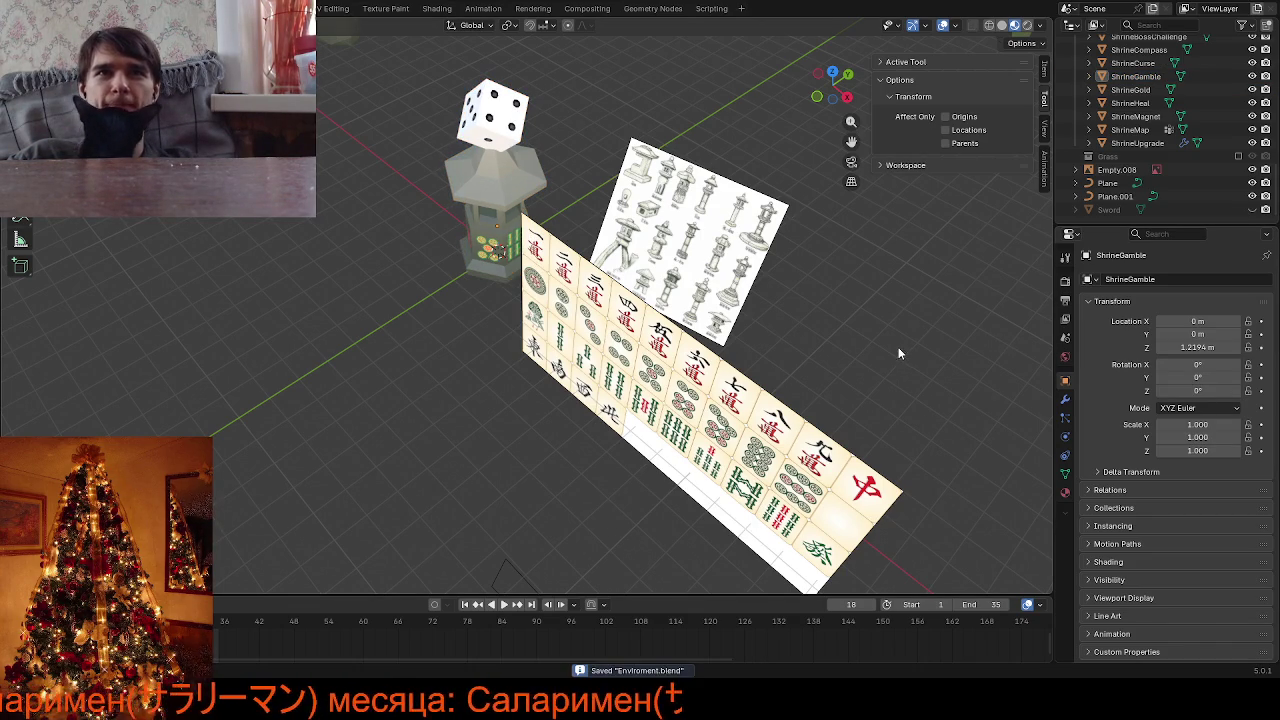
Delete the mahjong tile reference strip
middle_click_drag(898, 347, 861, 341)
scroll(861, 341, "up", 5)
scroll(616, 321, "down", 5)
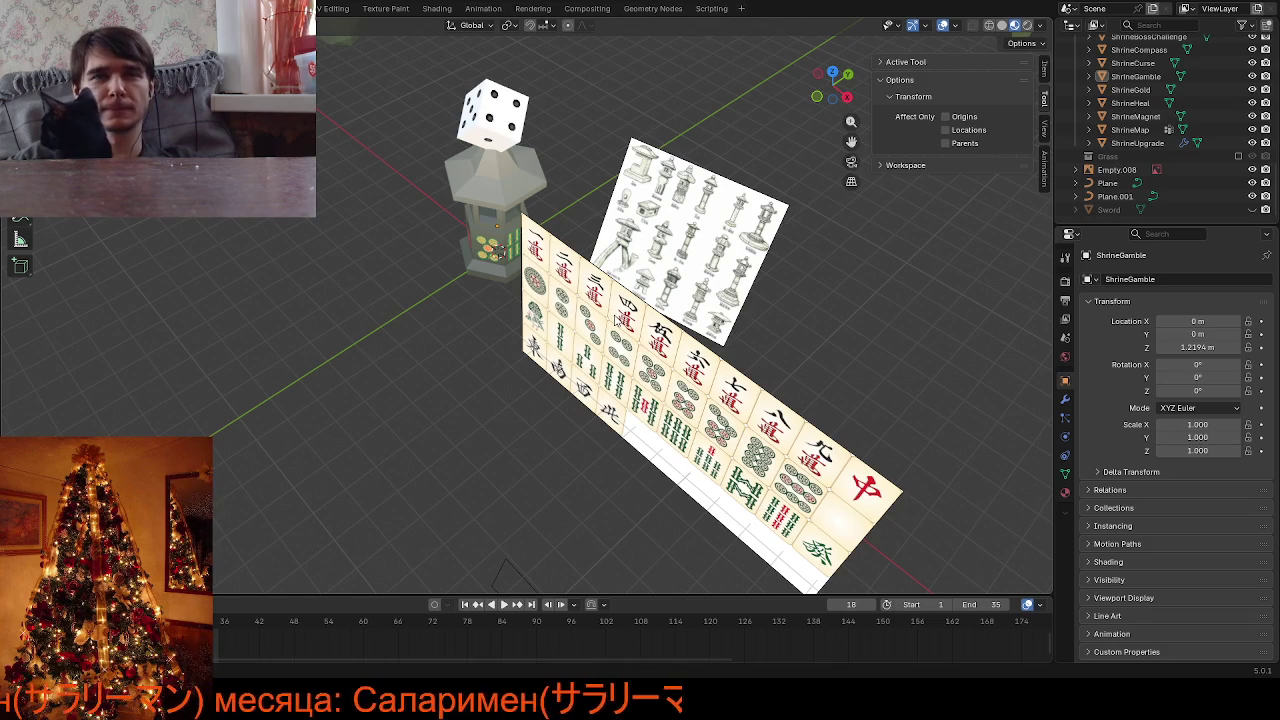
left_click(768, 403)
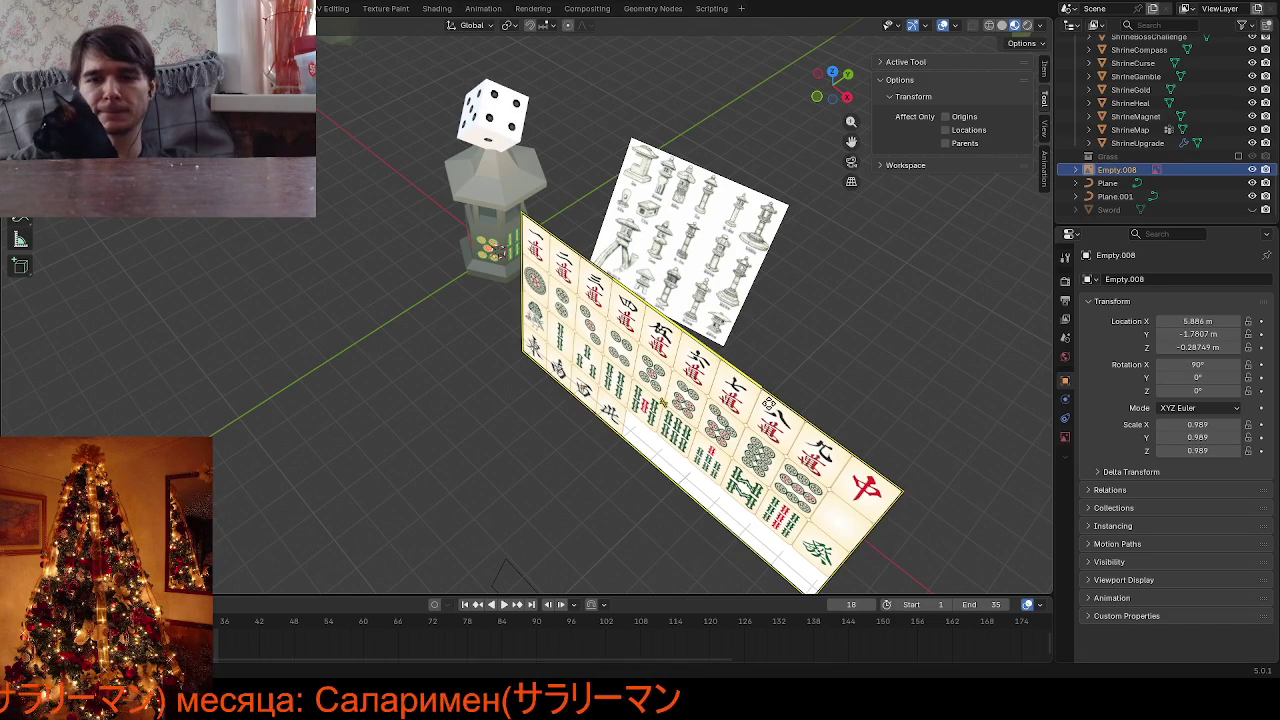
key("Delete")
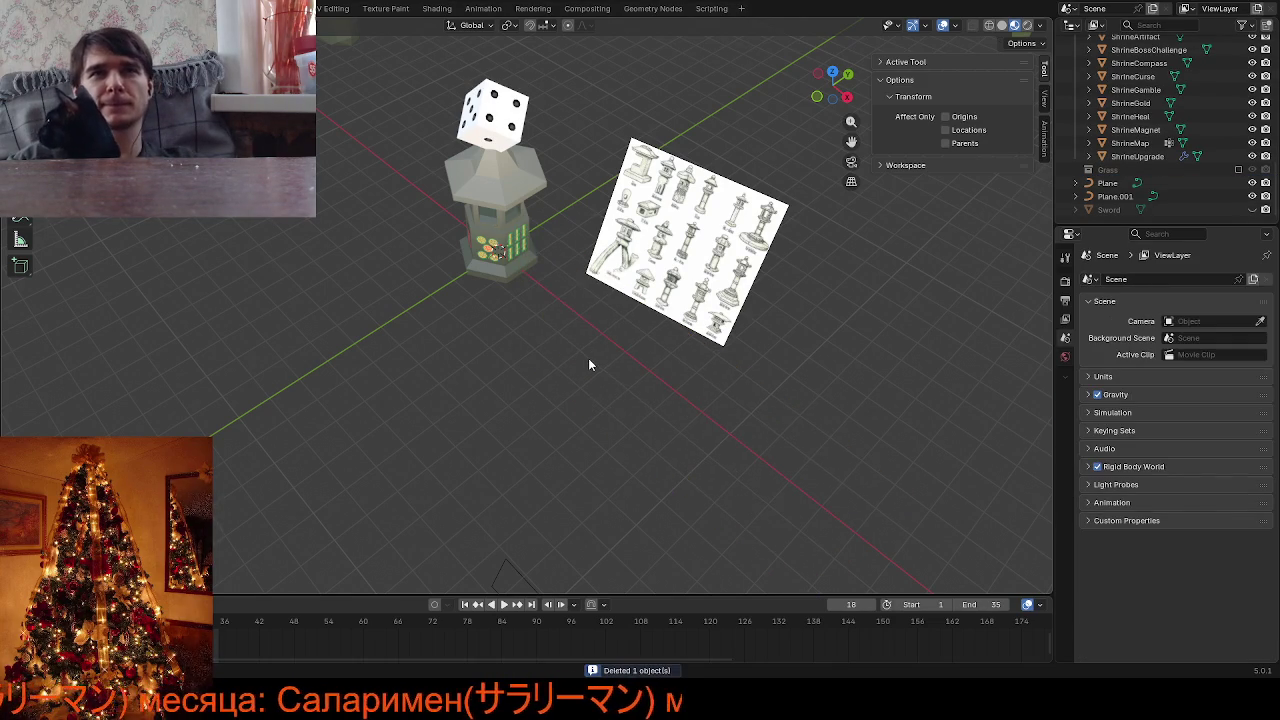
middle_click_drag(588, 358, 658, 268)
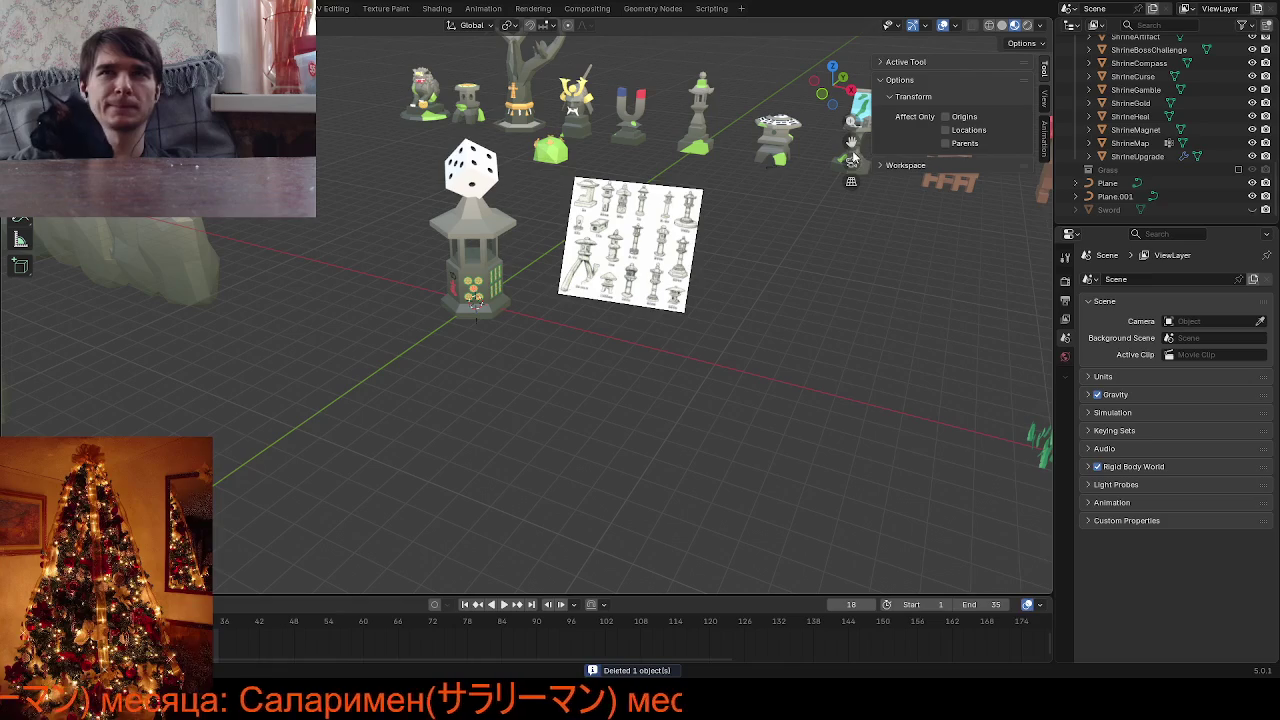
middle_click_drag(853, 157, 617, 461)
scroll(626, 434, "down", 2)
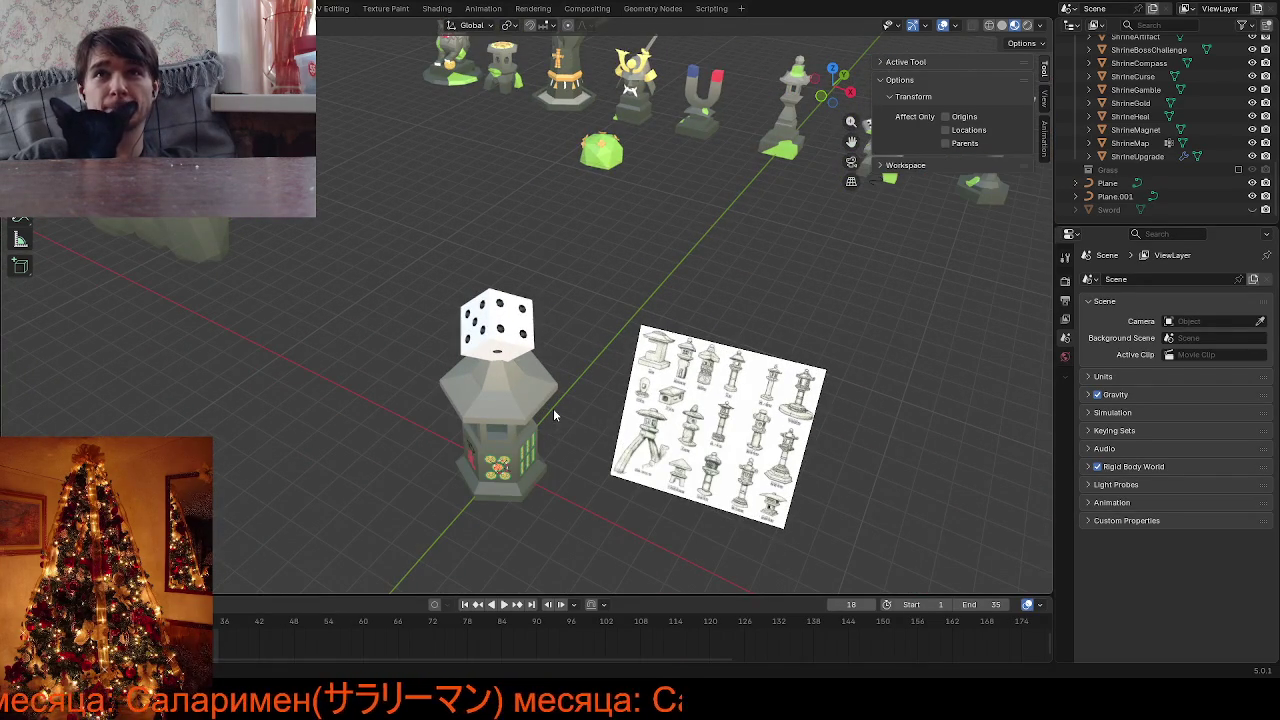
scroll(553, 412, "down", 3)
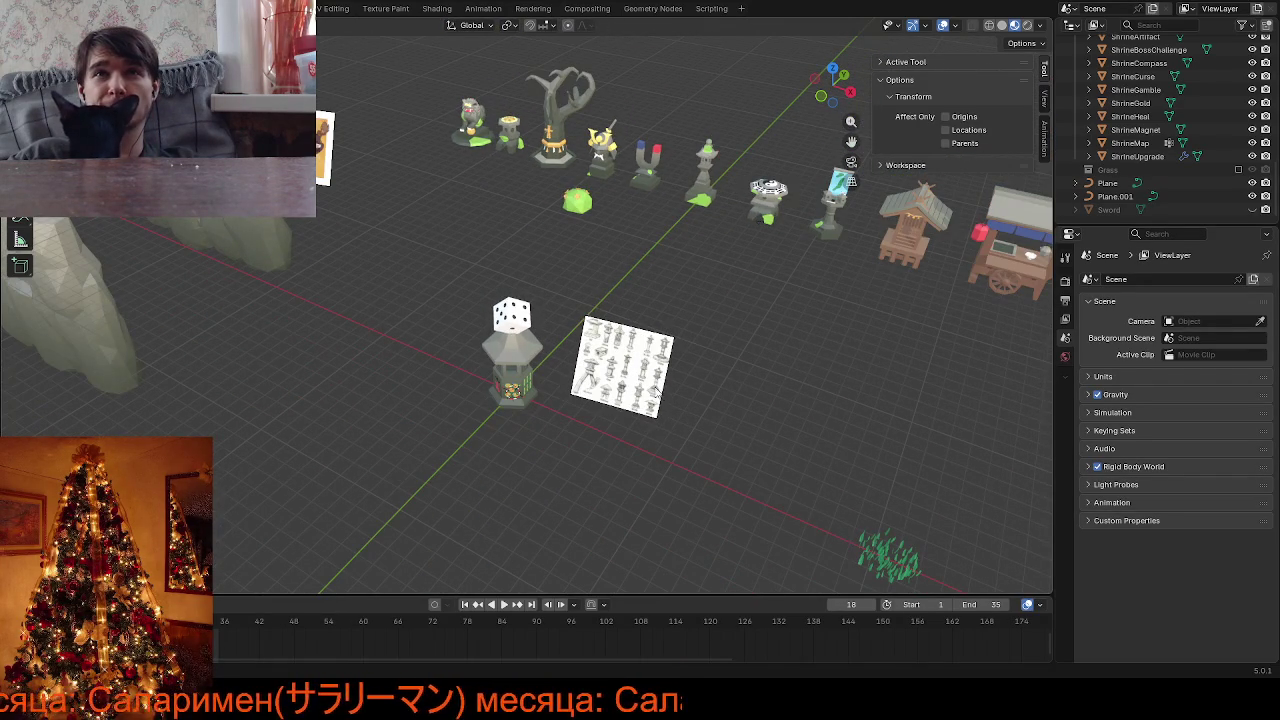
scroll(641, 388, "up", 2)
scroll(630, 385, "up", 2)
scroll(622, 384, "up", 2)
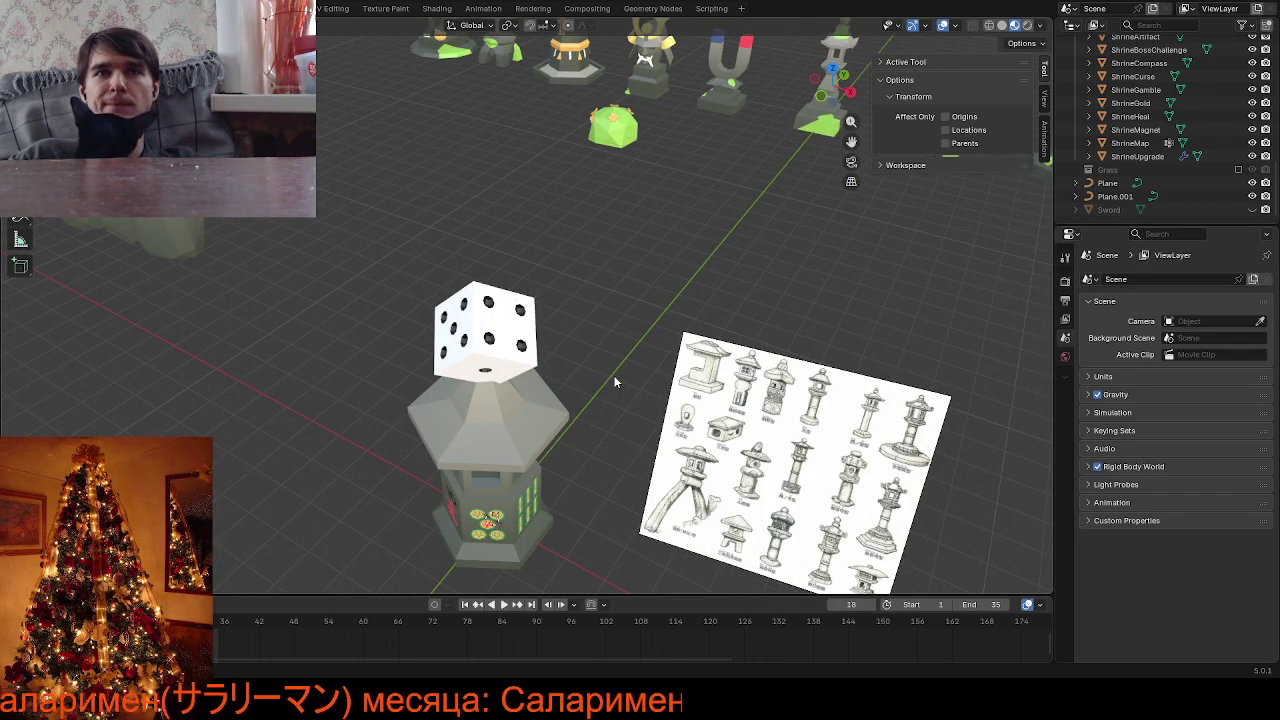
scroll(621, 383, "down", 3)
mouse_move(621, 383)
middle_mouse_down()
mouse_move(597, 283)
mouse_move(543, 326)
middle_mouse_up()
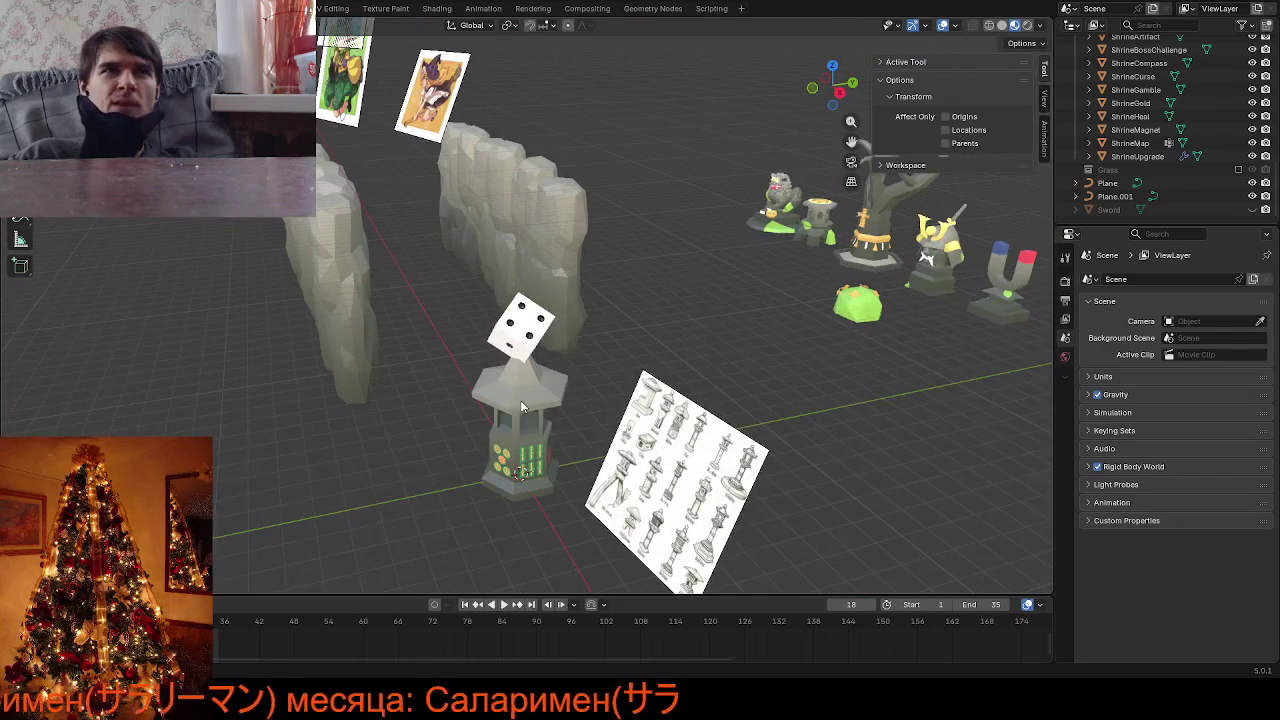
left_click(517, 392)
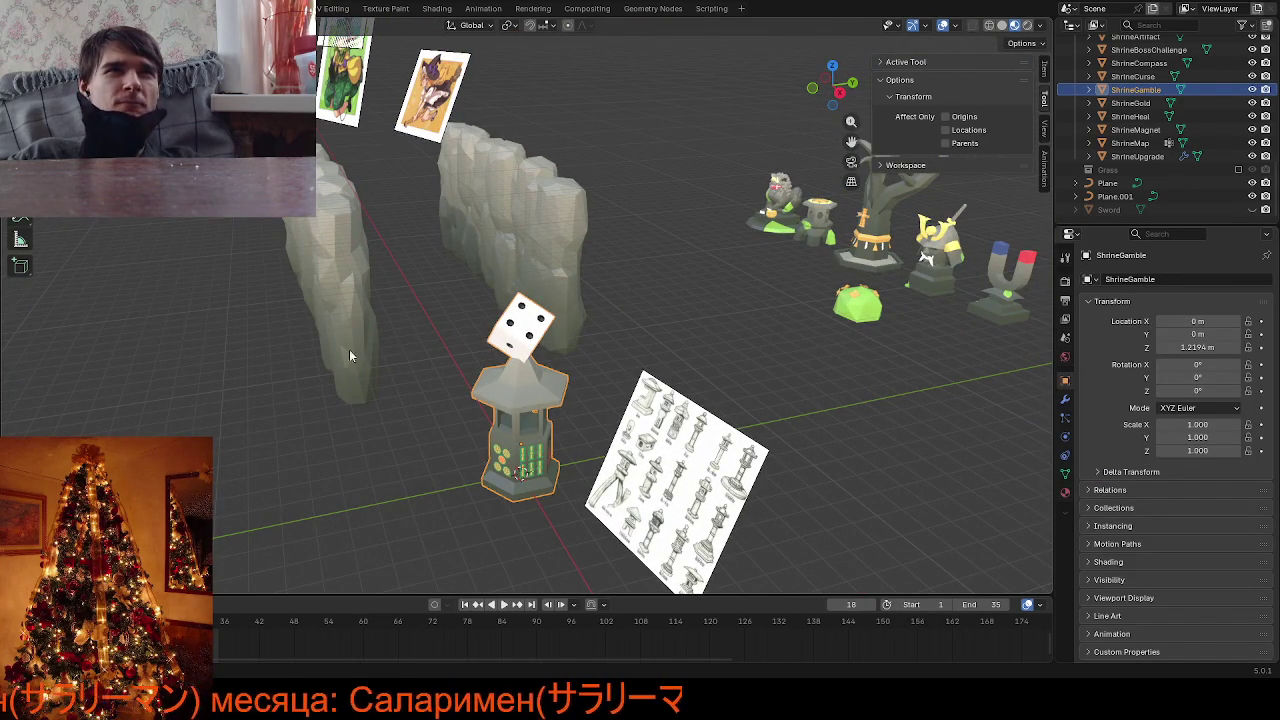
scroll(310, 352, "up", 2)
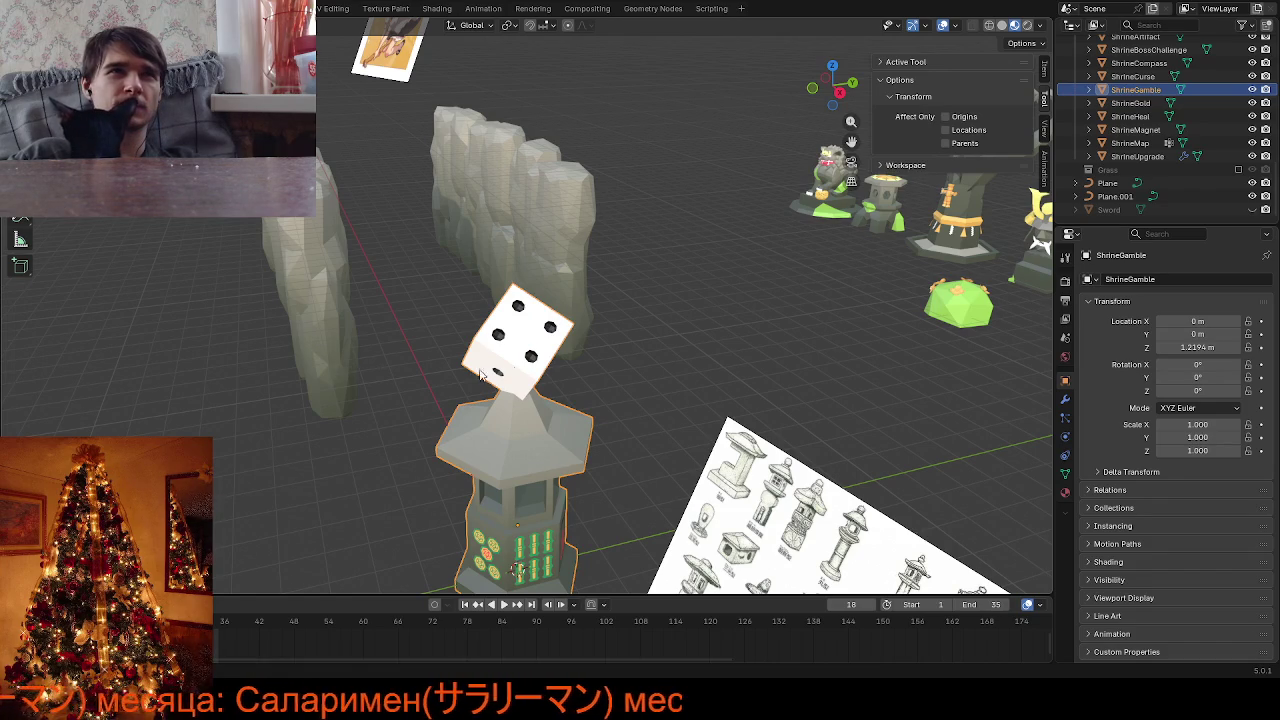
mouse_move(348, 369)
middle_mouse_down()
mouse_move(620, 349)
mouse_move(675, 267)
middle_mouse_up()
key("Tab")
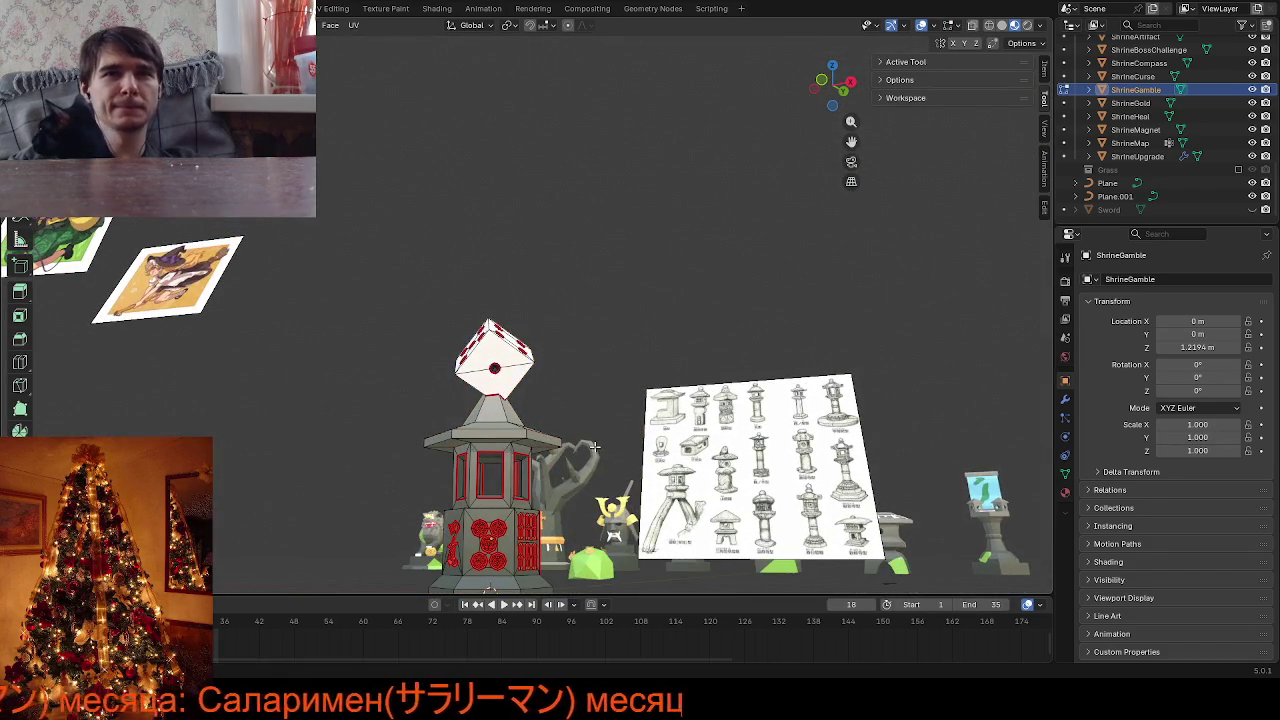
middle_click_drag(595, 446, 802, 231)
middle_click_drag(846, 146, 640, 400)
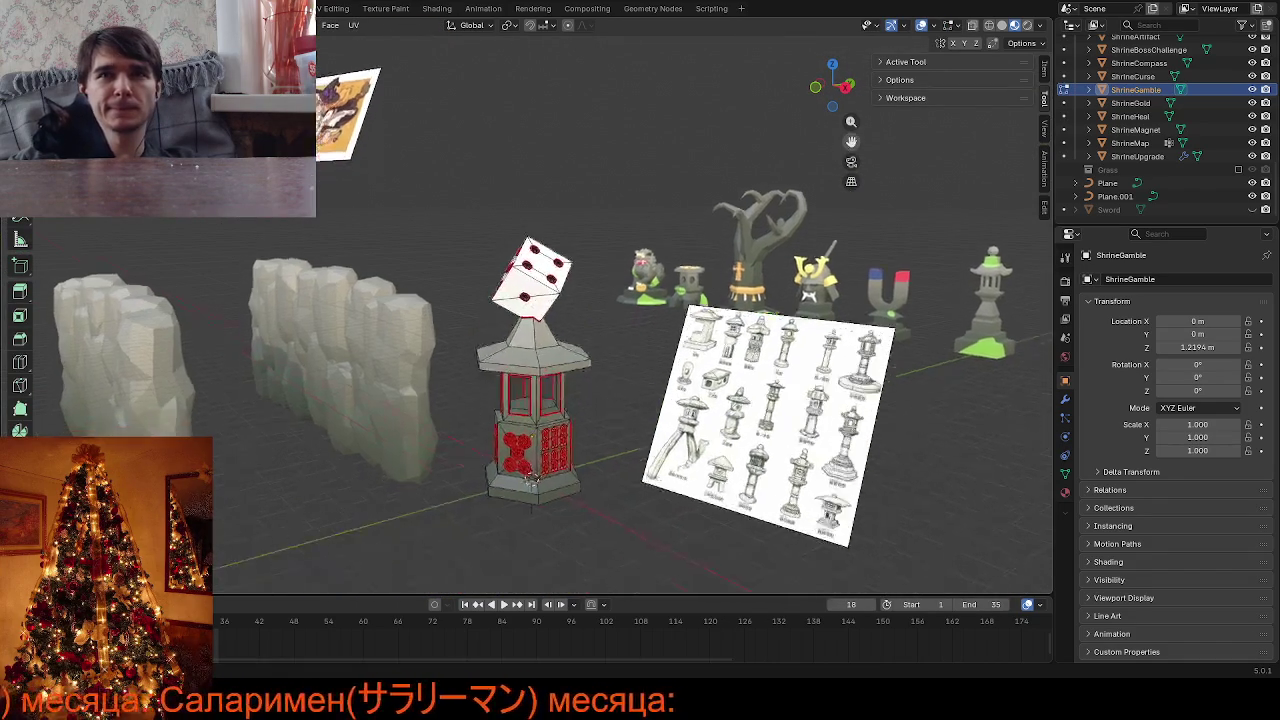
key("Tab")
scroll(603, 455, "up", 3)
scroll(603, 455, "up", 2)
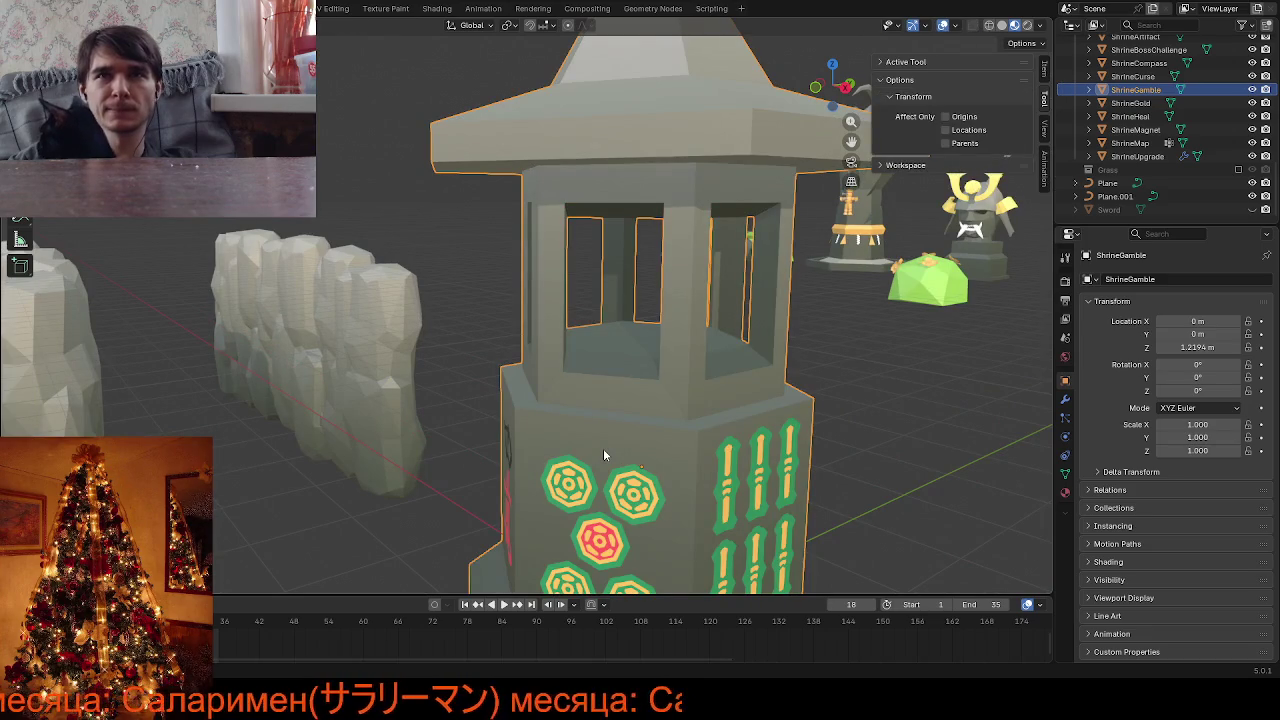
key("alt+z")
key("Tab")
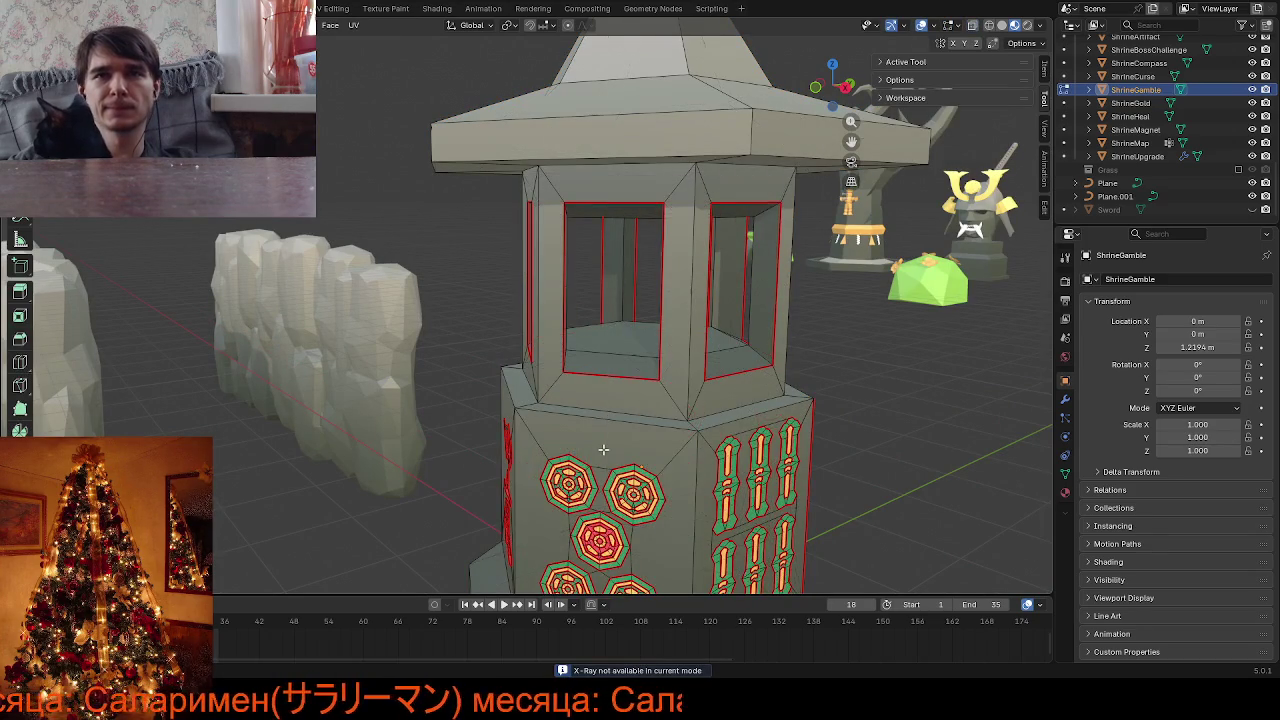
scroll(565, 413, "up", 2)
mouse_move(606, 449)
middle_mouse_down()
mouse_move(517, 380)
mouse_move(480, 406)
mouse_move(469, 431)
mouse_move(551, 492)
middle_mouse_up()
key("alt+z")
key("KP_Divide")
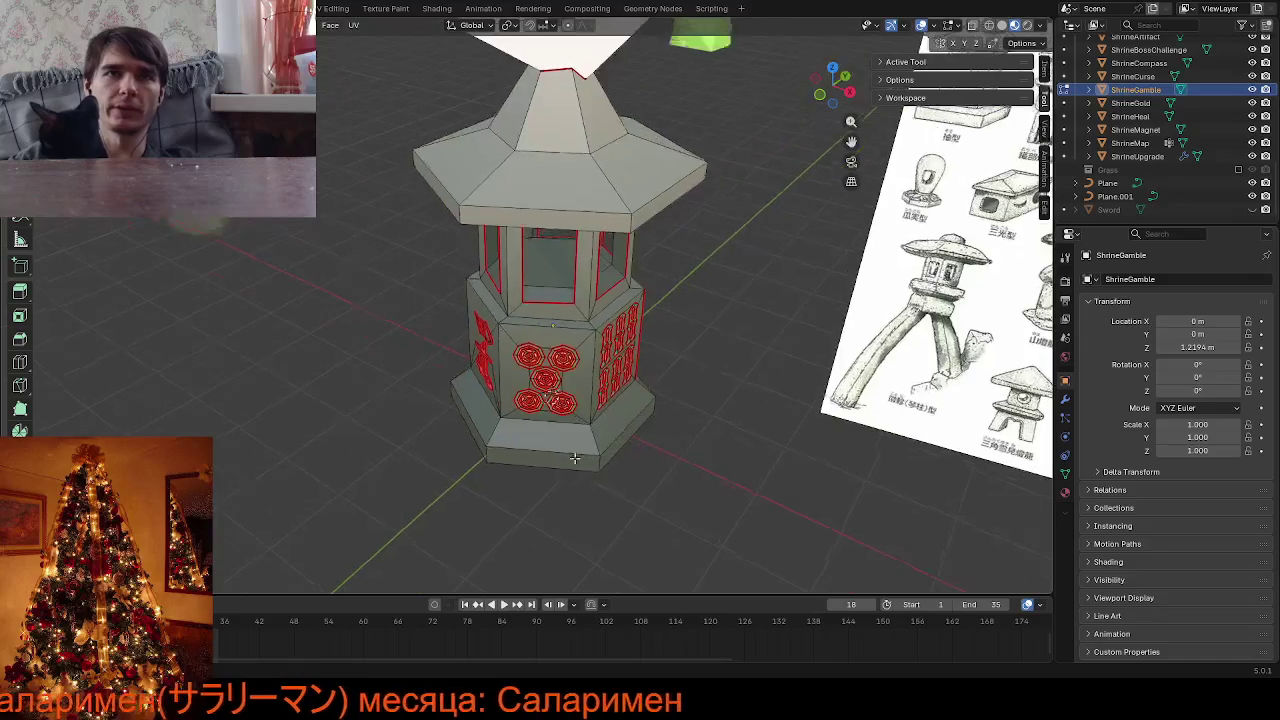
scroll(577, 390, "up", 3)
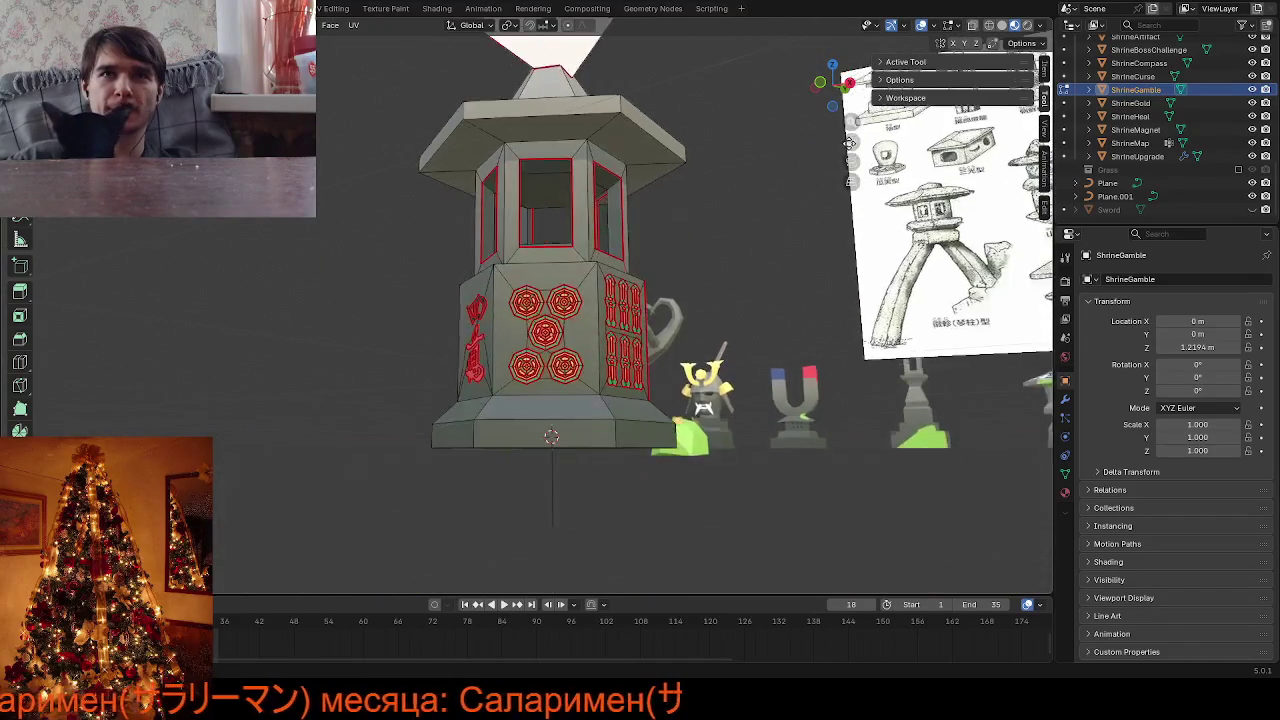
scroll(577, 390, "up", 2)
scroll(577, 390, "up", 2)
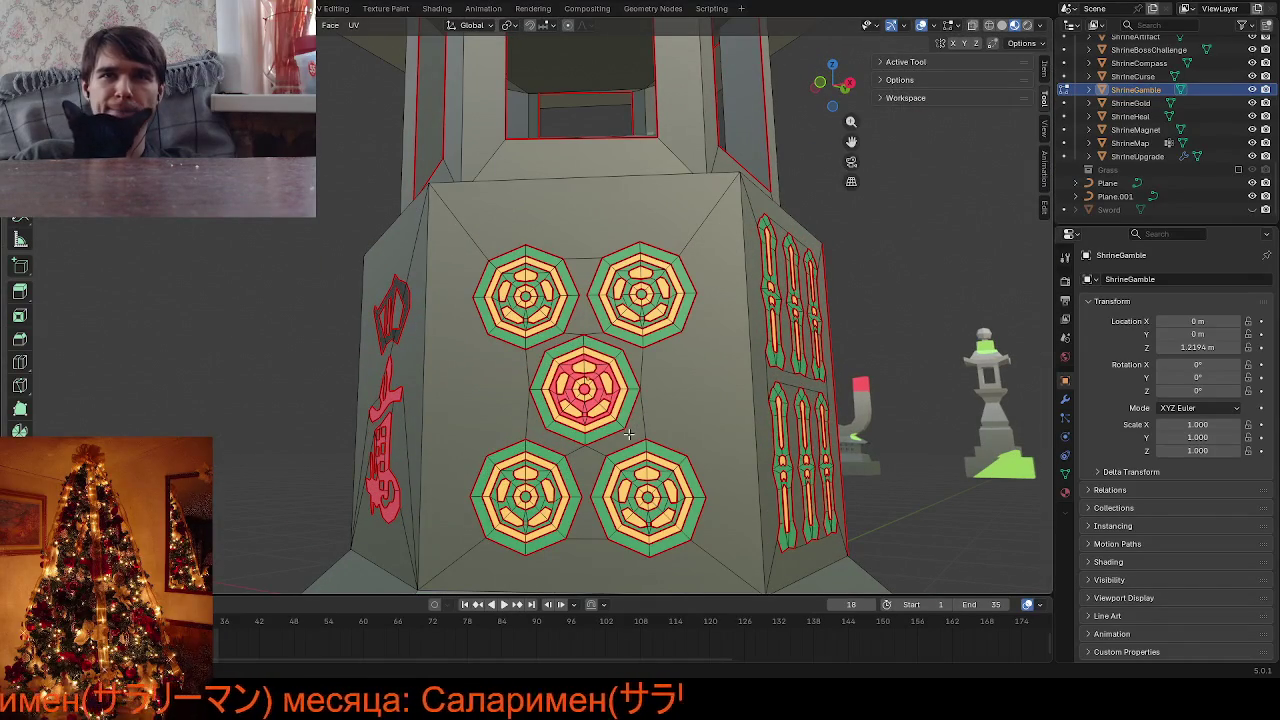
scroll(629, 433, "up", 2)
scroll(614, 467, "up", 2)
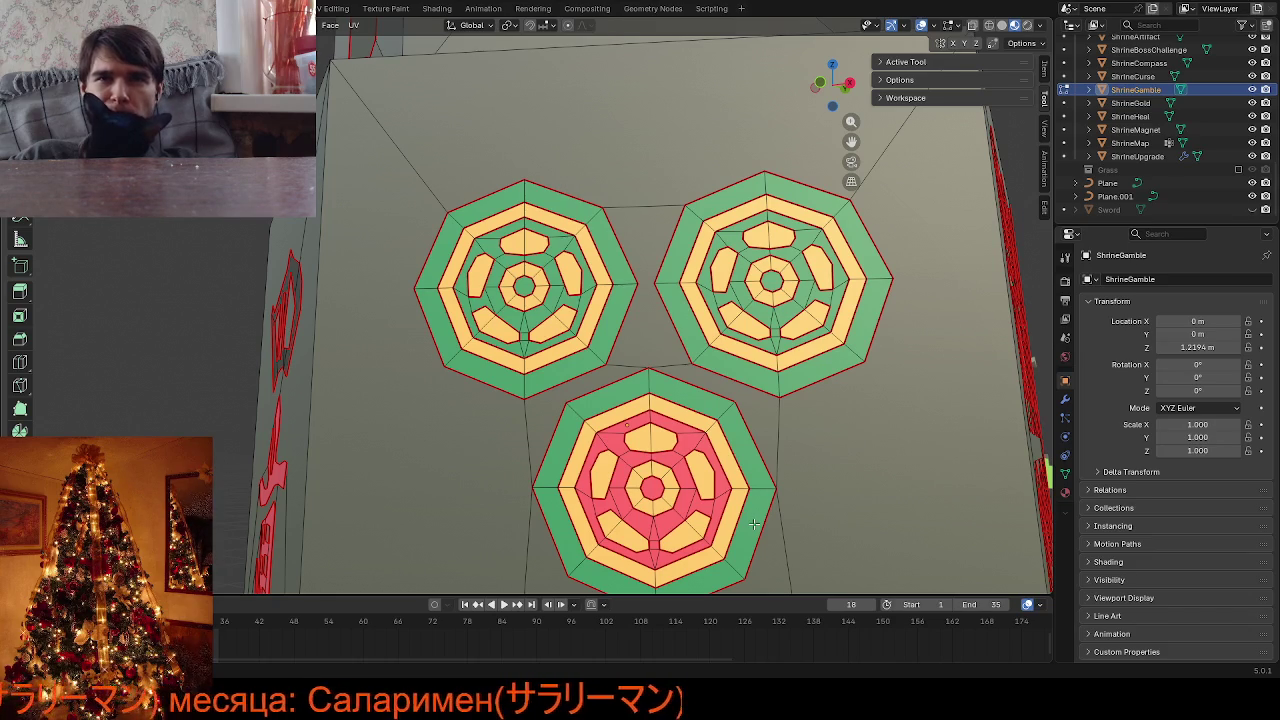
scroll(754, 523, "down", 5)
scroll(696, 520, "down", 2)
scroll(664, 519, "up", 2)
scroll(640, 517, "up", 2)
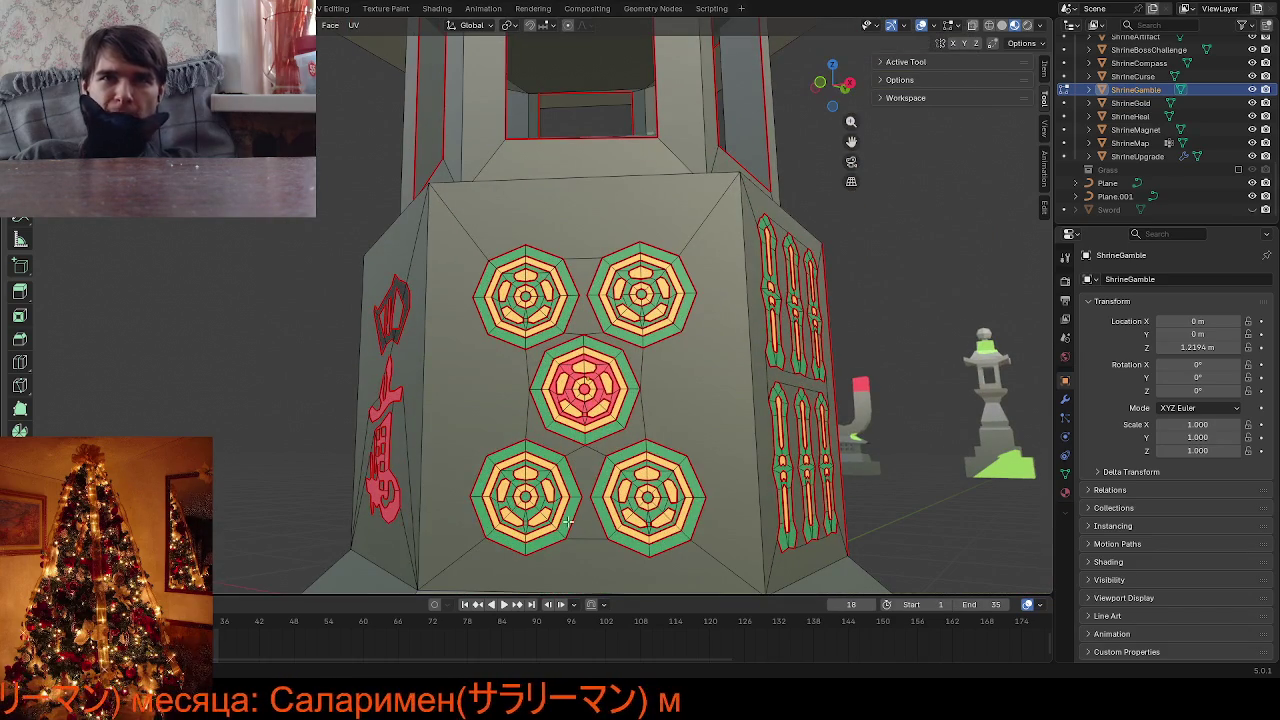
middle_click_drag(358, 509, 371, 523)
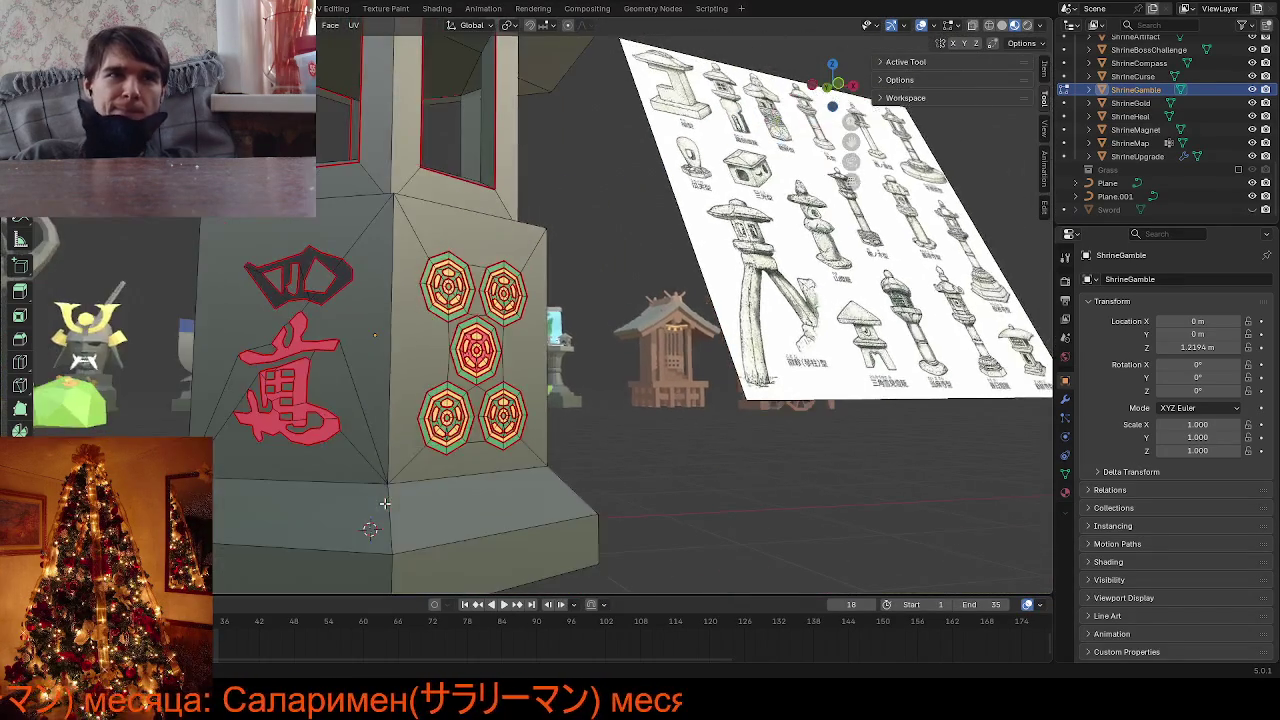
scroll(517, 515, "up", 3)
middle_click_drag(517, 515, 508, 527)
key("Tab")
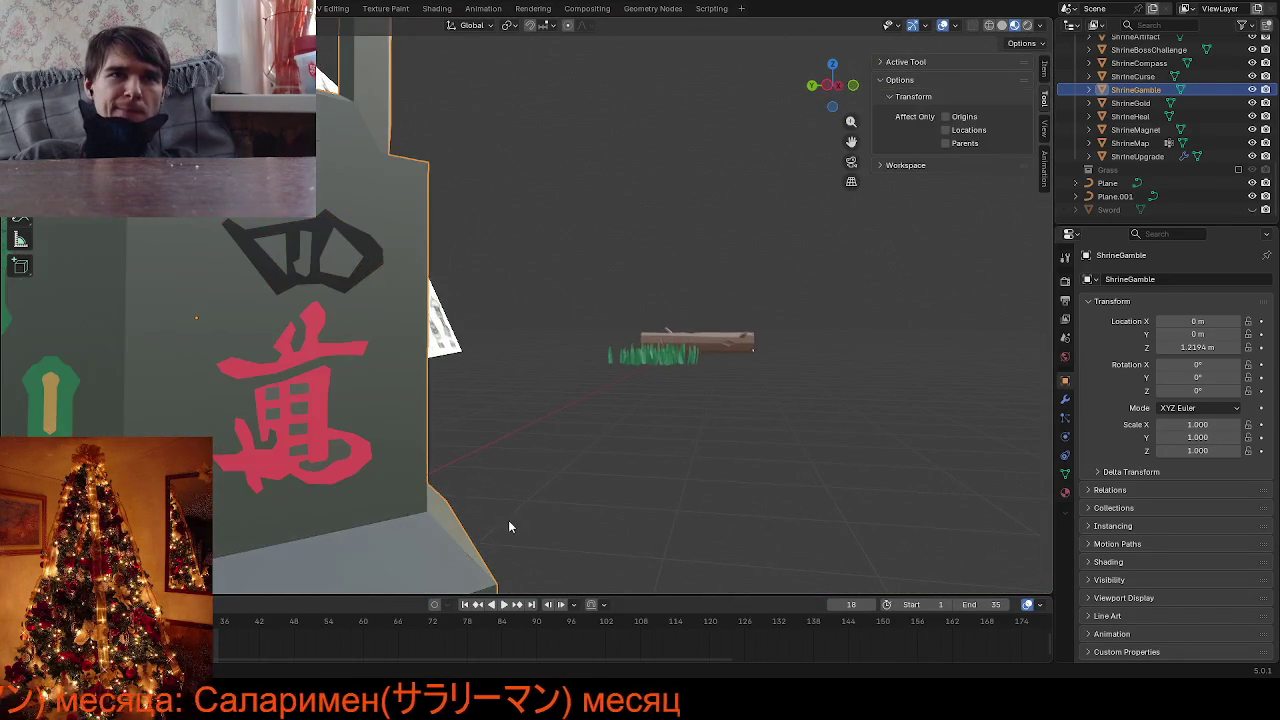
key("Tab")
middle_click_drag(390, 472, 356, 470)
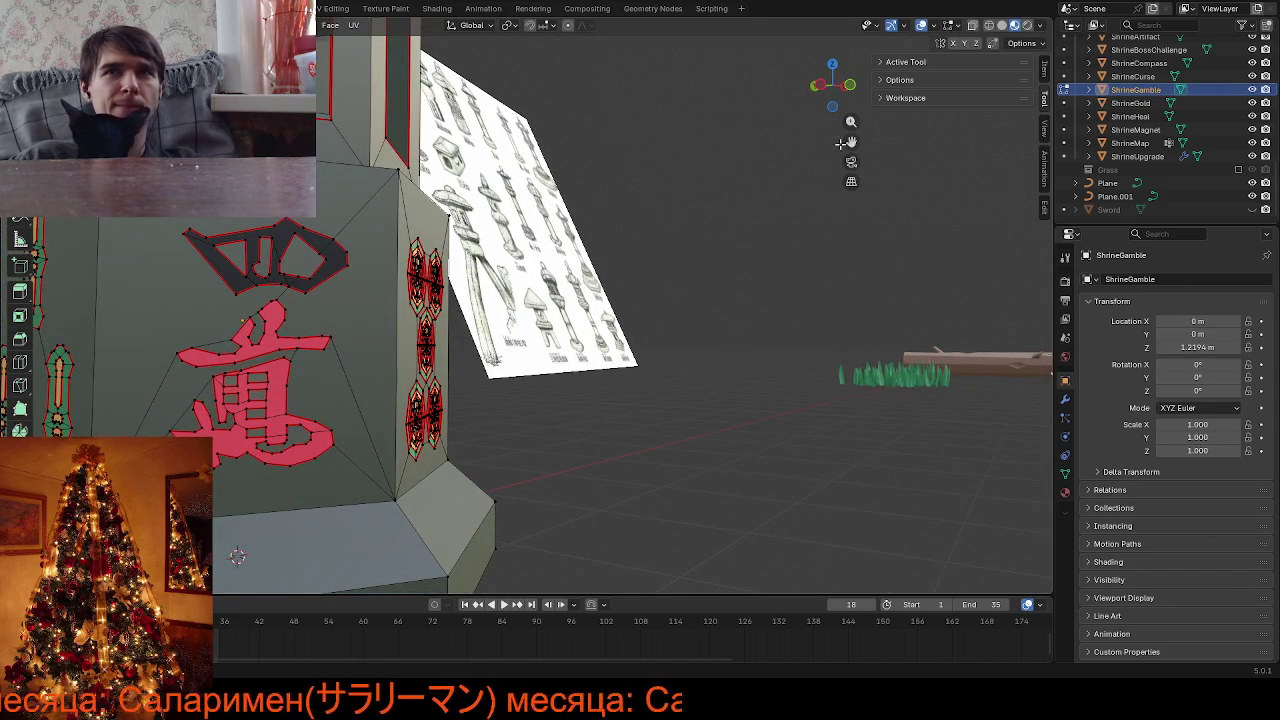
Zoom in on the black kanji and merge a corner vertex using At Last
scroll(415, 318, "up", 1)
scroll(415, 318, "up", 2)
scroll(415, 318, "up", 3)
scroll(415, 318, "up", 1)
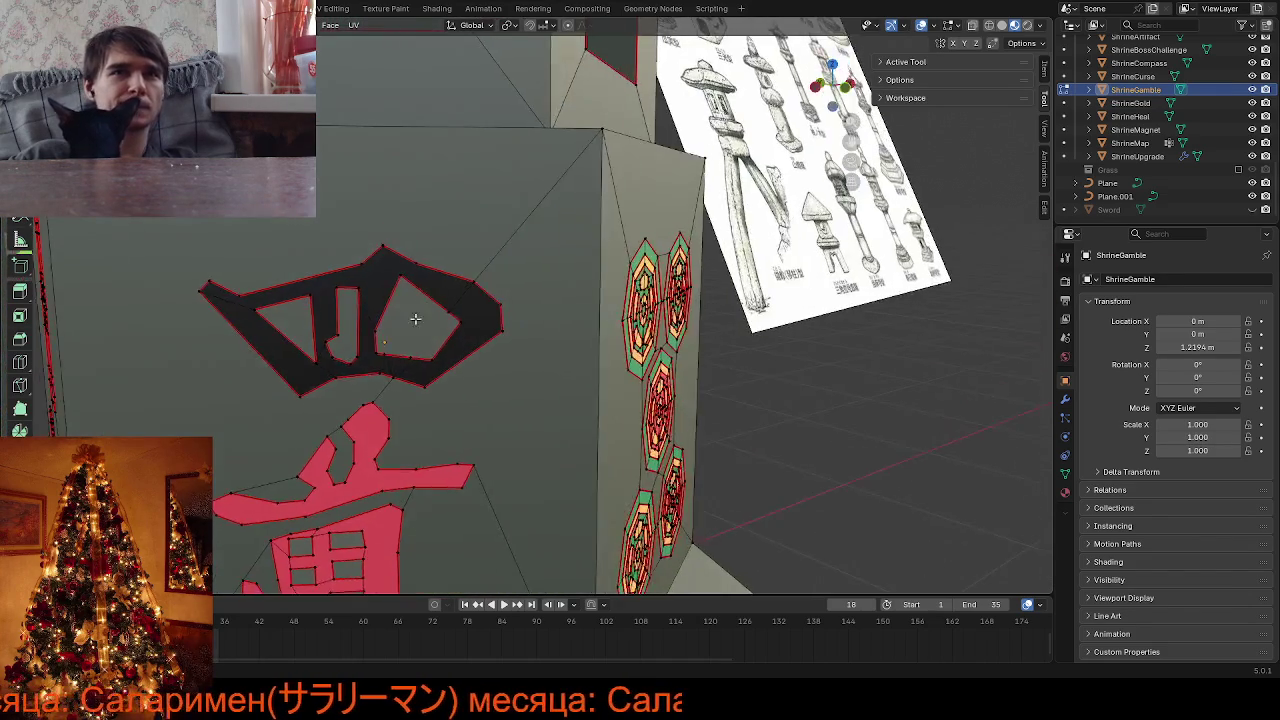
scroll(415, 318, "up", 3)
scroll(414, 343, "up", 2)
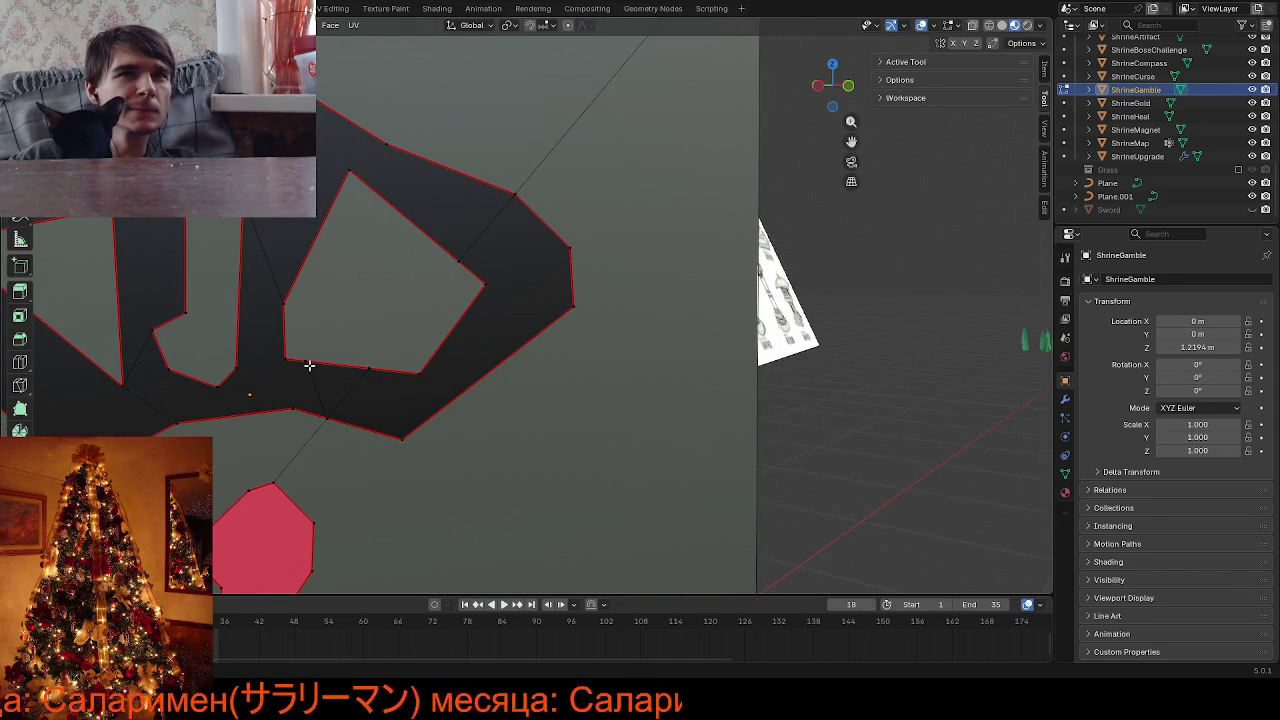
left_click(325, 409)
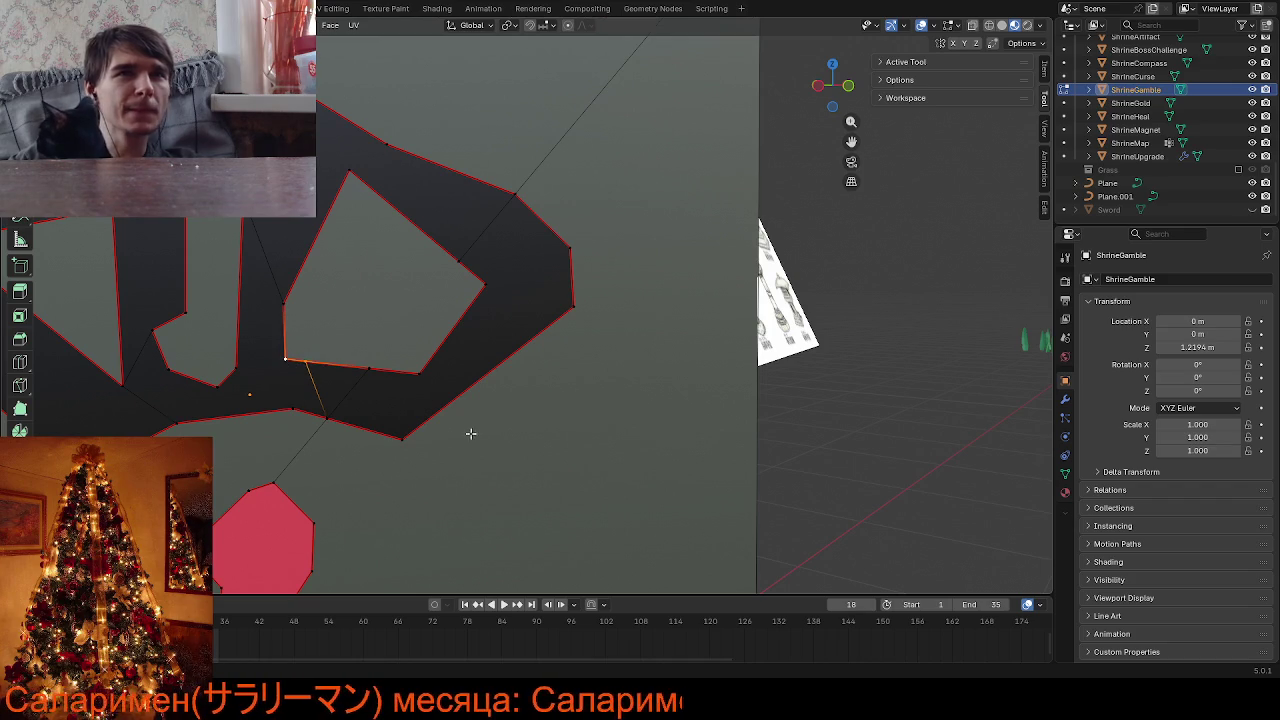
key("m")
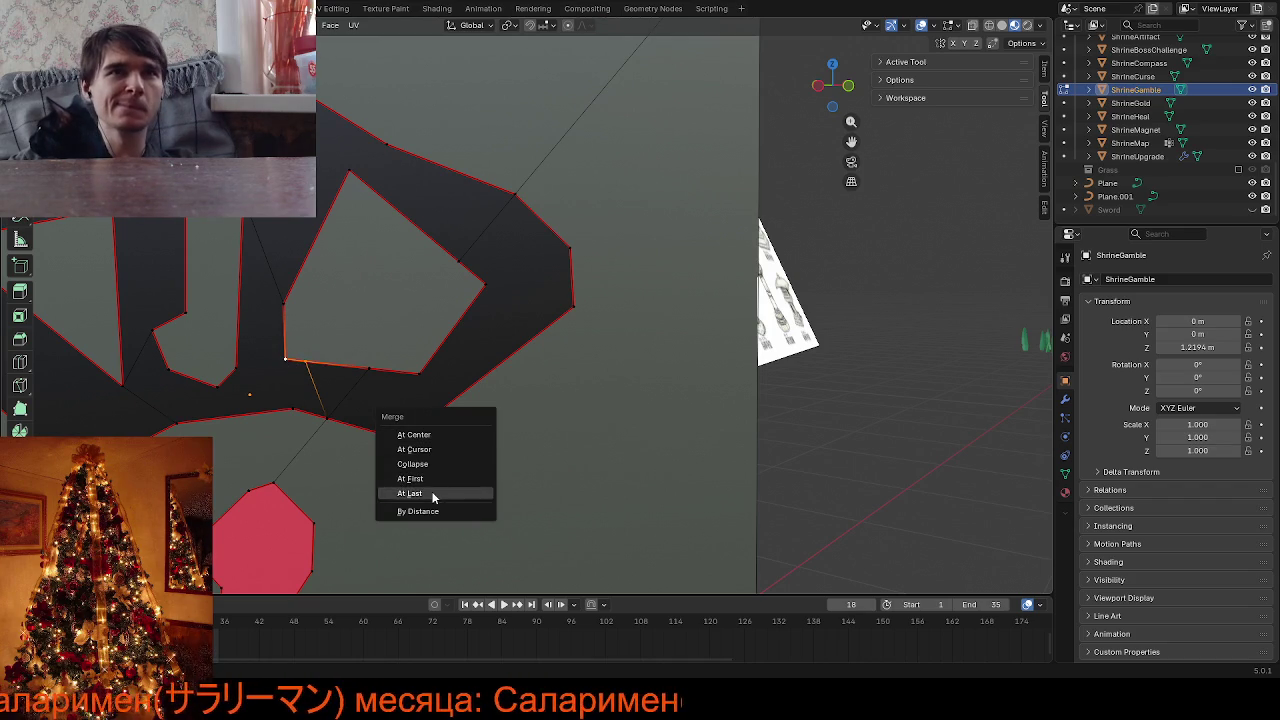
left_click(432, 494)
Cut a point on the kanji's edge and merge it into the neighbouring corner
left_click(372, 370)
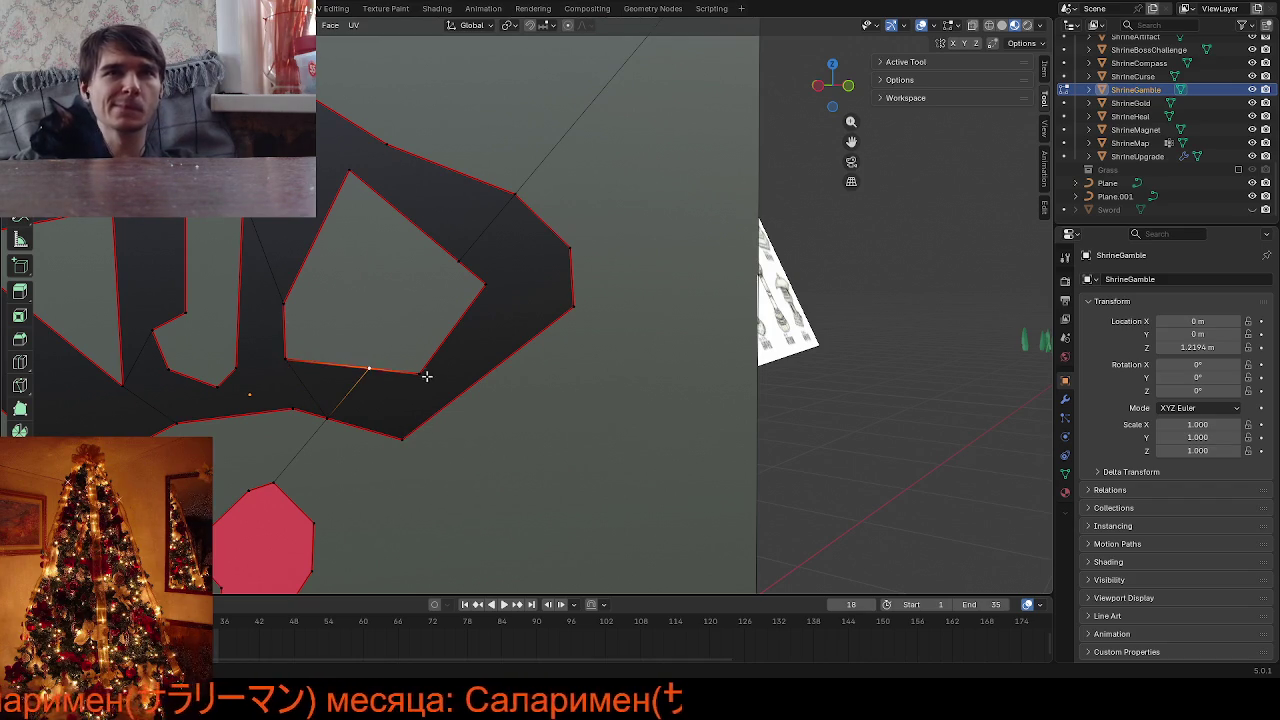
key("m")
left_click(596, 482)
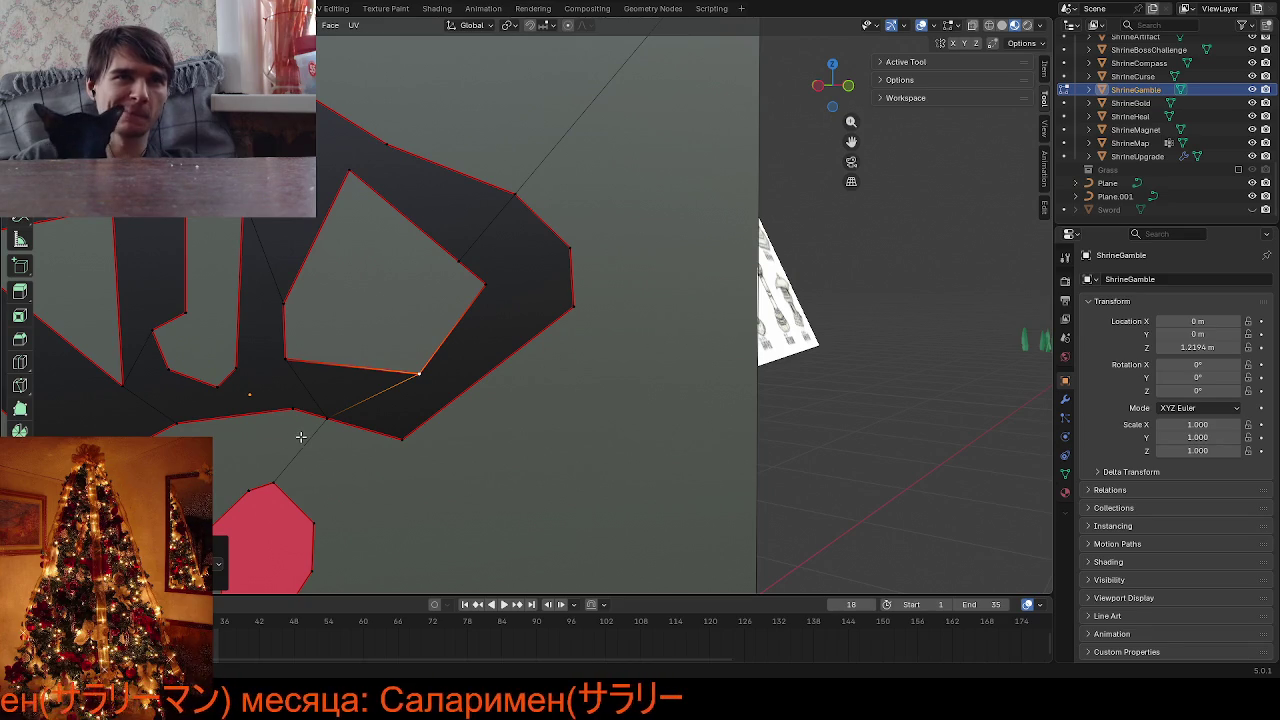
middle_click_drag(300, 436, 289, 389)
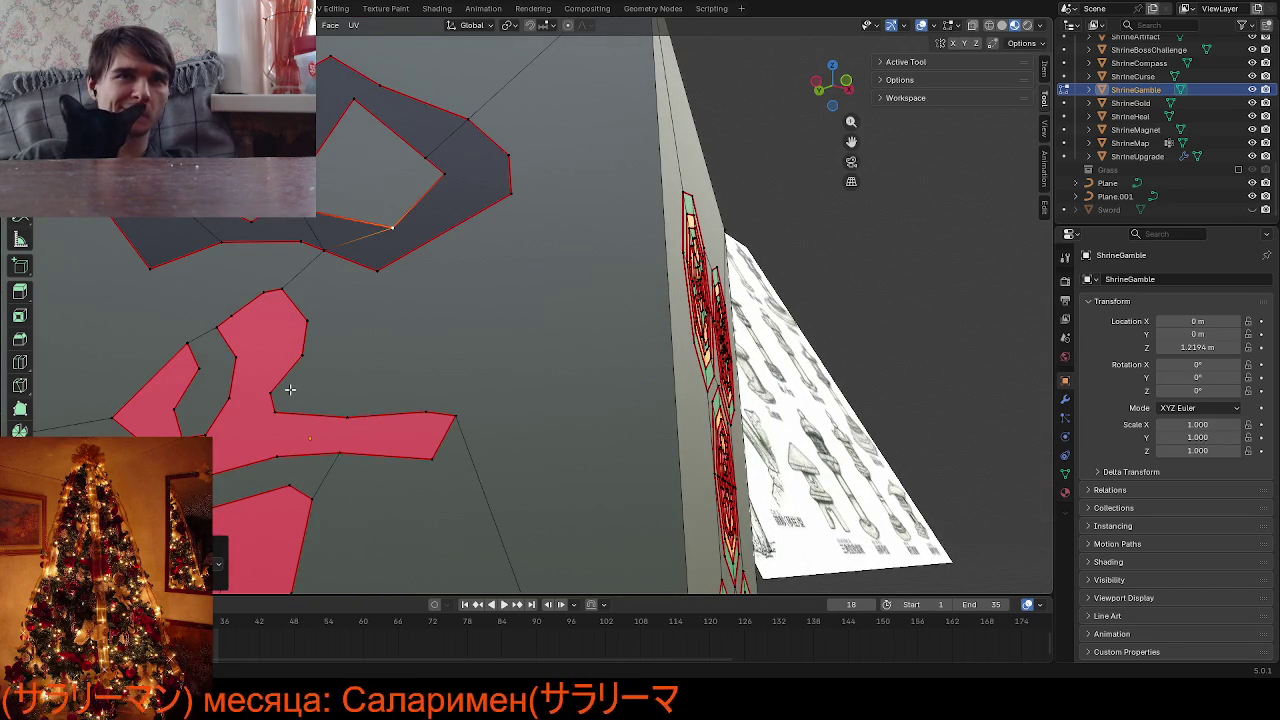
scroll(289, 389, "down", 3)
scroll(280, 410, "down", 3)
Check the textured kanji in Object Mode, then return to Edit Mode
scroll(272, 430, "down", 3)
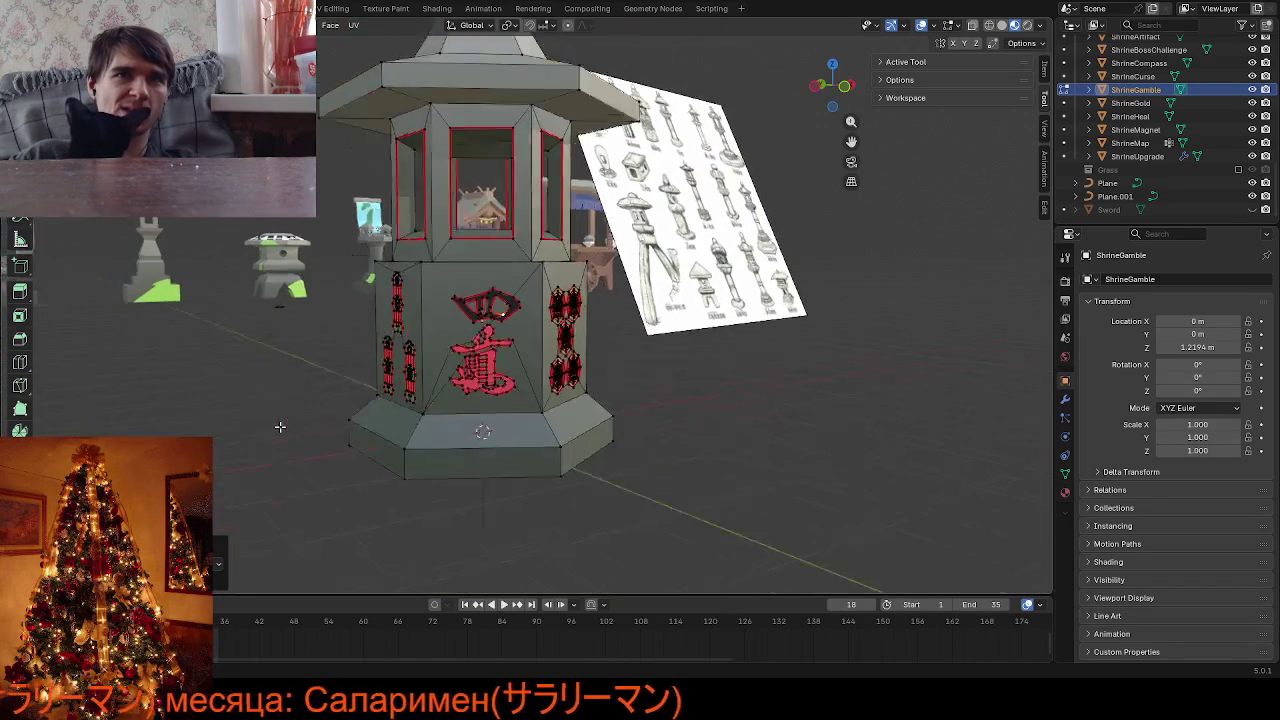
scroll(263, 452, "down", 2)
key("Tab")
scroll(262, 453, "up", 3)
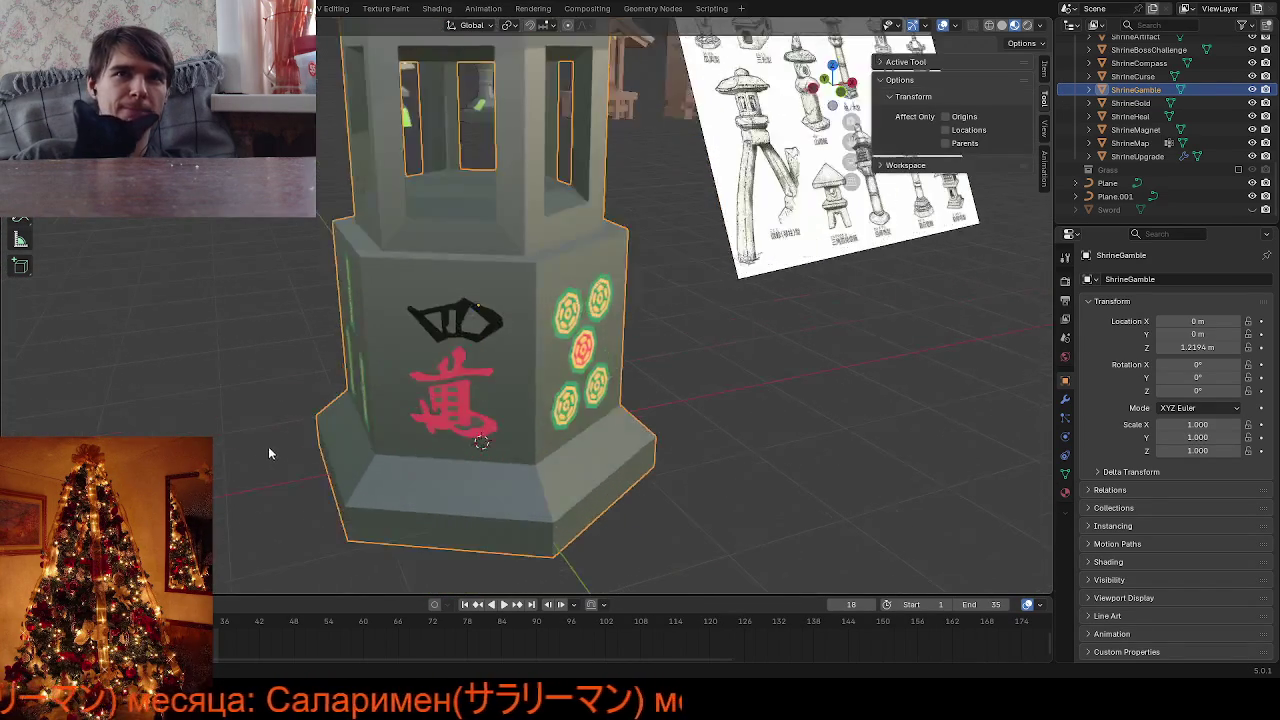
scroll(270, 445, "up", 4)
key("Tab")
scroll(281, 438, "down", 3)
scroll(300, 380, "up", 2)
scroll(401, 424, "up", 2)
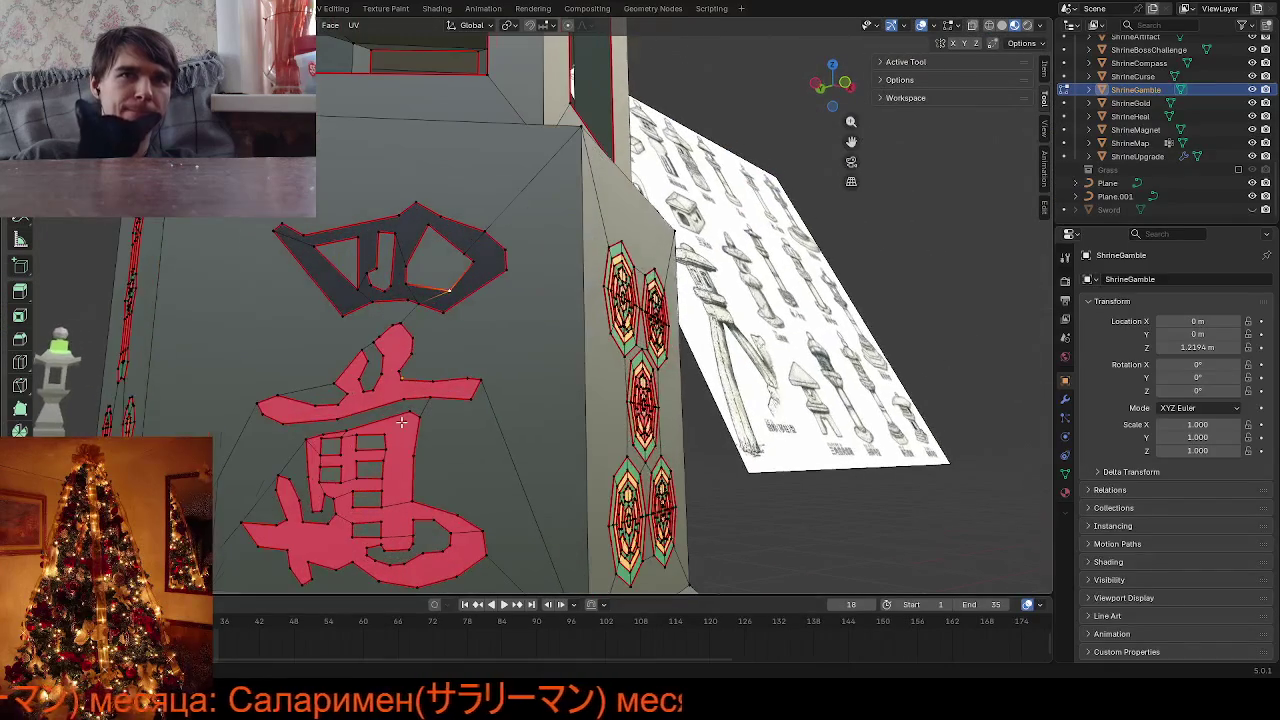
scroll(401, 424, "up", 2)
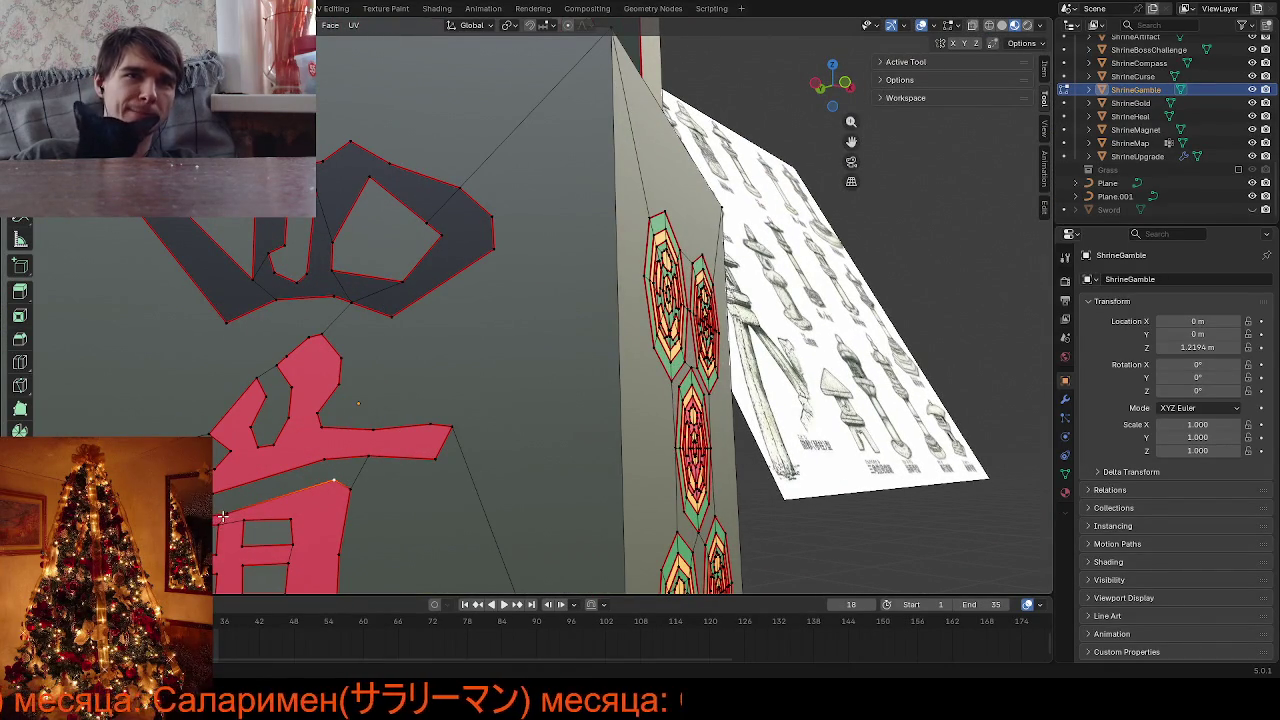
Slide a kanji outline vertex along its edge, cancelling a second slide
key("shift+v")
left_click(260, 548)
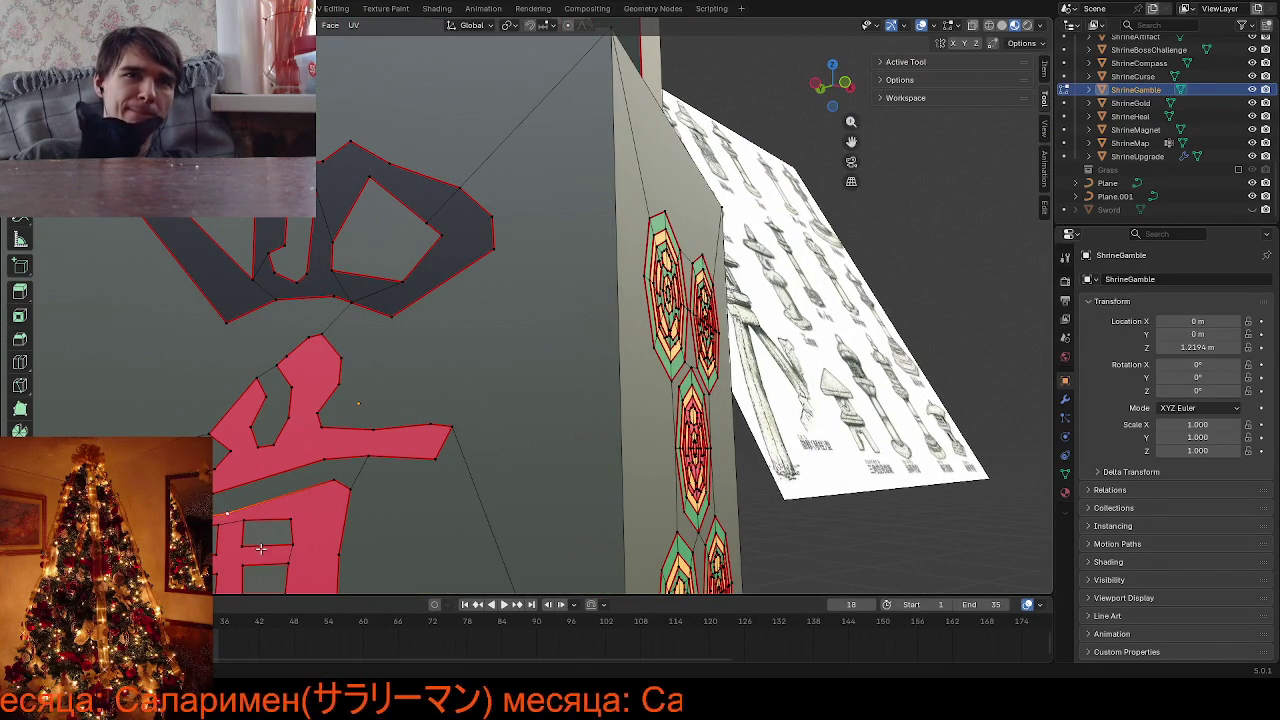
key("shift+v")
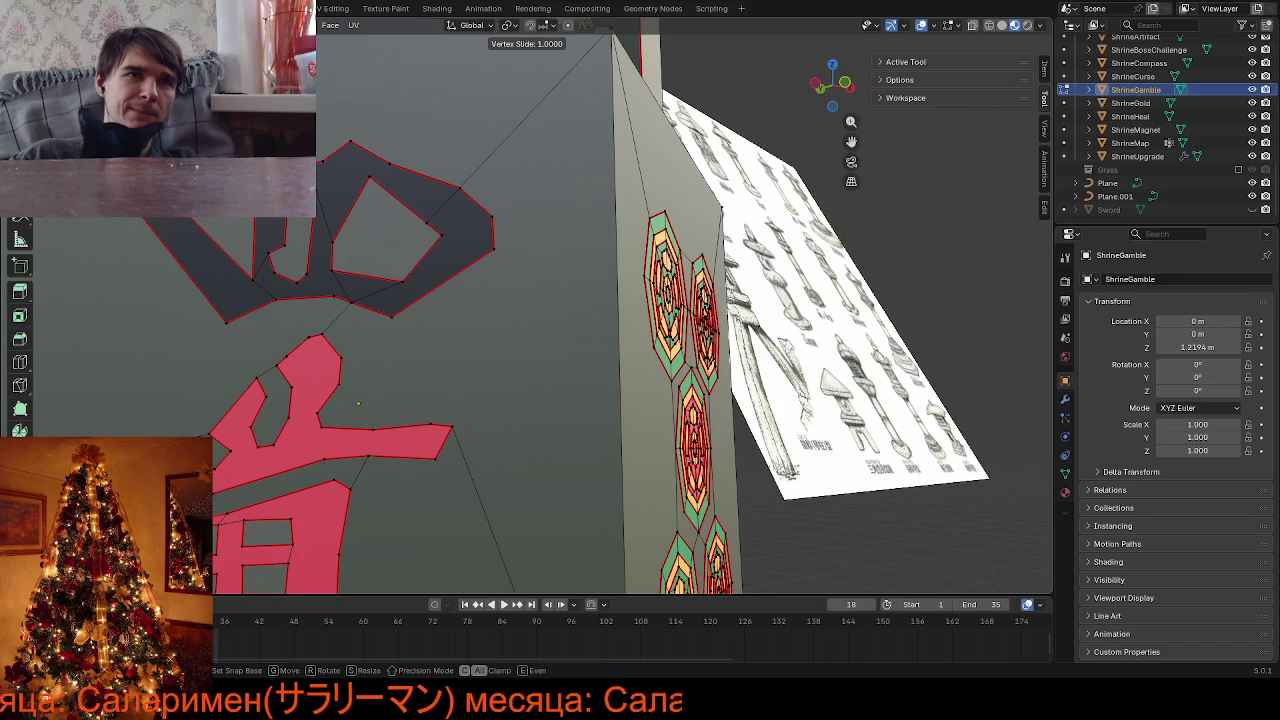
key("Escape")
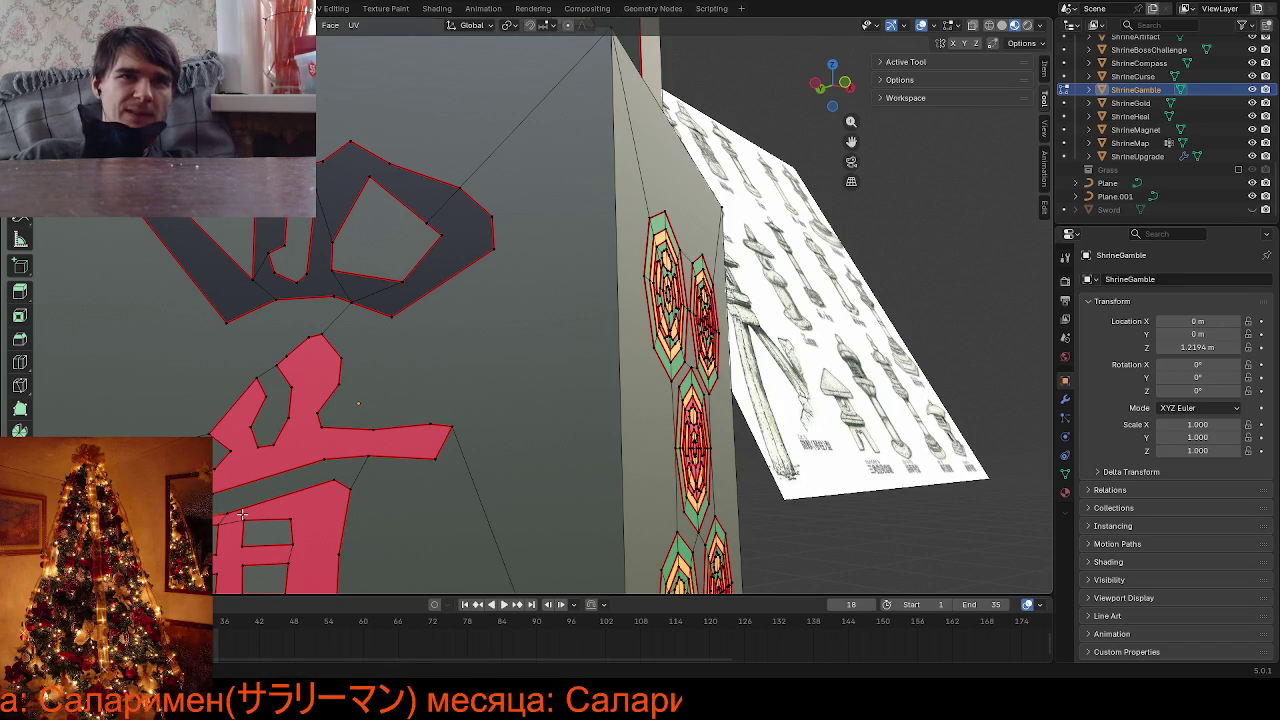
scroll(325, 509, "down", 2)
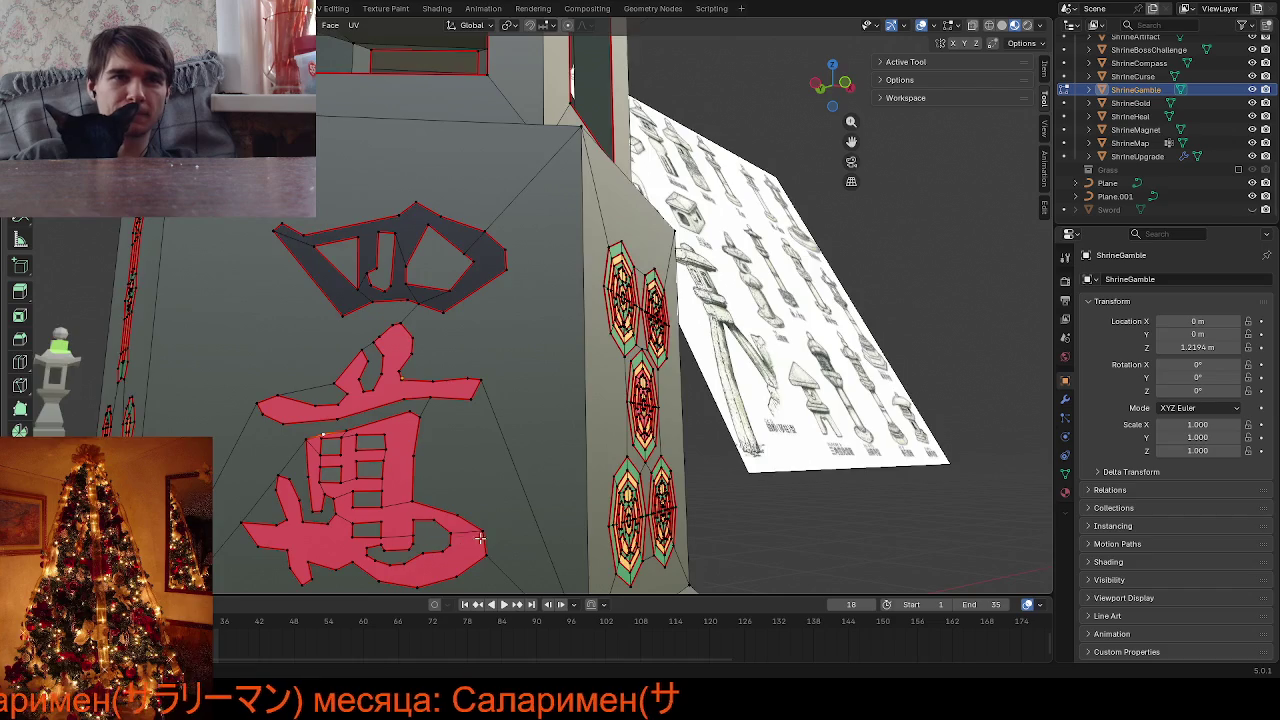
scroll(480, 538, "down", 3)
scroll(470, 515, "up", 3)
middle_click_drag(470, 515, 397, 447)
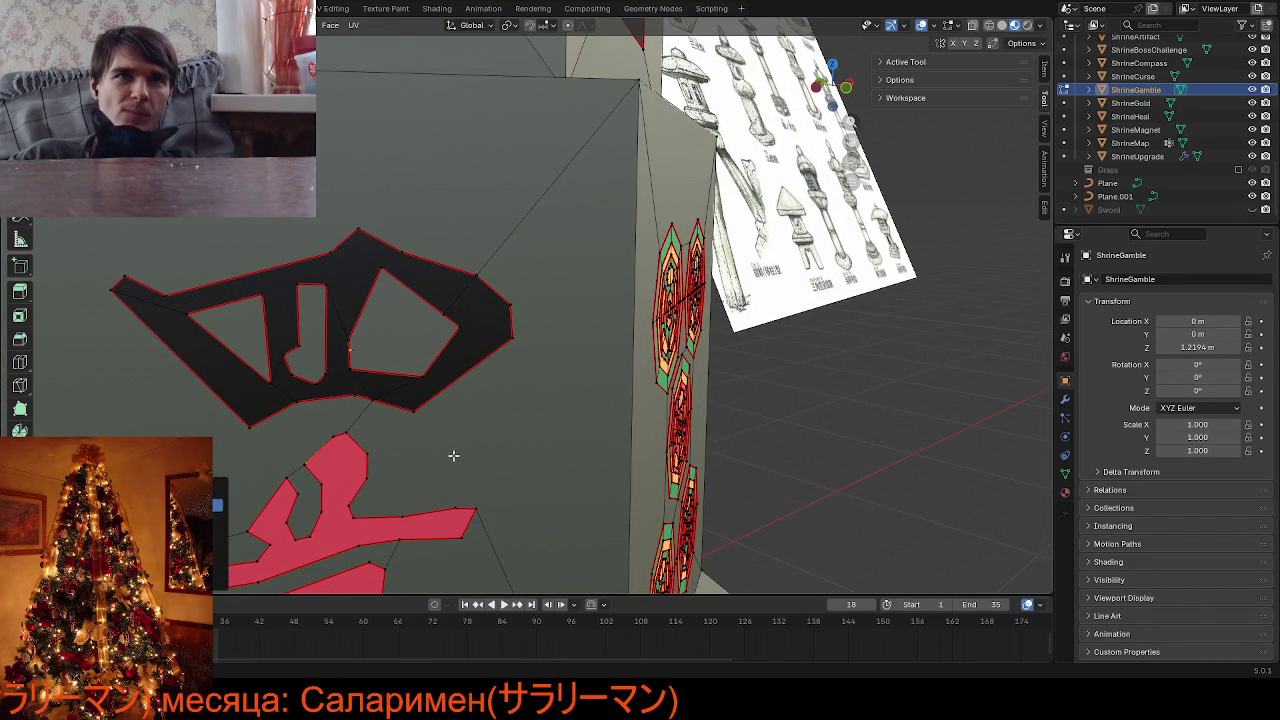
scroll(438, 447, "down", 5)
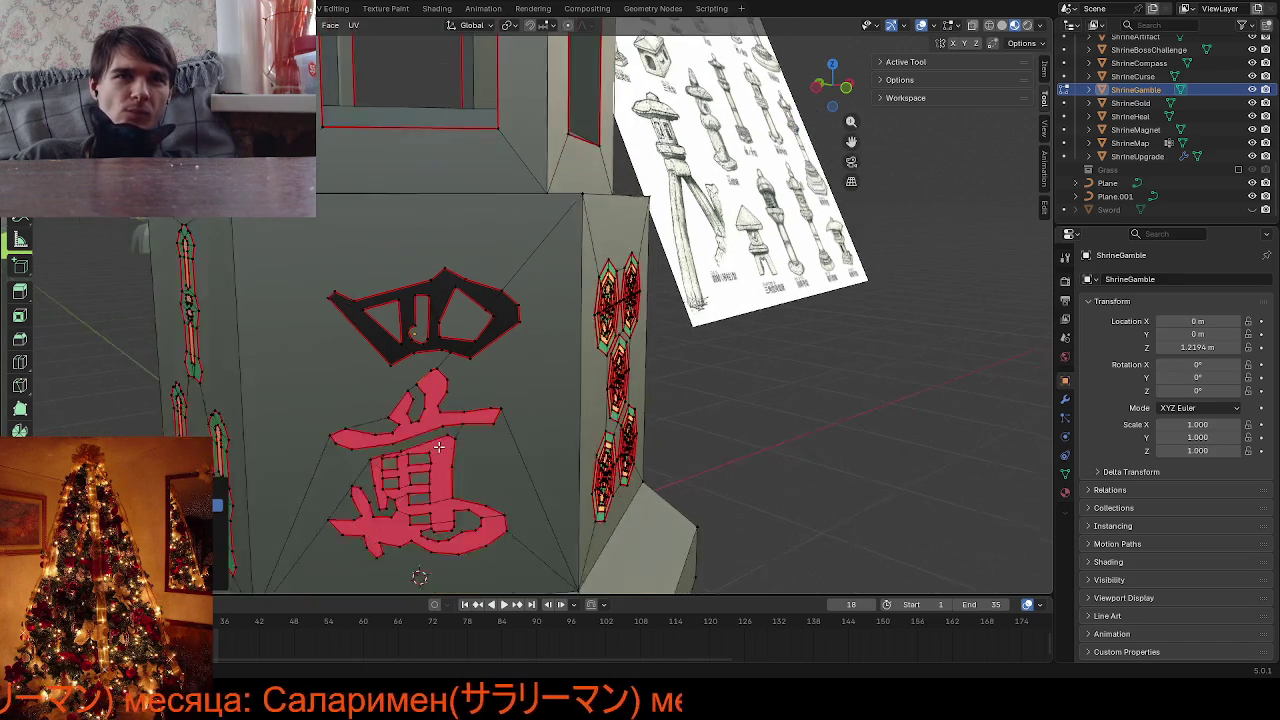
mouse_move(438, 447)
middle_mouse_down()
mouse_move(532, 420)
mouse_move(726, 414)
middle_mouse_up()
scroll(693, 417, "up", 3)
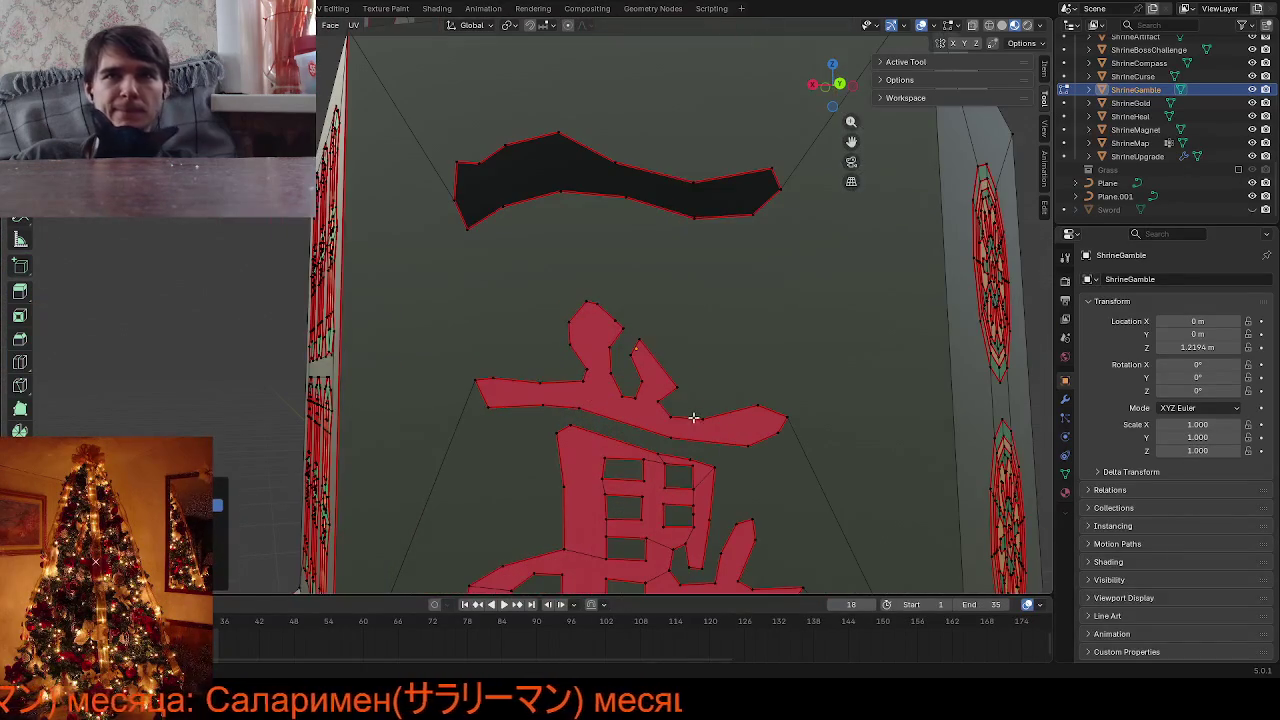
left_click(577, 407)
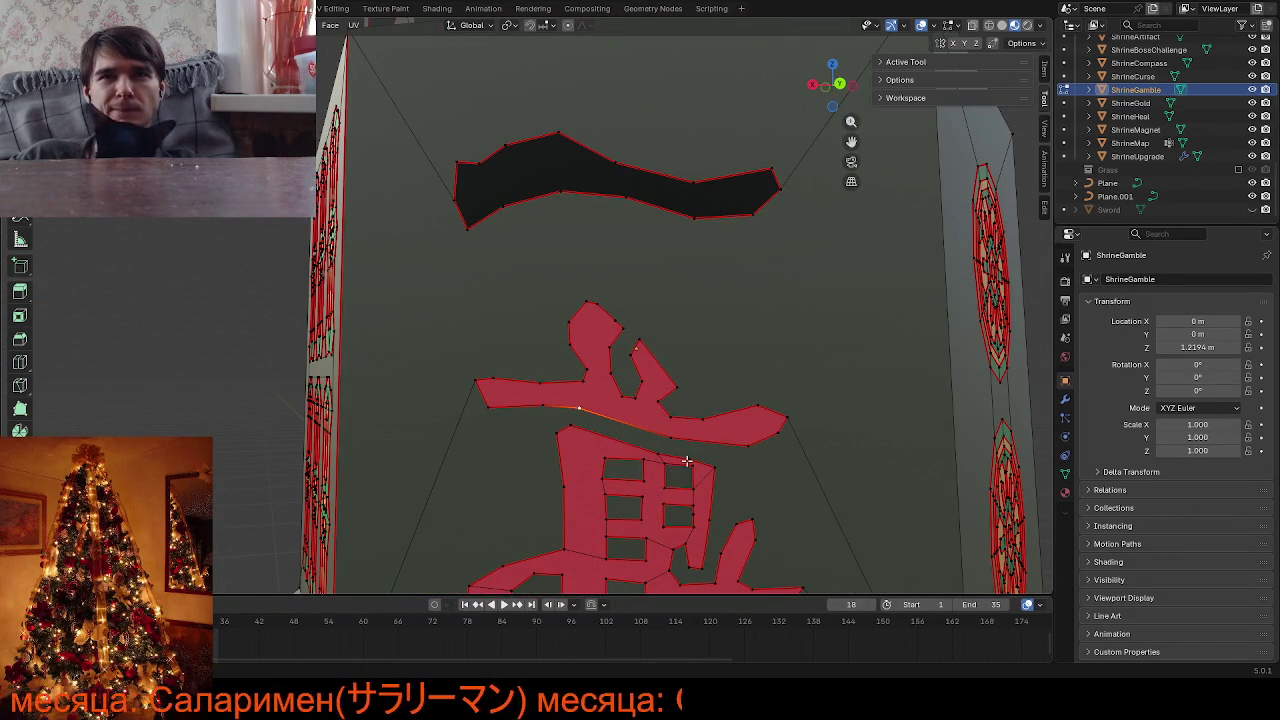
key("g")
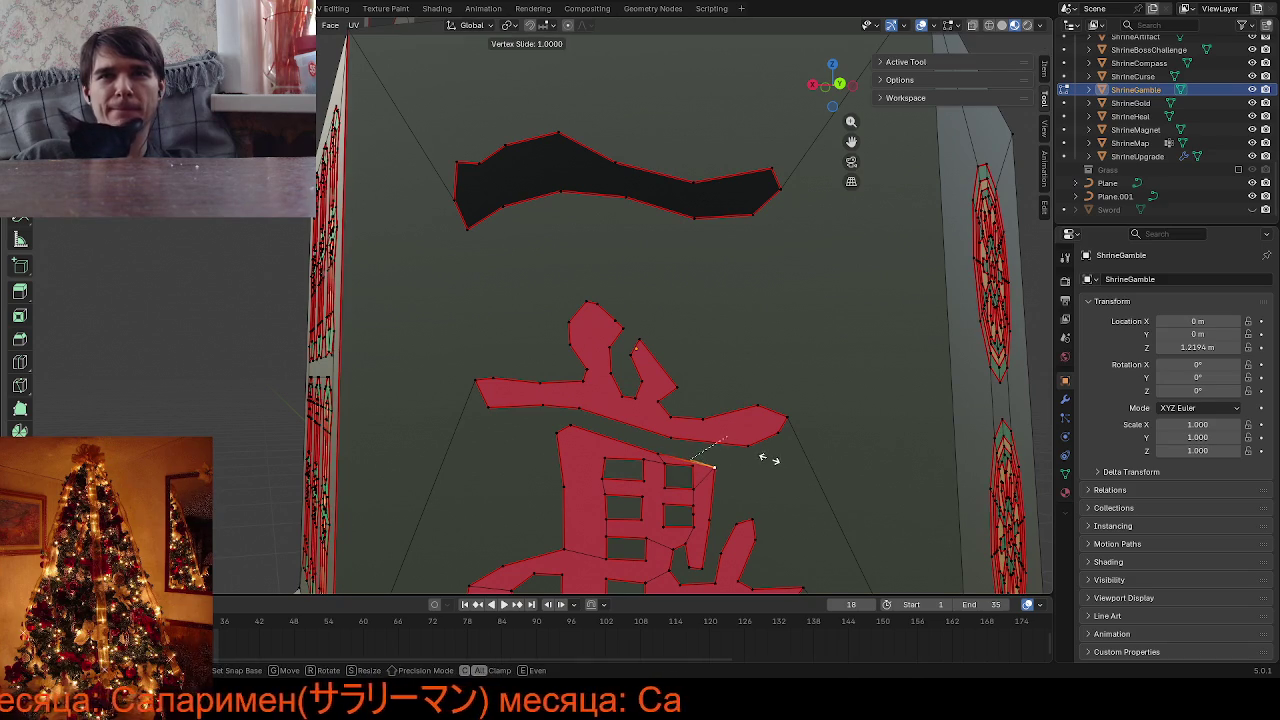
key("Escape")
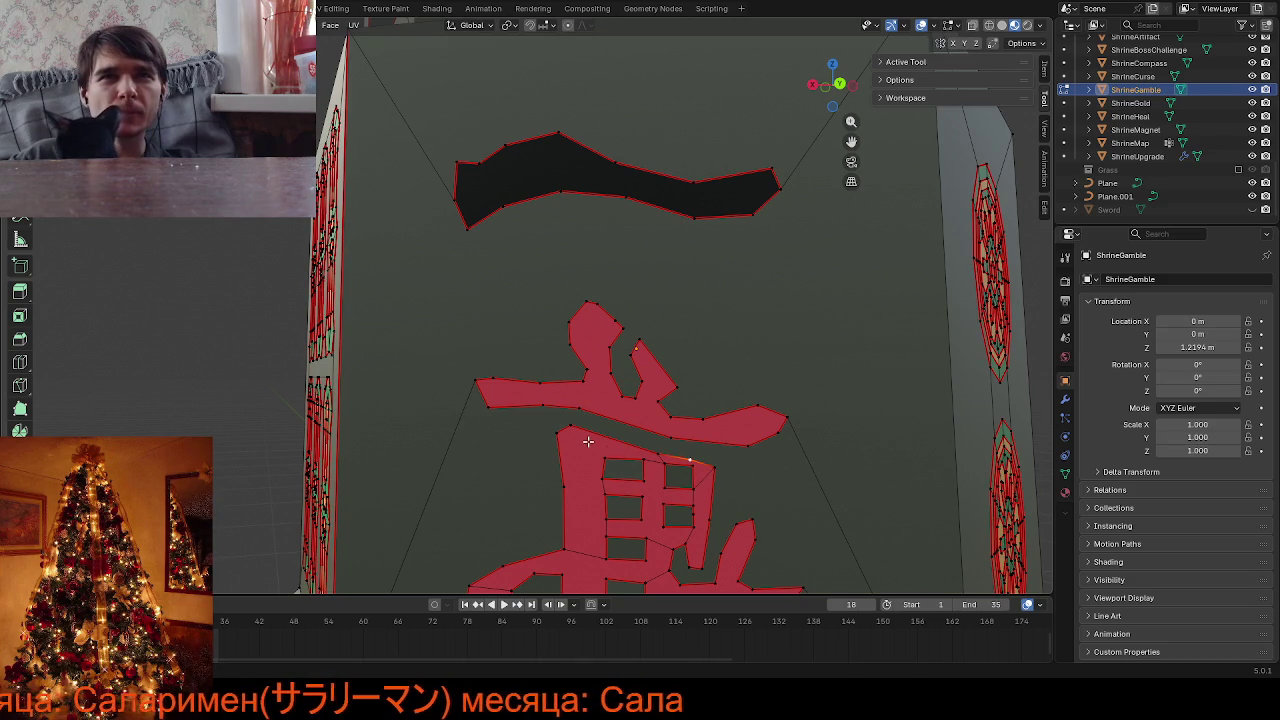
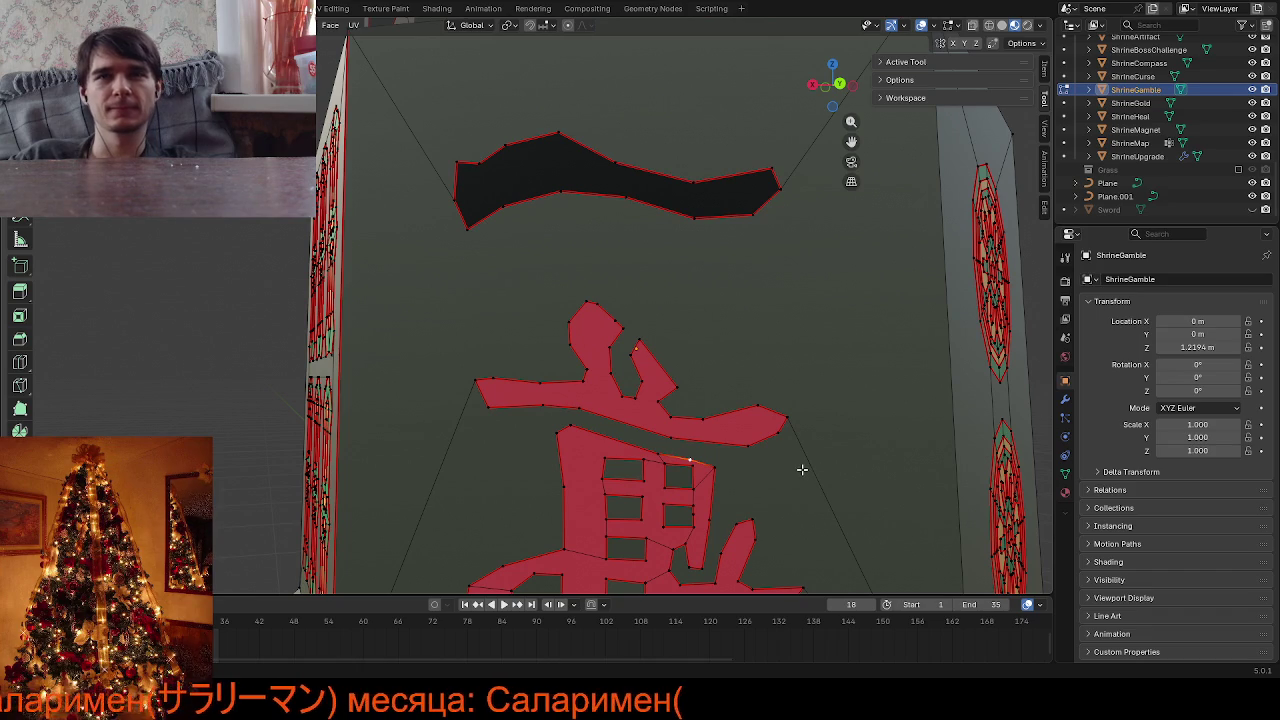
Select the whole shrine mesh and merge its overlapping vertices by distance
scroll(802, 469, "down", 5)
middle_click_drag(800, 469, 741, 468)
scroll(737, 468, "up", 4)
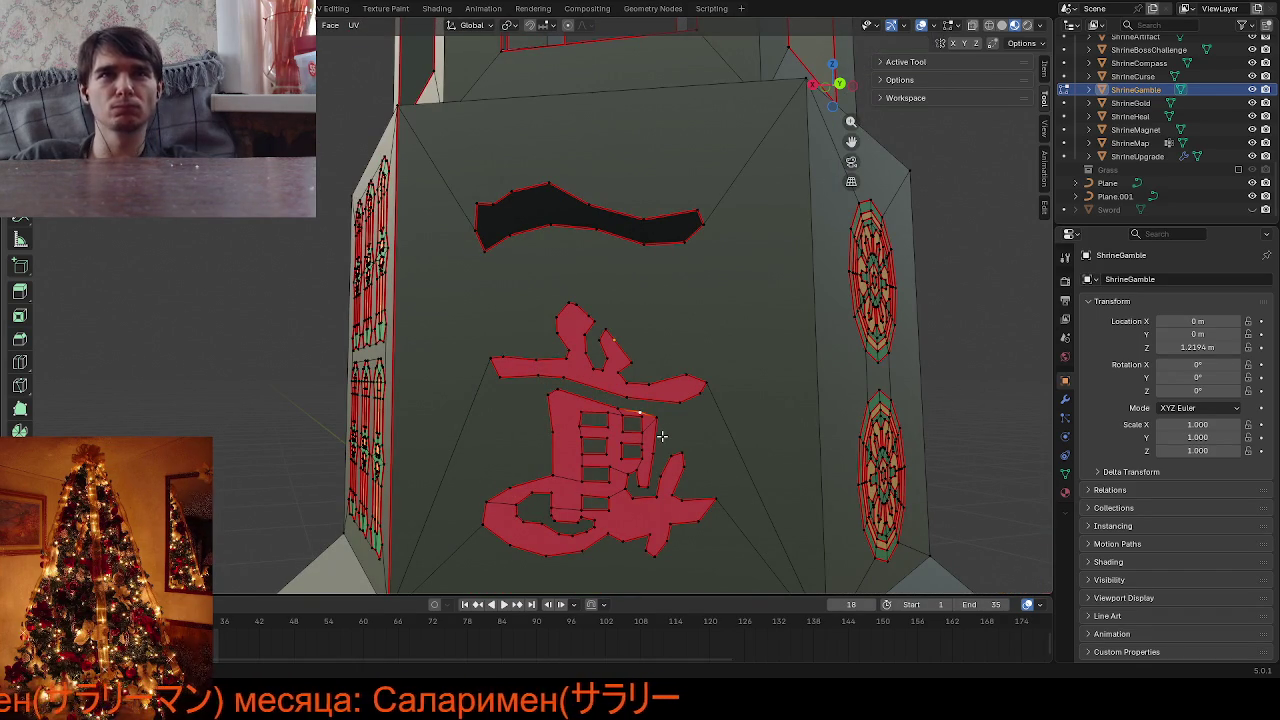
key("a")
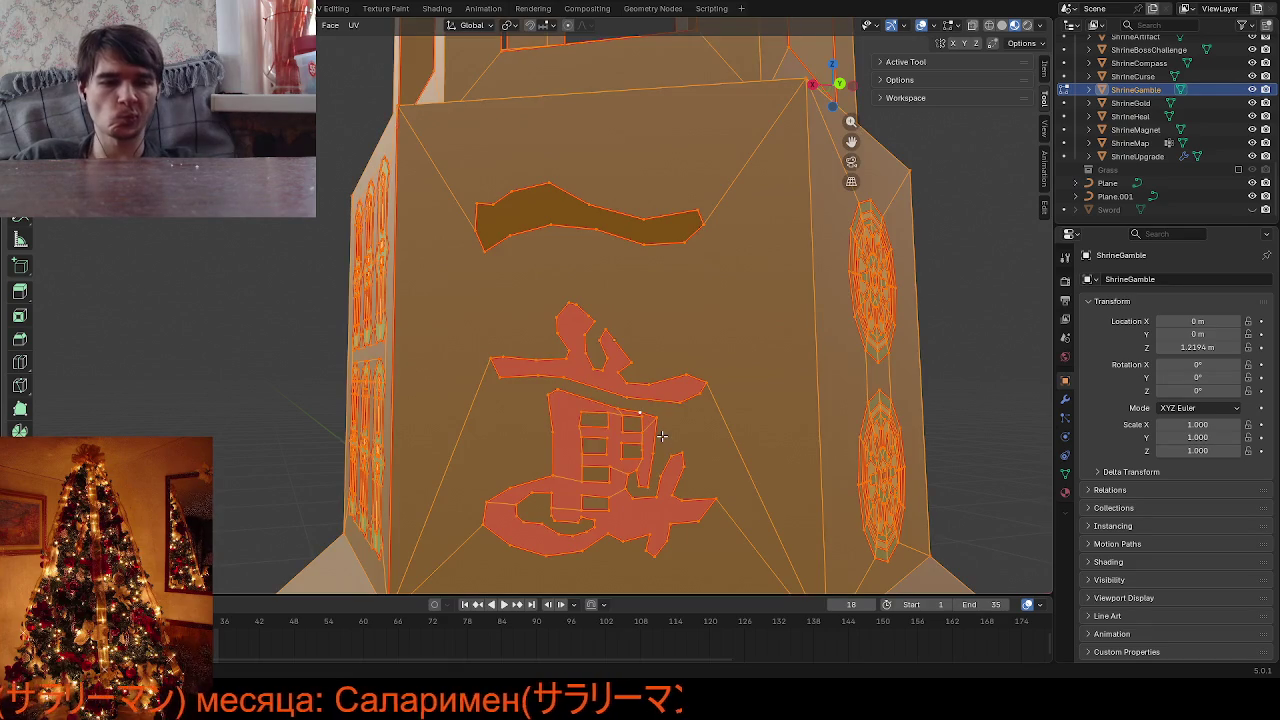
key("m")
left_click(660, 452)
key("alt+a")
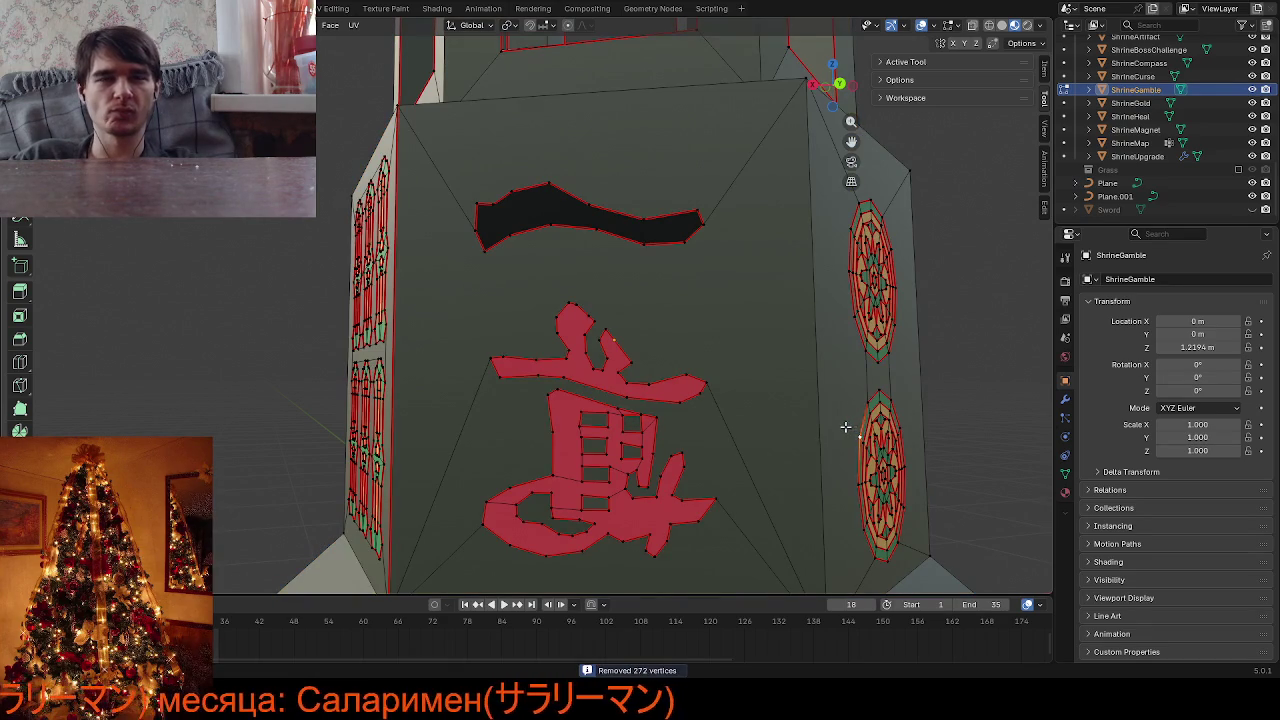
Merge by distance a second time to catch the remaining duplicate, then deselect all
key("a")
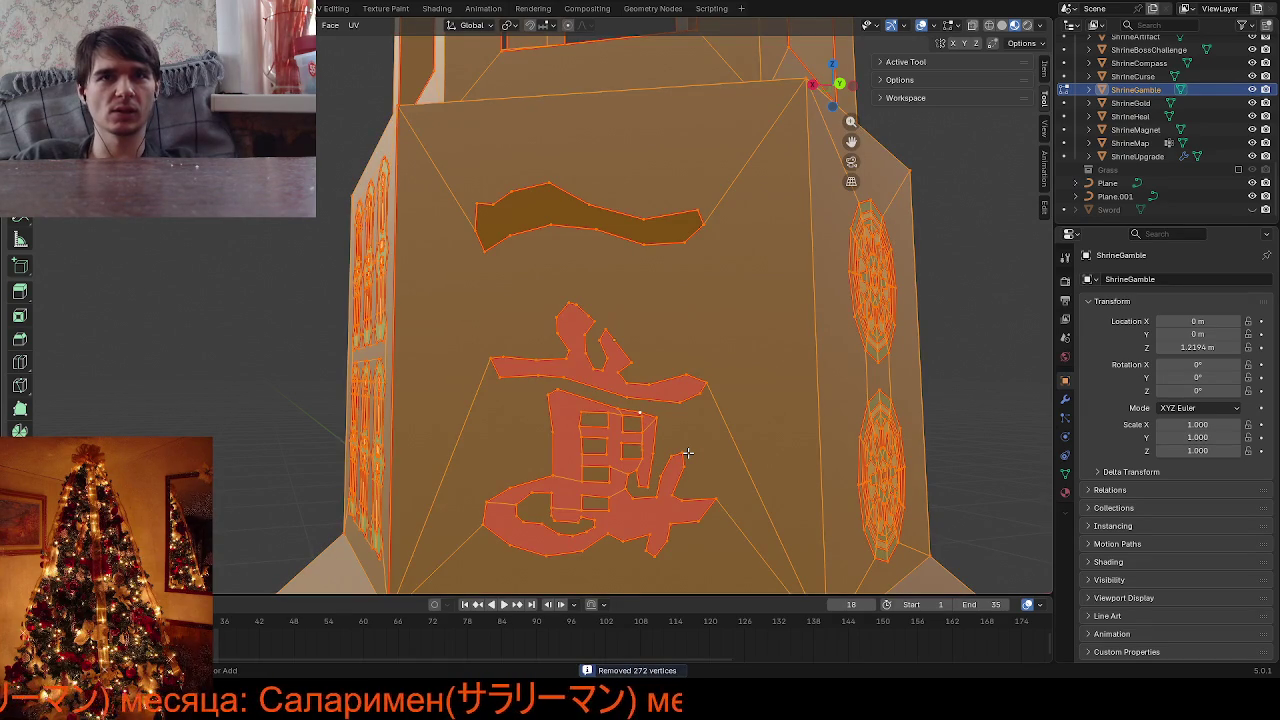
key("m")
left_click(688, 453)
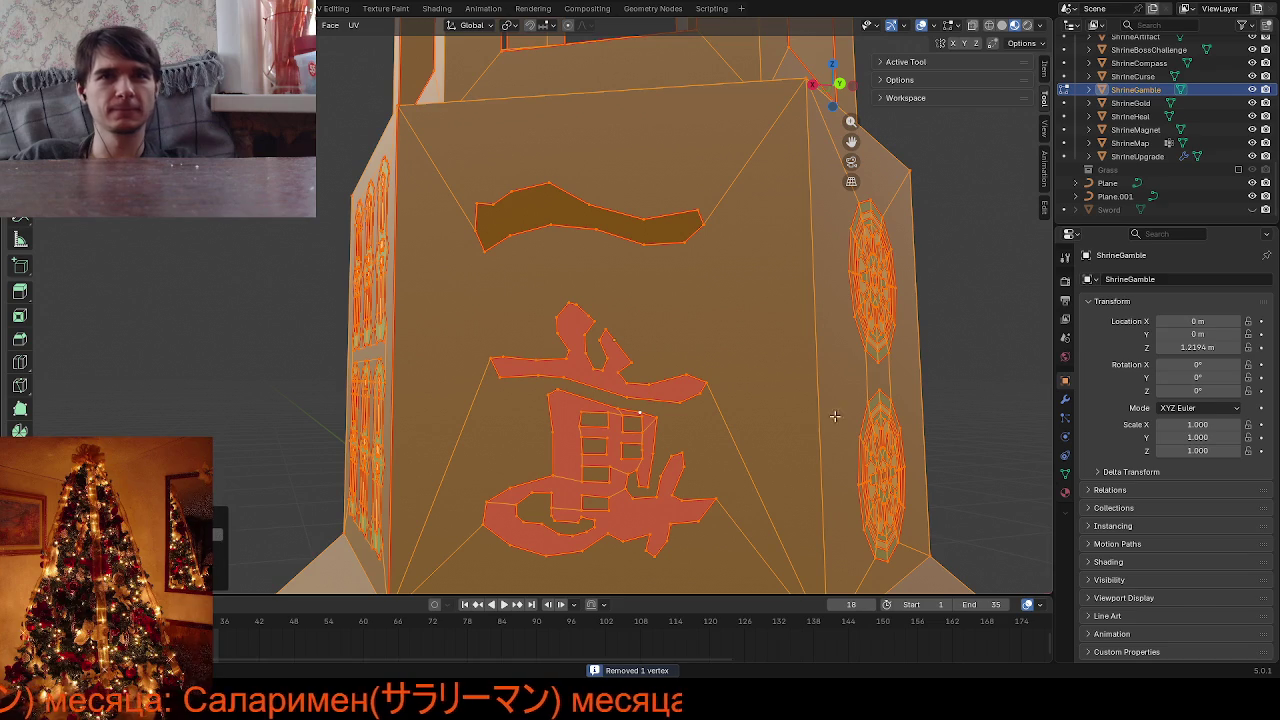
left_click(988, 344)
scroll(670, 481, "up", 4)
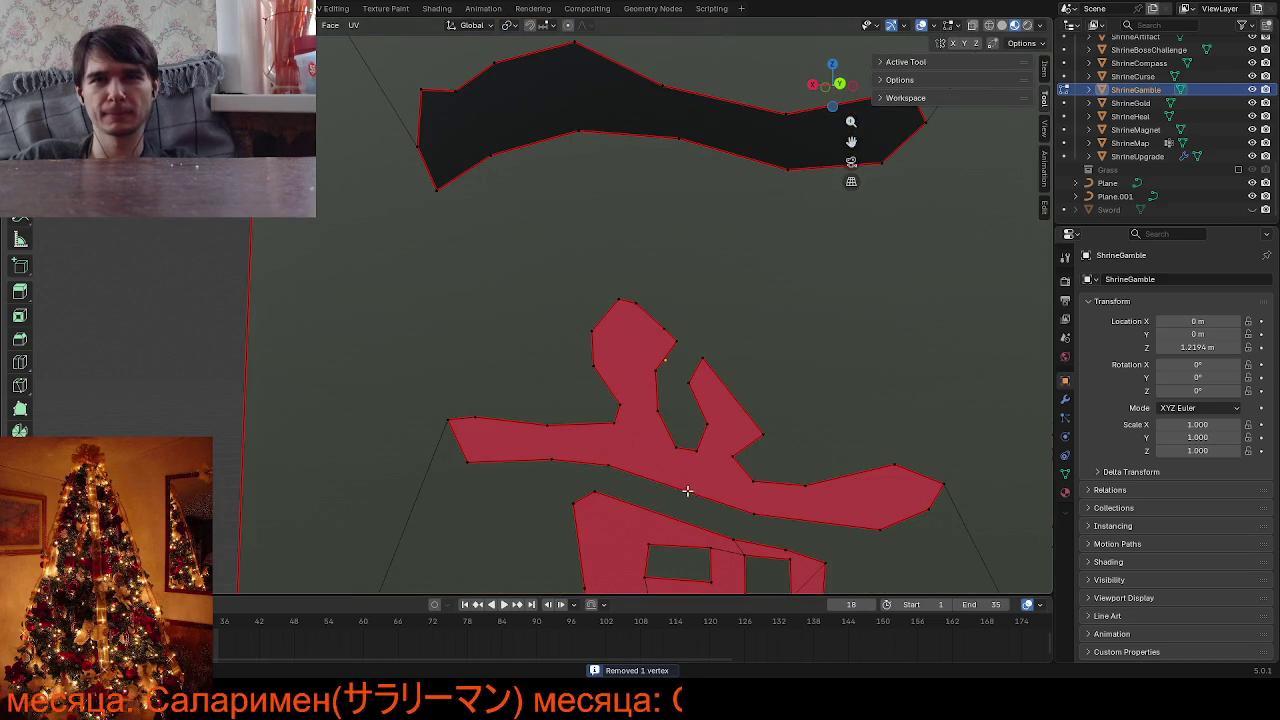
scroll(687, 491, "down", 5)
Orbit and zoom around the shrine to the green bamboo panel and red glyph
mouse_move(575, 485)
middle_mouse_down()
mouse_move(694, 486)
mouse_move(665, 440)
middle_mouse_up()
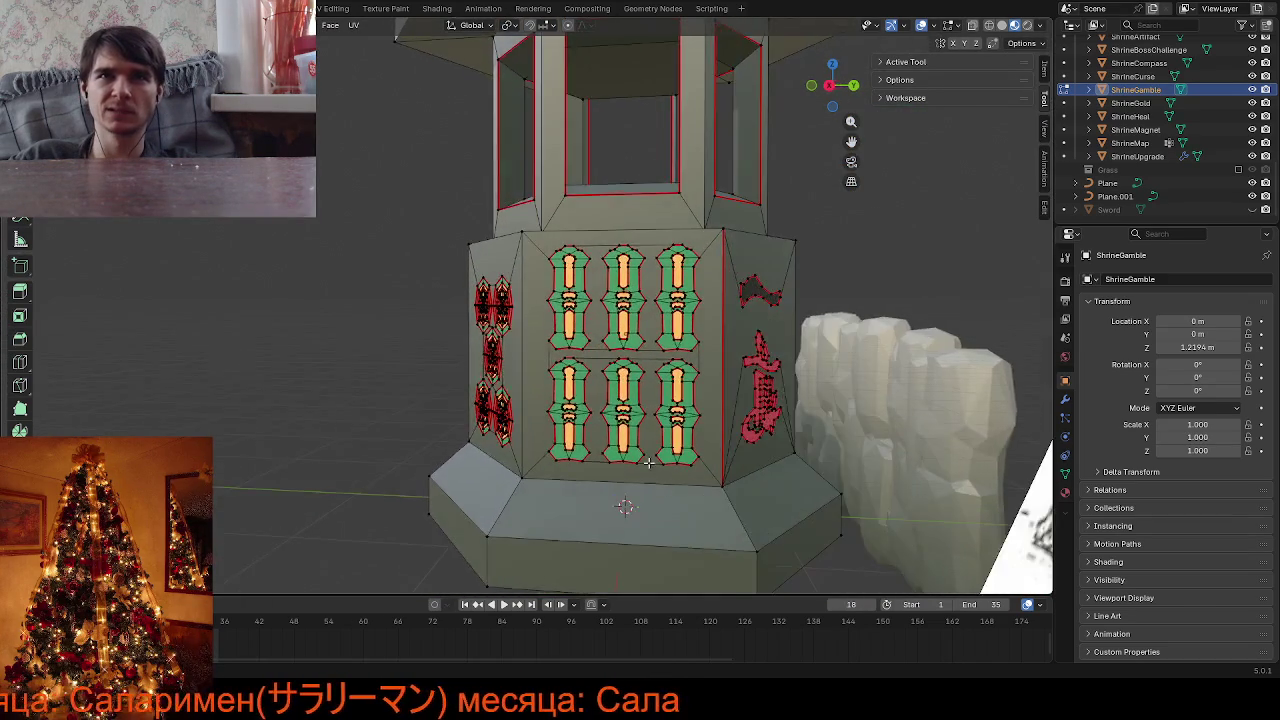
scroll(665, 439, "up", 3)
scroll(665, 439, "up", 3)
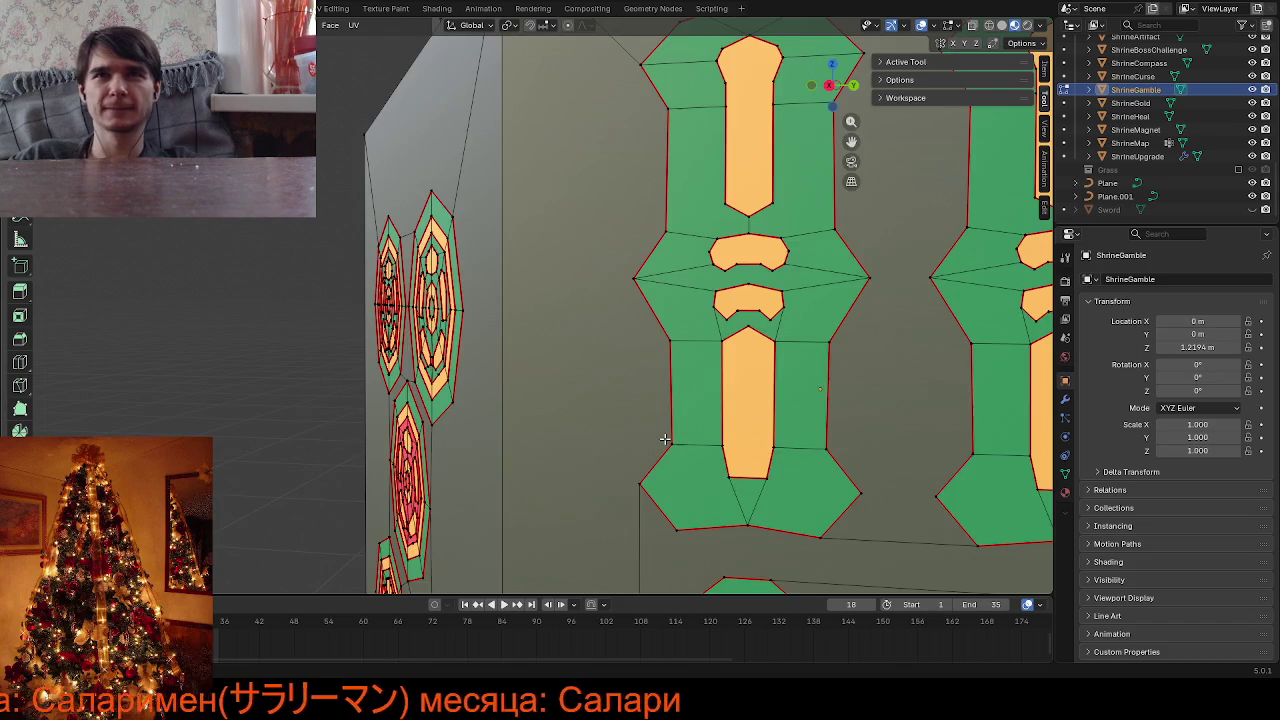
scroll(665, 439, "down", 3)
scroll(665, 439, "down", 2)
scroll(665, 439, "down", 2)
mouse_move(665, 439)
middle_mouse_down()
mouse_move(705, 455)
mouse_move(544, 433)
middle_mouse_up()
scroll(544, 433, "up", 3)
scroll(544, 433, "up", 2)
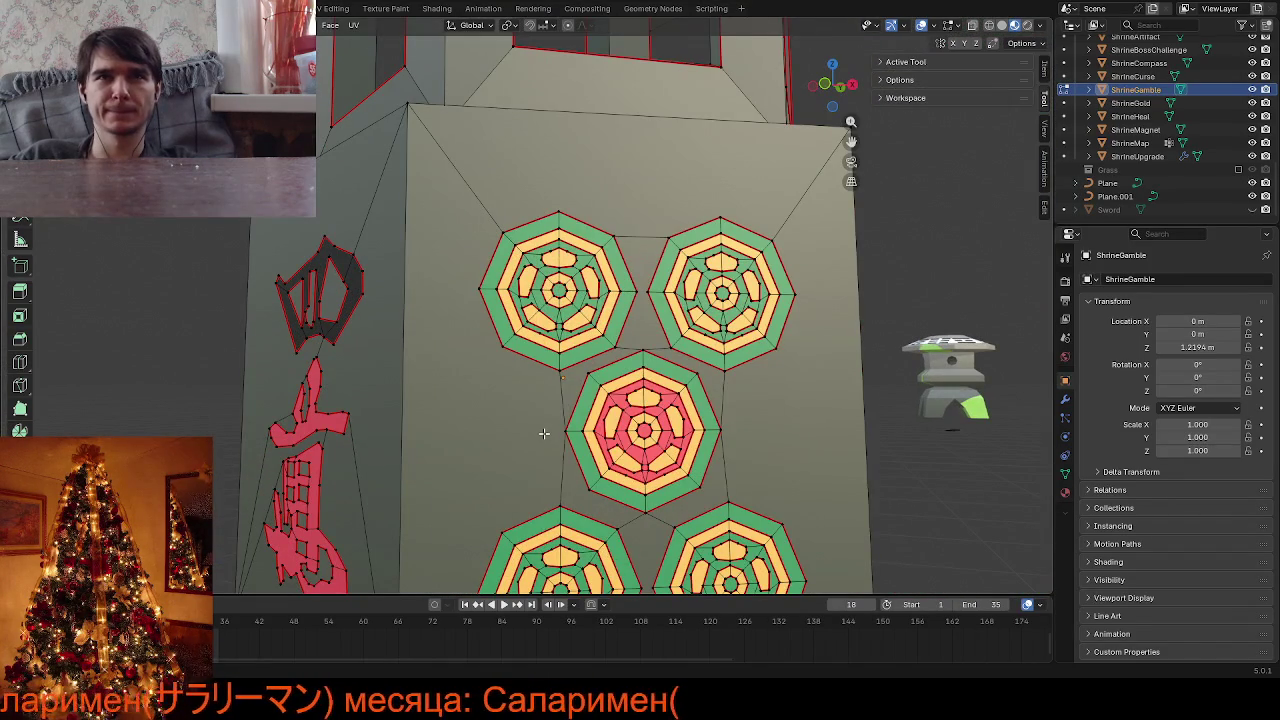
scroll(544, 433, "down", 5)
mouse_move(544, 433)
middle_mouse_down()
mouse_move(715, 465)
mouse_move(411, 560)
middle_mouse_up()
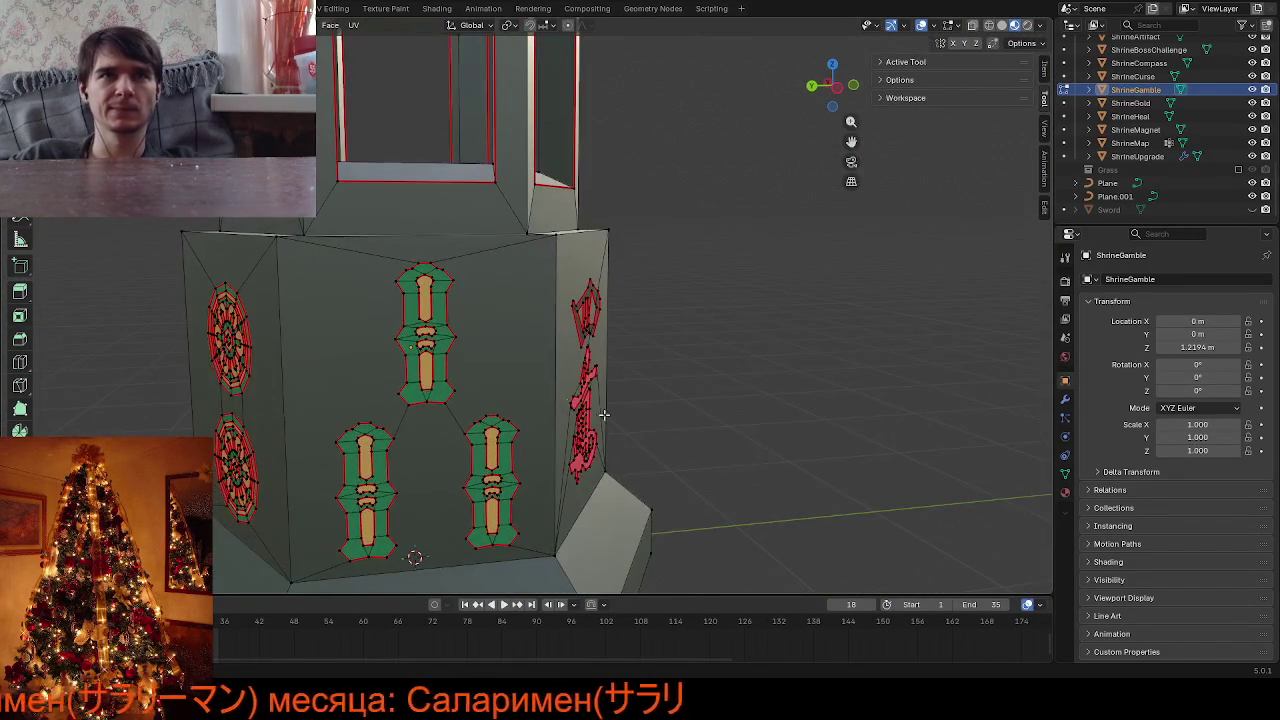
scroll(498, 391, "up", 3)
Preview the shaded shrine in Object Mode, then return to Edit Mode zoomed on the panel
key("Tab")
scroll(492, 390, "down", 4)
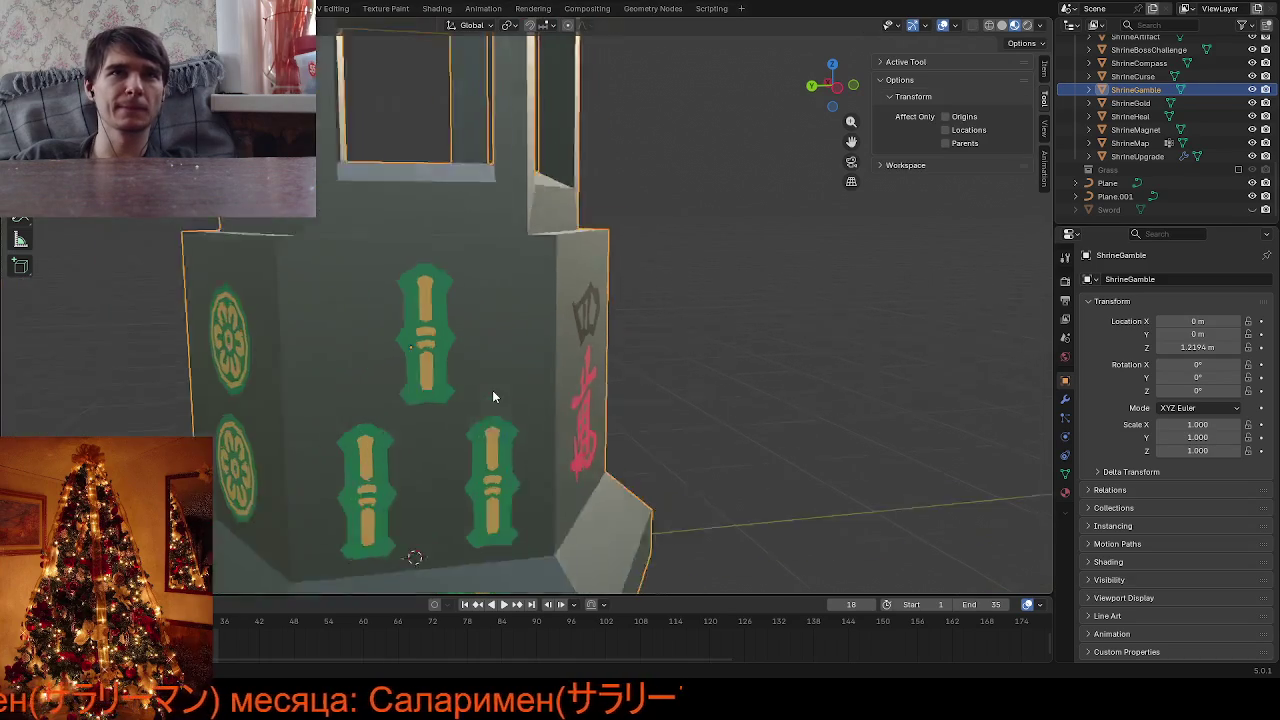
middle_click_drag(492, 390, 428, 430)
key("Tab")
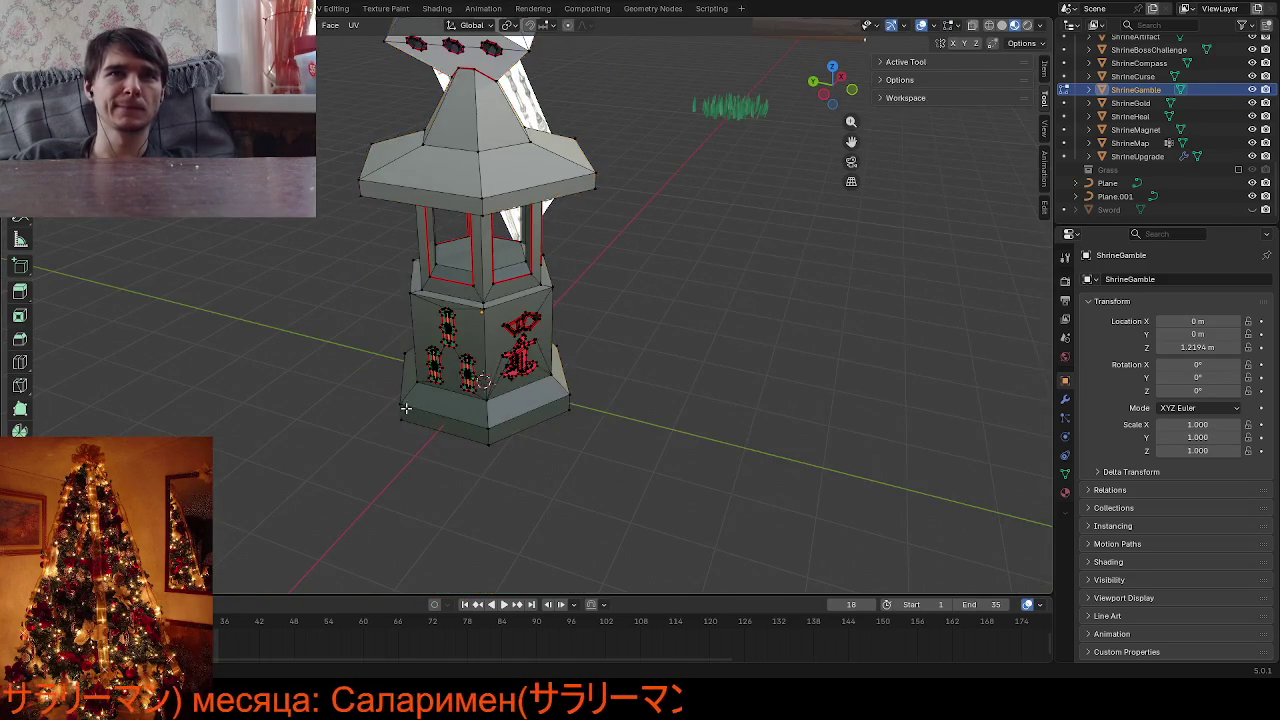
scroll(428, 430, "up", 2)
scroll(450, 400, "up", 2)
scroll(466, 366, "up", 2)
scroll(437, 313, "up", 2)
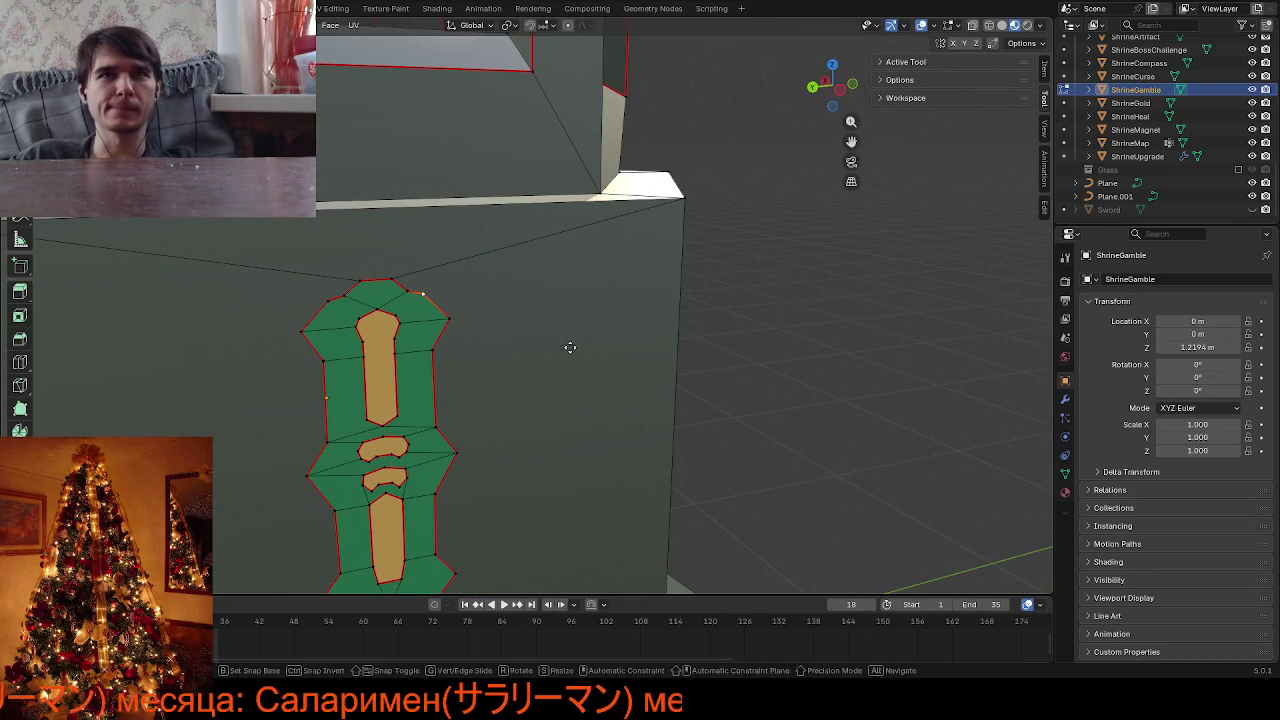
Vertex-slide the bamboo decal's top vertex into place and check the shaded bamboo panel
key("shift+v")
left_click(481, 330)
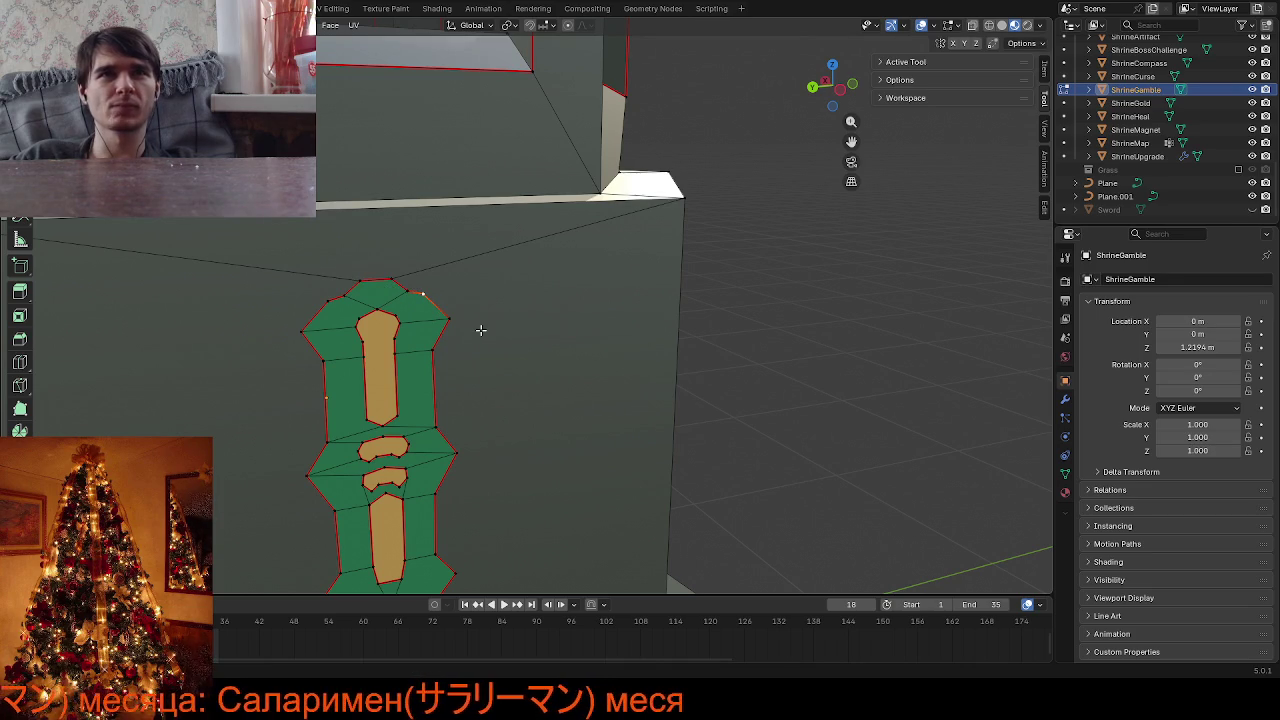
key("Tab")
scroll(642, 424, "down", 8)
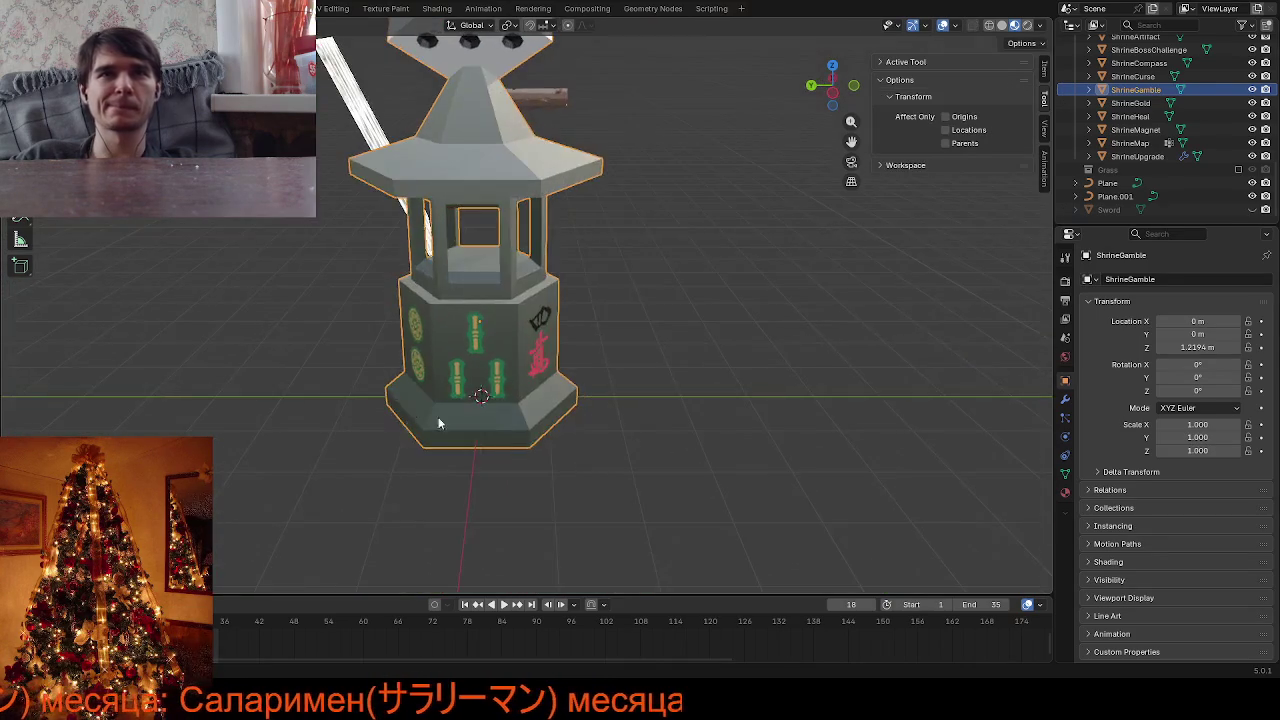
scroll(438, 423, "up", 5)
middle_click_drag(404, 406, 418, 381)
scroll(418, 381, "up", 4)
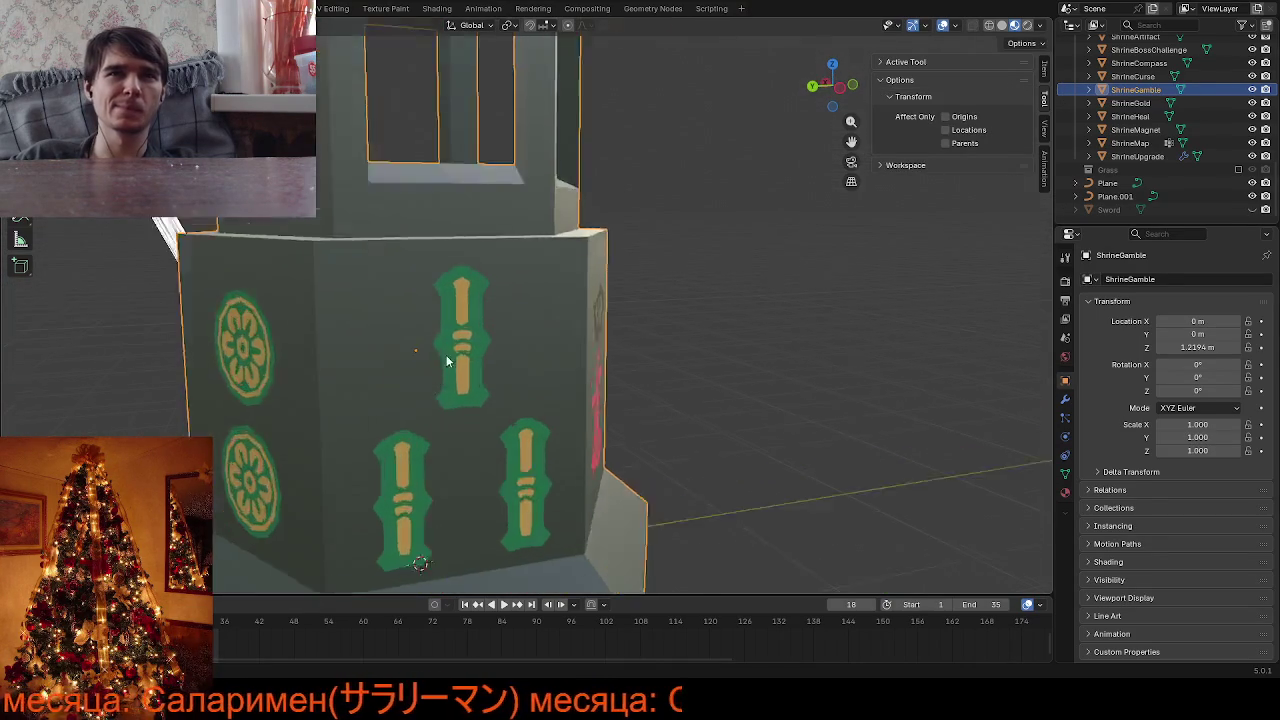
Switch to Object Mode through the mode menu and turn the red and black characters toward view
key("Tab")
scroll(432, 302, "up", 3)
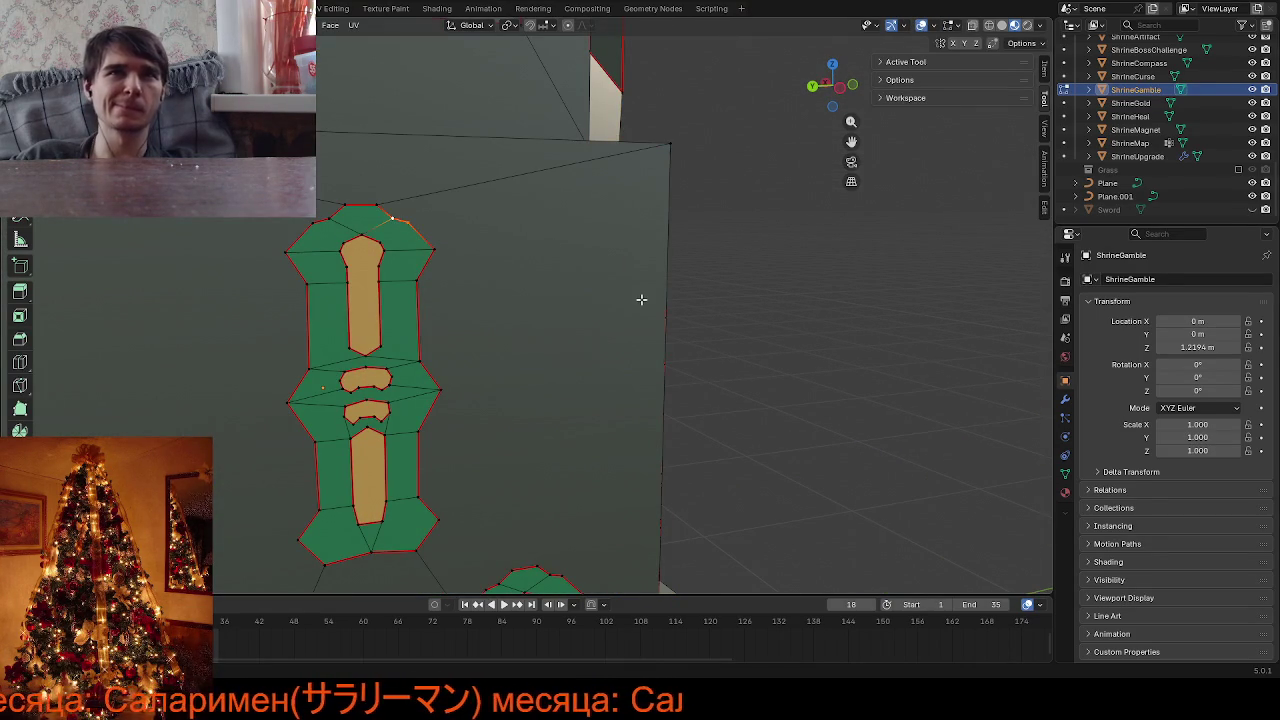
key("ctrl+Tab")
left_click(624, 222)
scroll(614, 289, "down", 5)
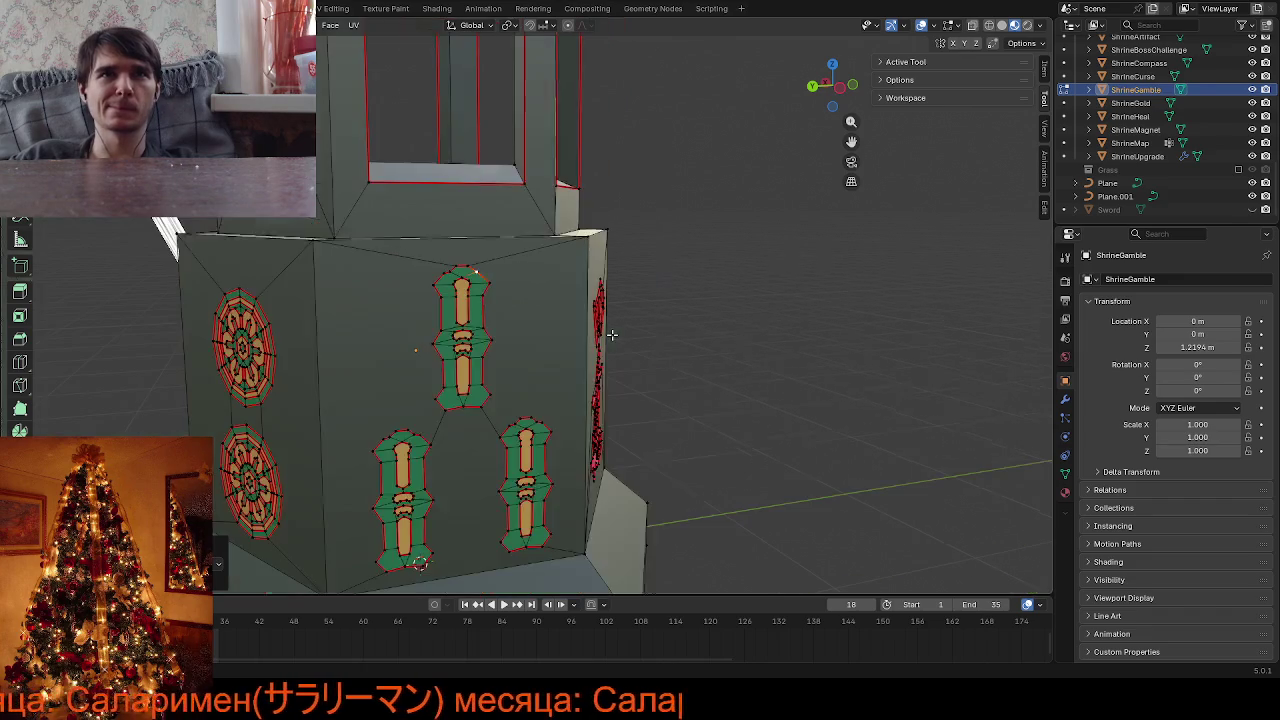
middle_click_drag(654, 384, 606, 392)
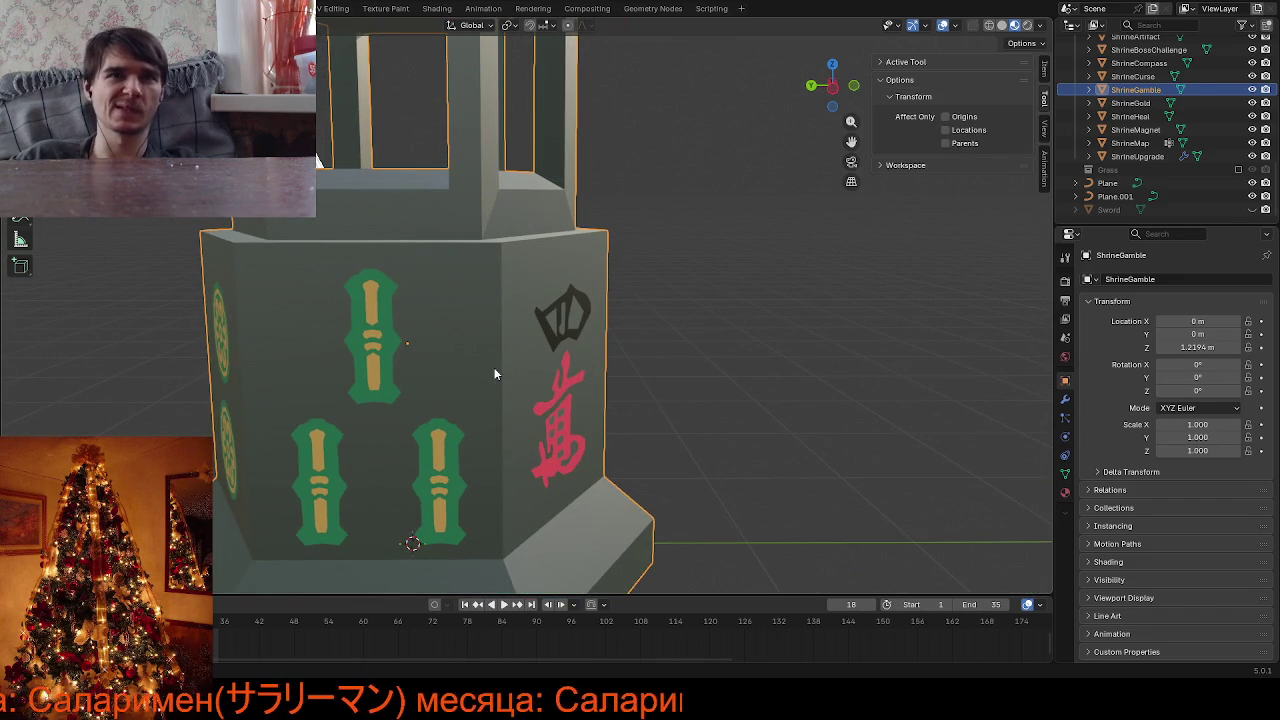
Re-enter Edit Mode with the green bamboo panel facing the view
scroll(467, 363, "up", 2)
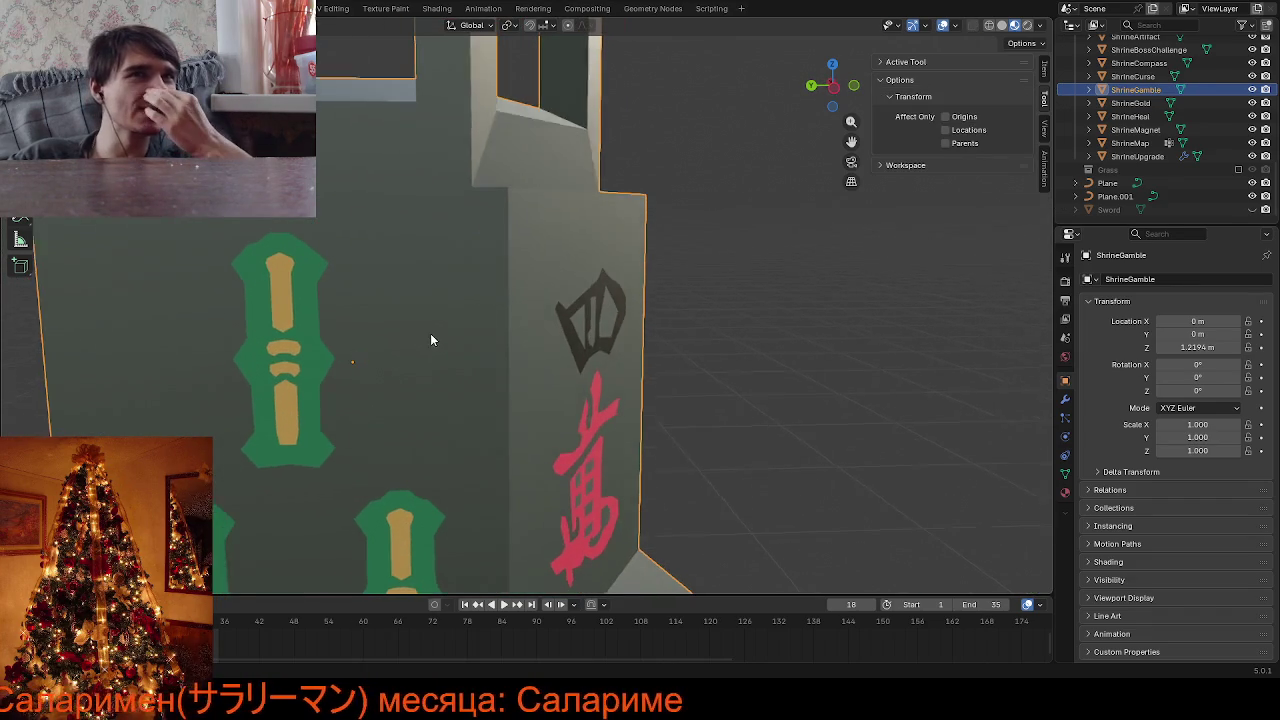
key("Tab")
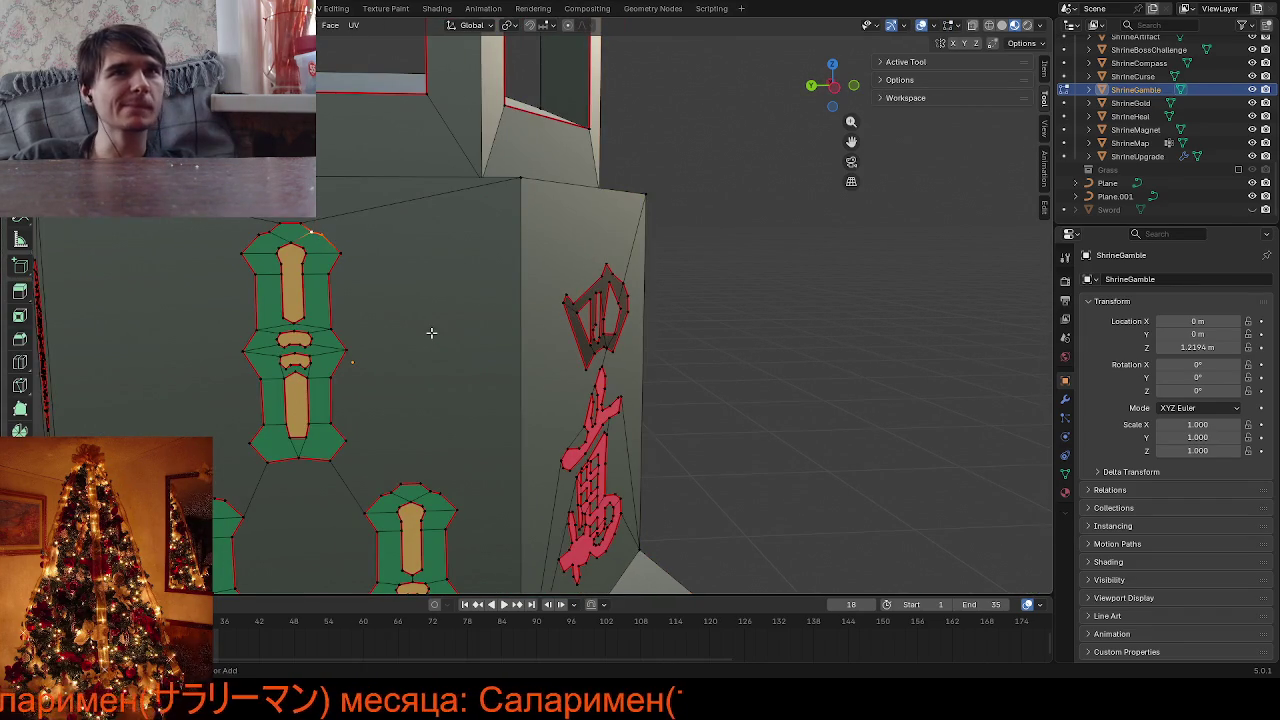
scroll(431, 332, "down", 3)
key("Tab")
mouse_move(573, 398)
middle_mouse_down()
mouse_move(496, 479)
mouse_move(442, 435)
mouse_move(498, 360)
middle_mouse_up()
scroll(537, 439, "down", 2)
scroll(442, 435, "up", 3)
scroll(435, 420, "up", 2)
scroll(435, 420, "up", 4)
key("Tab")
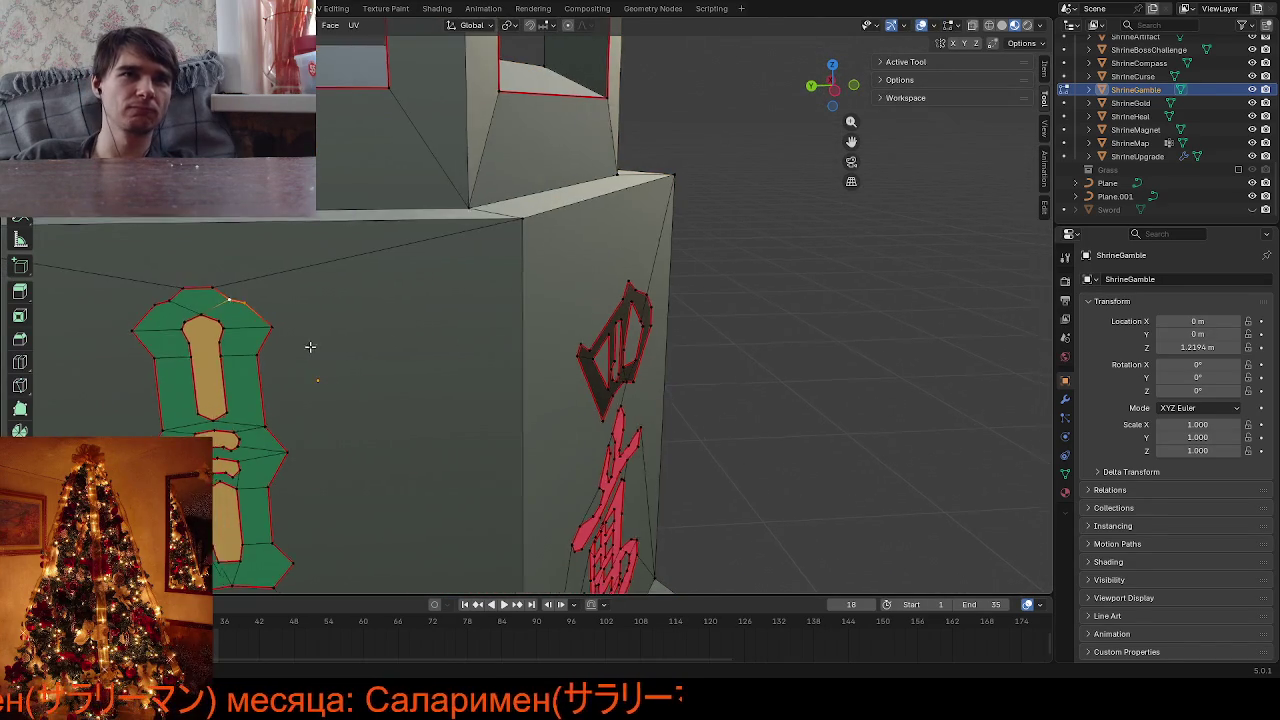
middle_click_drag(310, 347, 325, 340)
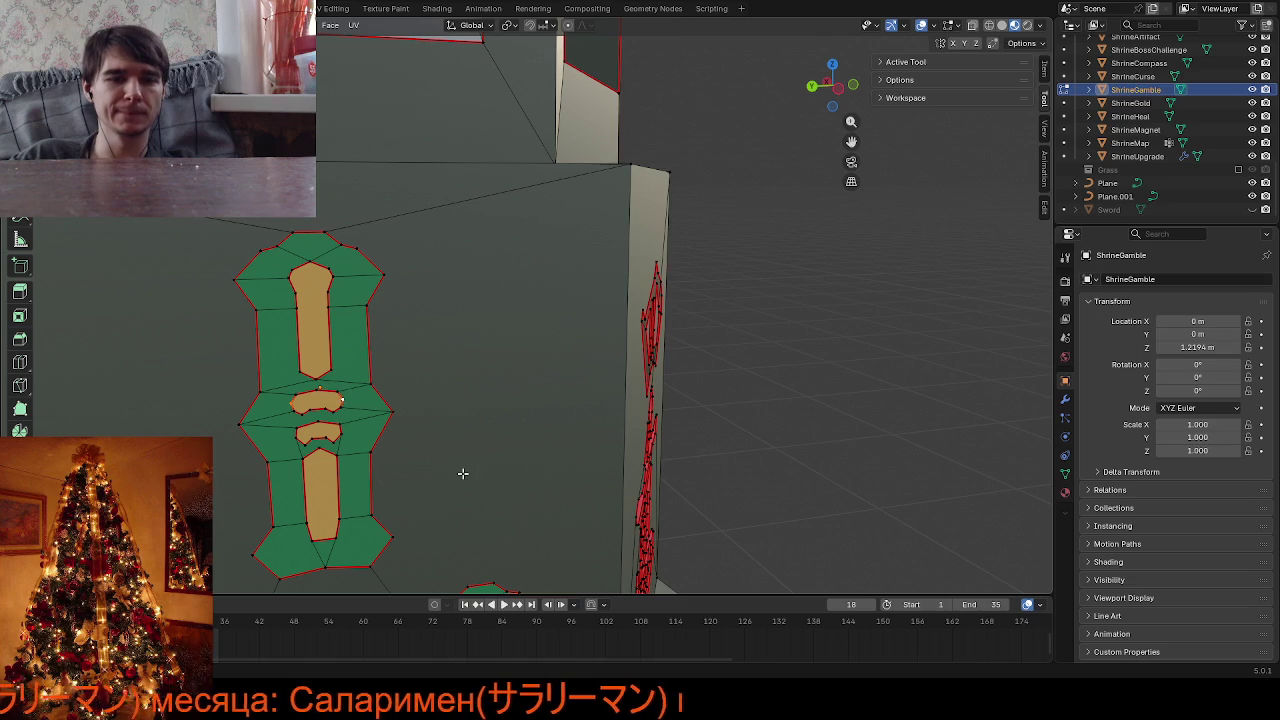
Vertex-slide one bamboo decal vertex along its edge into place
key("shift+v")
left_click(436, 530)
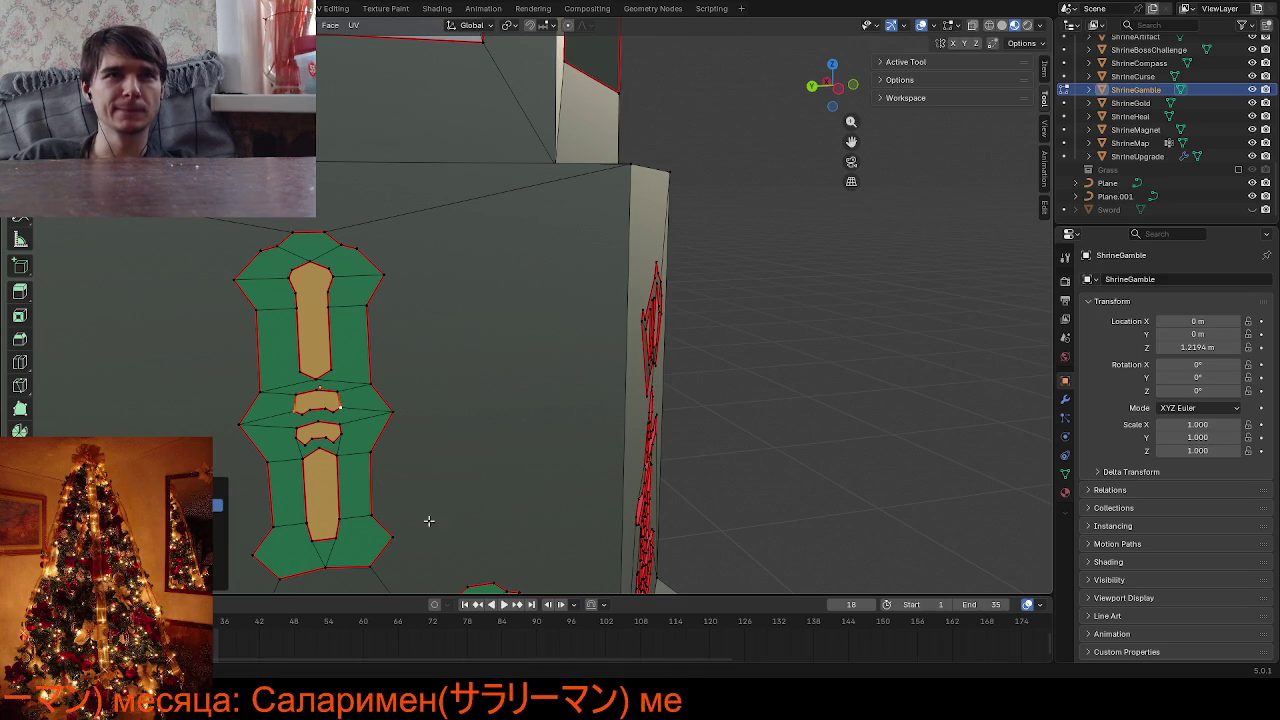
scroll(359, 476, "up", 3)
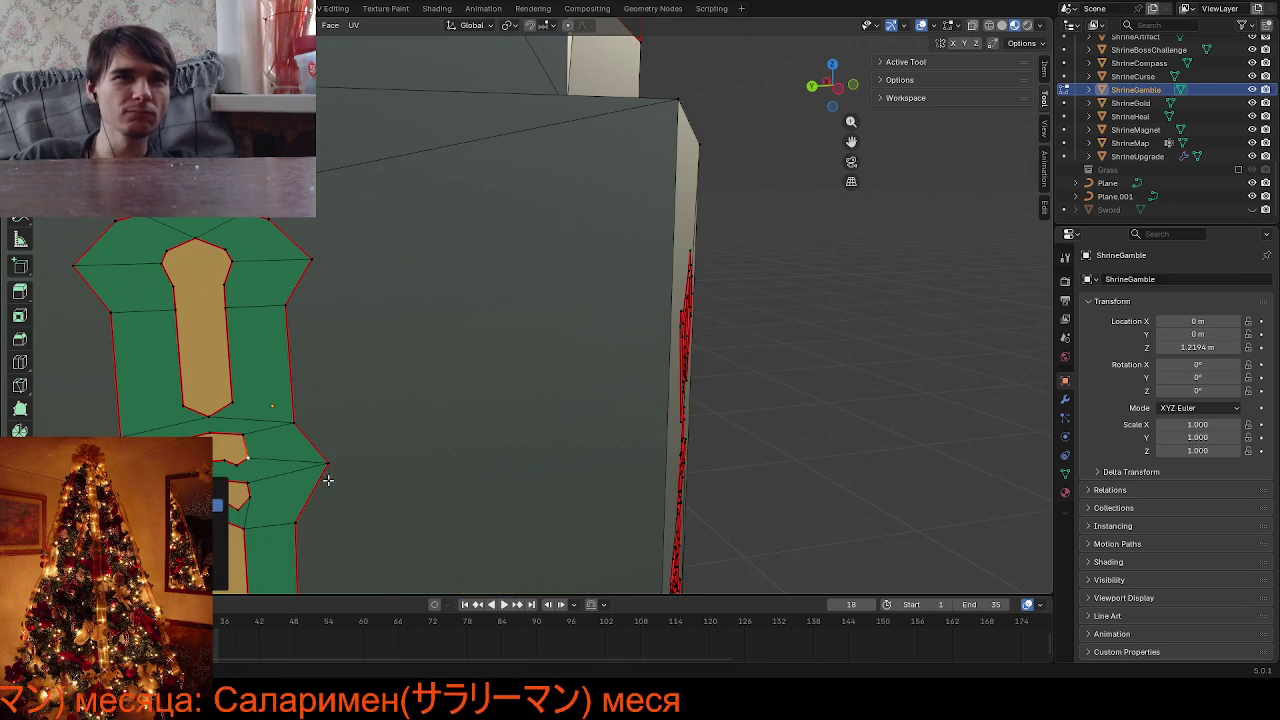
Slide the vertex at the orange bar's notch into place and save as Environment.blend
middle_click_drag(264, 493, 239, 420)
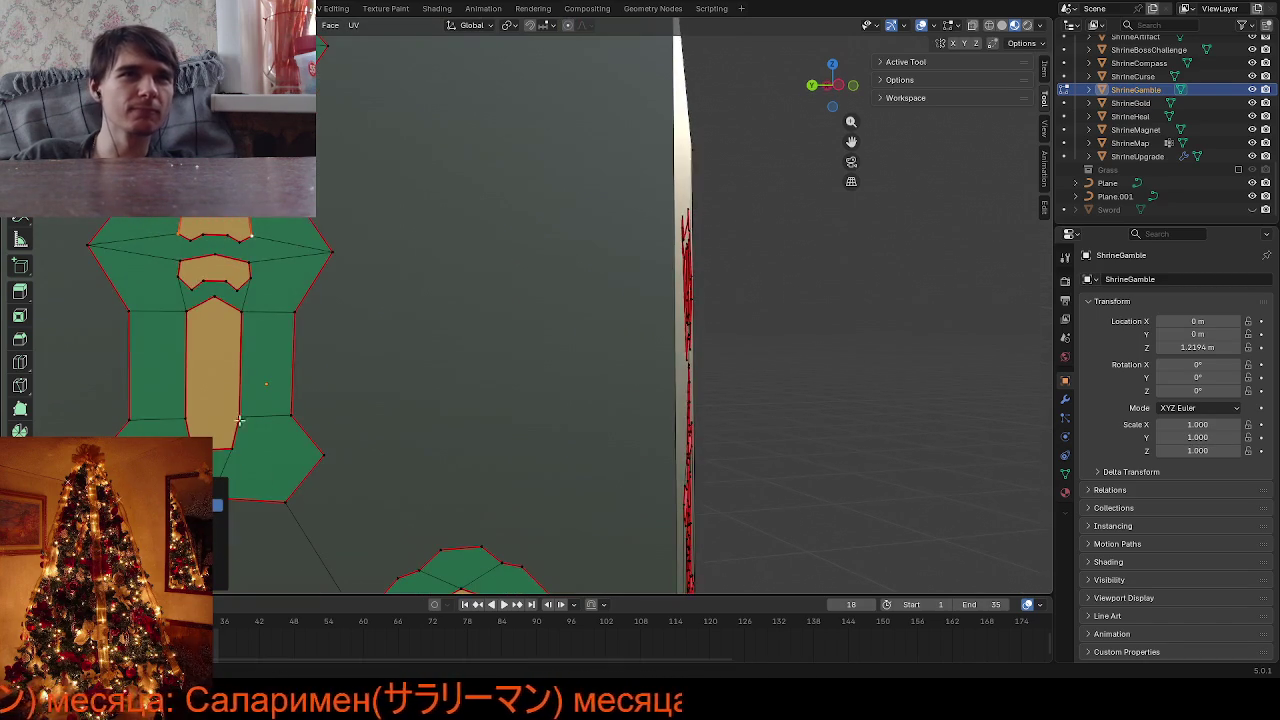
left_click(179, 278)
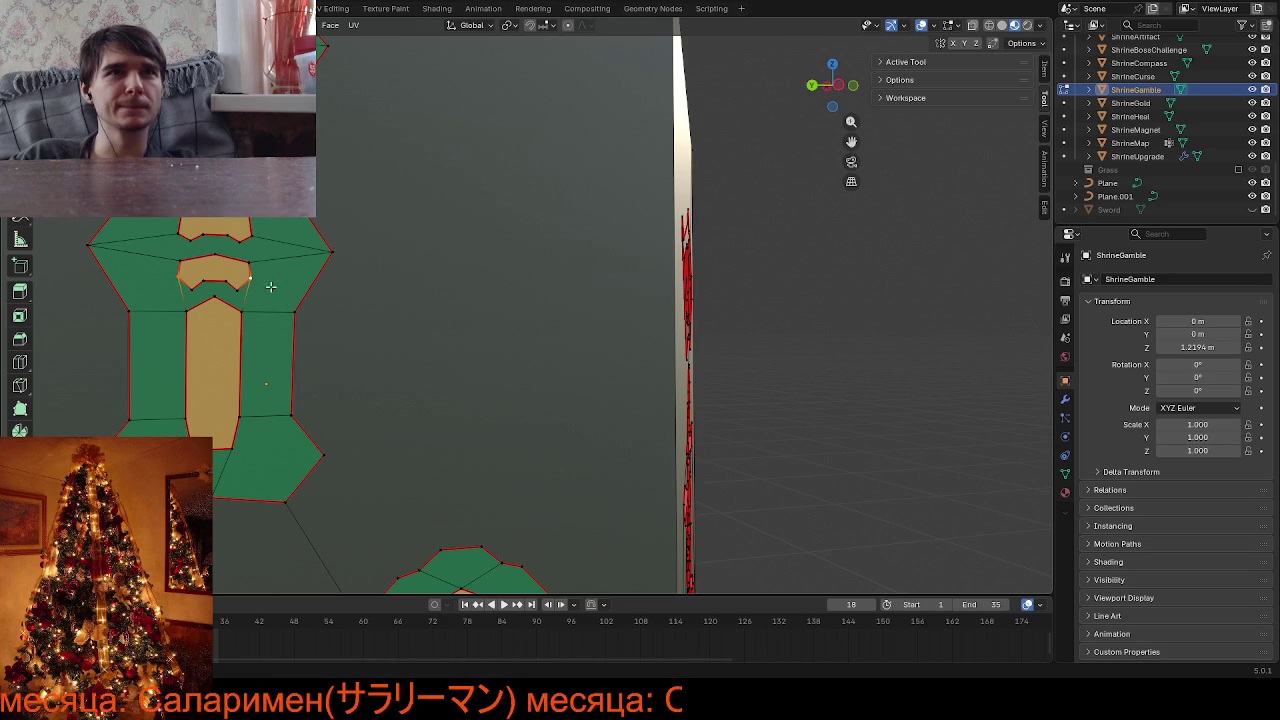
key("shift+v")
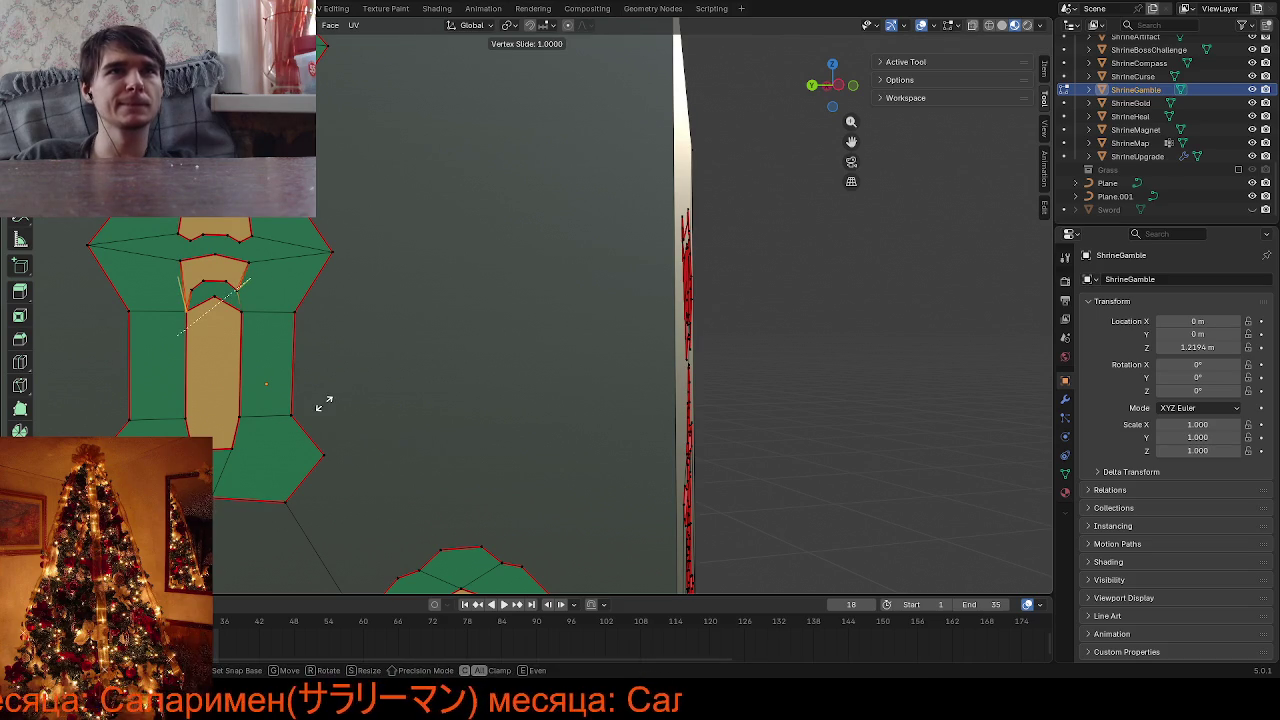
left_click(363, 343)
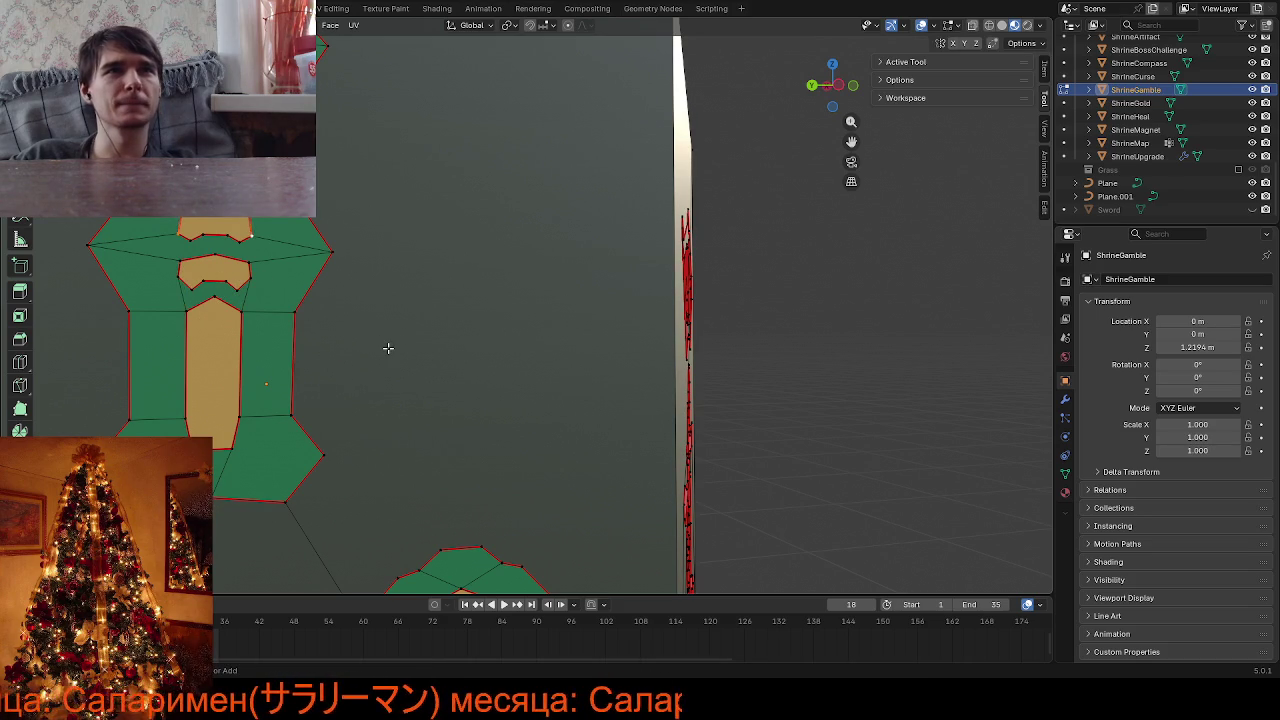
key("ctrl+s")
scroll(388, 348, "down", 5)
Leave Edit Mode and view the shrine from above, then re-enter Edit Mode and zoom toward a dice pip
key("Tab")
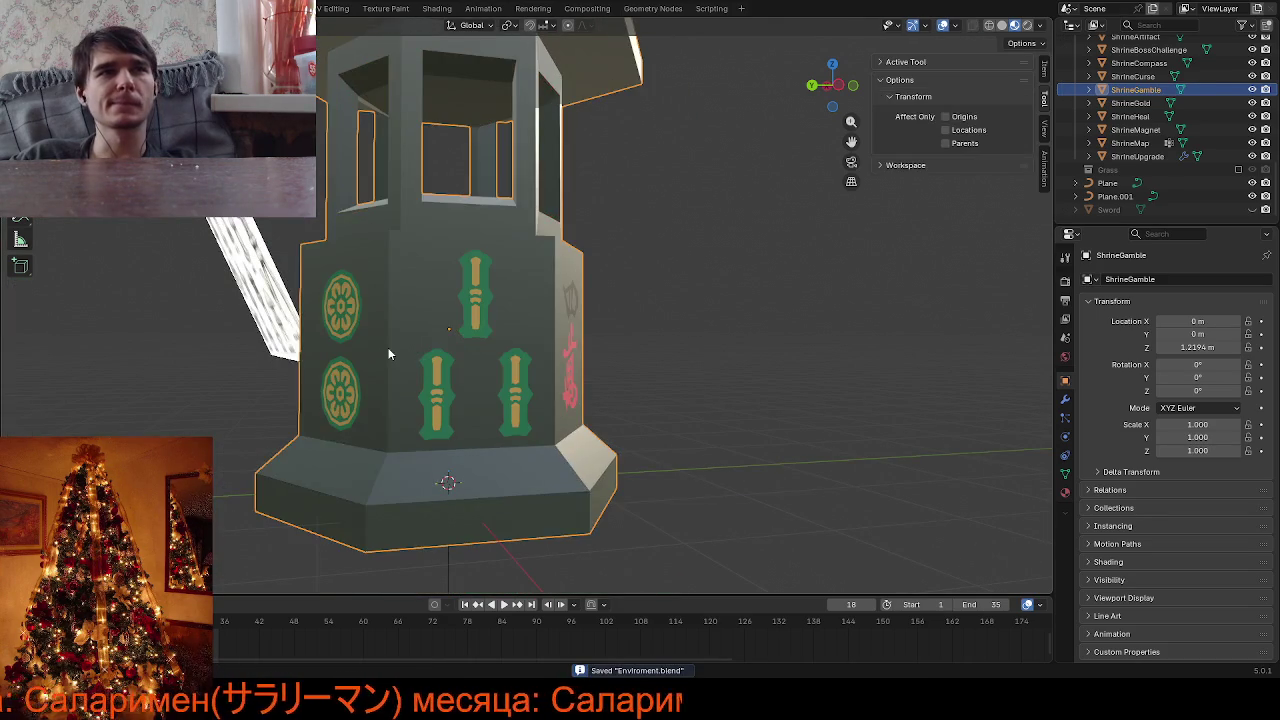
scroll(661, 370, "down", 2)
middle_click_drag(661, 370, 622, 411)
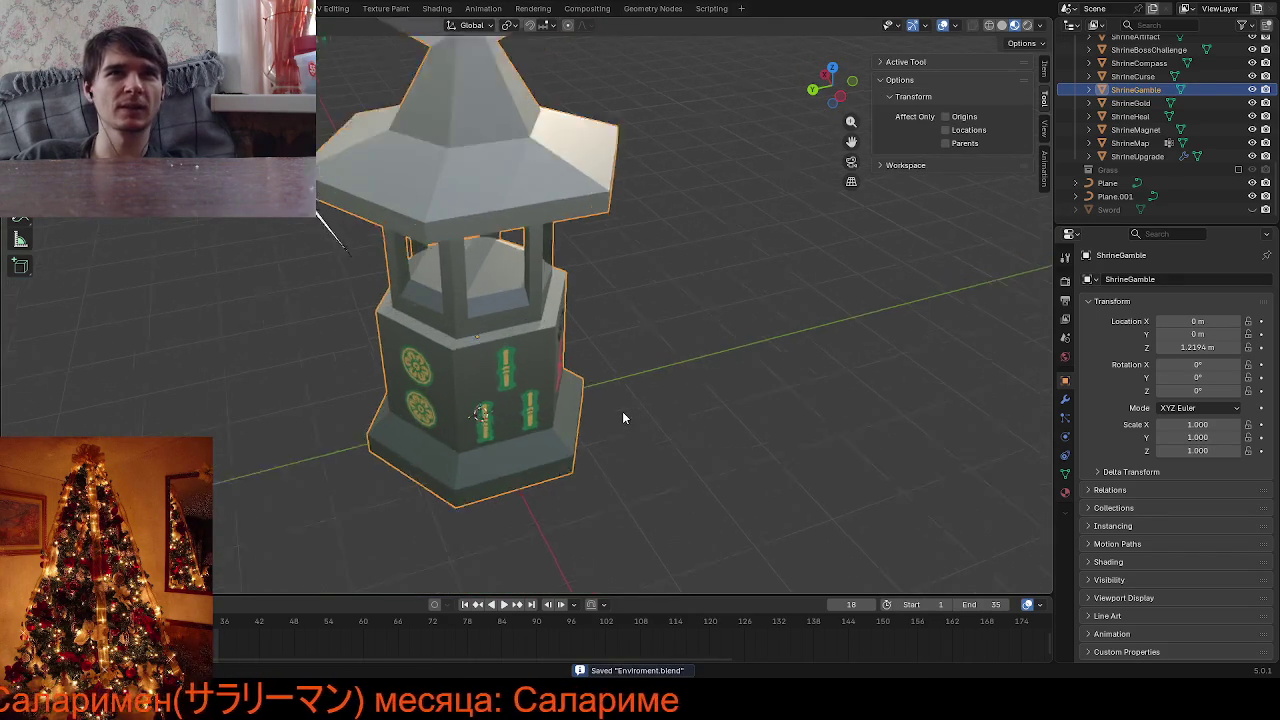
scroll(622, 411, "up", 3)
key("Tab")
mouse_move(586, 371)
middle_mouse_down()
mouse_move(629, 321)
mouse_move(600, 280)
mouse_move(617, 239)
mouse_move(663, 303)
mouse_move(846, 363)
mouse_move(830, 410)
mouse_move(745, 420)
mouse_move(656, 427)
mouse_move(489, 397)
mouse_move(542, 331)
mouse_move(720, 200)
mouse_move(631, 228)
middle_mouse_up()
scroll(629, 321, "up", 3)
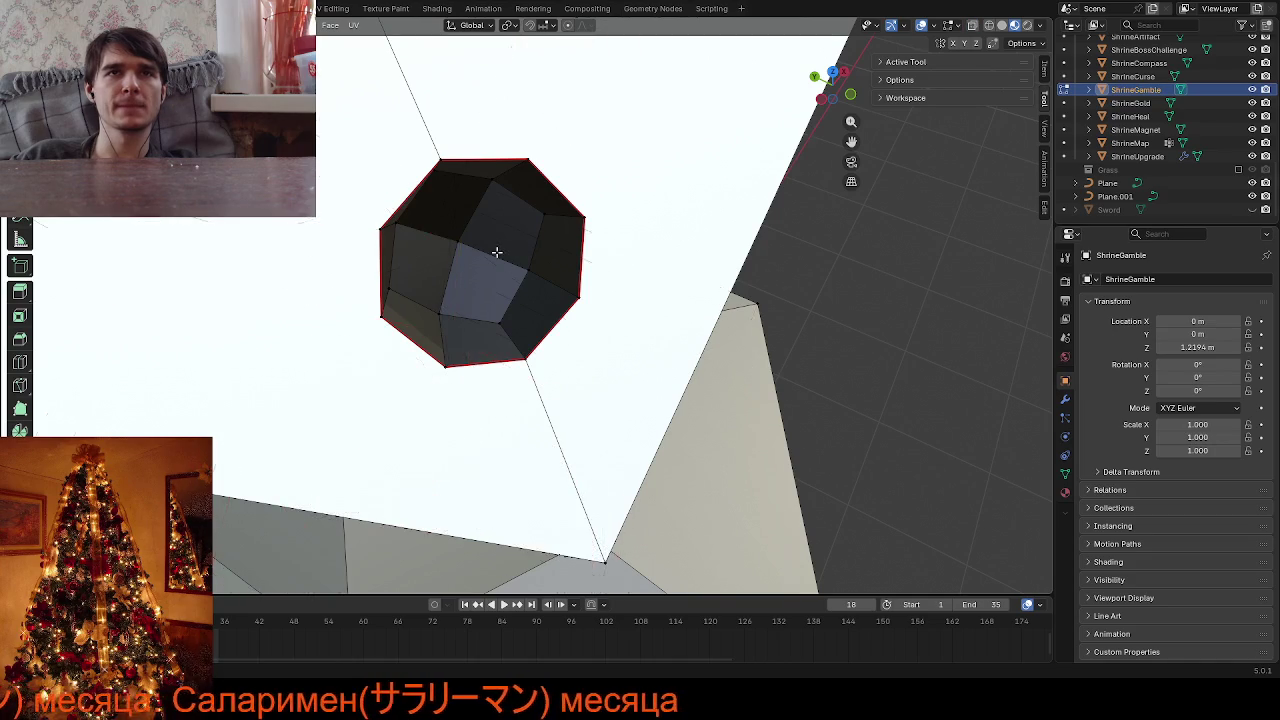
Orbit to the die atop the shrine and select a pip hole face
scroll(500, 251, "down", 10)
mouse_move(496, 251)
middle_mouse_down()
mouse_move(615, 191)
mouse_move(512, 163)
mouse_move(436, 210)
middle_mouse_up()
scroll(470, 190, "up", 3)
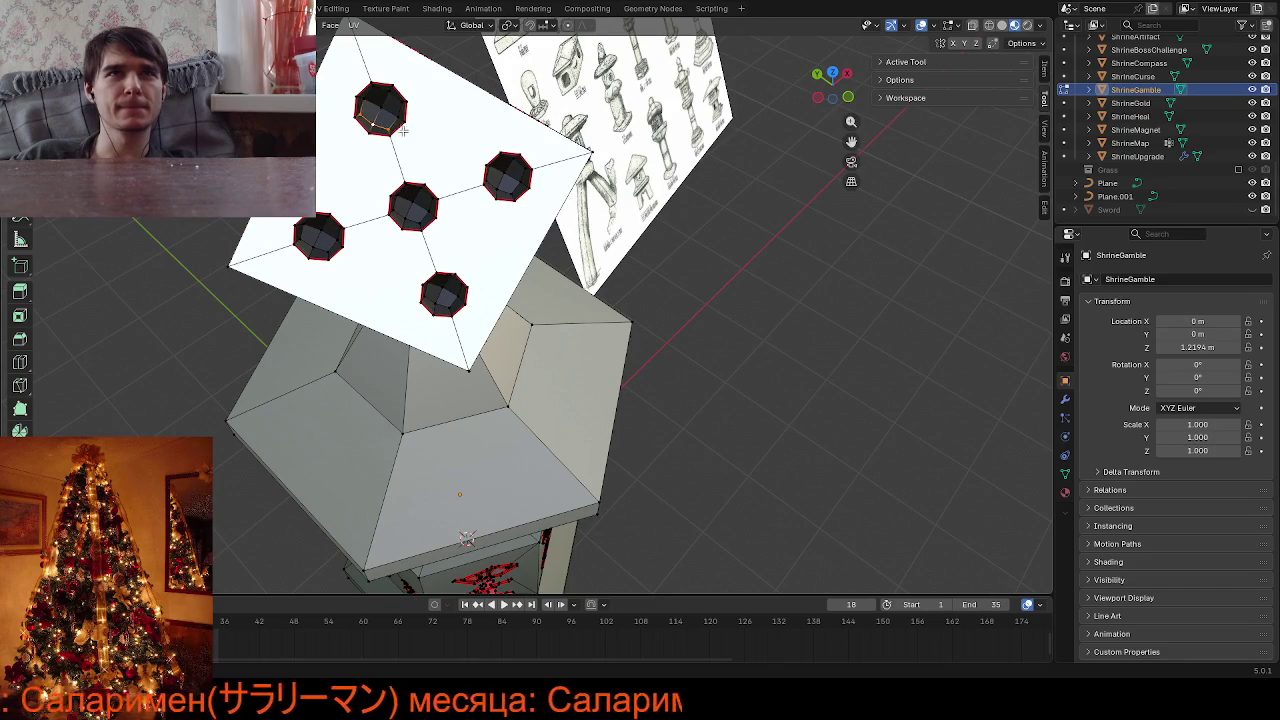
mouse_move(386, 104)
middle_mouse_down()
mouse_move(445, 60)
mouse_move(480, 100)
middle_mouse_up()
left_click(490, 113)
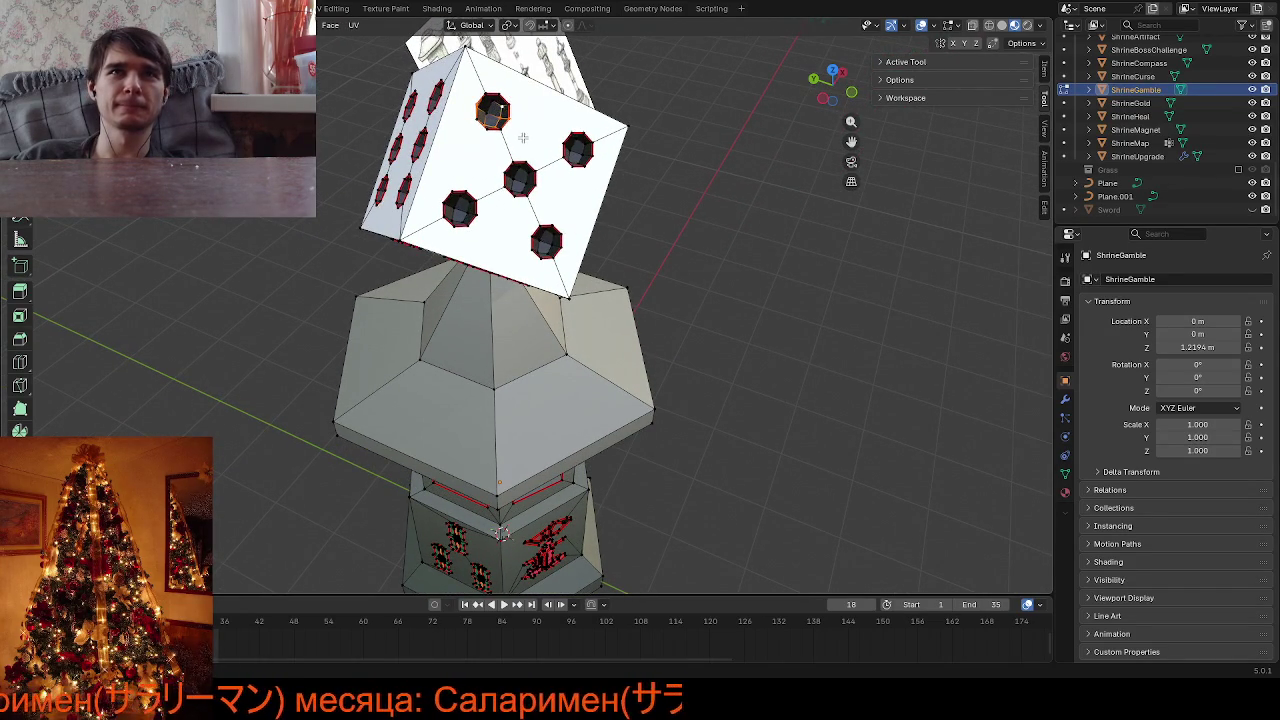
middle_click_drag(522, 137, 465, 88)
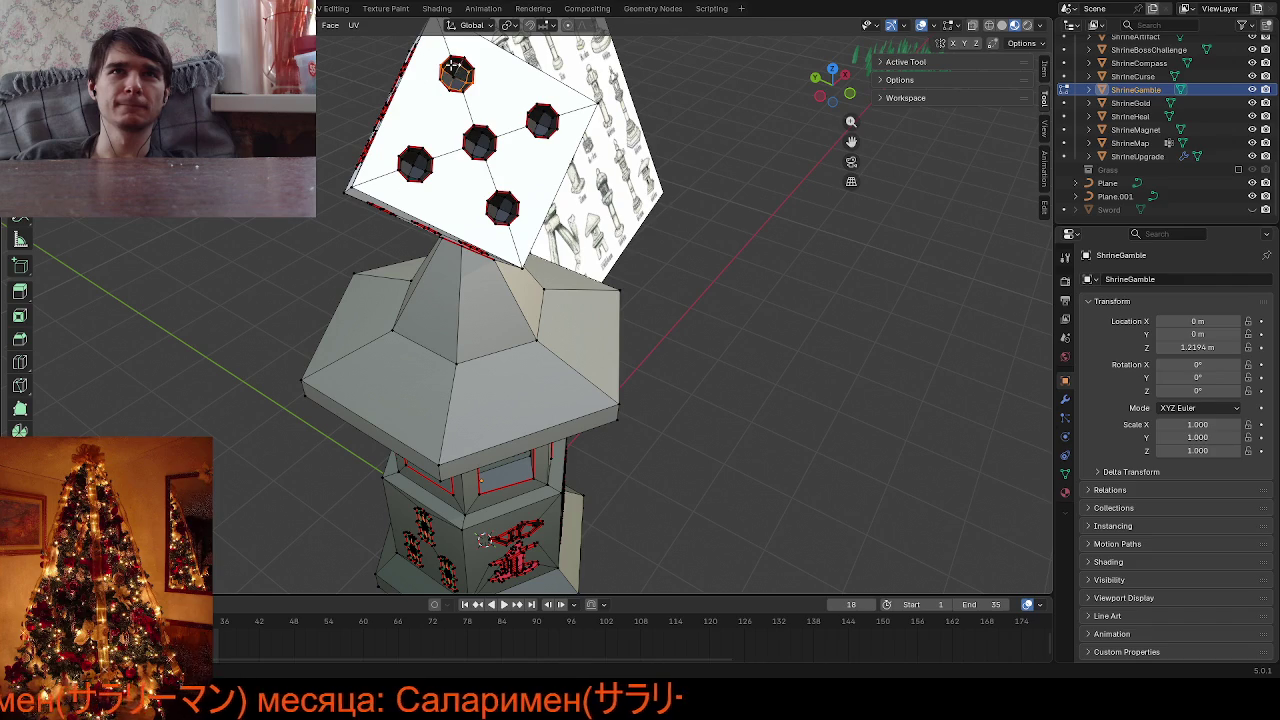
scroll(600, 172, "down", 2)
scroll(600, 172, "down", 3)
middle_click_drag(600, 172, 819, 134)
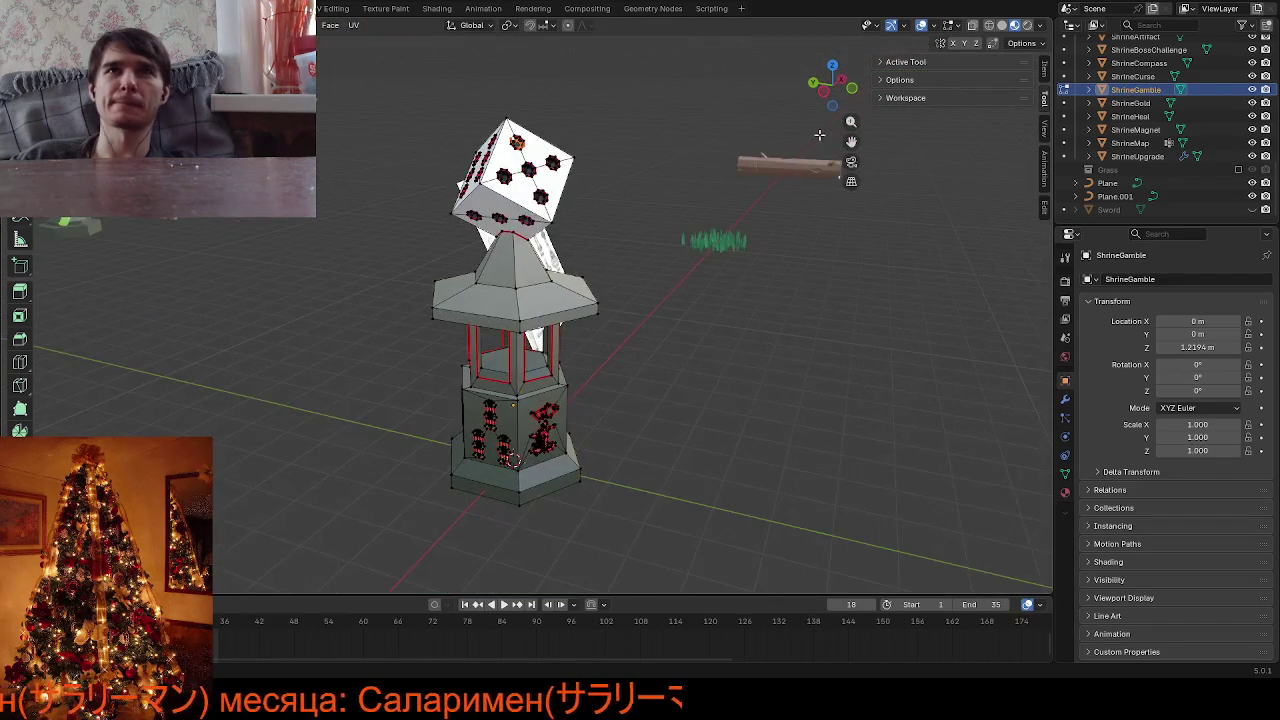
scroll(728, 262, "up", 5)
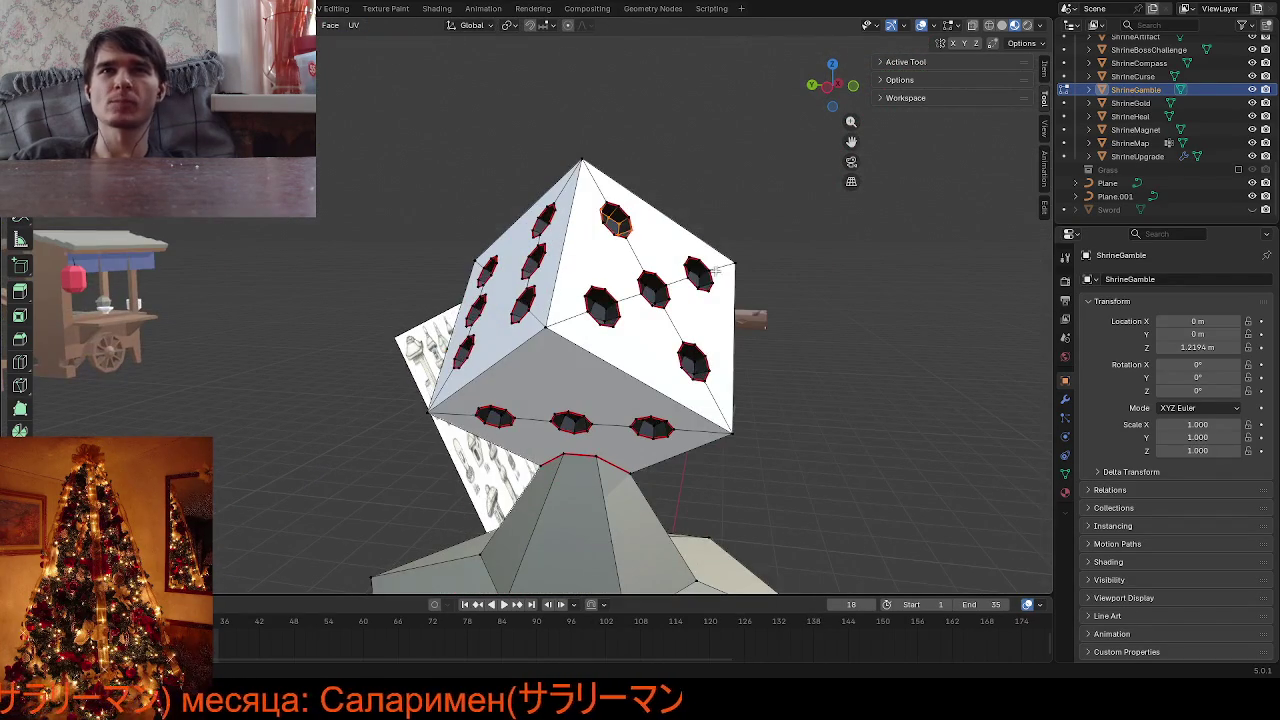
Slide the pip hole vertices on three sides of the die, orbiting between each
key("g")
key("g")
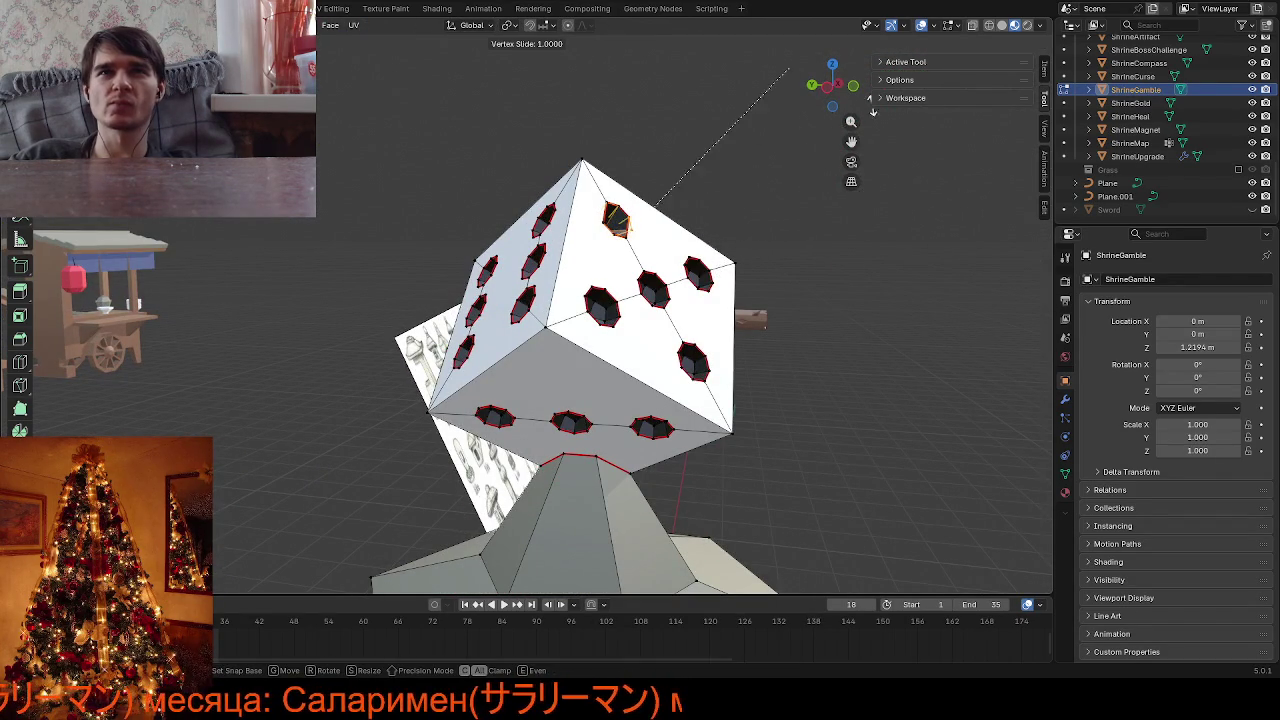
left_click(720, 140)
mouse_move(720, 140)
middle_mouse_down()
mouse_move(568, 344)
mouse_move(480, 300)
middle_mouse_up()
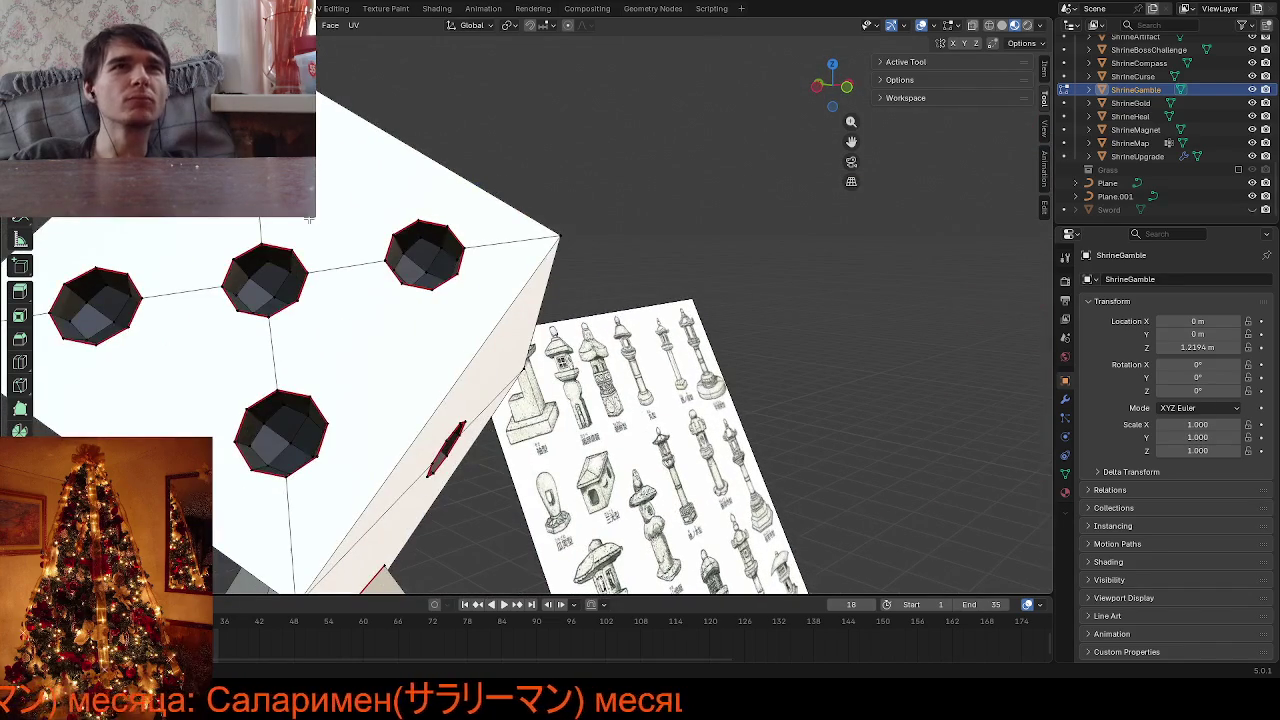
key("g")
key("g")
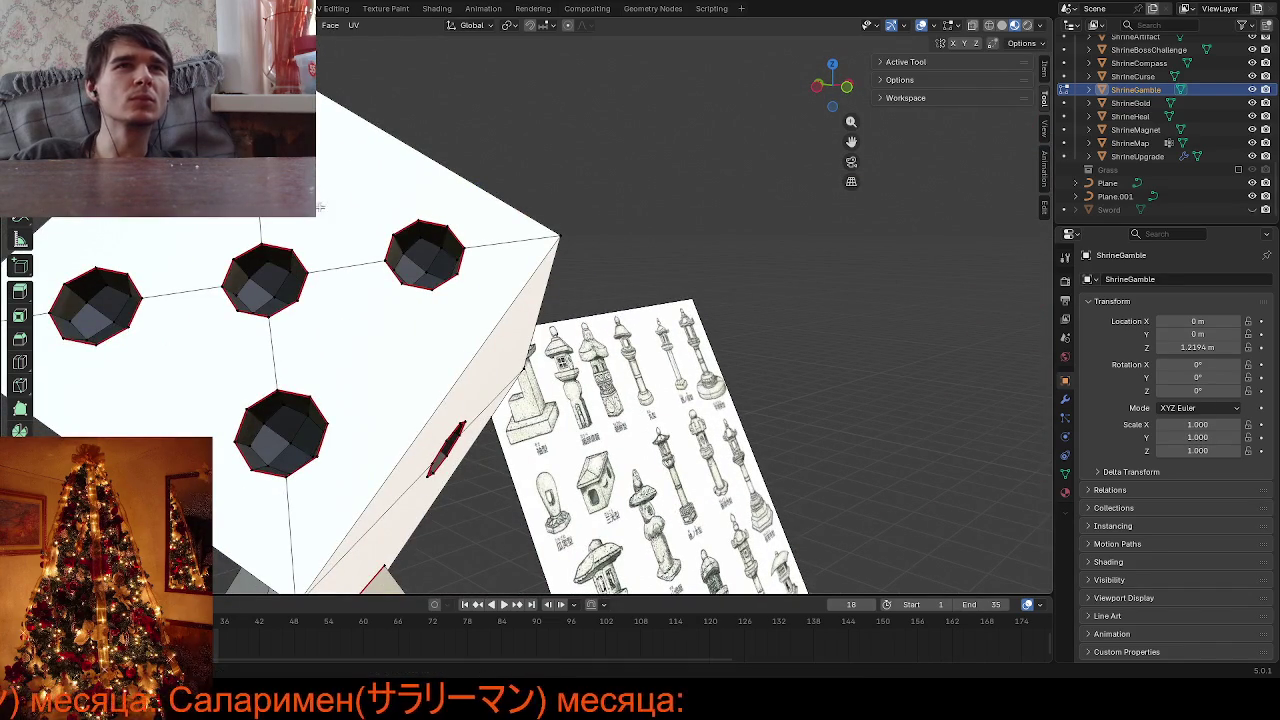
left_click(318, 210)
mouse_move(318, 210)
middle_mouse_down()
mouse_move(503, 302)
mouse_move(820, 290)
middle_mouse_up()
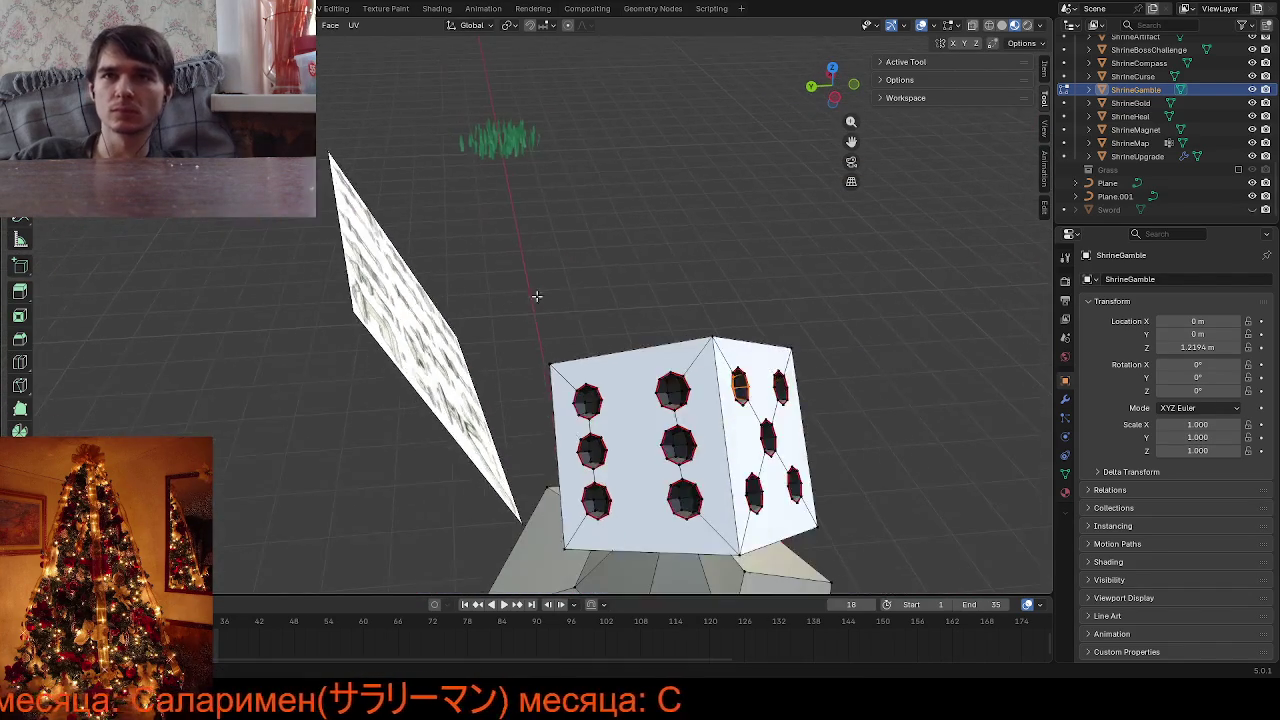
key("g")
key("g")
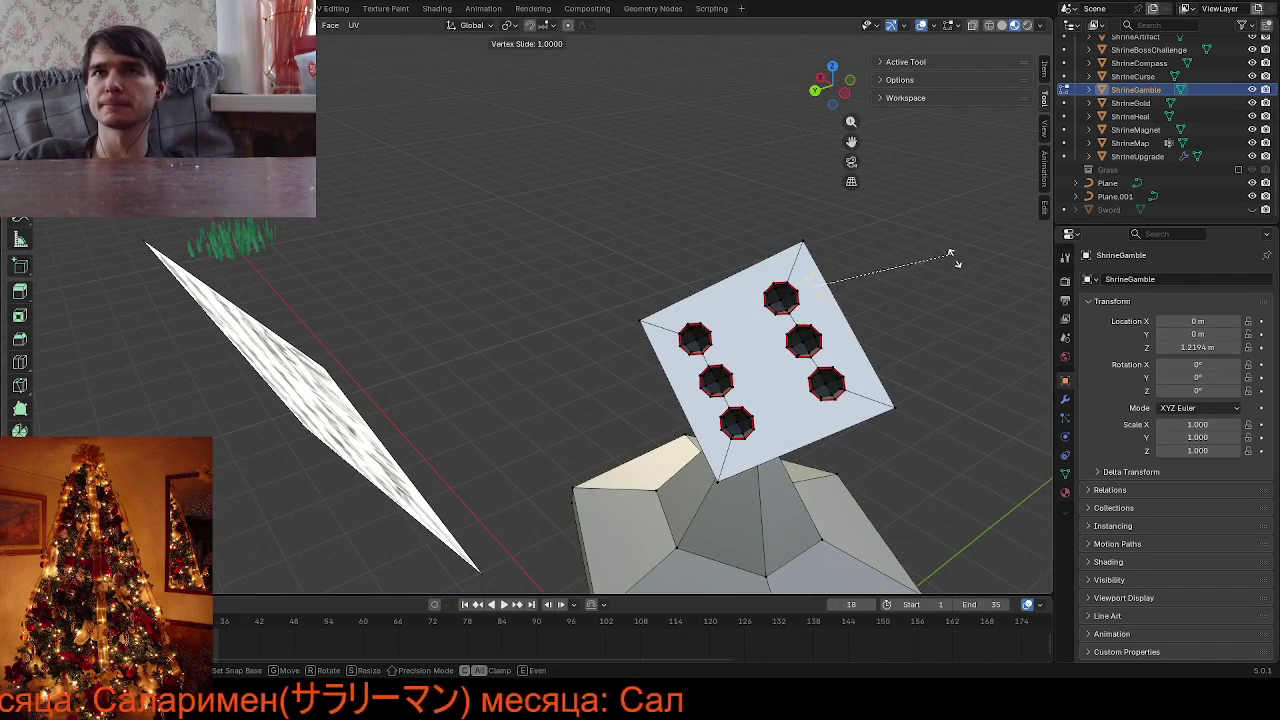
left_click(900, 265)
mouse_move(900, 265)
middle_mouse_down()
mouse_move(588, 260)
mouse_move(572, 237)
mouse_move(563, 325)
middle_mouse_up()
scroll(585, 266, "up", 5)
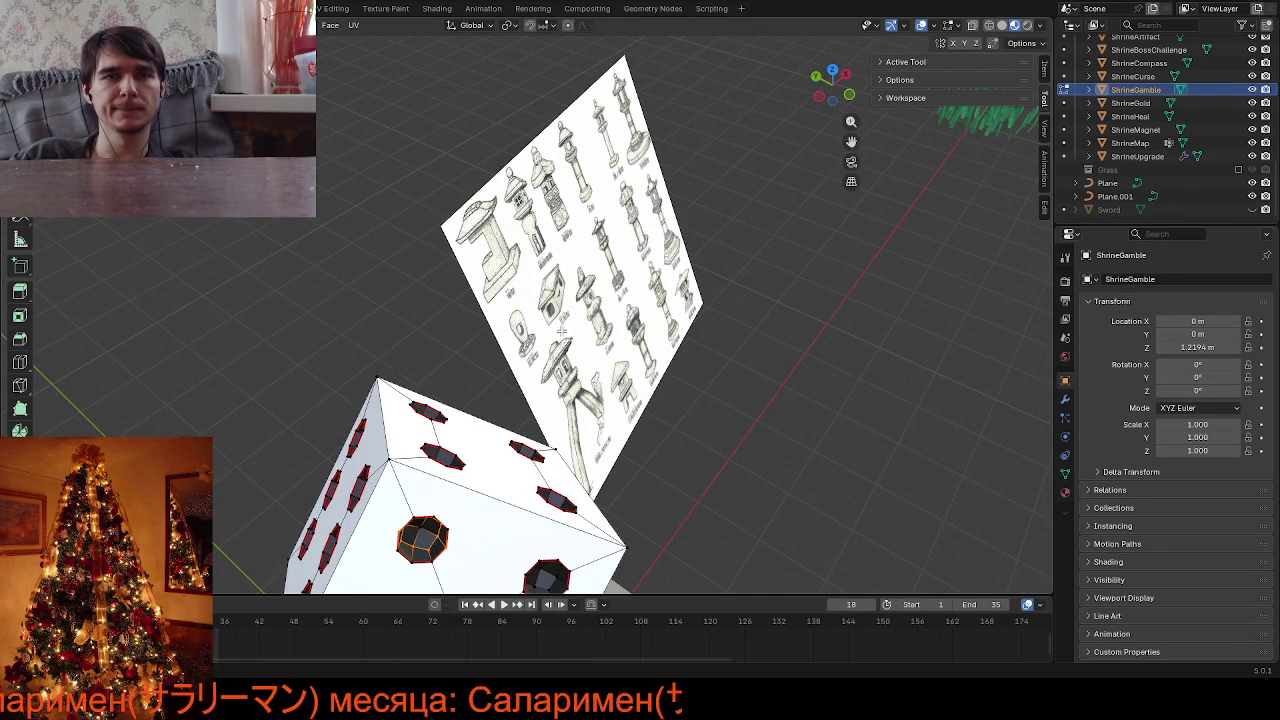
Return to Object Mode and orbit the lantern to review the white die and dark pips
key("Tab")
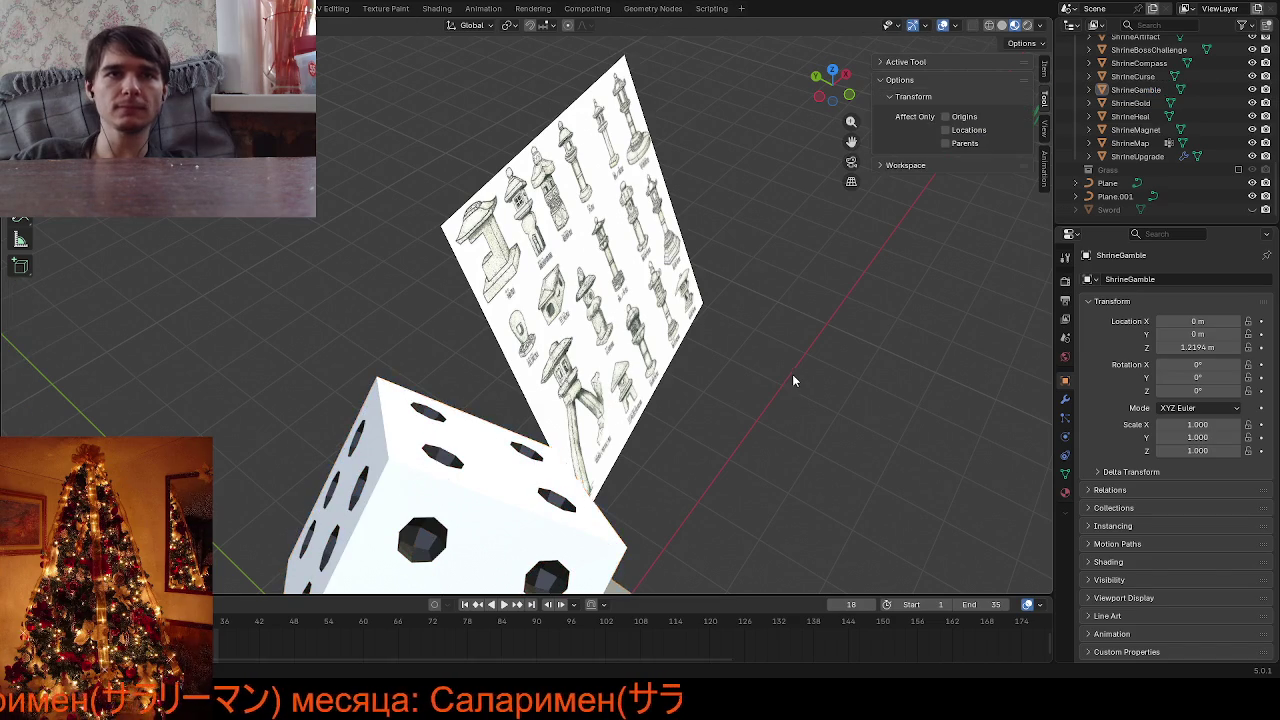
mouse_move(792, 374)
middle_mouse_down()
mouse_move(779, 315)
mouse_move(696, 377)
mouse_move(536, 318)
mouse_move(570, 262)
middle_mouse_up()
scroll(779, 315, "down", 5)
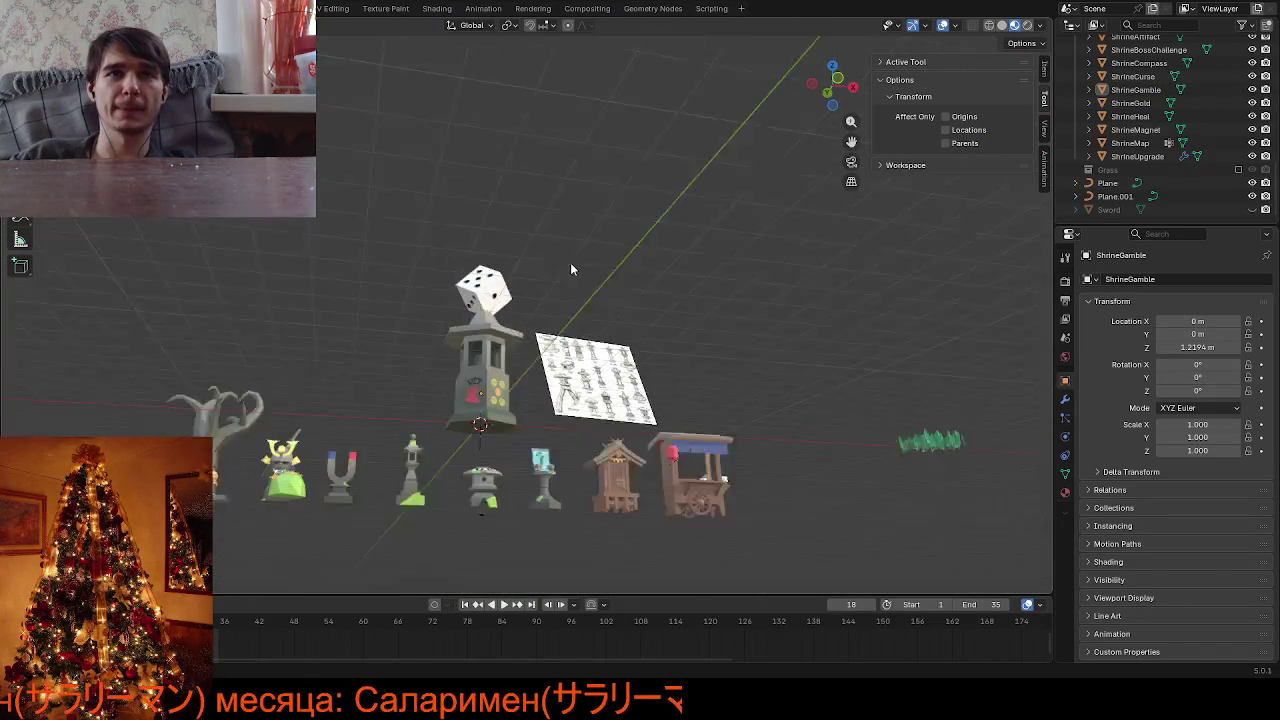
scroll(570, 262, "up", 4)
mouse_move(424, 369)
middle_mouse_down()
mouse_move(506, 391)
mouse_move(492, 408)
middle_mouse_up()
scroll(492, 408, "down", 4)
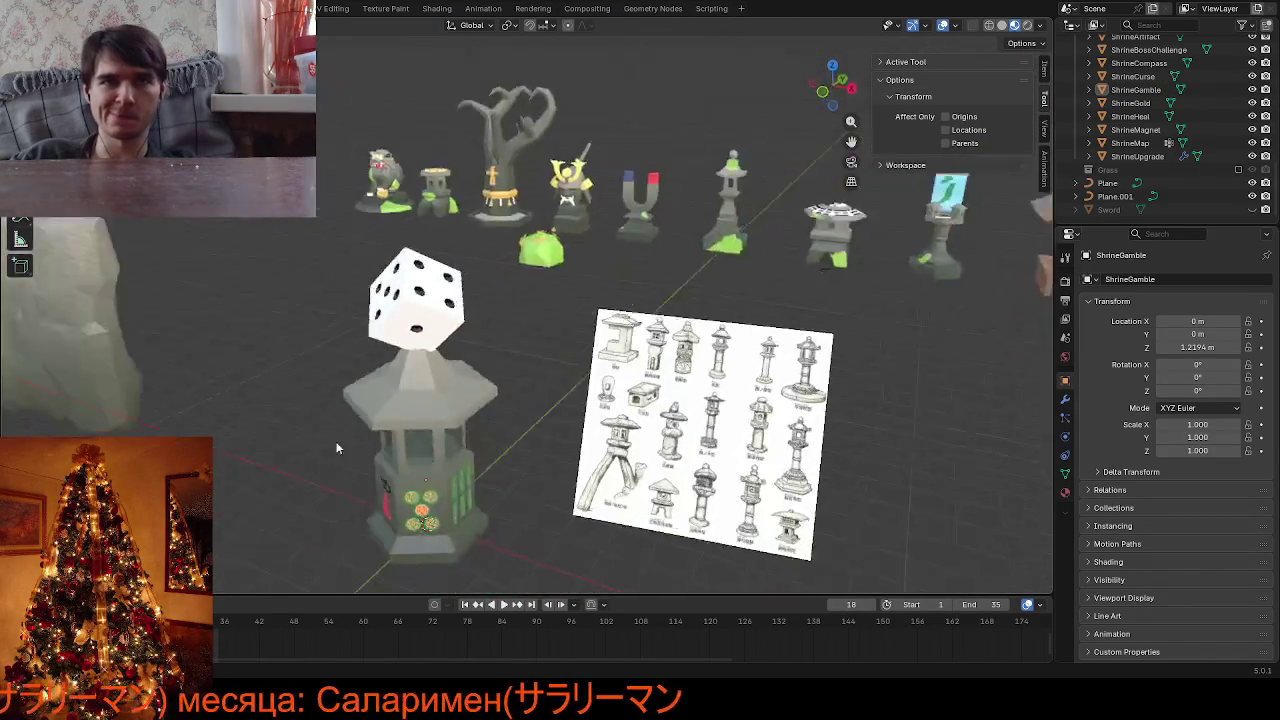
mouse_move(343, 443)
middle_mouse_down()
mouse_move(274, 448)
mouse_move(485, 464)
mouse_move(339, 457)
middle_mouse_up()
scroll(274, 448, "up", 4)
scroll(485, 464, "down", 4)
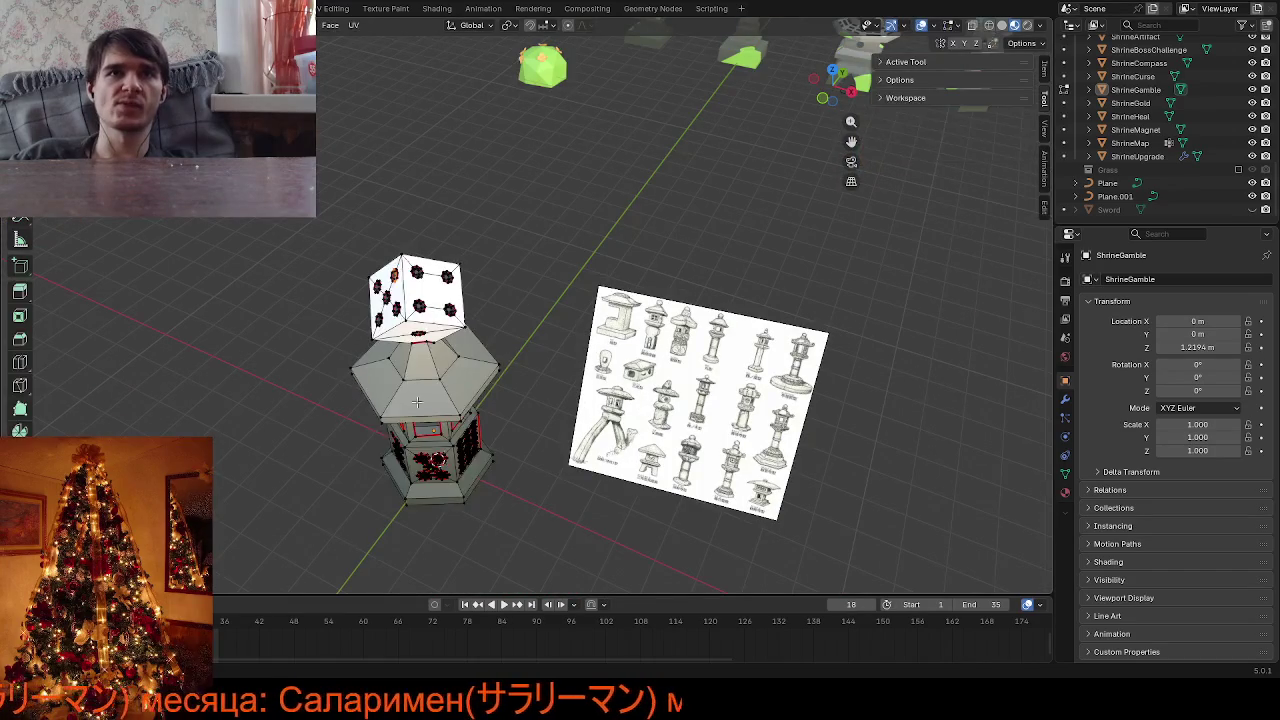
Select the ShrineGamble lantern, enter Edit Mode, and zoom into its window opening
left_click(451, 388)
key("Tab")
mouse_move(451, 388)
middle_mouse_down()
mouse_move(590, 226)
mouse_move(572, 267)
mouse_move(620, 270)
middle_mouse_up()
scroll(520, 300, "up", 3)
scroll(563, 257, "up", 2)
scroll(572, 267, "up", 2)
scroll(586, 234, "up", 2)
scroll(642, 283, "up", 2)
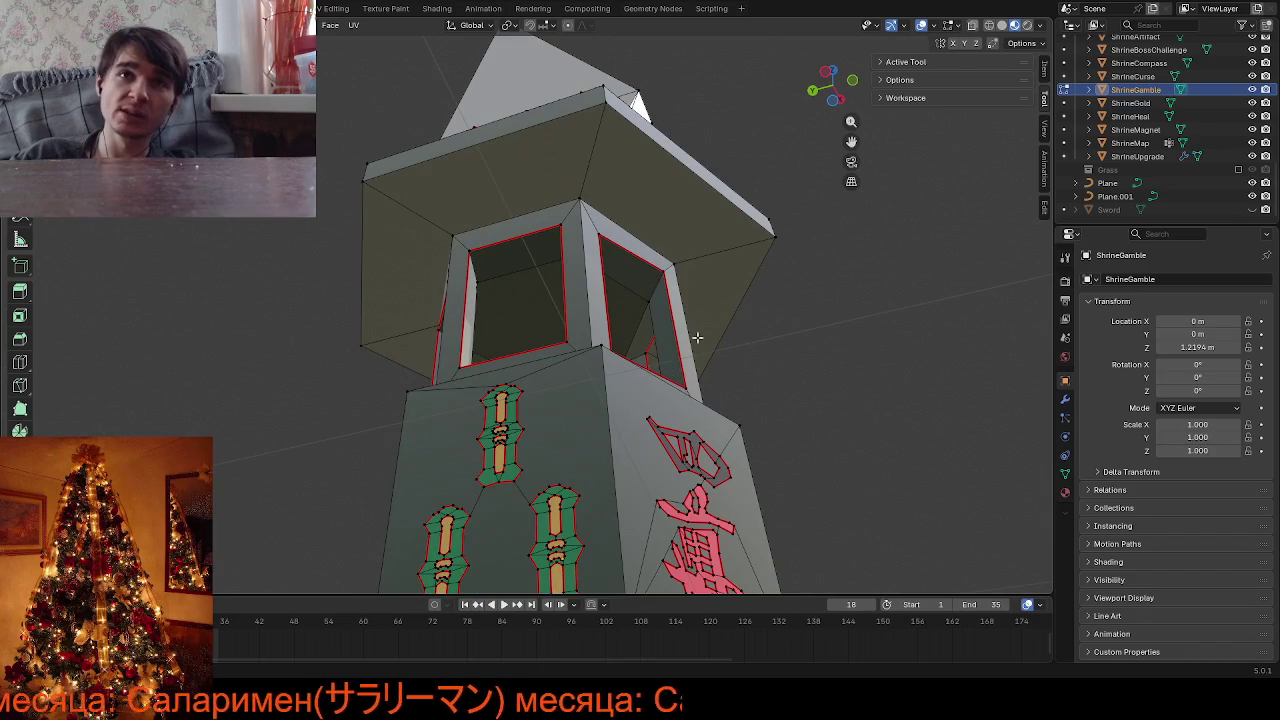
left_click_drag(851, 142, 700, 357)
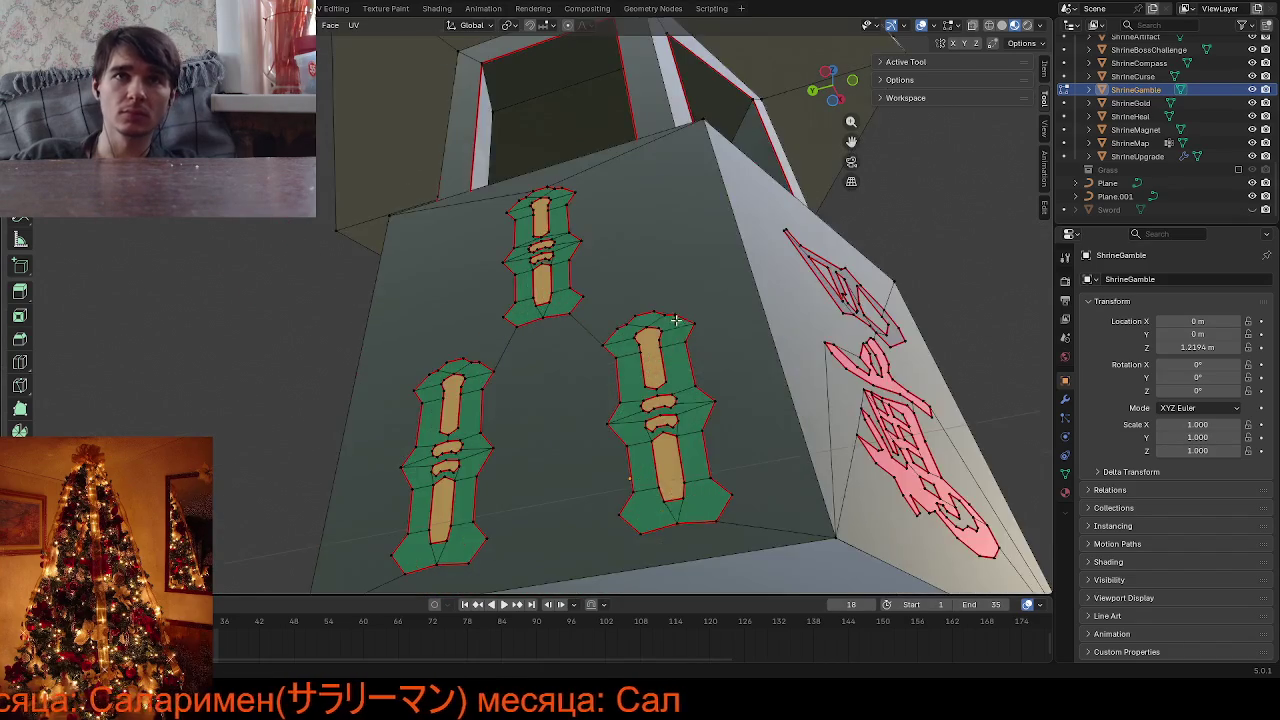
scroll(700, 357, "down", 3)
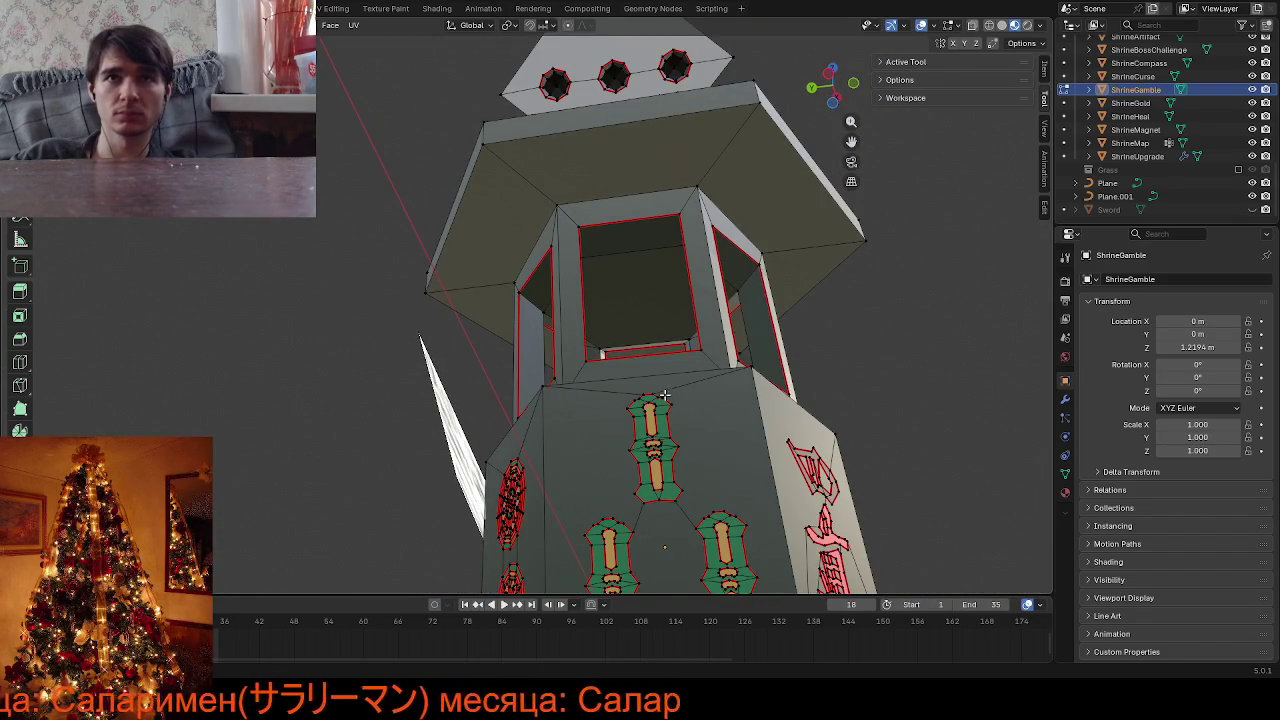
Select an edge loop on the lantern body and zoom in on the lower circle-tile ornament
left_click(697, 400, "alt")
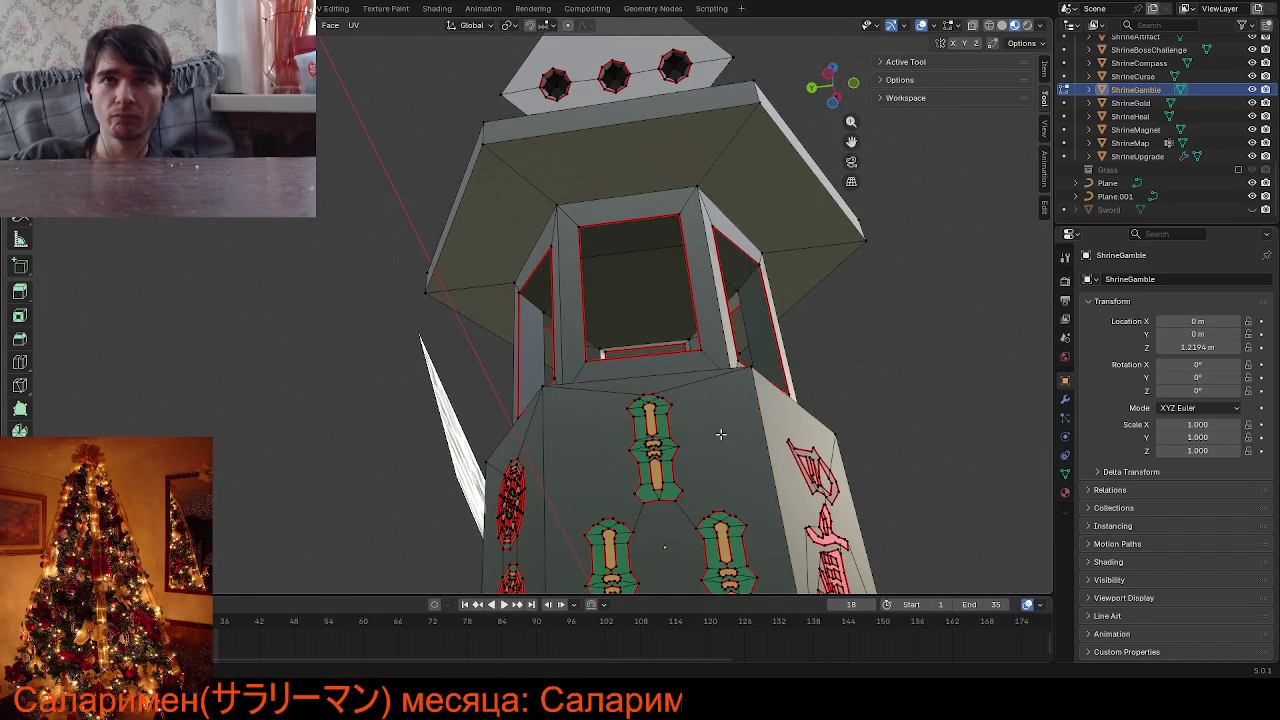
mouse_move(713, 427)
middle_mouse_down()
mouse_move(790, 470)
mouse_move(851, 290)
middle_mouse_up()
scroll(790, 470, "down", 4)
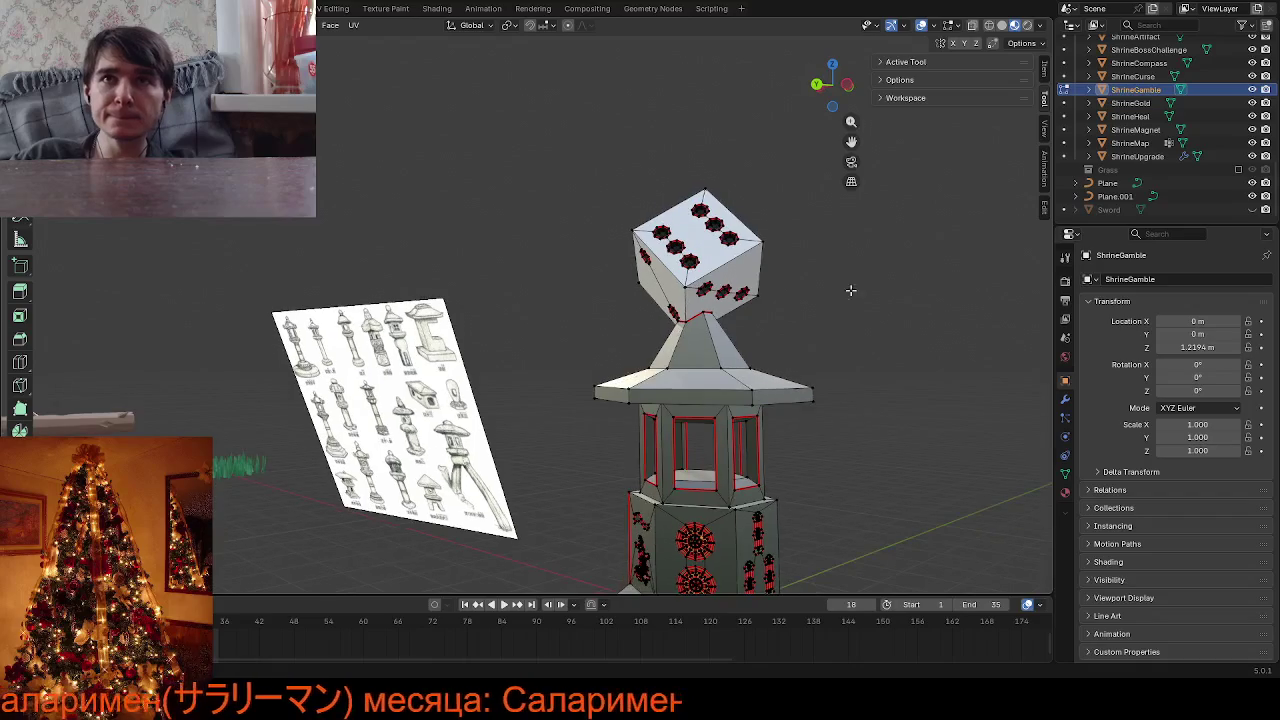
left_click_drag(857, 146, 697, 20)
scroll(592, 348, "up", 5)
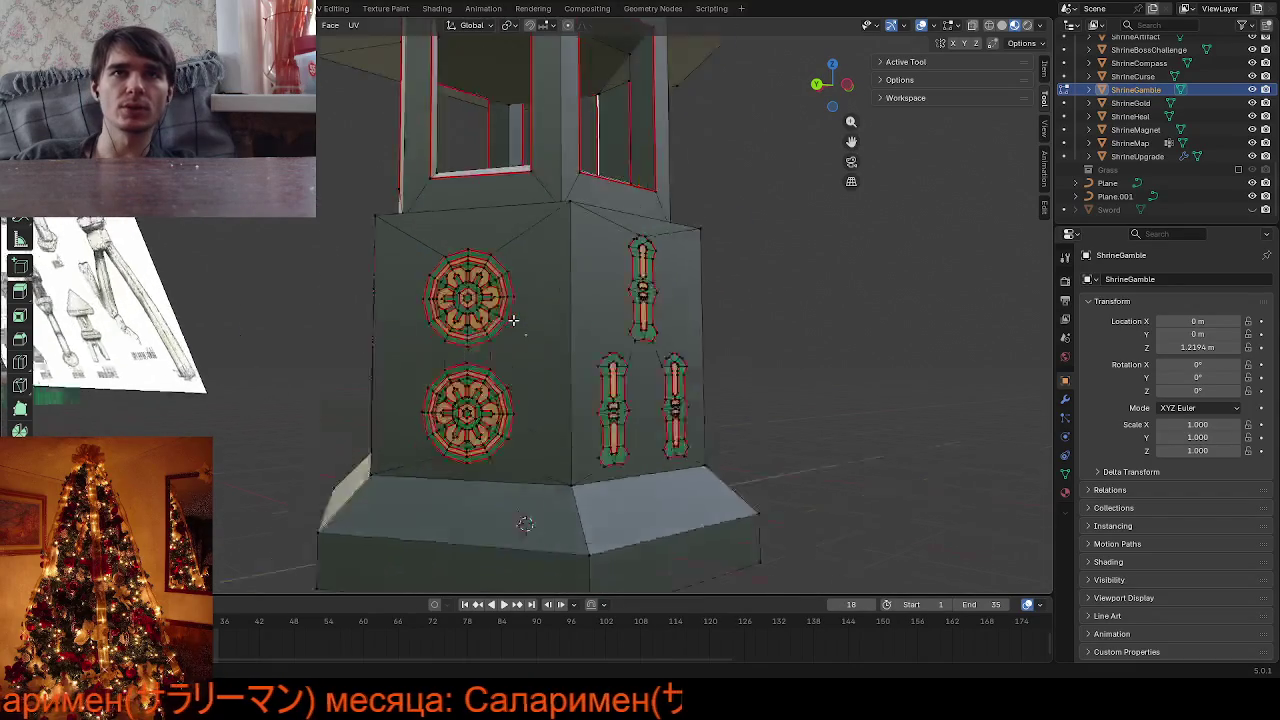
scroll(600, 351, "up", 3)
scroll(615, 360, "up", 3)
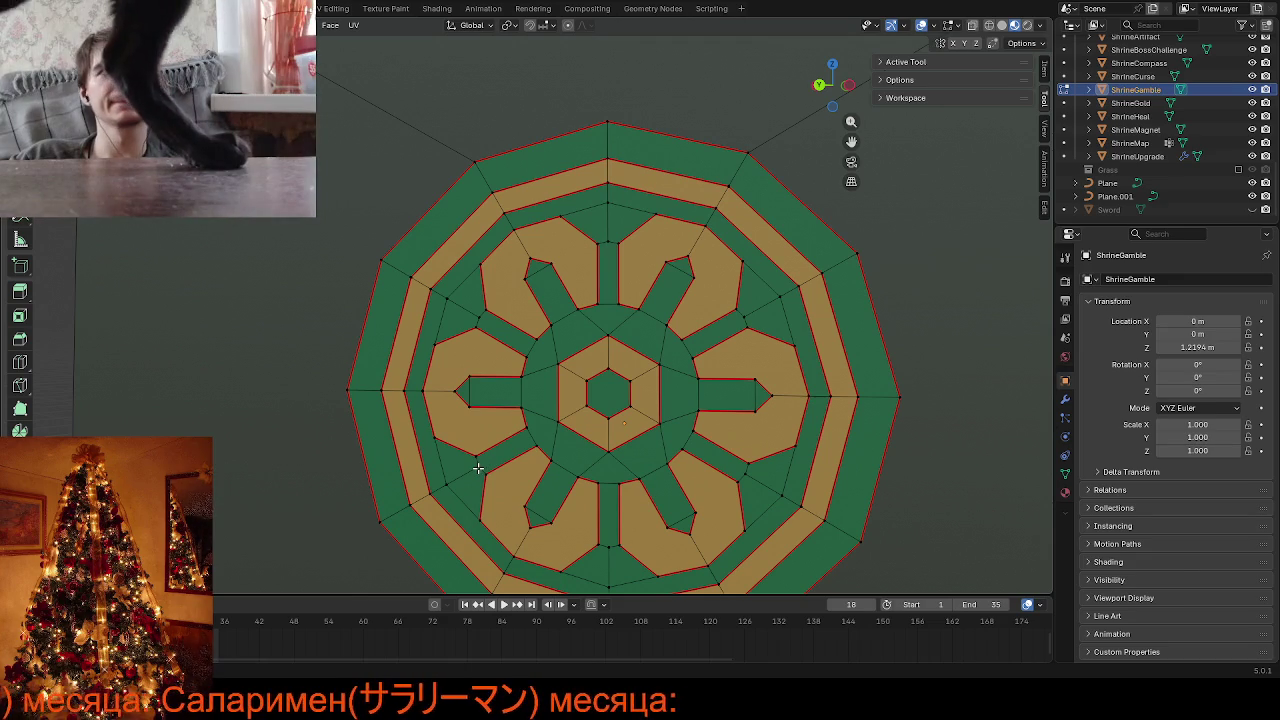
Zoom around the circle decal, selecting a vertex and then a face in its ring
left_click(478, 467)
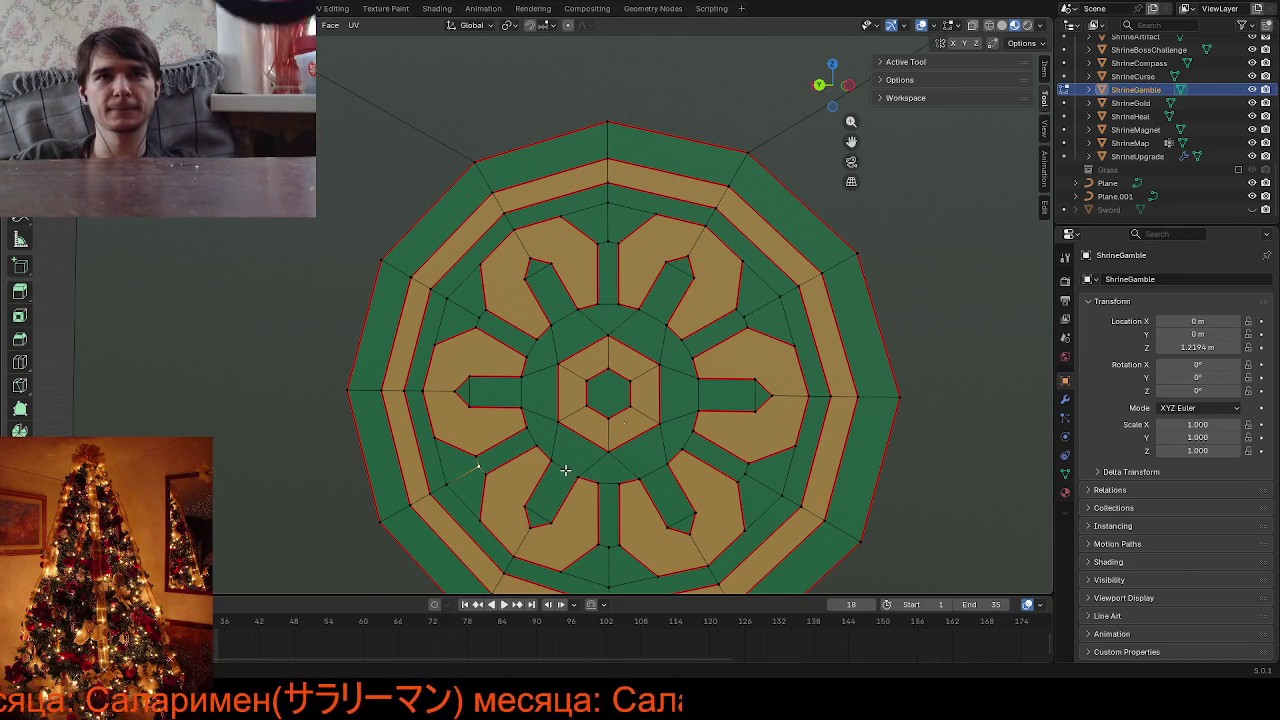
scroll(536, 461, "down", 3)
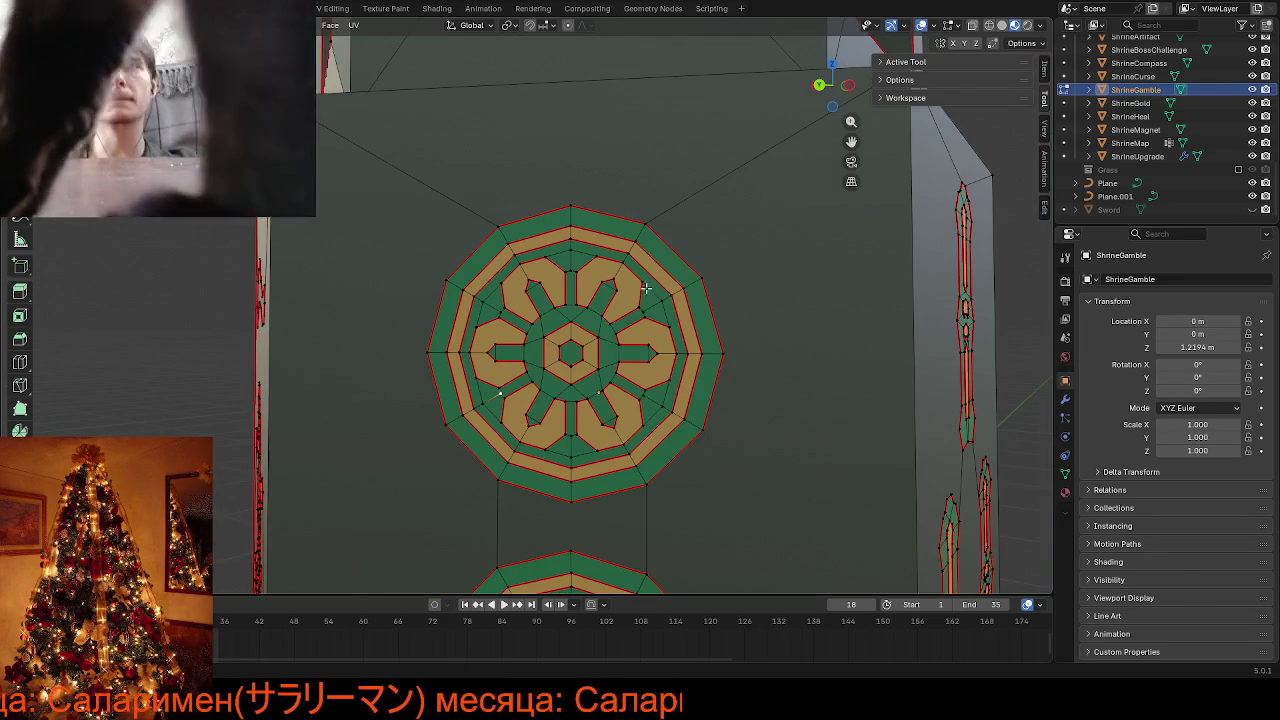
scroll(590, 245, "down", 4, "shift")
scroll(590, 245, "up", 2, "shift")
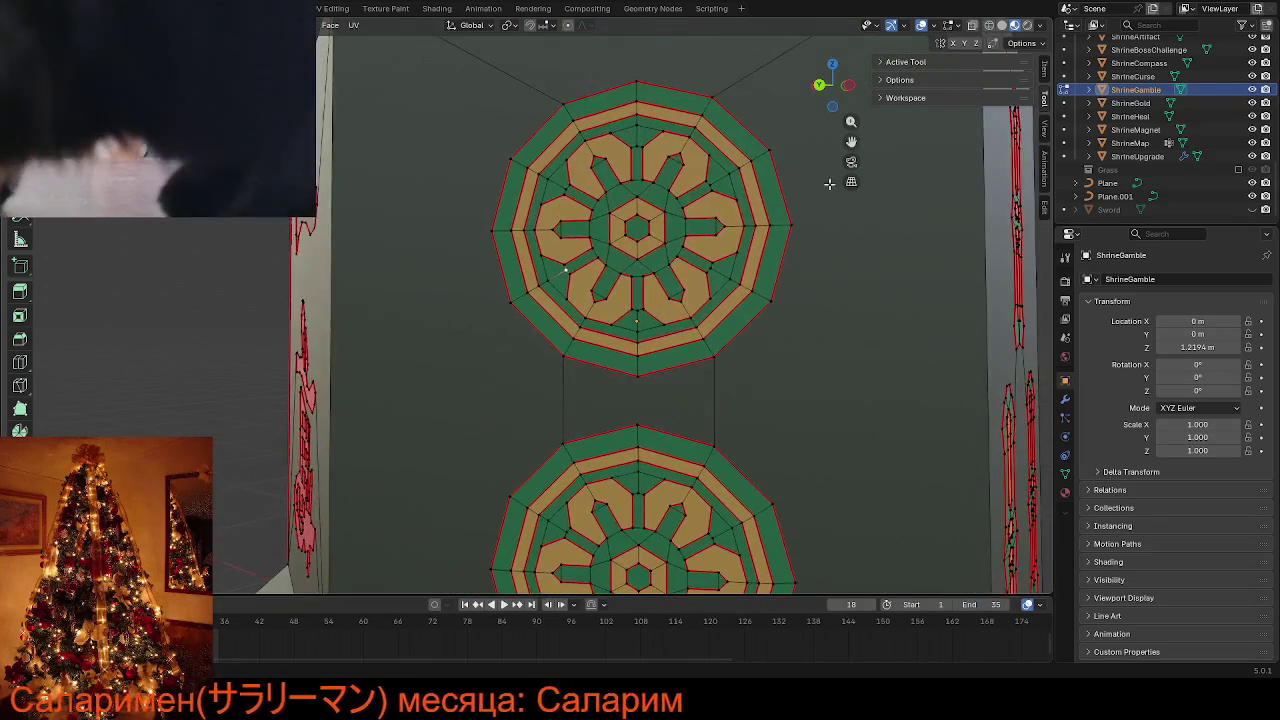
scroll(590, 245, "up", 6)
scroll(590, 245, "down", 6)
left_click(588, 235)
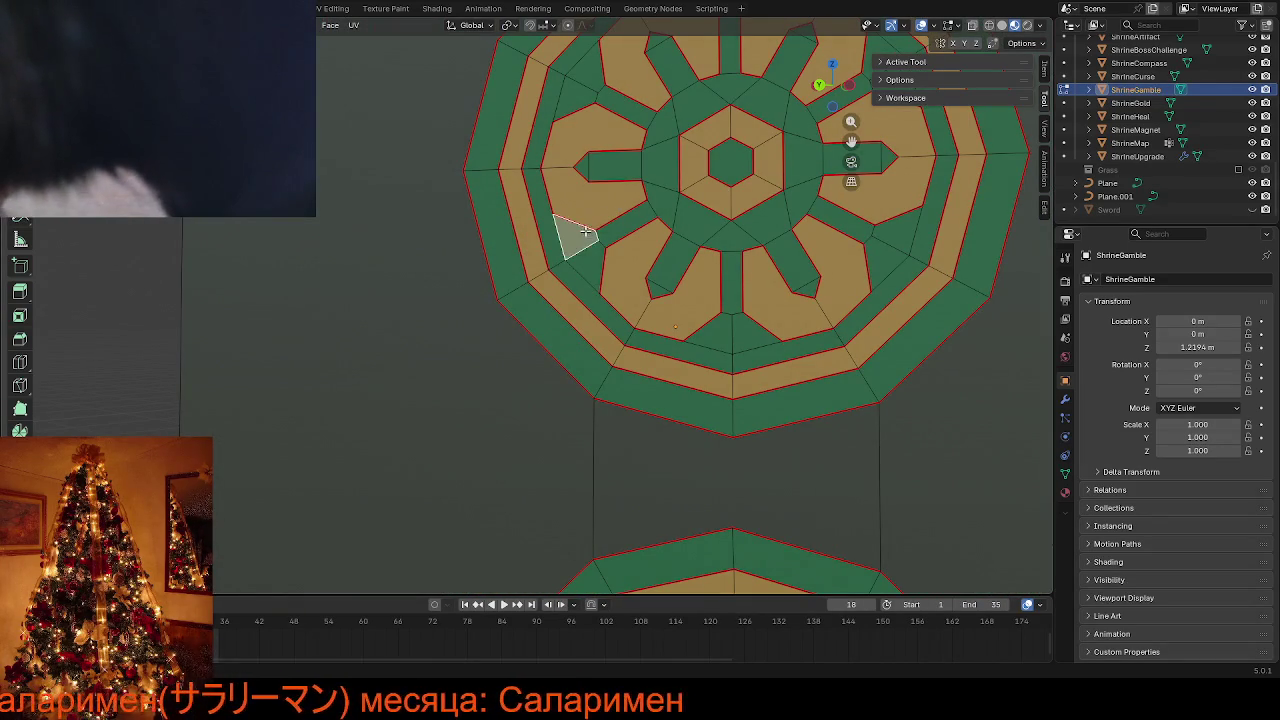
scroll(636, 276, "down", 5)
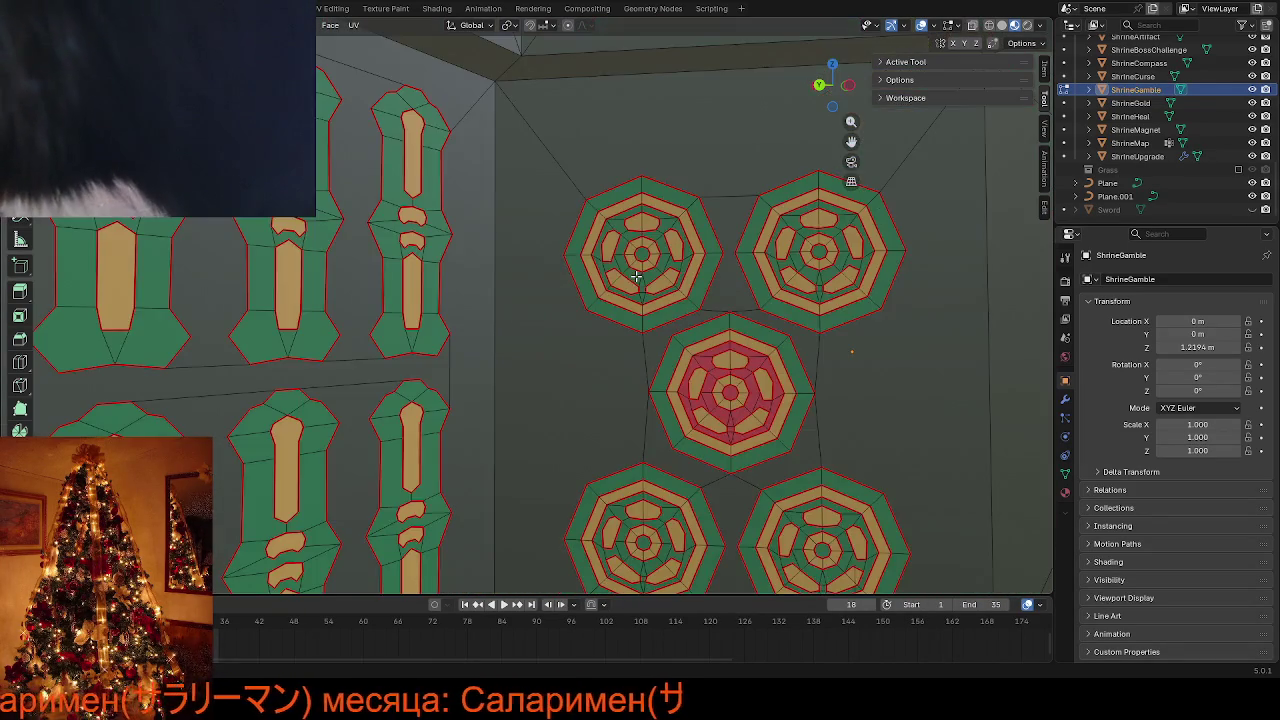
scroll(636, 276, "up", 8)
scroll(636, 276, "down", 3)
Select an outer-ring edge, then a pair of small upper-left faces on the decal
left_click(641, 272, "shift")
scroll(641, 272, "up", 5)
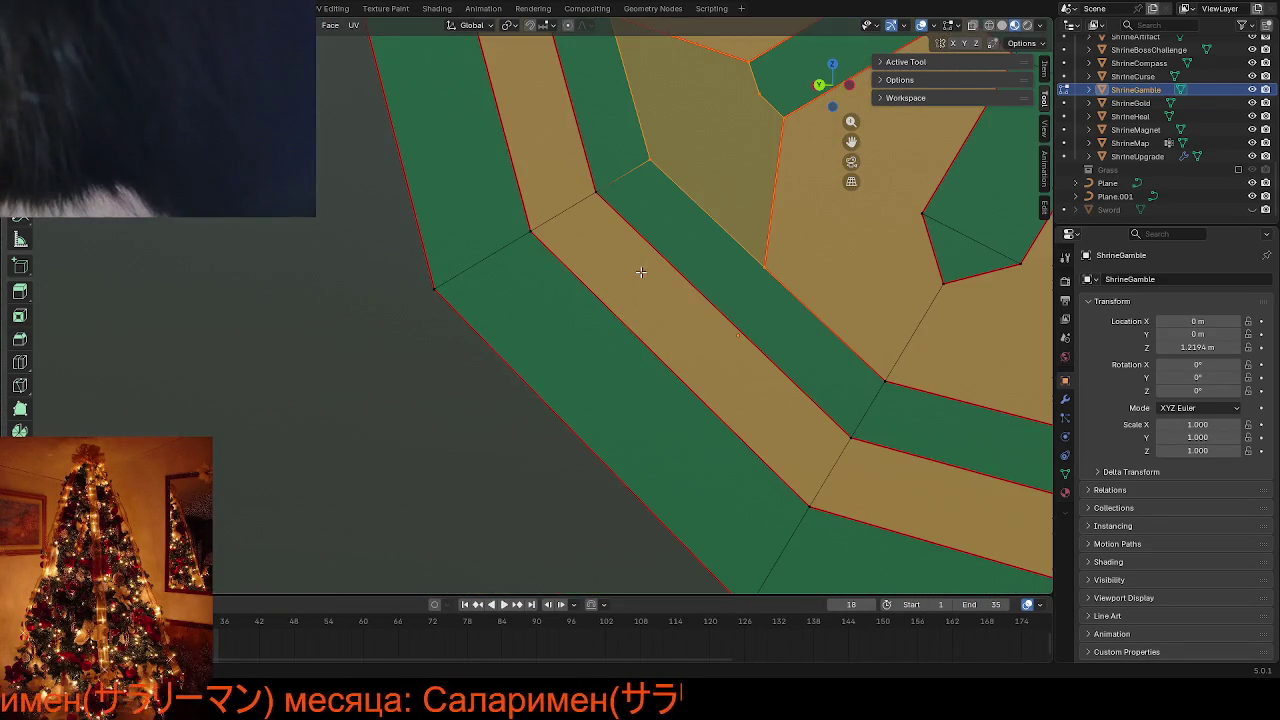
left_click(761, 96)
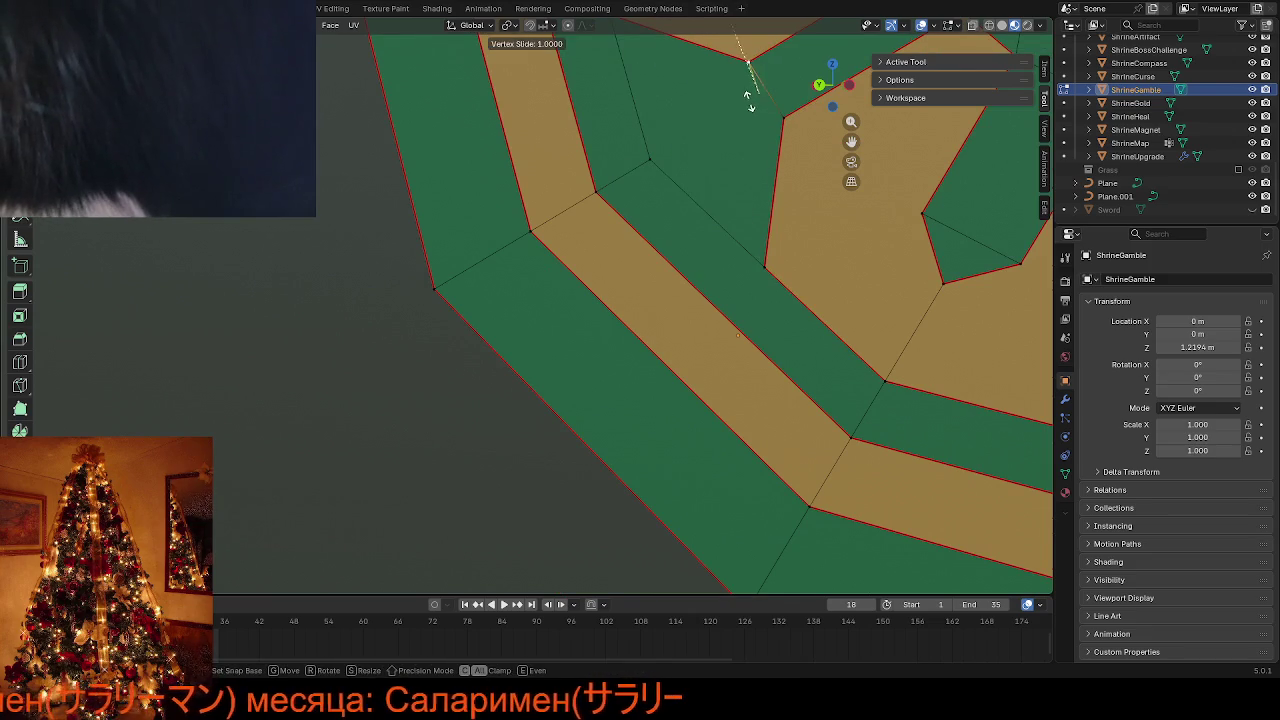
scroll(762, 211, "down", 5)
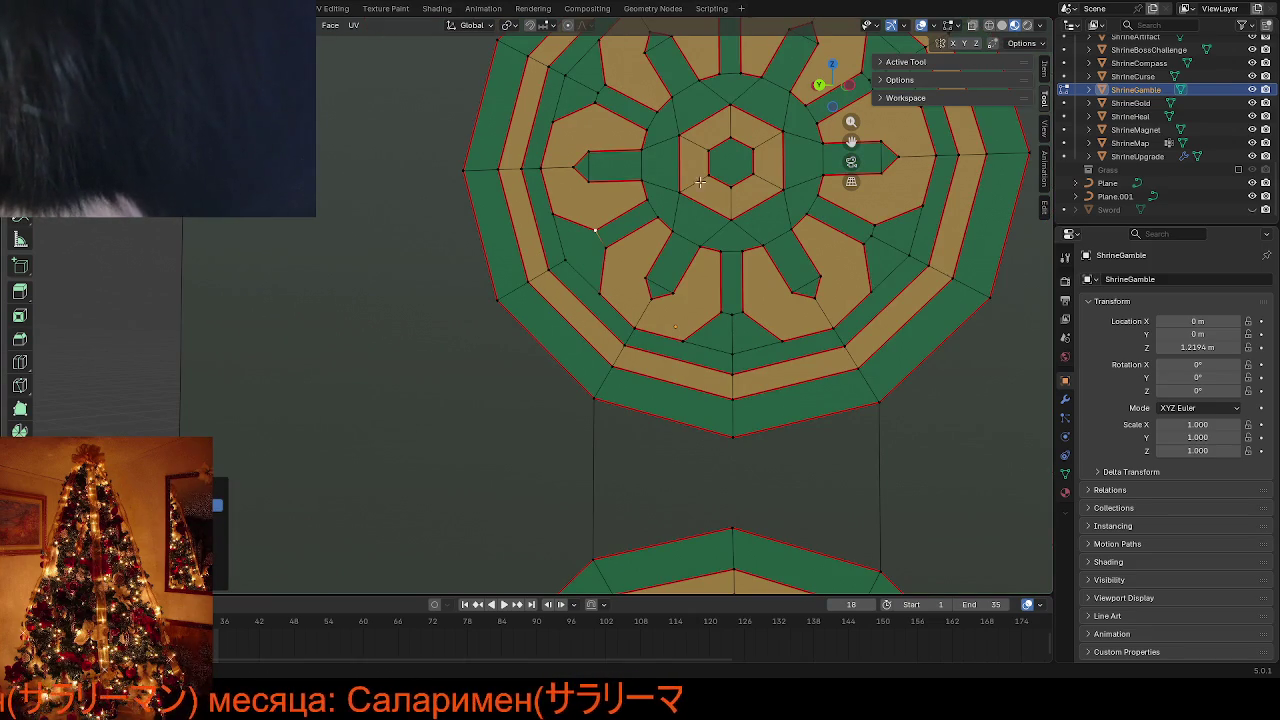
left_click(592, 80)
left_click(596, 68, "shift")
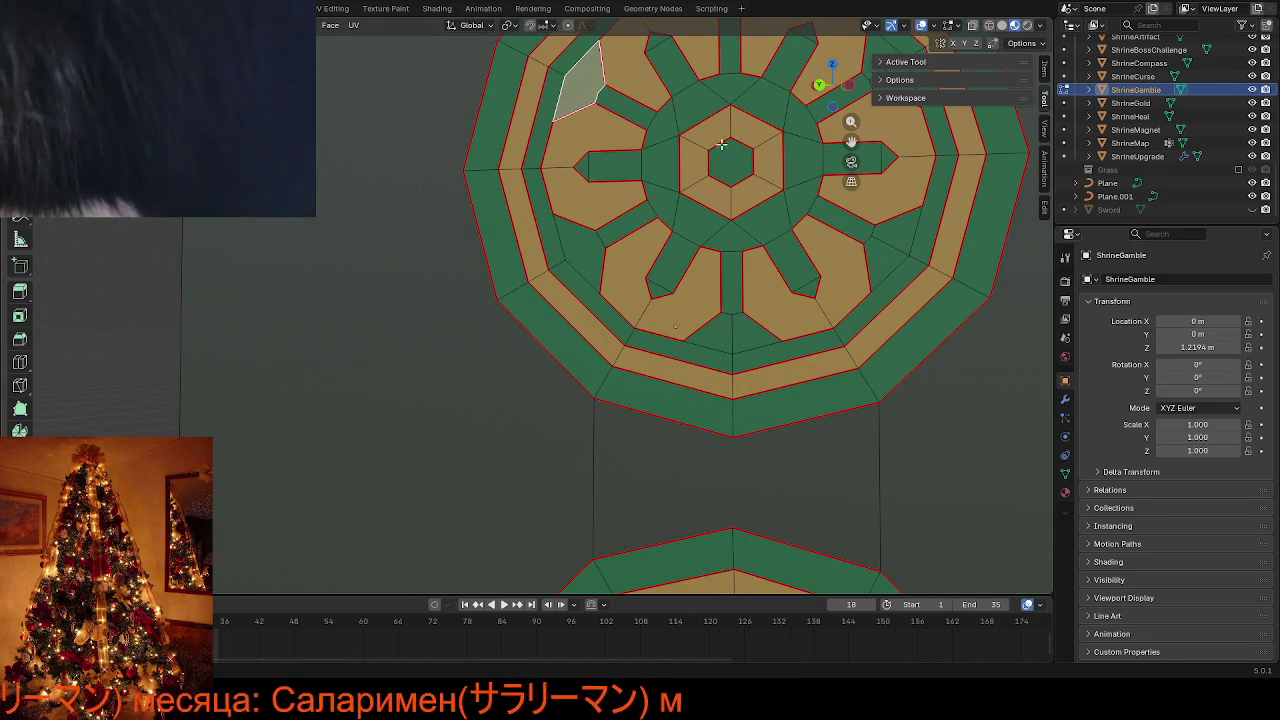
Select triangle pairs around the decal ring and join the bottom-centre pair into a quad with Alt+J
left_click_drag(851, 141, 777, 291)
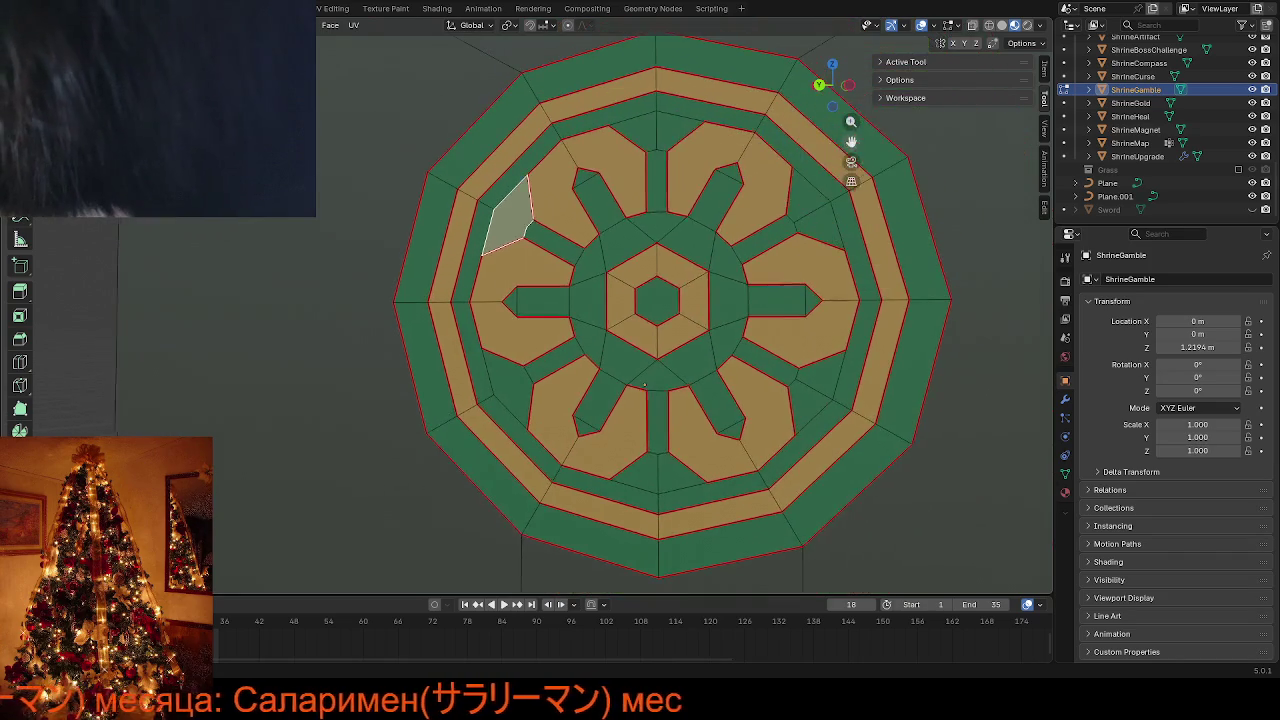
left_click(649, 133)
left_click(668, 138, "shift")
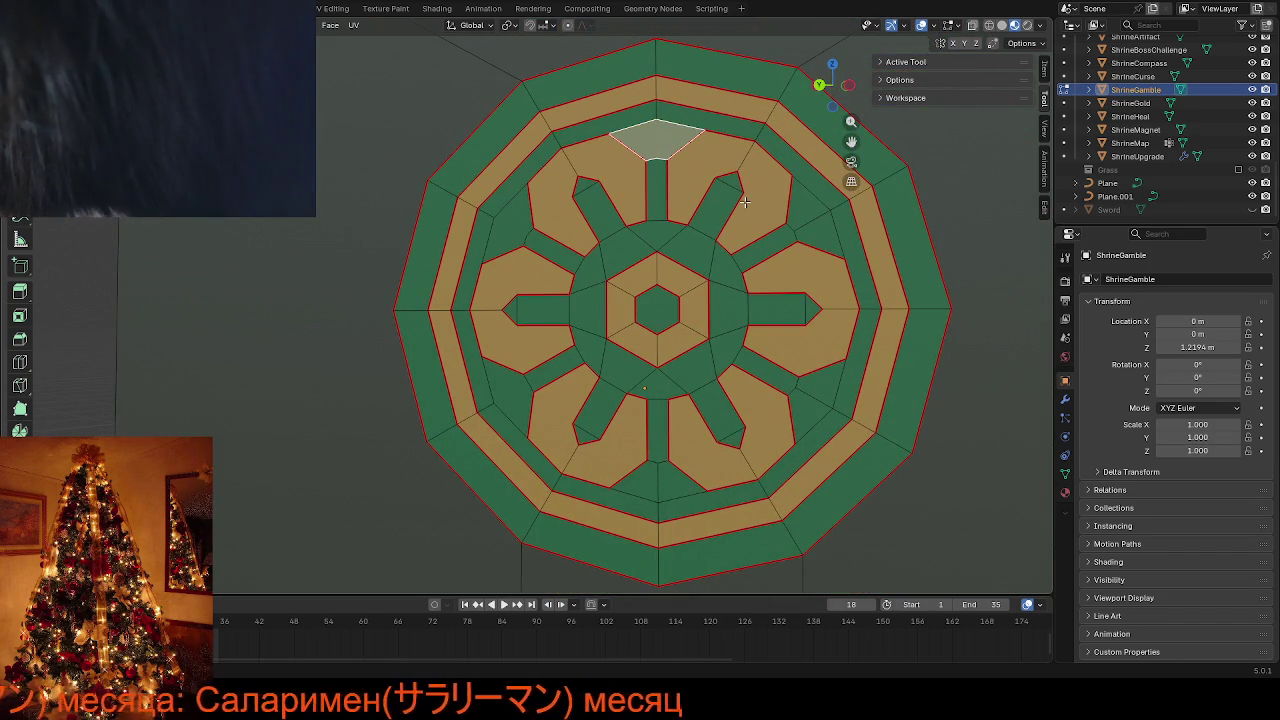
left_click(798, 202)
left_click(824, 226, "shift")
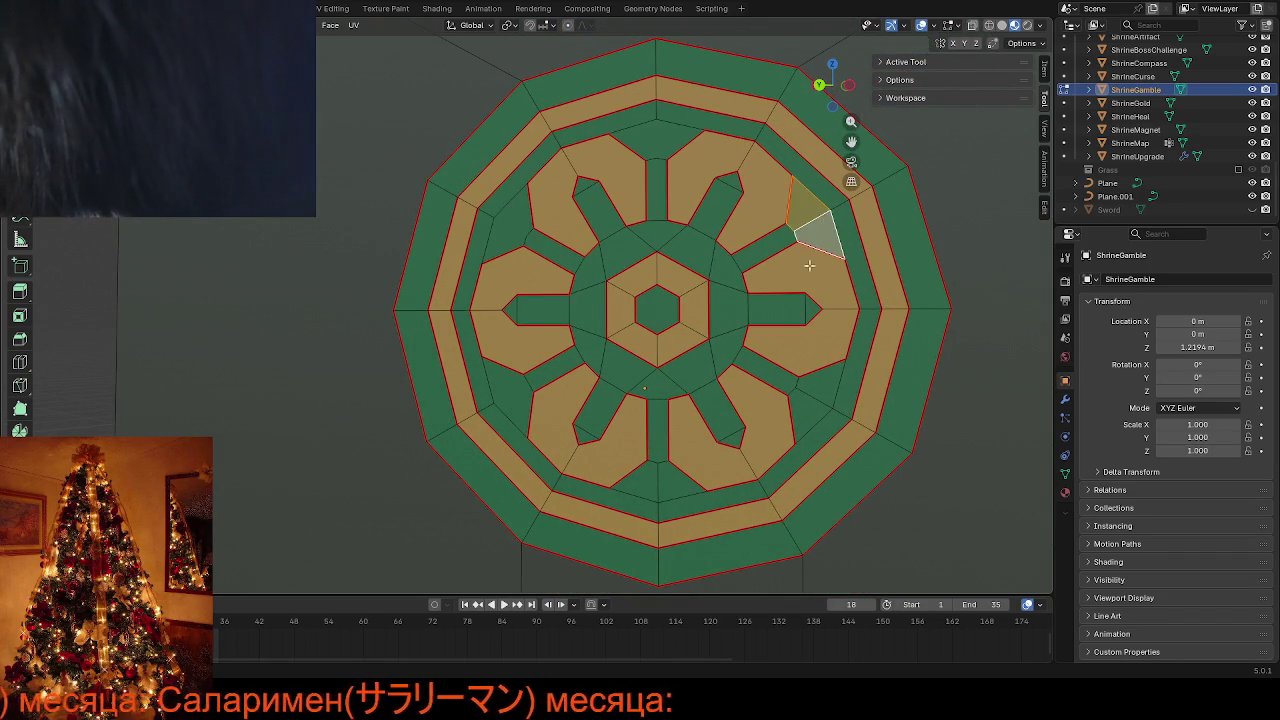
left_click(820, 394)
left_click(810, 416, "shift")
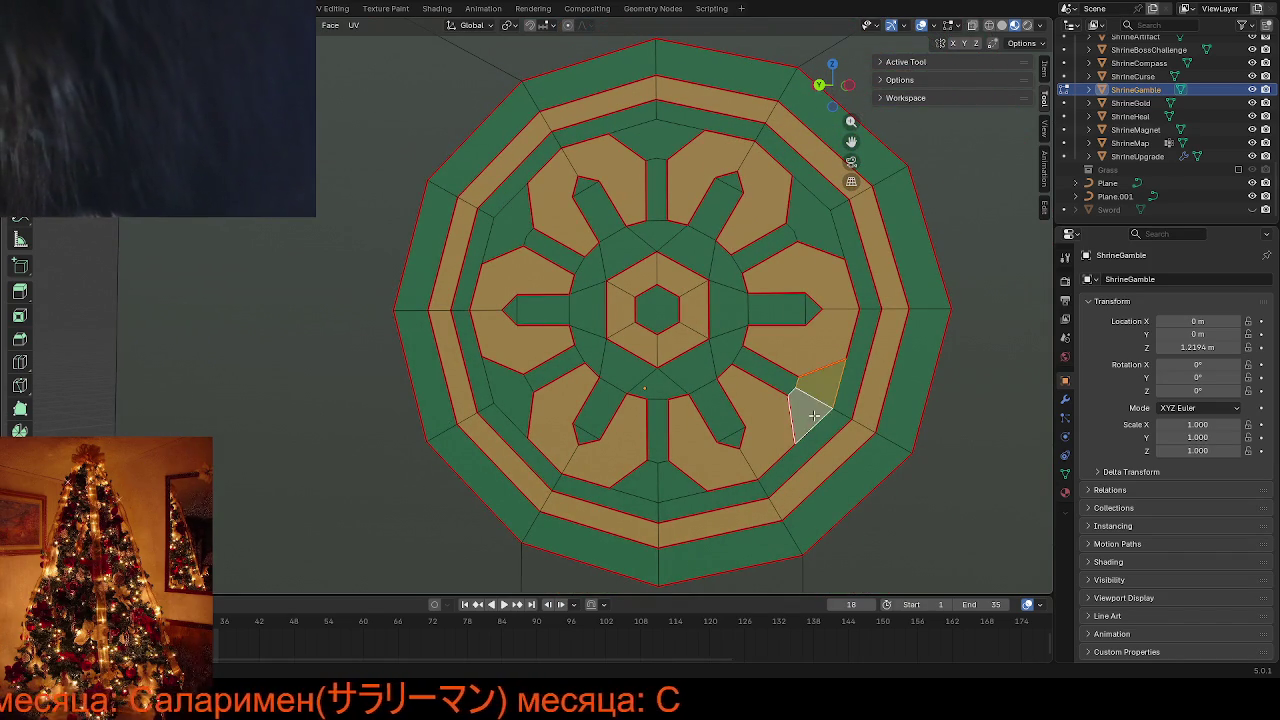
left_click(681, 484)
left_click(644, 483, "shift")
key("alt+j")
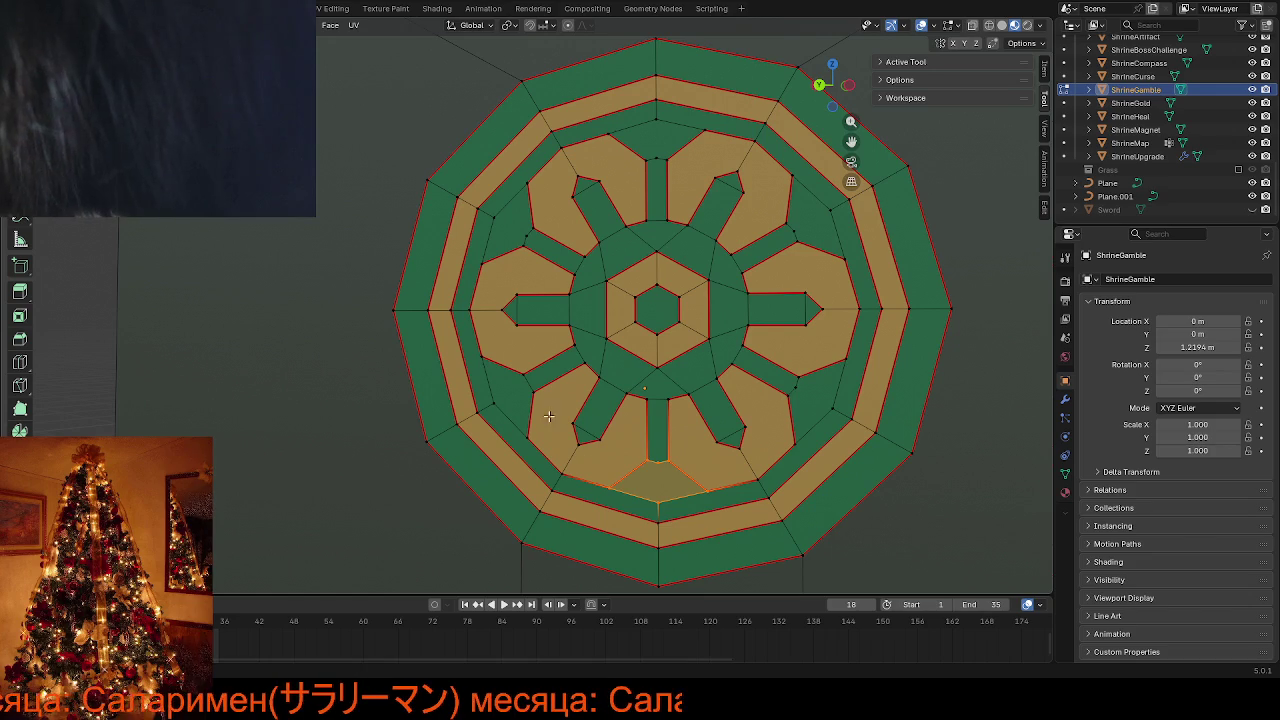
Slide the upper-right and upper-left spoke vertices into place along their edges
key("alt+a")
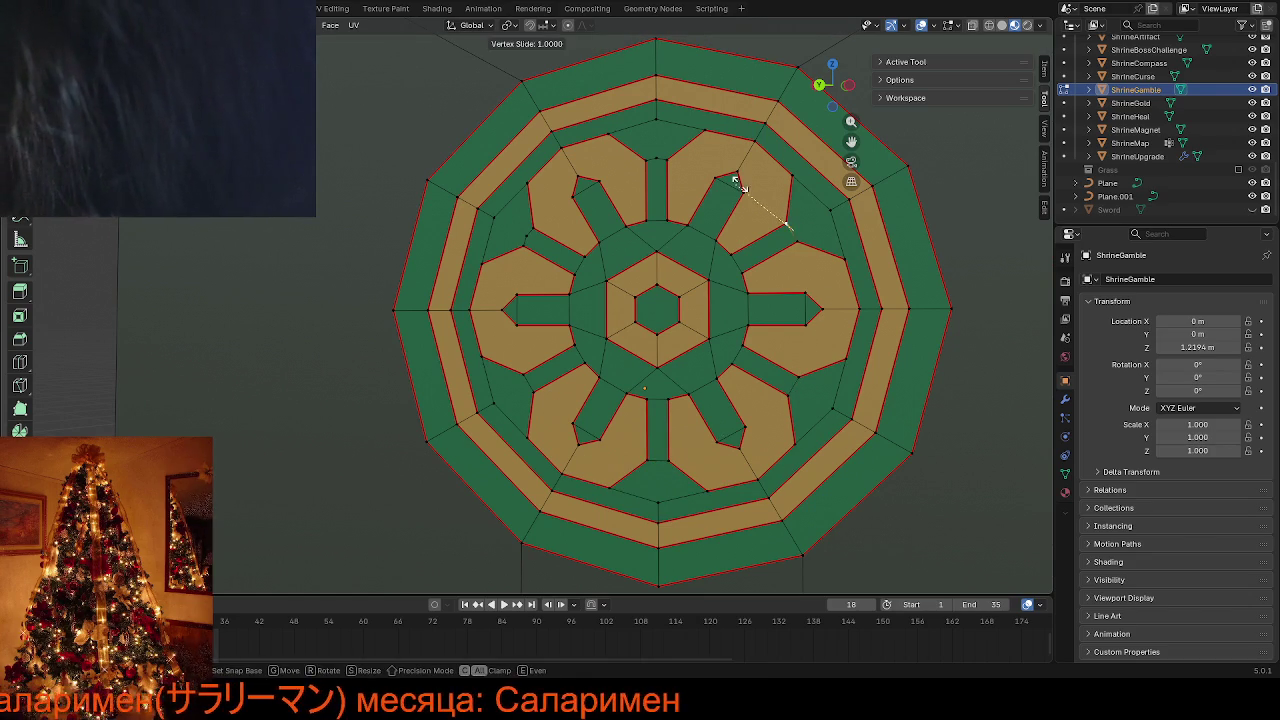
left_click(651, 160)
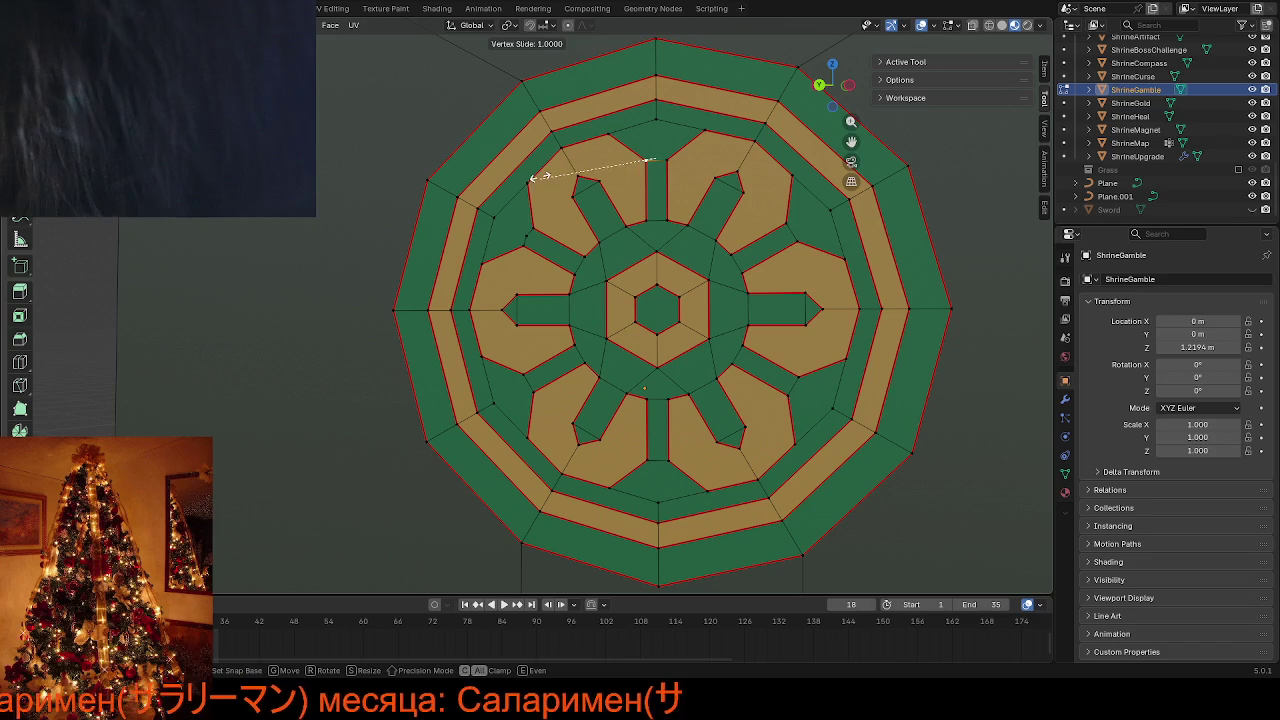
left_click(523, 245)
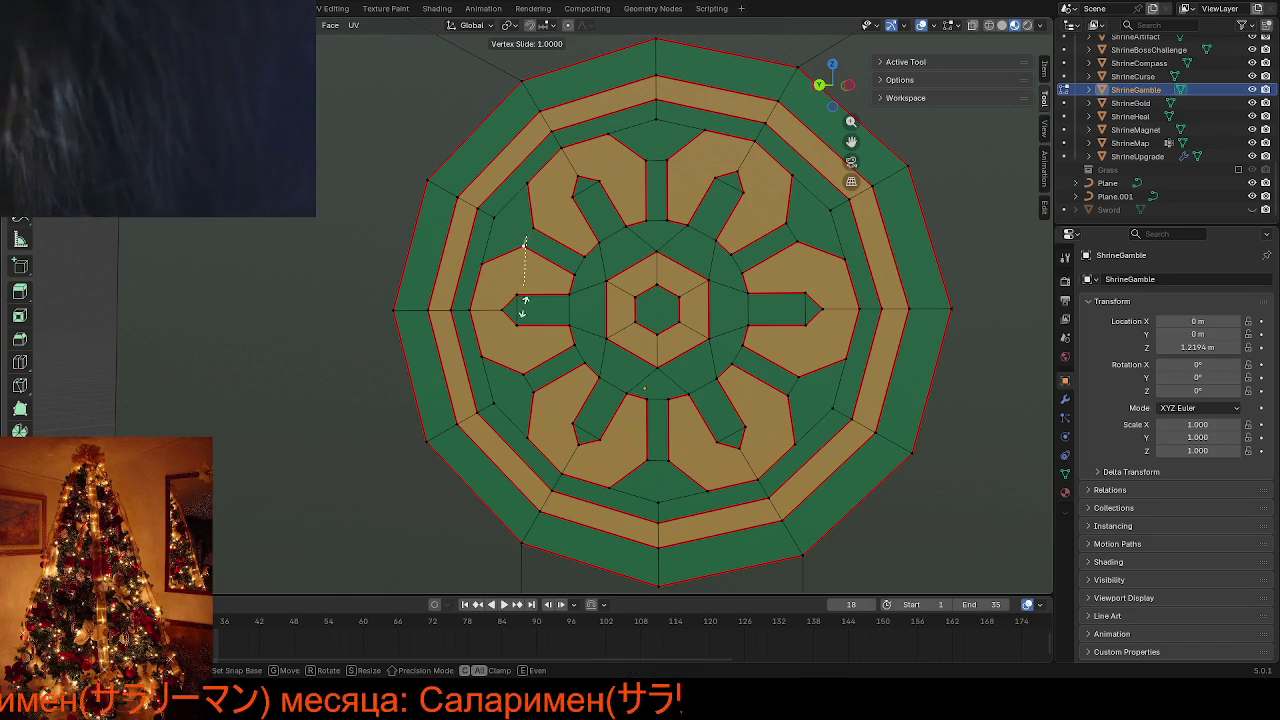
Merge the whole decal's duplicate vertices by distance, then deselect
key("a")
key("m")
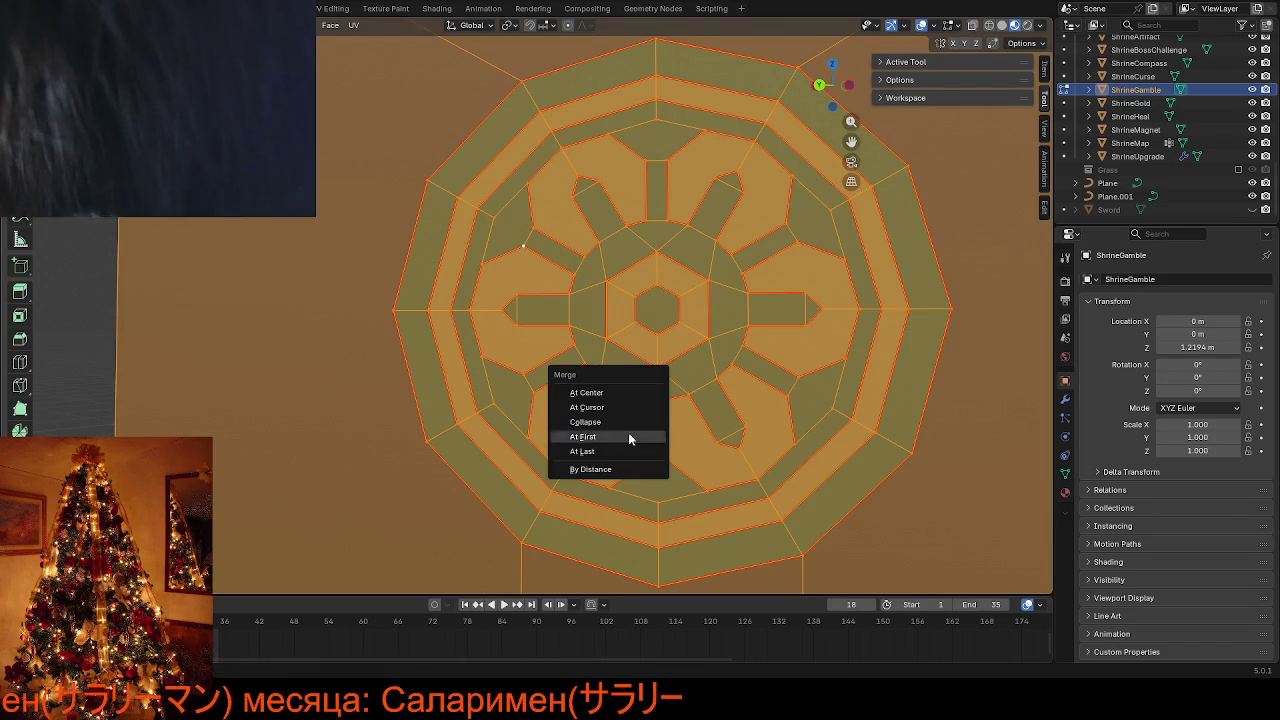
left_click(612, 470)
left_click(944, 288)
scroll(944, 288, "down", 6)
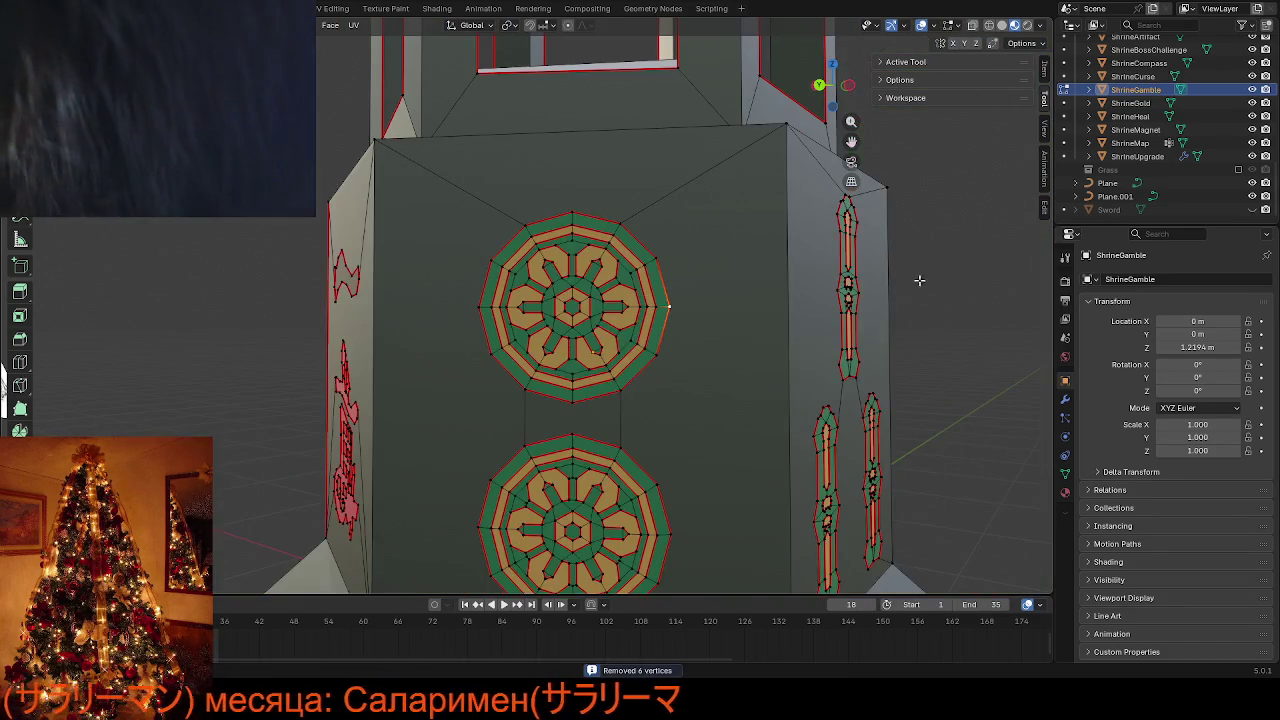
scroll(746, 328, "up", 3)
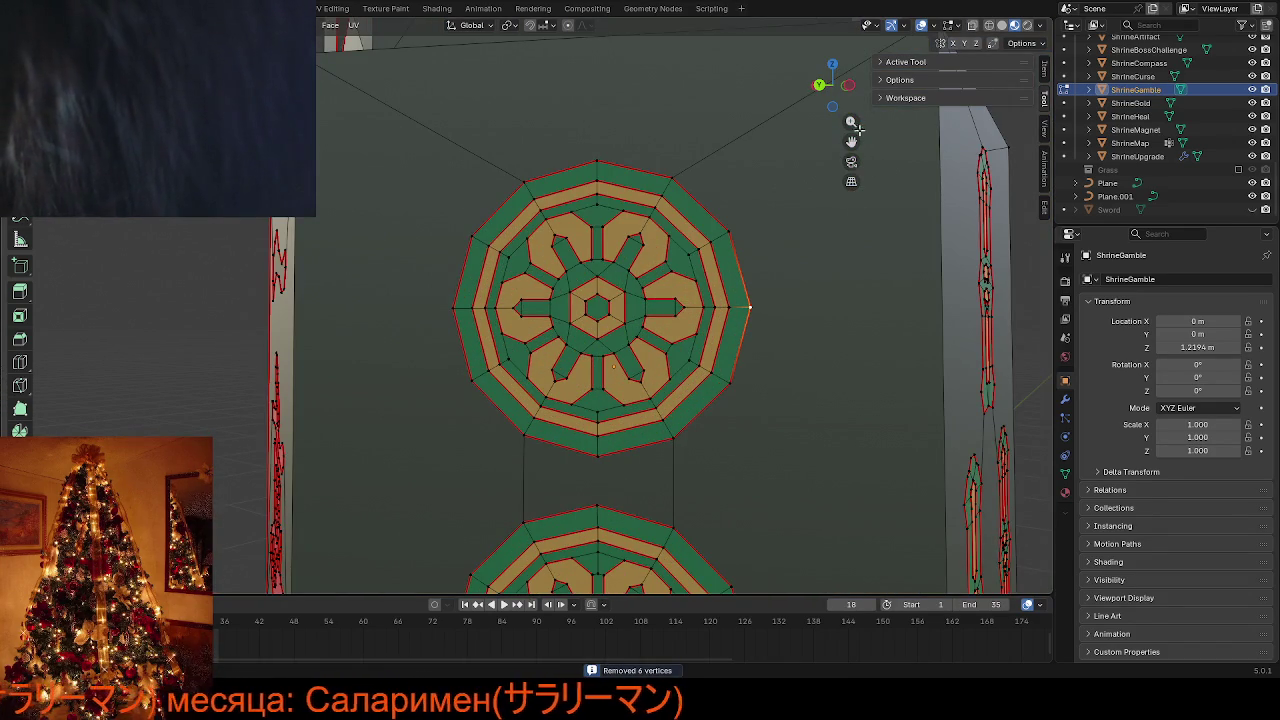
scroll(501, 204, "down", 5, "shift")
scroll(501, 204, "up", 3)
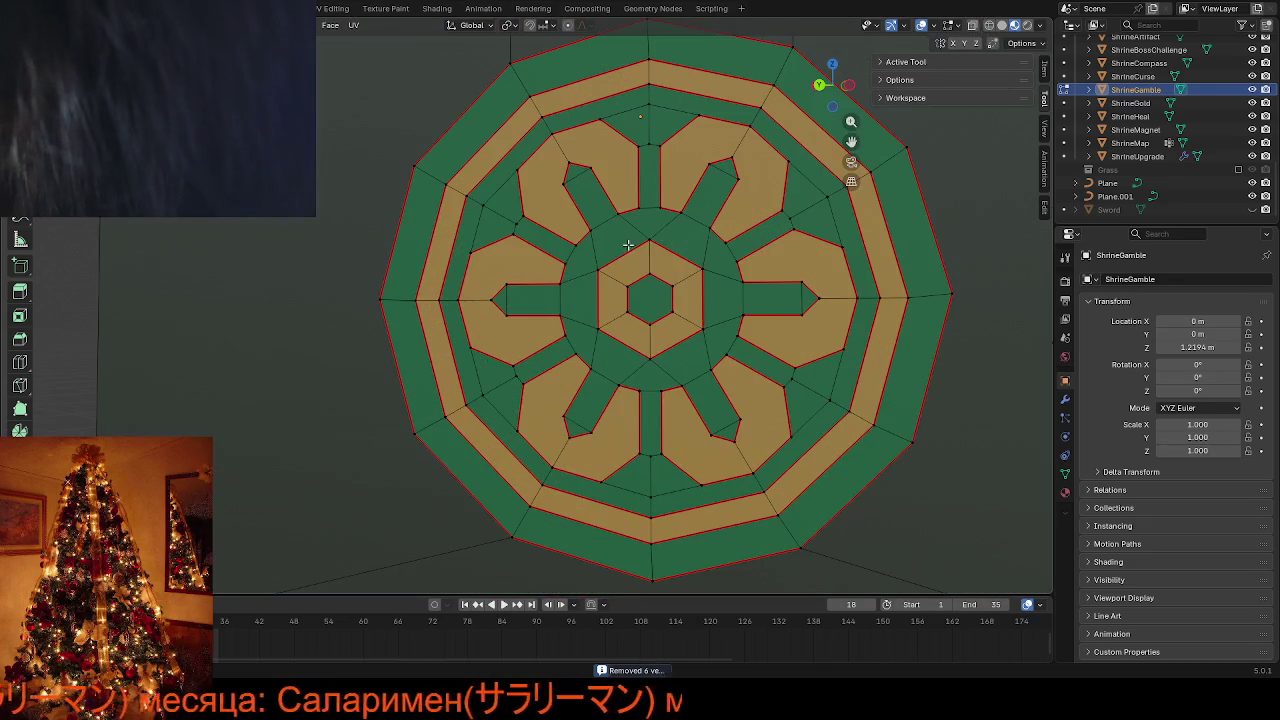
Select the left, bottom and right beige ring face pairs of the lower decal
left_click(501, 204)
left_click(494, 230, "shift")
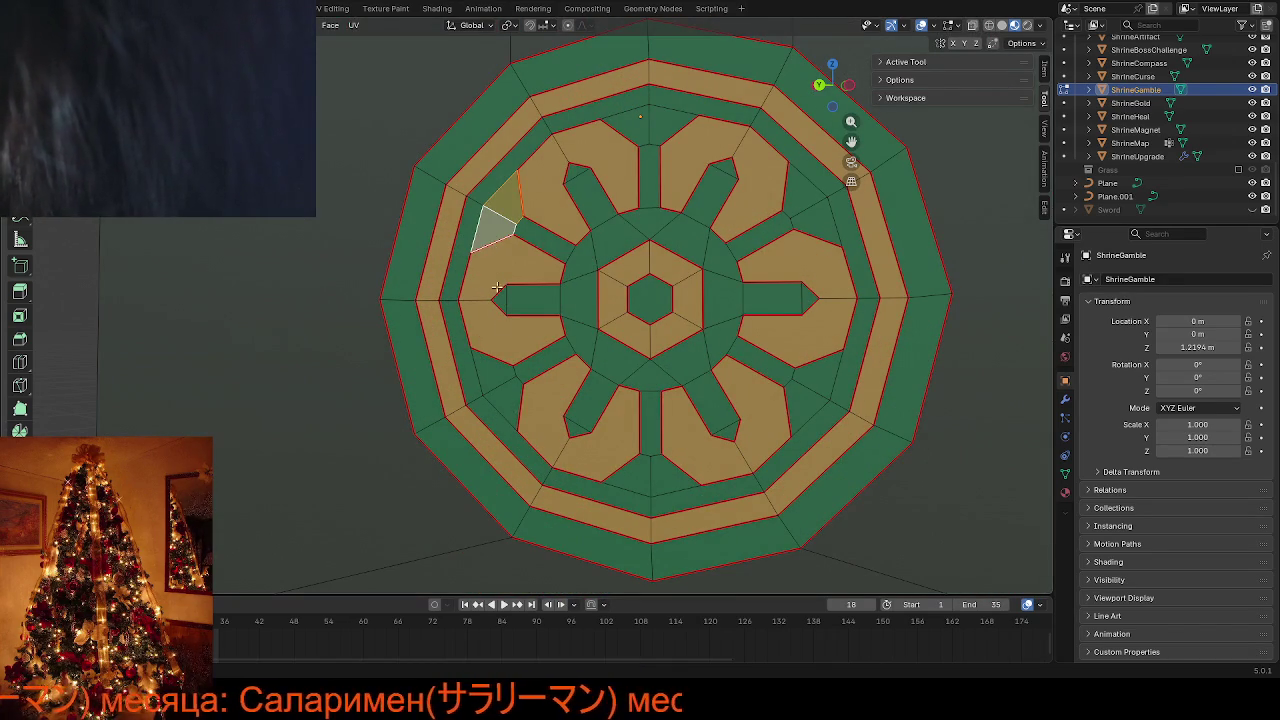
left_click(489, 371, "shift")
left_click(512, 405, "shift")
left_click(647, 468, "shift")
left_click(662, 471, "shift")
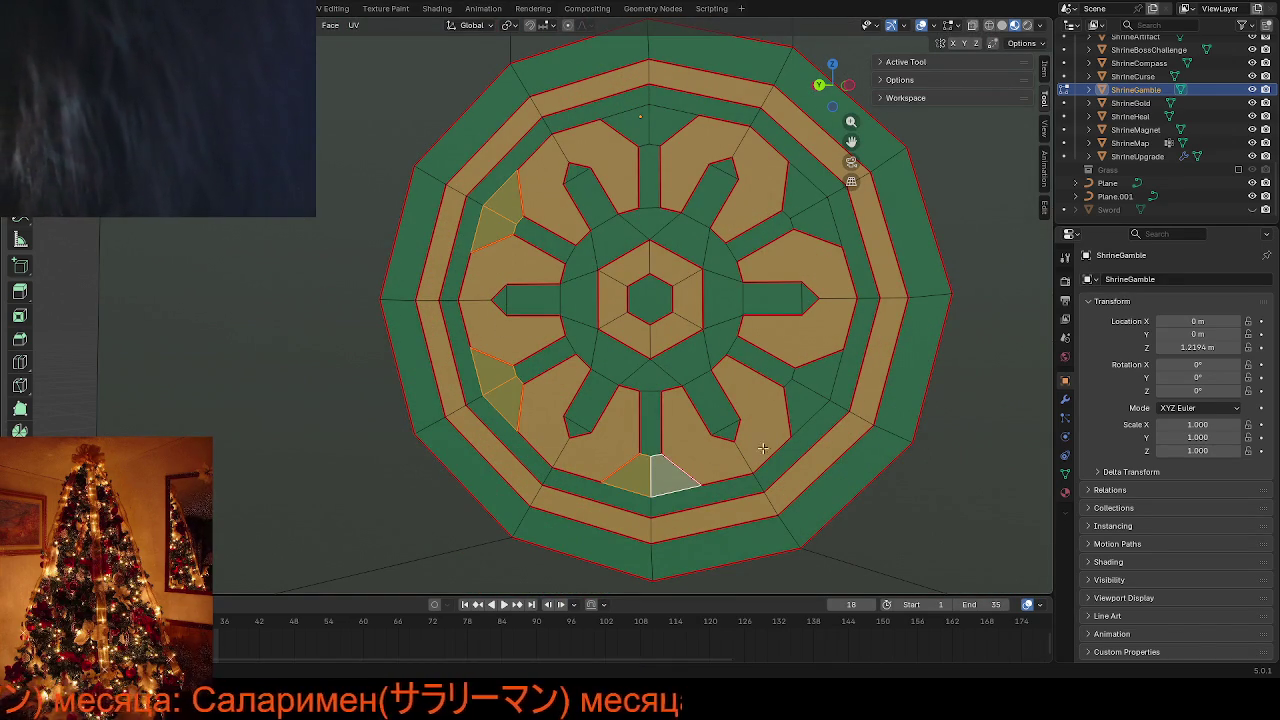
left_click(808, 404, "shift")
left_click(817, 384, "shift")
Add the upper-right, top and top-left ring faces to complete the beige ring, then deselect
left_click(820, 221, "shift")
left_click(796, 180, "shift")
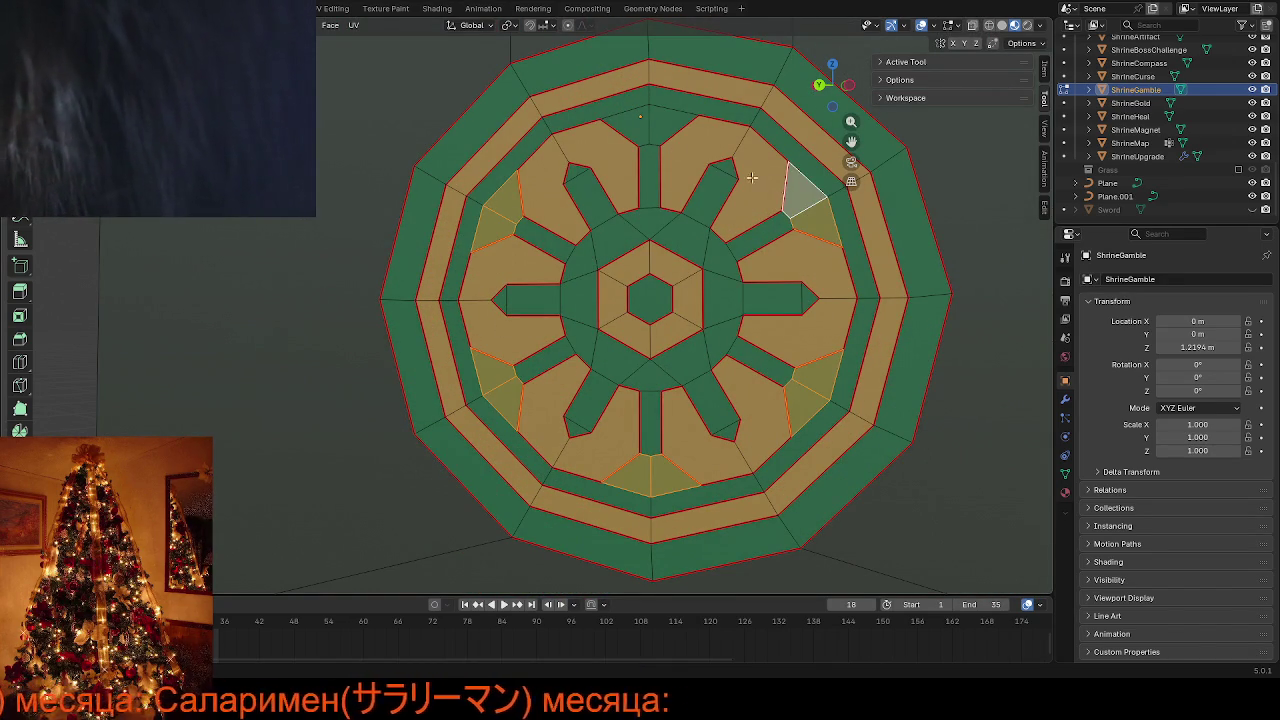
left_click(658, 131, "shift")
left_click(643, 127, "shift")
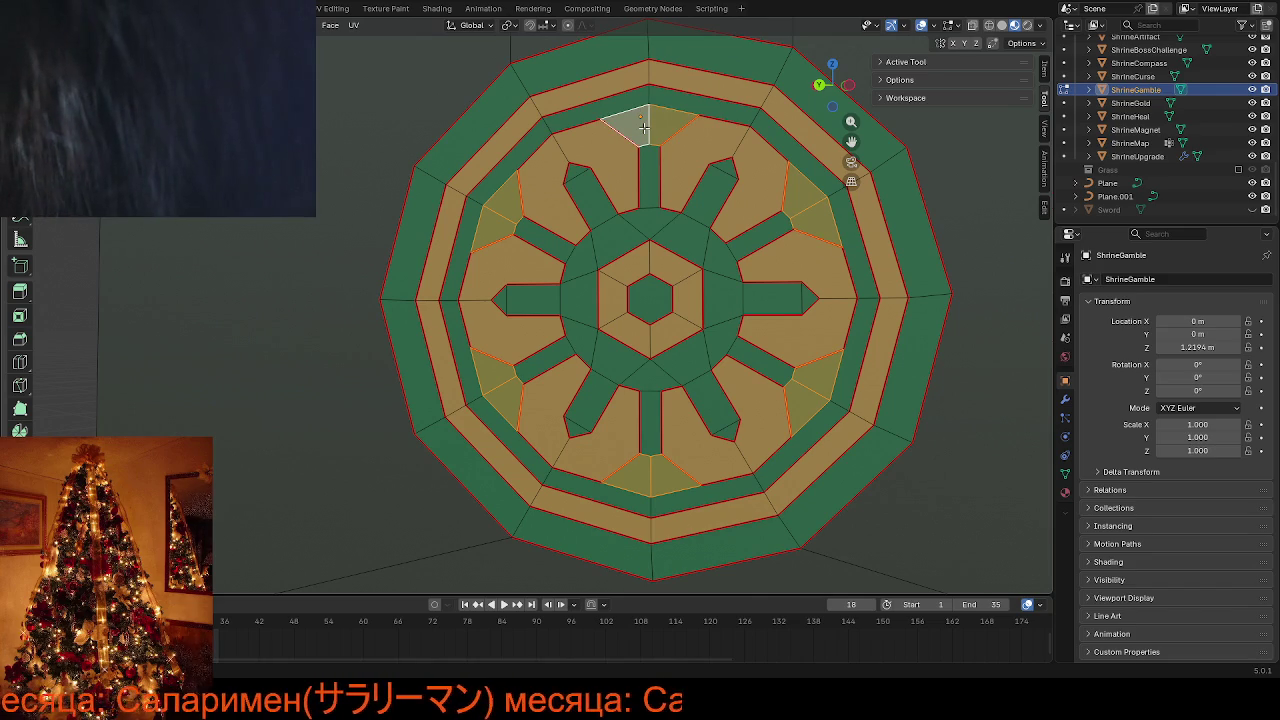
left_click(549, 190, "alt")
key("alt+a")
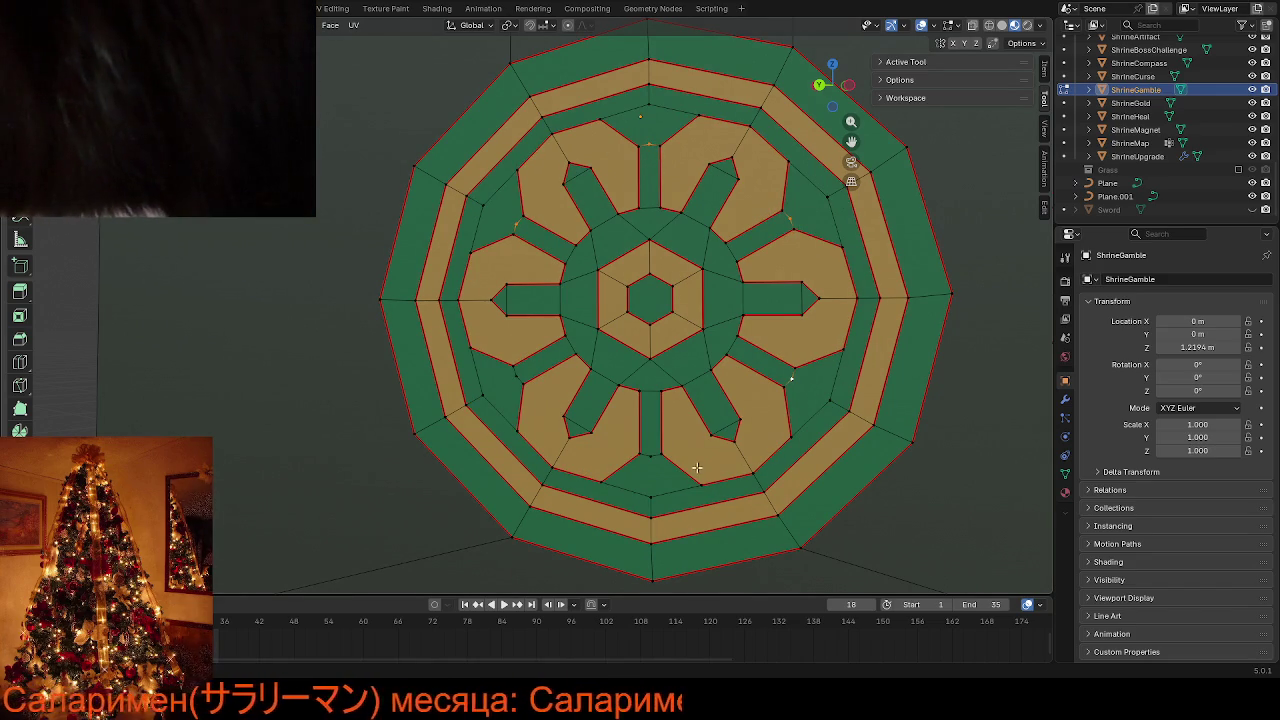
left_click(651, 457, "shift")
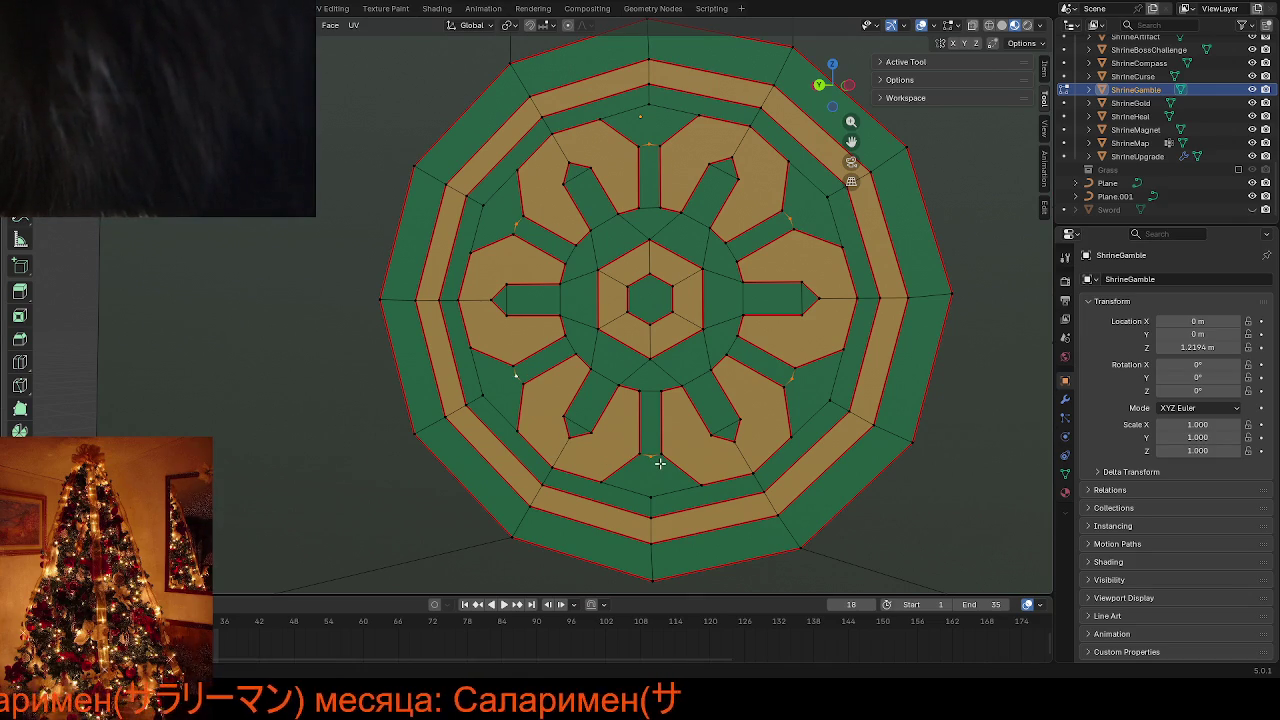
Merge the decal's overlapping vertices by distance and clear the selection
key("a")
key("m")
left_click(640, 344)
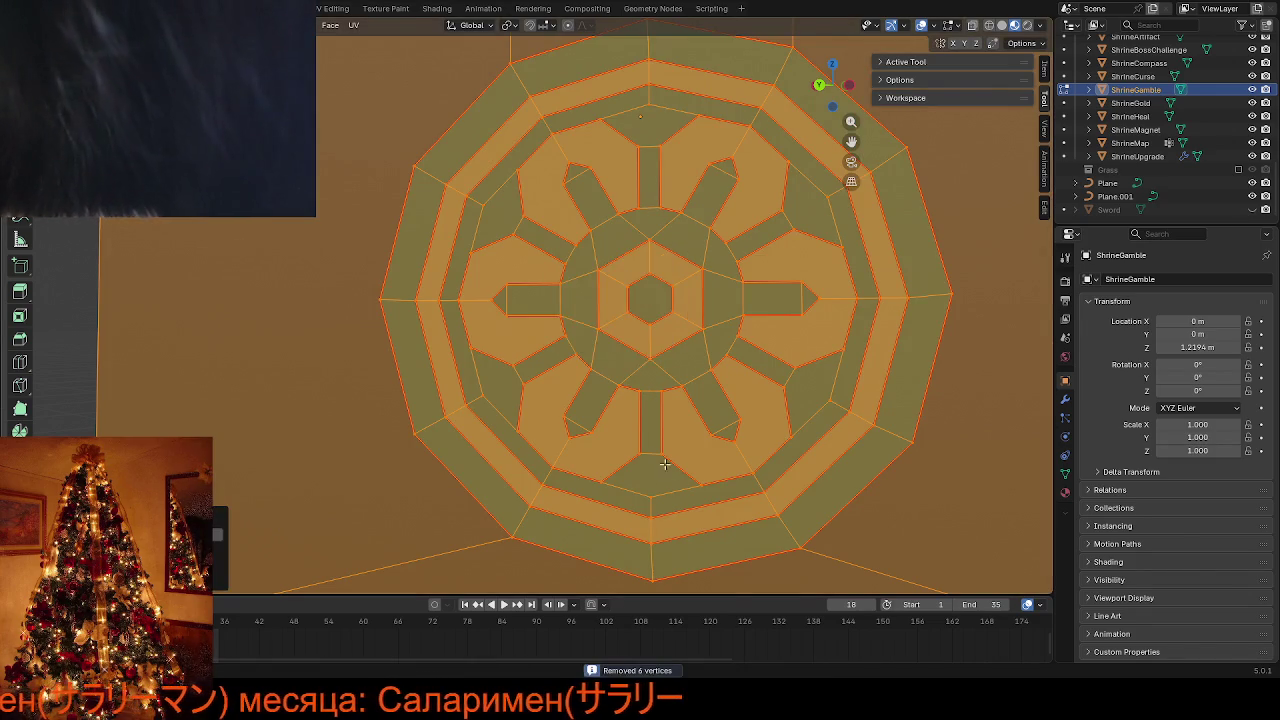
key("alt+a")
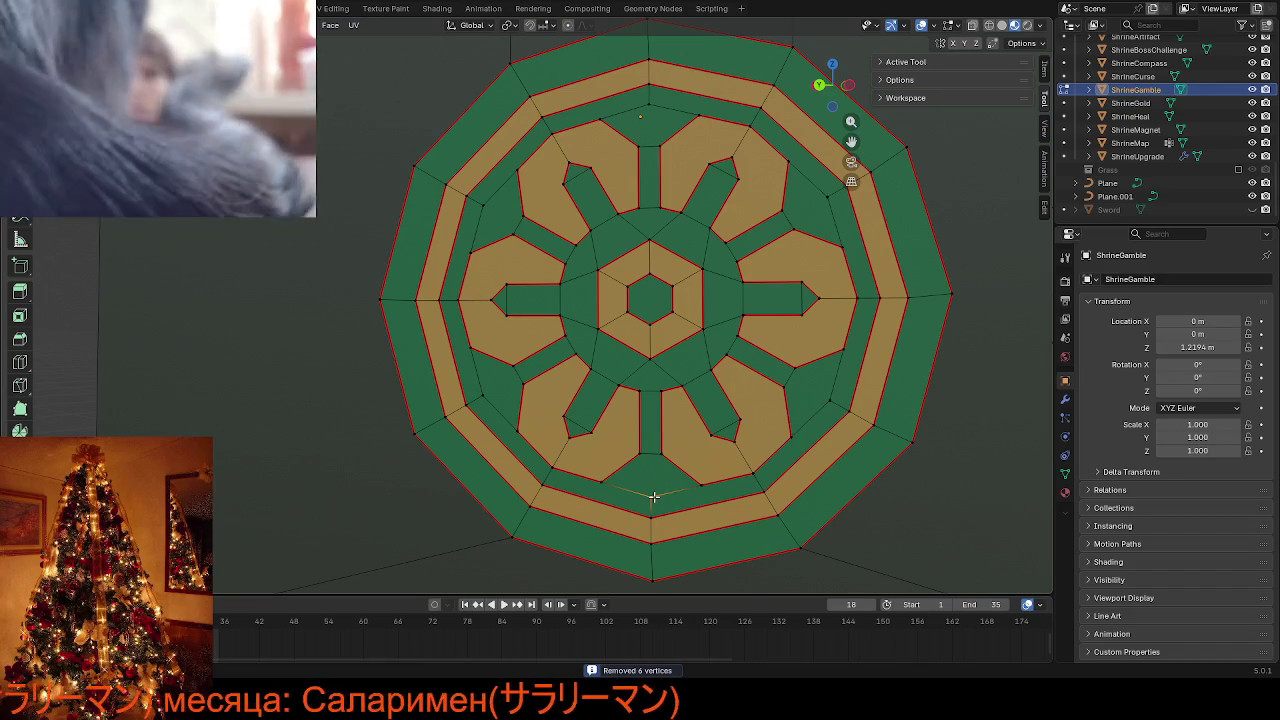
Select the bottom ring faces and knife a new cut across the bottom face
left_click(641, 503)
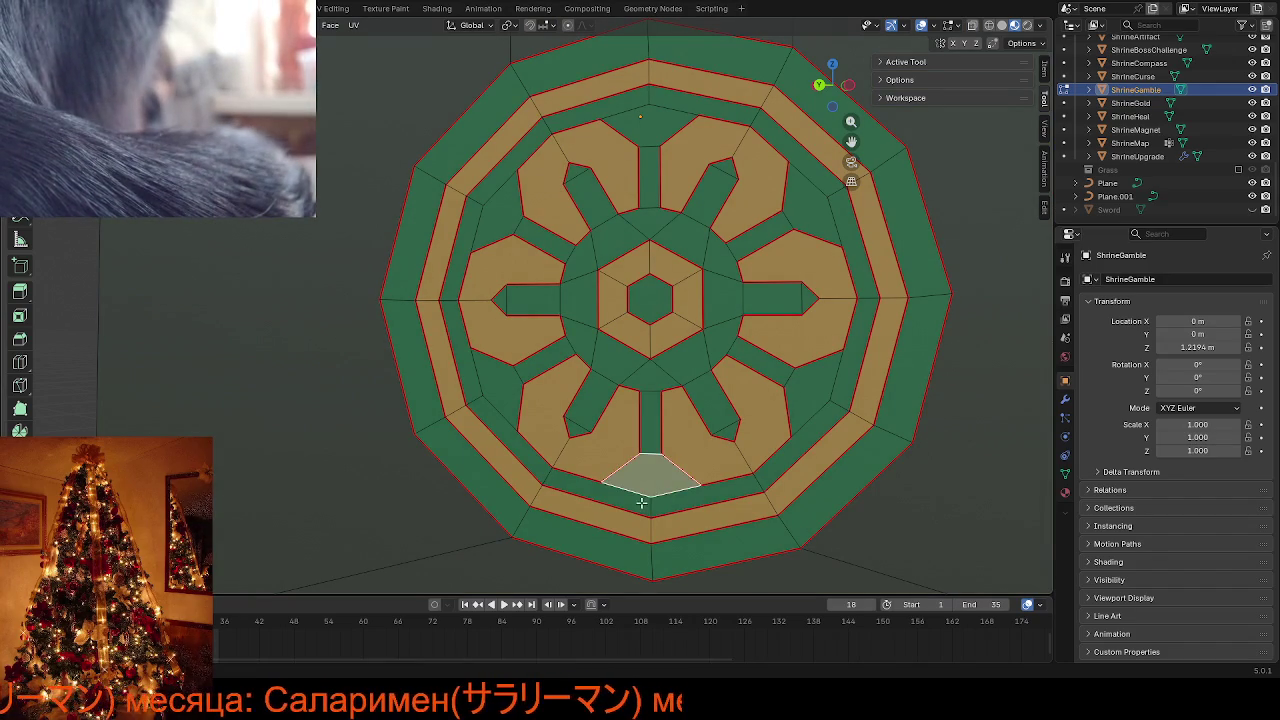
left_click(641, 503, "shift")
left_click(702, 503, "shift")
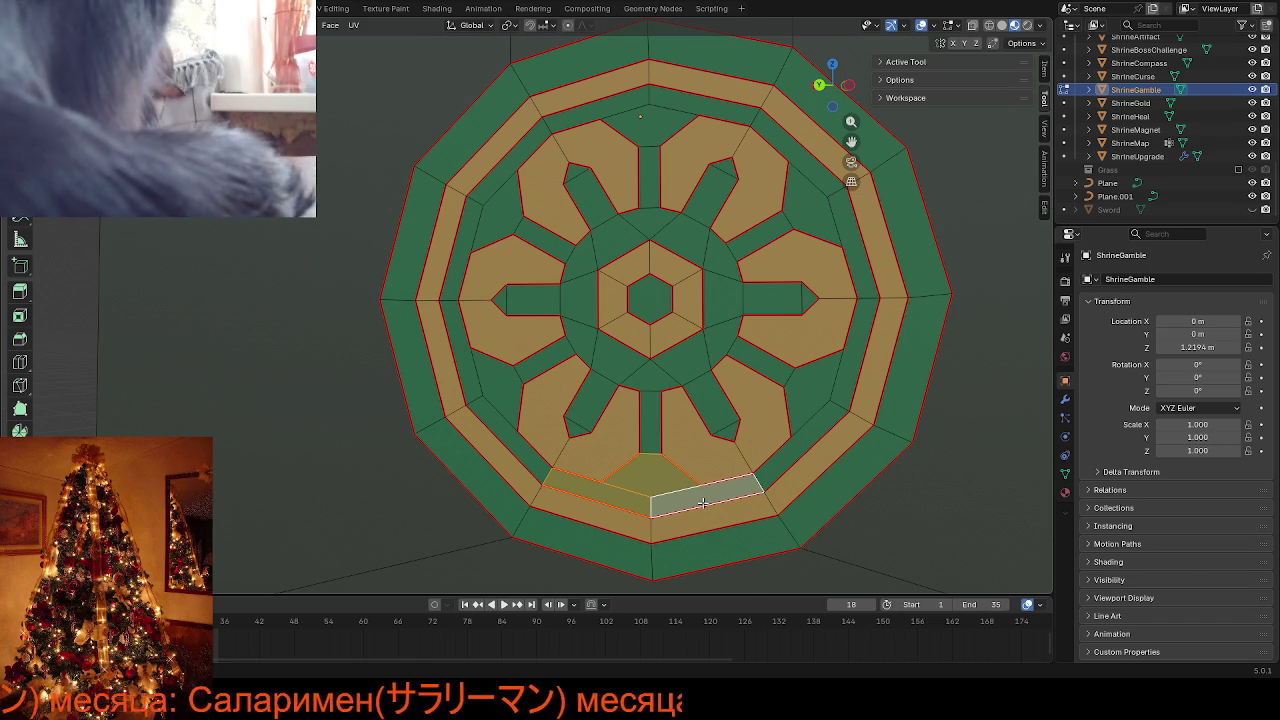
left_click(661, 473, "shift")
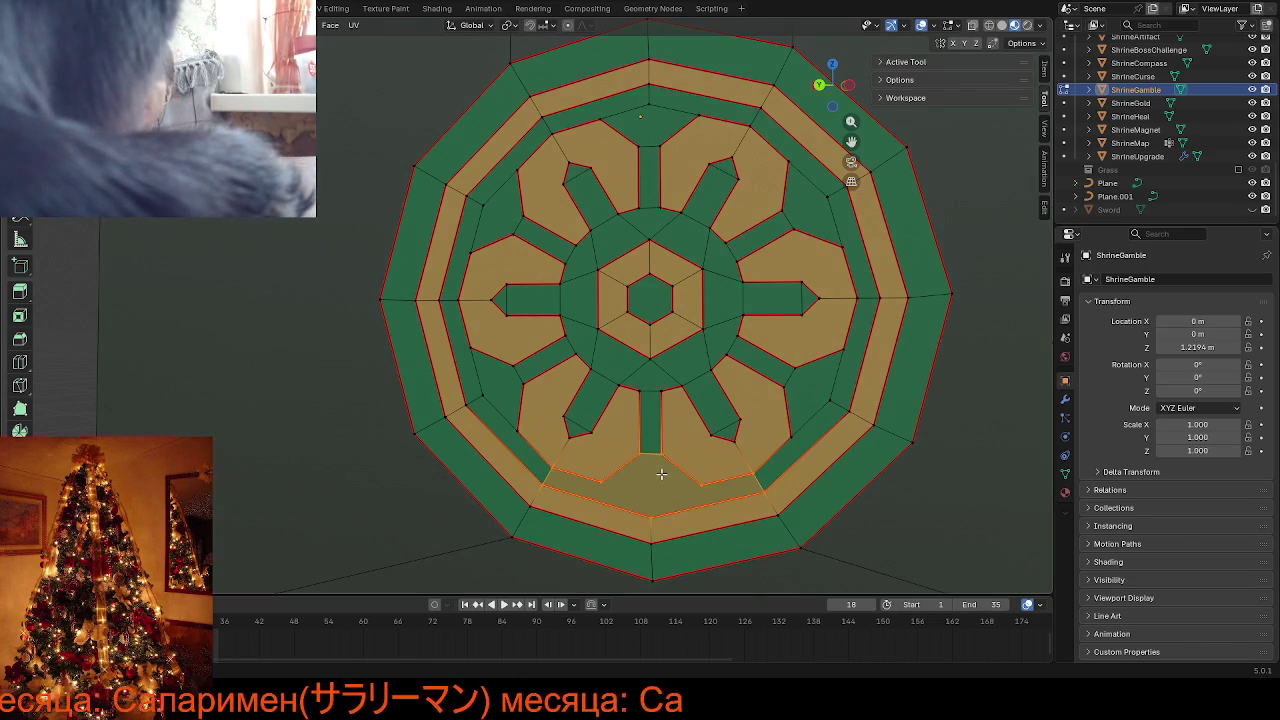
key("k")
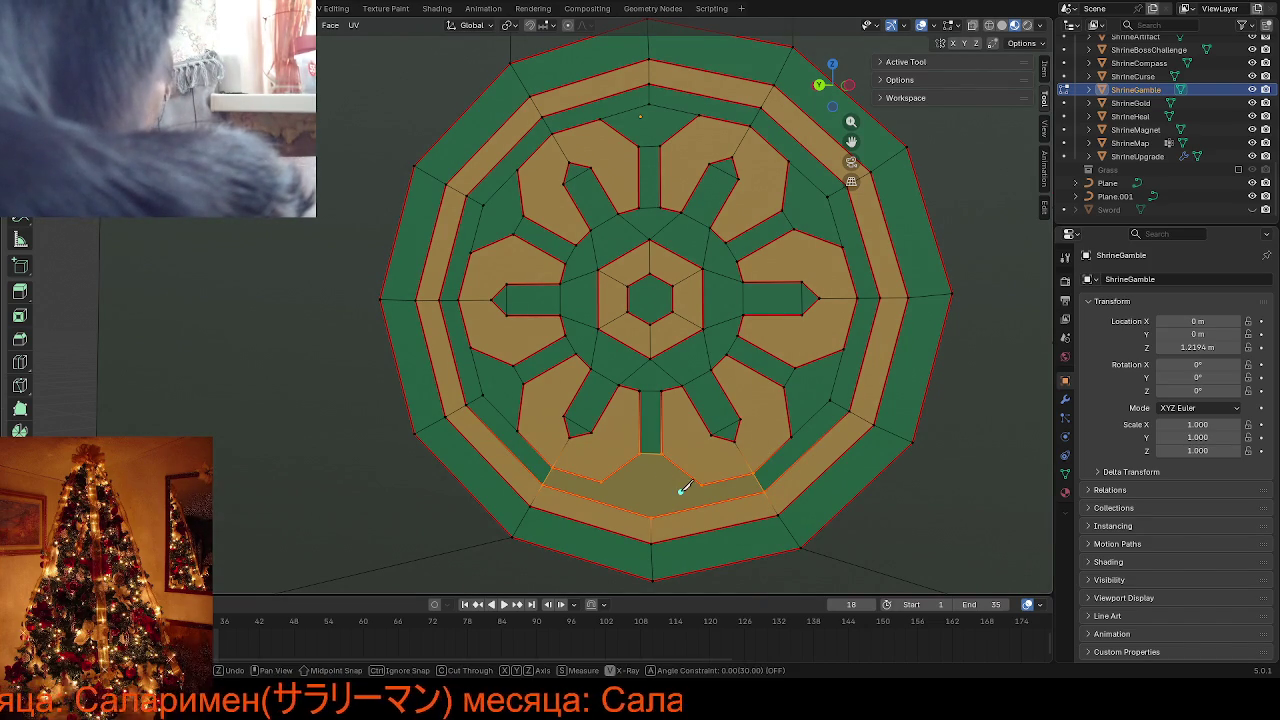
left_click(603, 480)
key("Return")
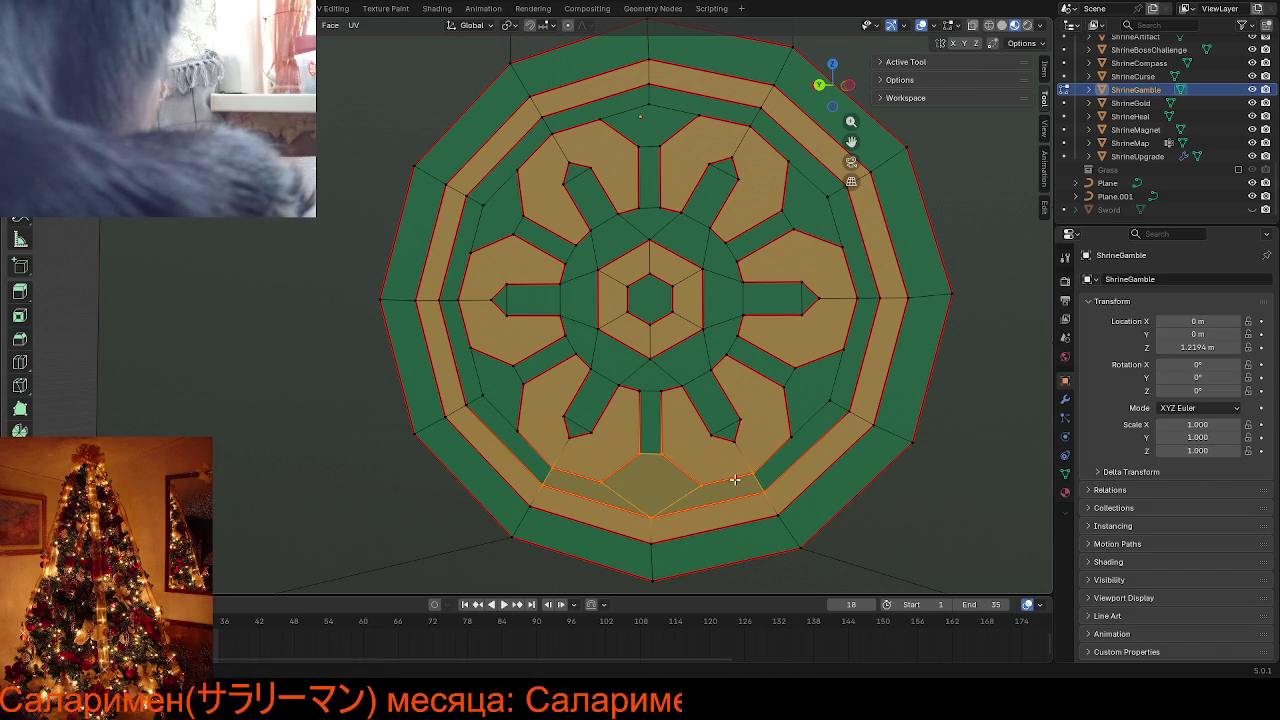
Select the three bottom ring faces and switch to vertex selection mode
key("k")
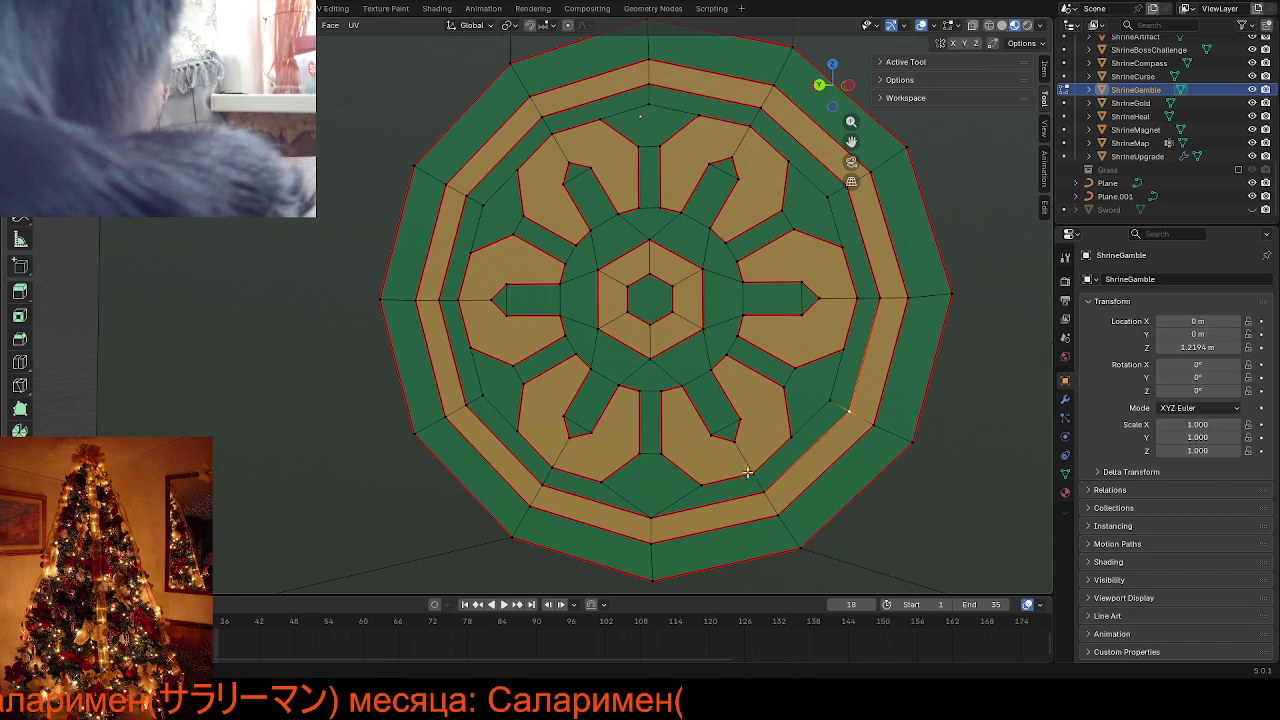
key("Escape")
left_click(706, 494)
left_click(645, 492)
left_click(605, 494)
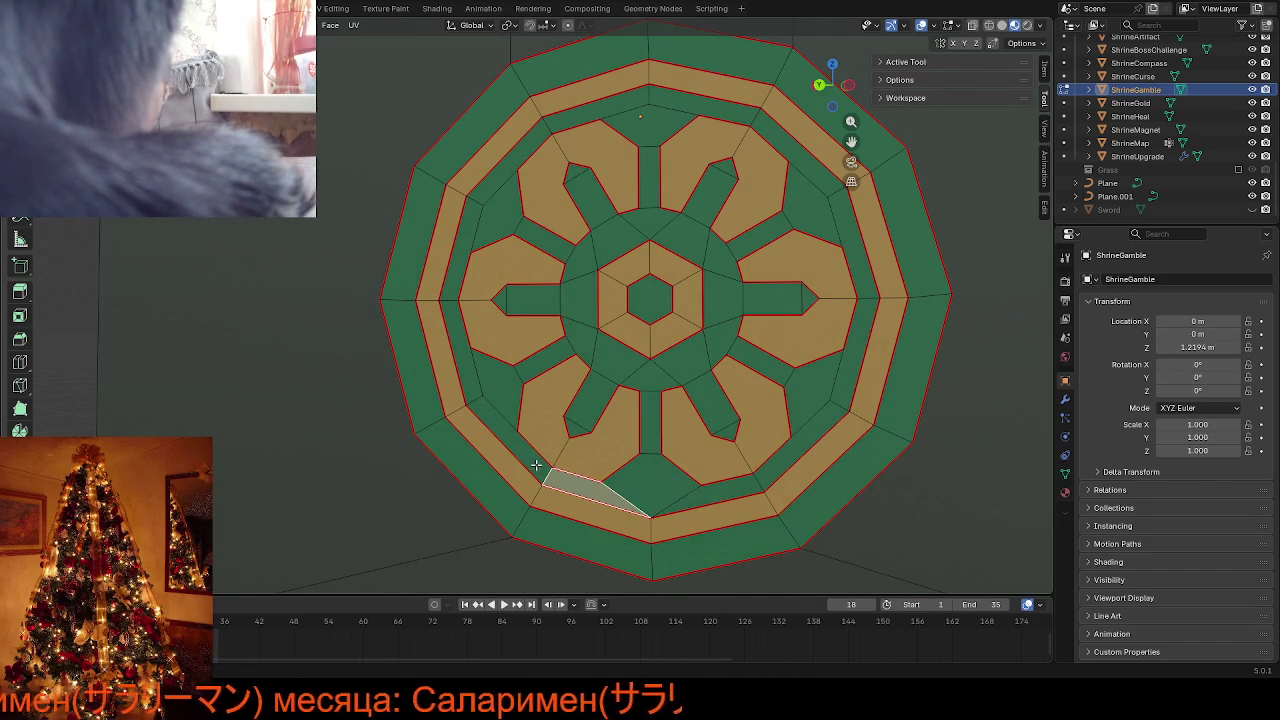
key("1")
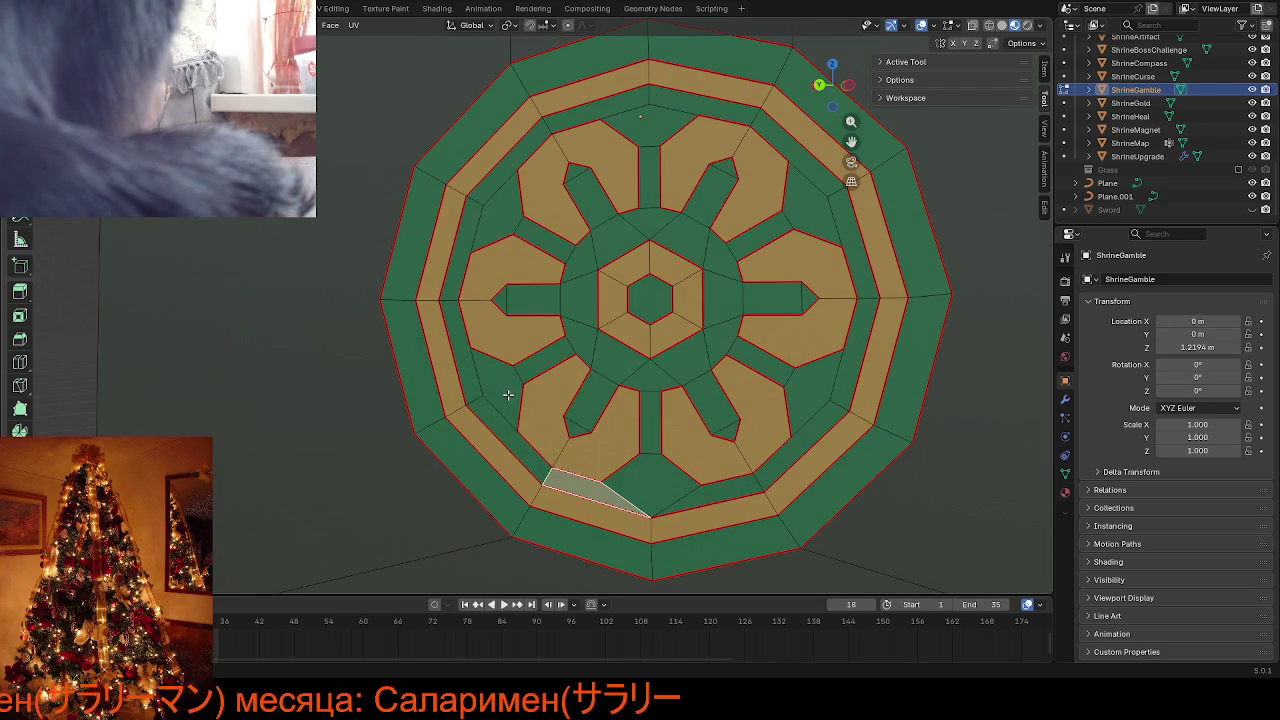
Dissolve the thin left ring strip into its tan face and knife a clean new edge
left_click(486, 390)
left_click(503, 419)
left_click(471, 386)
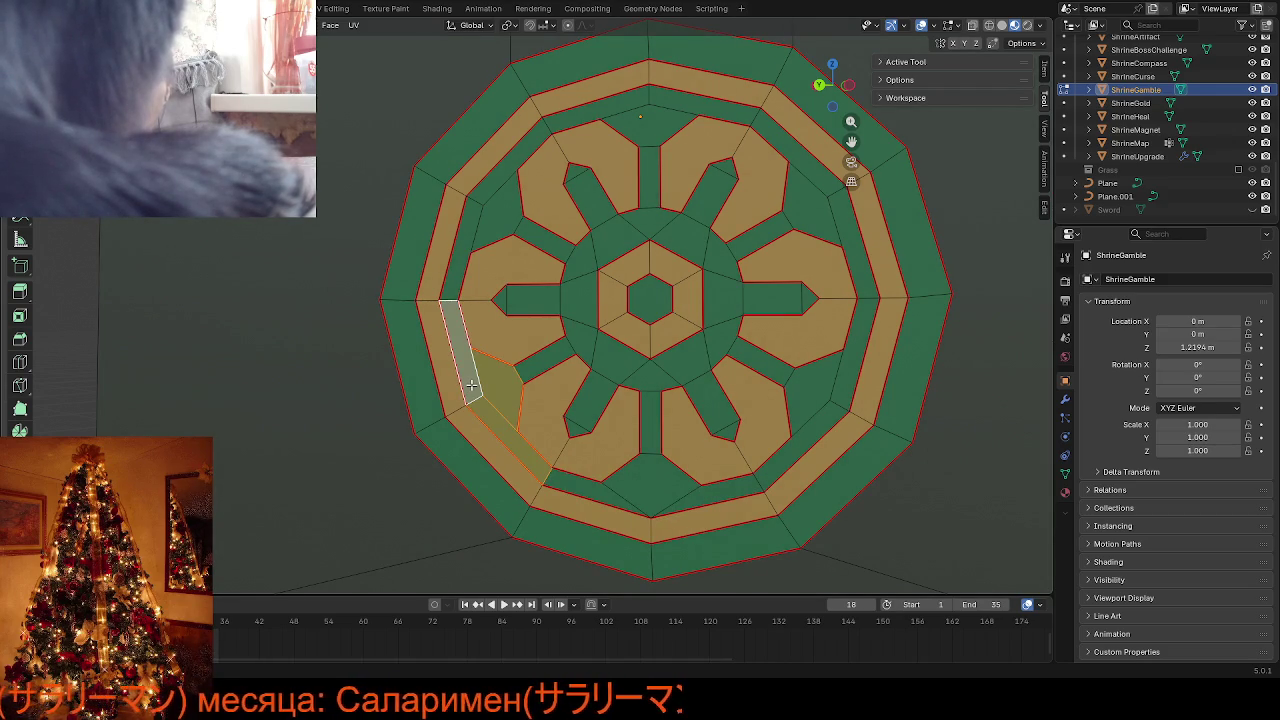
left_click(491, 396, "shift")
key("ctrl+x")
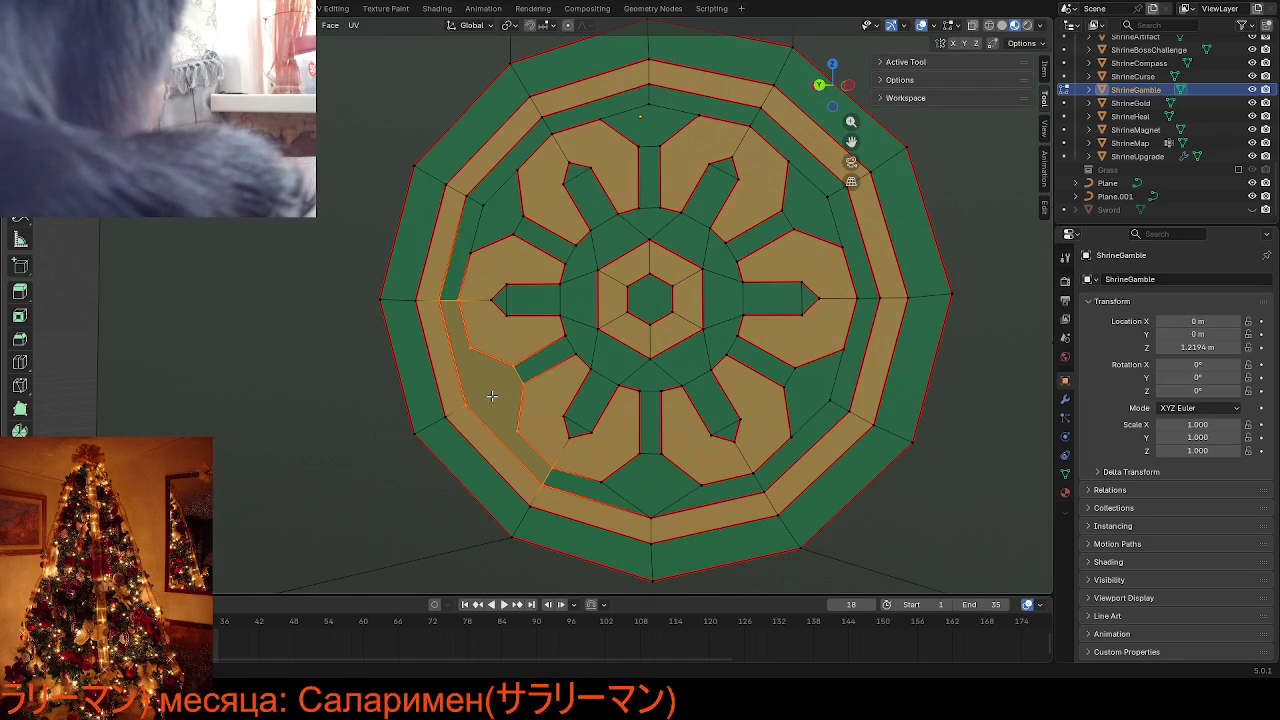
key("k")
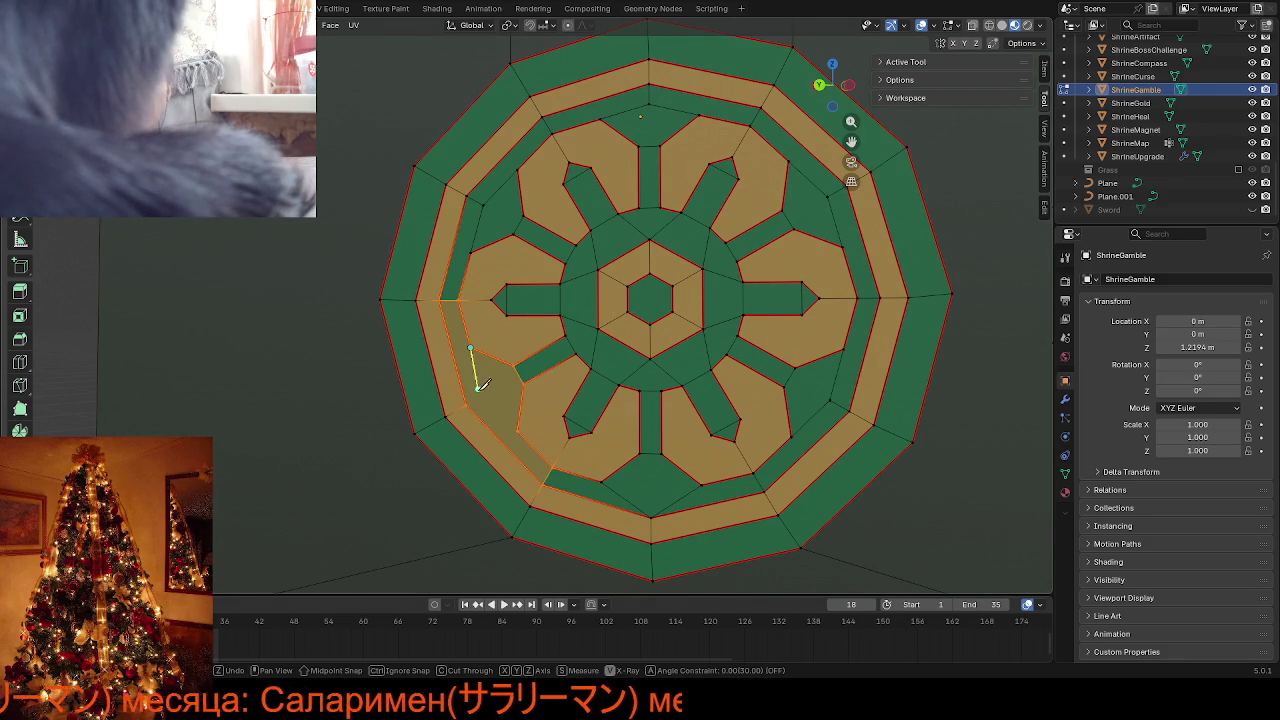
left_click(518, 426)
key("Return")
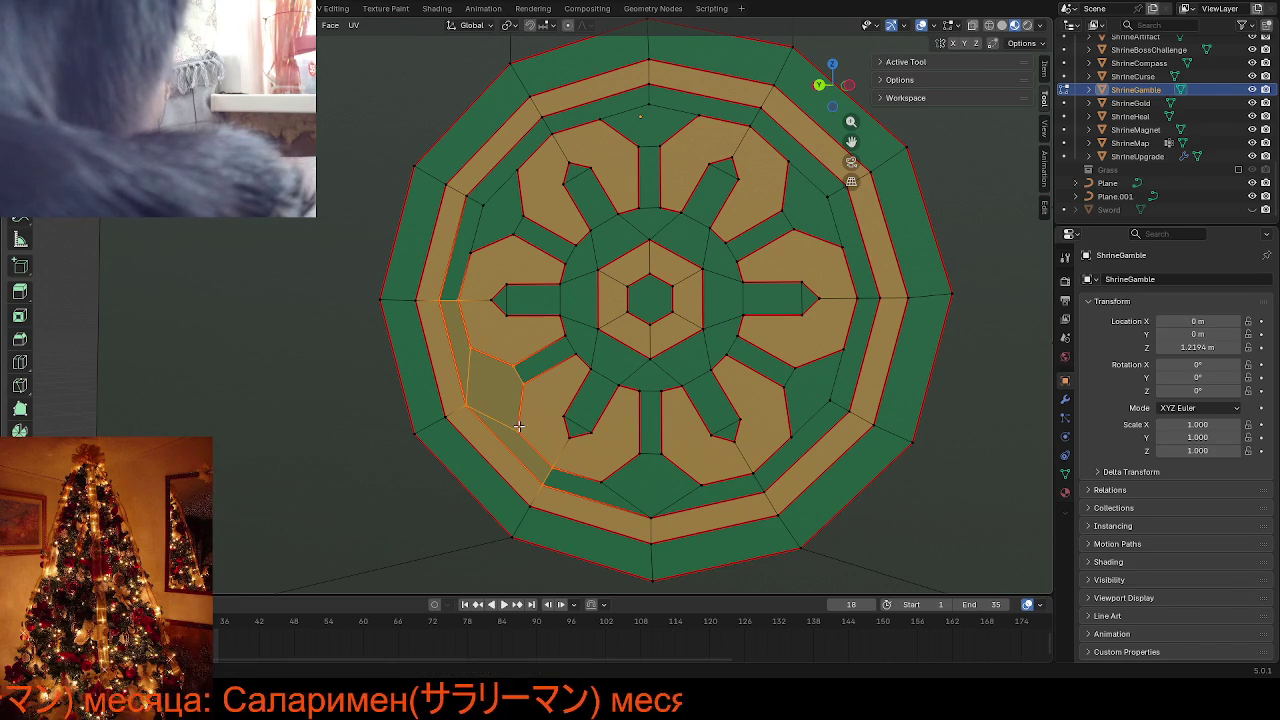
Merge the right tan face with its lower band and strip, then knife a new edge
left_click(812, 394)
left_click(805, 448, "shift")
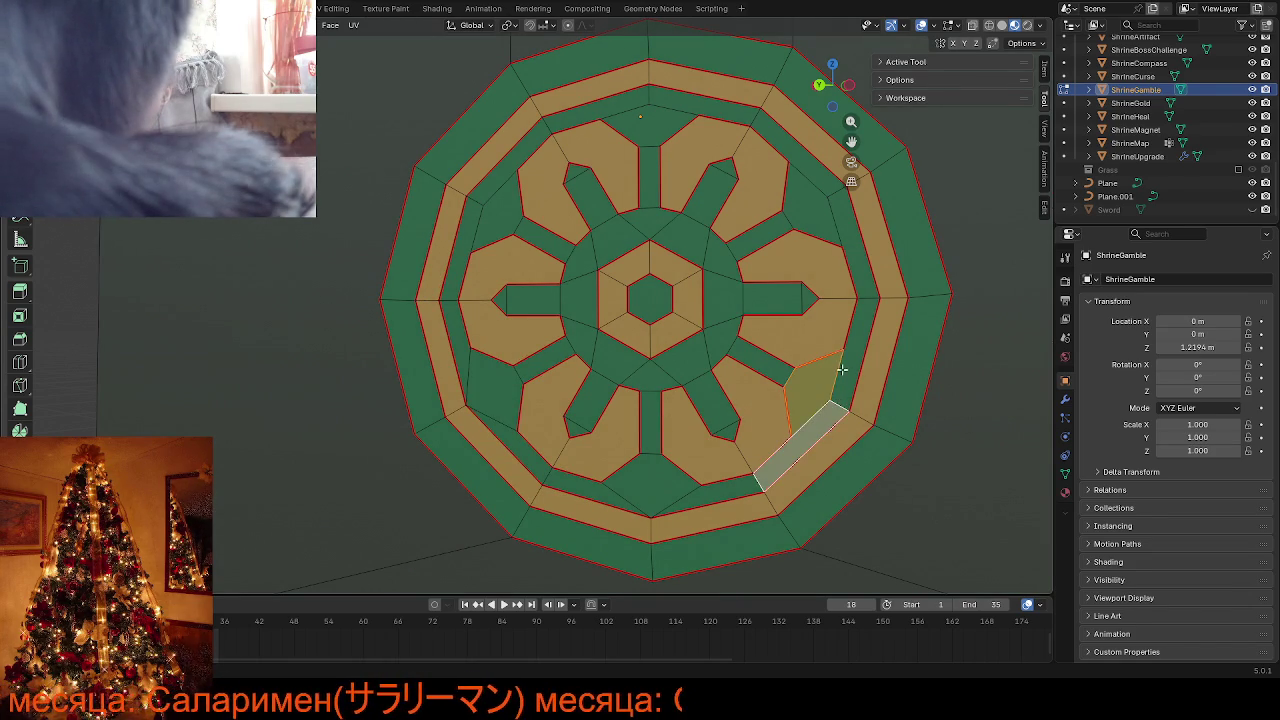
left_click(843, 370, "shift")
key("ctrl+x")
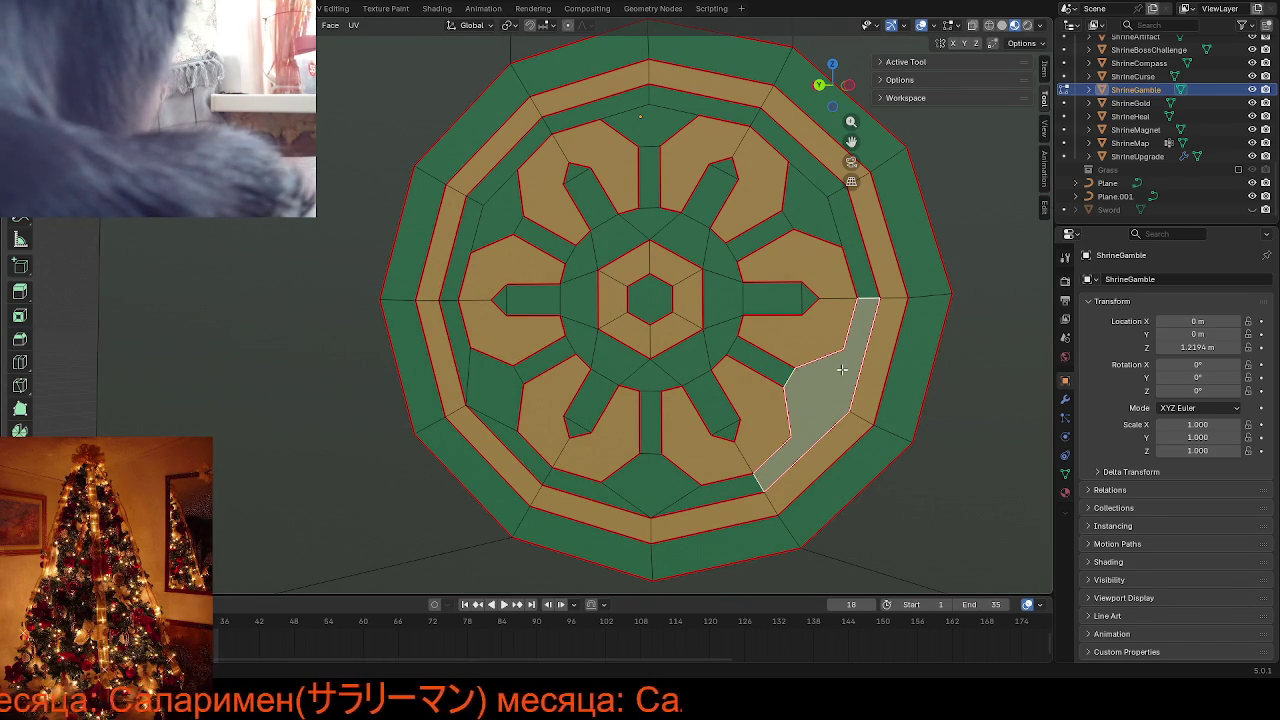
key("1")
key("k")
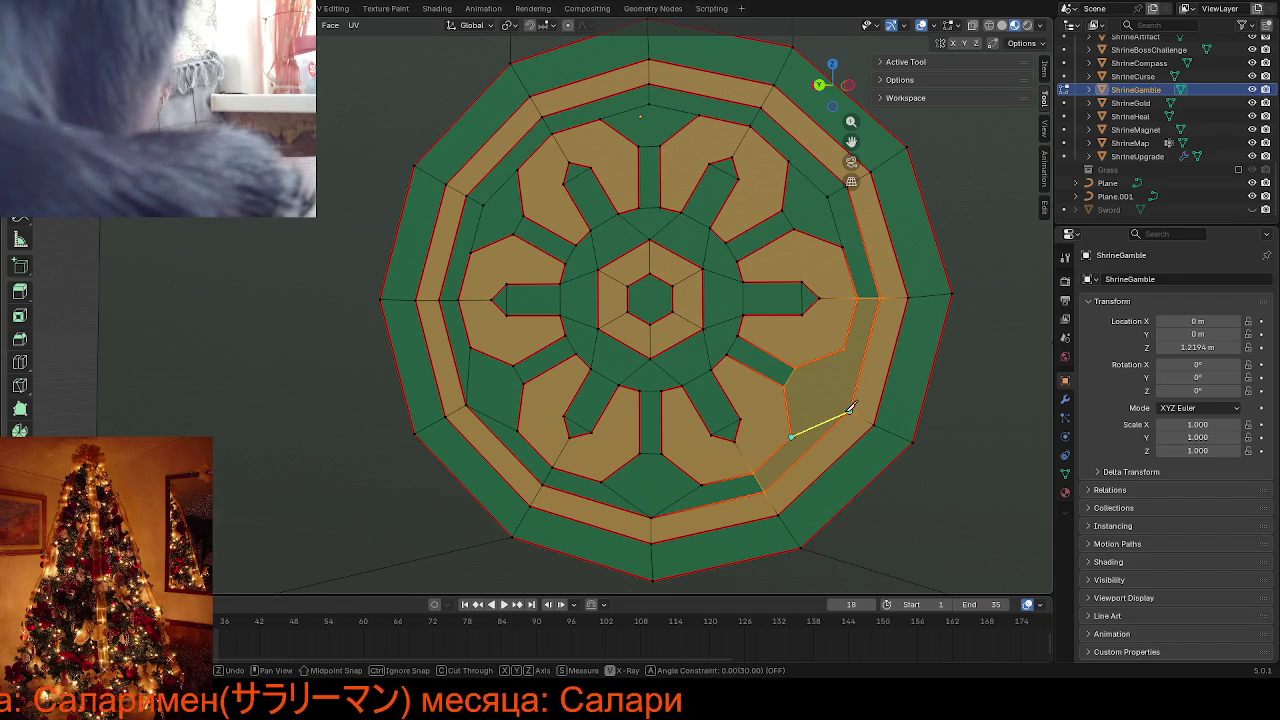
left_click(849, 411)
key("Return")
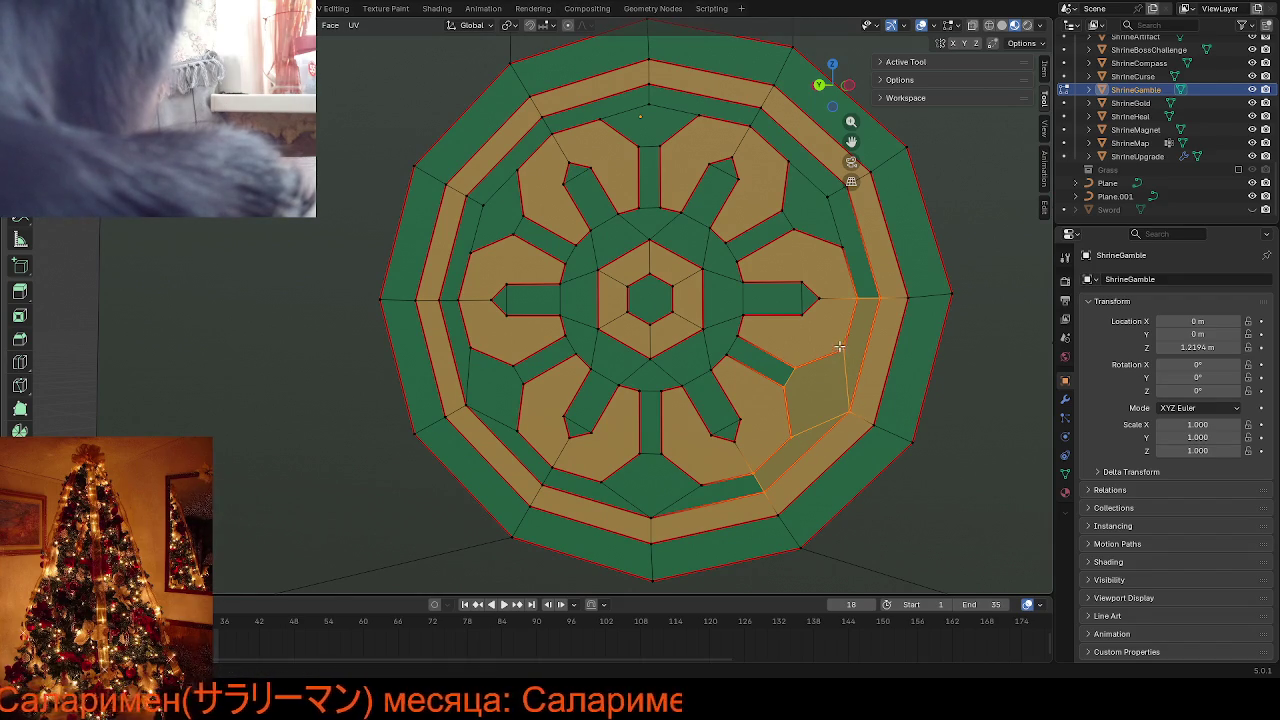
Dissolve the upper-right strip into its wedge face and knife a three-point cut through it
left_click(818, 214)
left_click(803, 161, "ctrl")
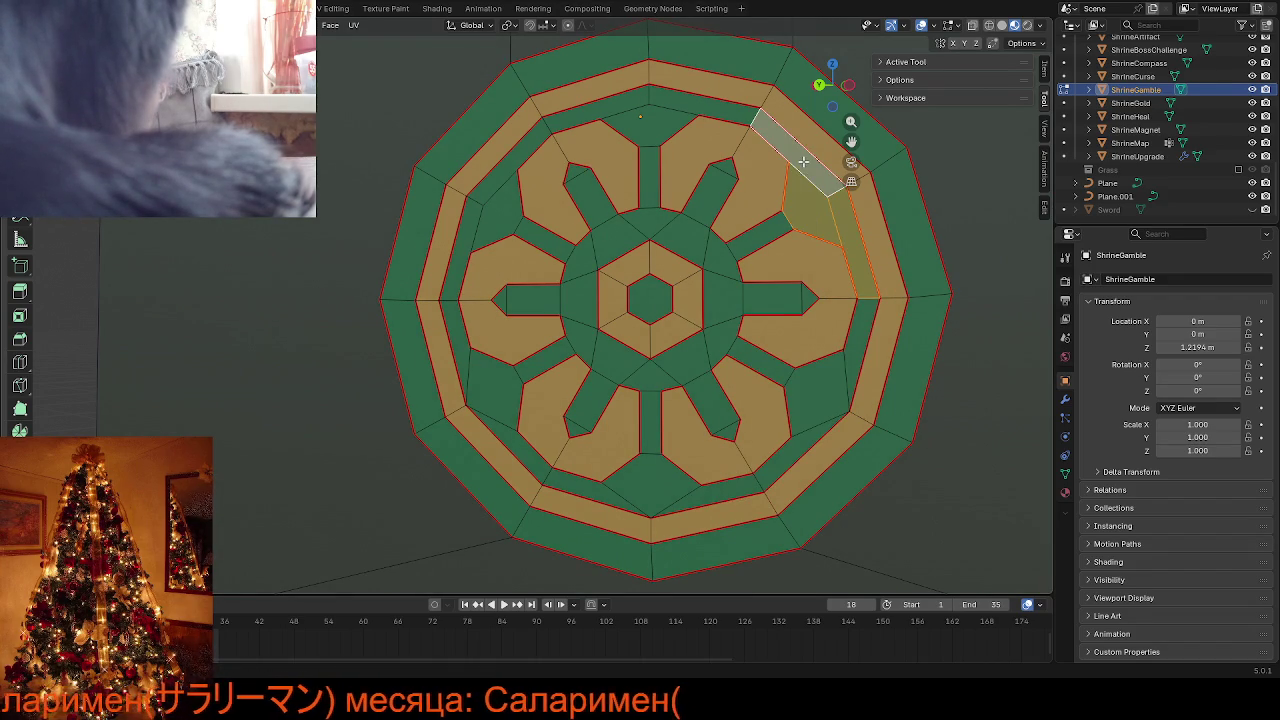
key("ctrl+x")
key("ctrl+x")
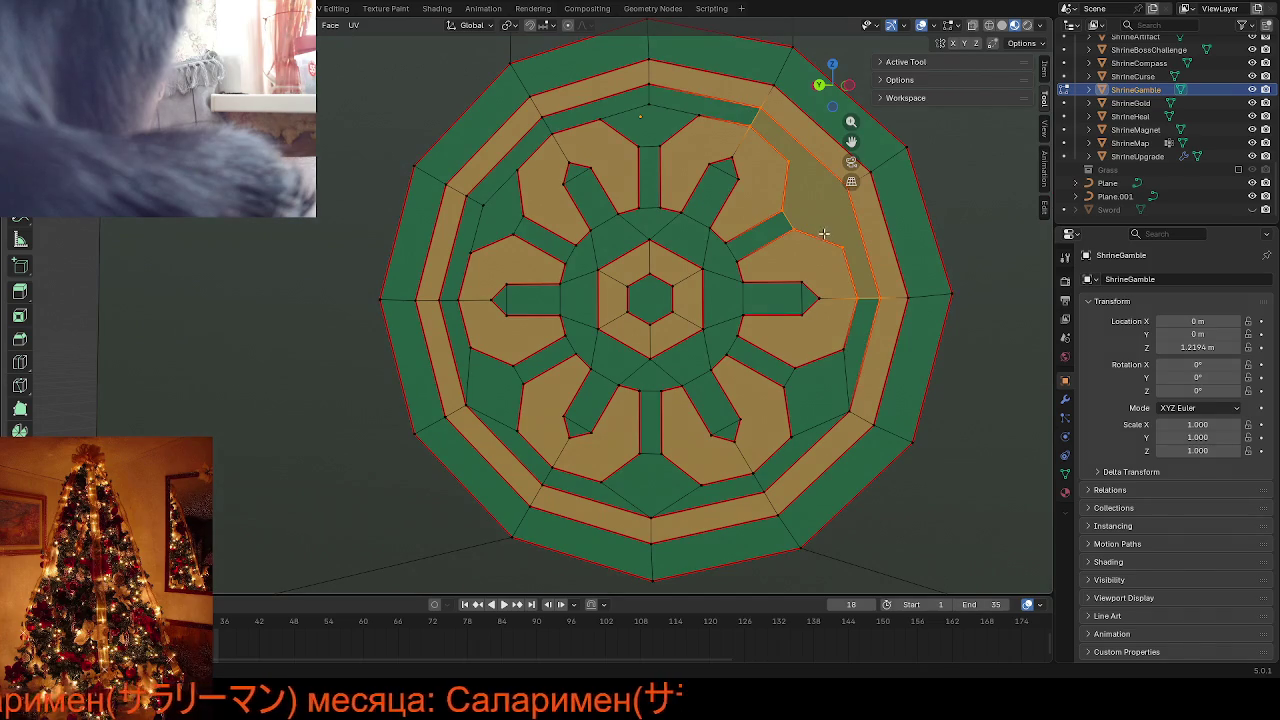
key("k")
left_click(789, 160)
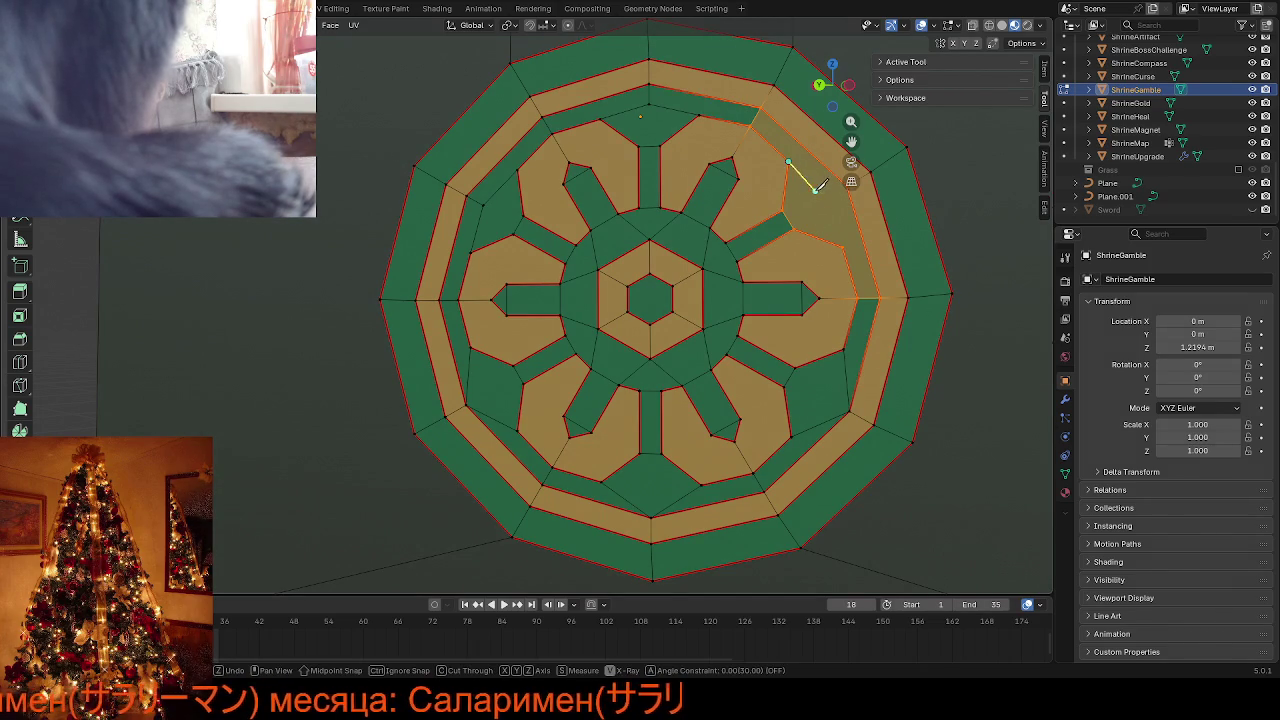
left_click(851, 183)
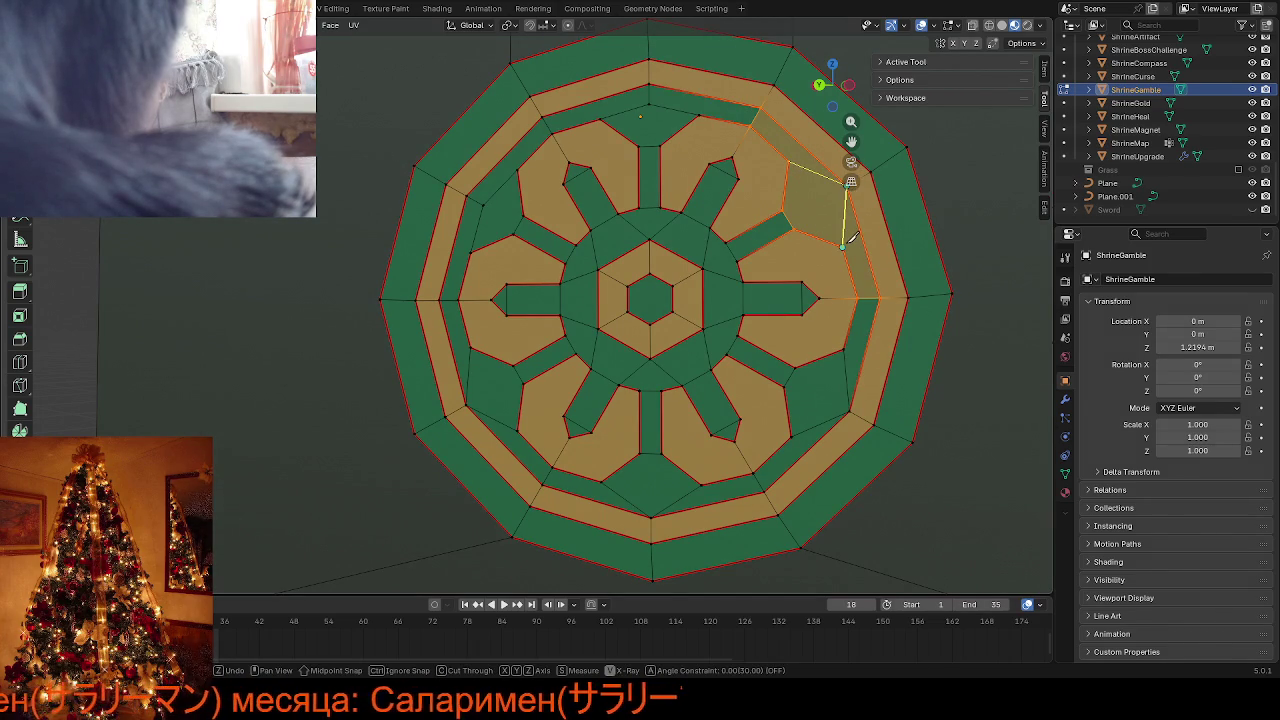
left_click(843, 243)
key("Return")
From top view, merge the top band strip with its faces and knife a new edge across
key("KP_7")
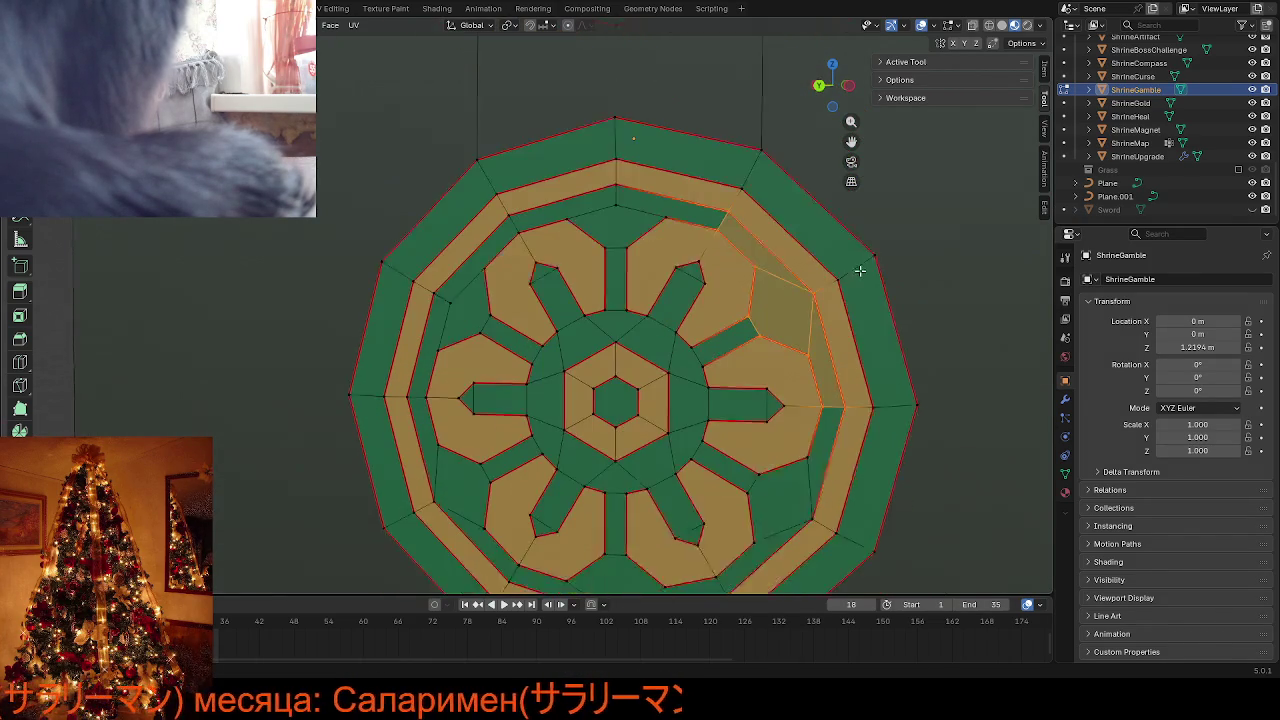
left_click(640, 130)
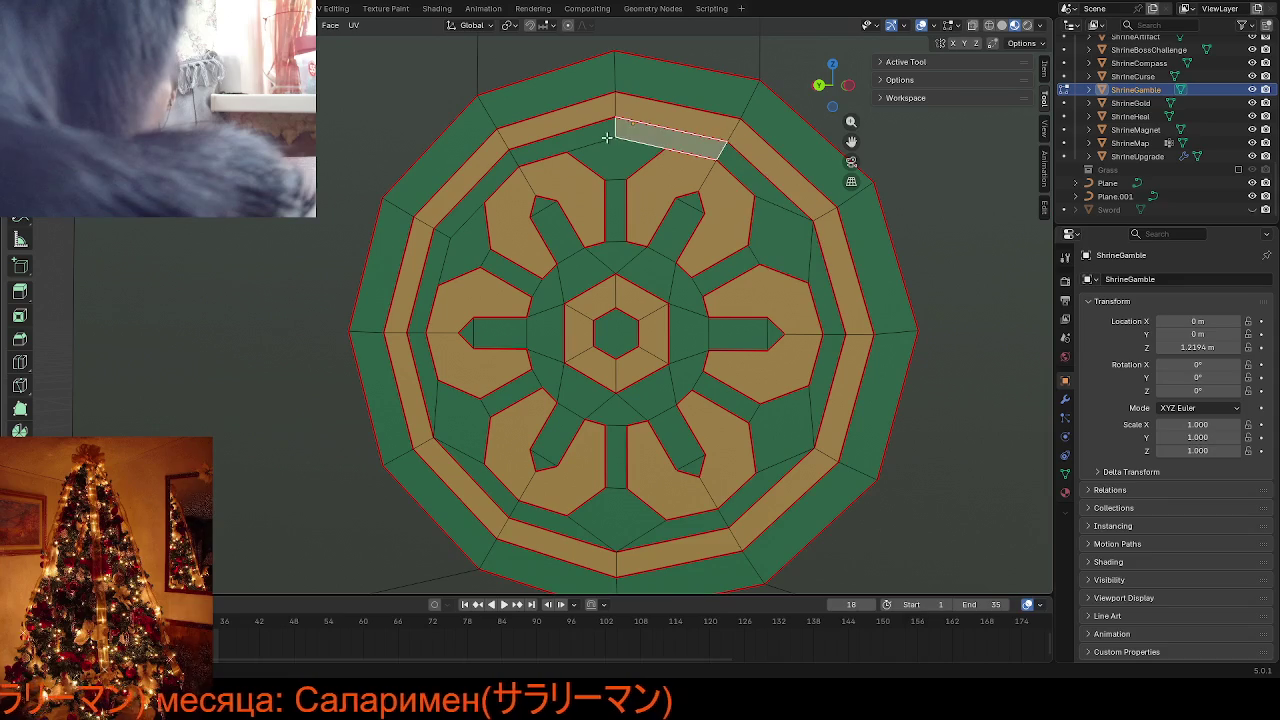
left_click(565, 145)
left_click(621, 158)
key("ctrl+l")
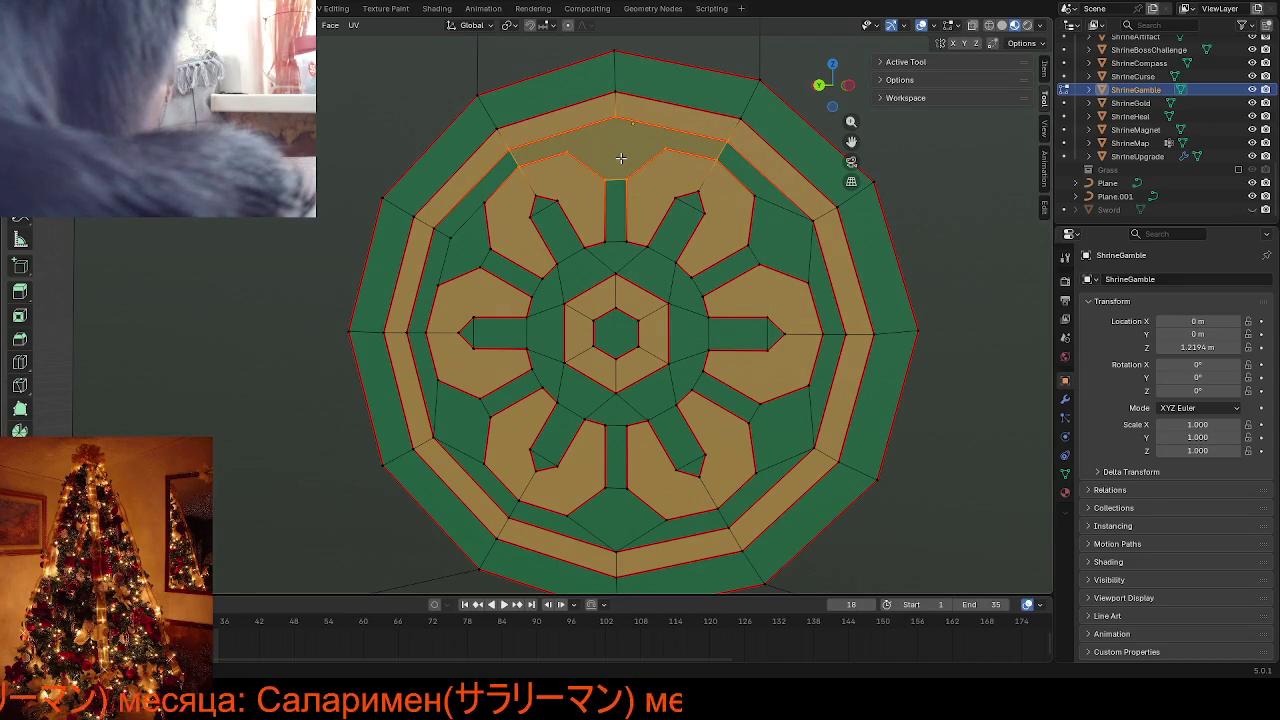
key("k")
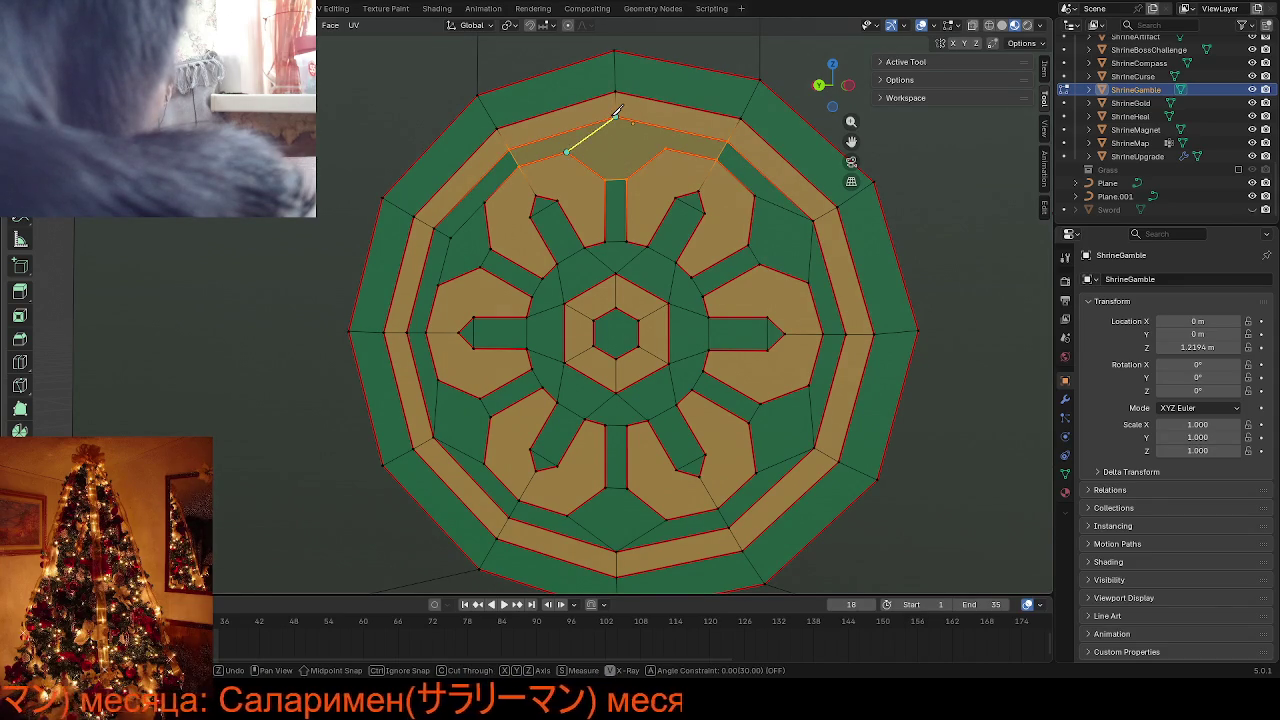
left_click(663, 152)
key("Return")
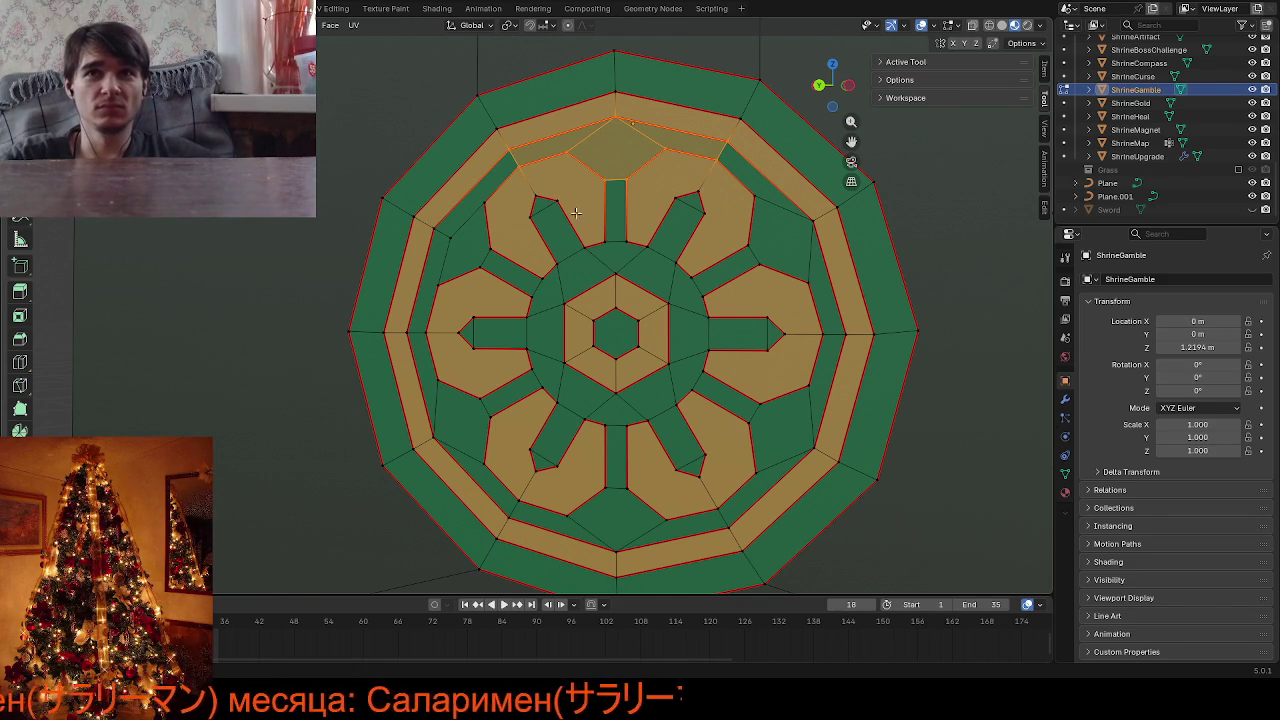
Dissolve the narrow upper-left strip into its tan face, knife a cut across it, and deselect
left_click(466, 238)
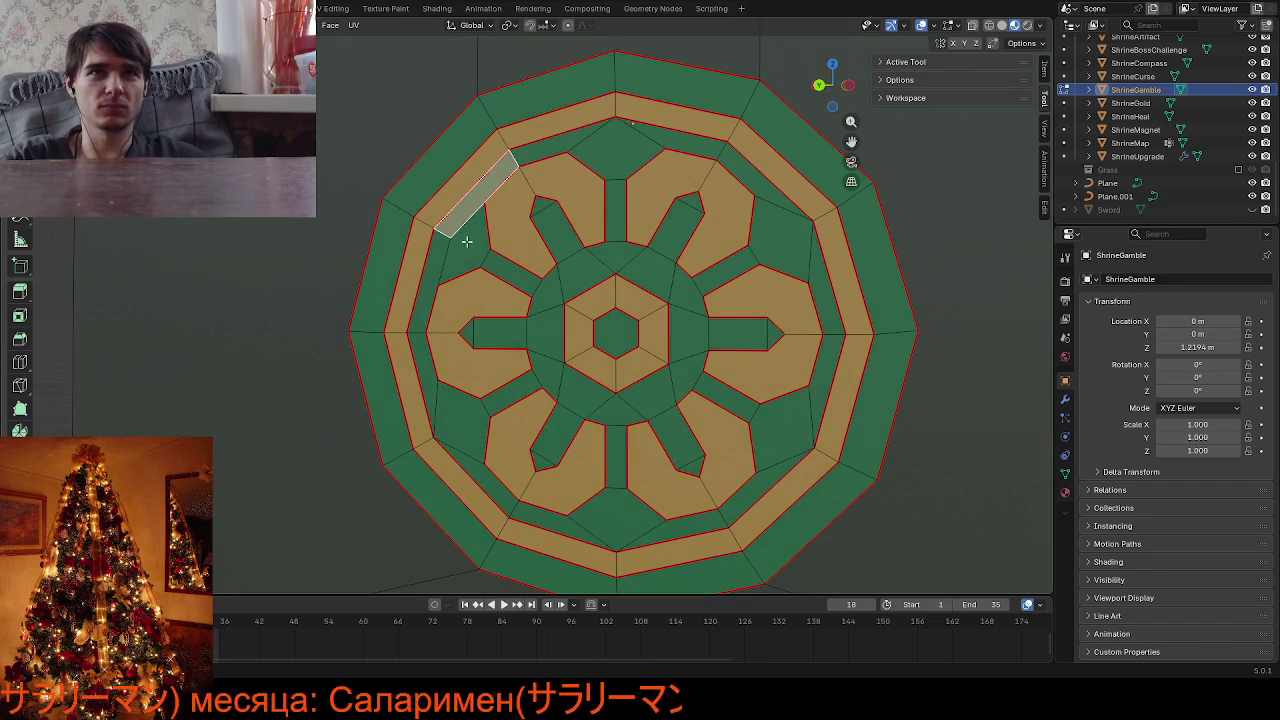
left_click(443, 256, "shift")
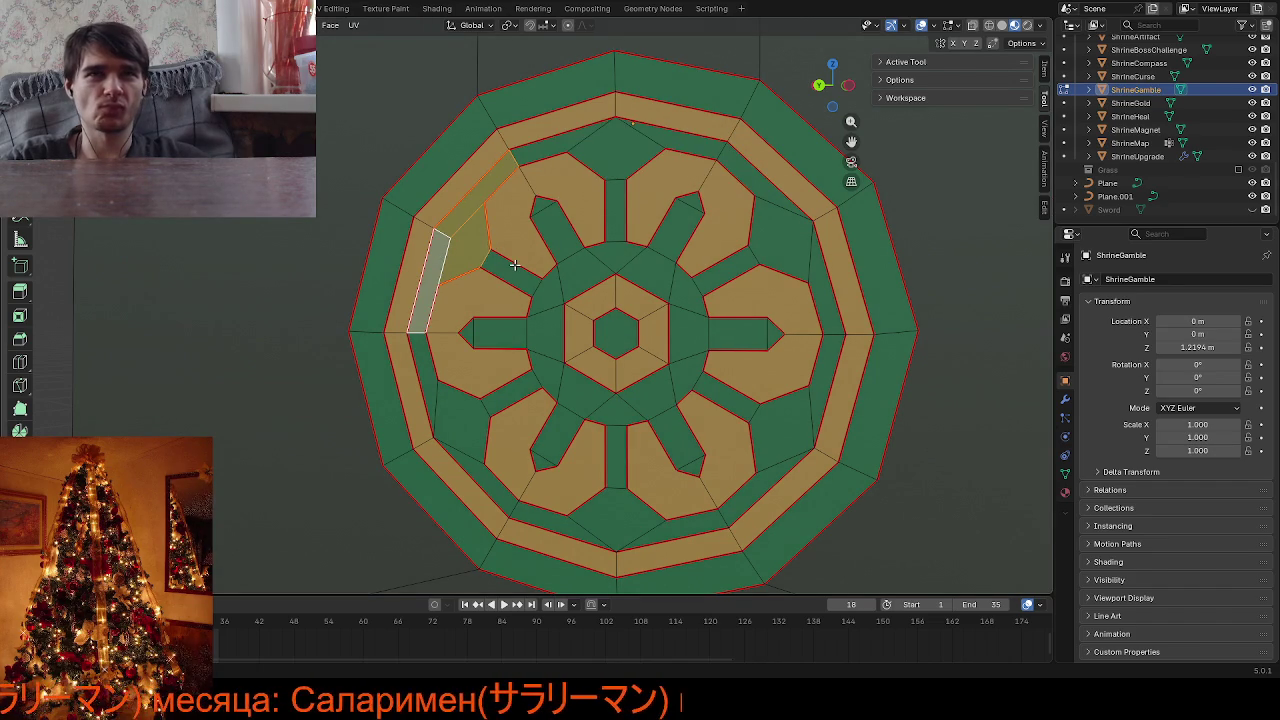
key("ctrl+x")
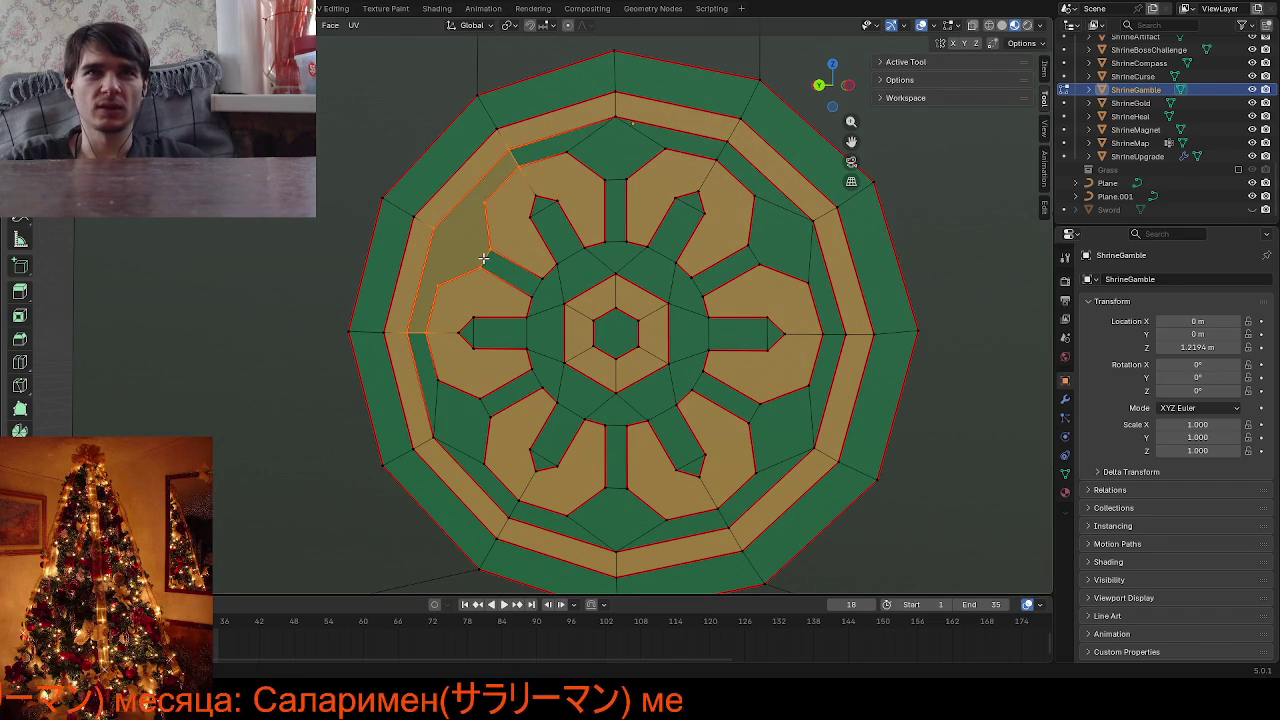
key("k")
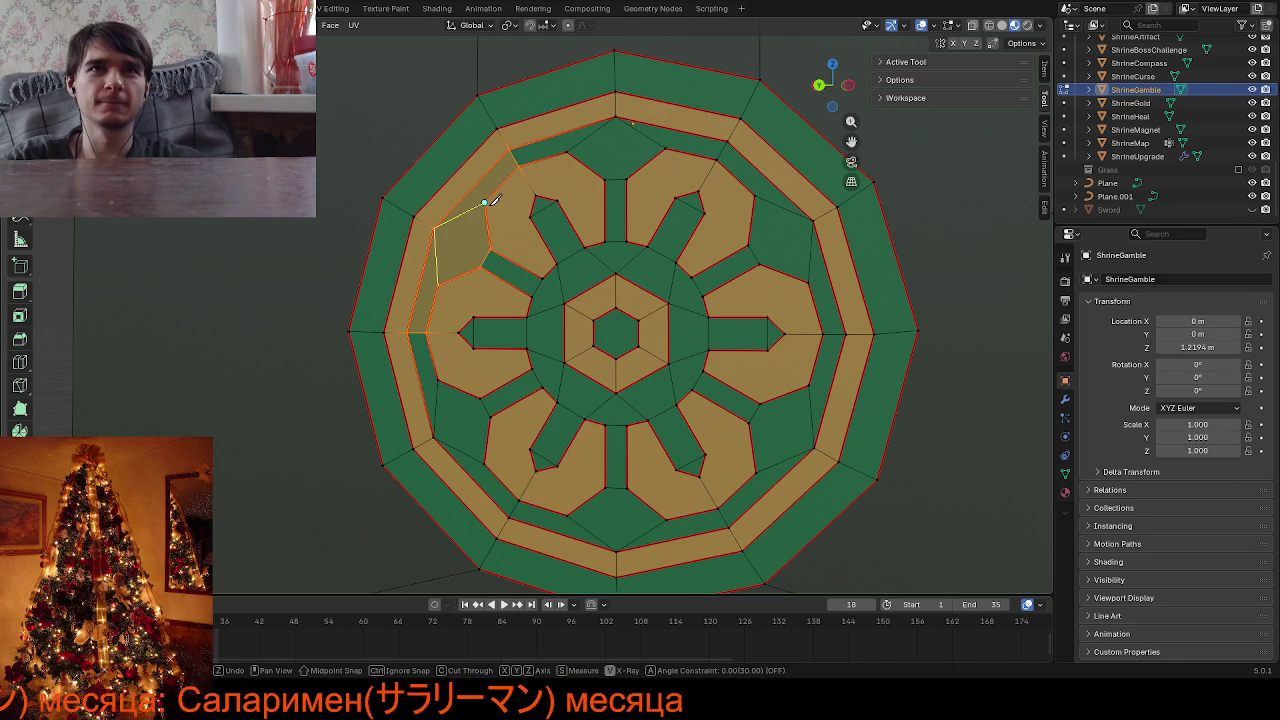
key("Return")
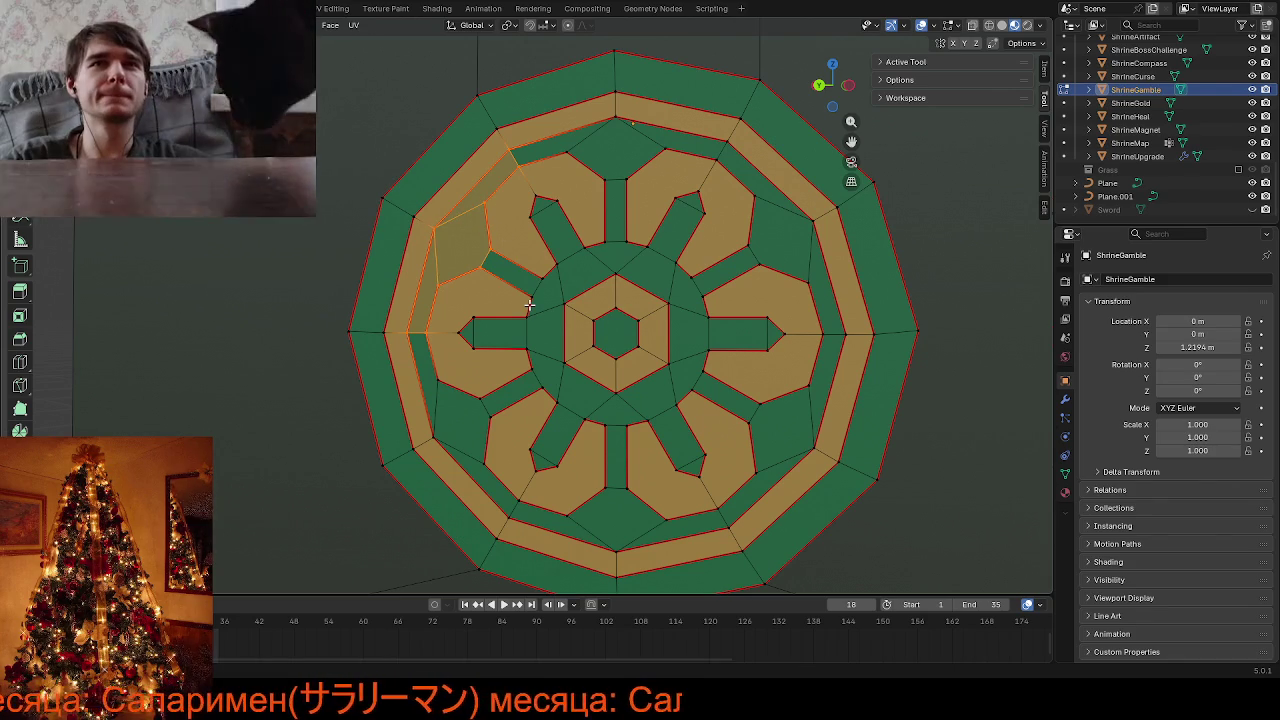
scroll(529, 304, "down", 5)
scroll(529, 304, "up", 5)
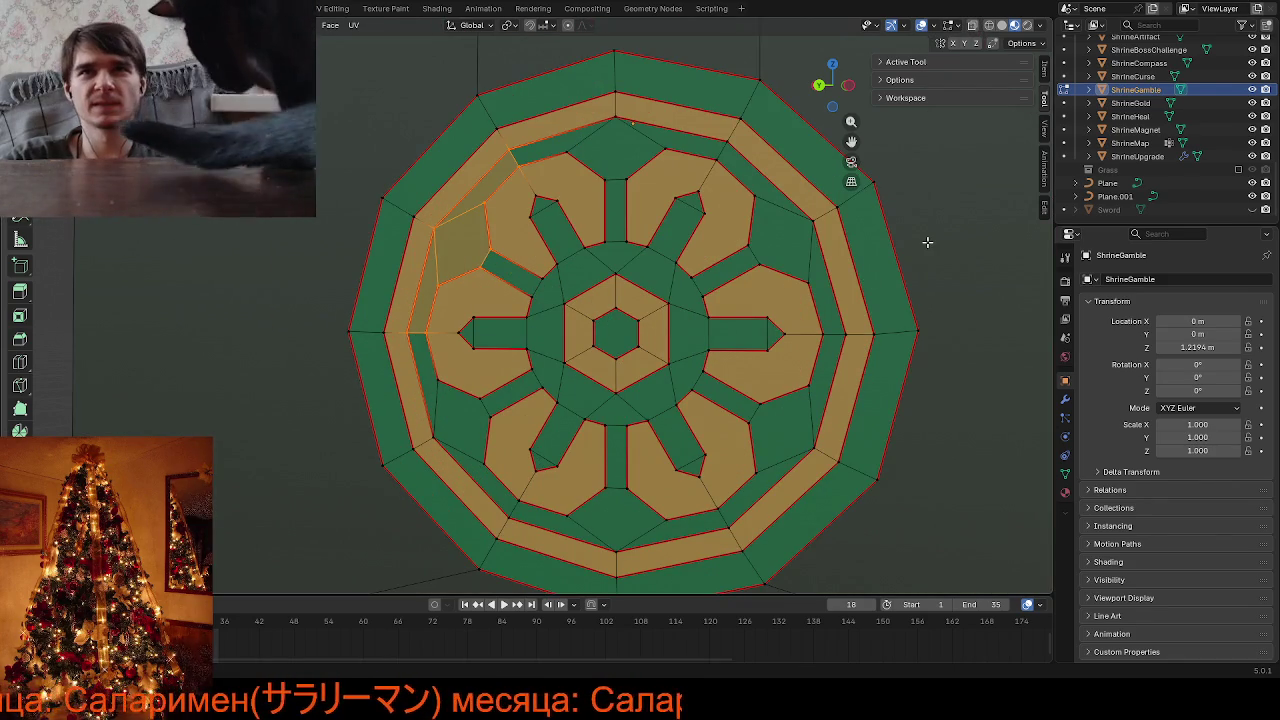
key("alt+a")
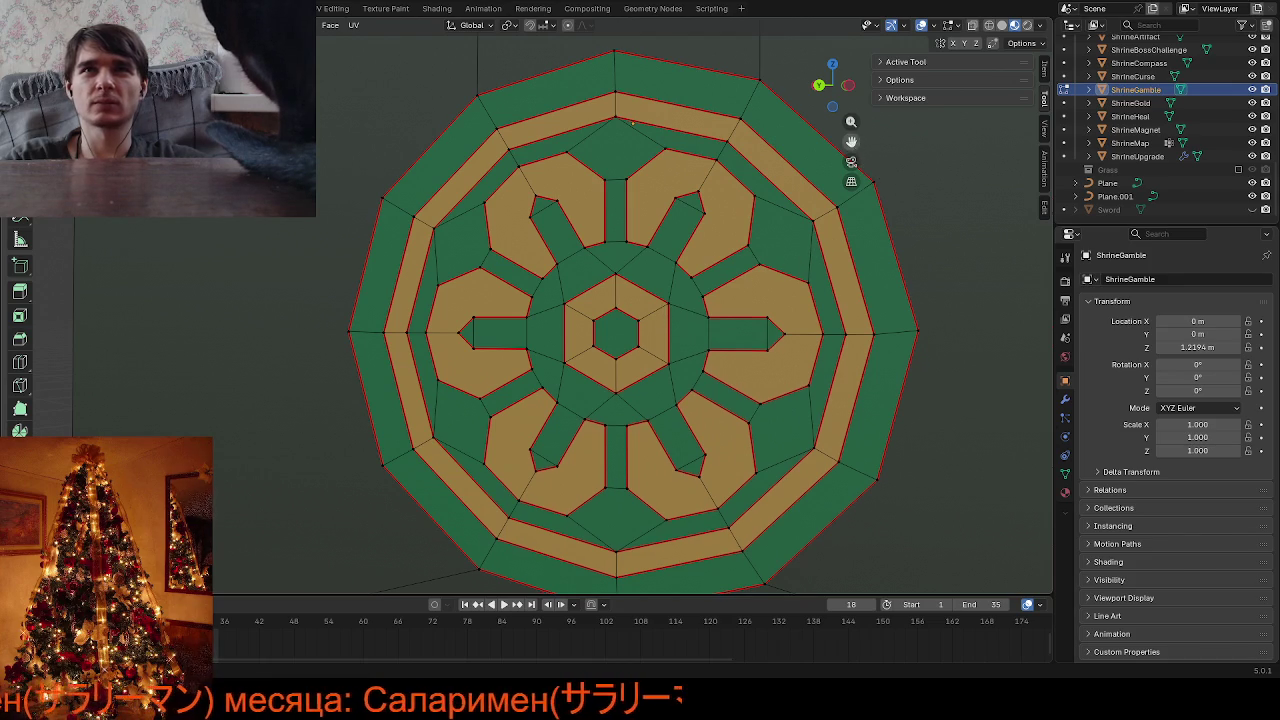
Dissolve the two top-band faces of the circle-tile decal into one face
left_click_drag(851, 141, 752, 52)
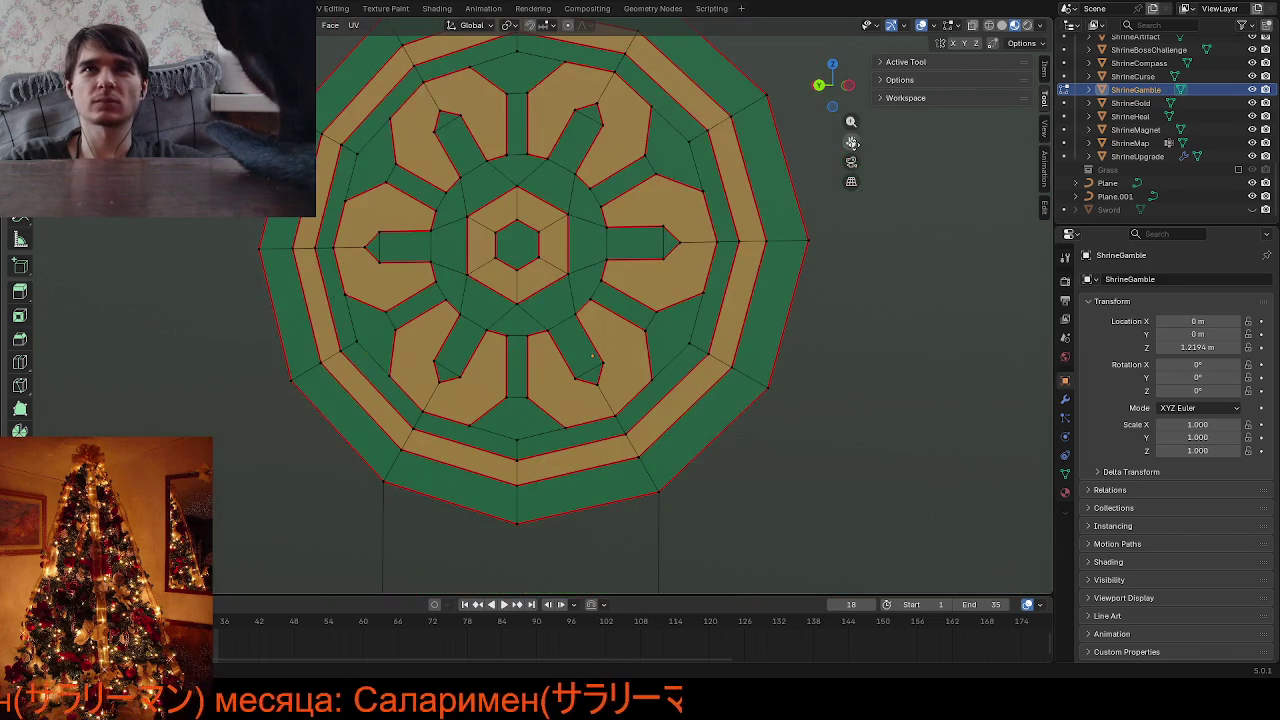
left_click(554, 47)
left_click(511, 74, "shift")
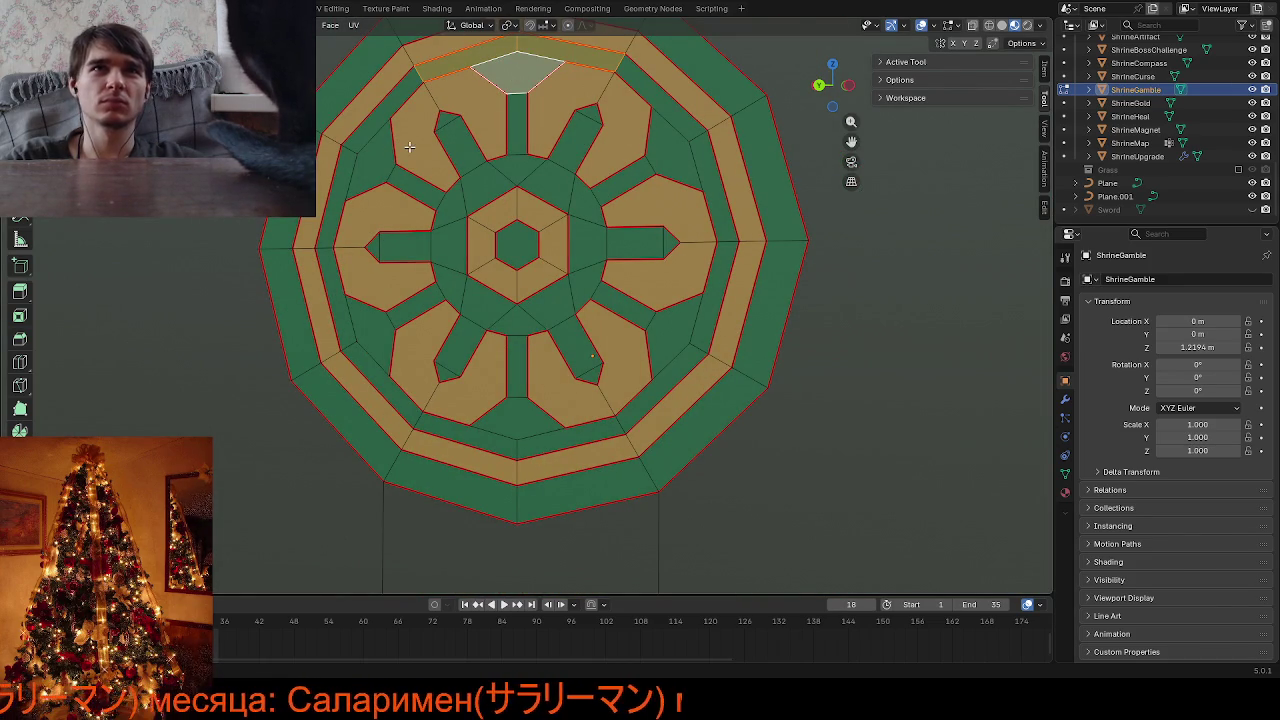
key("ctrl+x")
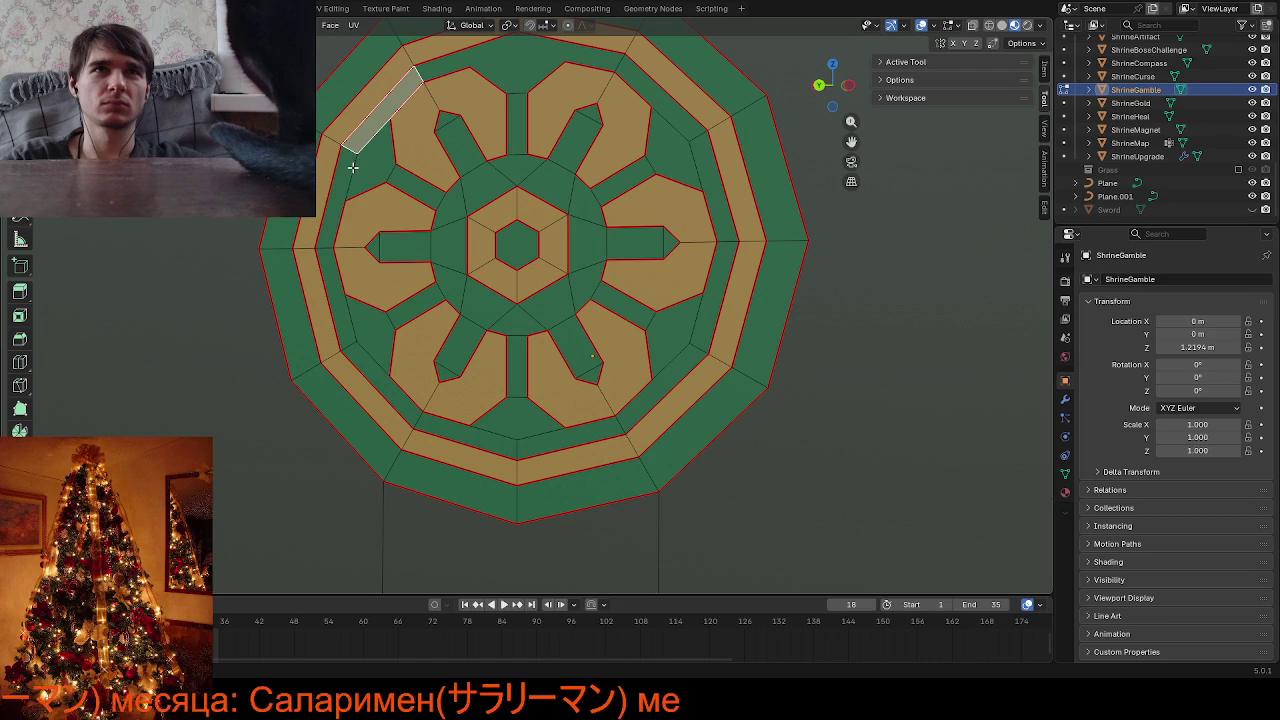
Select the faces around the decal's outer ring, from lower-left to upper-right
left_click(360, 166, "shift")
left_click(352, 303)
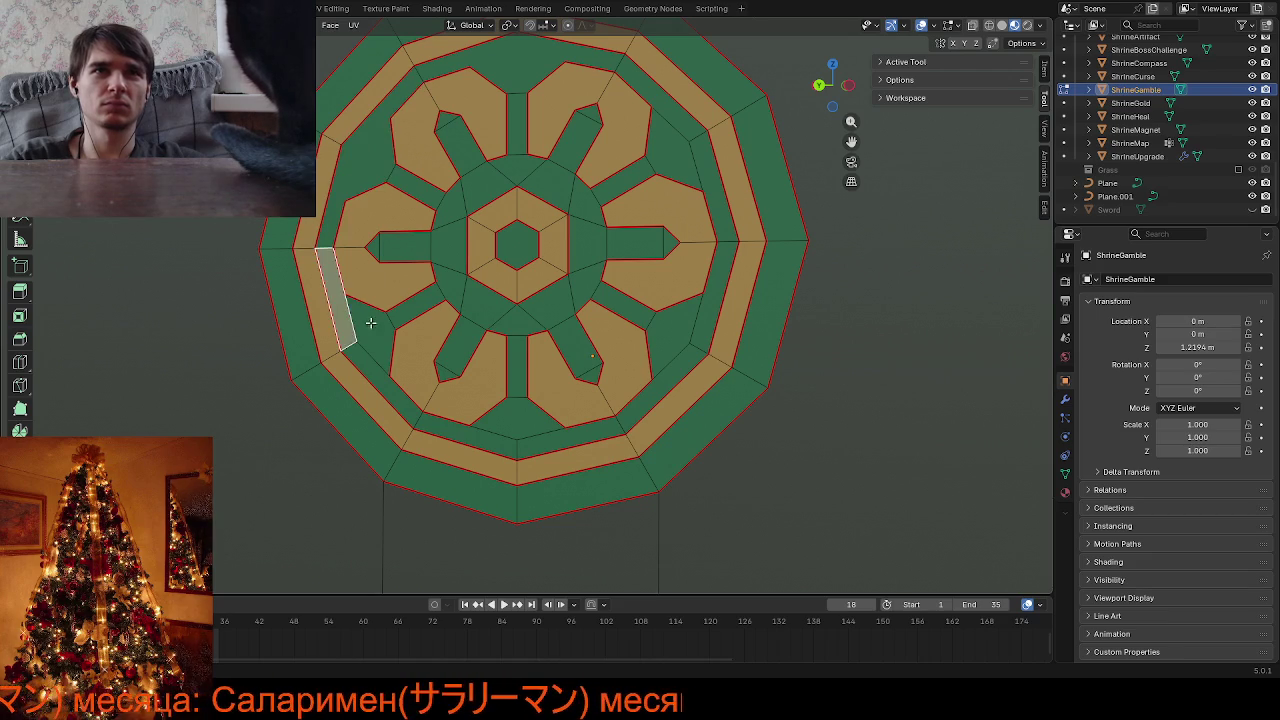
left_click(507, 417)
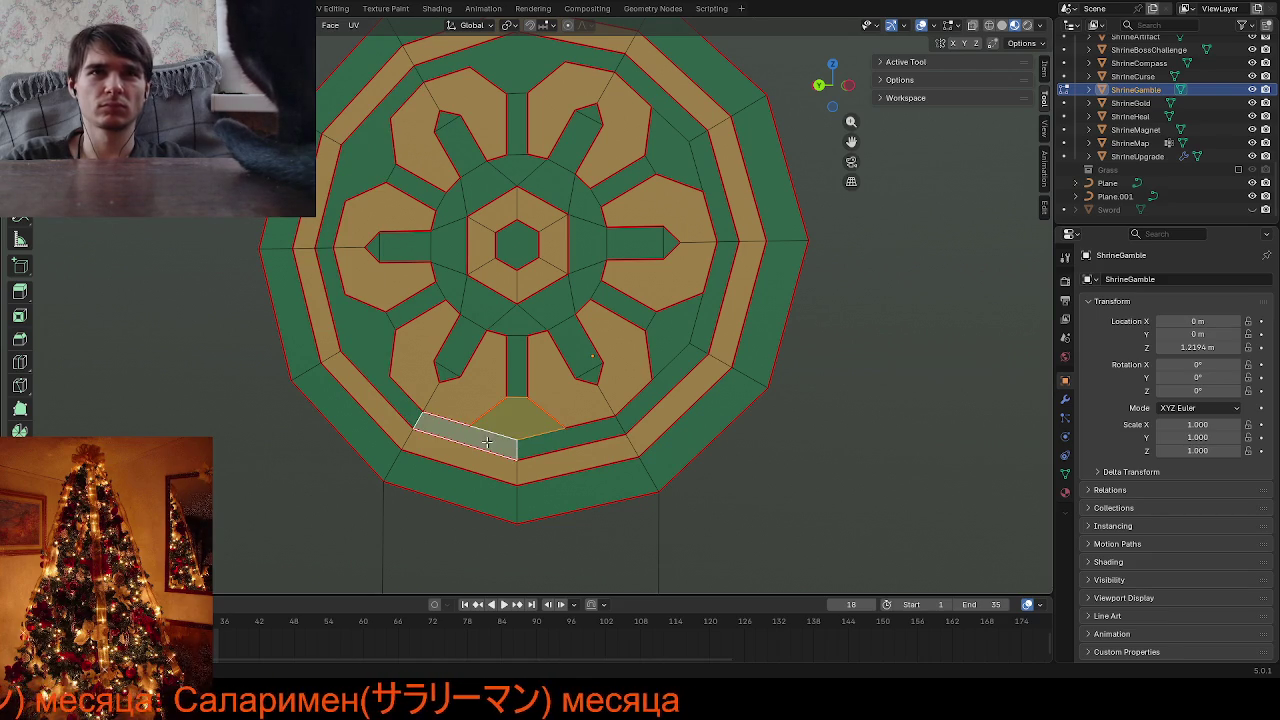
left_click(677, 370)
left_click(680, 366)
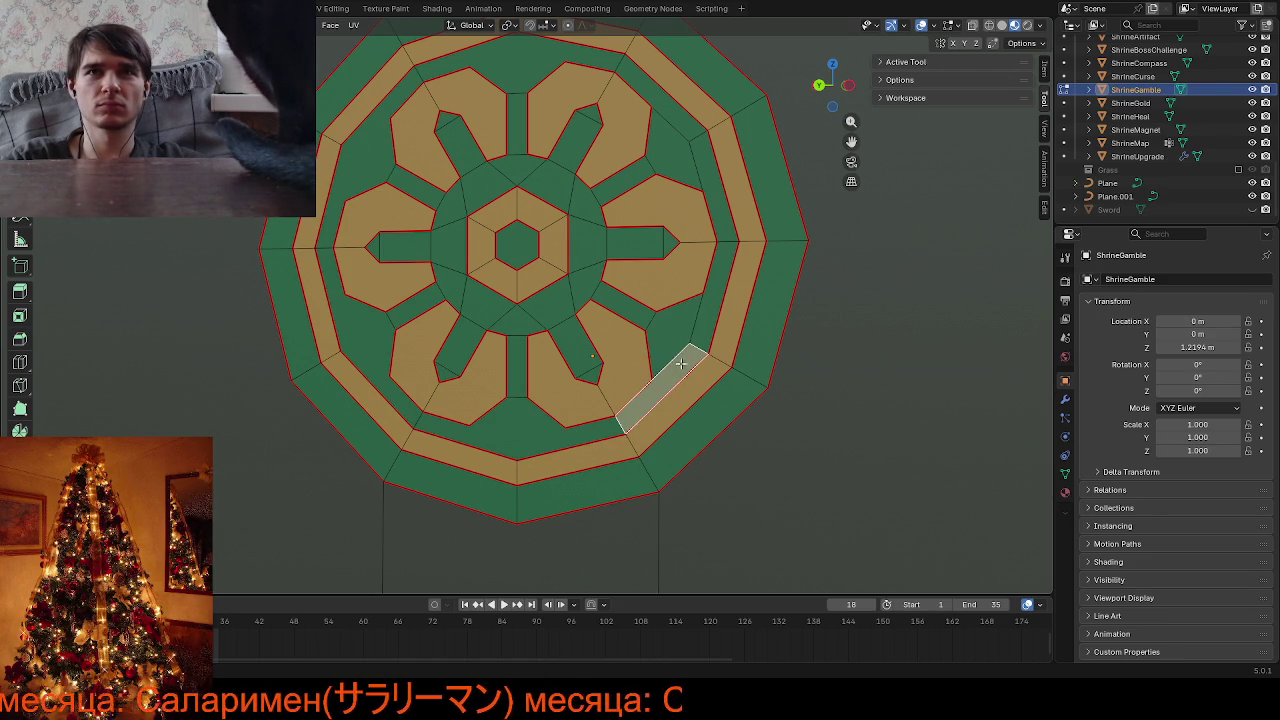
left_click(712, 318)
left_click(684, 326)
left_click(708, 192)
left_click(673, 149)
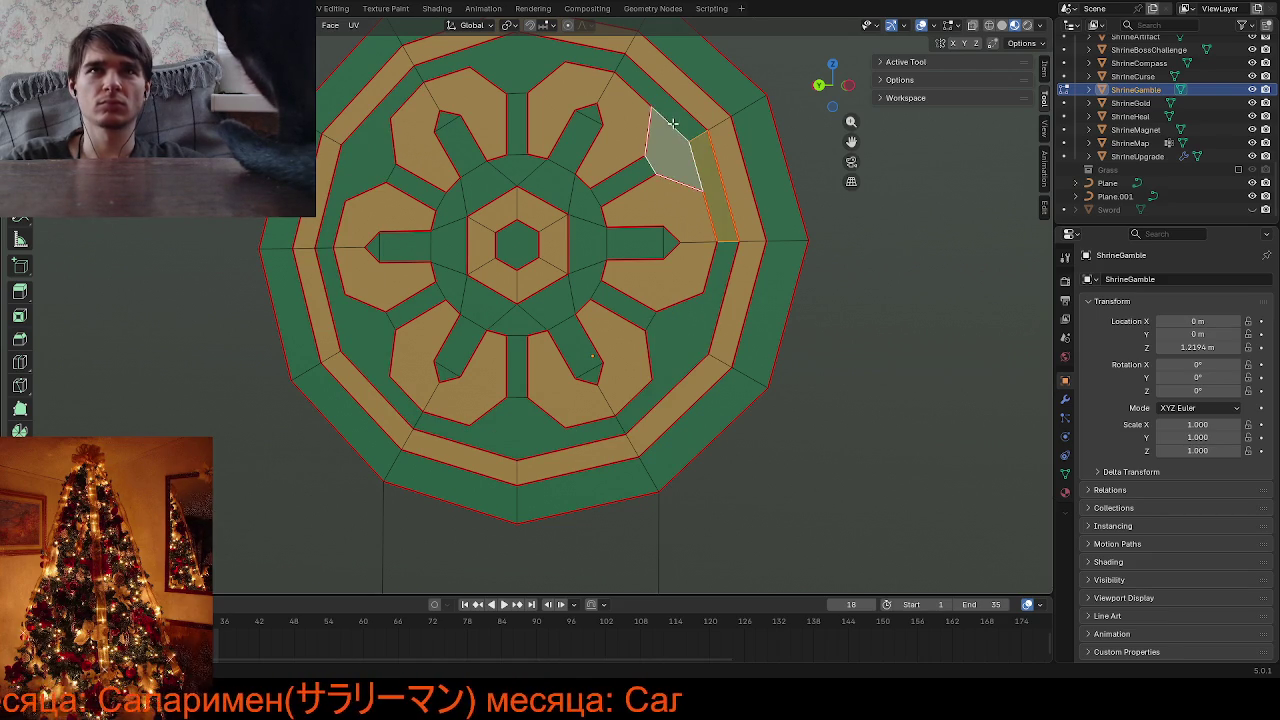
left_click(673, 115, "shift")
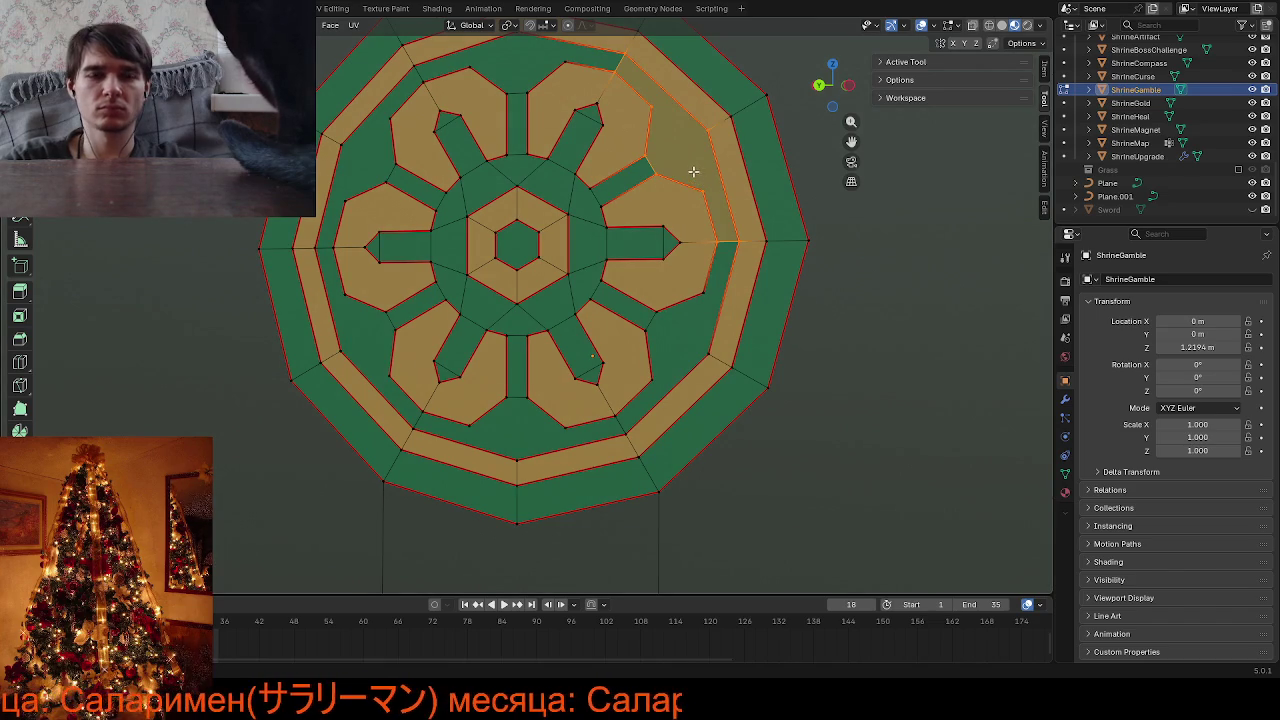
Knife-cut new edges between the upper-right and lower-right ring vertices
key("k")
left_click(651, 110)
left_click(706, 130)
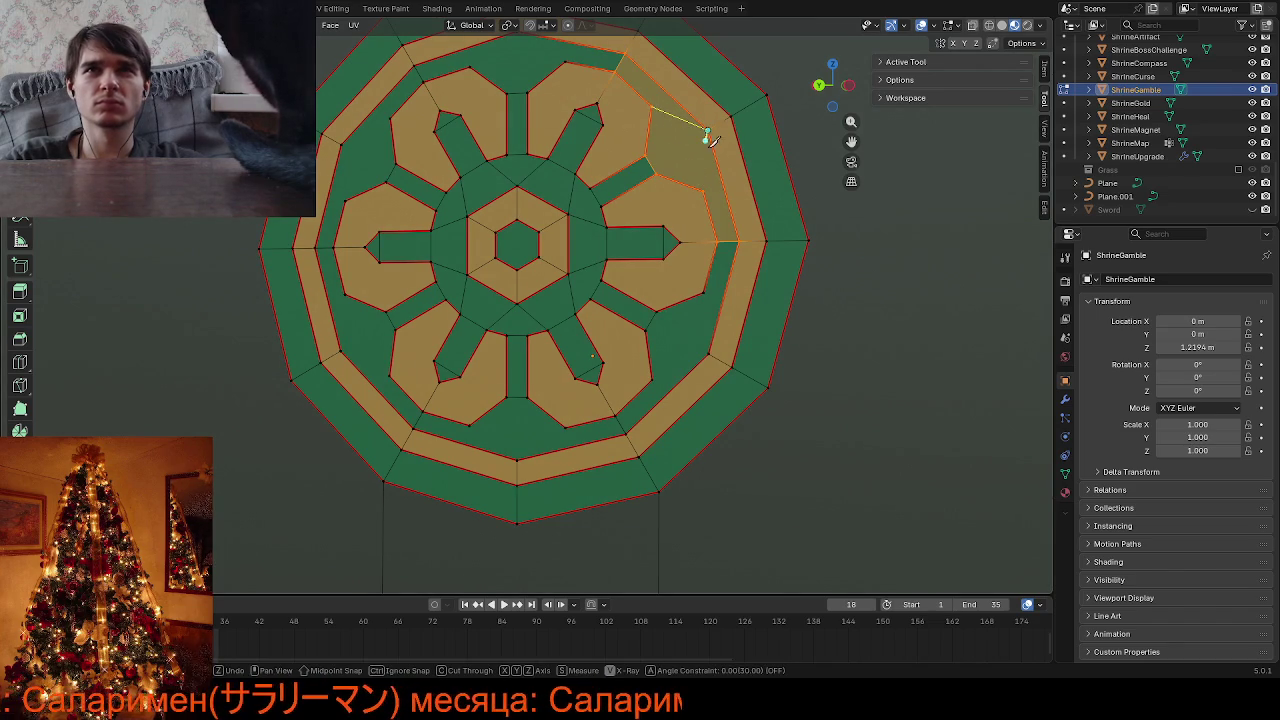
key("Return")
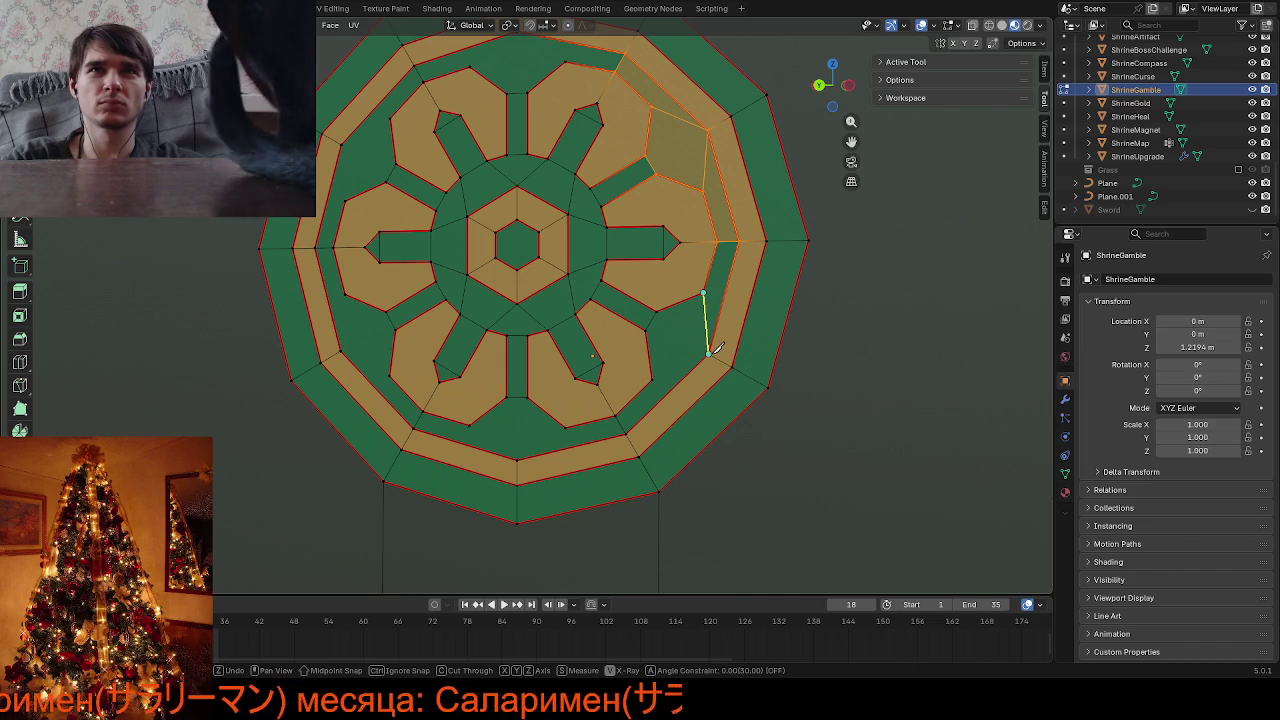
left_click(709, 352)
left_click(652, 378)
key("Return")
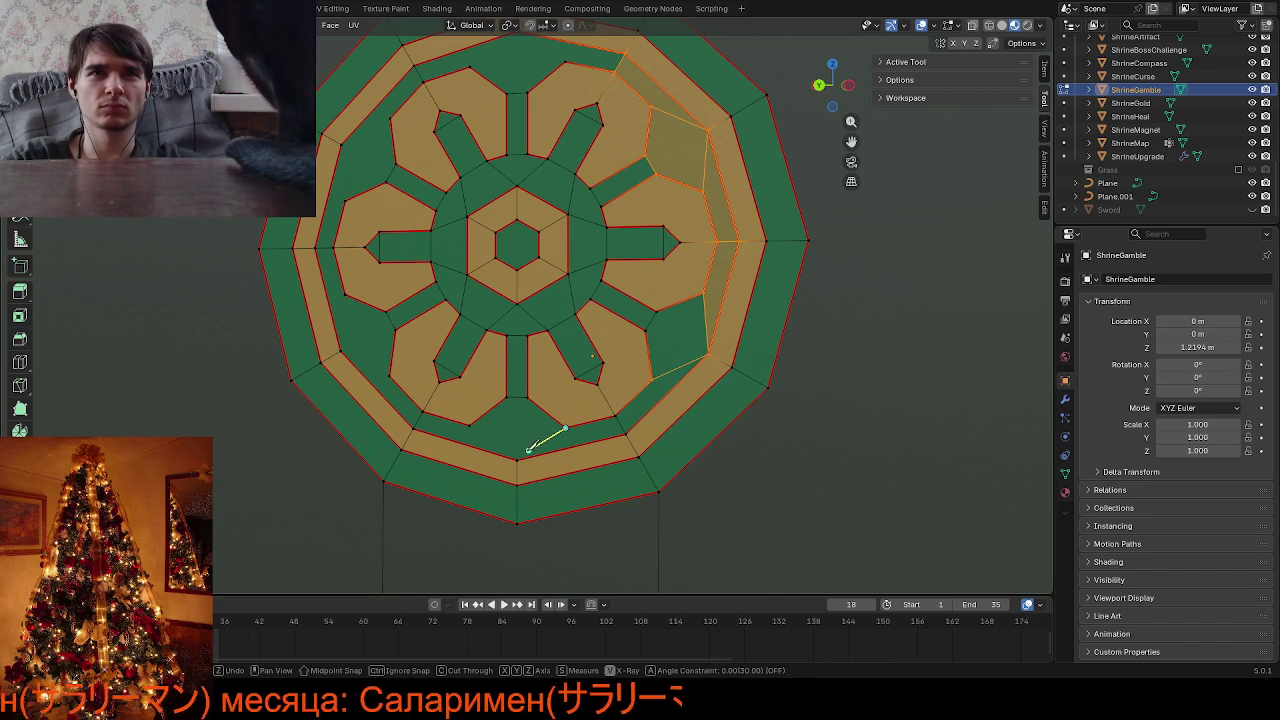
Knife-cut a new edge along the bottom and up the left side of the ring
left_click(517, 458)
left_click(471, 423)
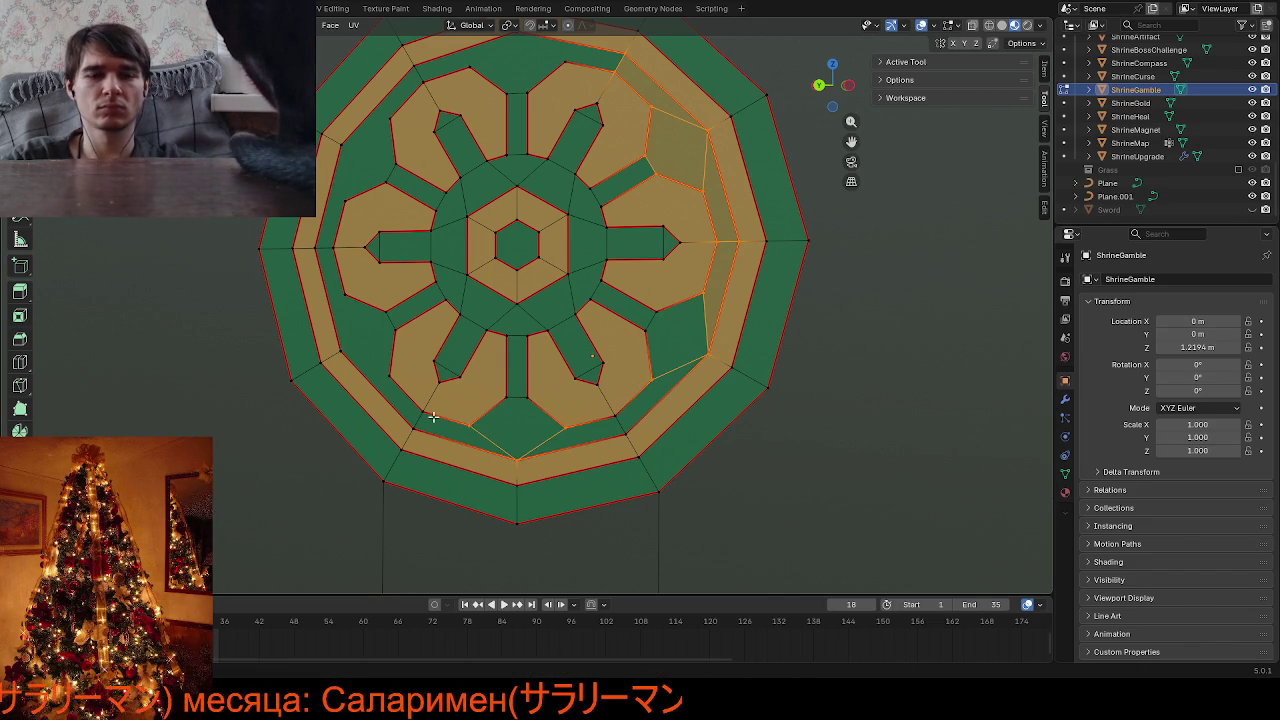
left_click(341, 350)
left_click(343, 297)
key("Return")
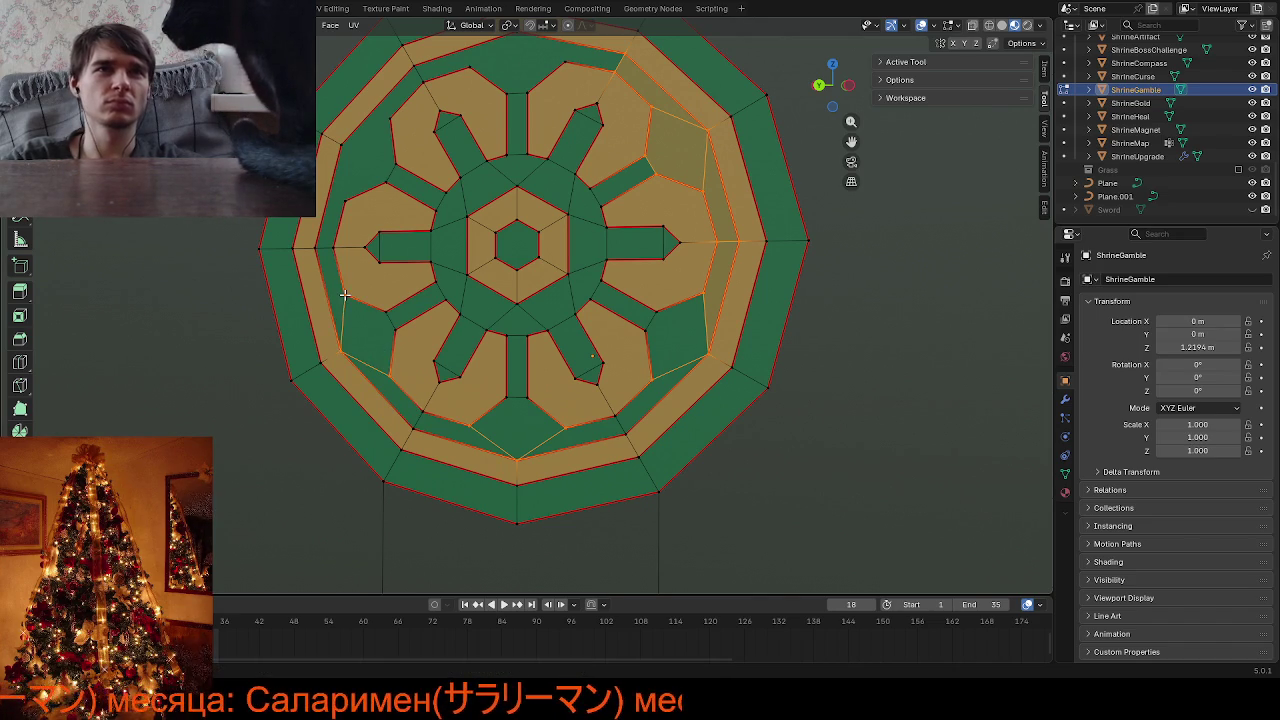
Knife-cut the upper-left and top ring faces, then clear the face selection
key("k")
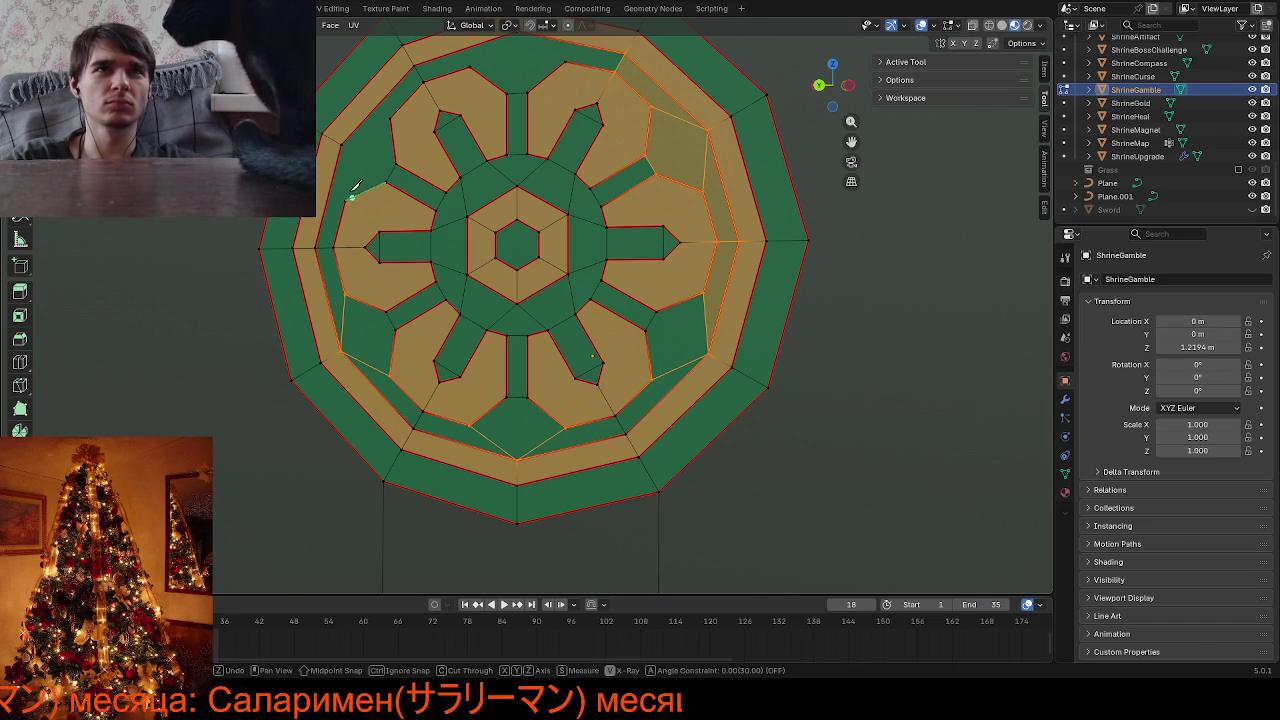
left_click(345, 145)
key("Return")
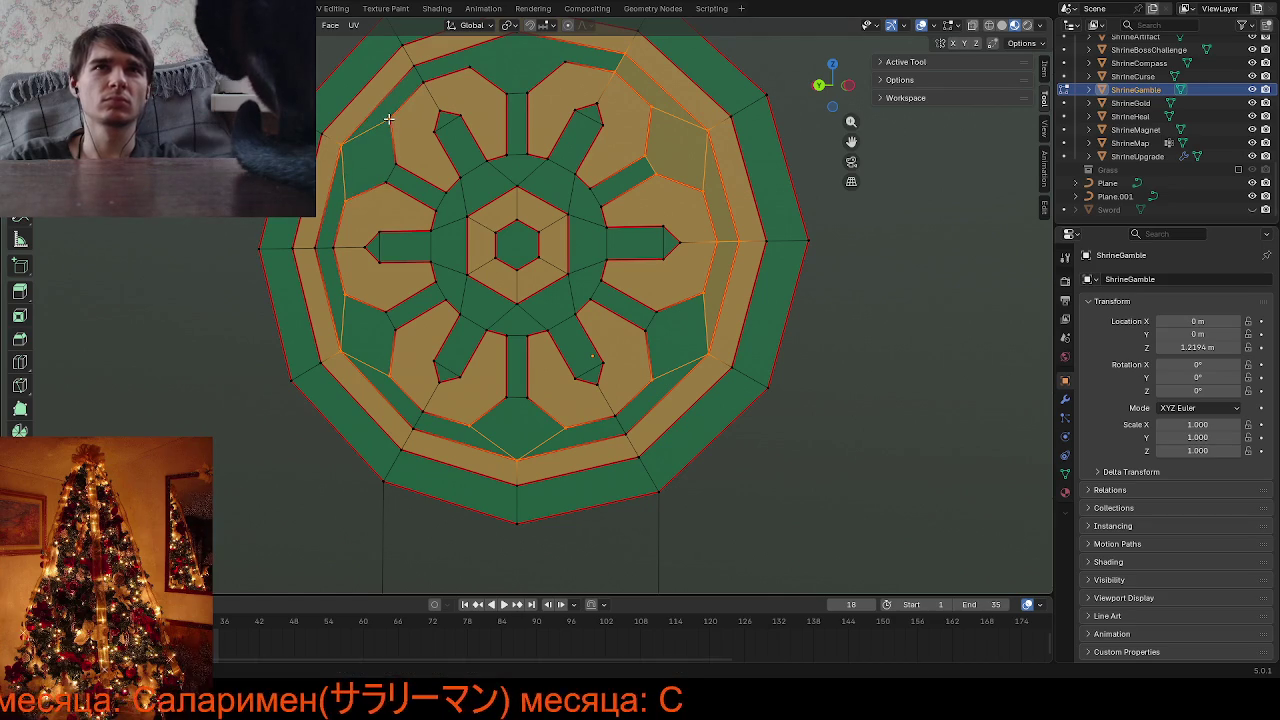
key("k")
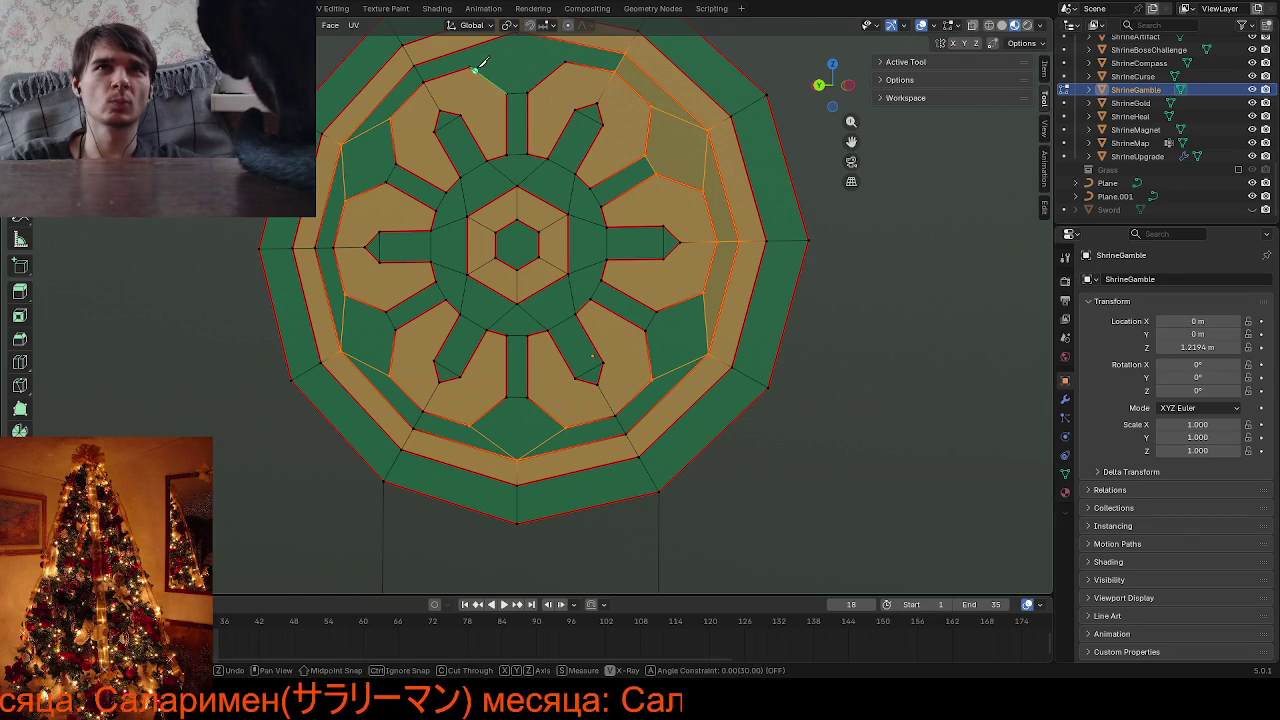
scroll(483, 63, "down", 4)
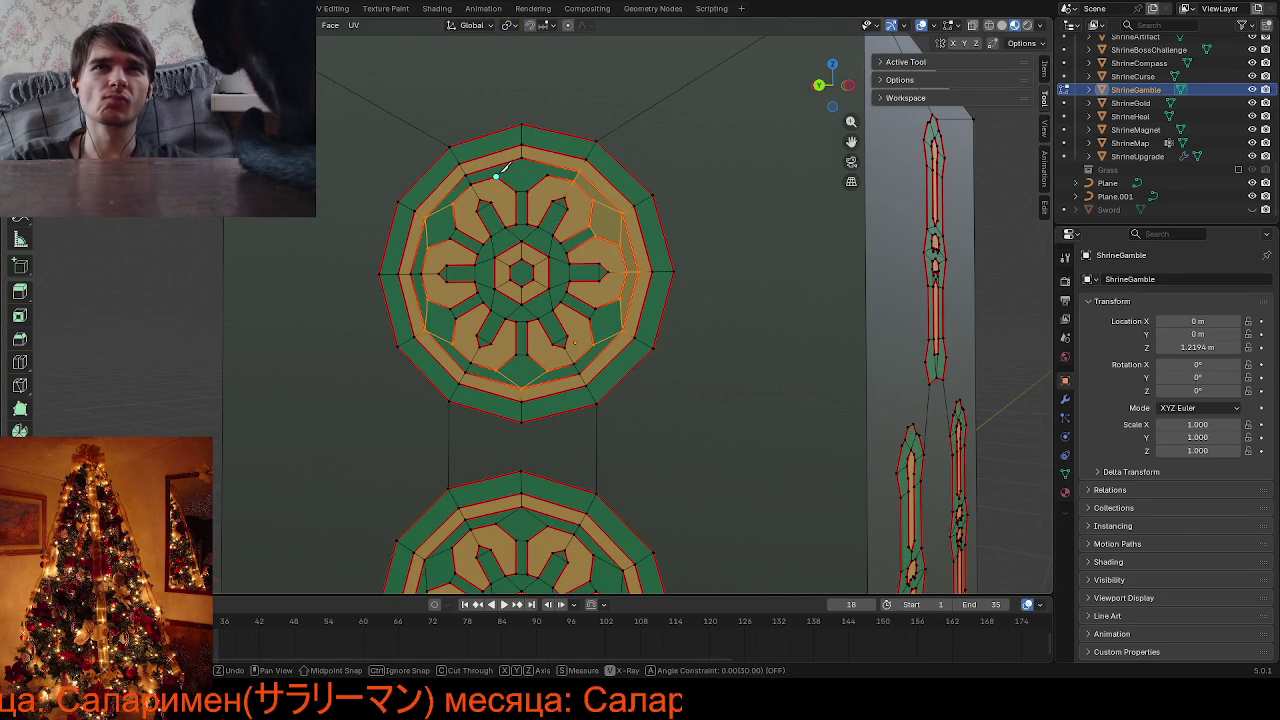
left_click(494, 176)
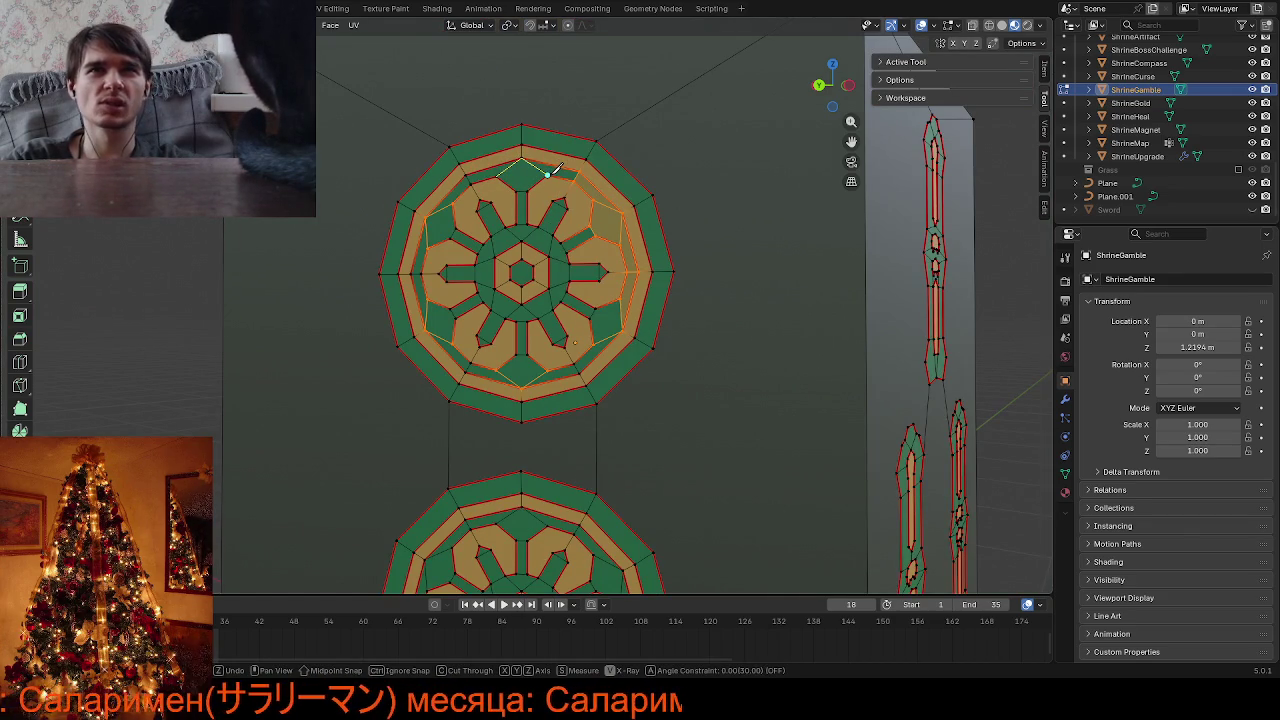
left_click(548, 172)
key("Return")
left_click(713, 184)
scroll(711, 190, "up", 4)
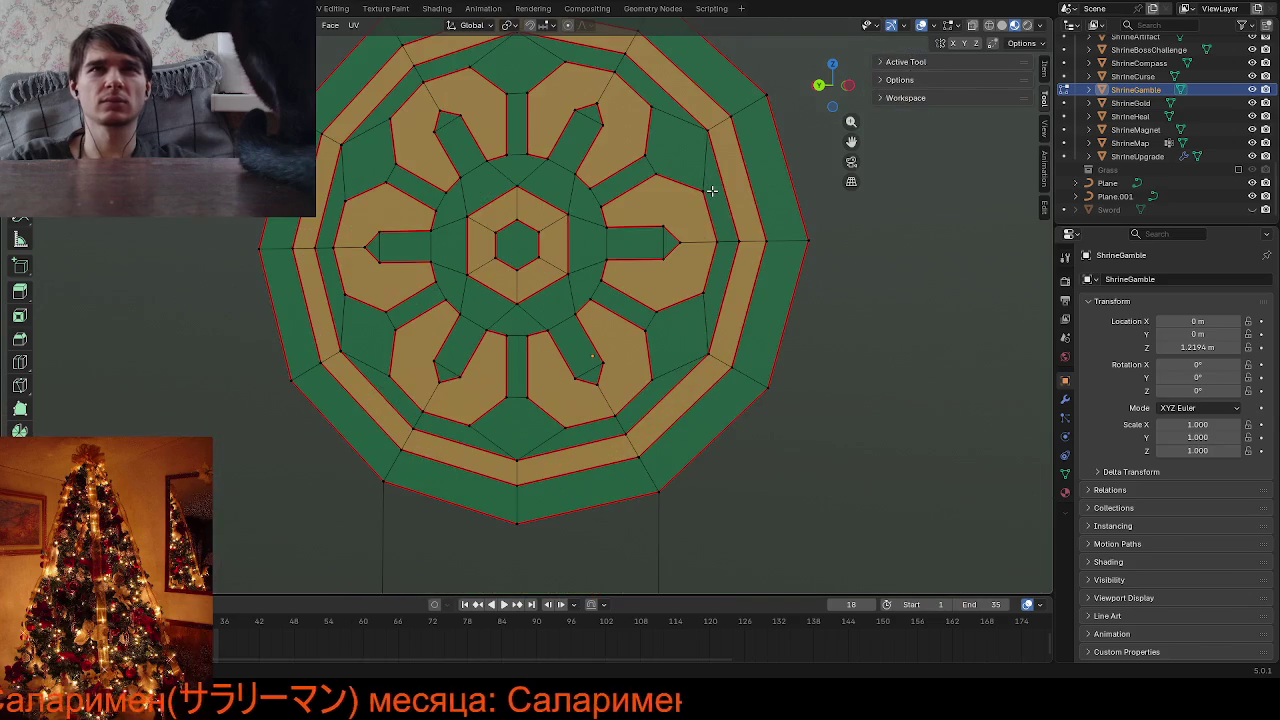
Toggle Edit Mode and orbit to face the top bamboo-tile decals
scroll(712, 190, "down", 5)
key("Tab")
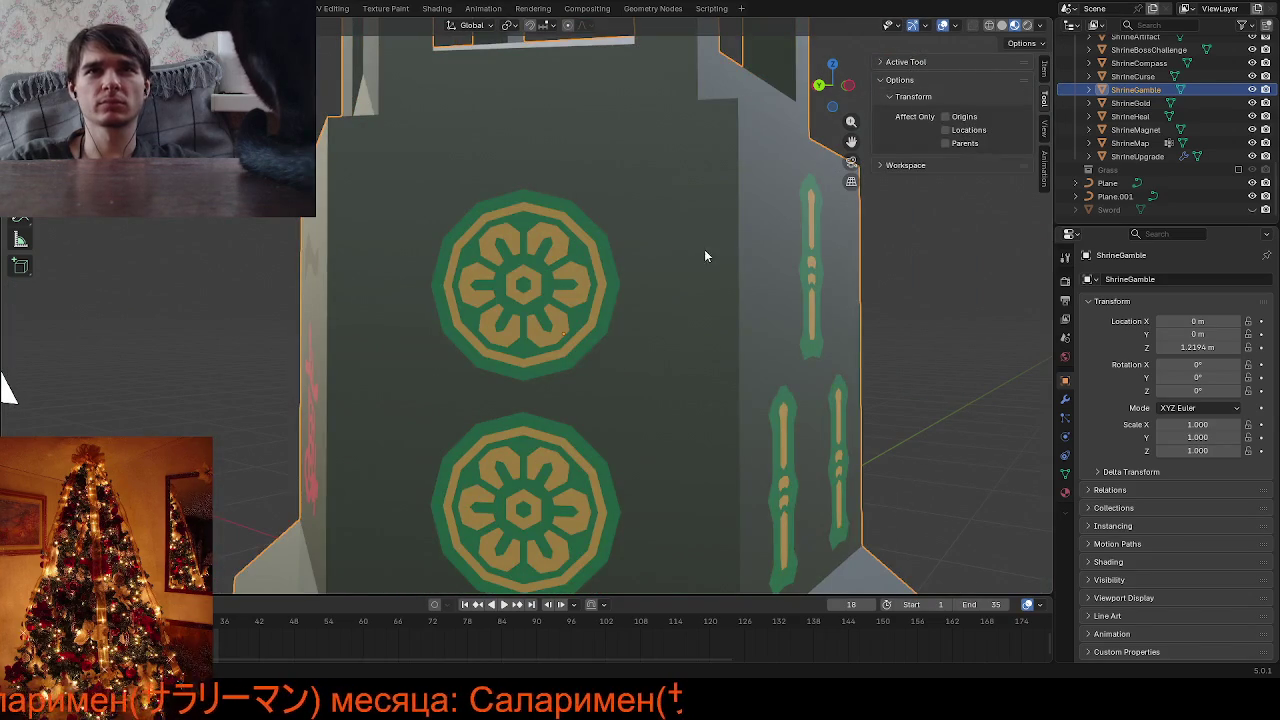
key("Tab")
key("Tab")
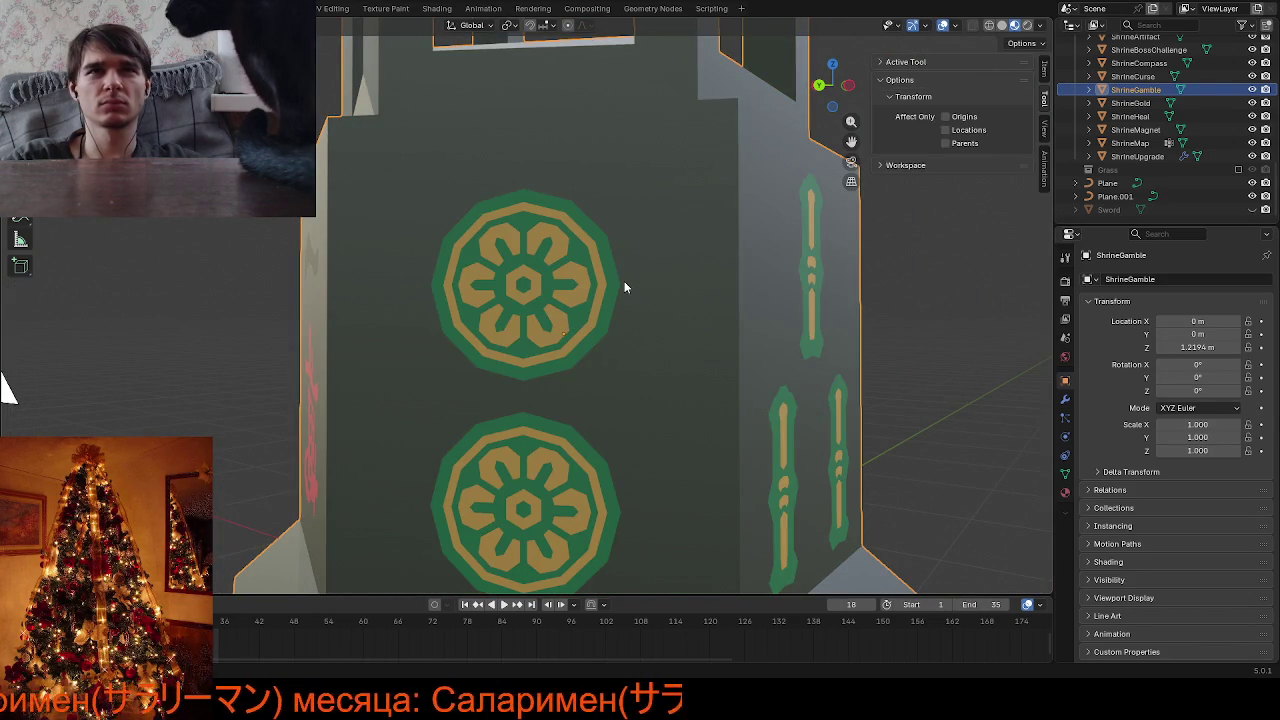
scroll(624, 281, "down", 4)
mouse_move(616, 299)
middle_mouse_down()
mouse_move(566, 298)
mouse_move(725, 157)
middle_mouse_up()
key("Tab")
left_click_drag(851, 141, 845, 141)
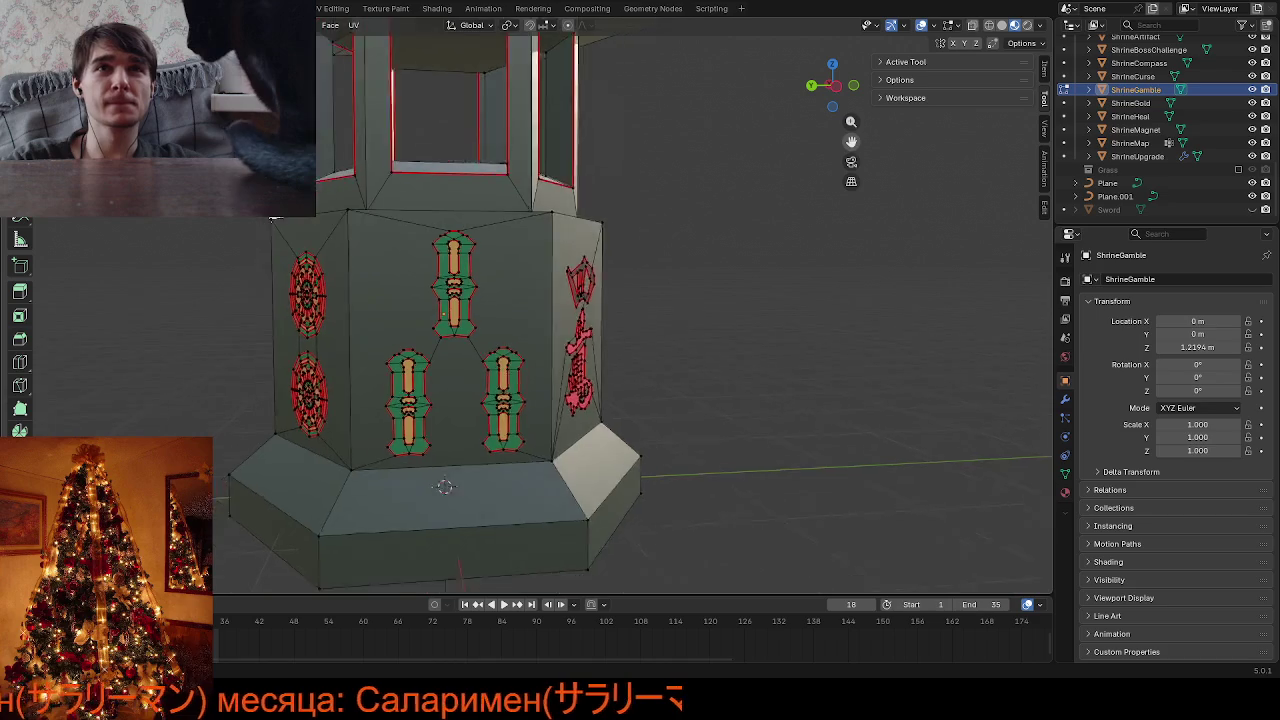
middle_click_drag(275, 217, 523, 337)
scroll(510, 302, "up", 3)
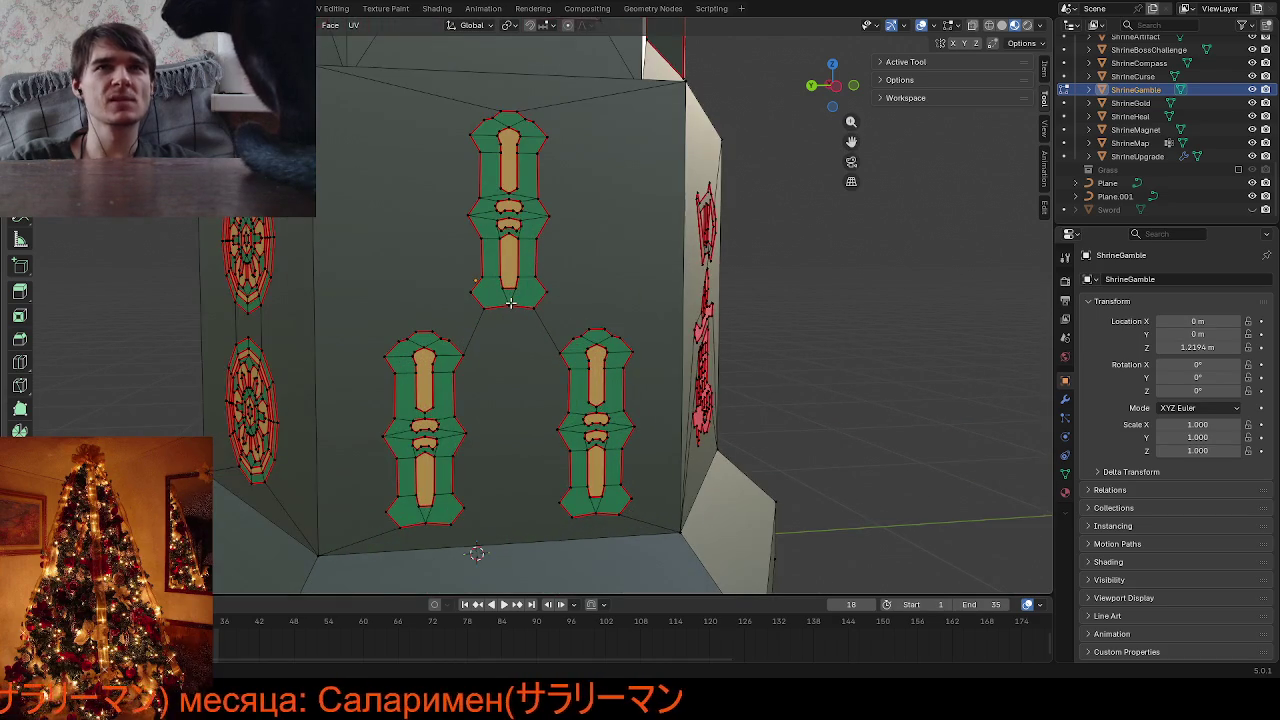
scroll(510, 302, "up", 2)
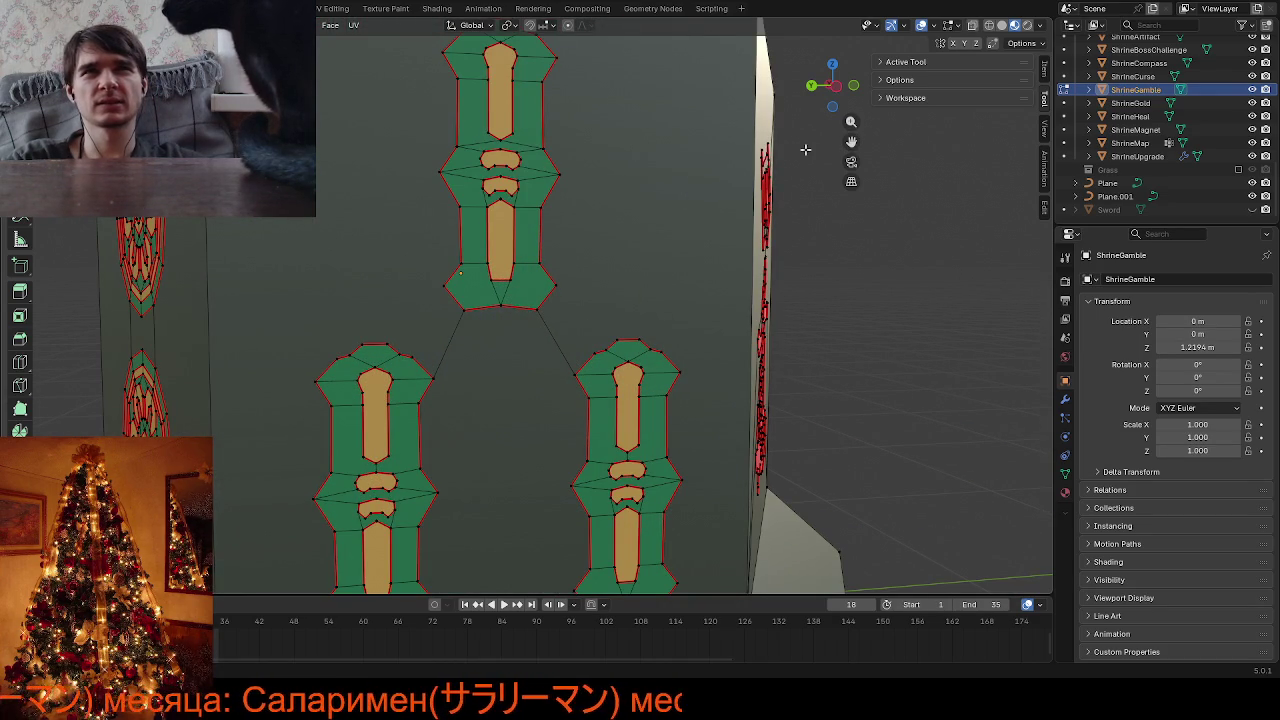
left_click_drag(855, 141, 883, 301)
scroll(500, 286, "up", 5)
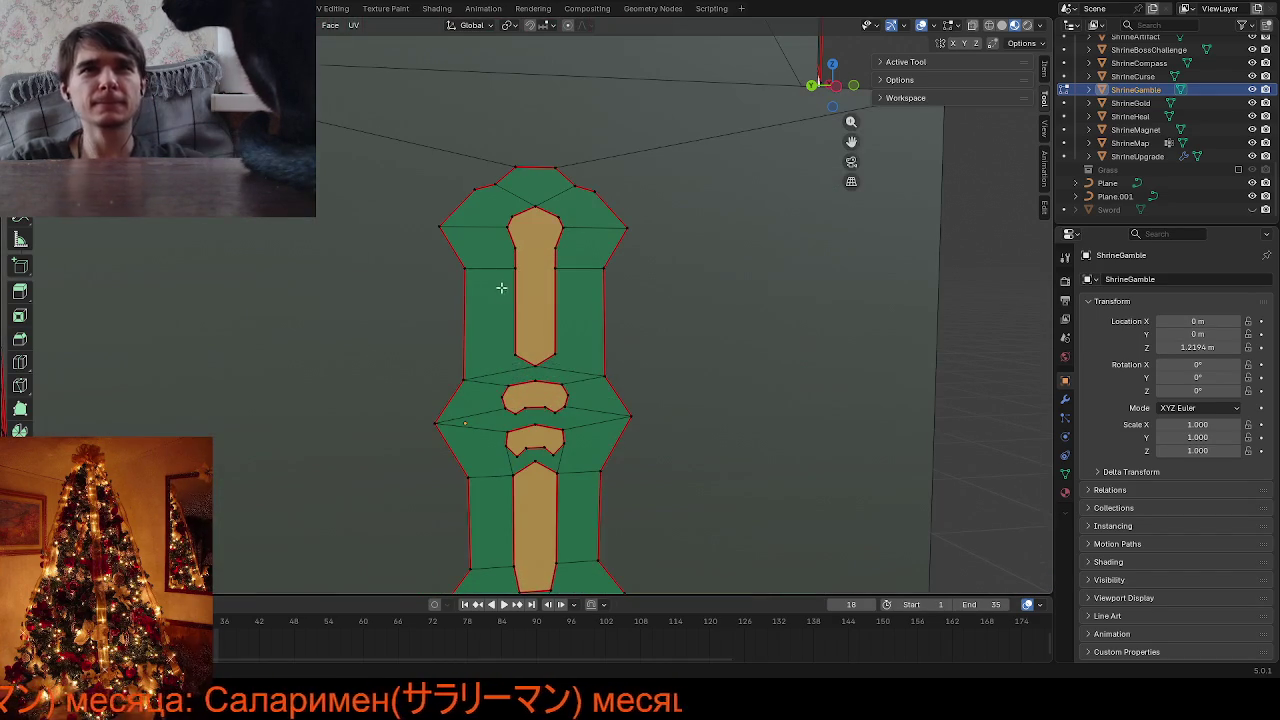
Vertex-slide a decal vertex, then merge overlapping vertices by distance, removing 6
key("shift+v")
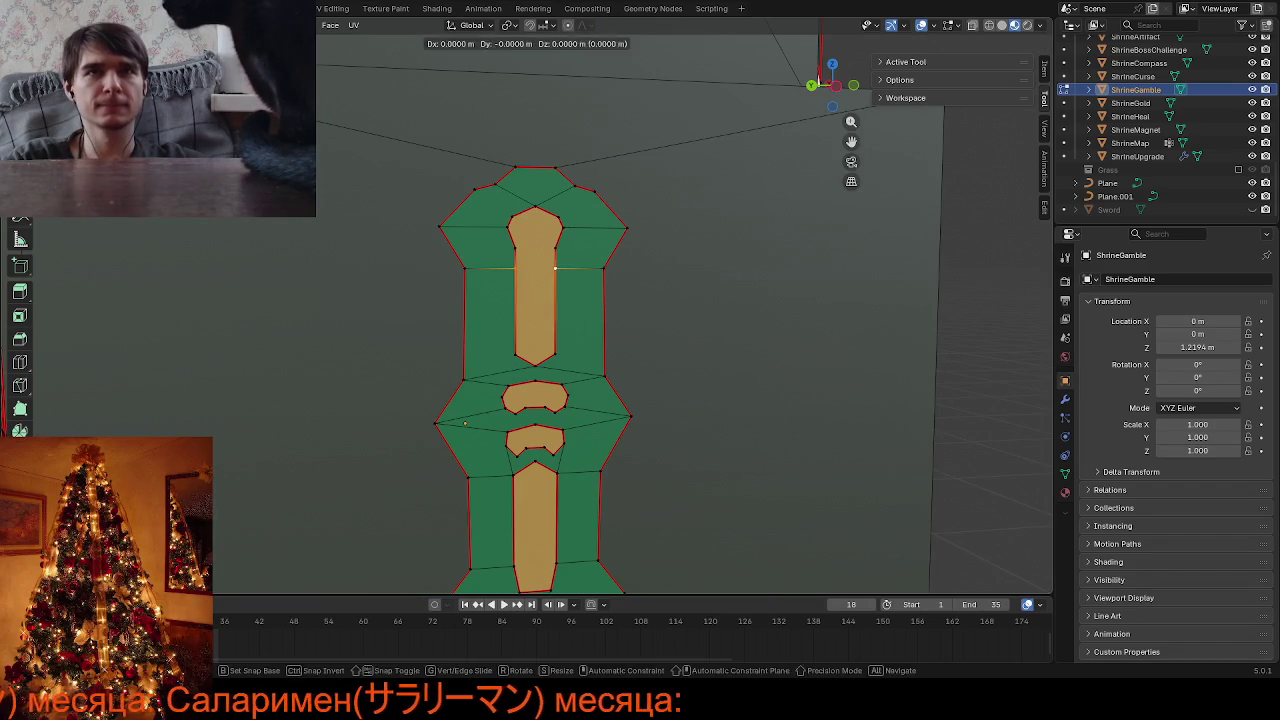
left_click(544, 238)
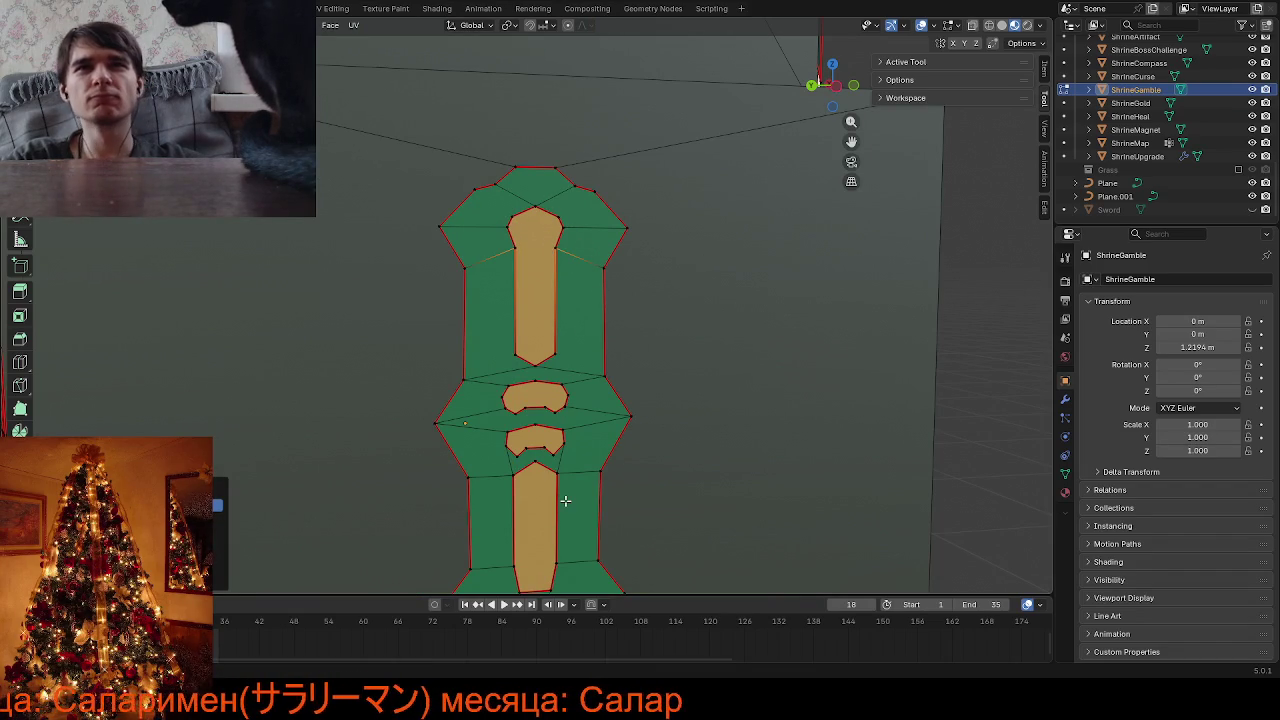
scroll(565, 485, "down", 3)
scroll(571, 470, "down", 4, "shift")
scroll(571, 451, "down", 1, "ctrl")
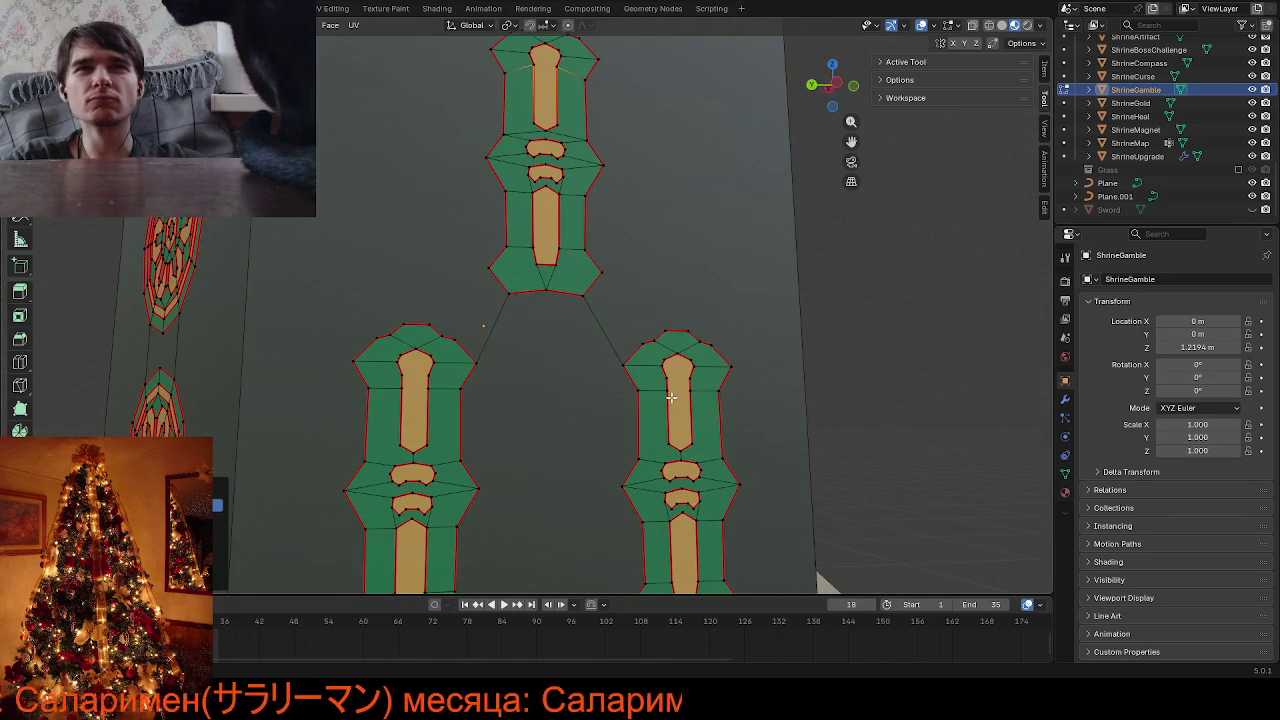
key("m")
left_click(843, 352)
scroll(843, 352, "up", 3, "shift")
scroll(690, 330, "up", 4)
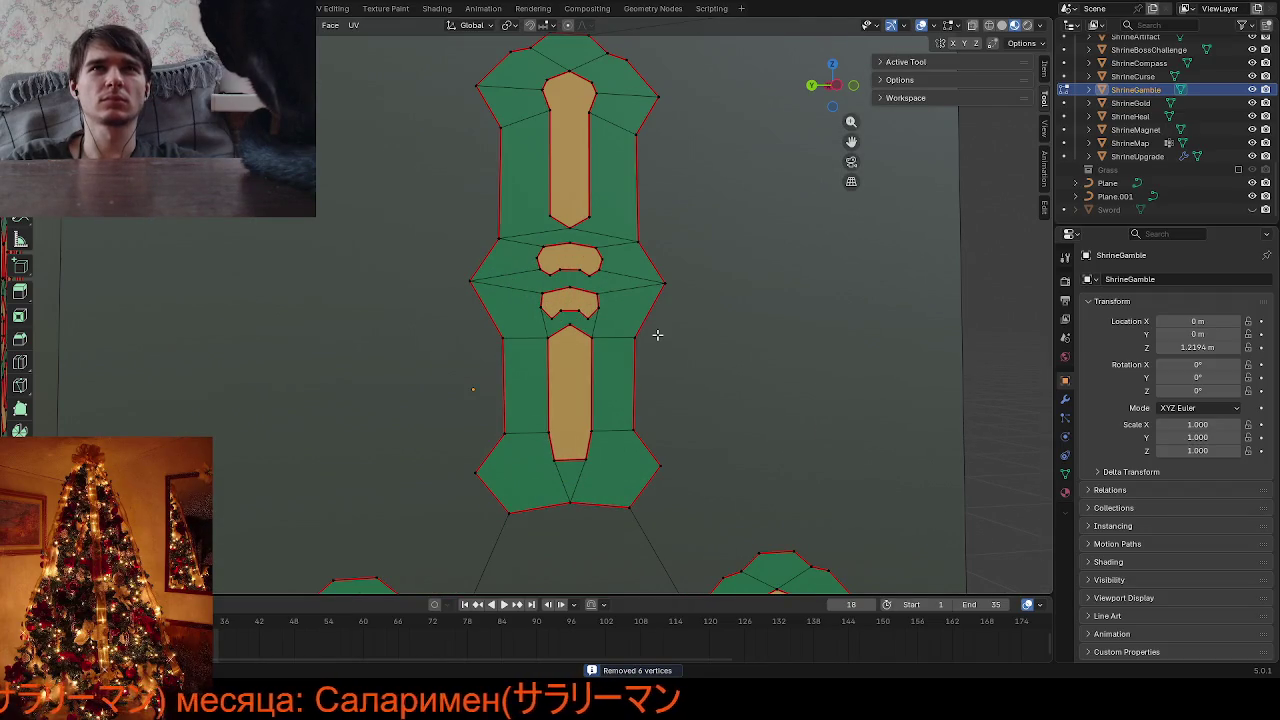
scroll(657, 335, "up", 2, "shift")
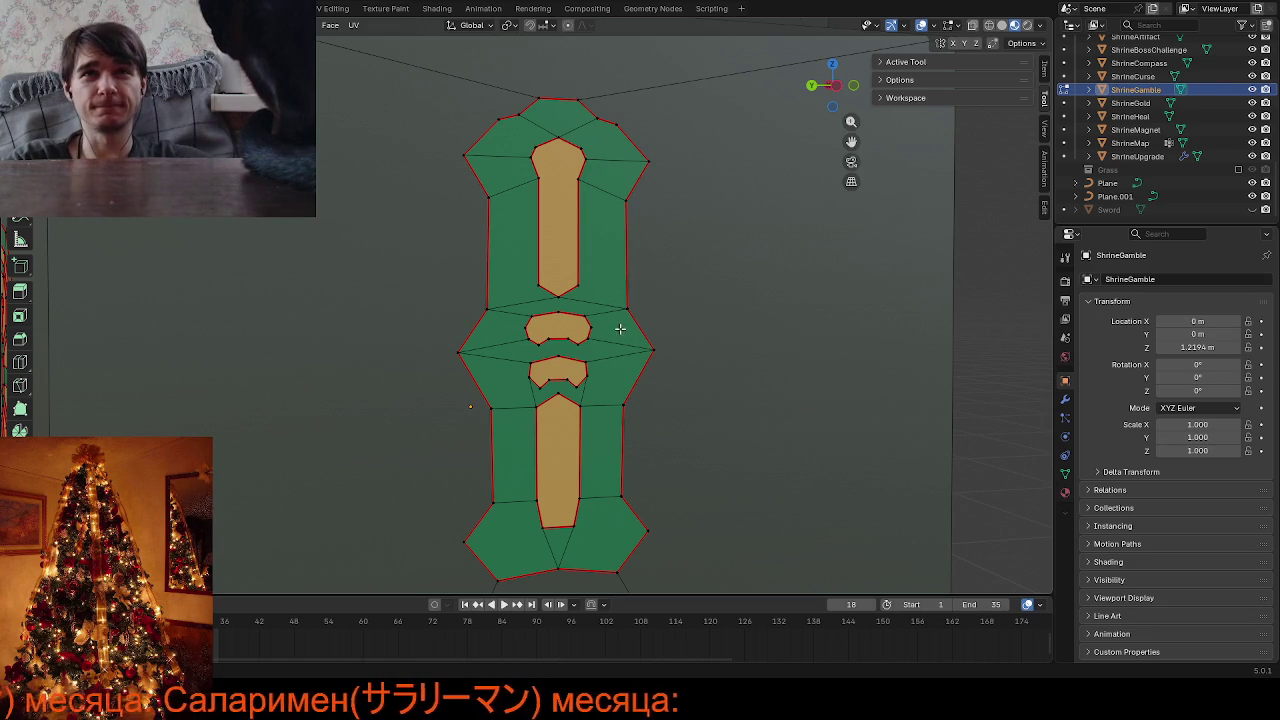
Slide the vertex atop the upper orange shape into place along its edge
left_click(580, 148)
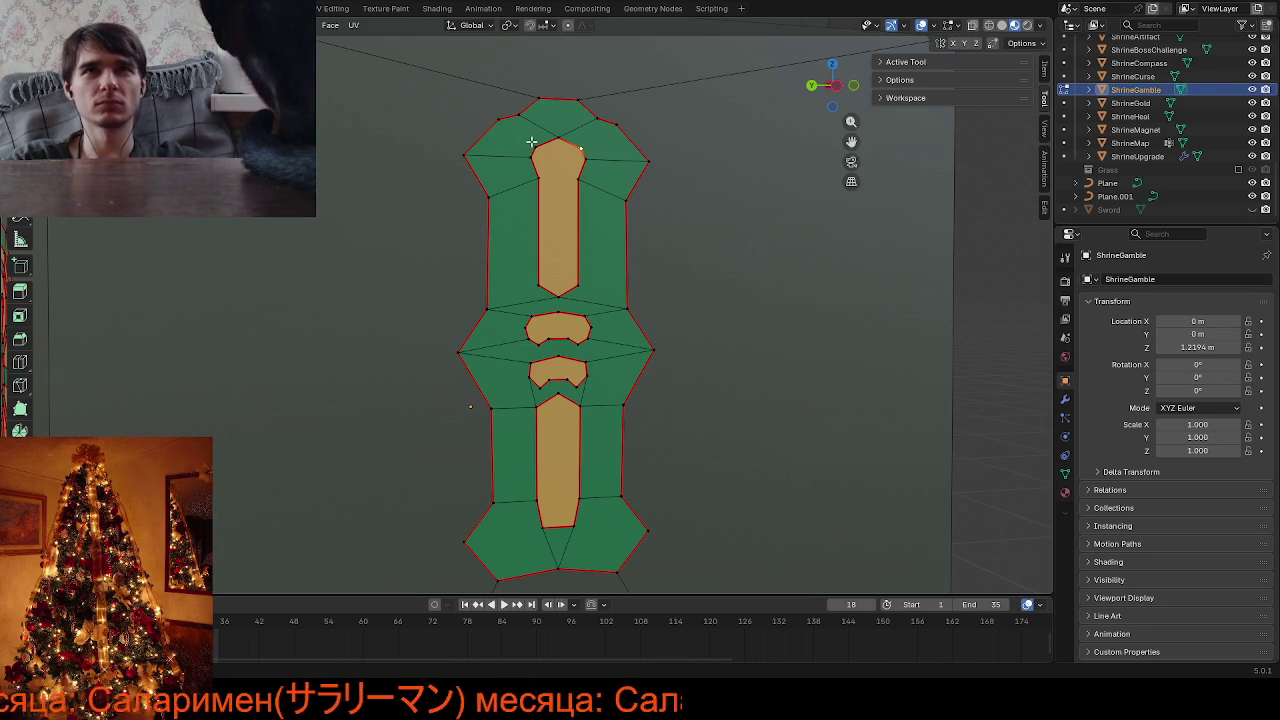
key("shift+v")
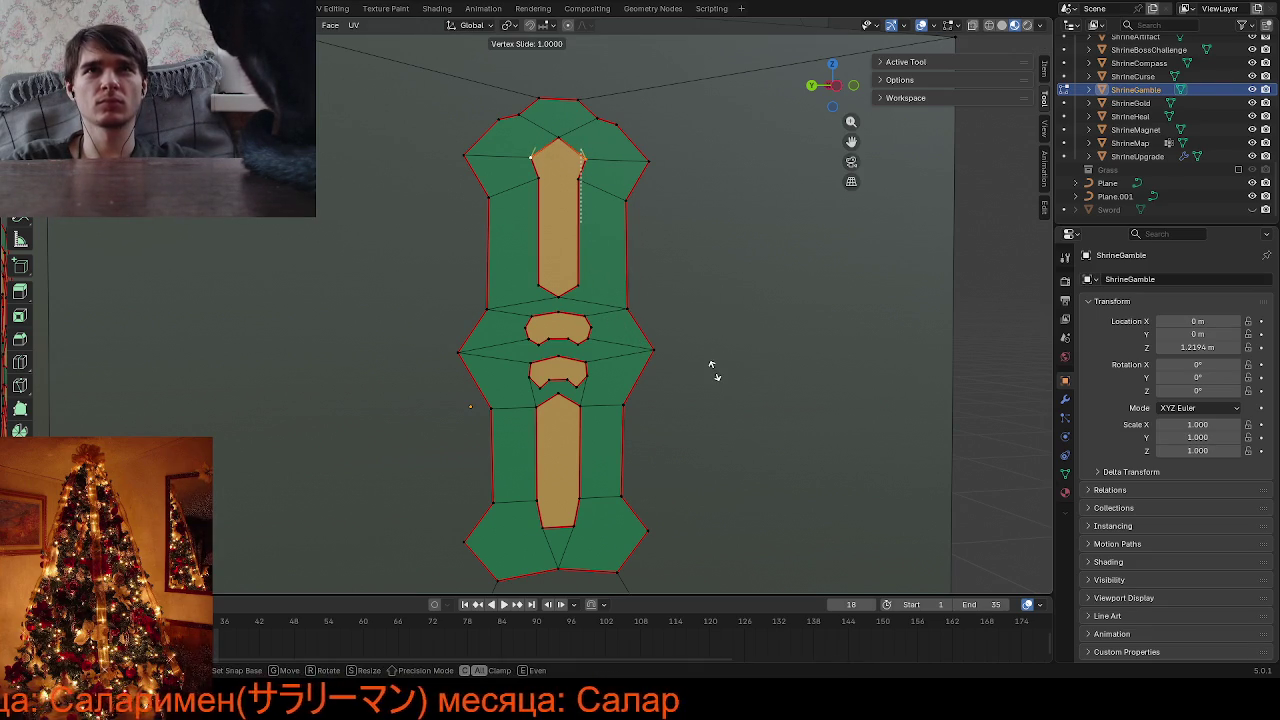
left_click(712, 366)
scroll(651, 297, "down", 6)
scroll(690, 380, "up", 3)
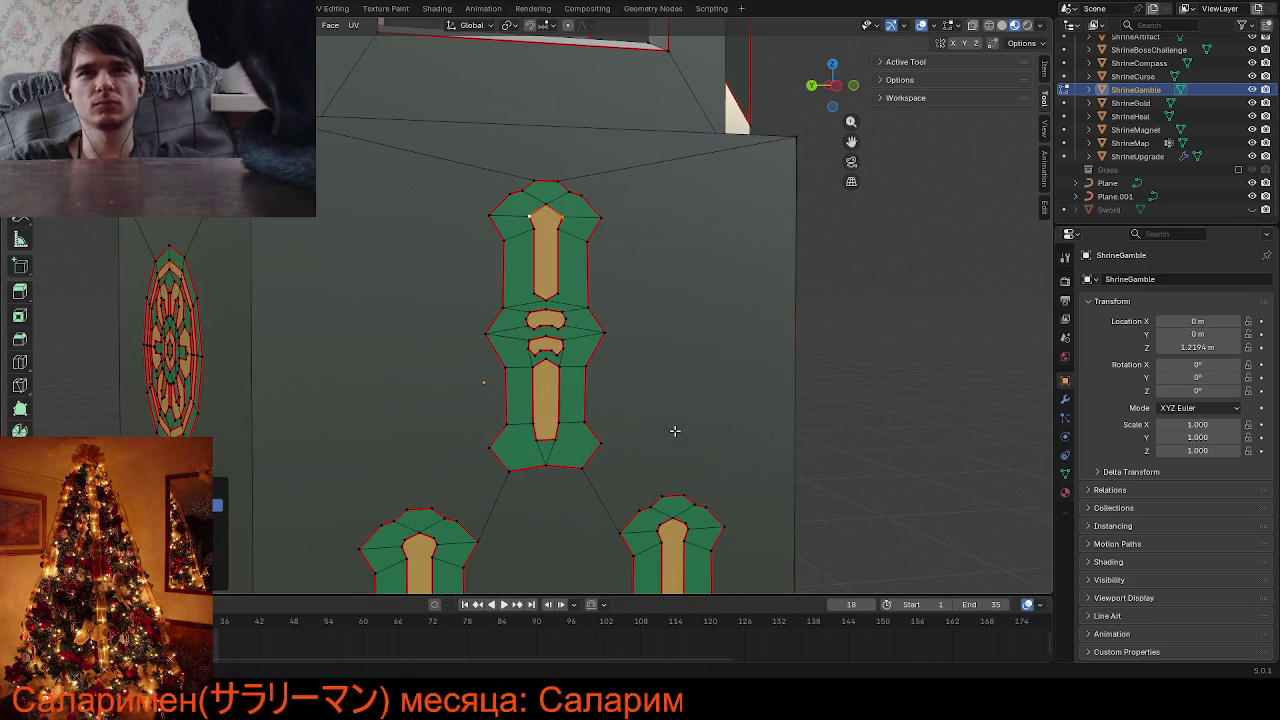
scroll(675, 430, "down", 4)
middle_click_drag(675, 430, 672, 441)
Switch between Object and Edit Mode to compare the shrine's decal textures
key("Tab")
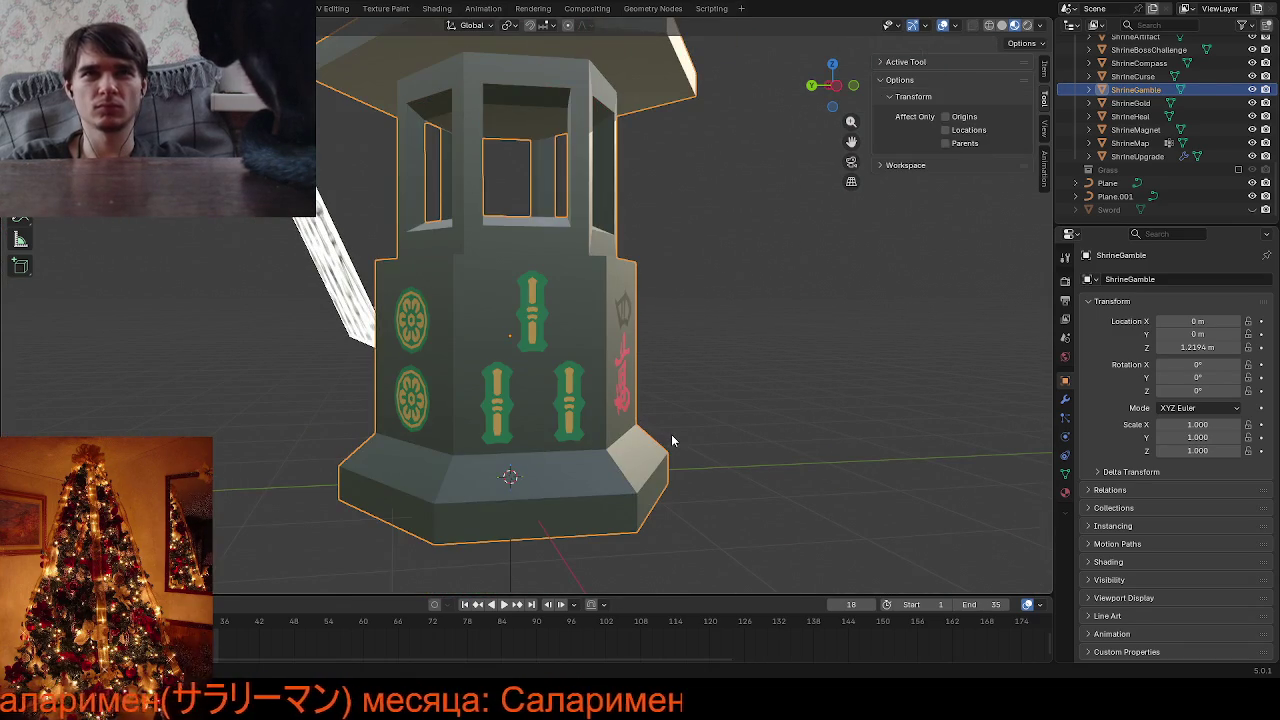
scroll(530, 345, "down", 2)
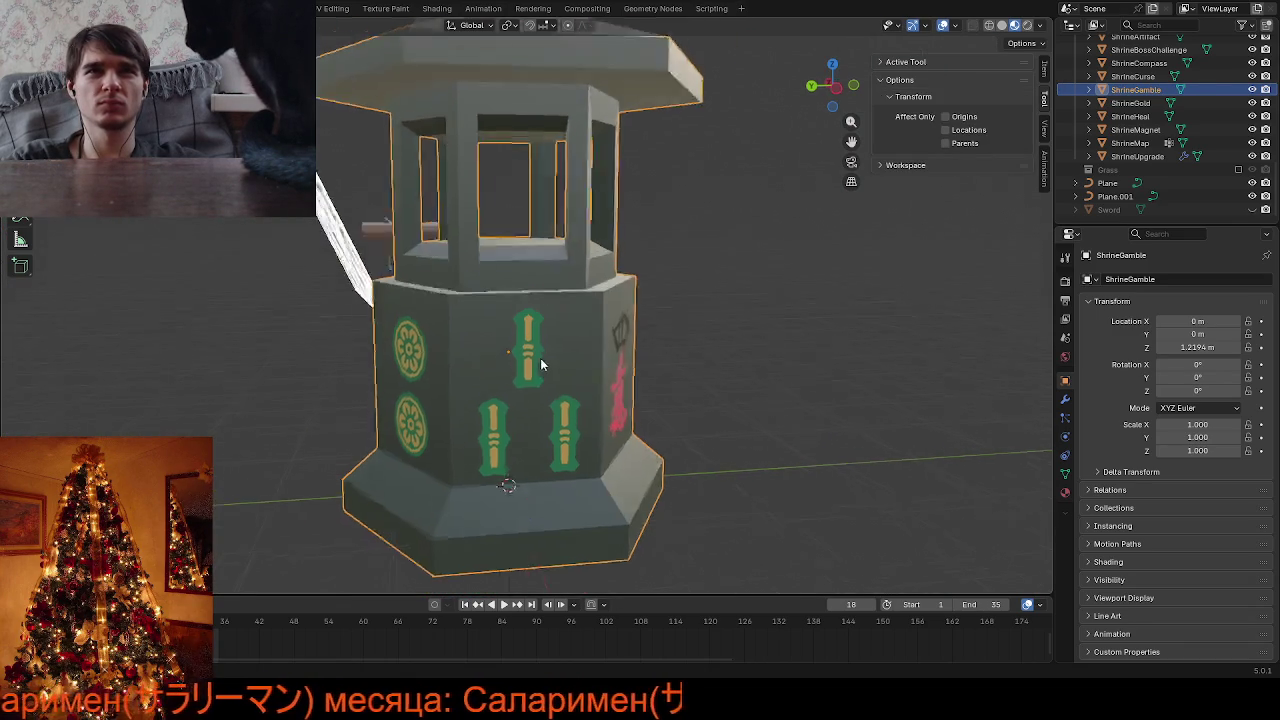
scroll(533, 355, "down", 1)
key("Tab")
scroll(534, 364, "up", 5)
key("Tab")
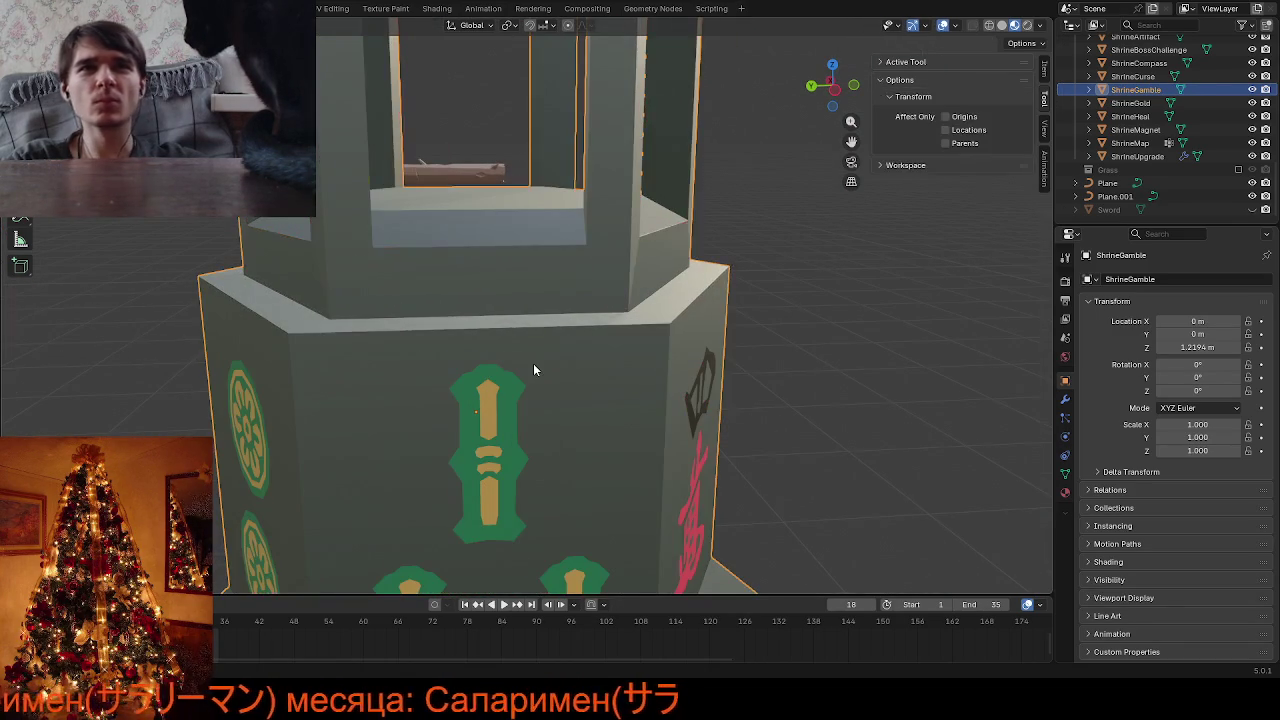
scroll(790, 170, "up", 3)
scroll(784, 176, "up", 2)
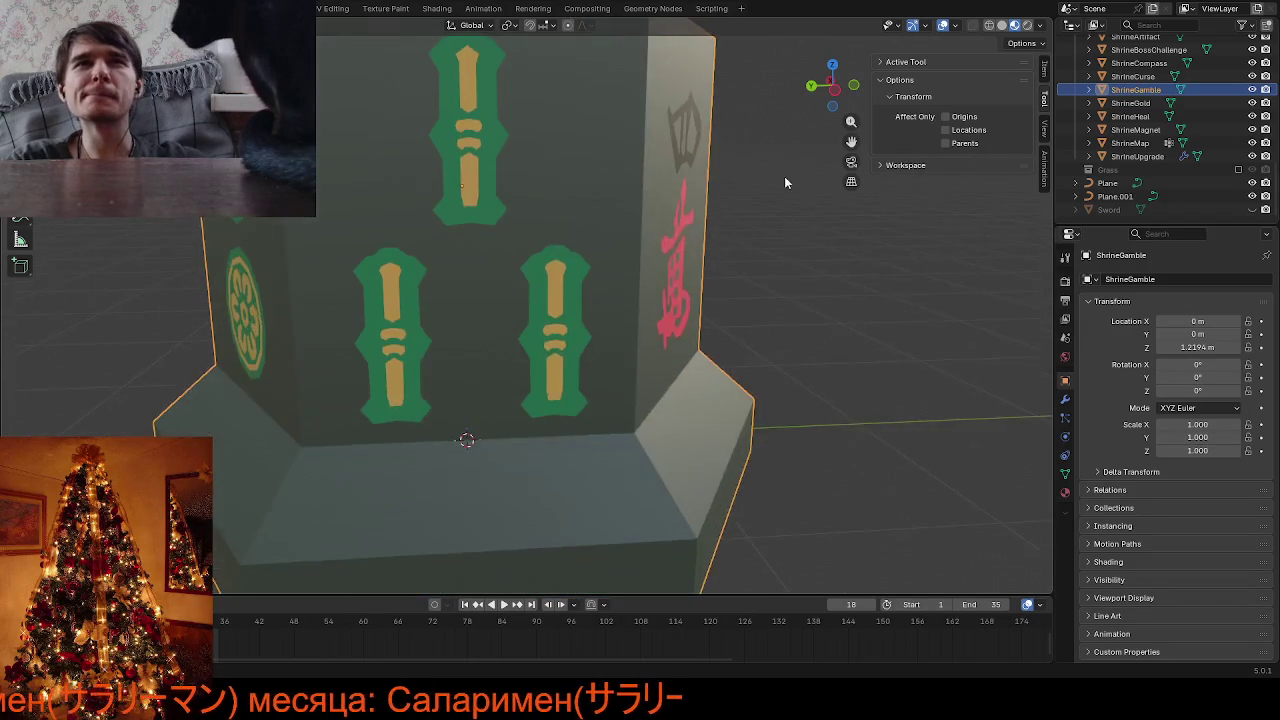
scroll(550, 249, "up", 2)
key("Tab")
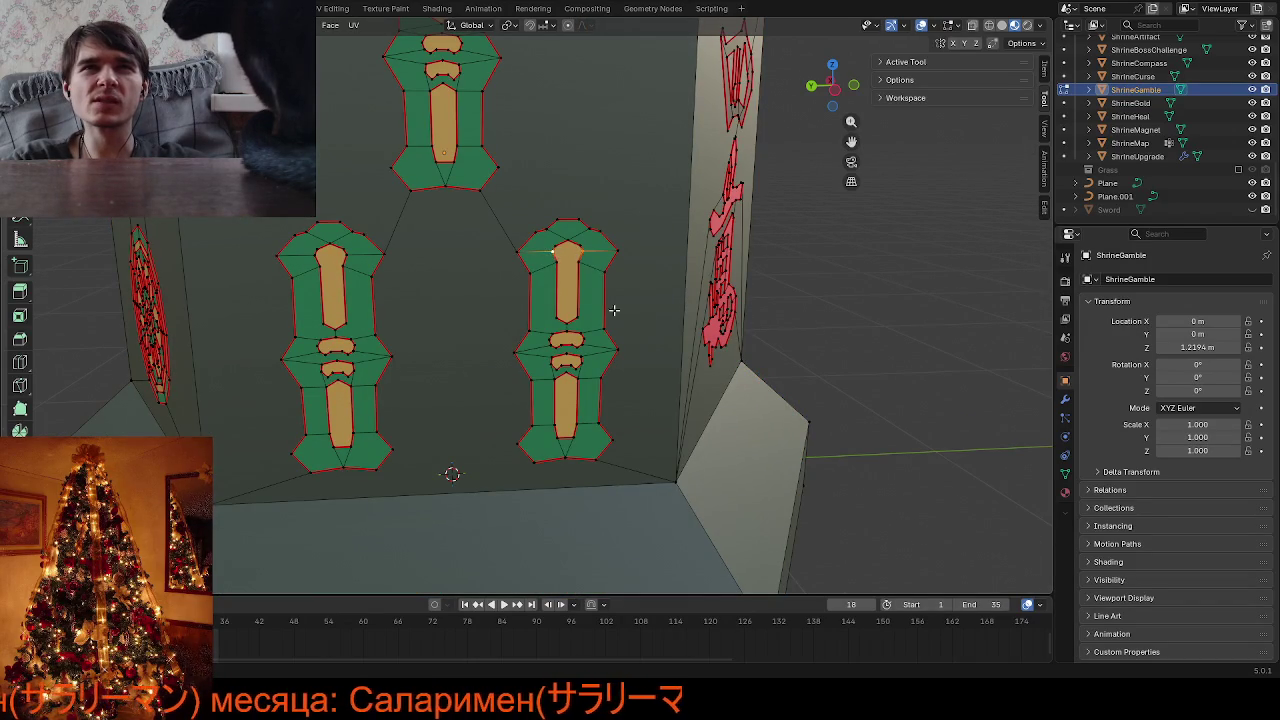
scroll(638, 322, "up", 5)
Vertex-slide three stray tan-strip vertices, including the left decal's top vertex, onto their edges
key("shift+v")
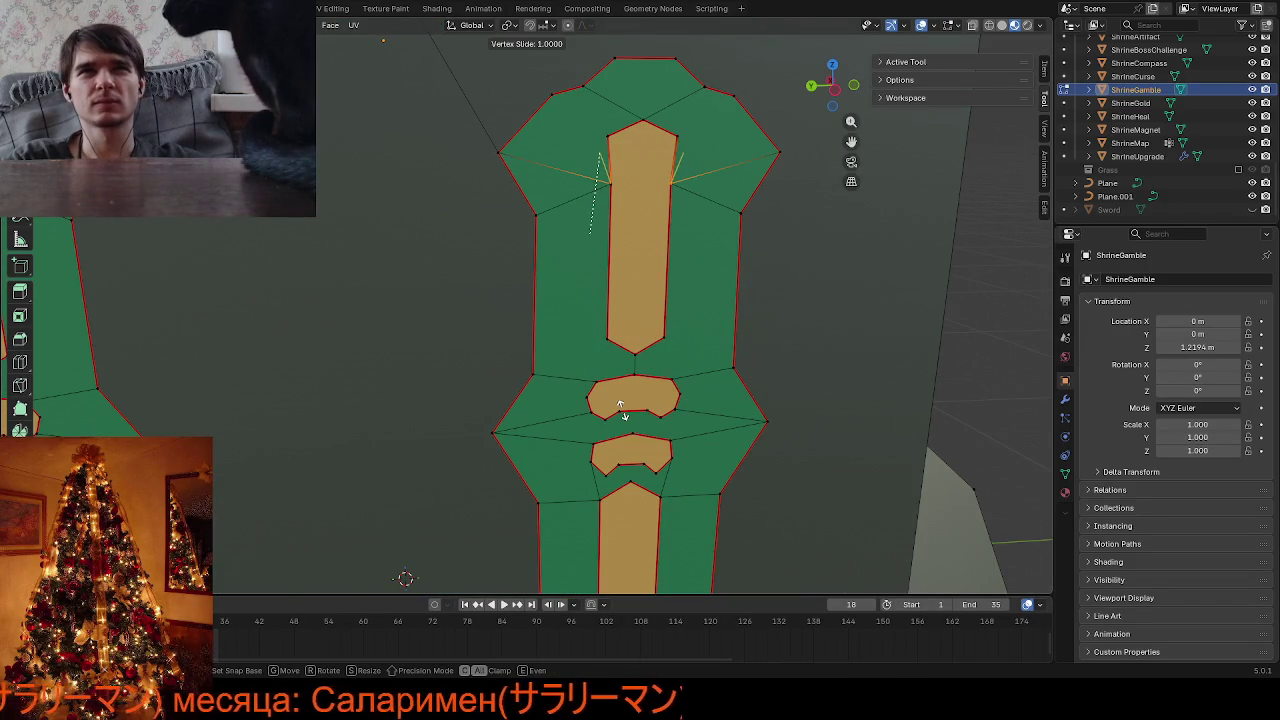
left_click(621, 407)
left_click(676, 141)
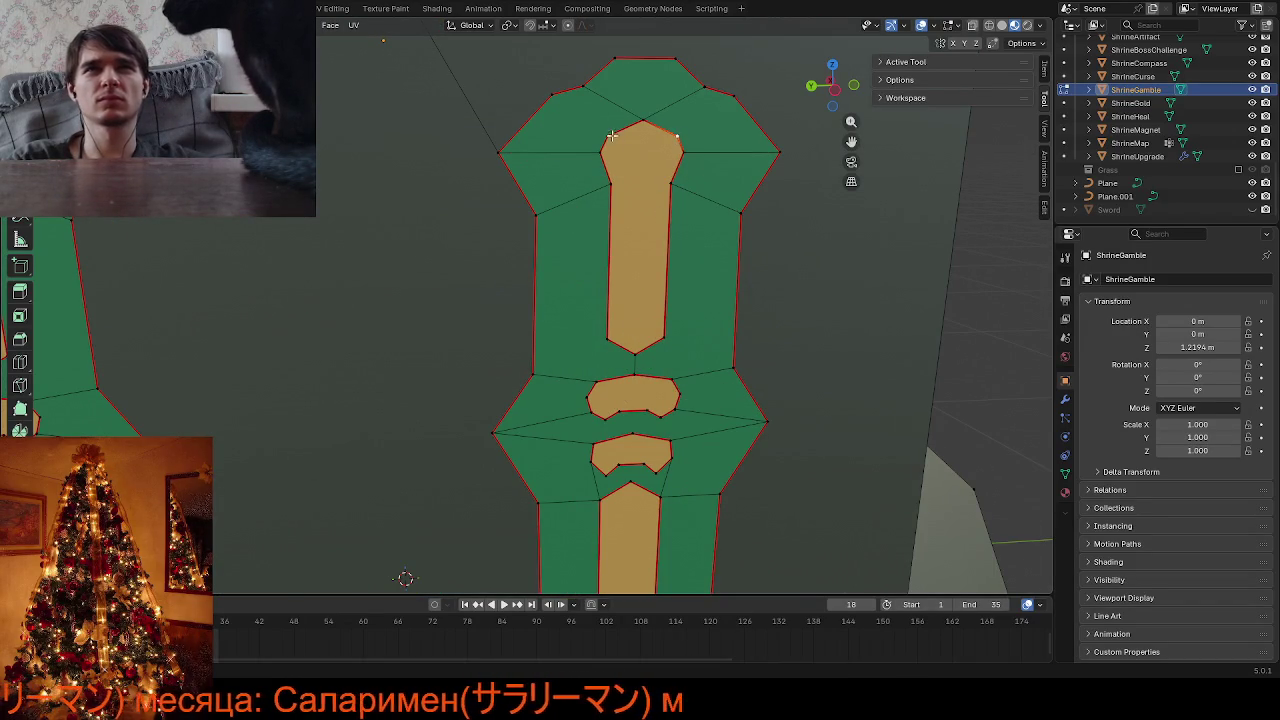
key("shift+v")
left_click(557, 243)
scroll(557, 243, "down", 3)
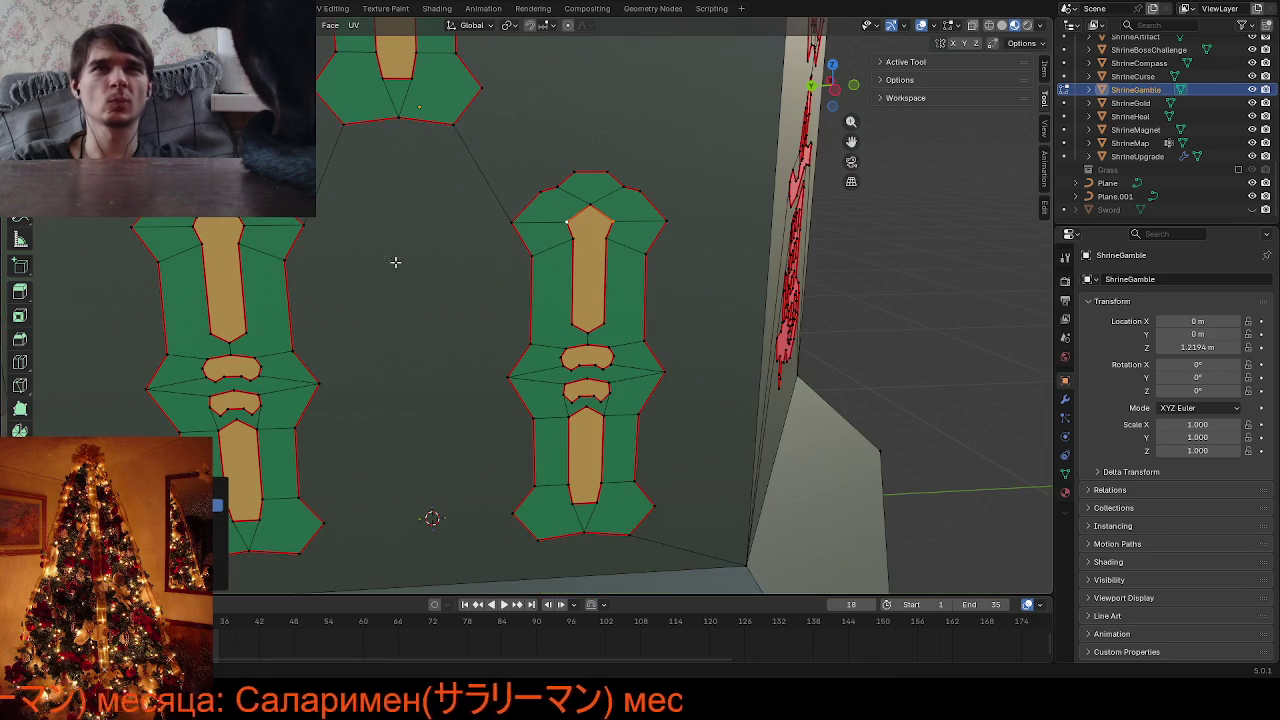
left_click(242, 220)
key("shift+v")
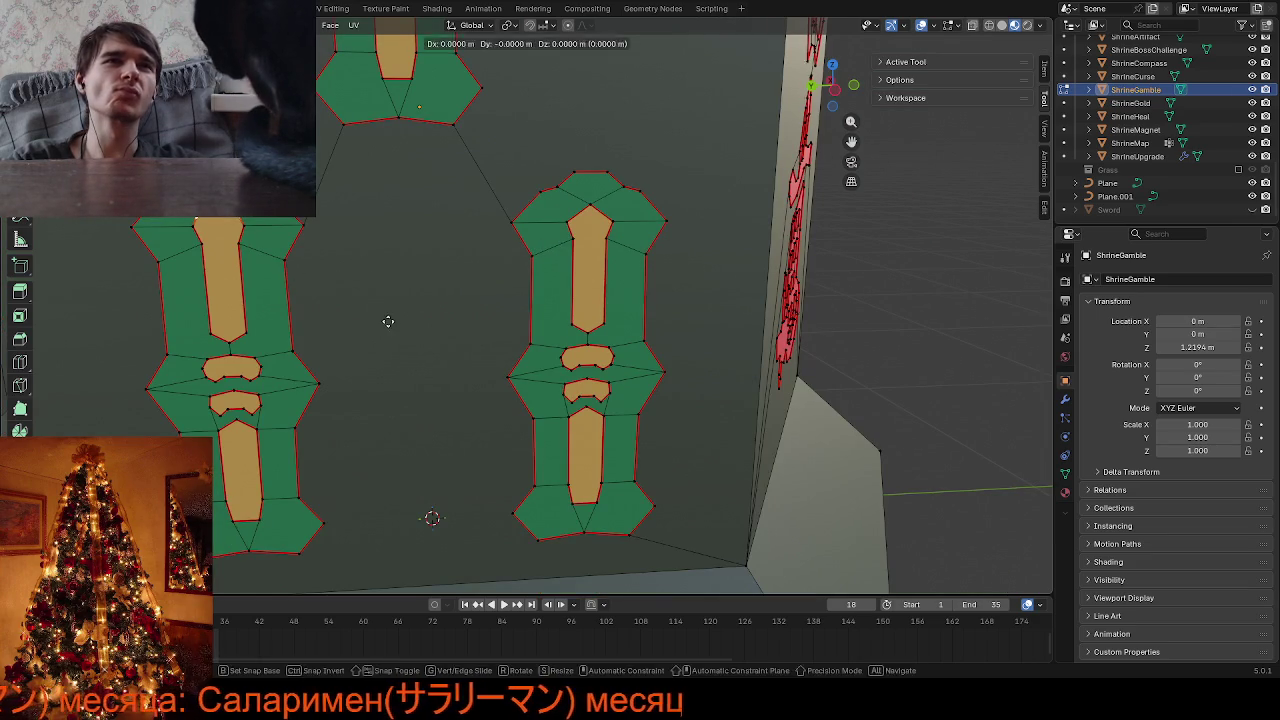
left_click(392, 432)
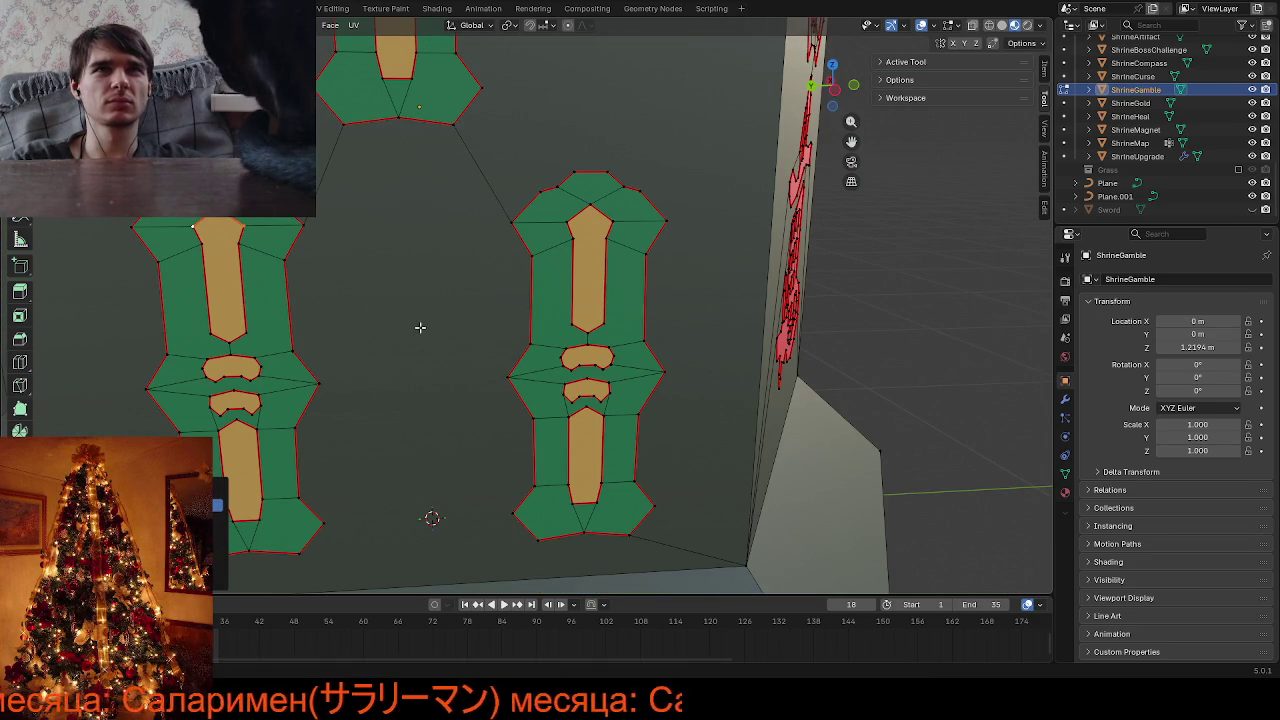
scroll(420, 327, "down", 3)
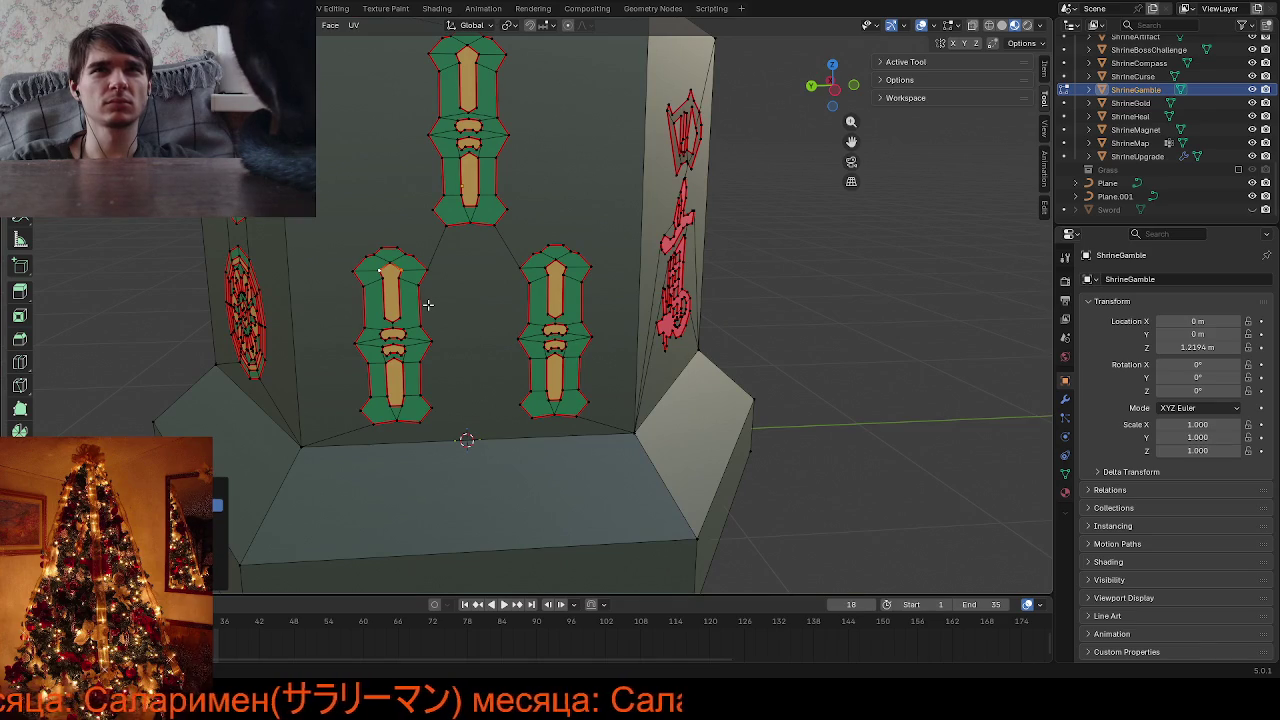
Select the whole mesh, merge vertices by distance, then deselect everything
key("a")
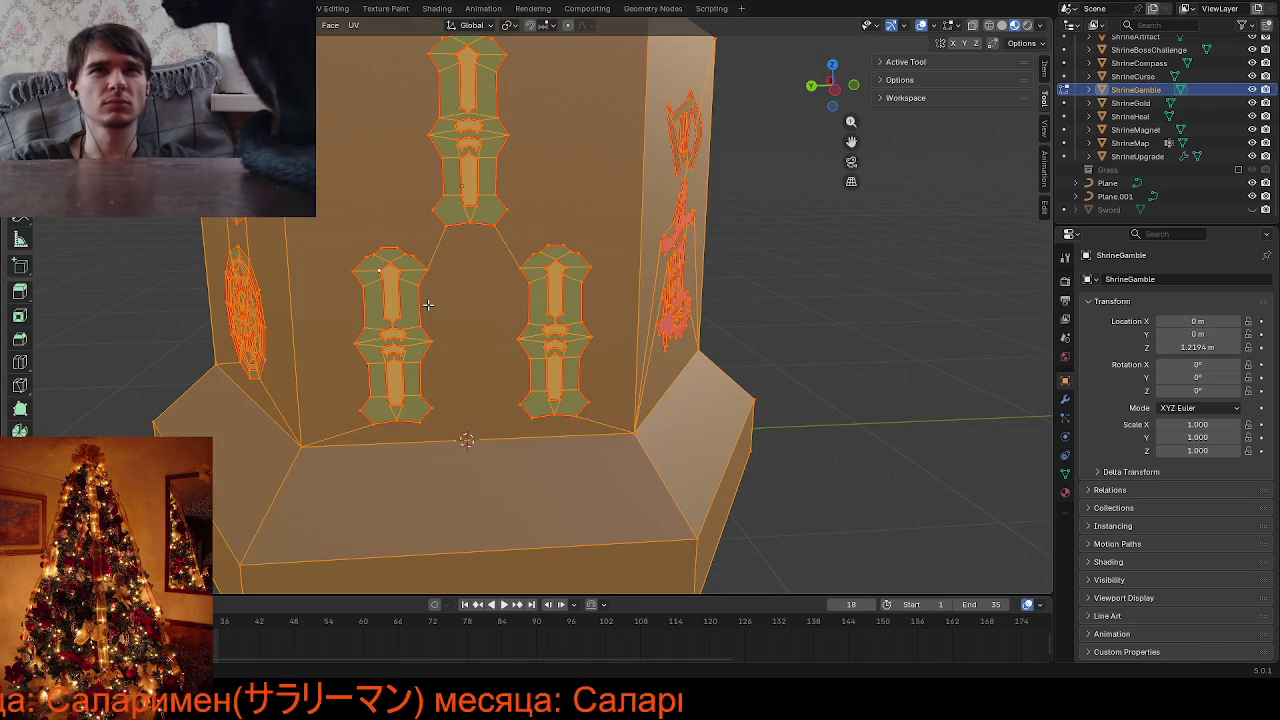
key("m")
left_click(428, 306)
key("alt+a")
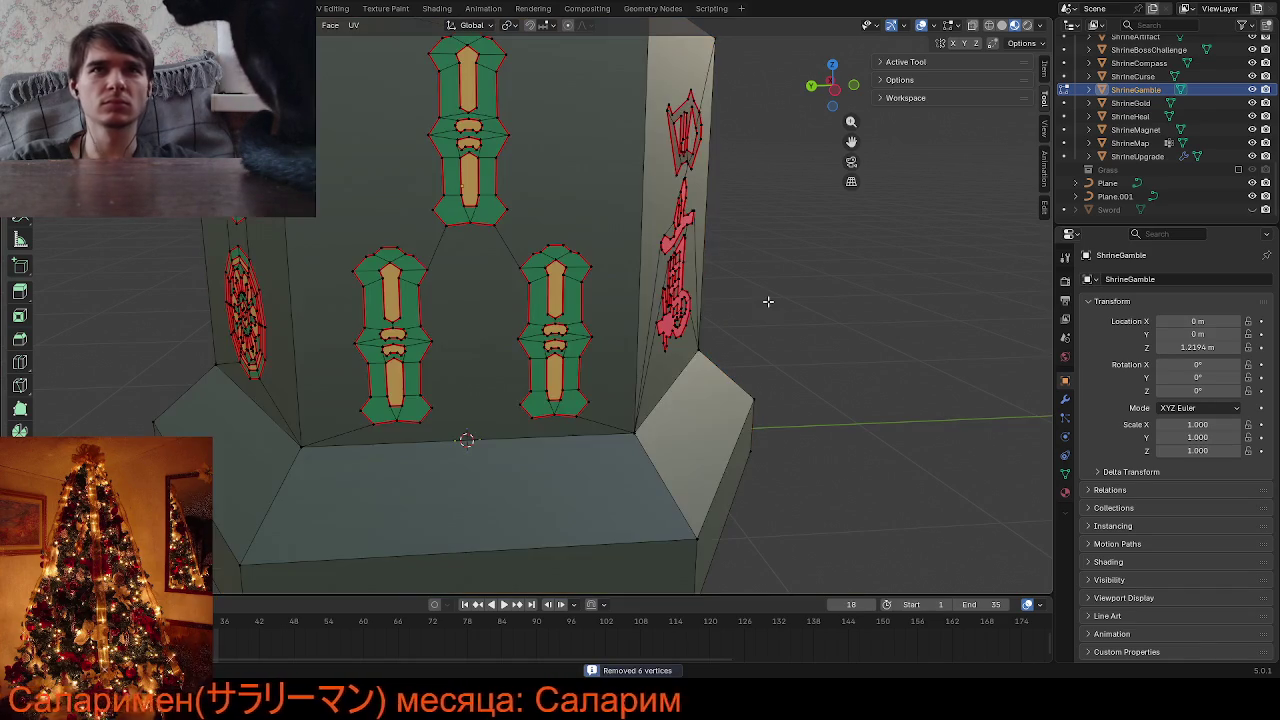
scroll(766, 303, "up", 2)
scroll(700, 328, "up", 2)
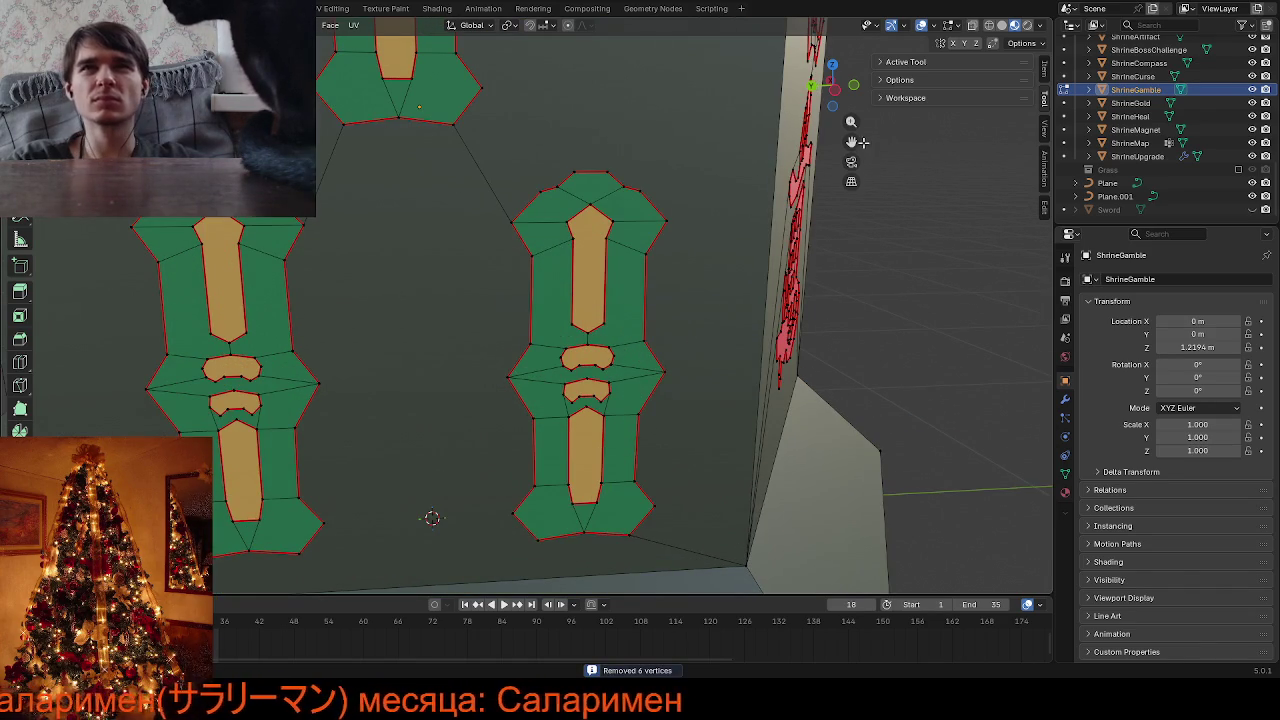
Orbit and zoom around the shrine to inspect the bamboo decals and floor
middle_click_drag(608, 472, 683, 302, "shift")
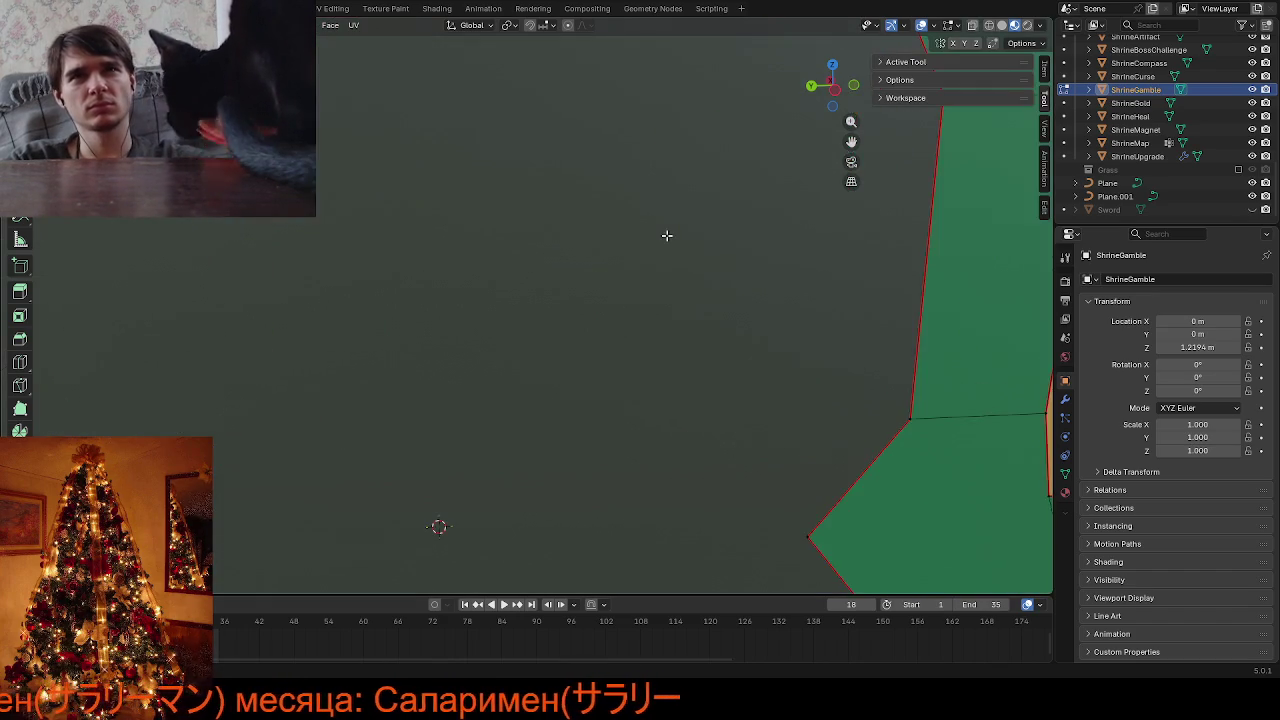
scroll(665, 245, "down", 6)
scroll(665, 245, "down", 3)
mouse_move(665, 245)
middle_mouse_down()
mouse_move(560, 265)
mouse_move(364, 249)
mouse_move(779, 212)
middle_mouse_up()
scroll(649, 220, "up", 3)
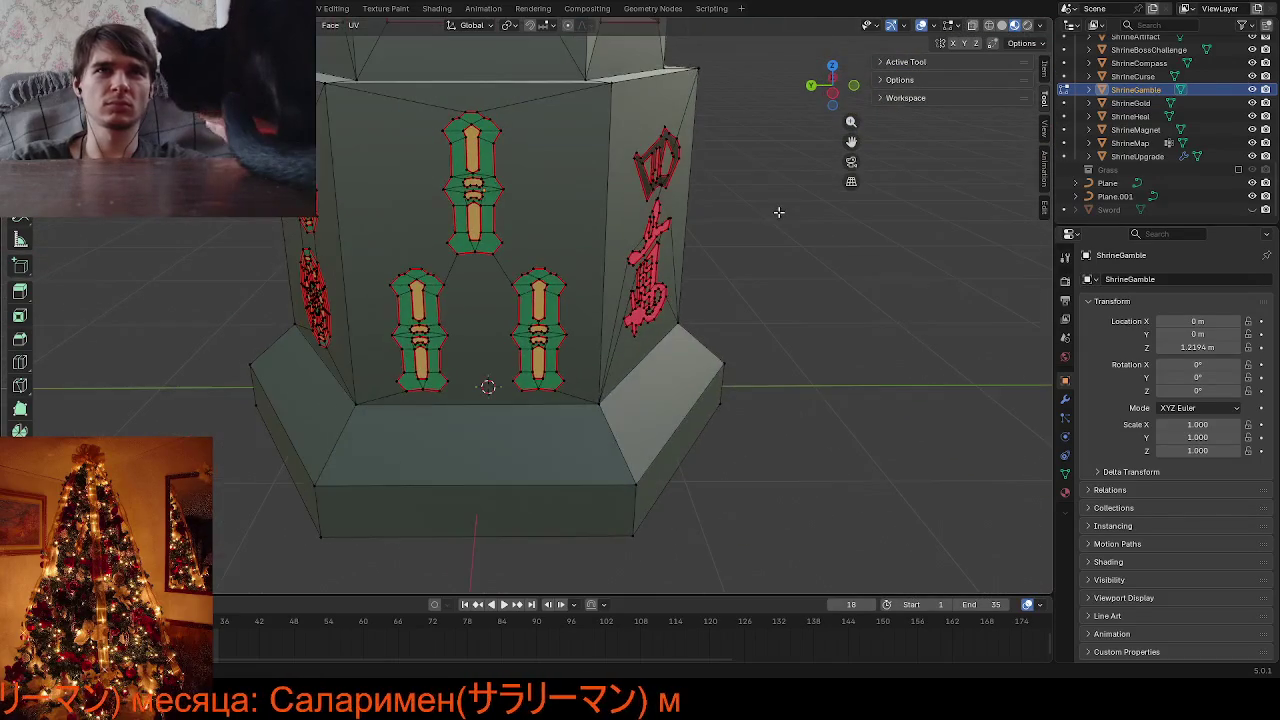
scroll(594, 286, "up", 3)
middle_click_drag(509, 291, 523, 283)
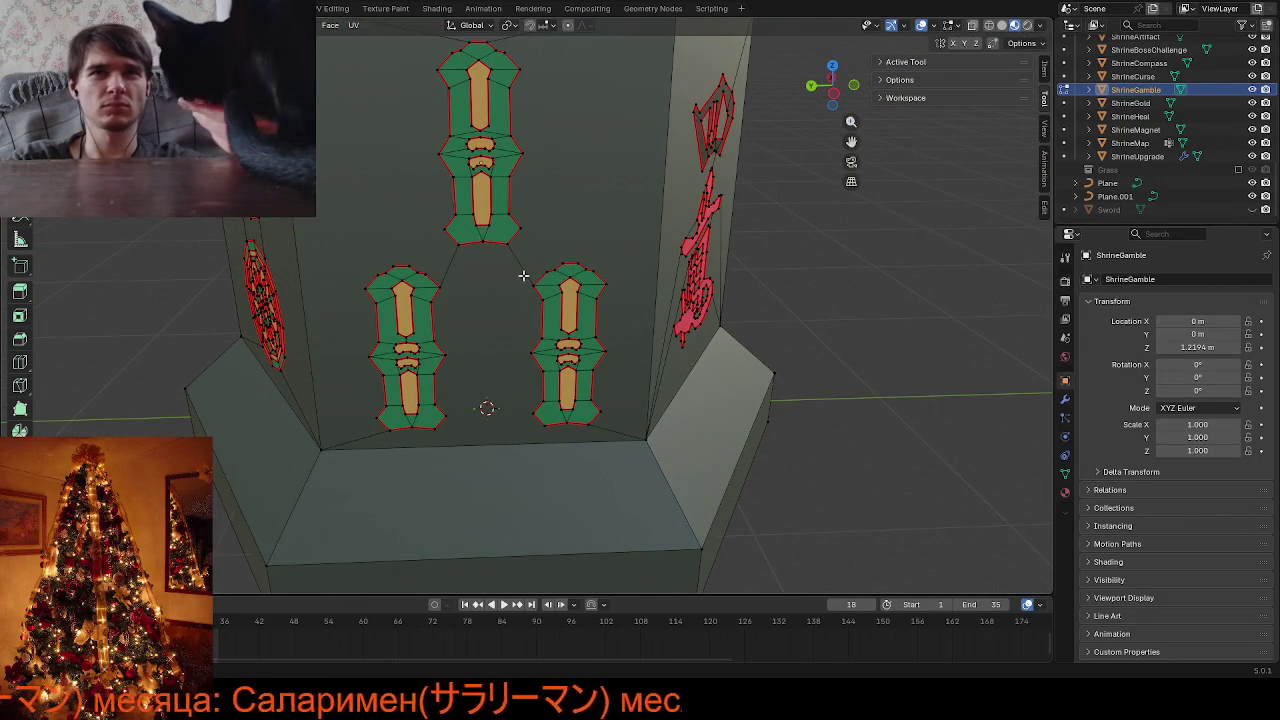
scroll(523, 281, "up", 4)
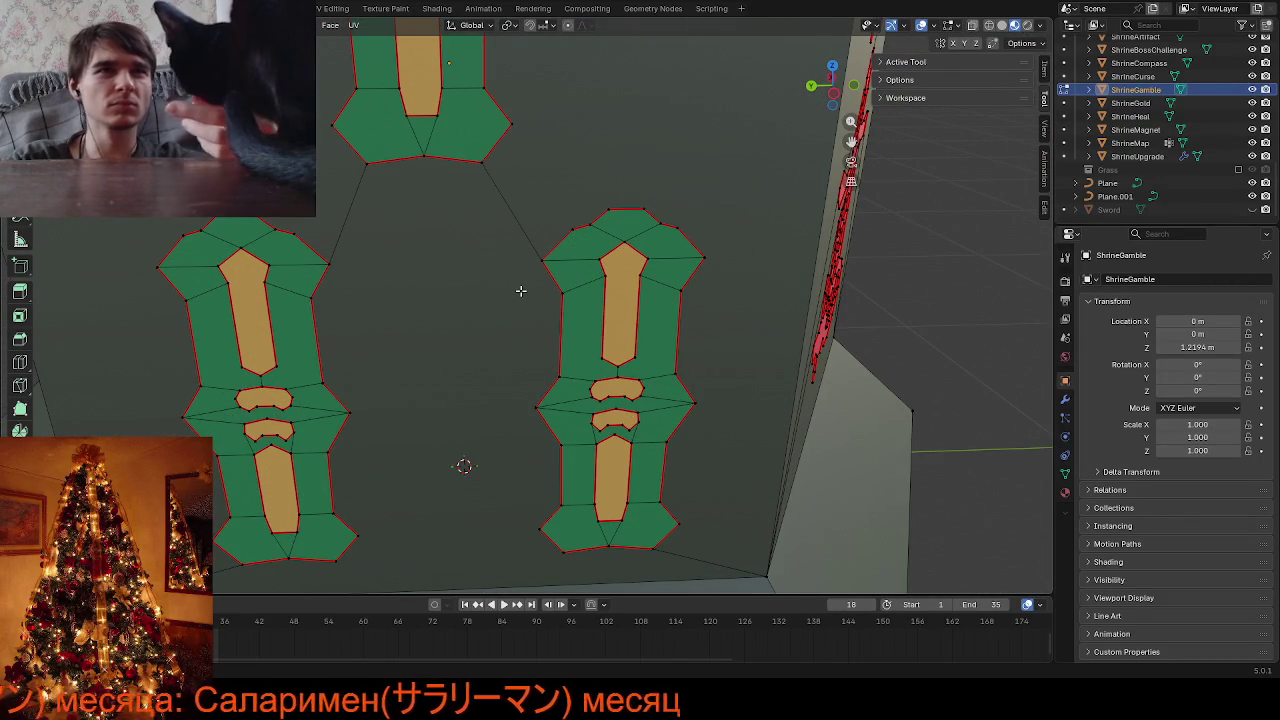
mouse_move(427, 342)
middle_mouse_down()
mouse_move(386, 363)
mouse_move(387, 341)
mouse_move(483, 332)
mouse_move(763, 142)
middle_mouse_up()
scroll(386, 336, "down", 3)
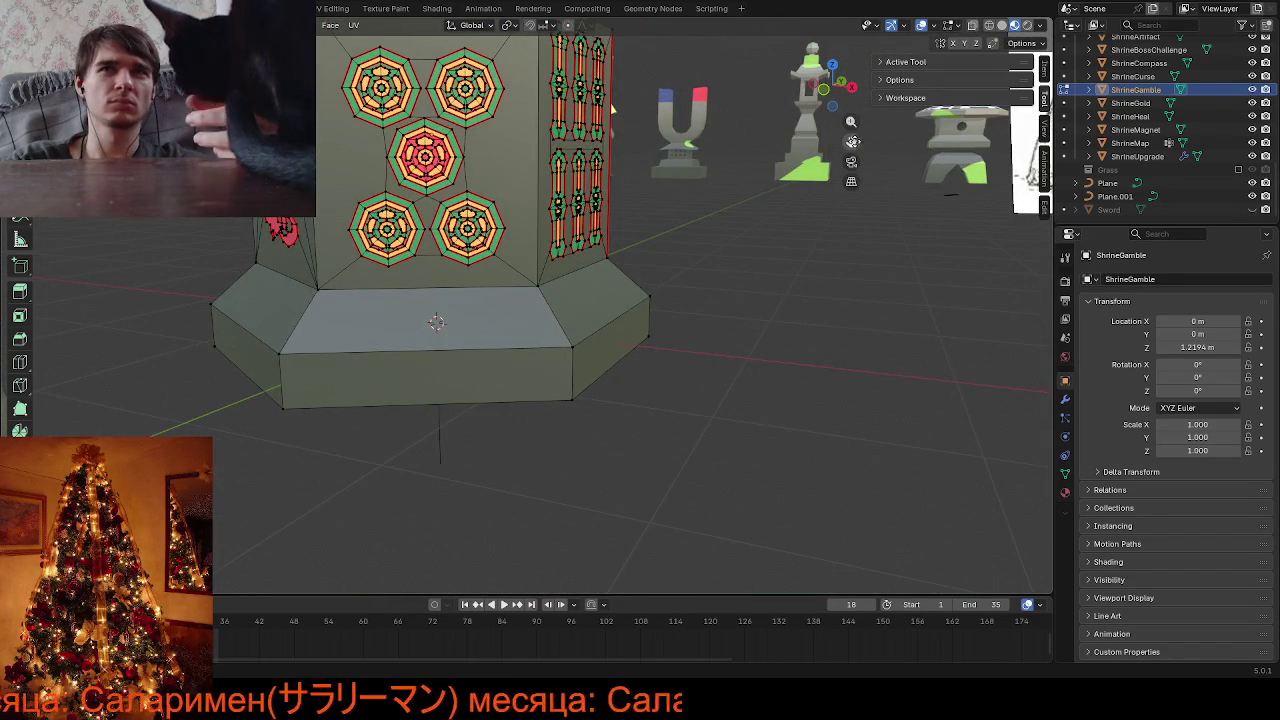
Bring the rosette face frontal and select the top yellow piece's right corner vertex
scroll(853, 141, "up", 5)
middle_click_drag(853, 141, 519, 175)
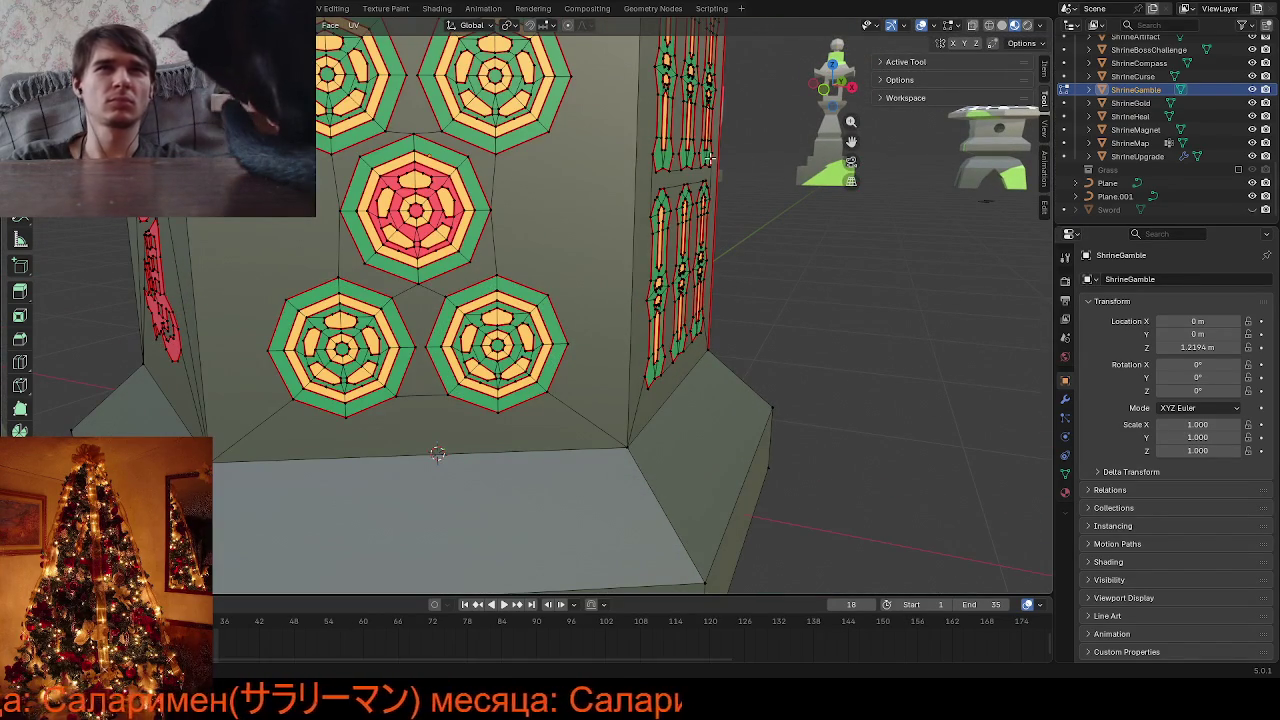
left_click_drag(852, 142, 908, 223)
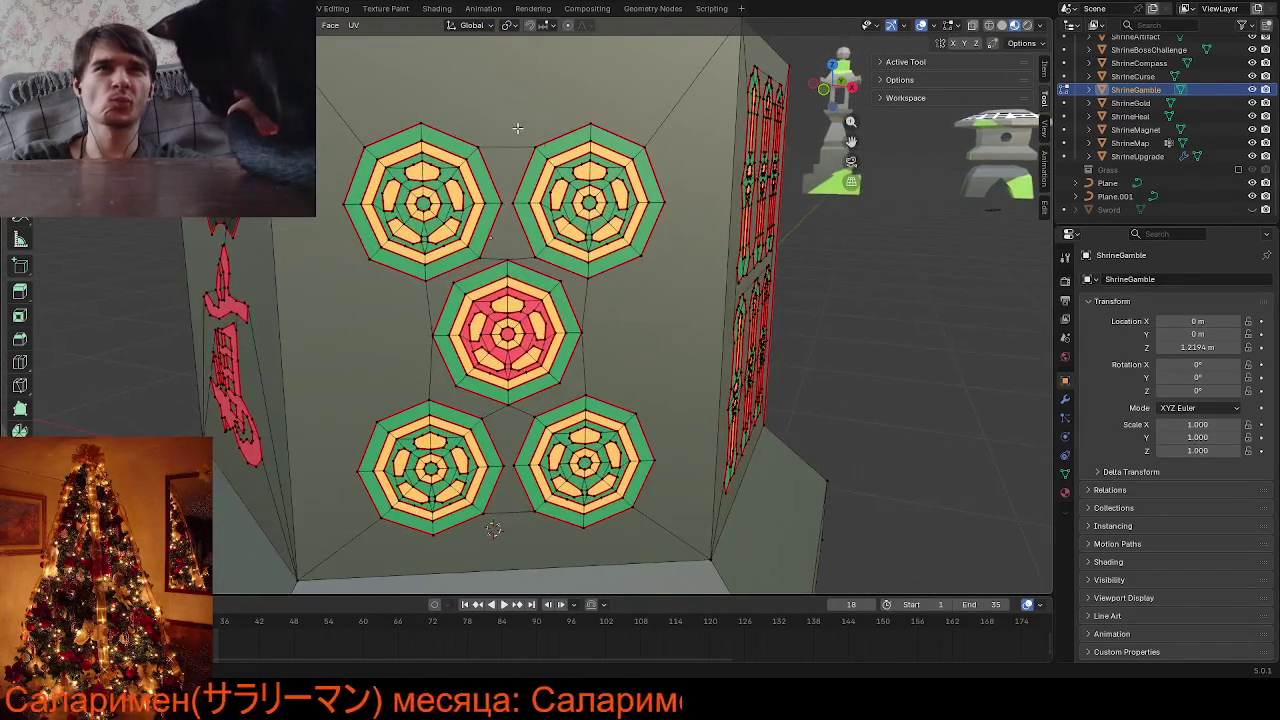
scroll(481, 110, "up", 3)
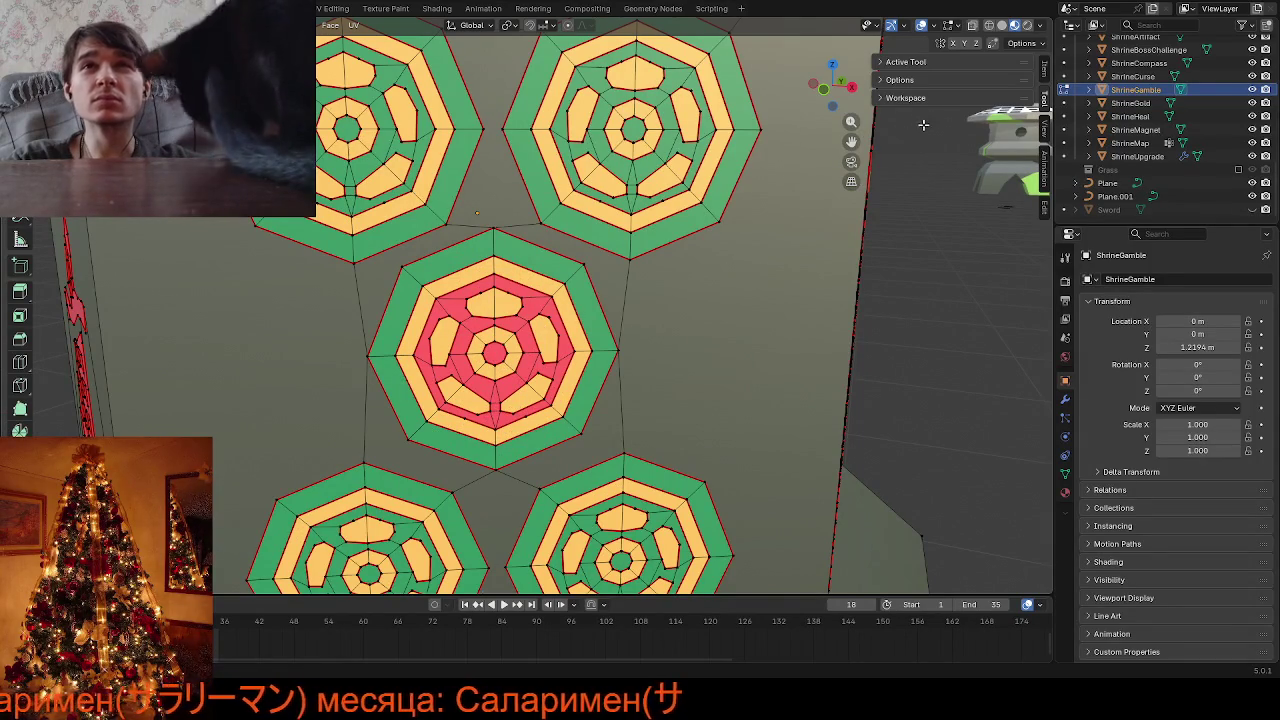
mouse_move(851, 141)
left_mouse_down()
mouse_move(851, 186)
mouse_move(806, 323)
left_mouse_up()
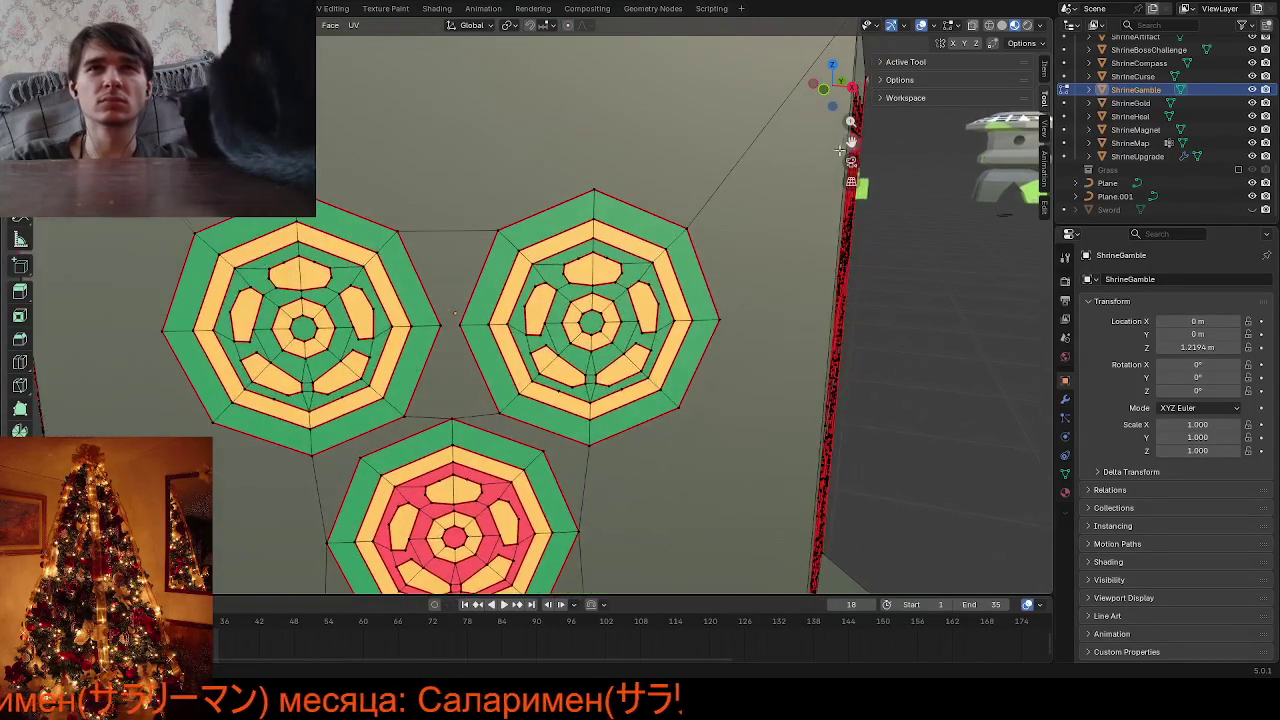
scroll(799, 202, "up", 6)
left_click(840, 198)
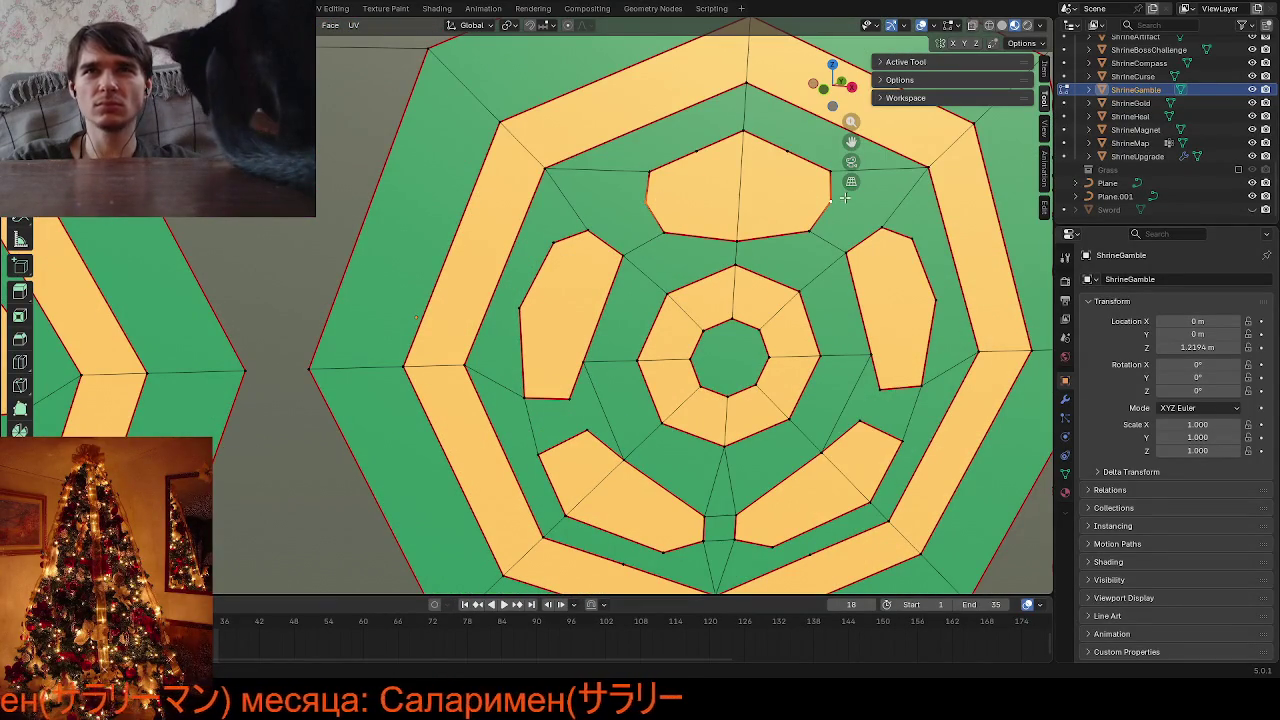
Switch between Object and Edit Mode to check the circle-tile decal textures
scroll(820, 268, "down", 5)
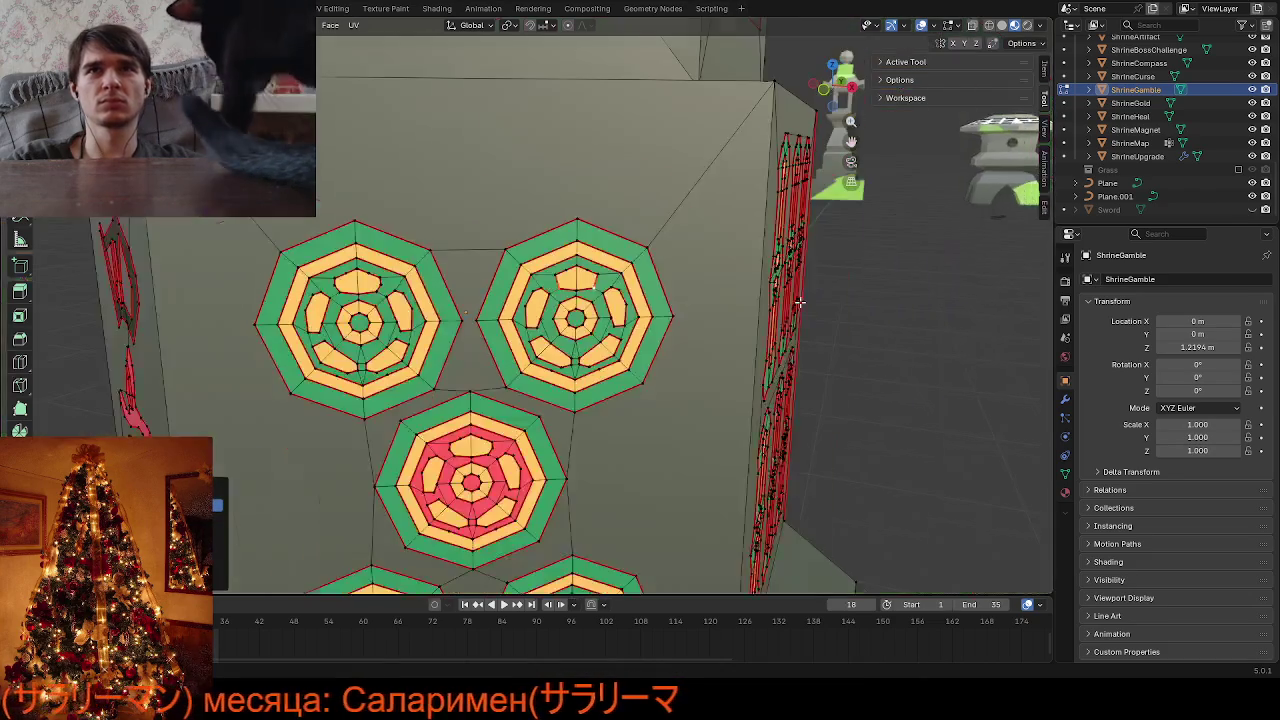
scroll(799, 298, "down", 5)
scroll(799, 298, "down", 3)
key("Tab")
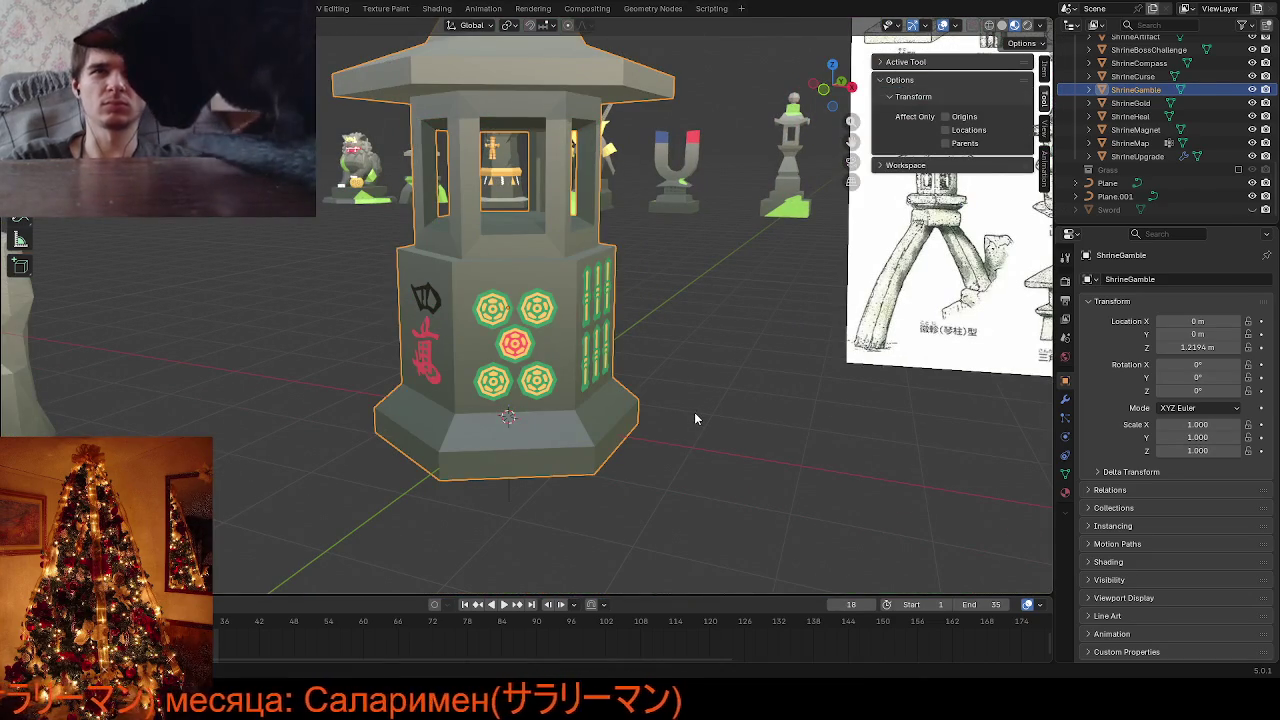
scroll(572, 400, "up", 3)
scroll(572, 390, "up", 3)
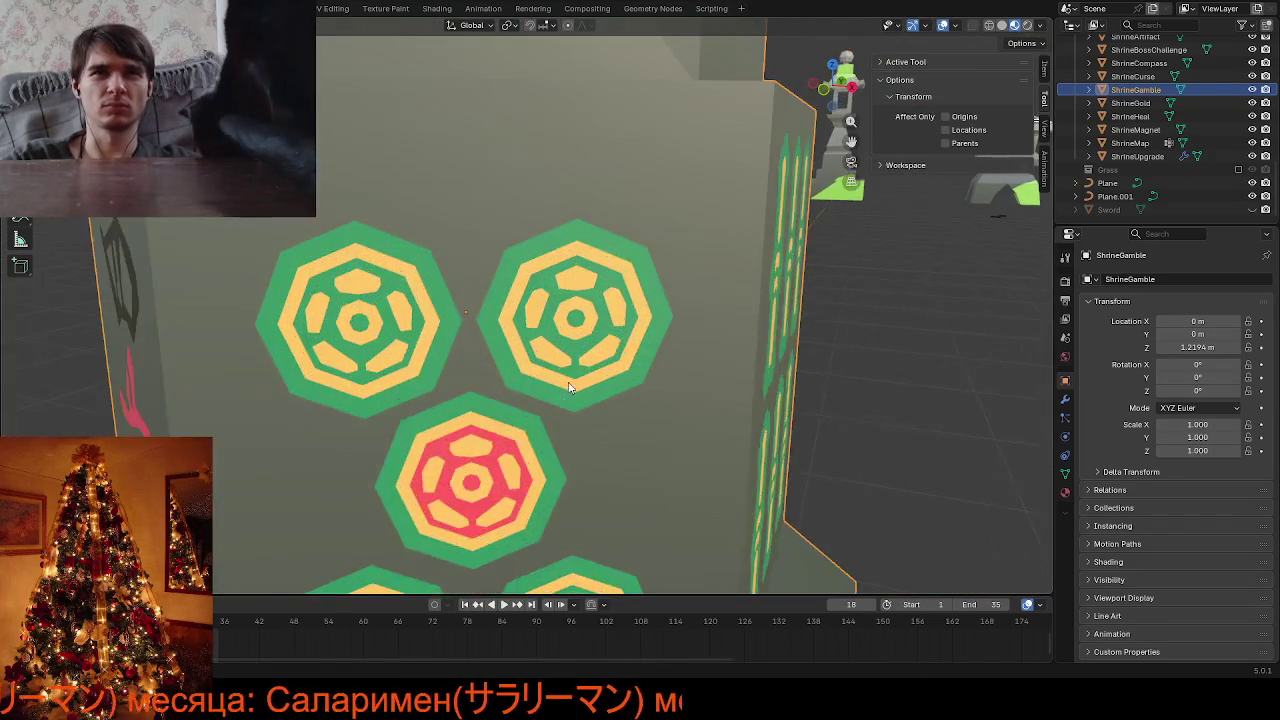
scroll(572, 383, "up", 3)
key("Tab")
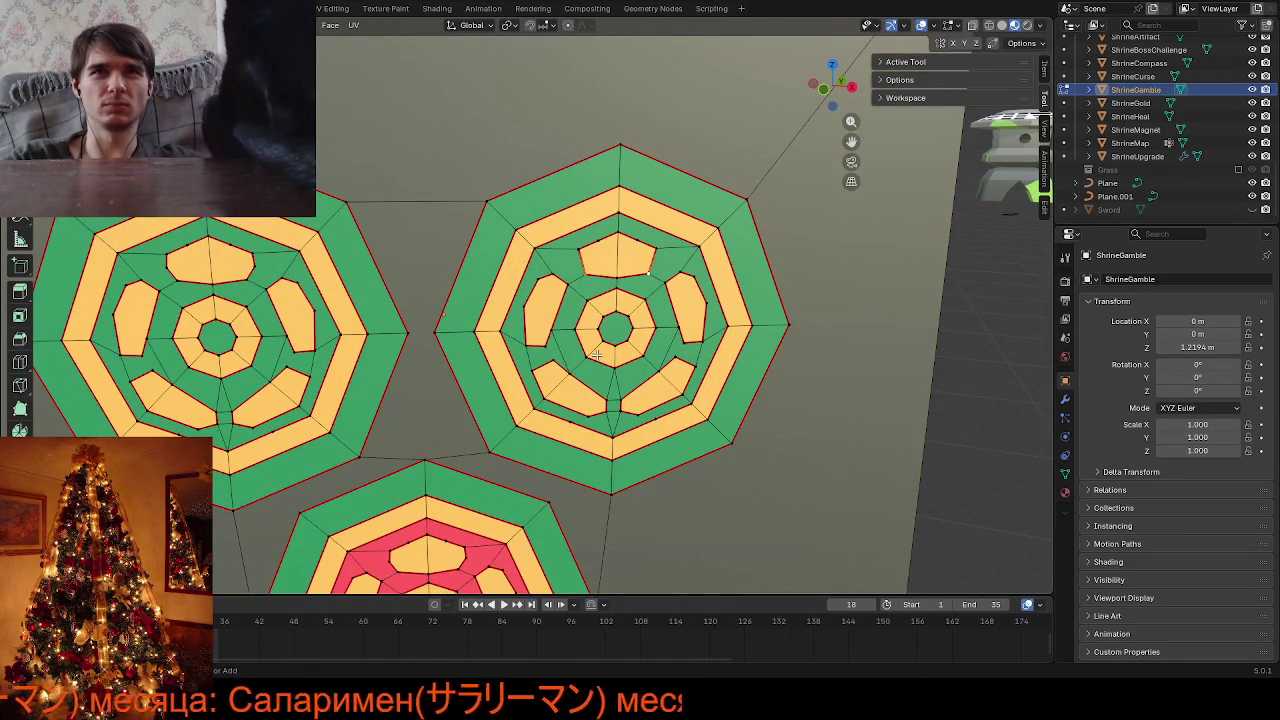
key("Tab")
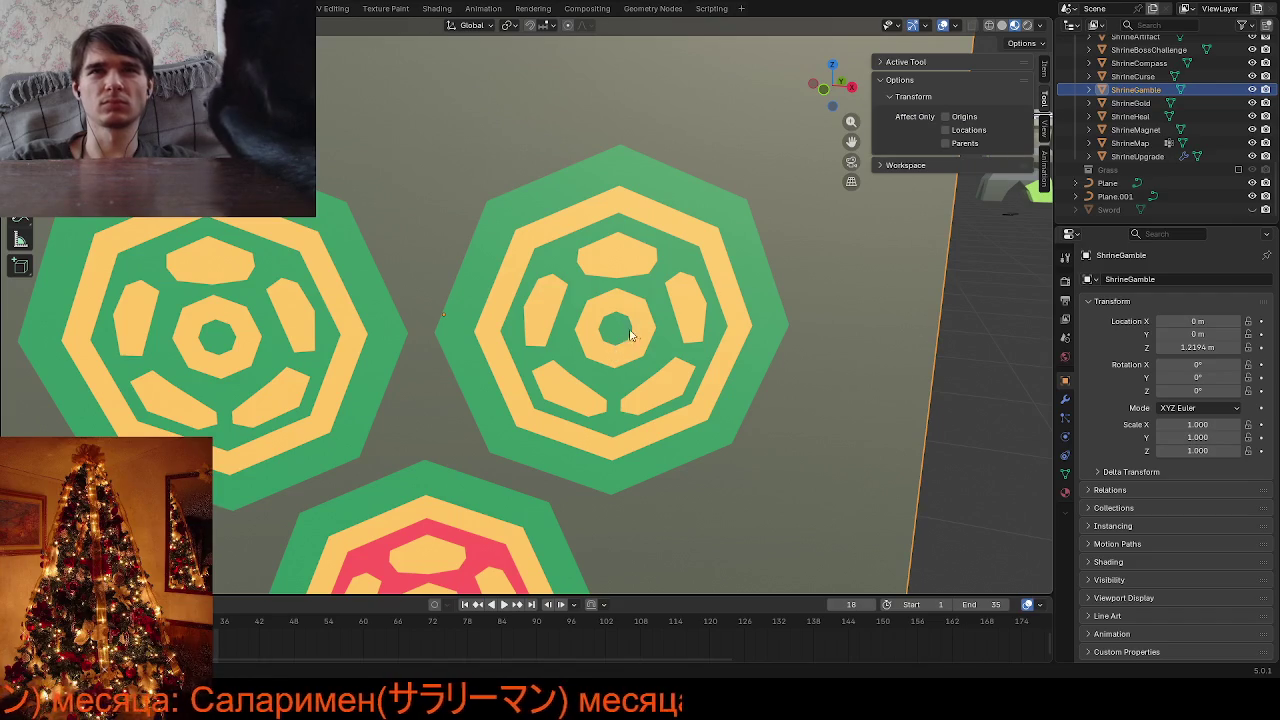
key("Tab")
scroll(658, 299, "up", 5)
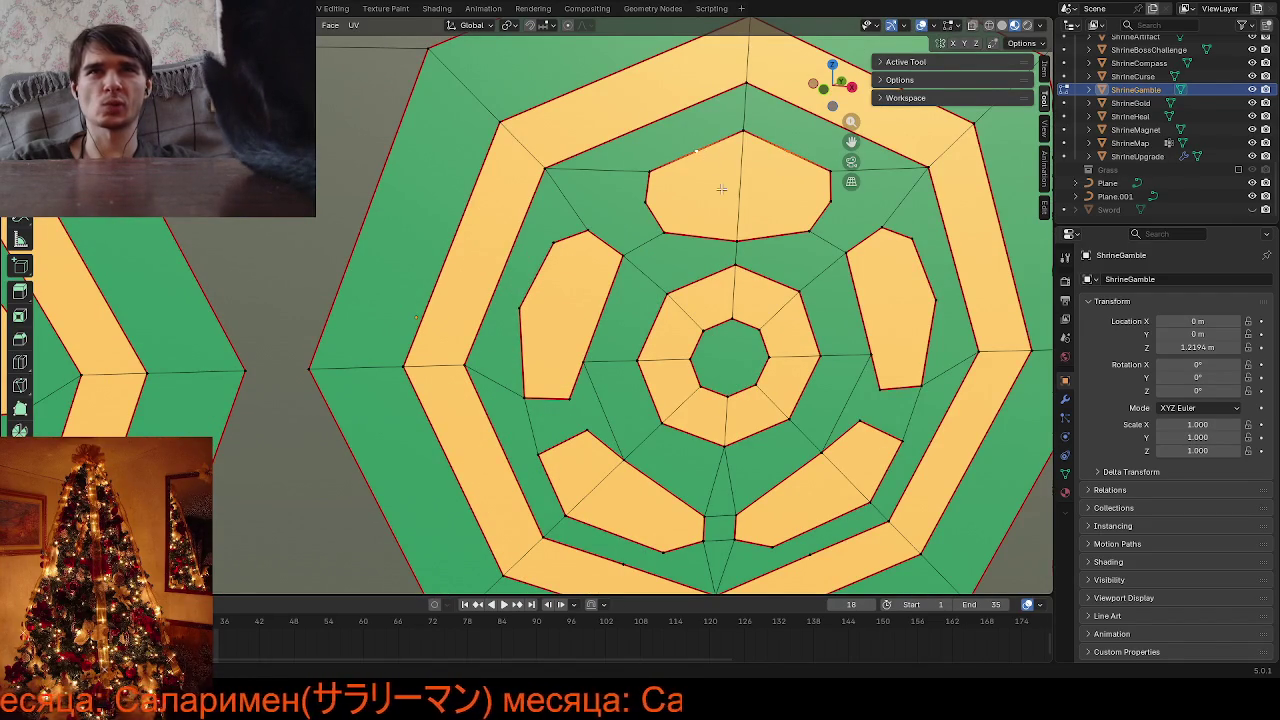
scroll(635, 222, "down", 4)
scroll(657, 228, "up", 1)
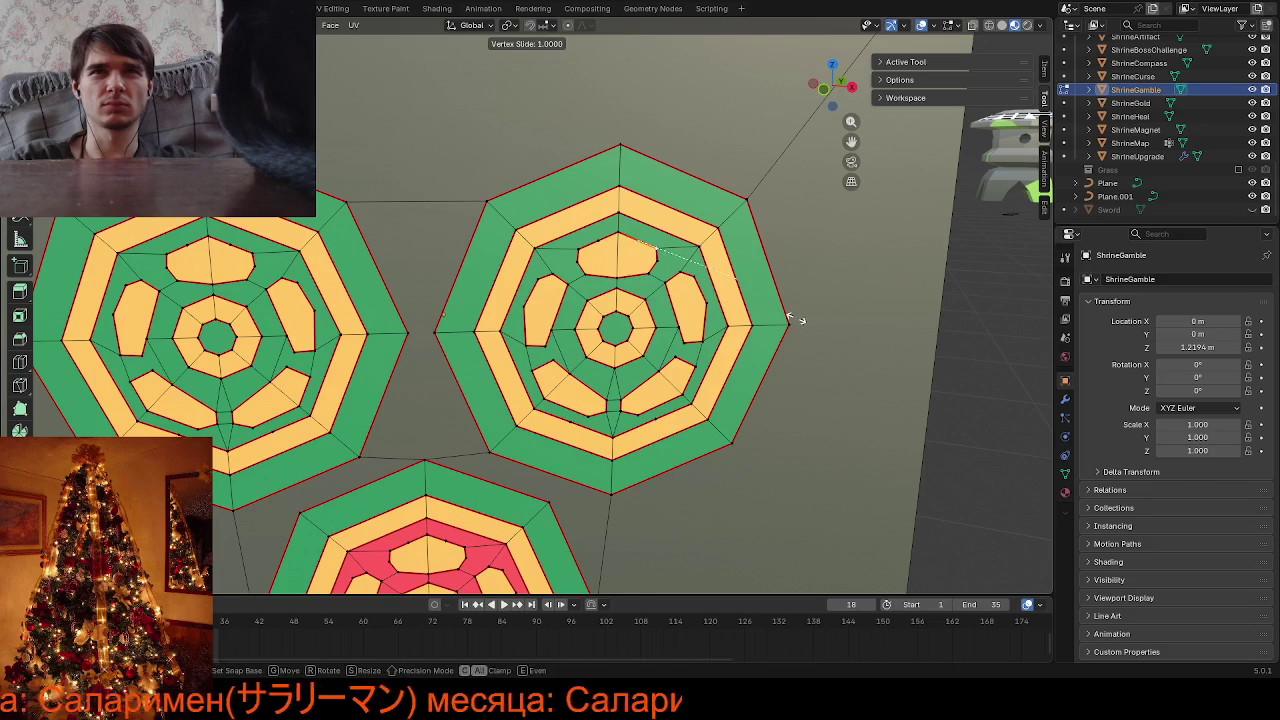
Select the top yellow piece's right half edge and pan down to the lower circle tiles
left_click(616, 242)
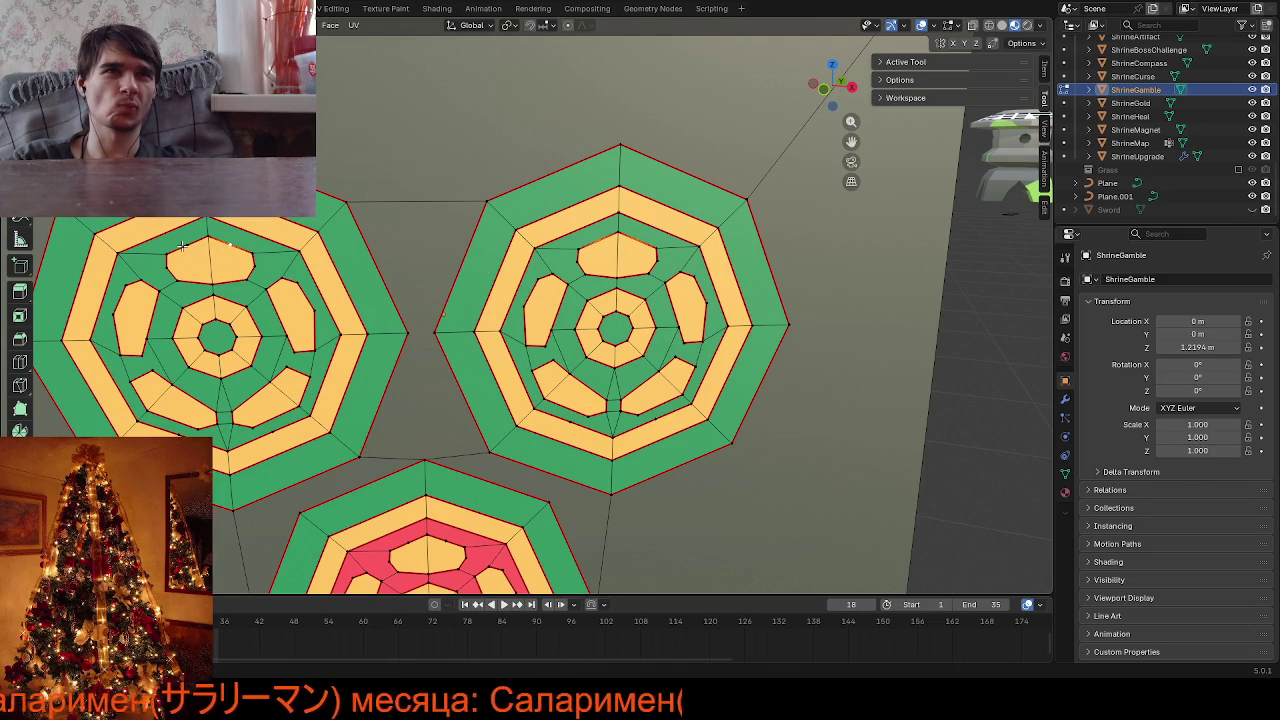
scroll(352, 358, "down", 2)
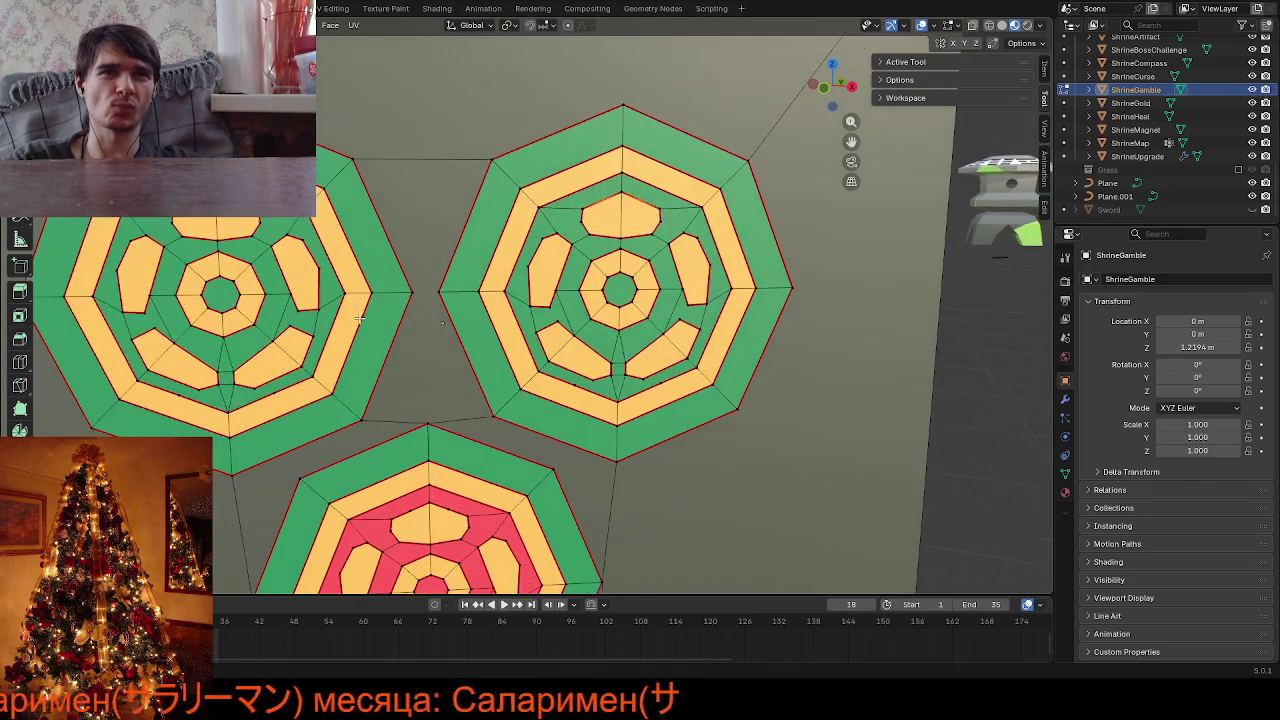
scroll(358, 308, "down", 1)
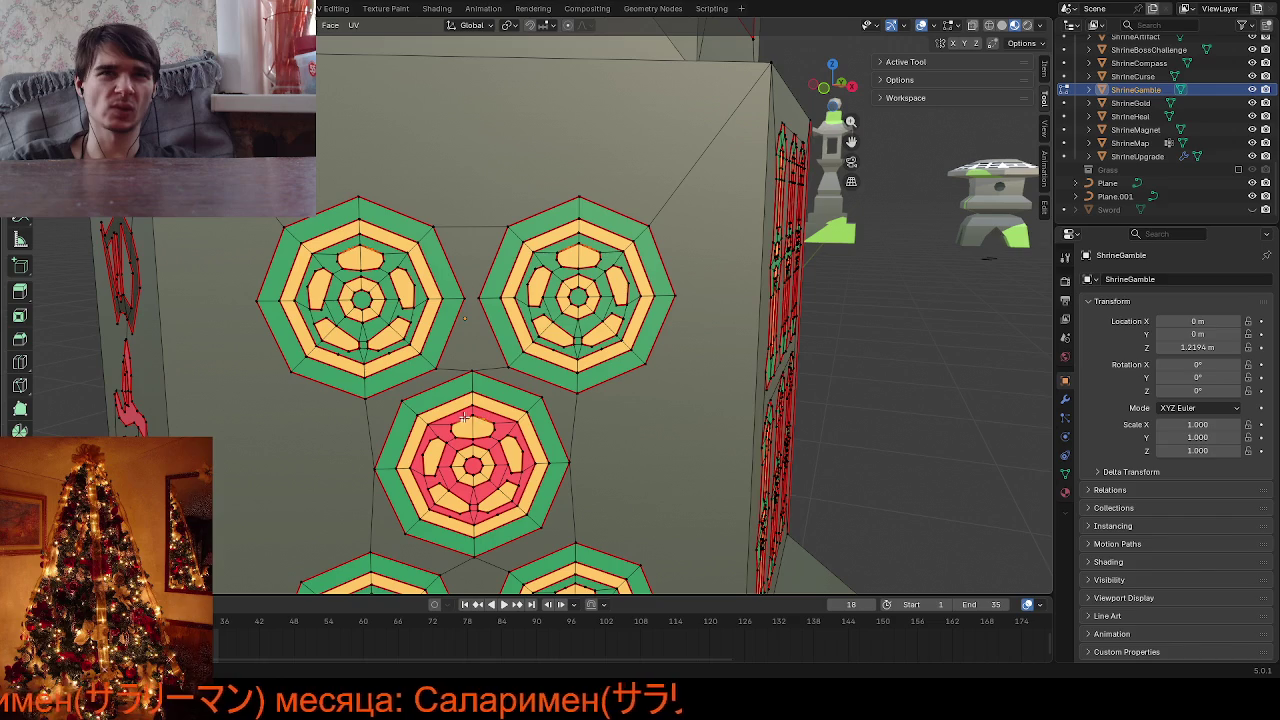
left_click_drag(856, 150, 816, 20)
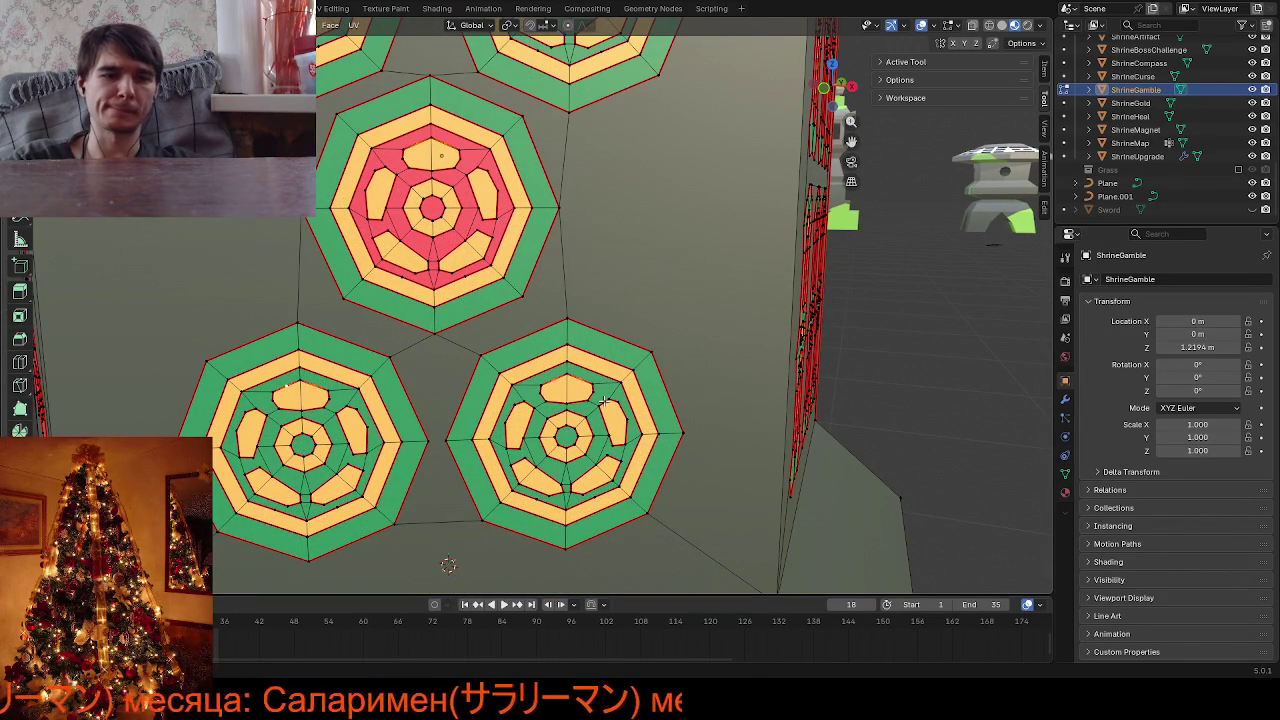
Vertex-slide a stray vertex, then merge the whole mesh by distance and deselect
key("shift+v")
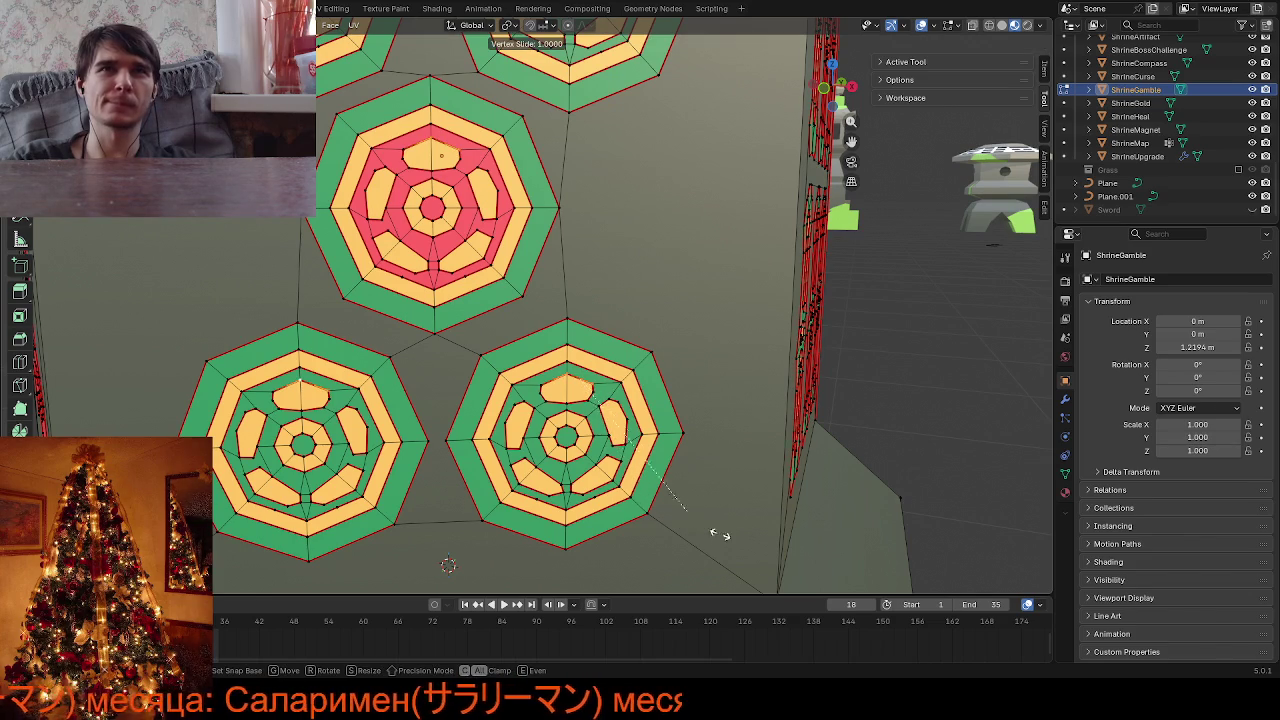
right_click(720, 535)
key("a")
key("m")
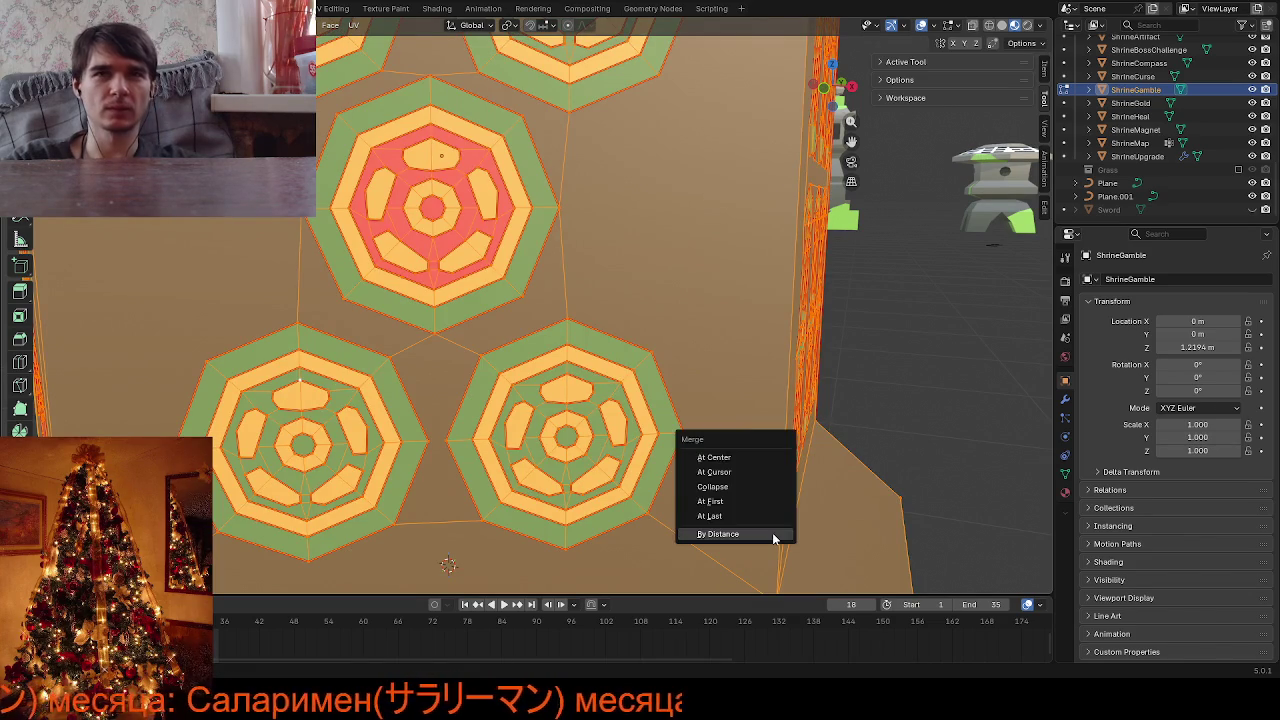
left_click(773, 534)
key("alt+a")
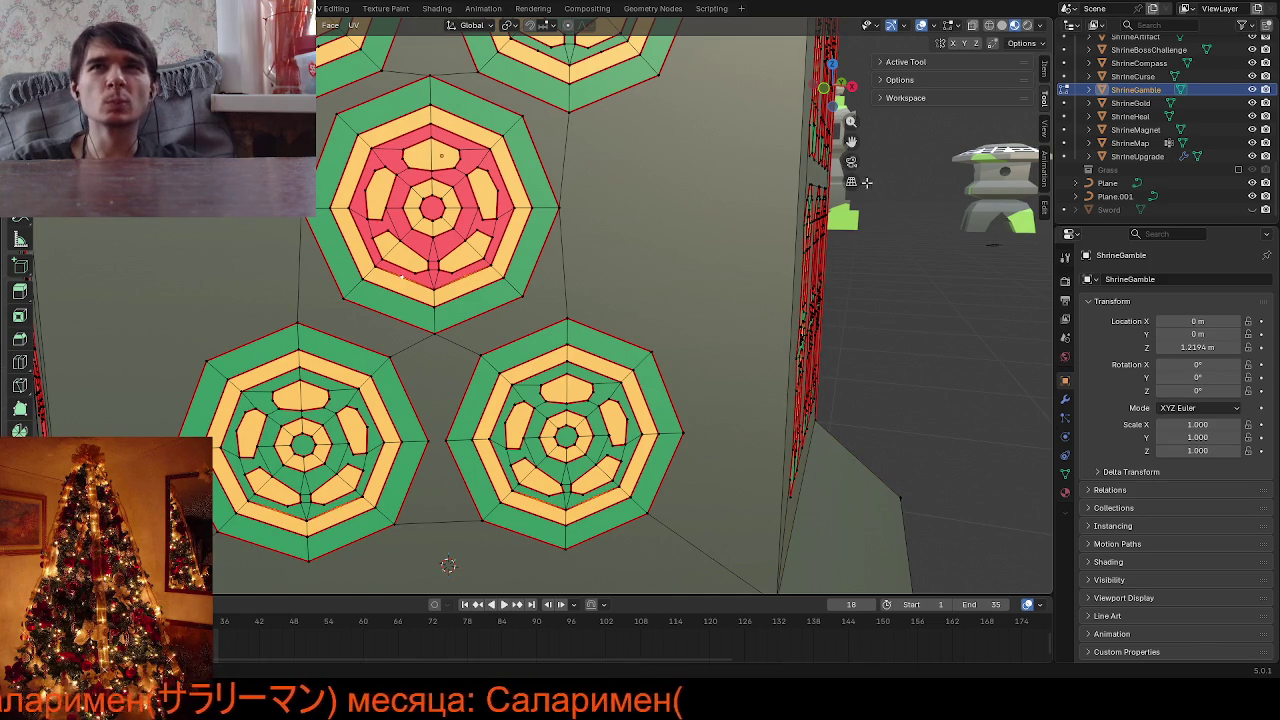
On the upper circle tiles, slide a vertex onto its neighbour and merge by distance, removing 10
middle_click_drag(408, 283, 456, 322)
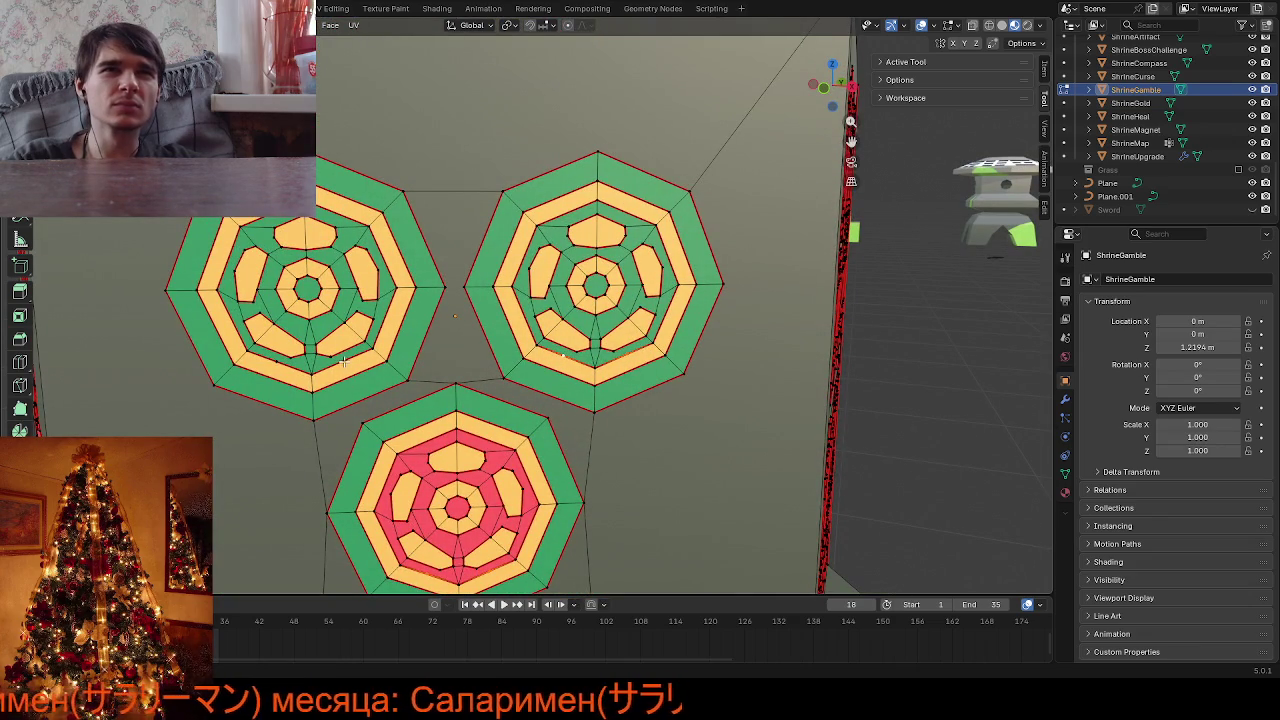
key("shift+v")
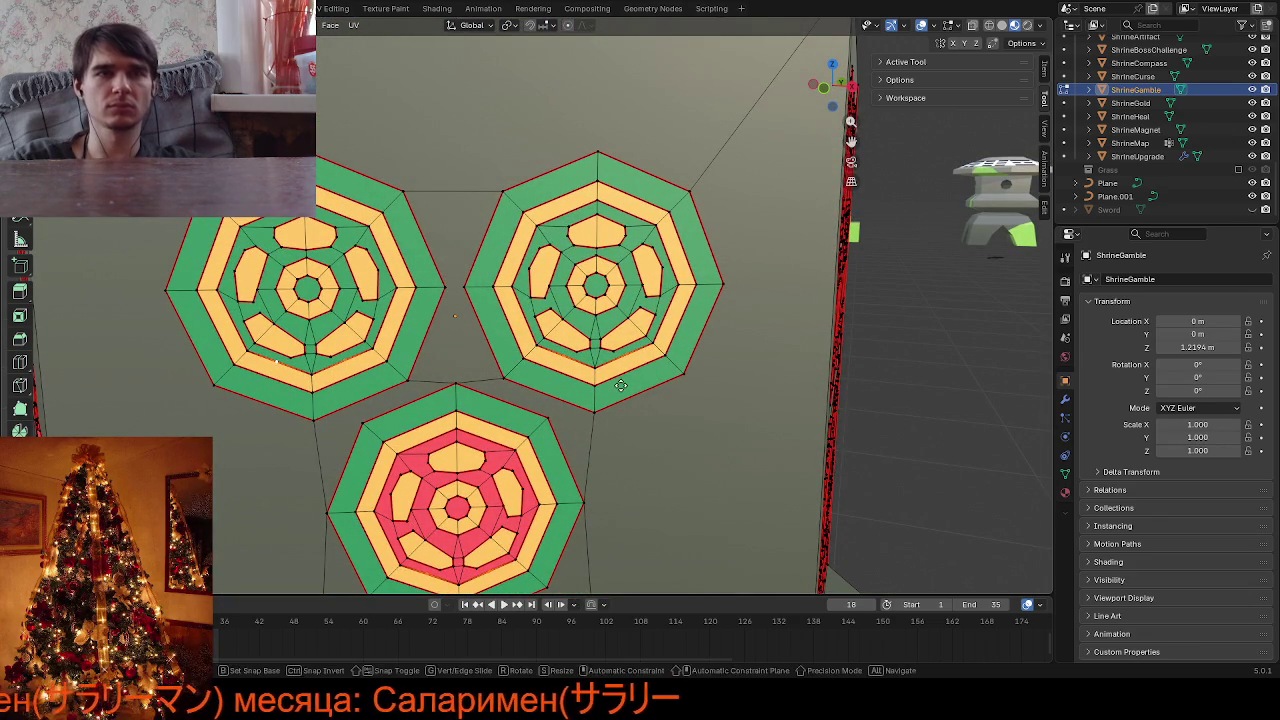
left_click(843, 372)
key("a")
key("m")
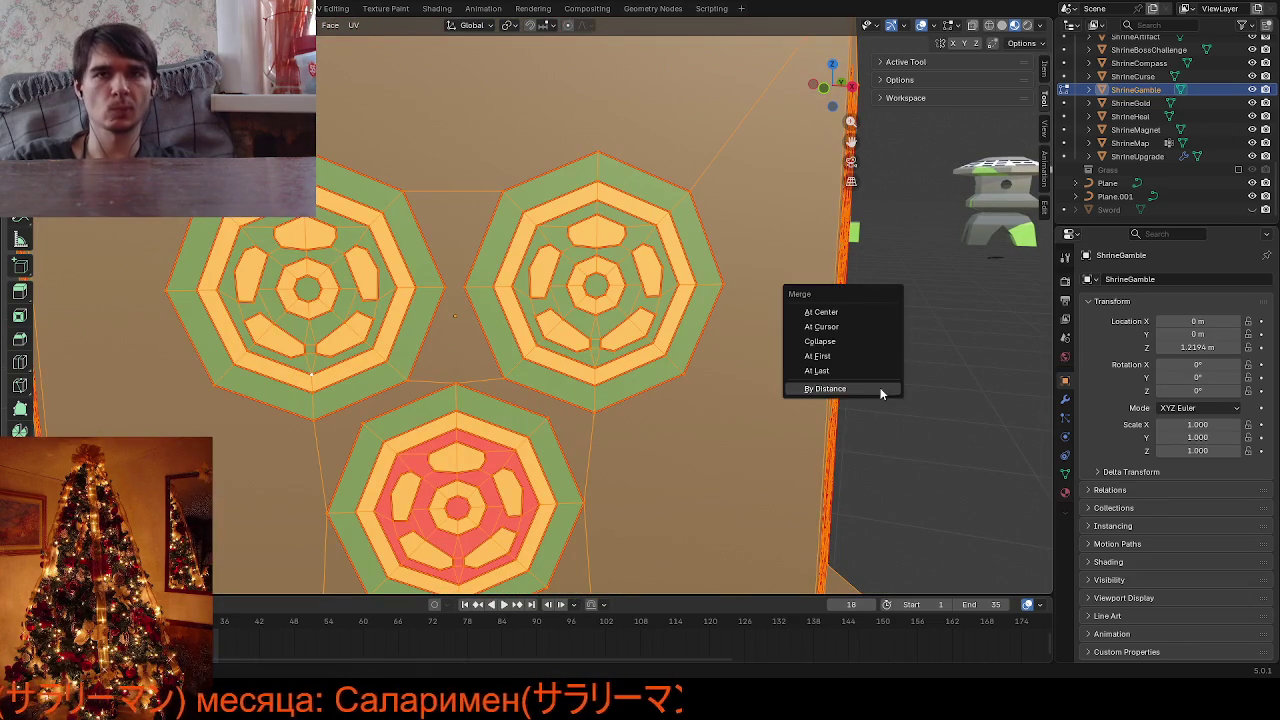
left_click(855, 390)
key("alt+a")
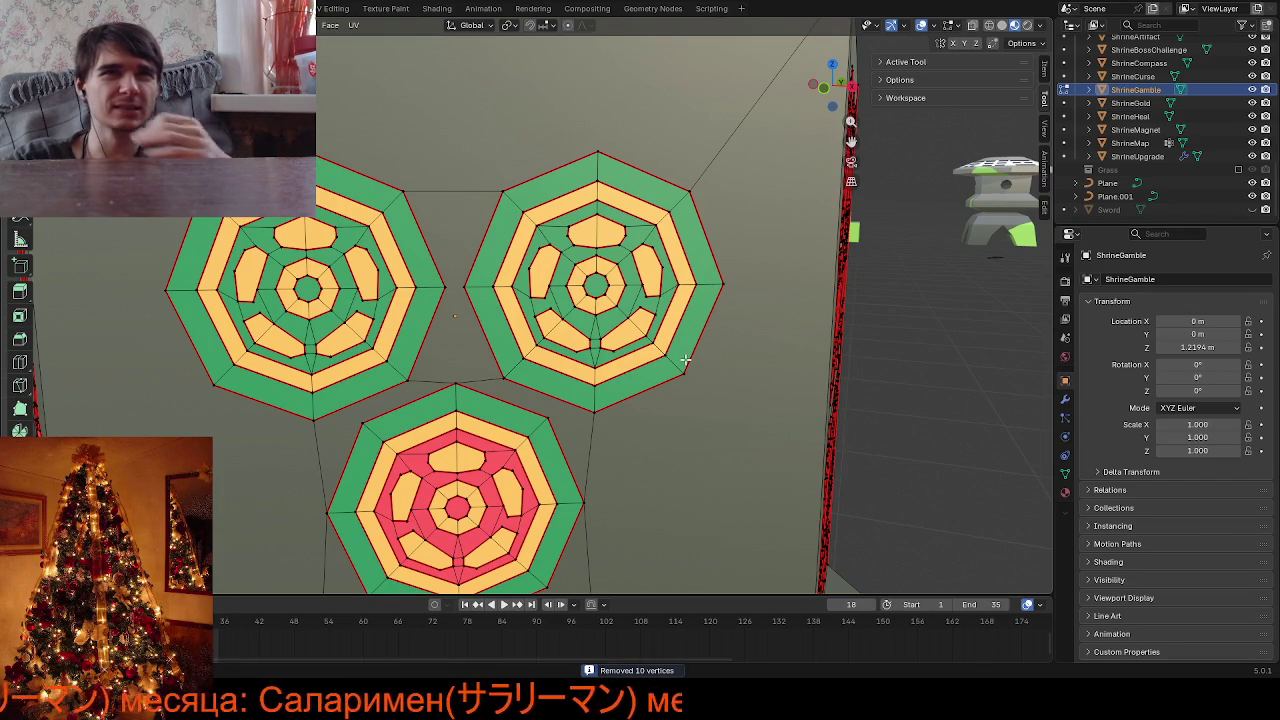
middle_click_drag(698, 338, 691, 332)
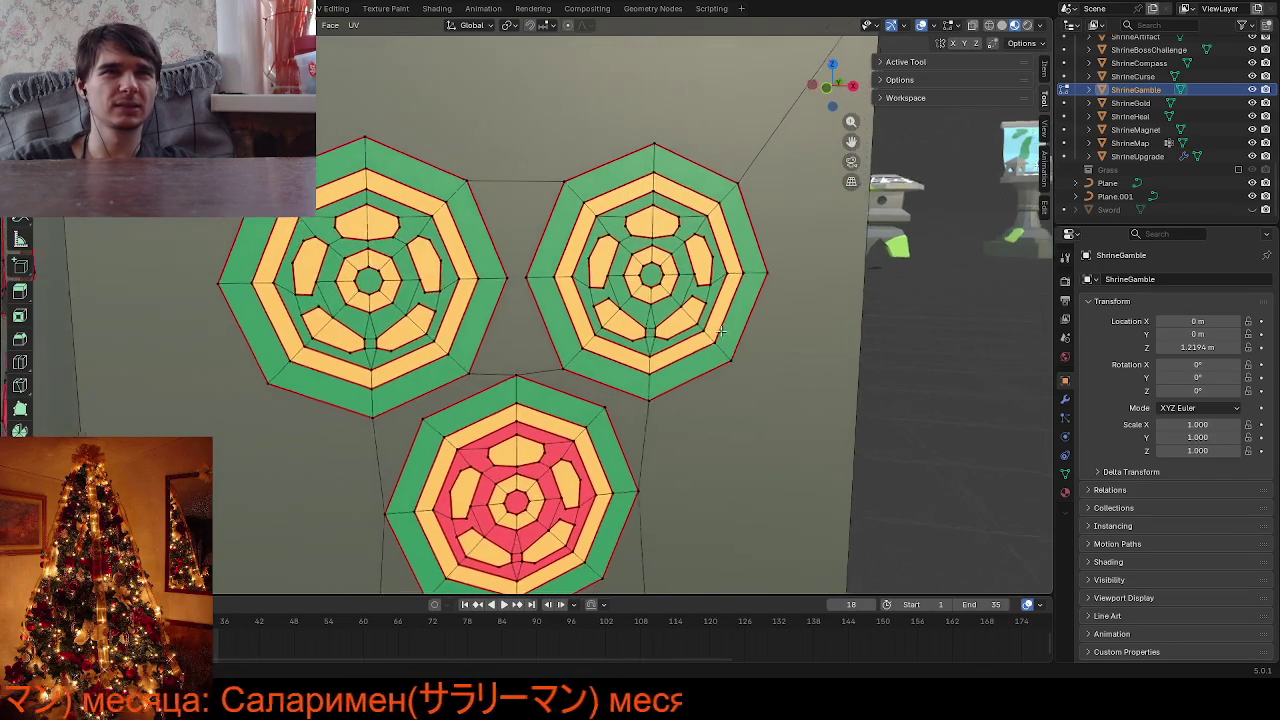
Cut a new edge across a yellow petal on the left tile and slide it into place
scroll(478, 346, "up", 2)
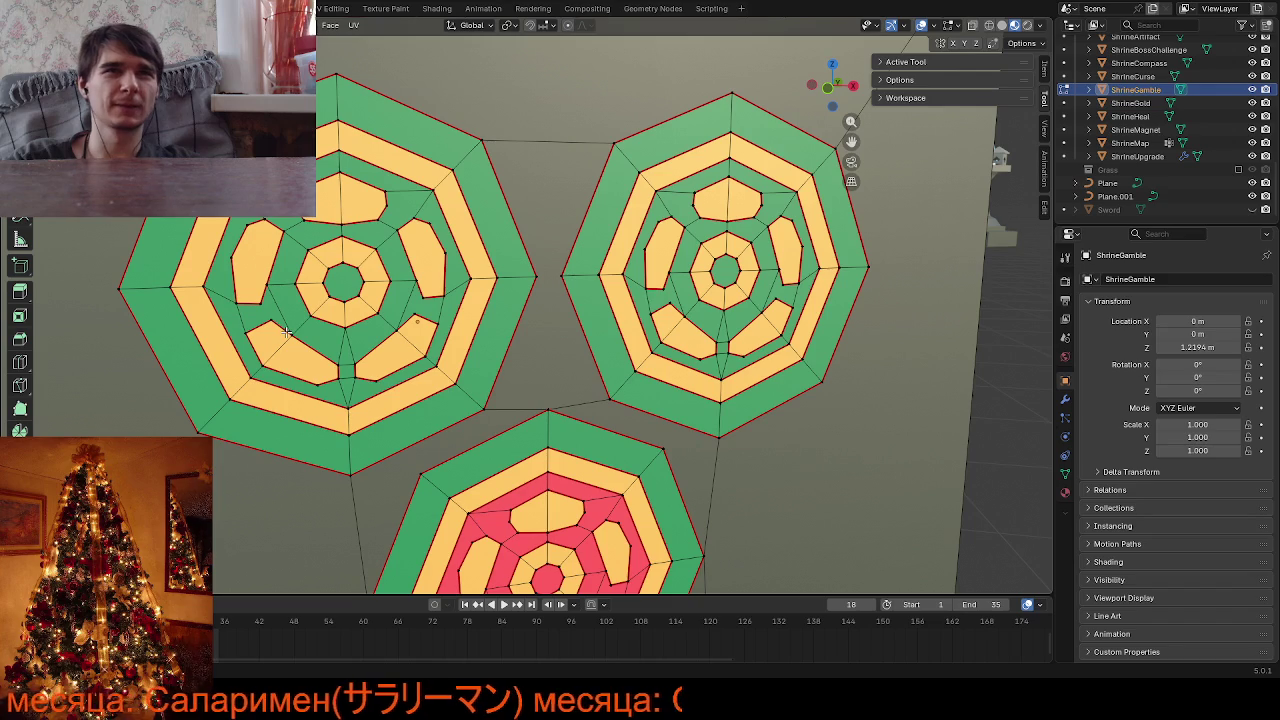
left_click(266, 284)
left_click(292, 336)
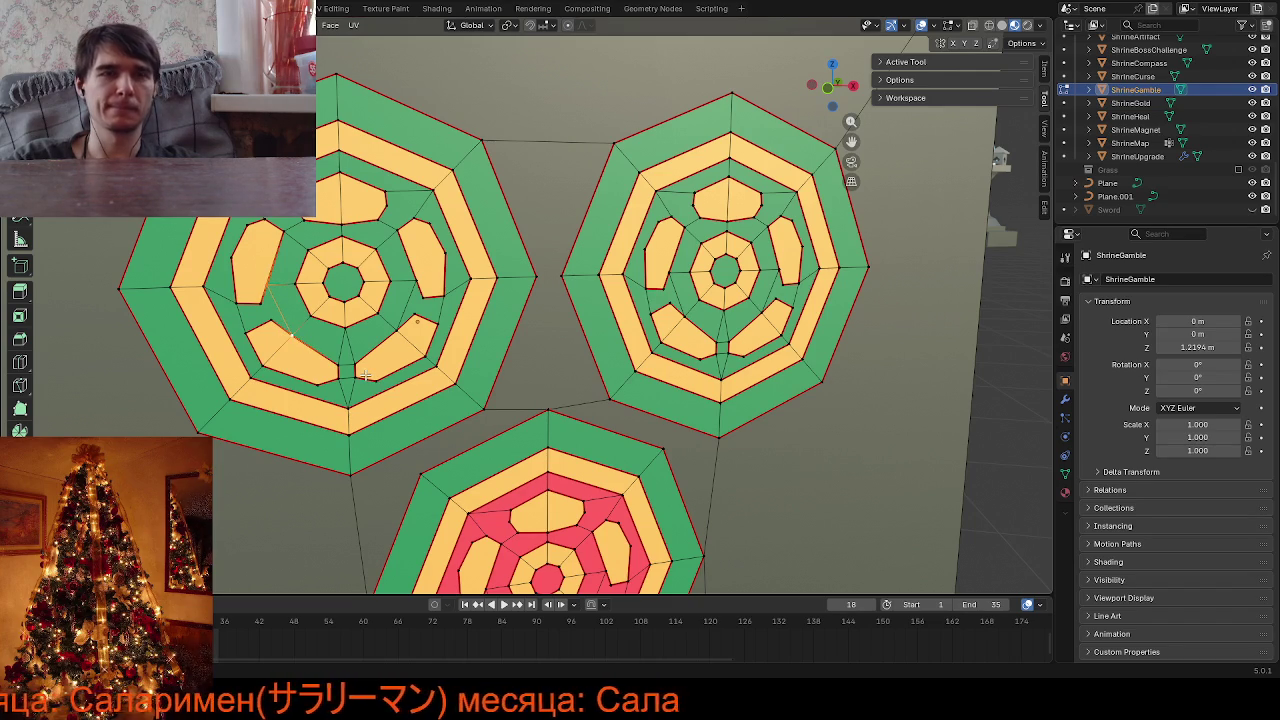
key("Return")
key("g")
key("g")
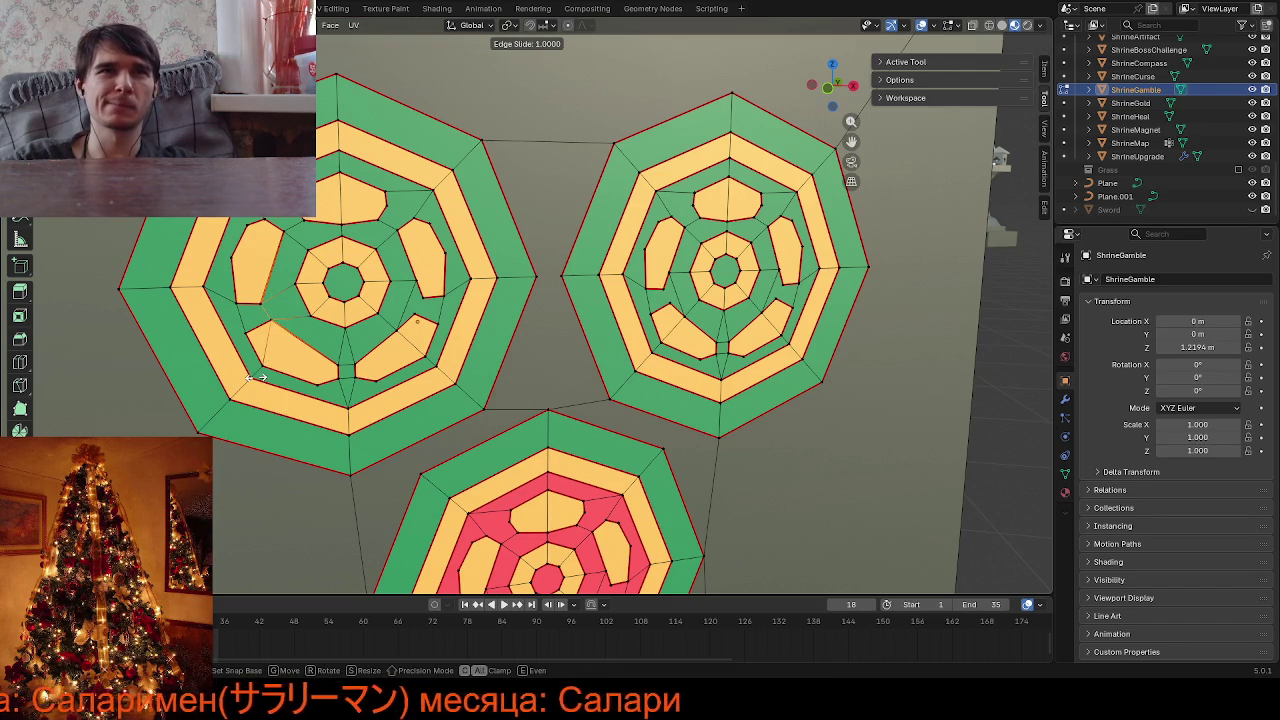
left_click(255, 376)
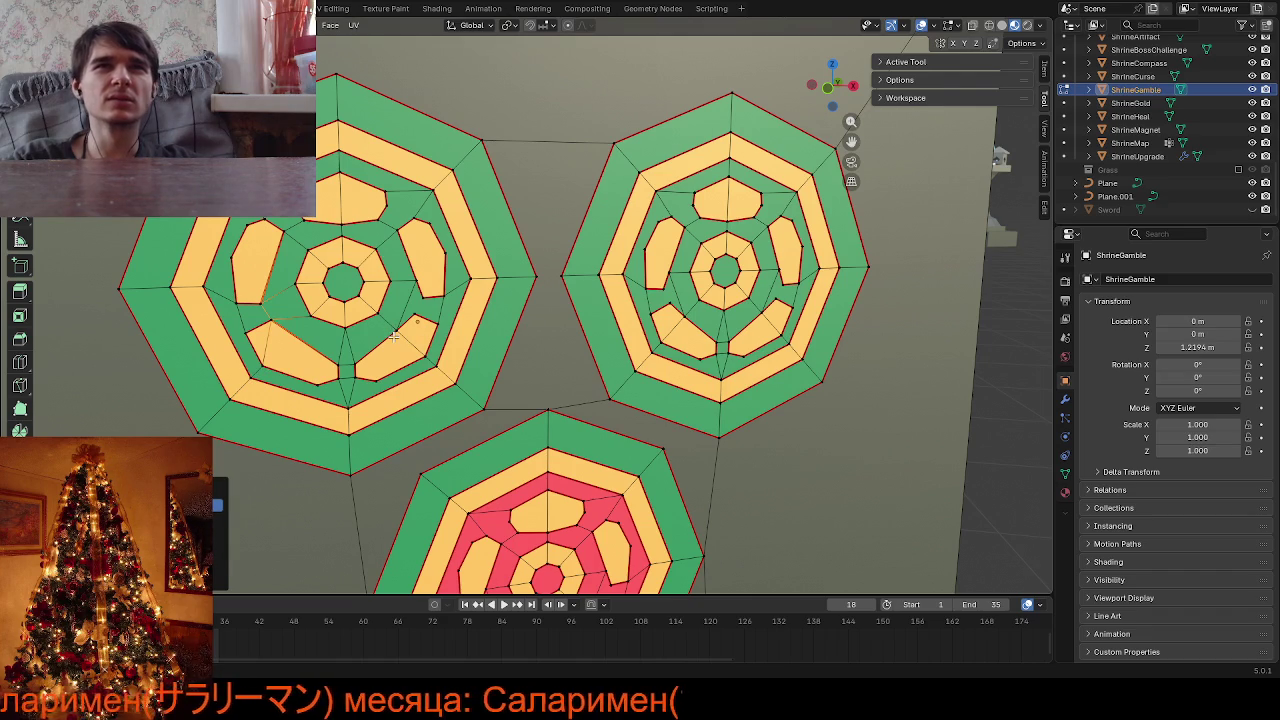
Edge-slide the selected petal edges on the left and right circle tiles onto their neighbours
left_click(418, 282)
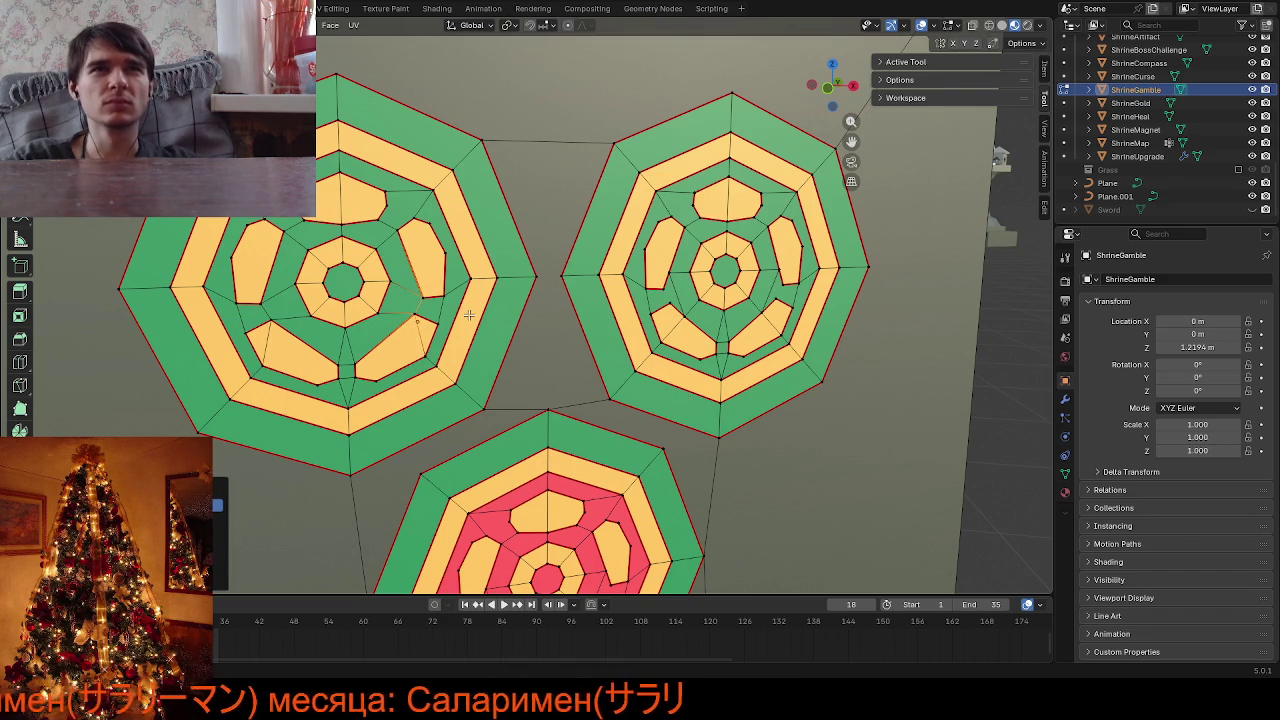
left_click(677, 325)
left_click(661, 349, "shift")
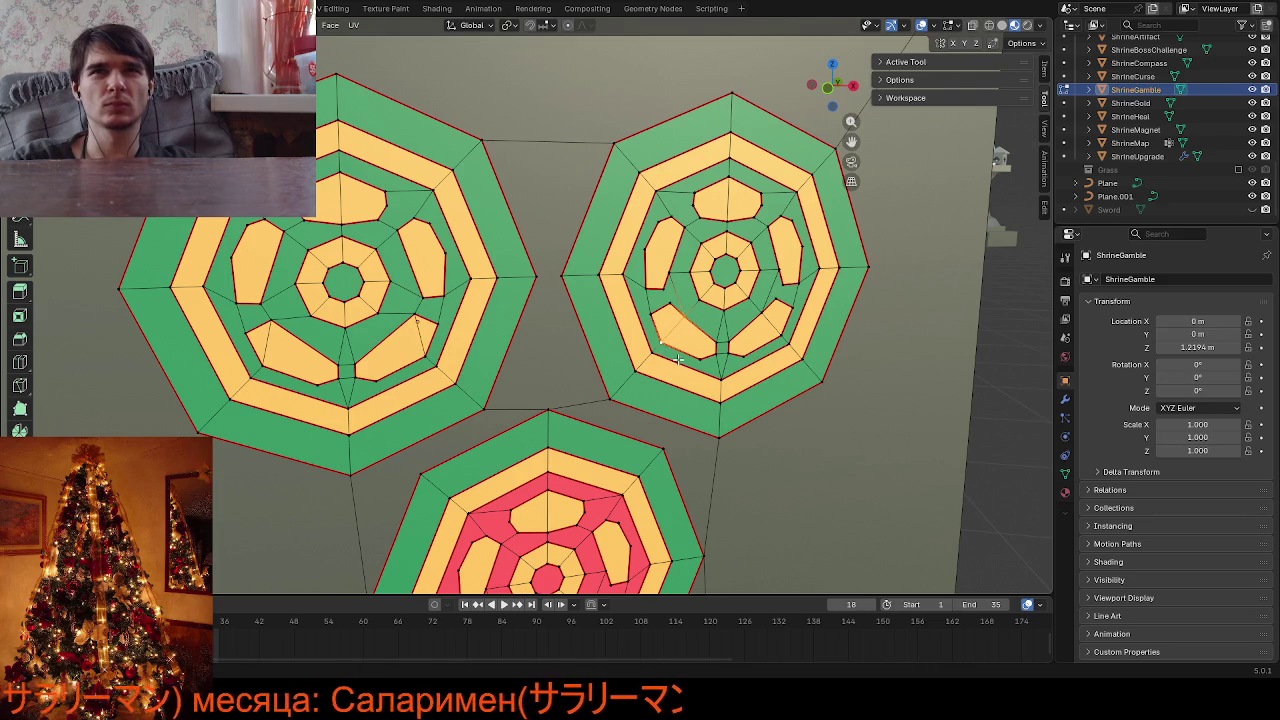
left_click(672, 298)
left_click(687, 310)
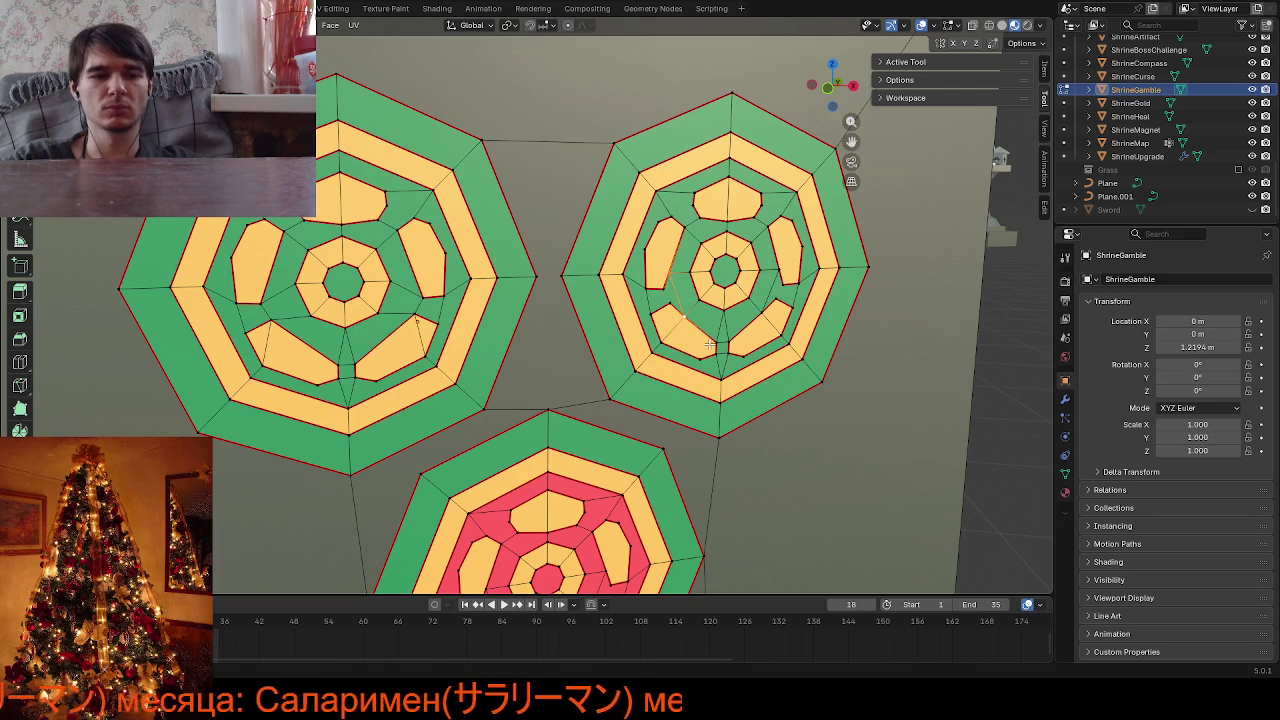
left_click(786, 272)
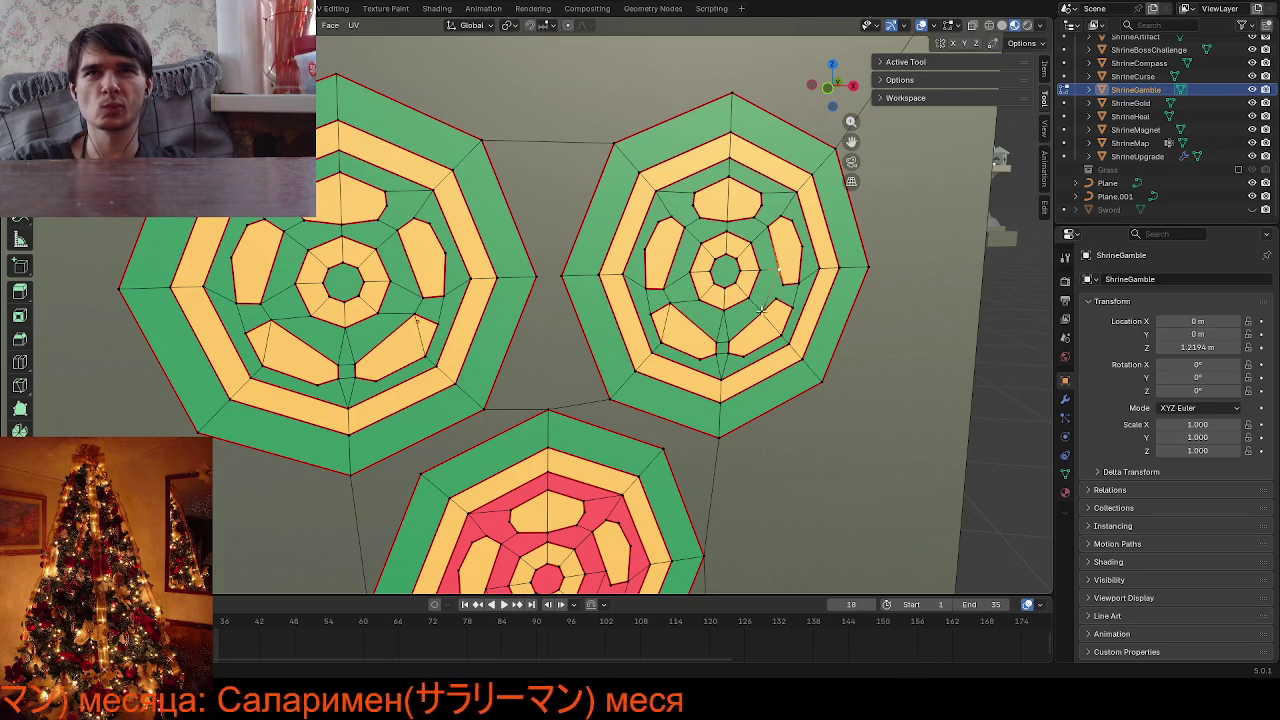
key("g")
key("g")
left_click(1008, 311)
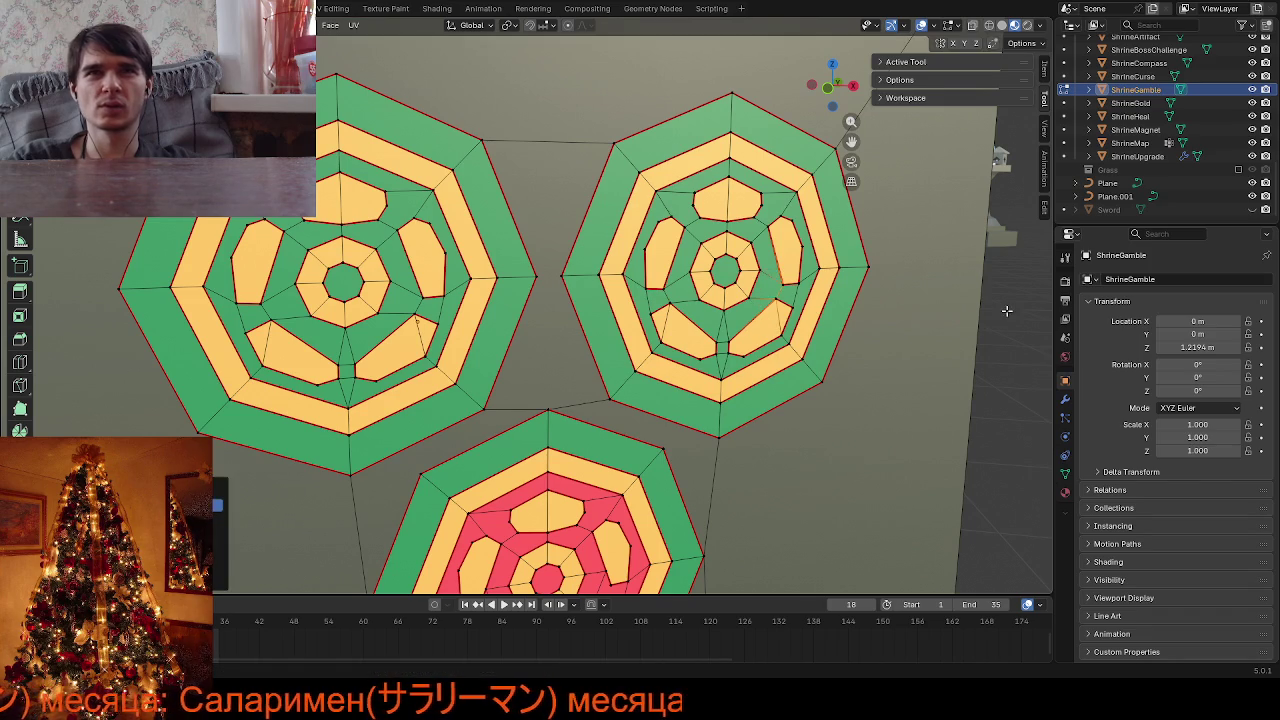
Edge-slide the stray edge below the red tile
scroll(866, 362, "down", 2)
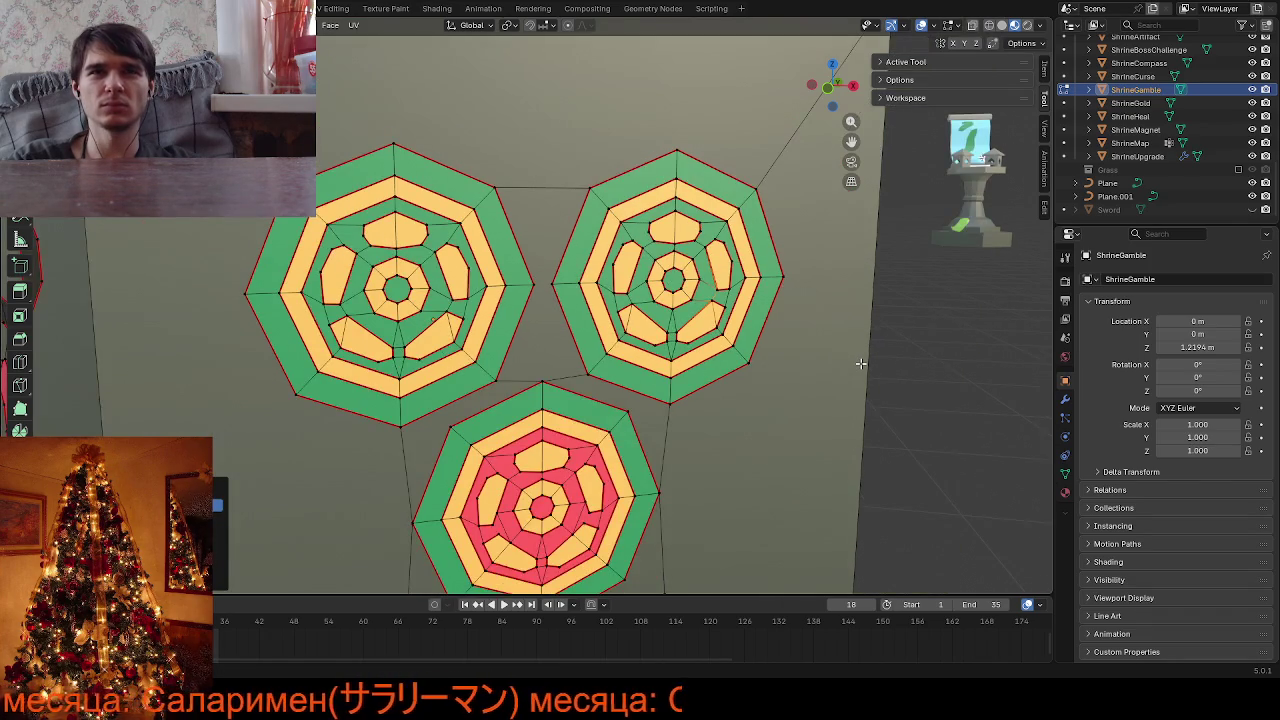
middle_click_drag(861, 363, 521, 444)
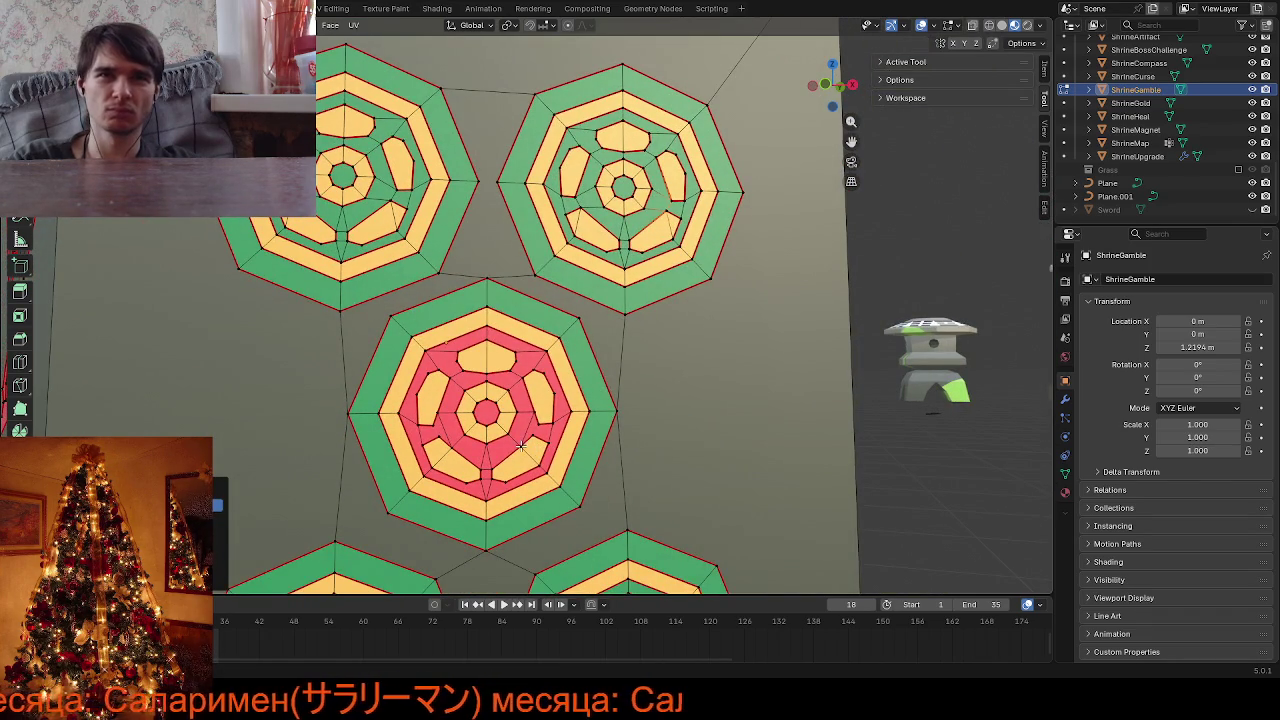
left_click(532, 406)
key("g")
key("g")
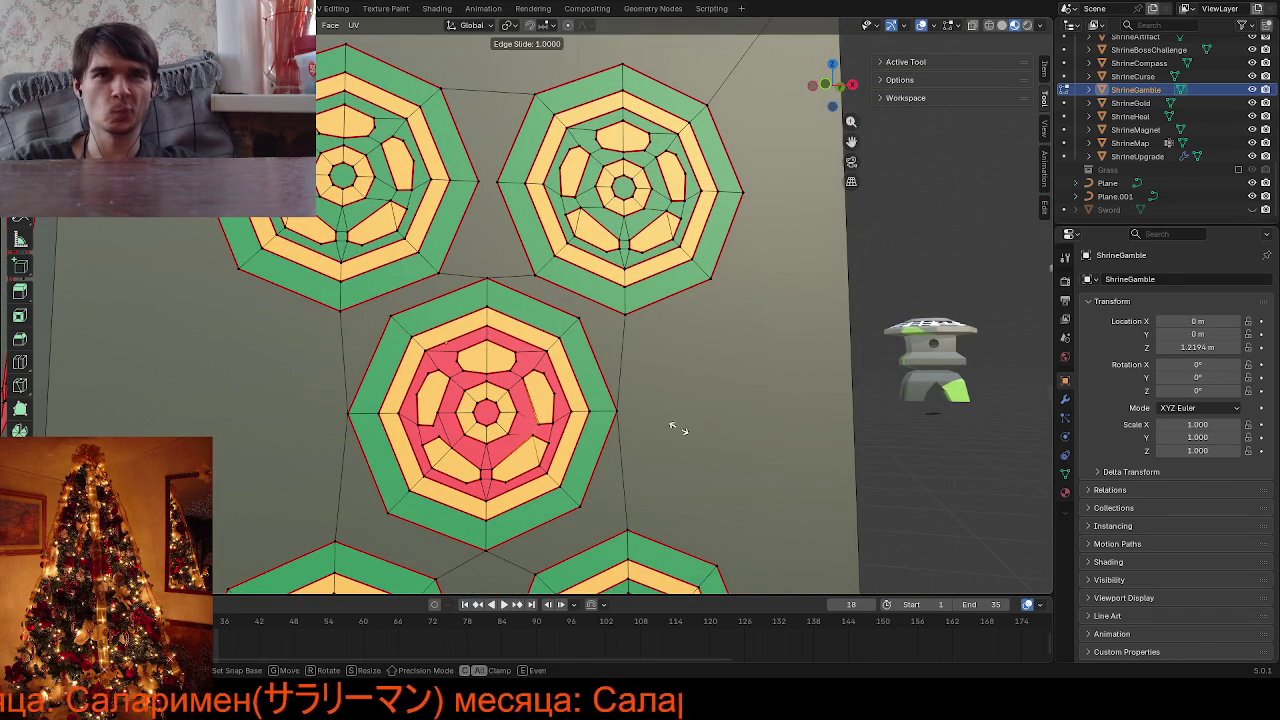
left_click(672, 427)
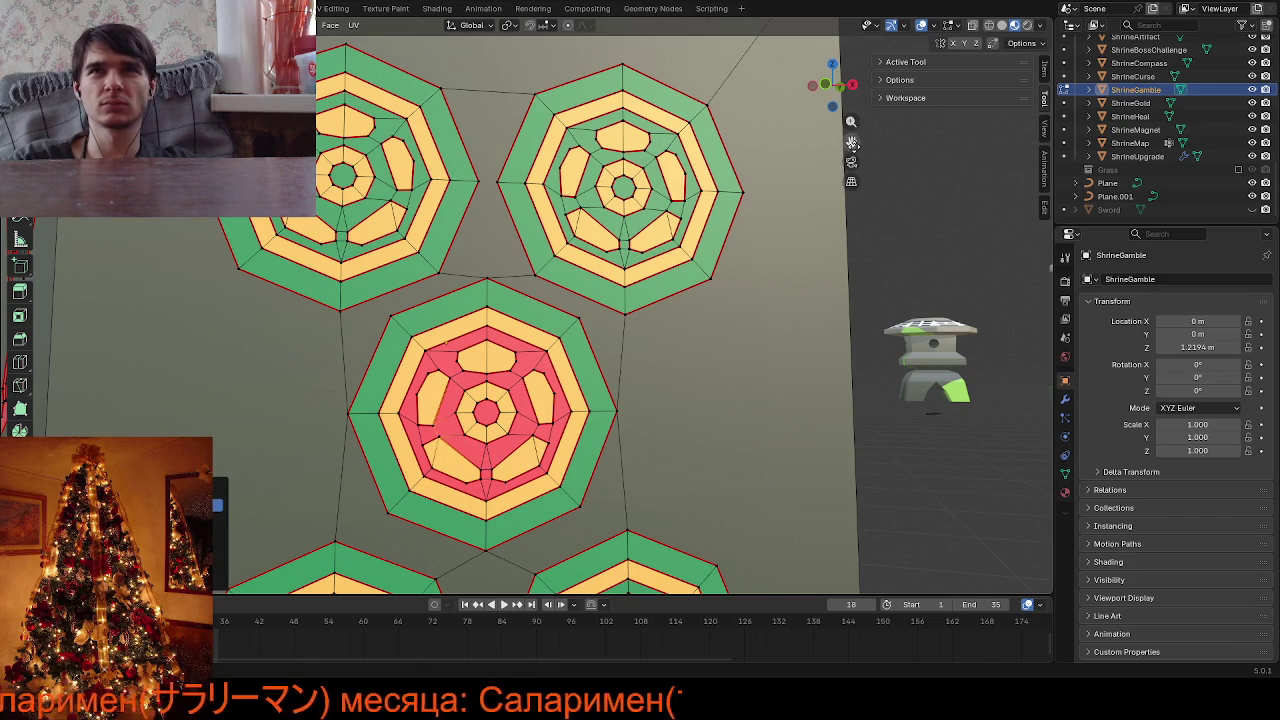
Edge-slide a yellow petal edge on the lower left tile's yellow face onto its neighbour
left_click_drag(851, 141, 835, 20)
scroll(732, 367, "up", 3)
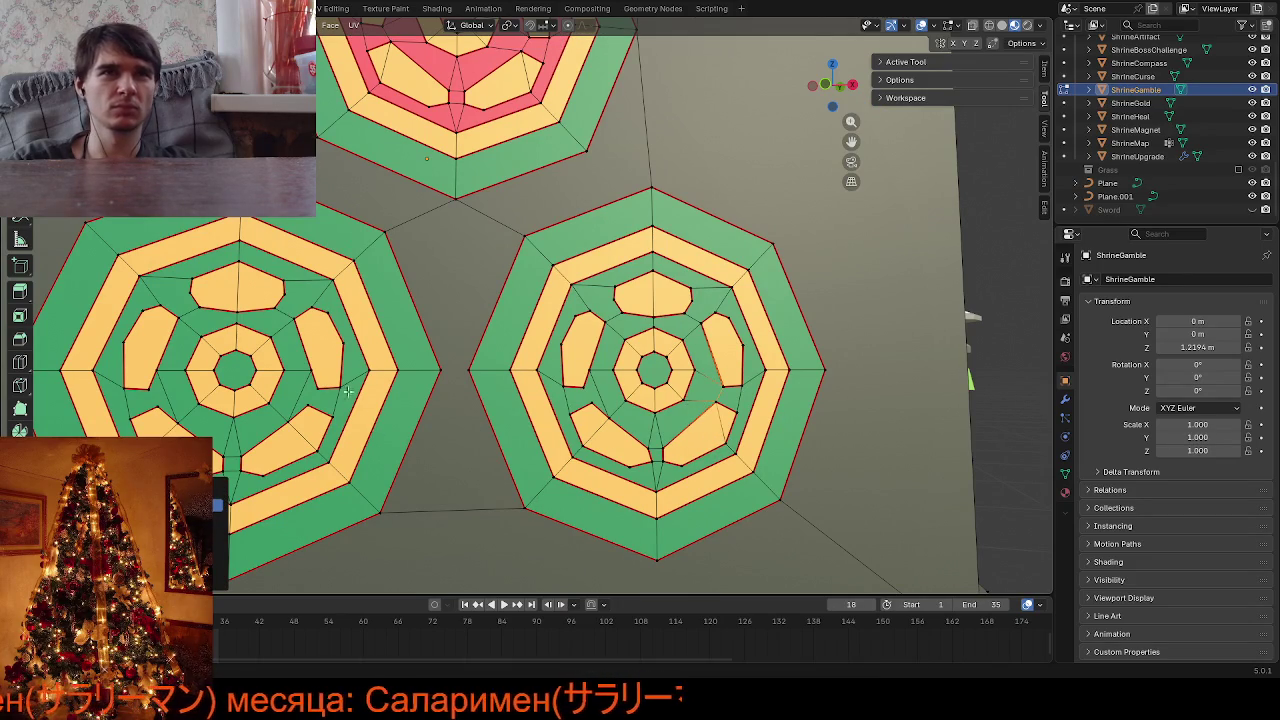
left_click(593, 371)
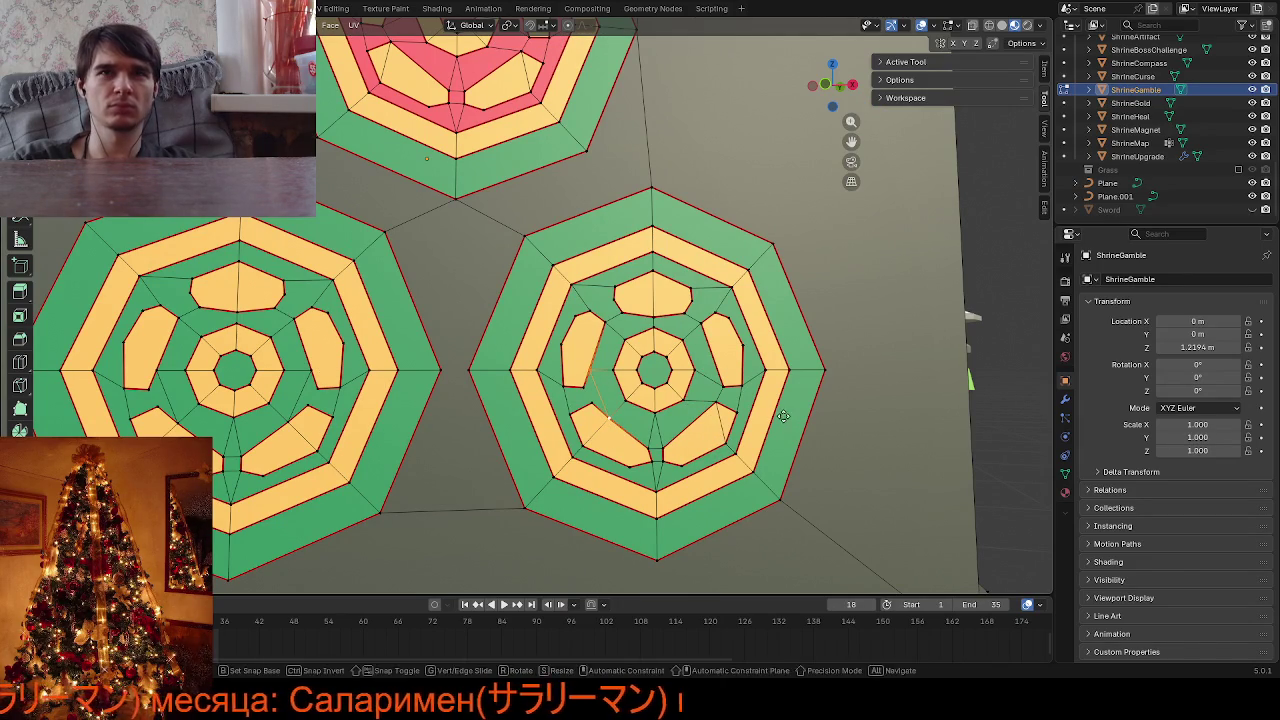
left_click(612, 420)
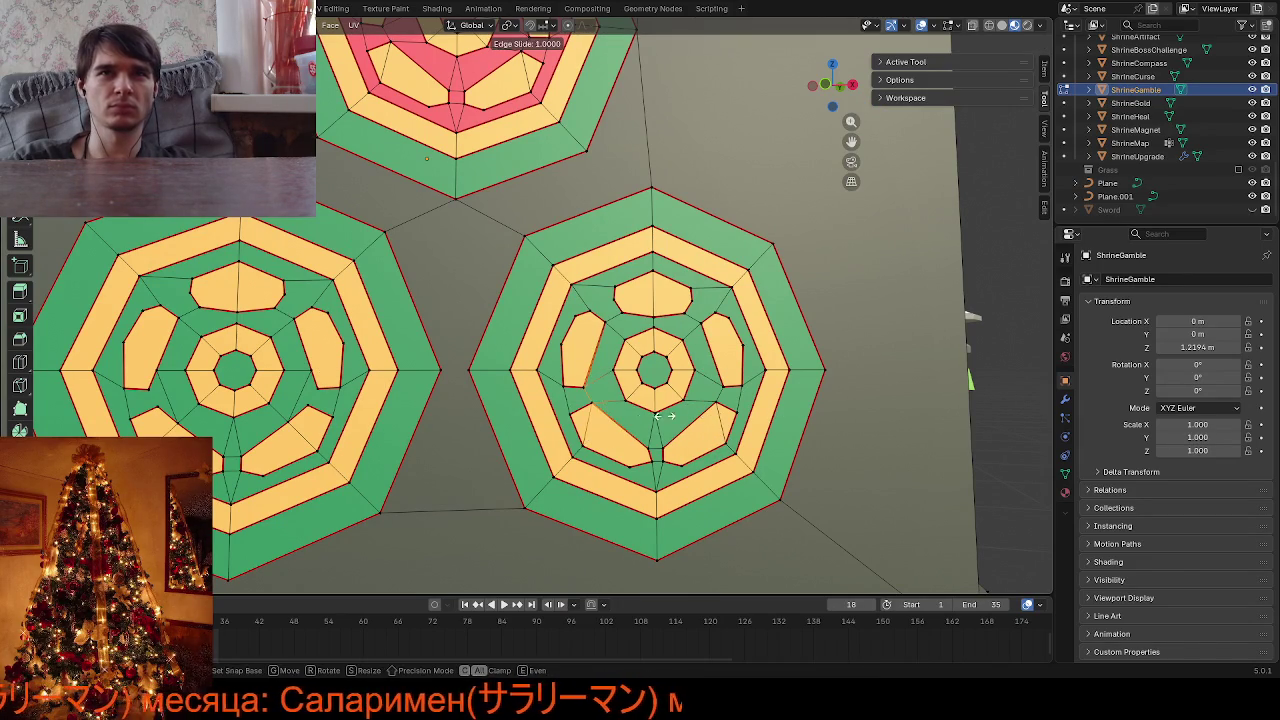
left_click(289, 424)
left_click(310, 375, "shift")
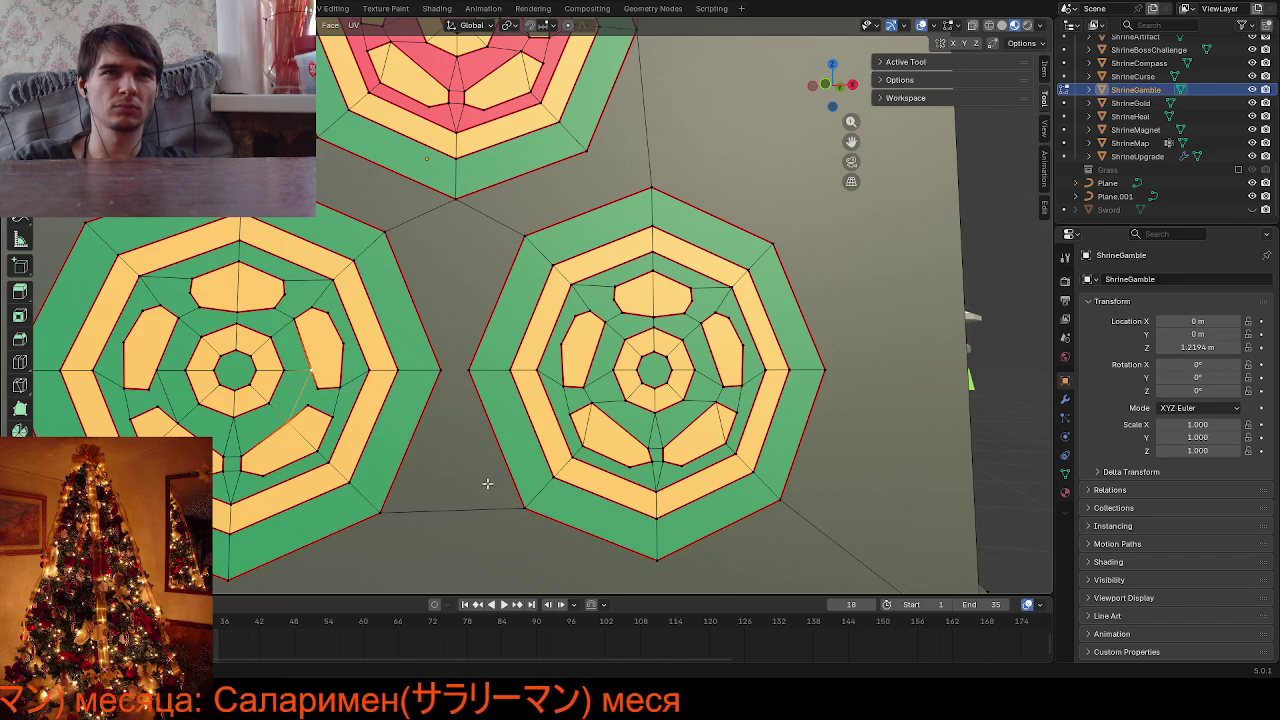
key("g")
key("g")
right_click(215, 463)
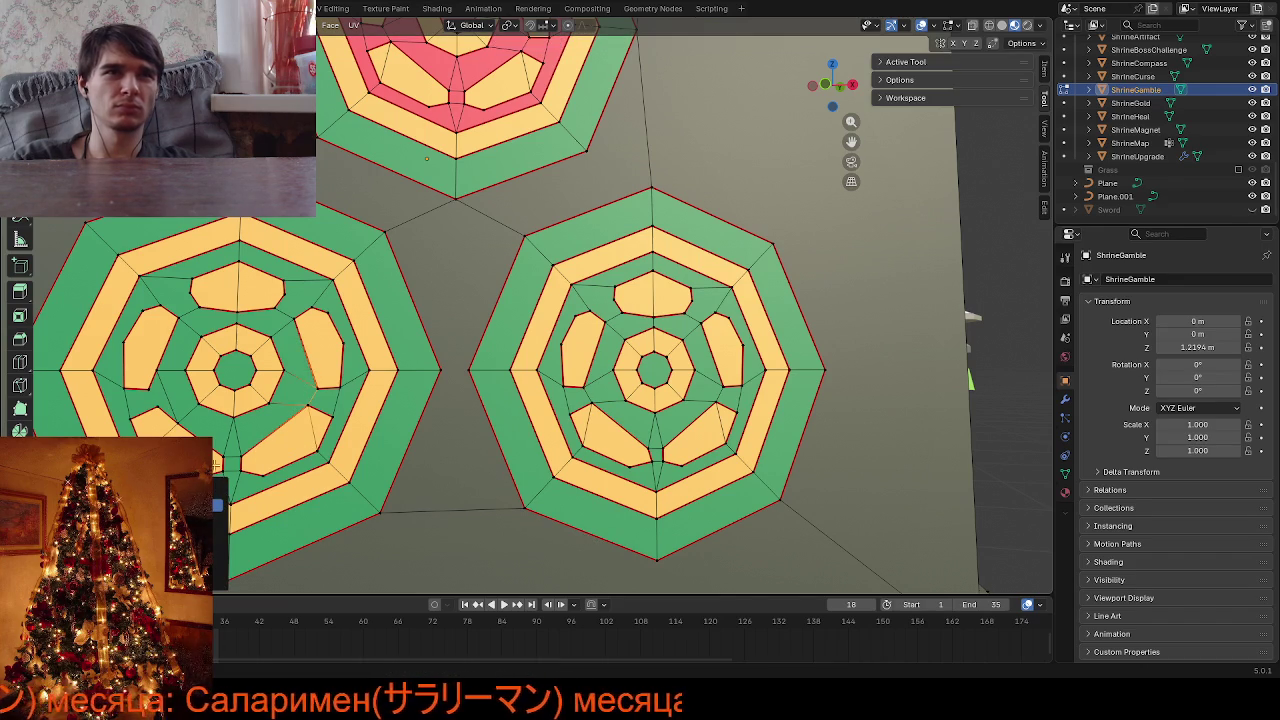
left_click(163, 378)
key("g")
key("g")
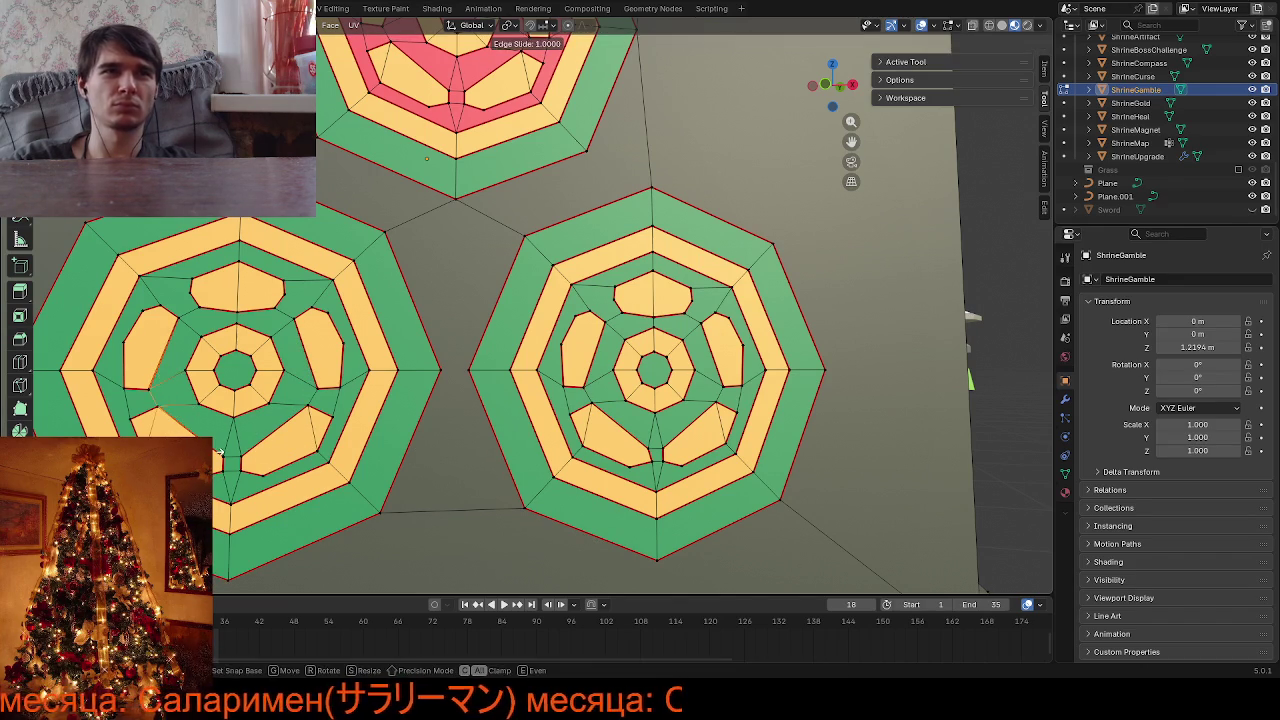
left_click(216, 452)
Merge the whole shrine mesh by distance, removing 20 overlapping vertices, then deselect all
key("a")
key("m")
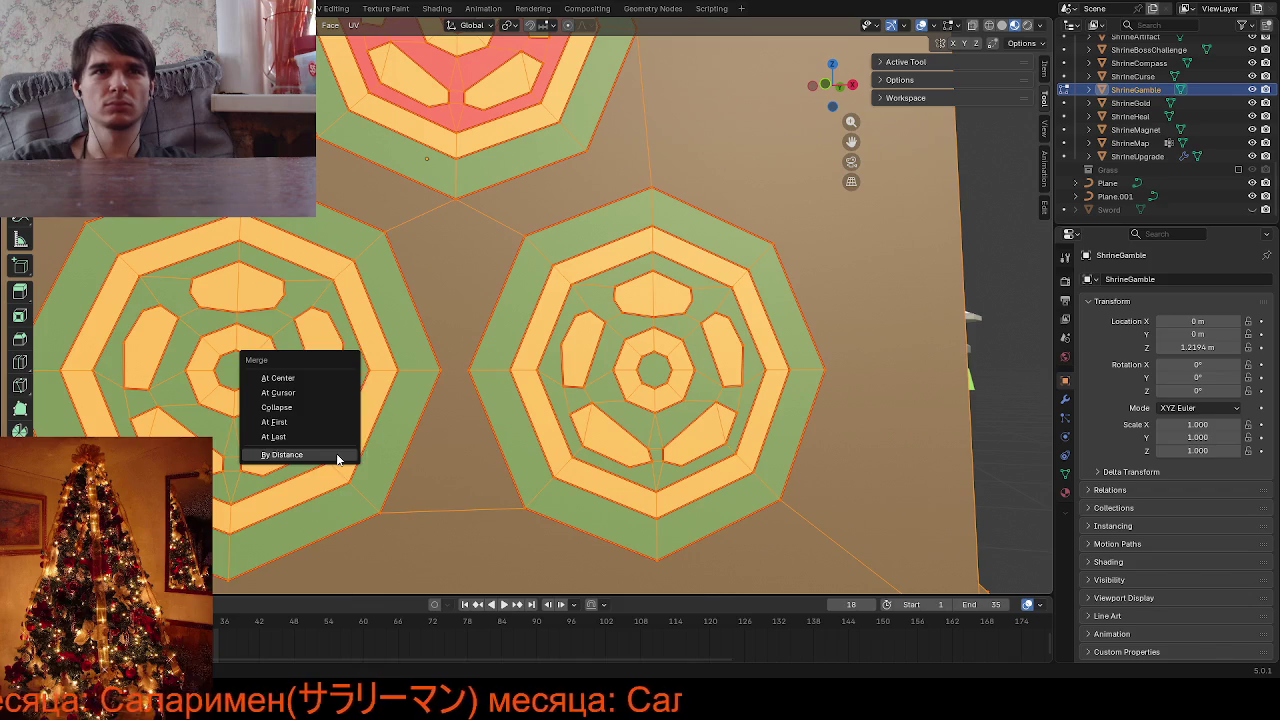
left_click(337, 459)
key("alt+a")
scroll(600, 440, "down", 5)
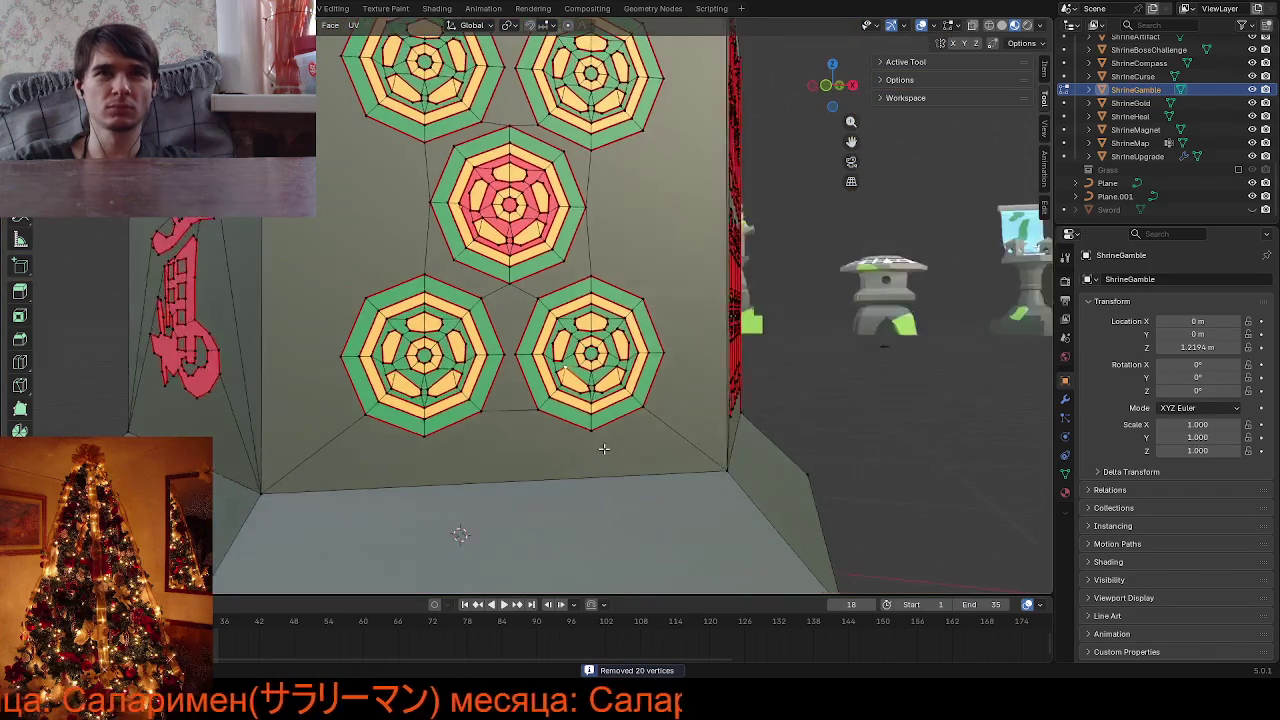
Merge the stray edges beside the upper yellow pentagon shape at centre
mouse_move(603, 449)
middle_mouse_down()
mouse_move(574, 430)
mouse_move(611, 402)
mouse_move(571, 406)
mouse_move(605, 395)
mouse_move(584, 372)
middle_mouse_up()
scroll(614, 387, "up", 2)
scroll(586, 370, "up", 2)
scroll(584, 372, "up", 2)
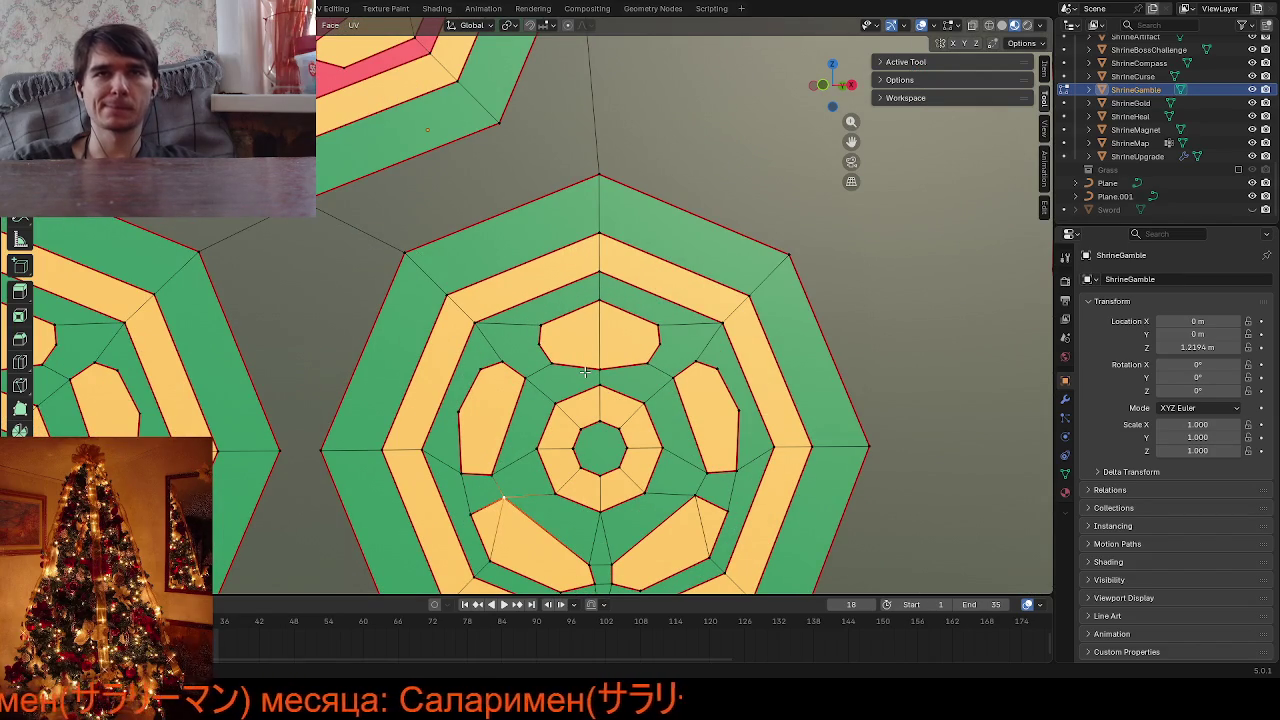
left_click(540, 340)
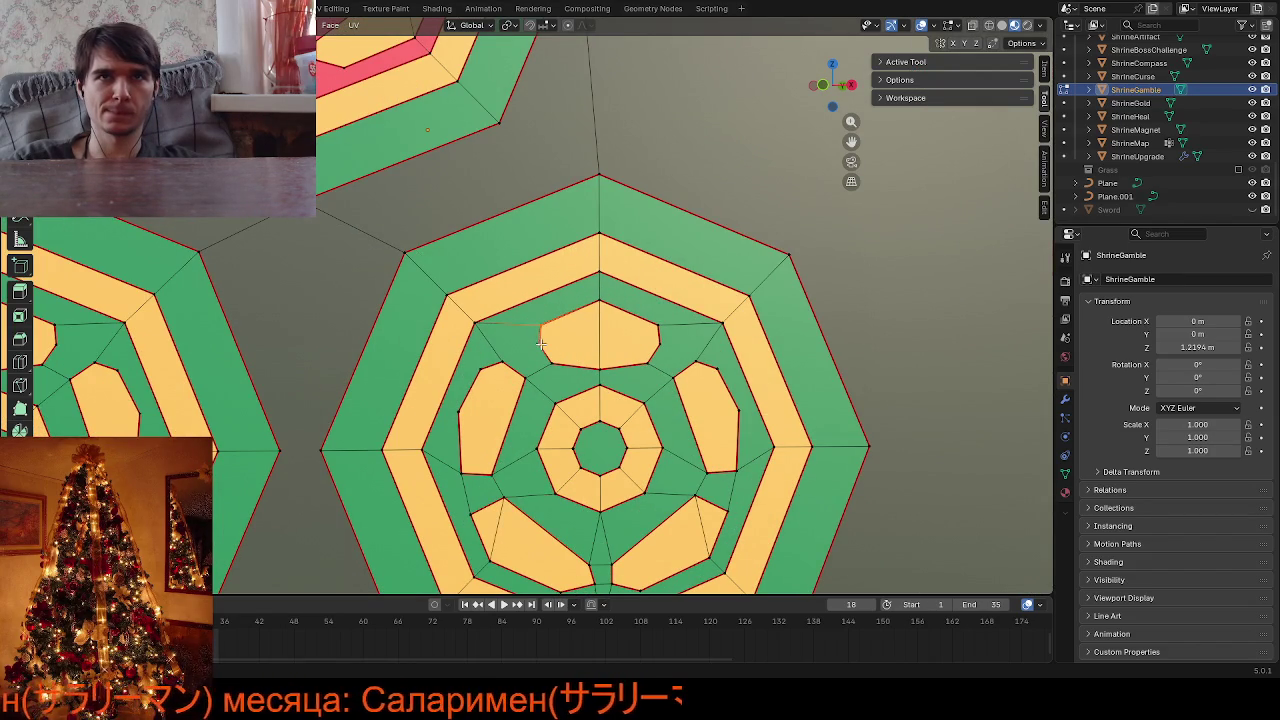
key("m")
left_click(670, 286)
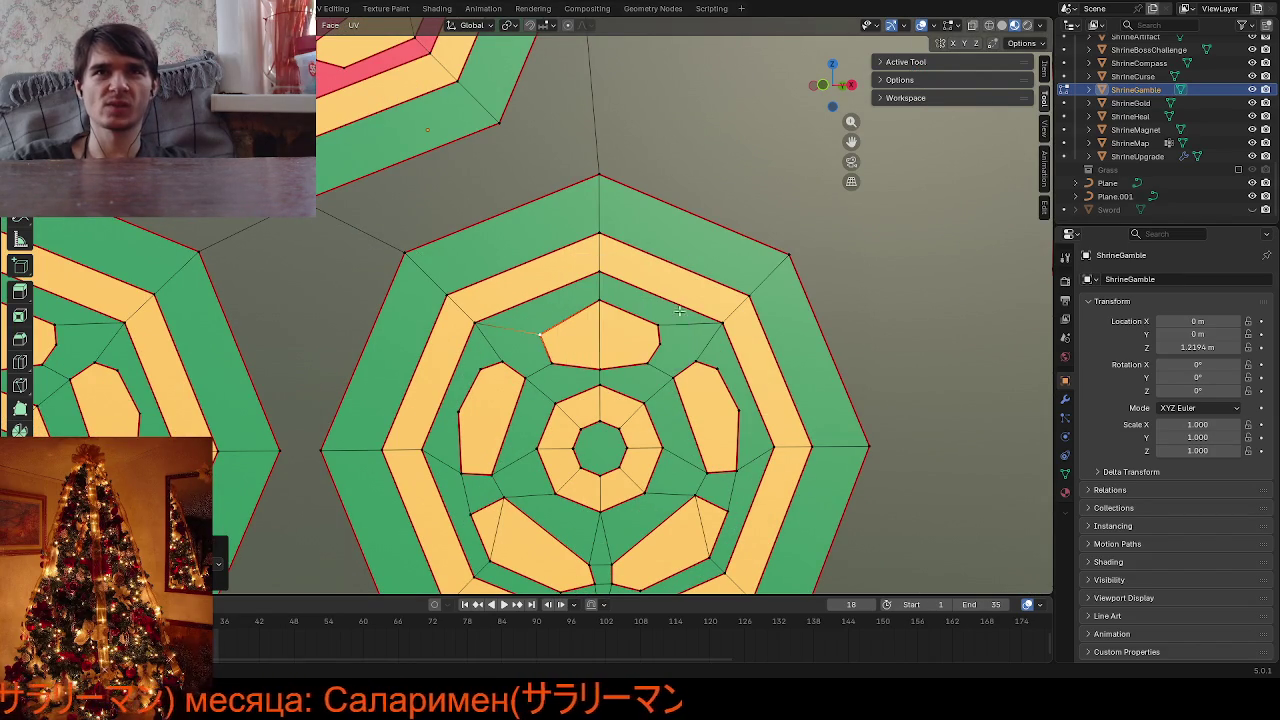
left_click(660, 346)
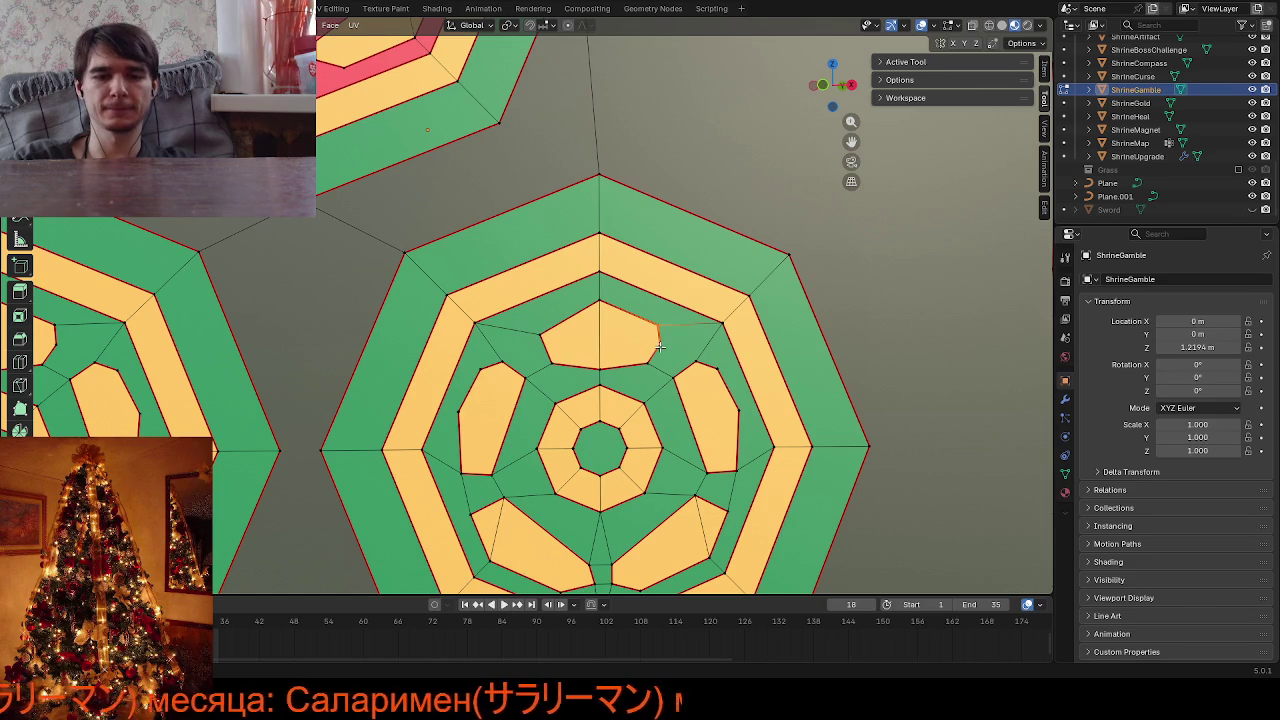
key("m")
left_click(658, 348)
Merge the matching stray edge and vertices on the left tile's yellow shape at centre
scroll(602, 410, "down", 2)
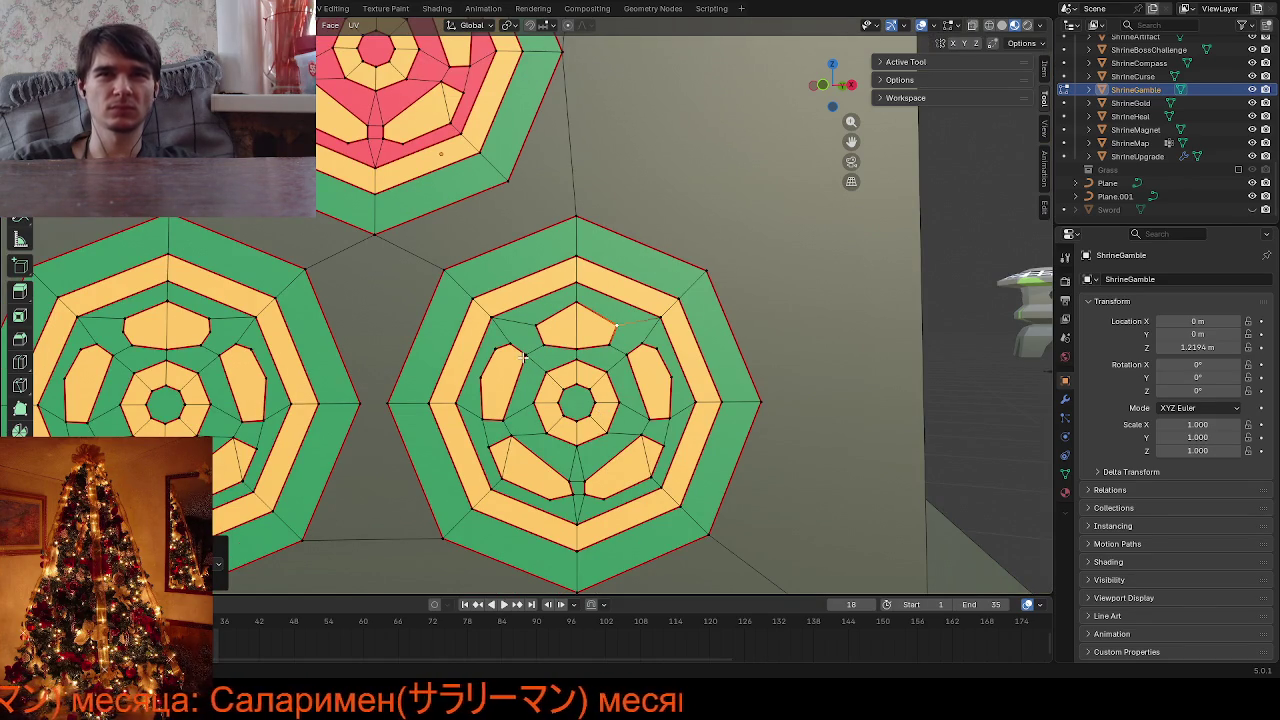
left_click(216, 322)
key("m")
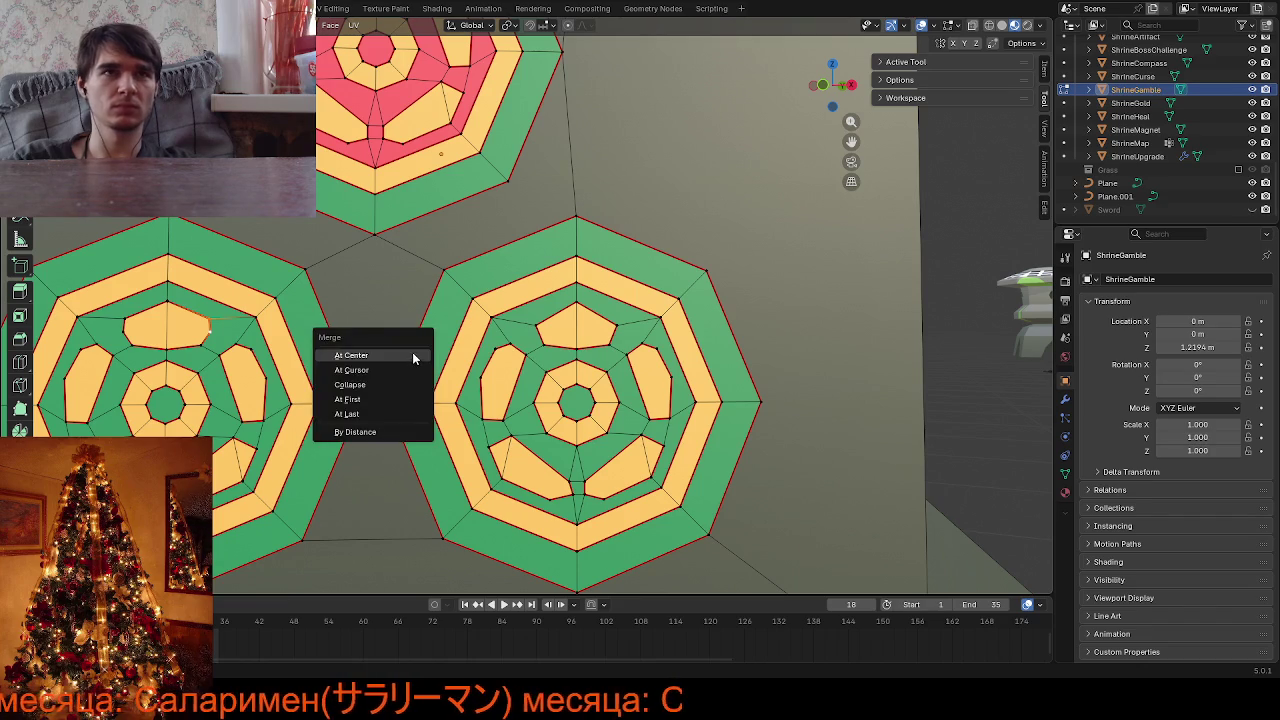
left_click(413, 357)
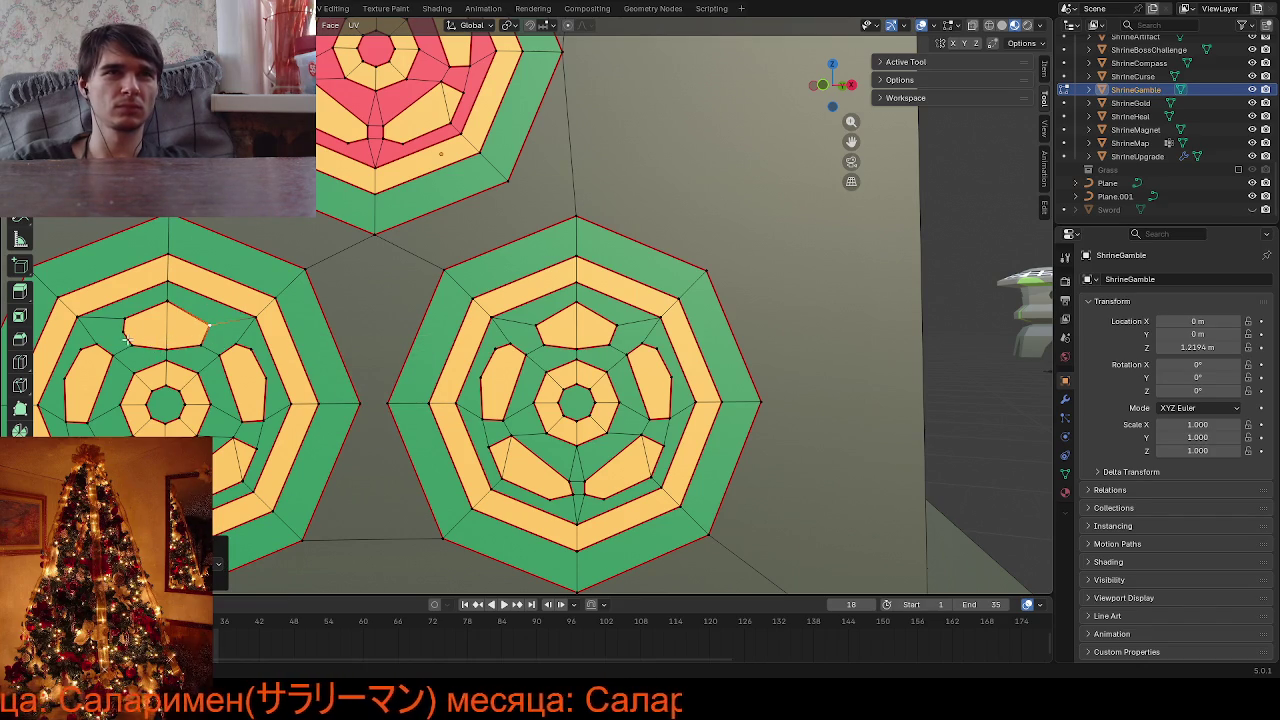
left_click(124, 331)
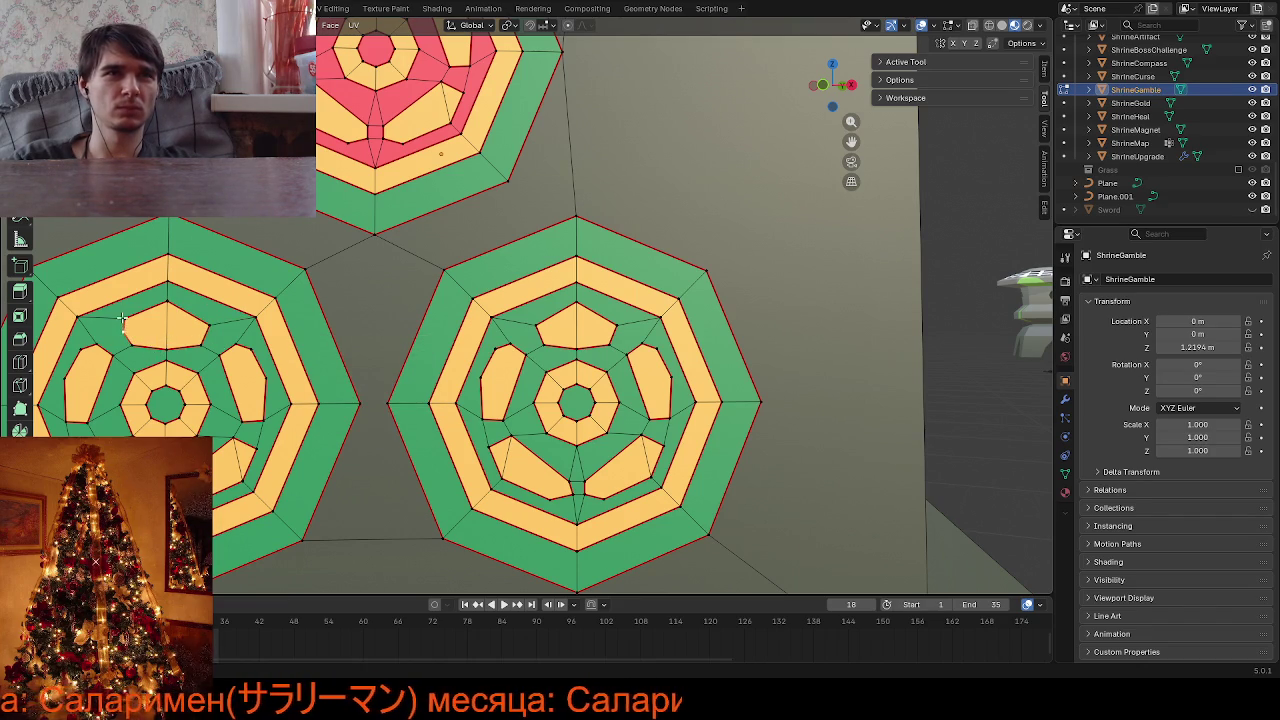
key("m")
left_click(356, 345)
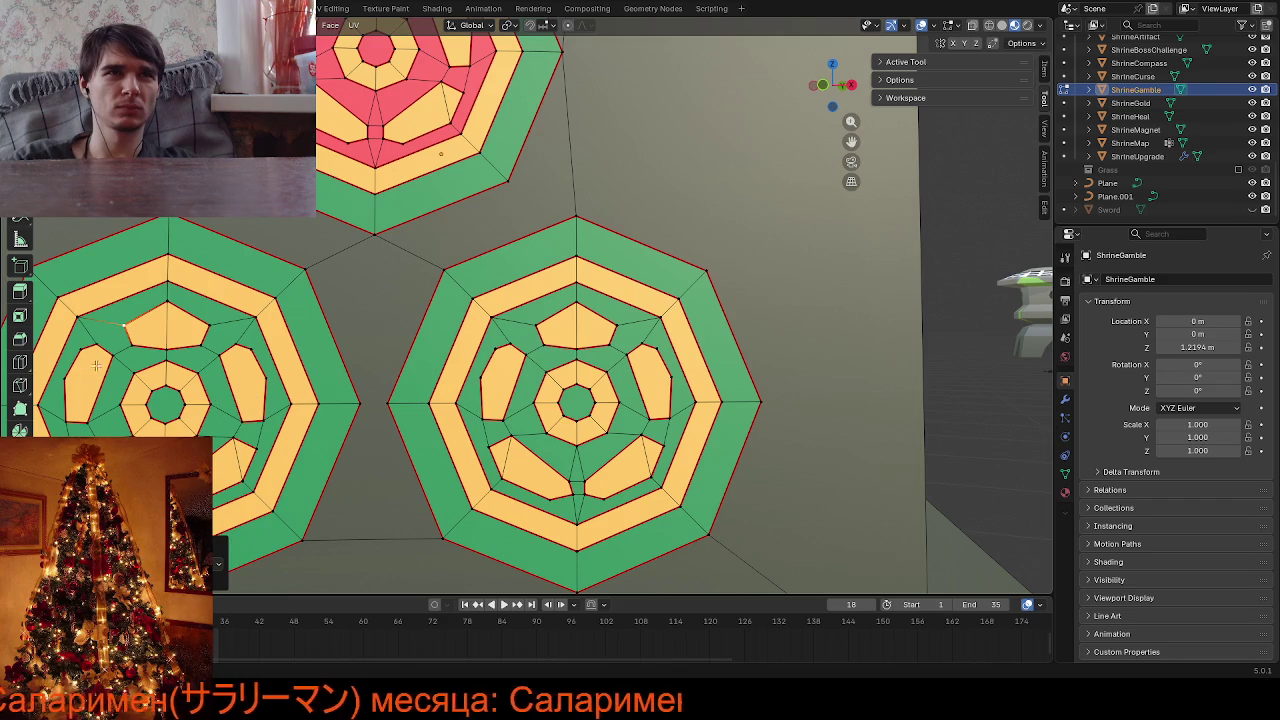
Preview the circle-tile decals in Object Mode, then return to editing the shrine mesh
scroll(532, 388, "down", 2)
scroll(532, 388, "down", 4)
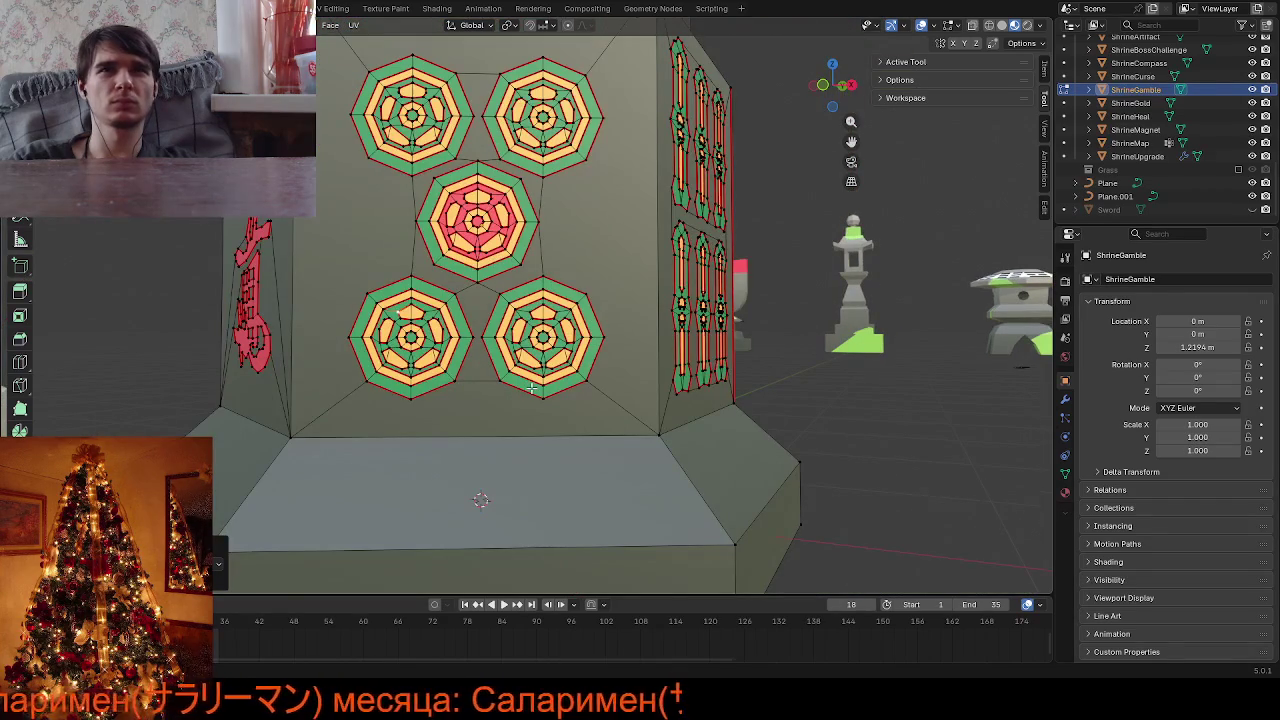
middle_click_drag(531, 397, 531, 422)
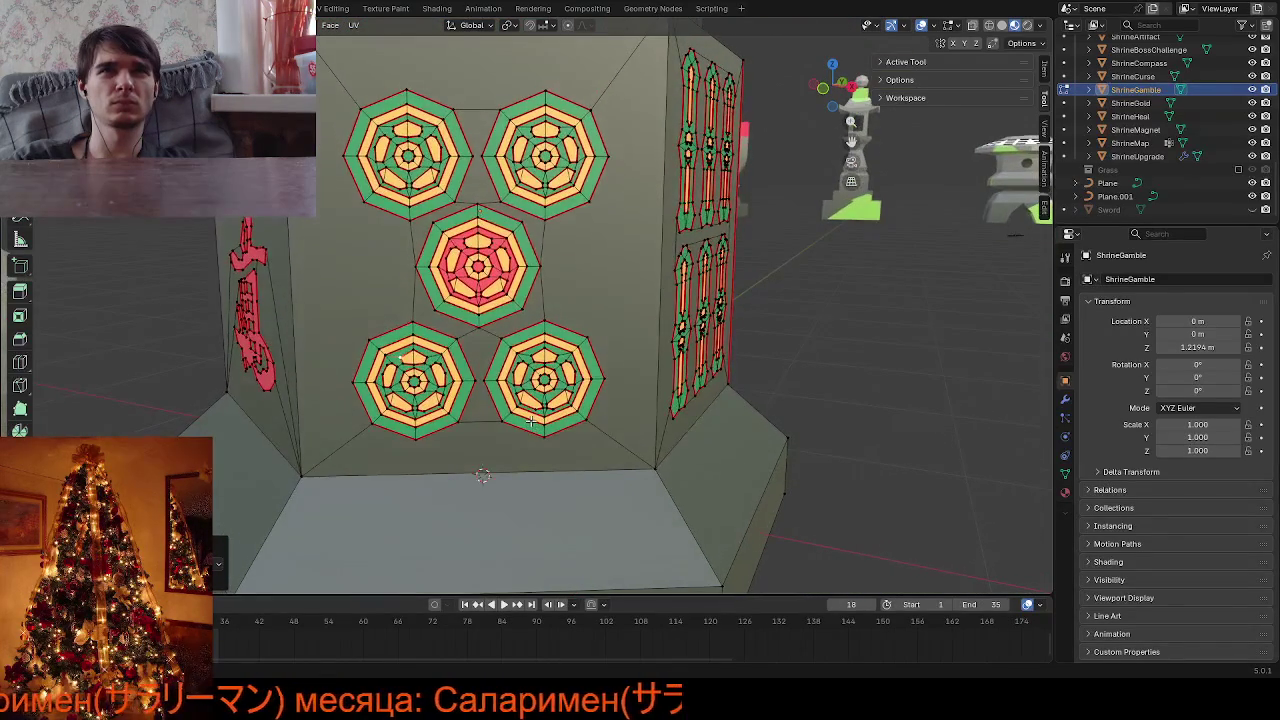
key("Tab")
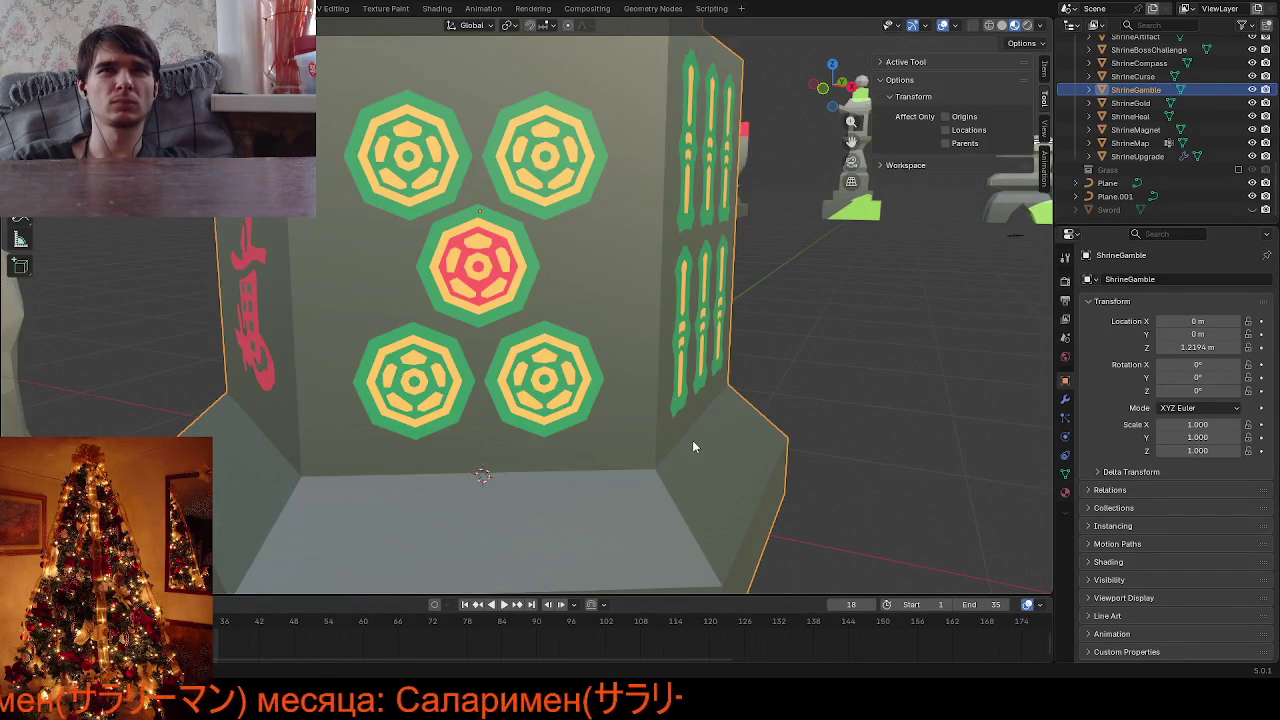
scroll(692, 440, "down", 4)
scroll(681, 465, "up", 1)
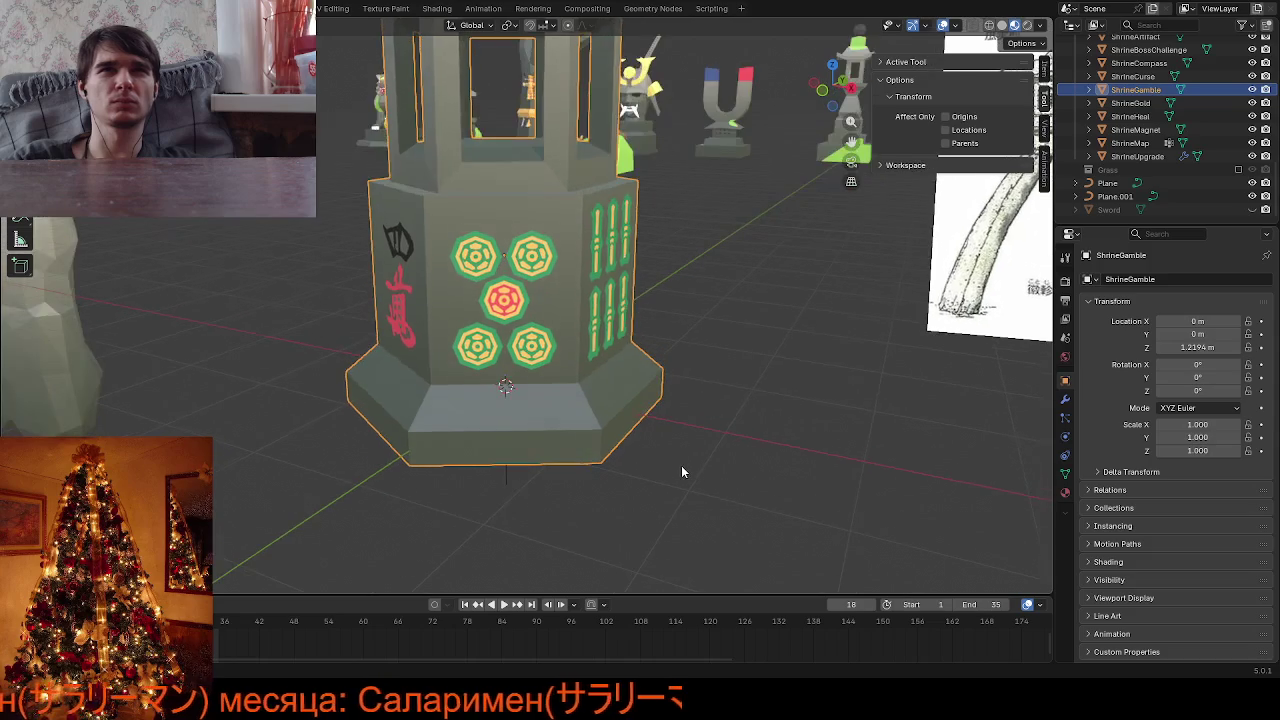
scroll(536, 312, "up", 2)
scroll(536, 312, "up", 5)
key("Tab")
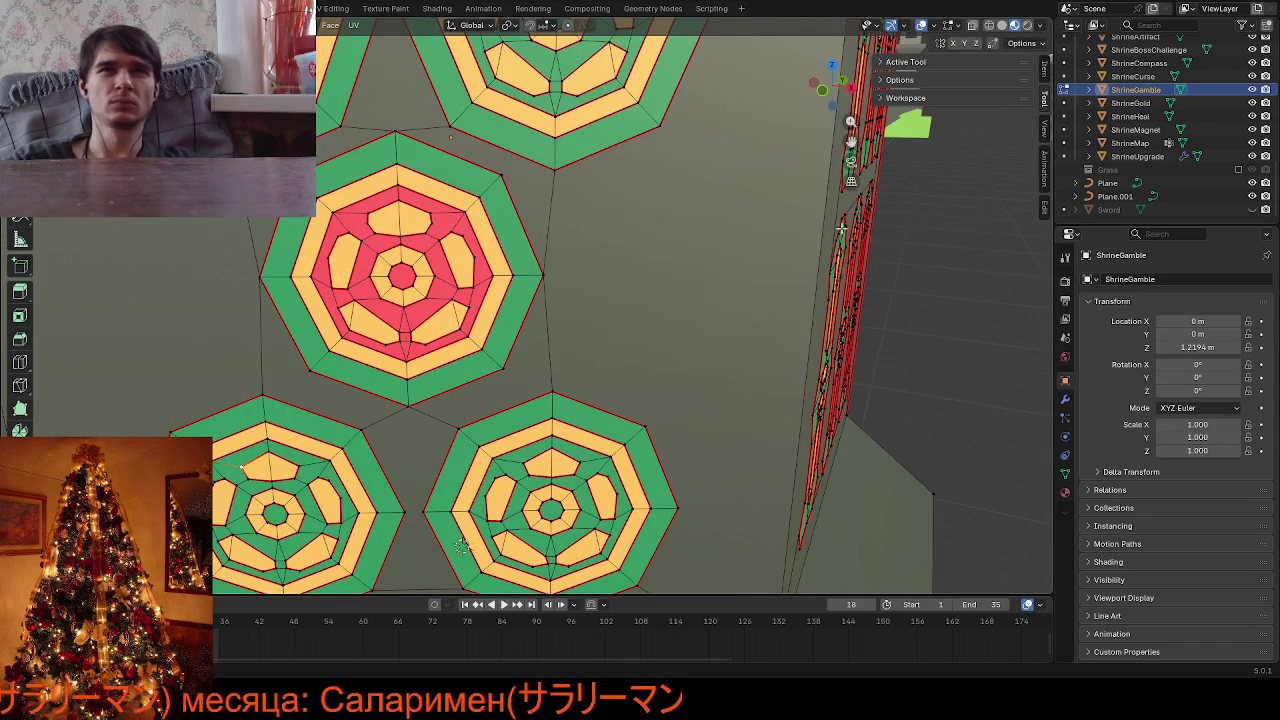
Join the left and right vertices of the upper tile's top yellow shape, then orbit to check
left_click_drag(850, 141, 850, 256)
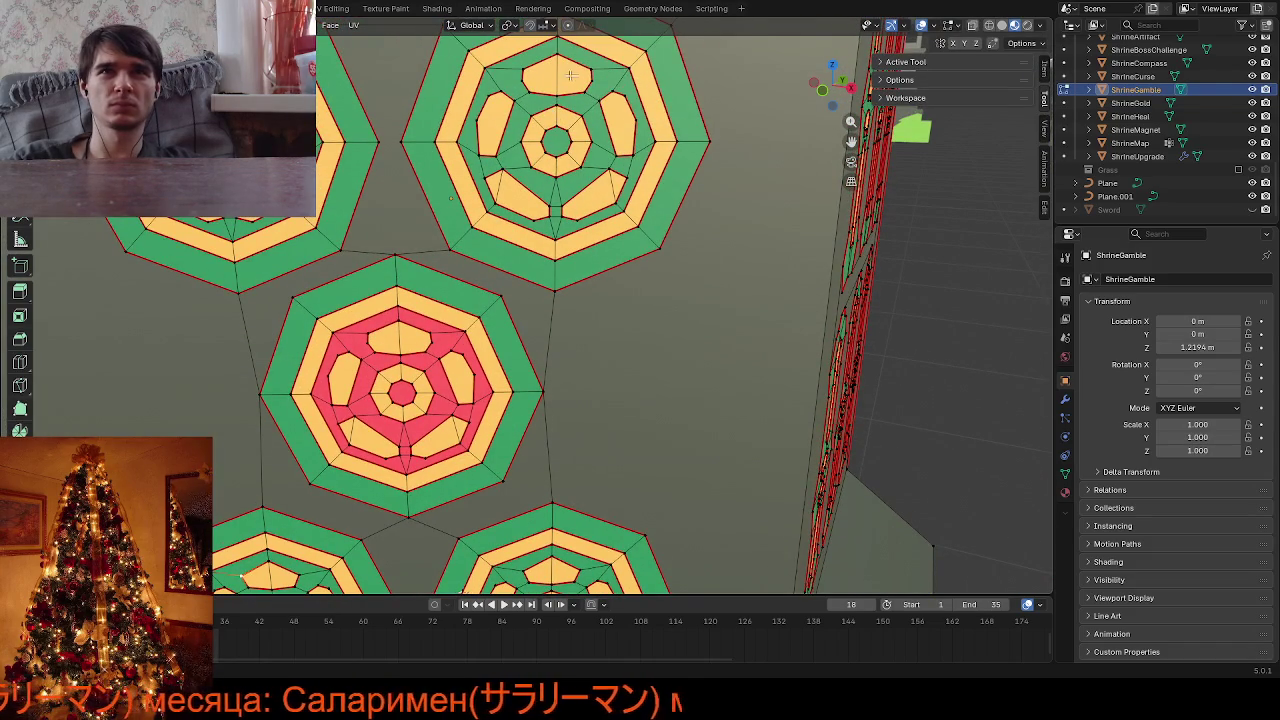
left_click(587, 75)
key("m")
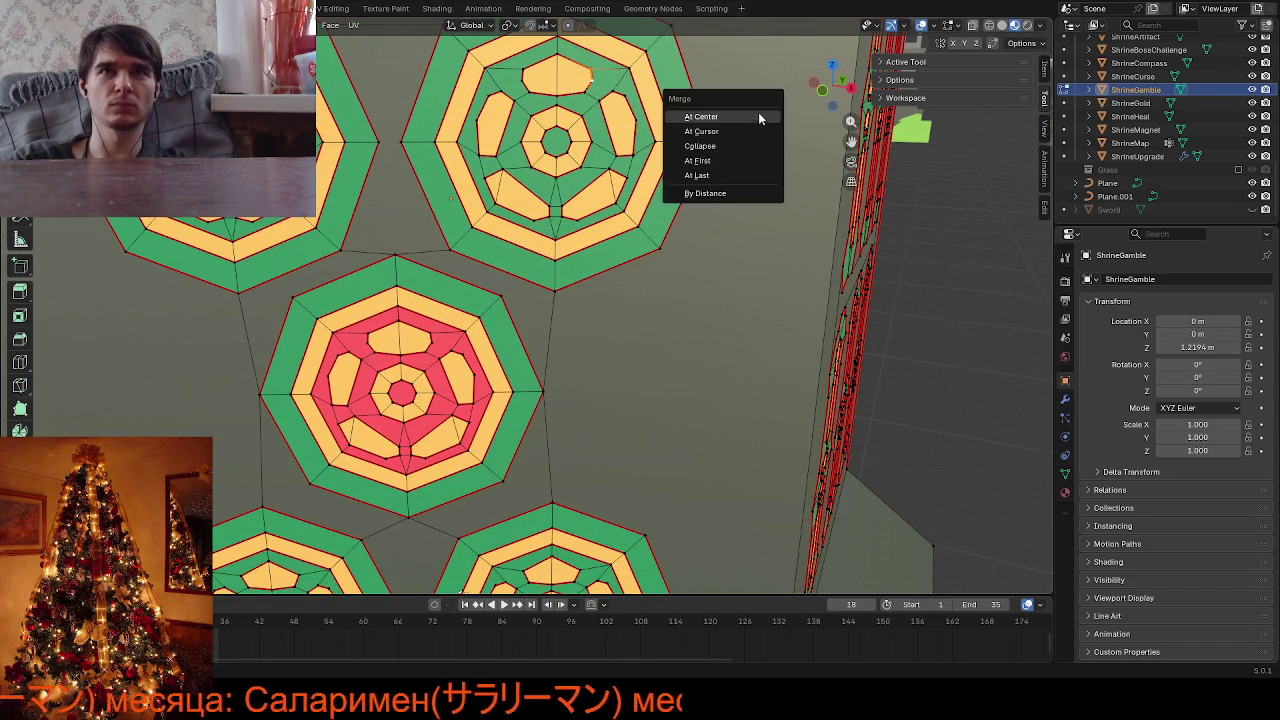
left_click(759, 118)
left_click(522, 73)
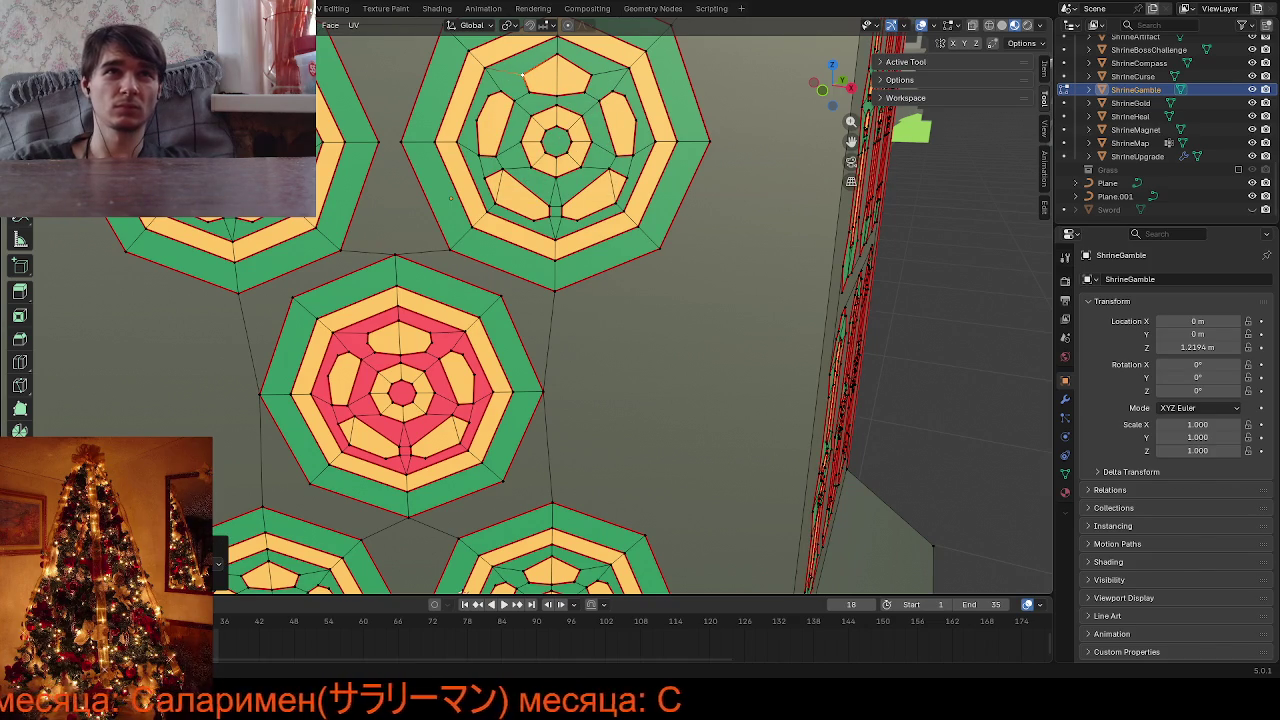
key("j")
right_click(452, 165)
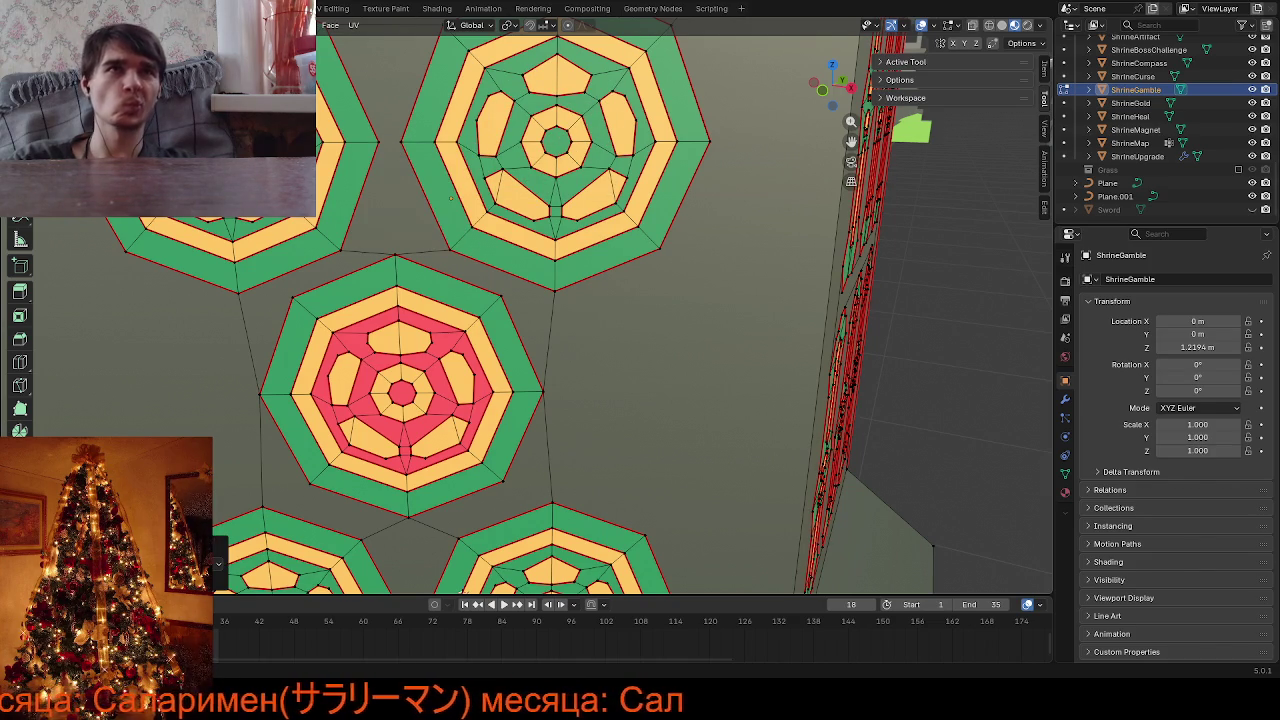
right_click(443, 165)
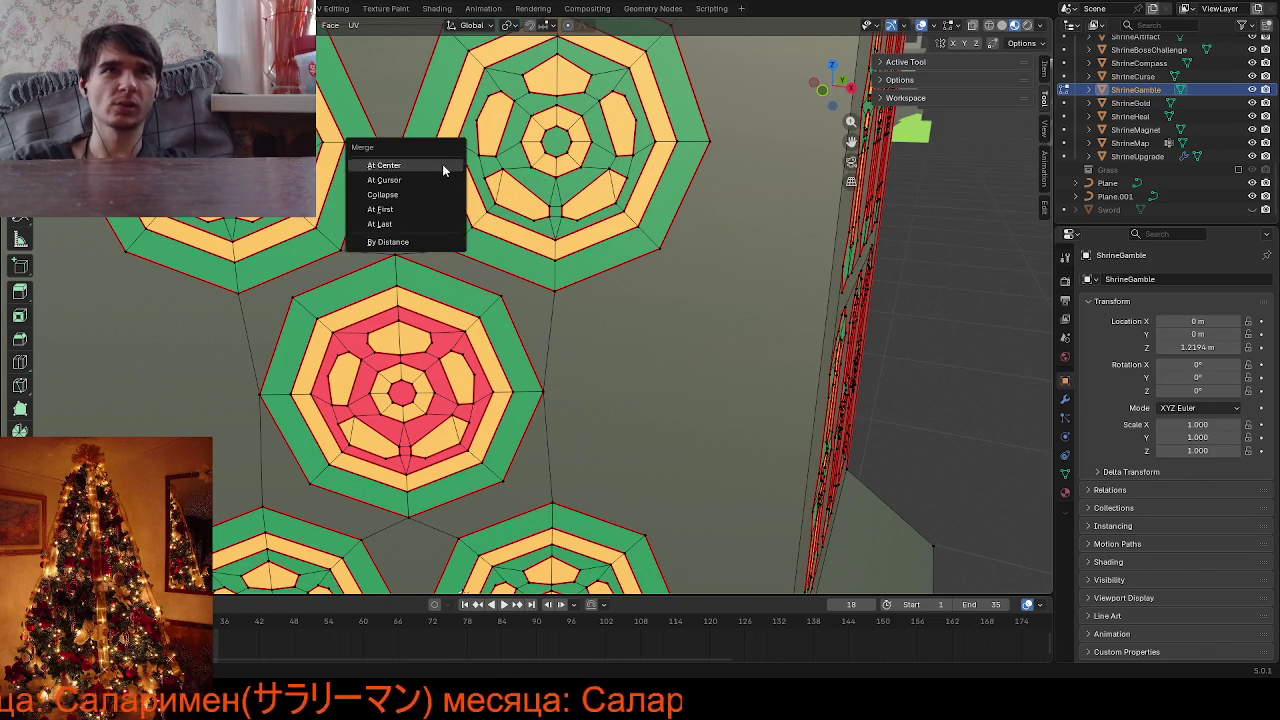
middle_click_drag(443, 165, 467, 165)
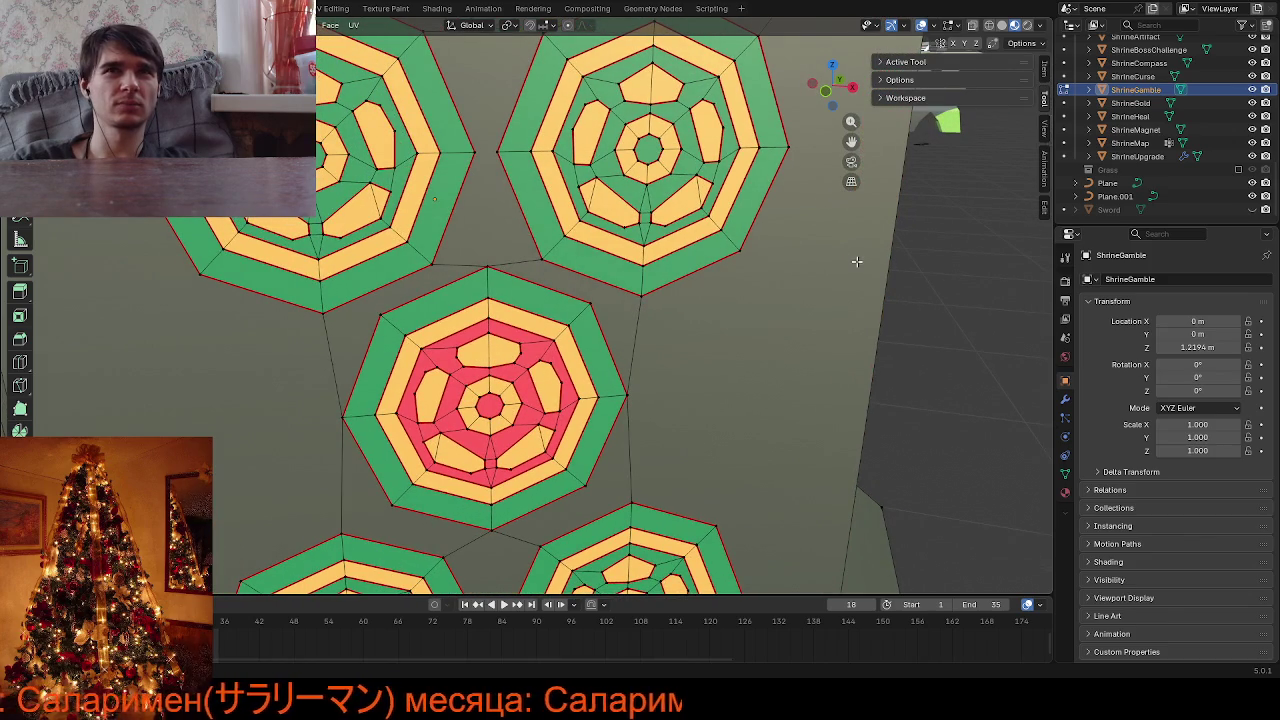
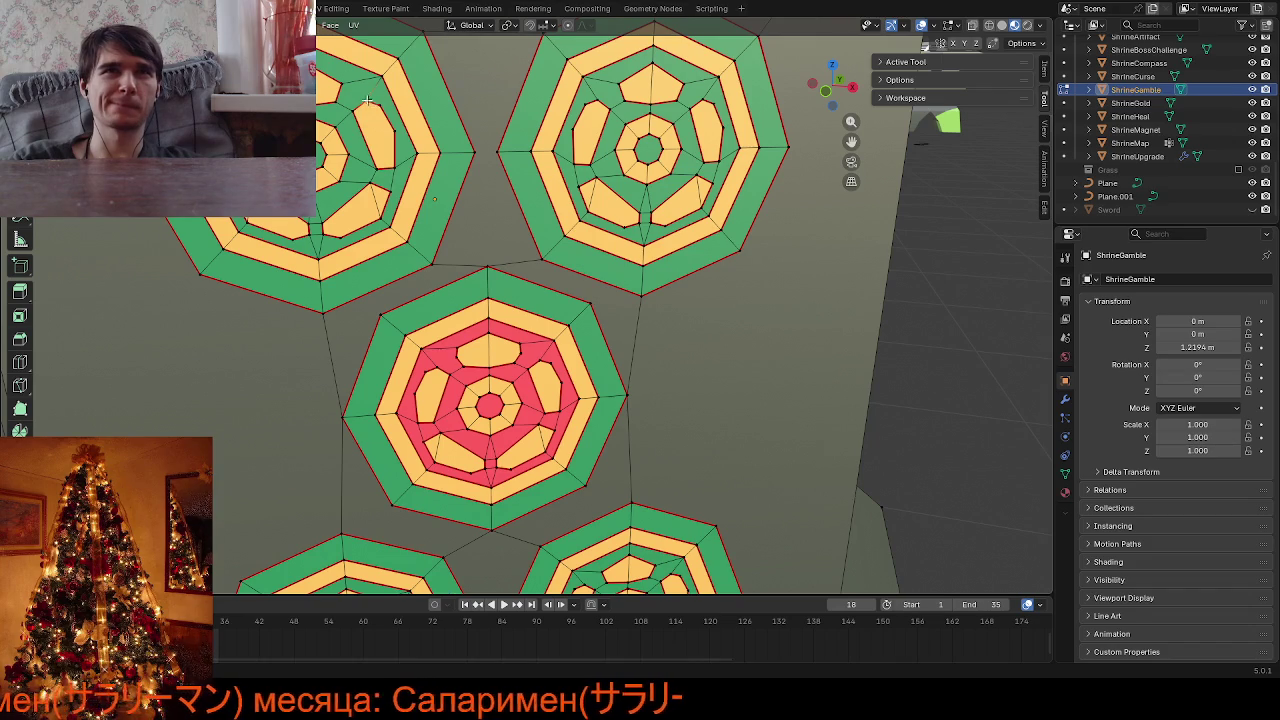
Merge a short stray edge in the upper-left emblem at its centre
left_click(370, 104)
right_click(566, 170)
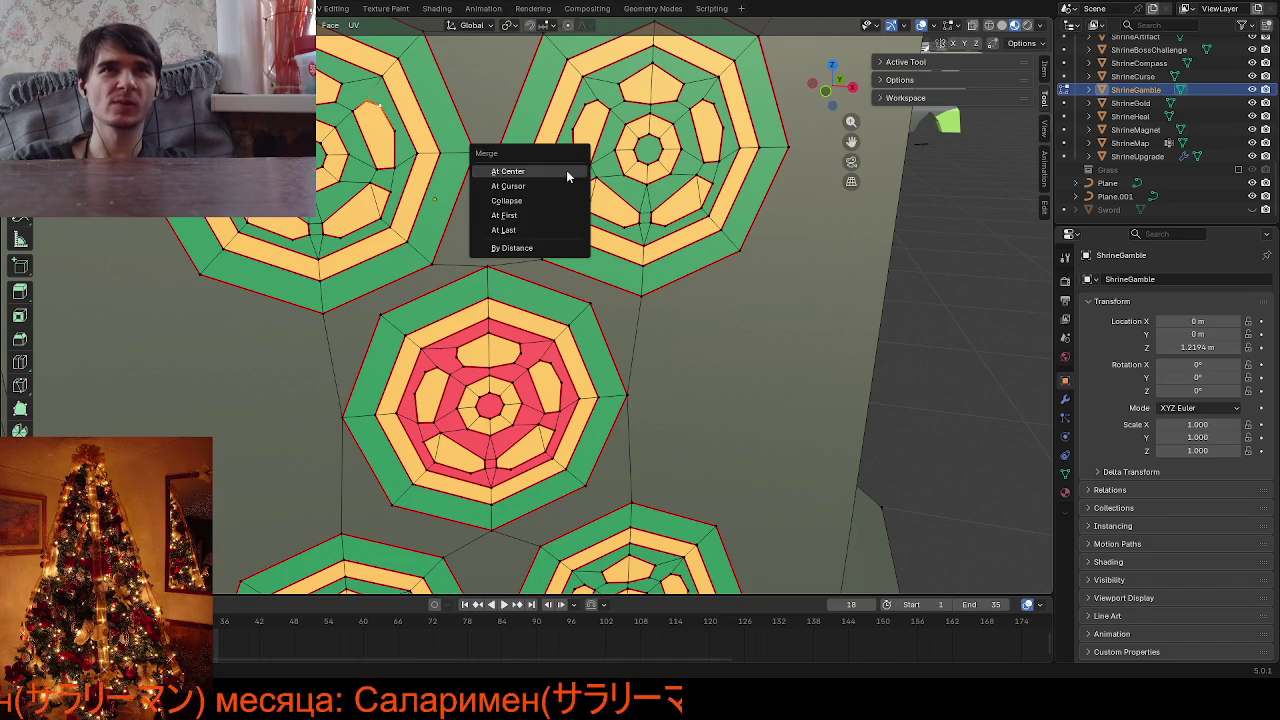
key("Escape")
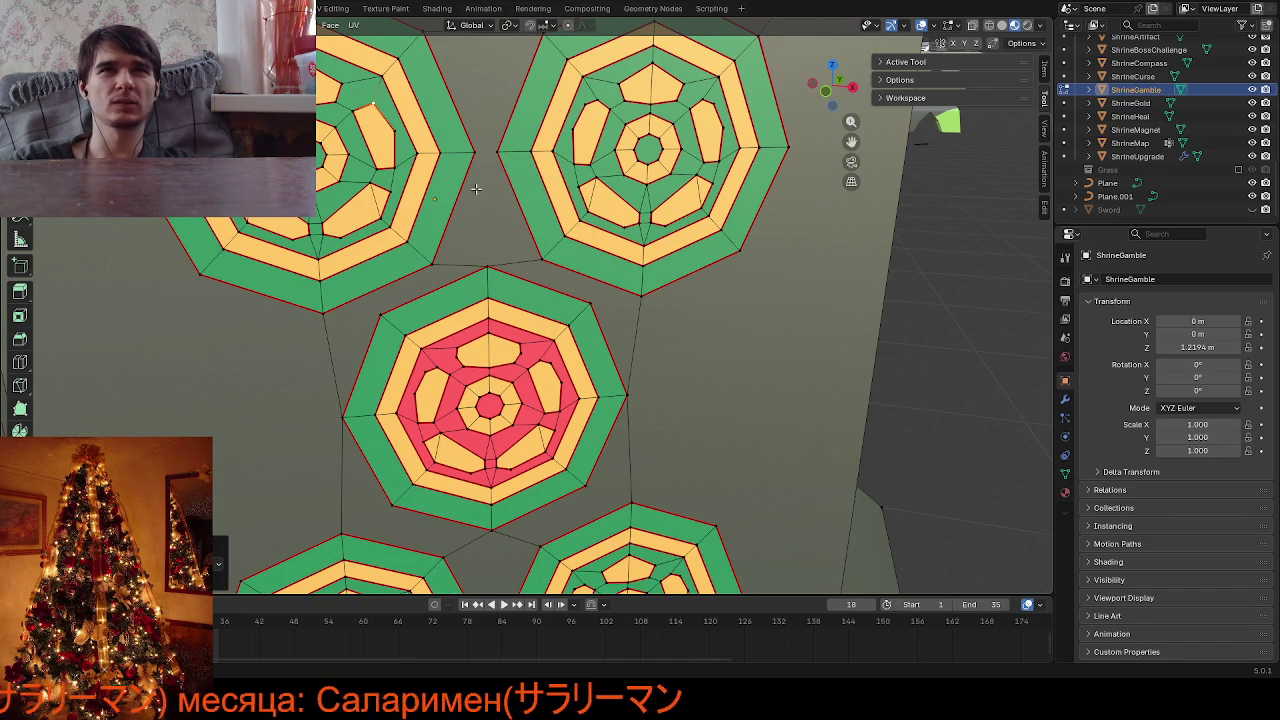
key("alt+a")
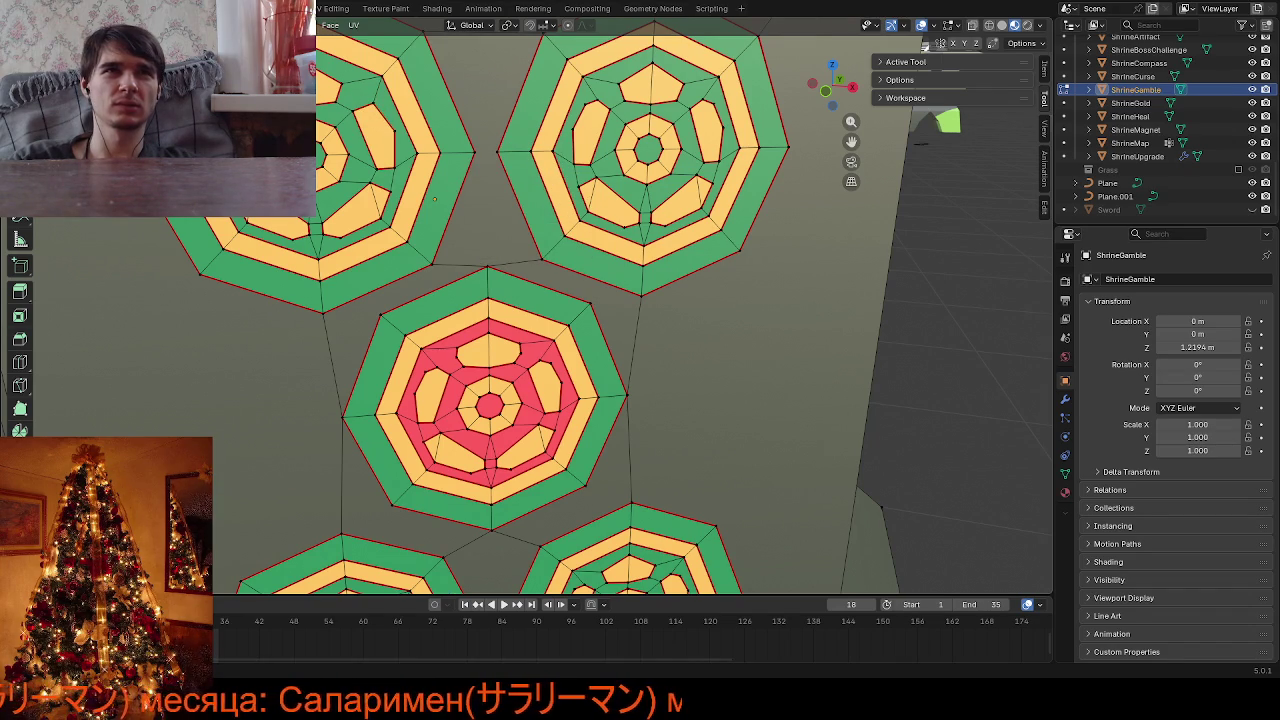
right_click(503, 171)
key("Escape")
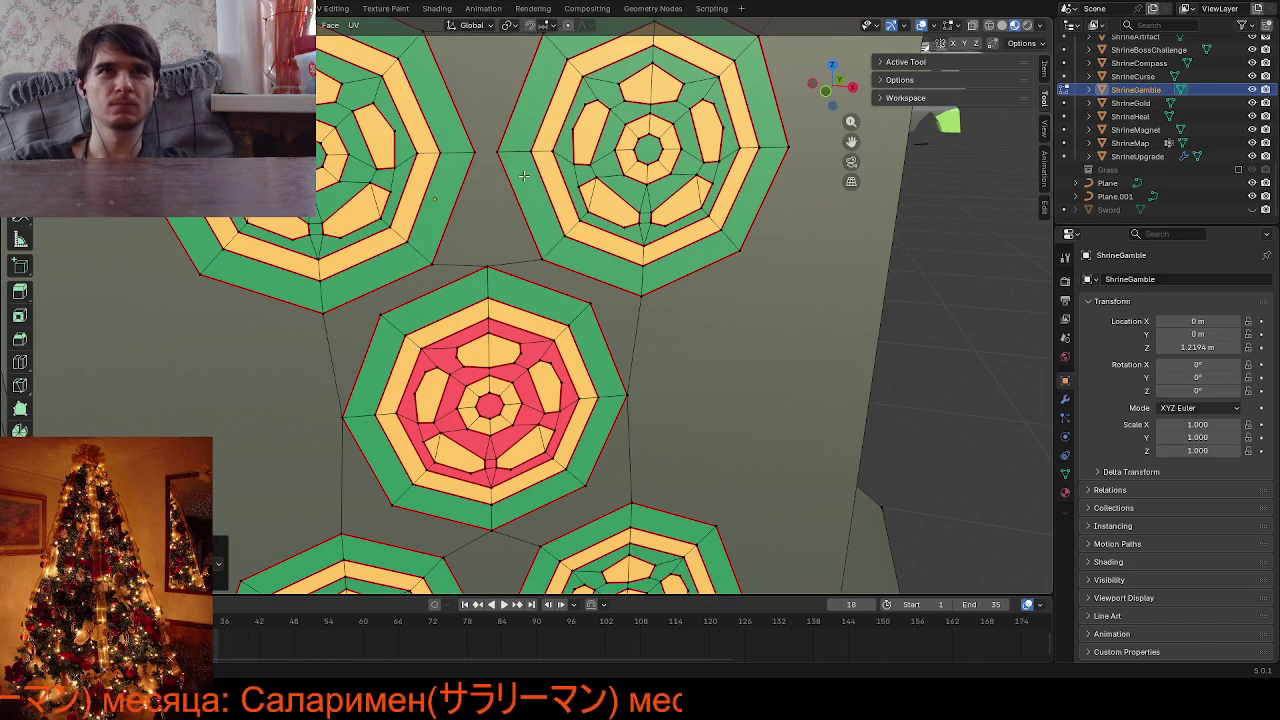
Collapse two short edges in the upper-right emblem into single points
left_click(590, 104)
right_click(765, 150)
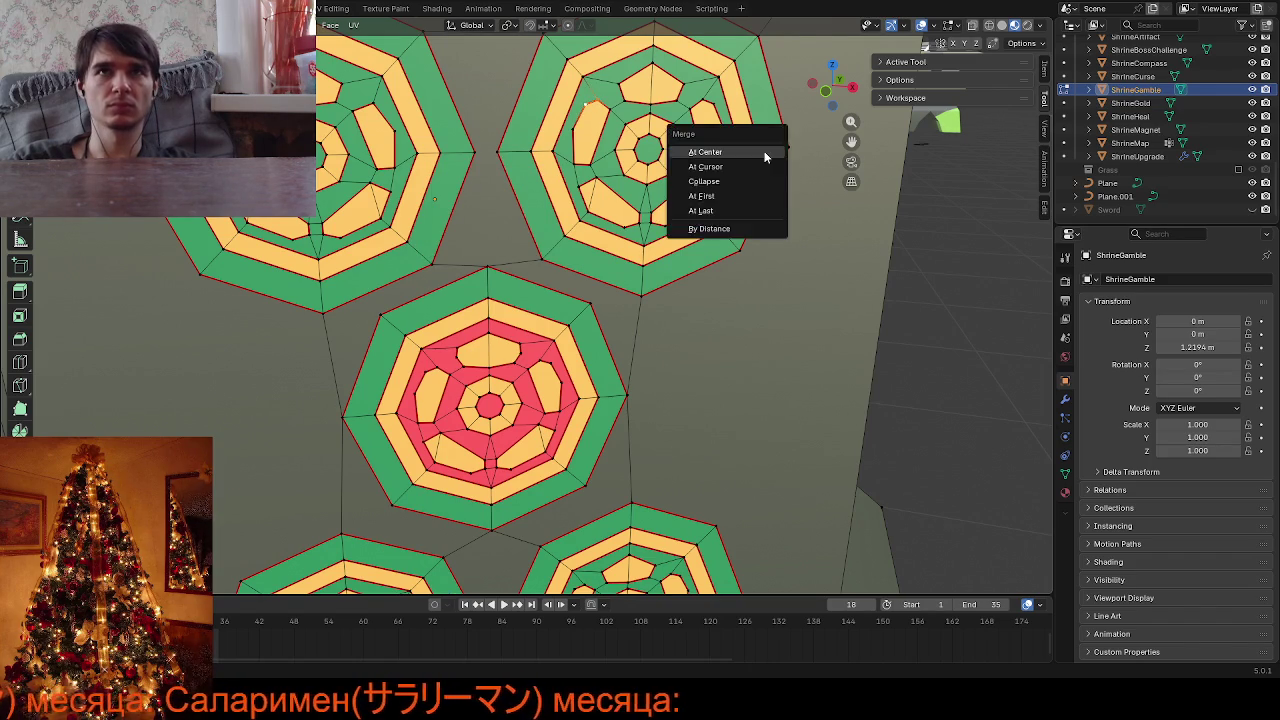
key("Escape")
left_click(702, 101)
left_click(716, 110)
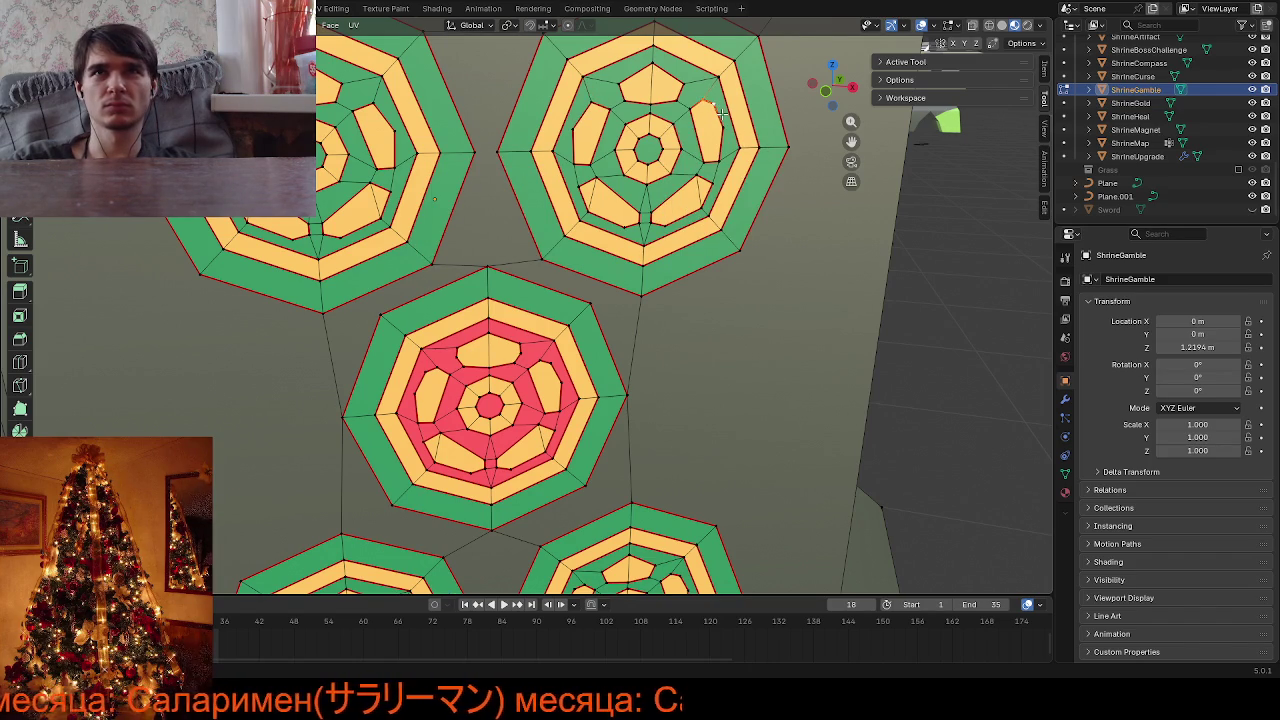
right_click(723, 114)
key("Escape")
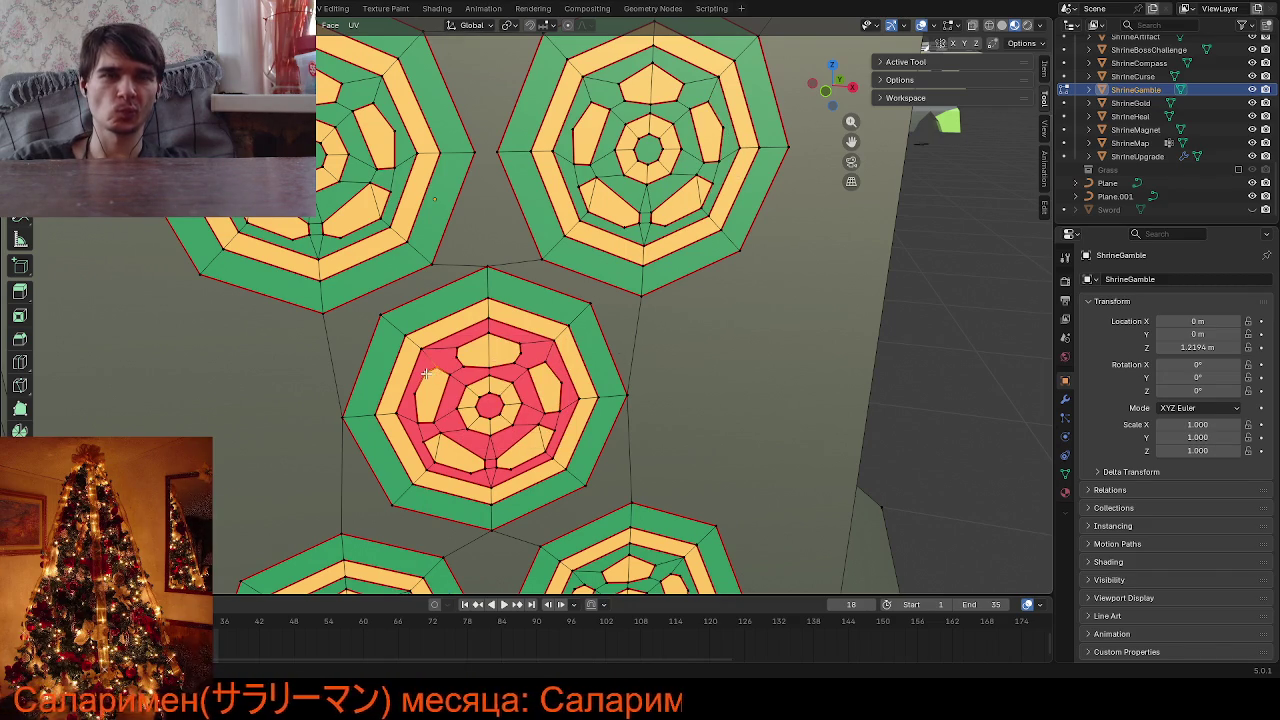
Bring the lower emblems into view and select vertices on the lower-right emblem
scroll(427, 372, "down", 2)
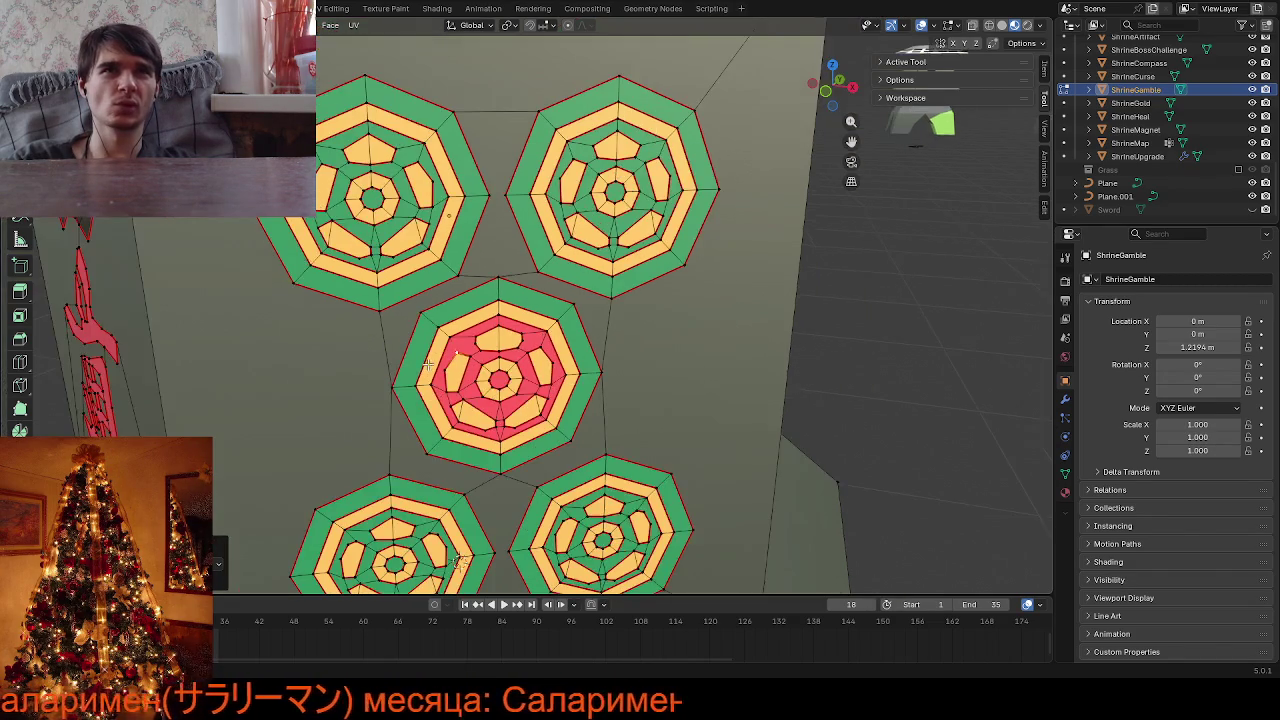
middle_click_drag(427, 372, 376, 404)
scroll(376, 404, "up", 2)
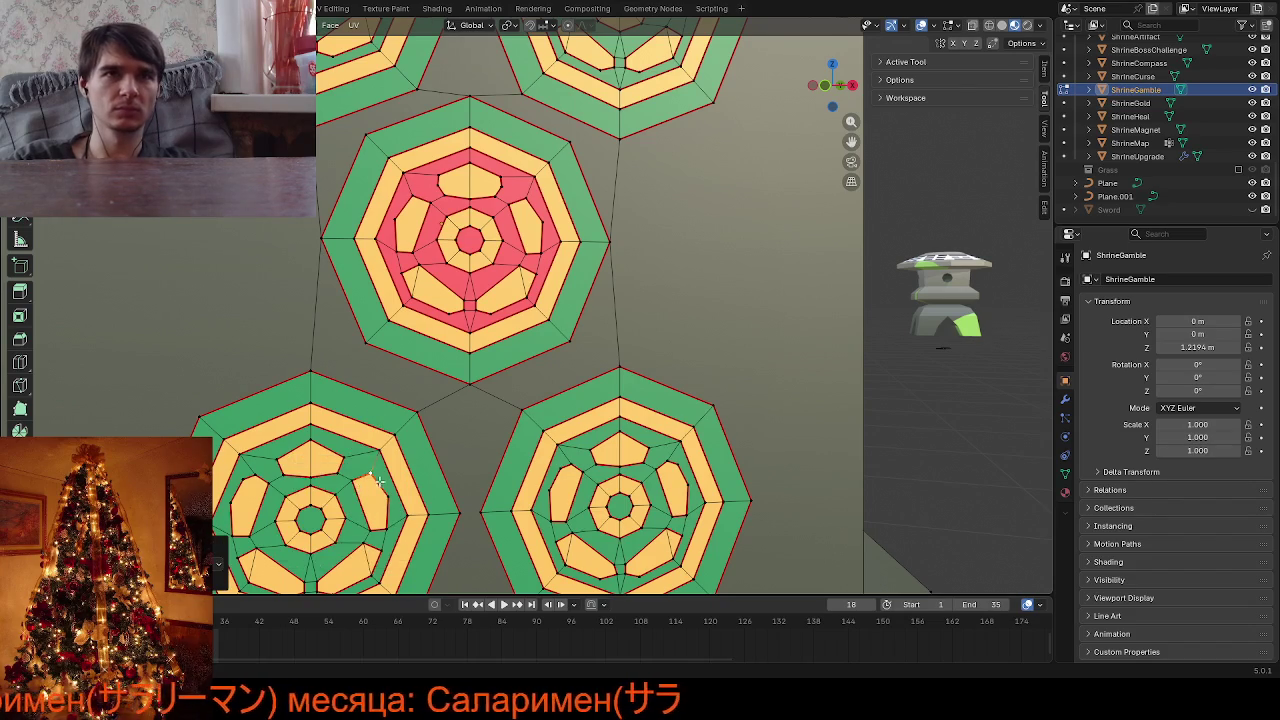
key("shift+g")
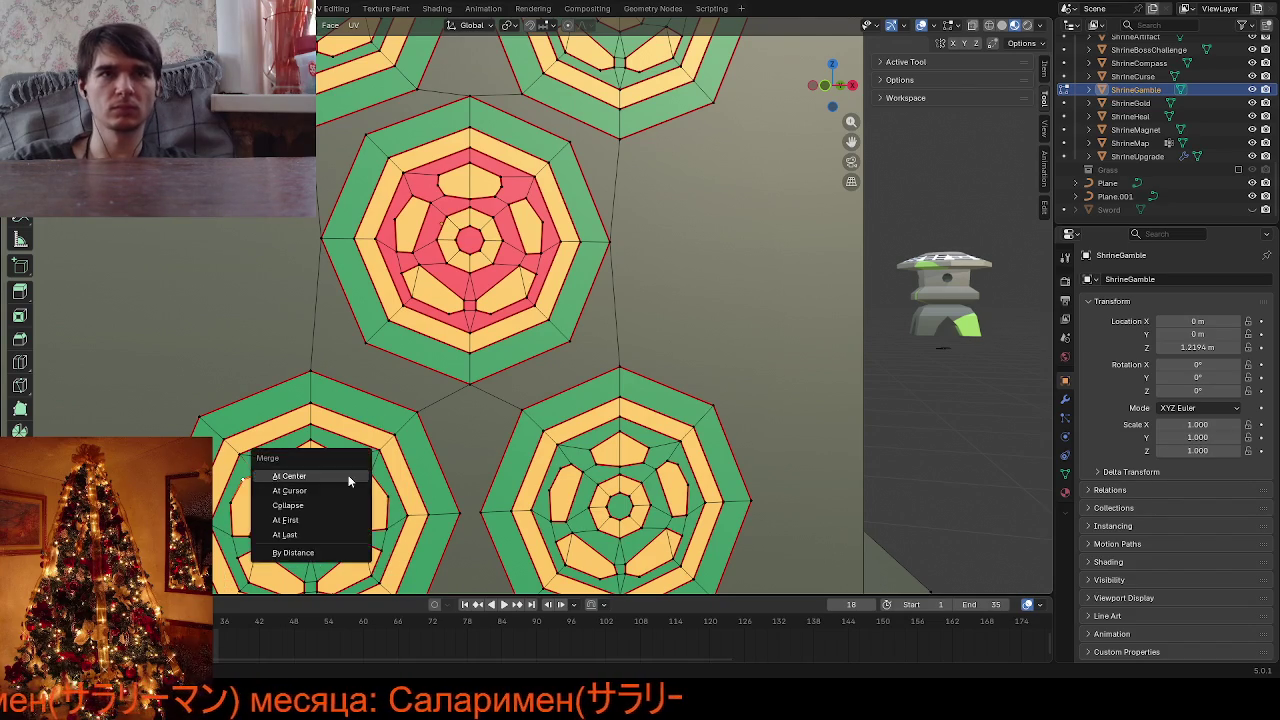
key("Escape")
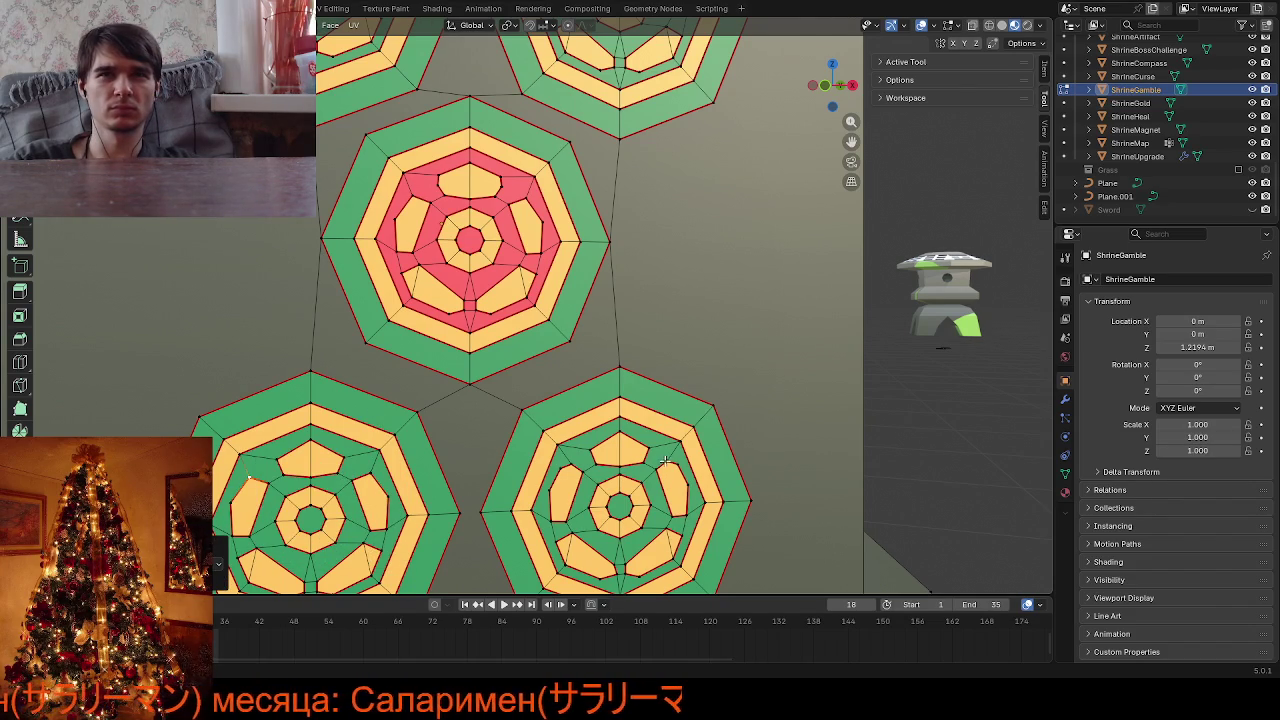
left_click(667, 462)
key("shift+g")
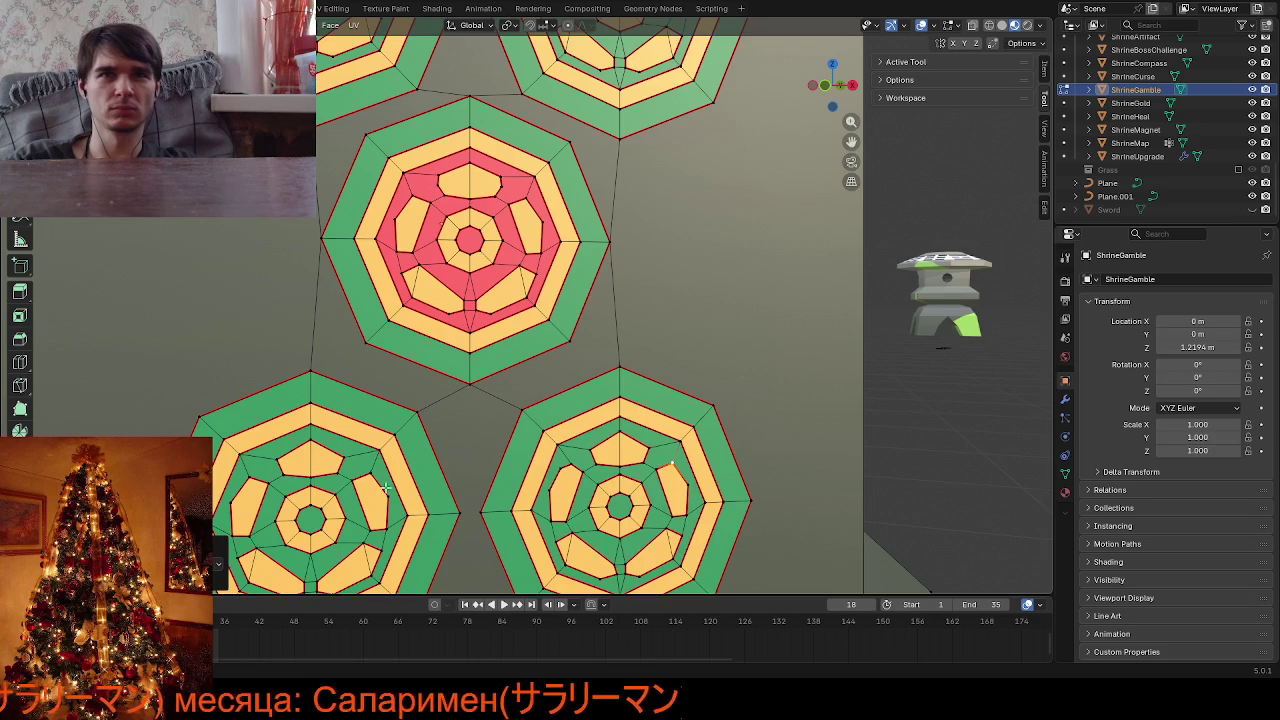
left_click(576, 473)
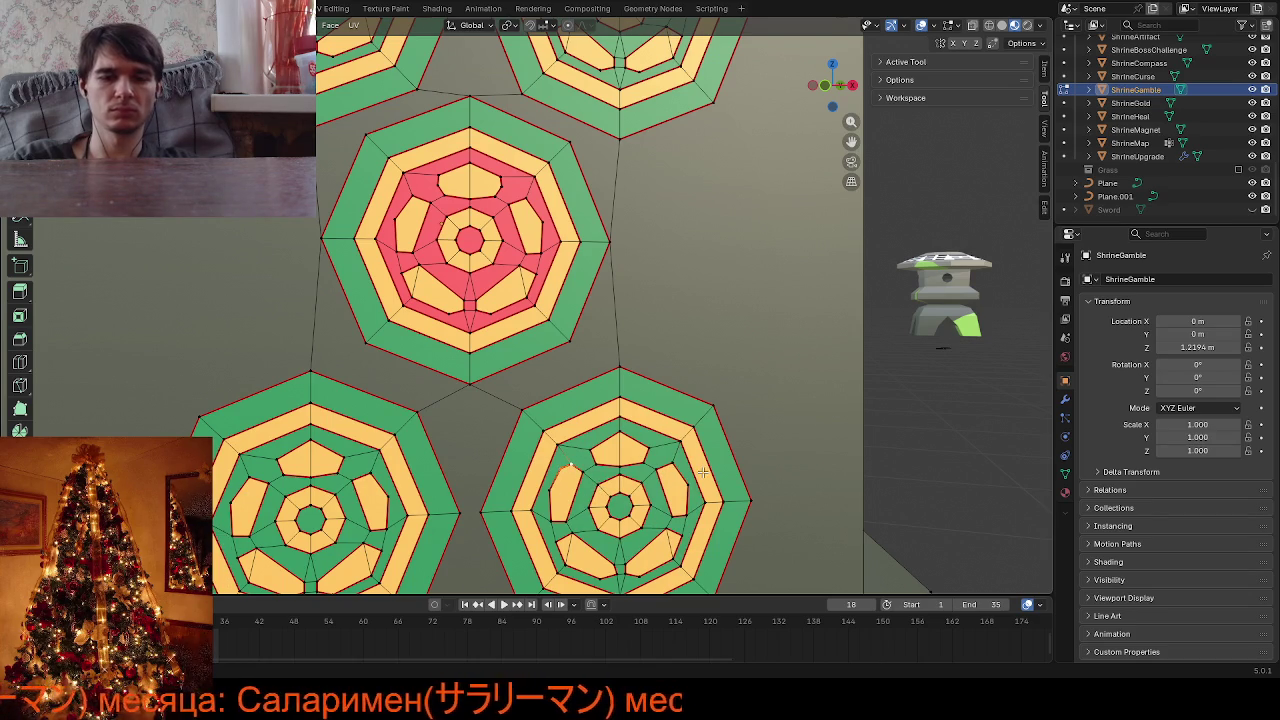
Check the whole shrine in Object Mode, then zoom back into the top emblem mesh
key("Tab")
scroll(705, 465, "down", 4)
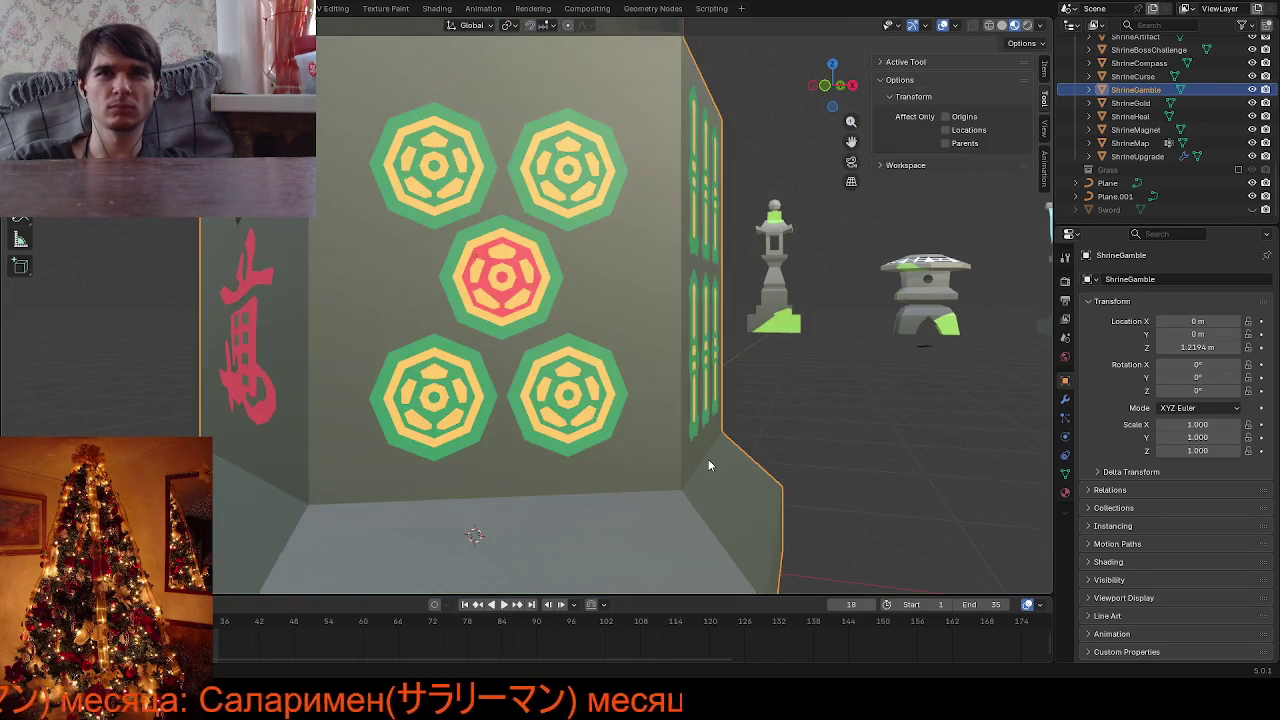
scroll(708, 459, "down", 5)
middle_click_drag(708, 459, 644, 476)
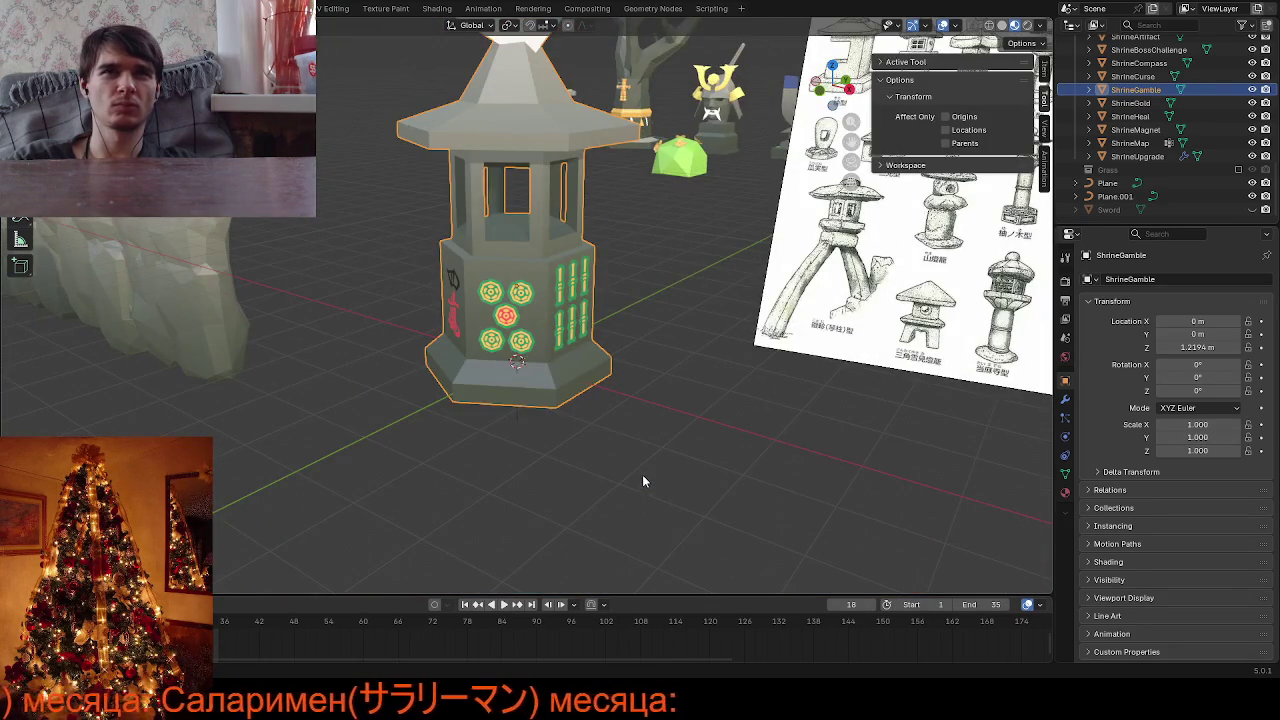
scroll(640, 468, "up", 4)
scroll(573, 420, "up", 3)
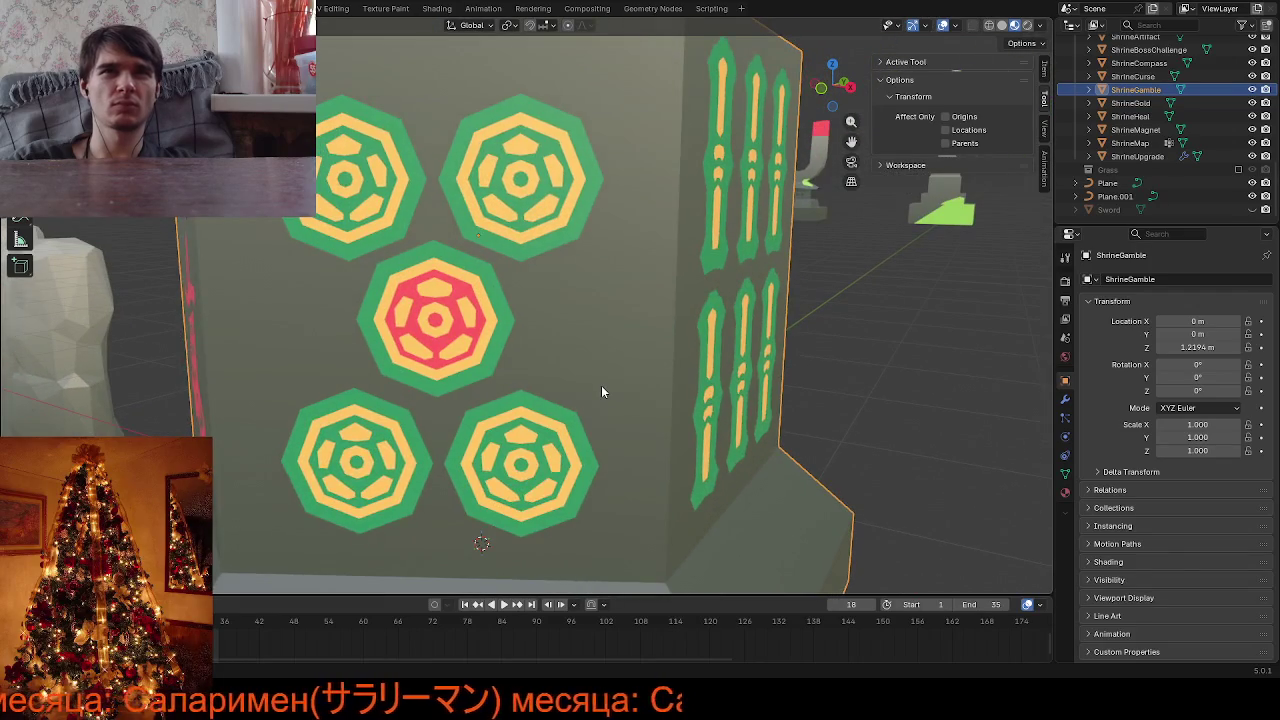
key("Tab")
scroll(600, 385, "up", 2)
scroll(549, 272, "up", 1)
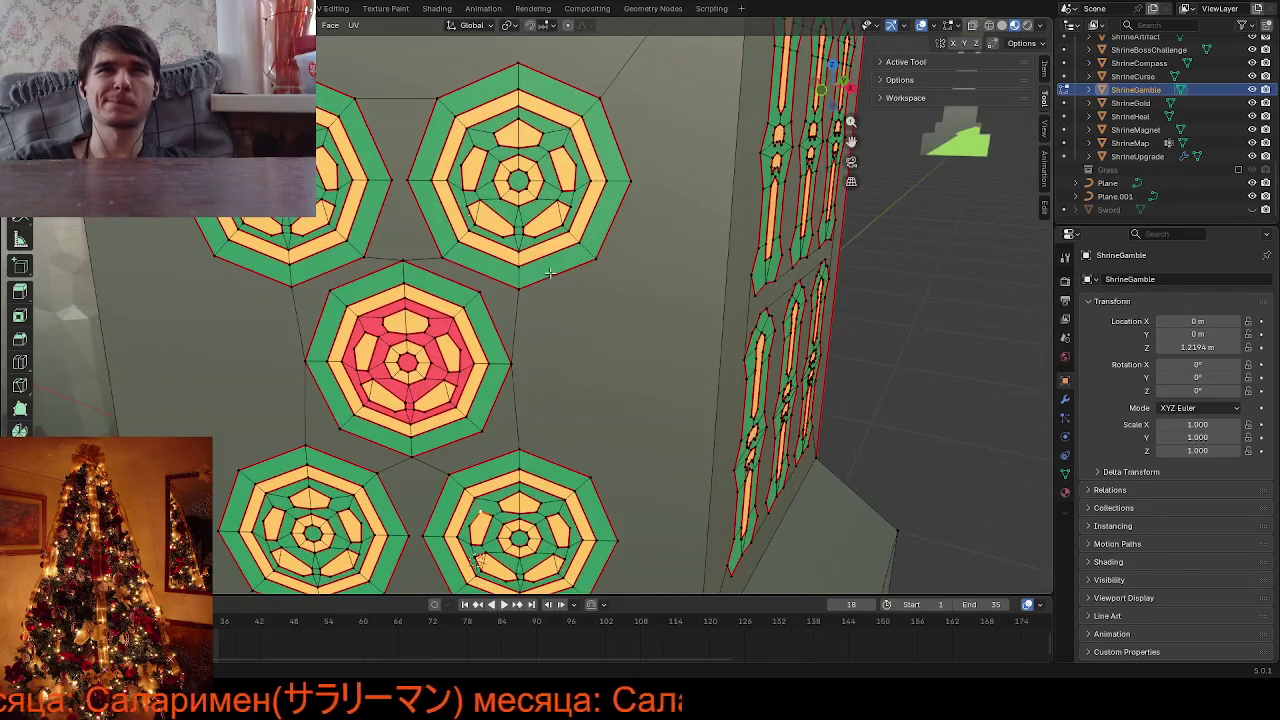
scroll(545, 262, "up", 1)
scroll(538, 233, "up", 1)
scroll(537, 215, "up", 2)
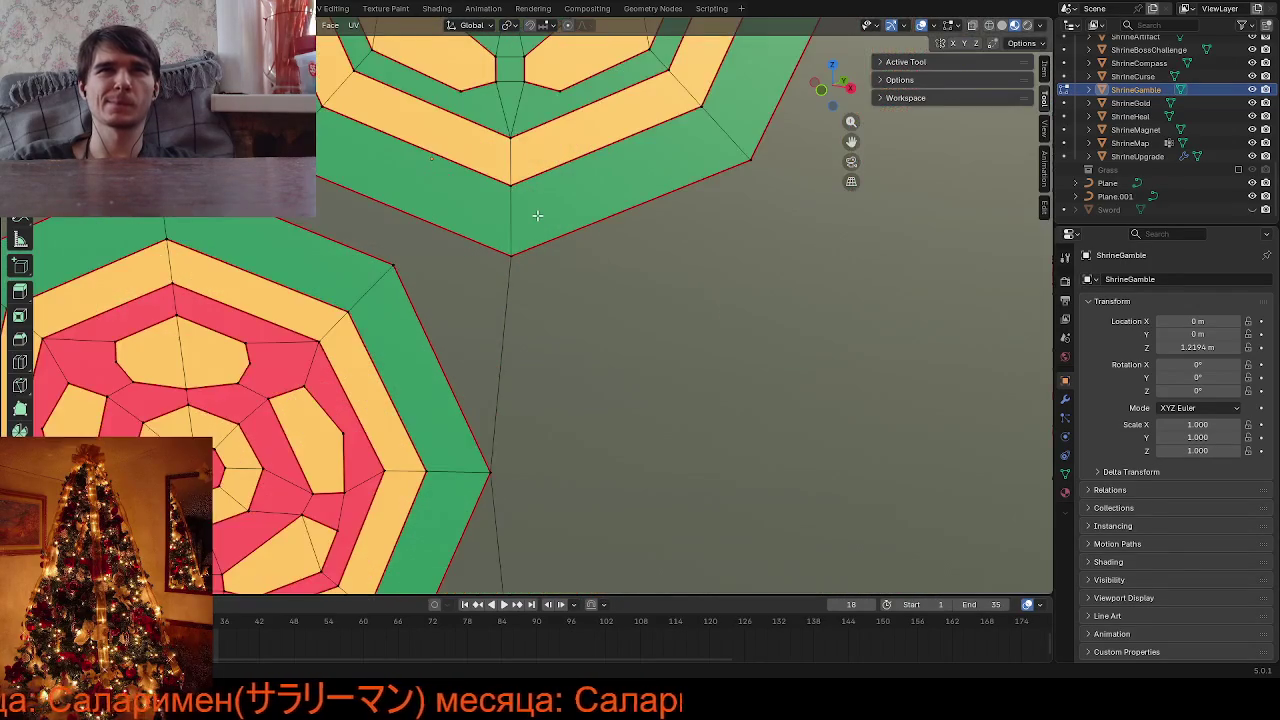
scroll(537, 215, "down", 4)
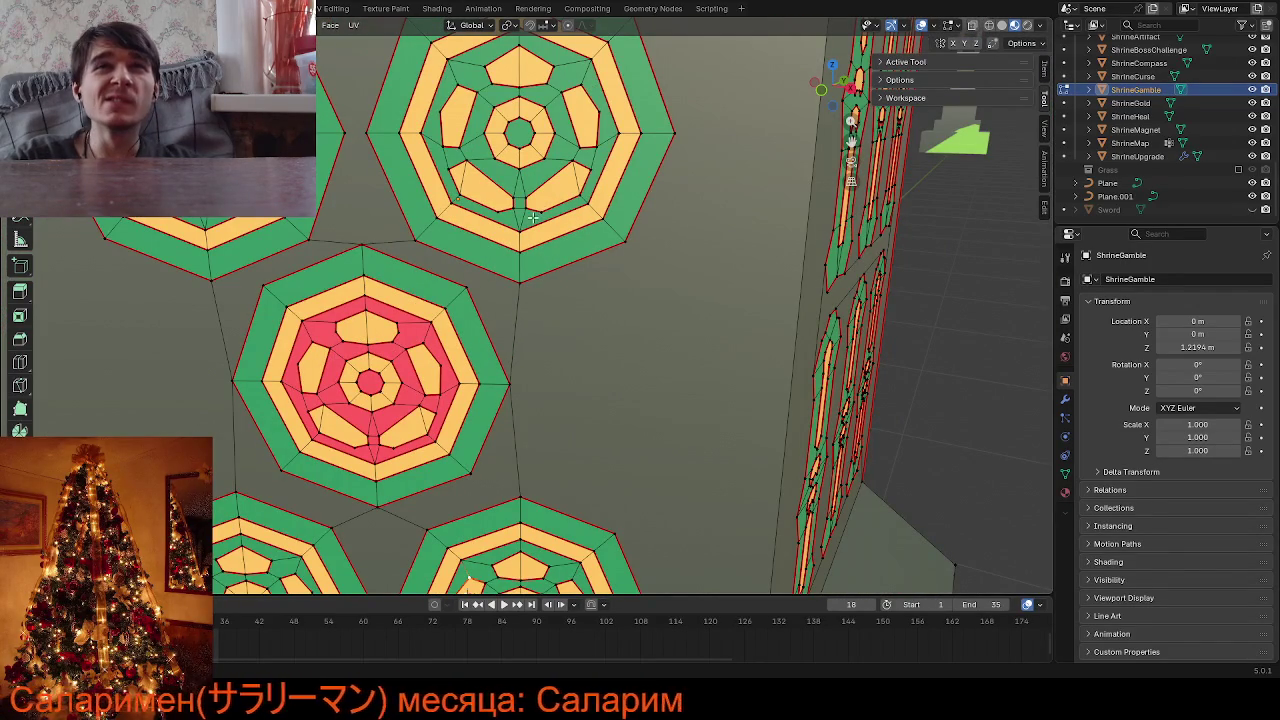
Merge the short edges below and beside the top emblem at their centres
left_click(508, 209)
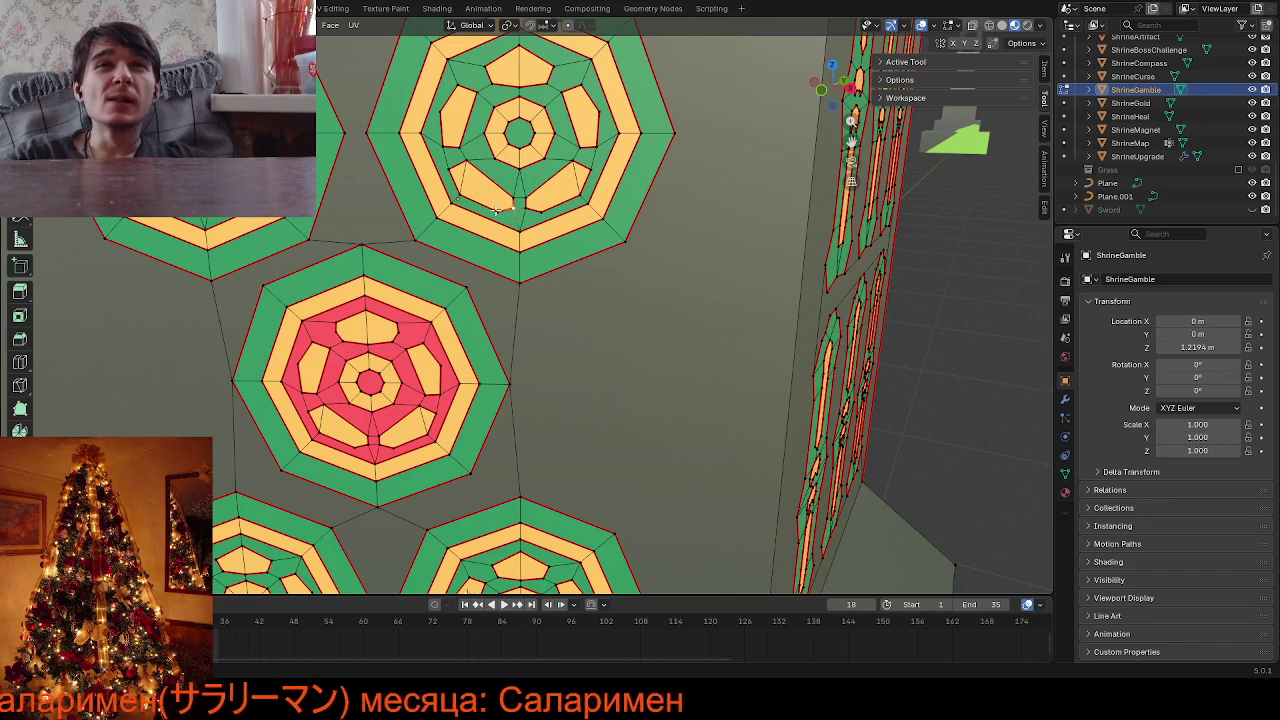
left_click(470, 201, "shift")
key("m")
left_click(669, 259)
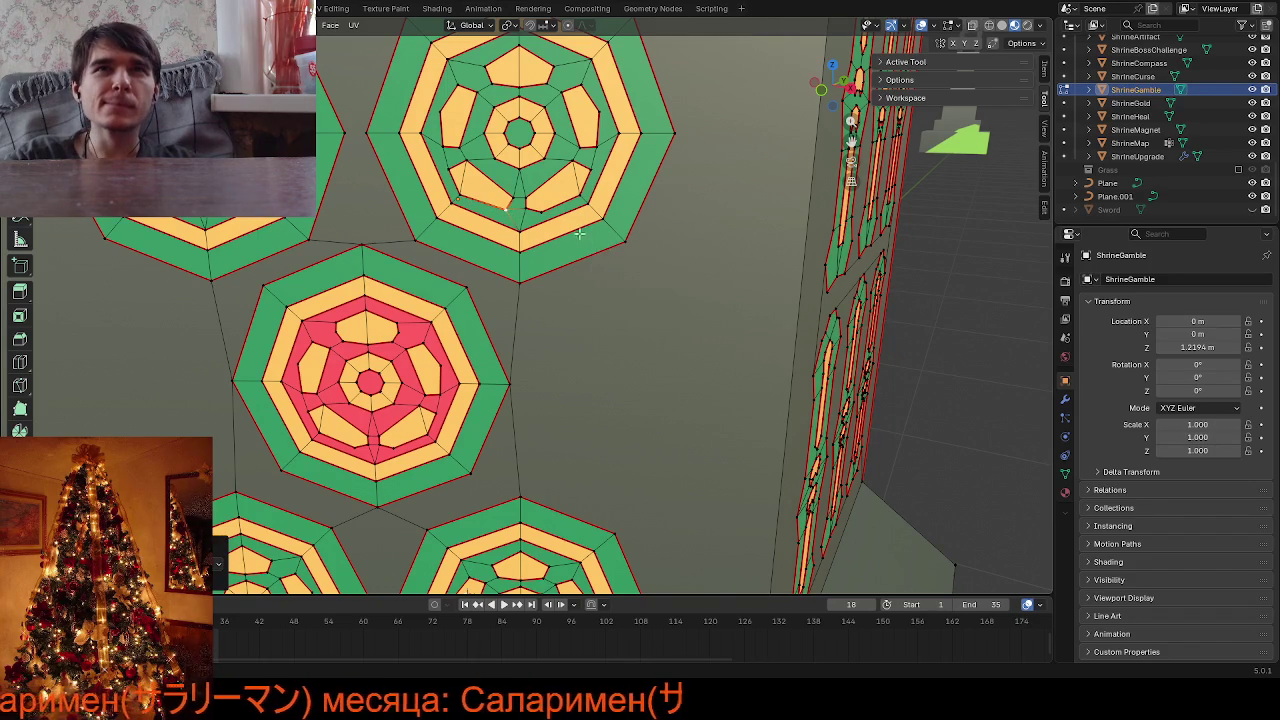
left_click(540, 212, "shift")
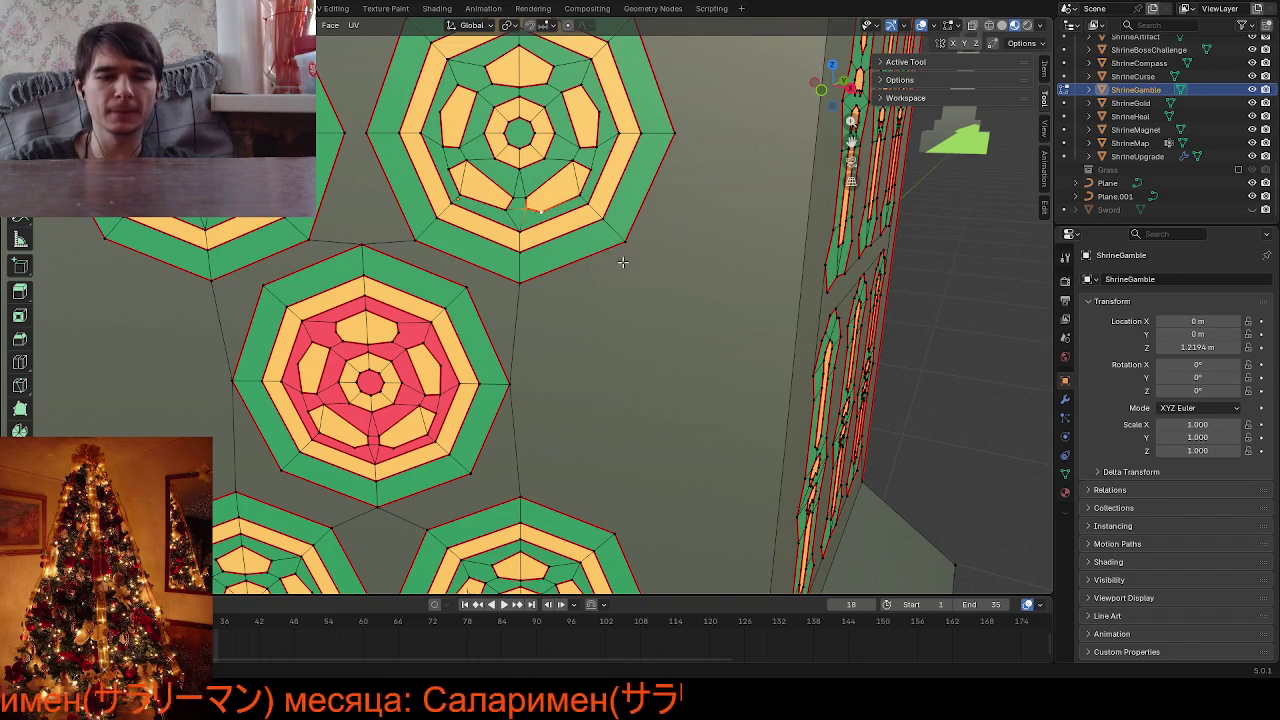
key("m")
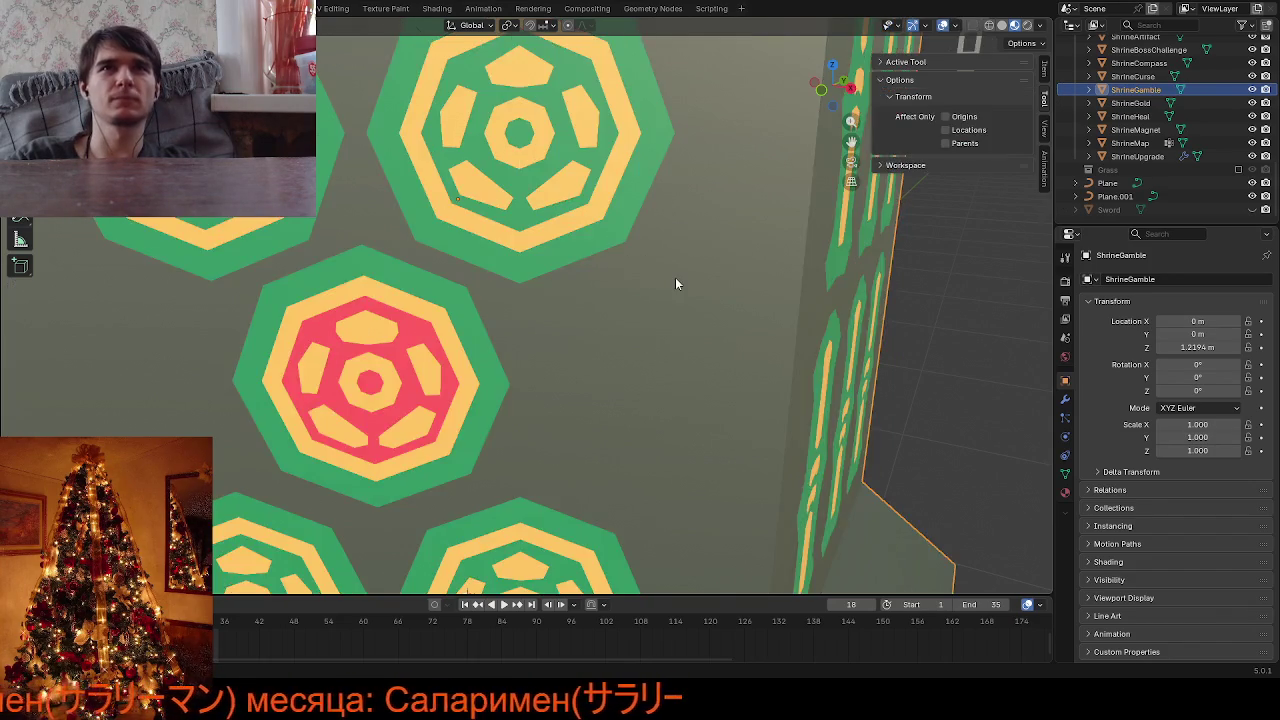
key("Tab")
scroll(675, 277, "down", 3)
key("Tab")
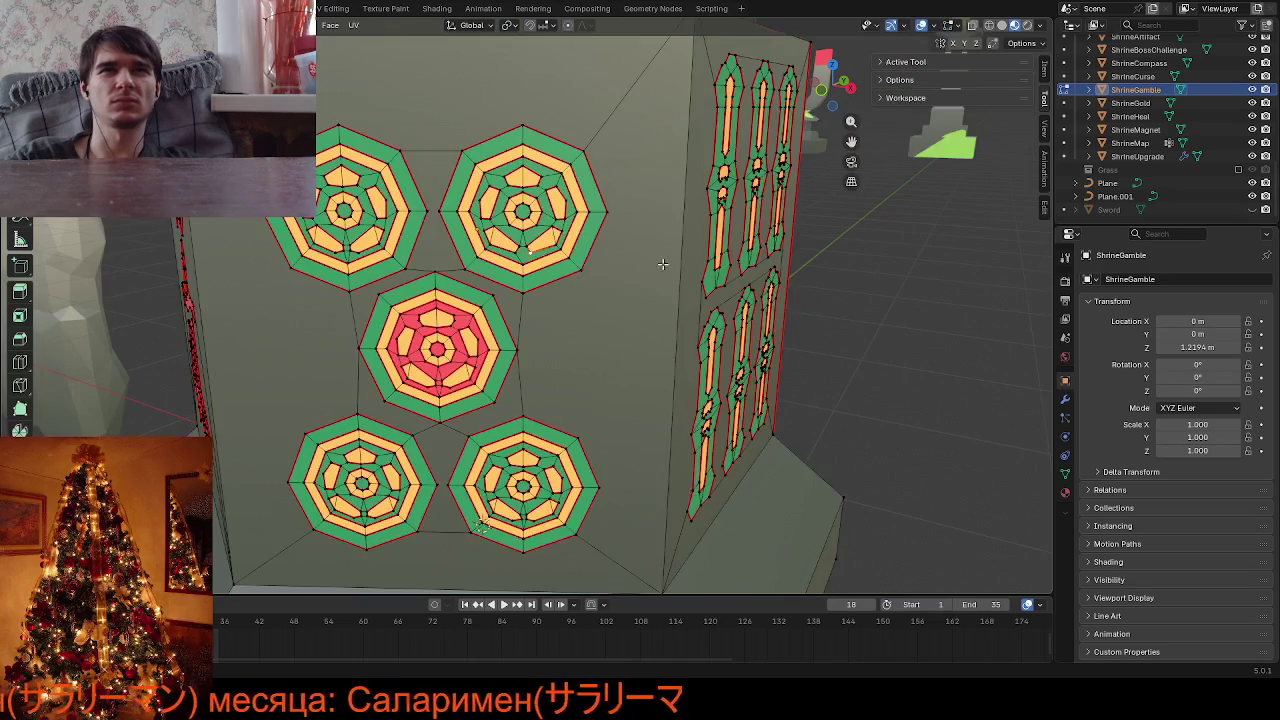
scroll(526, 196, "up", 3)
scroll(526, 196, "up", 2)
Collapse a stray edge in the upper-left emblem at its centre
left_click(524, 197)
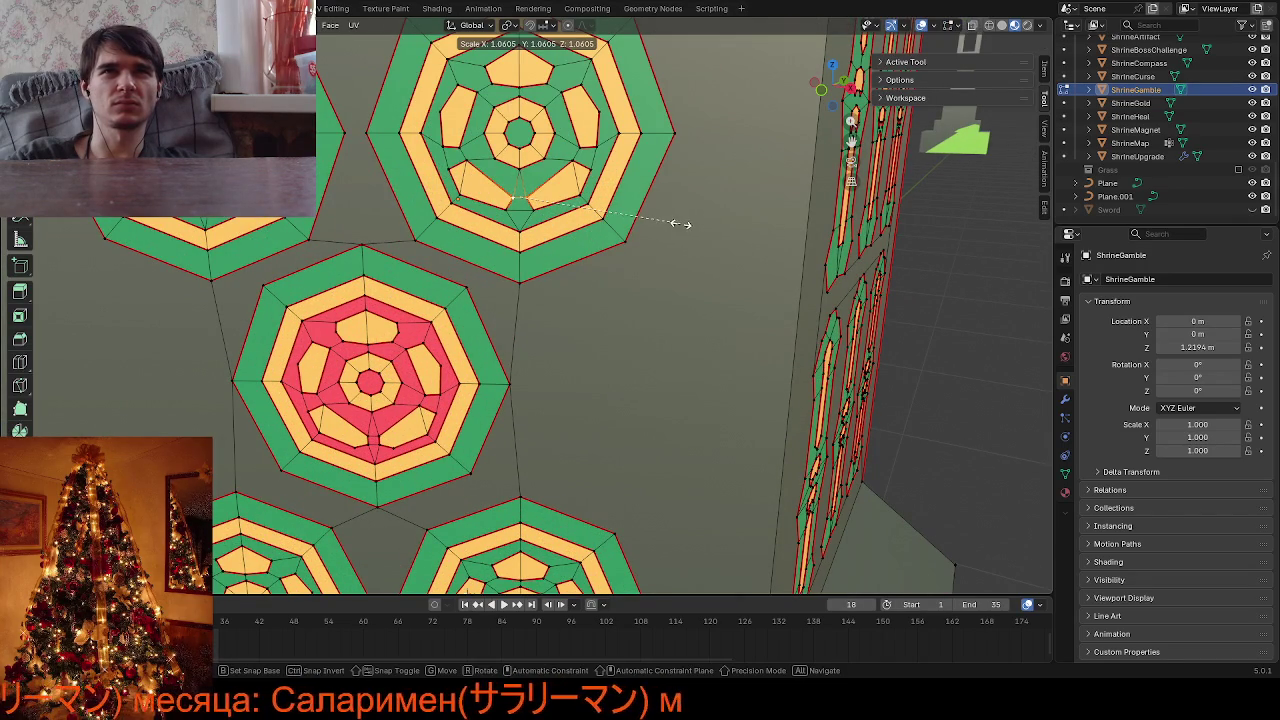
left_click(719, 198)
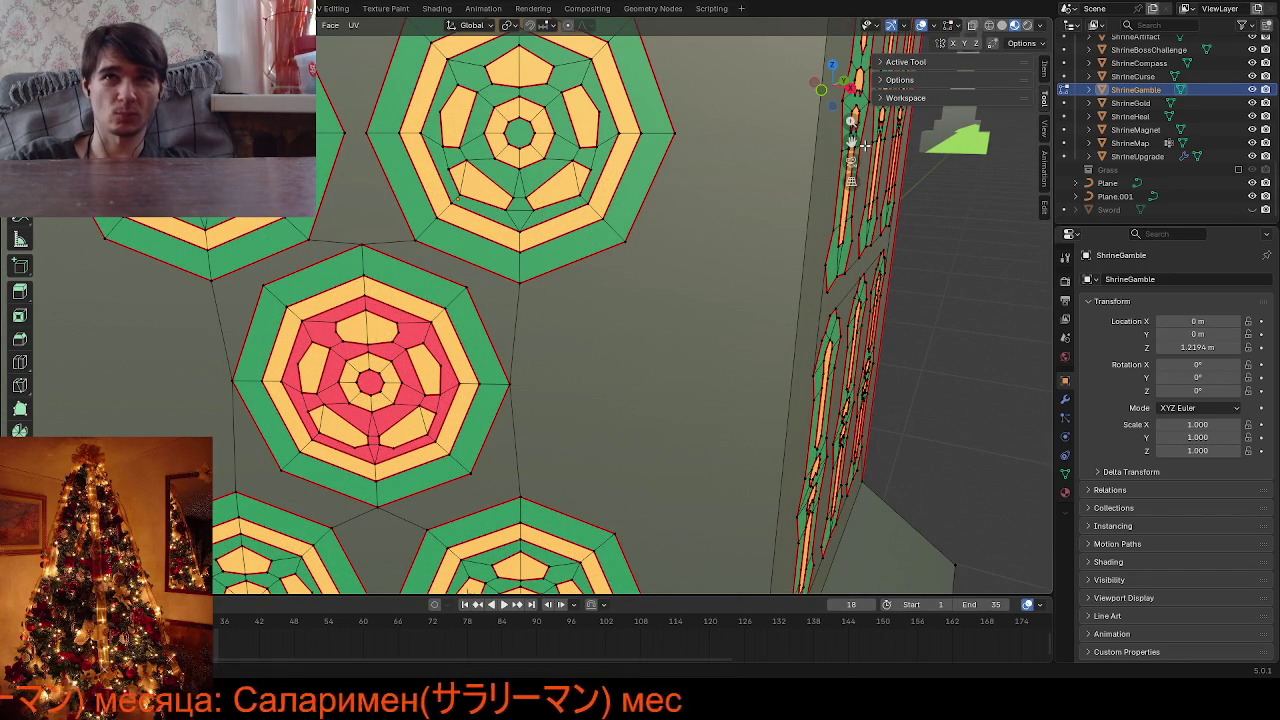
left_click_drag(851, 141, 951, 186)
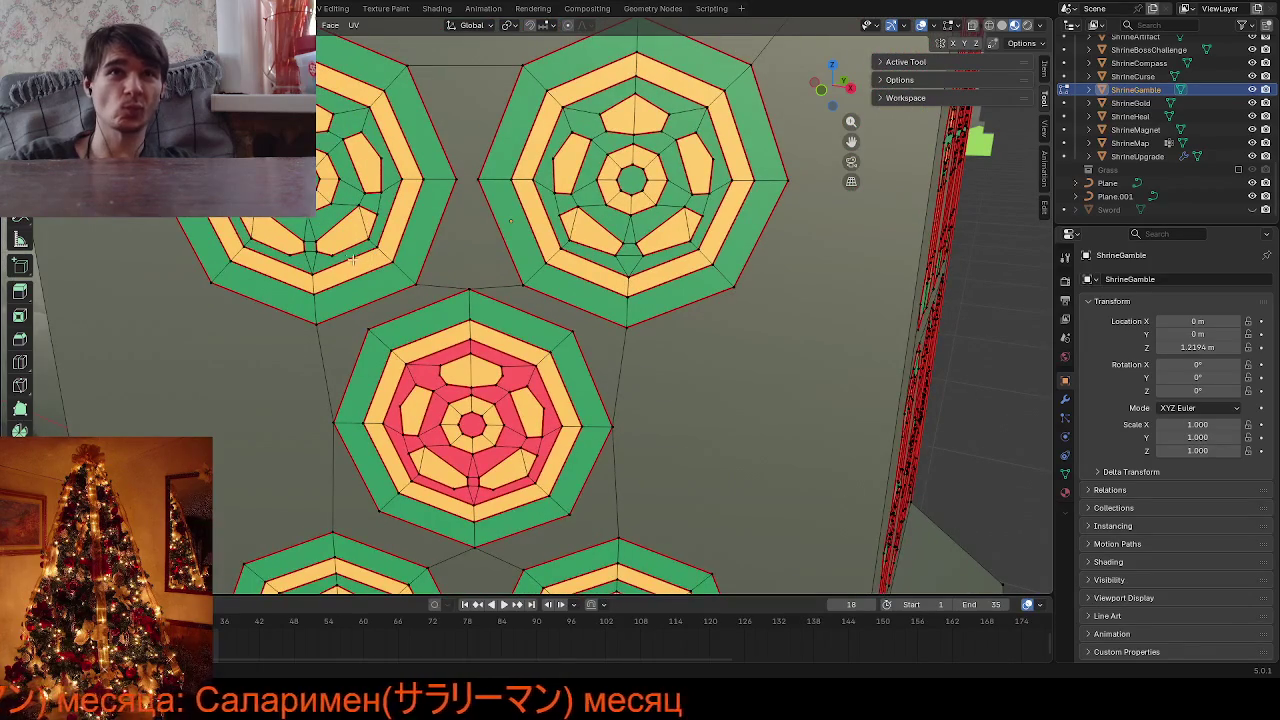
left_click(312, 250)
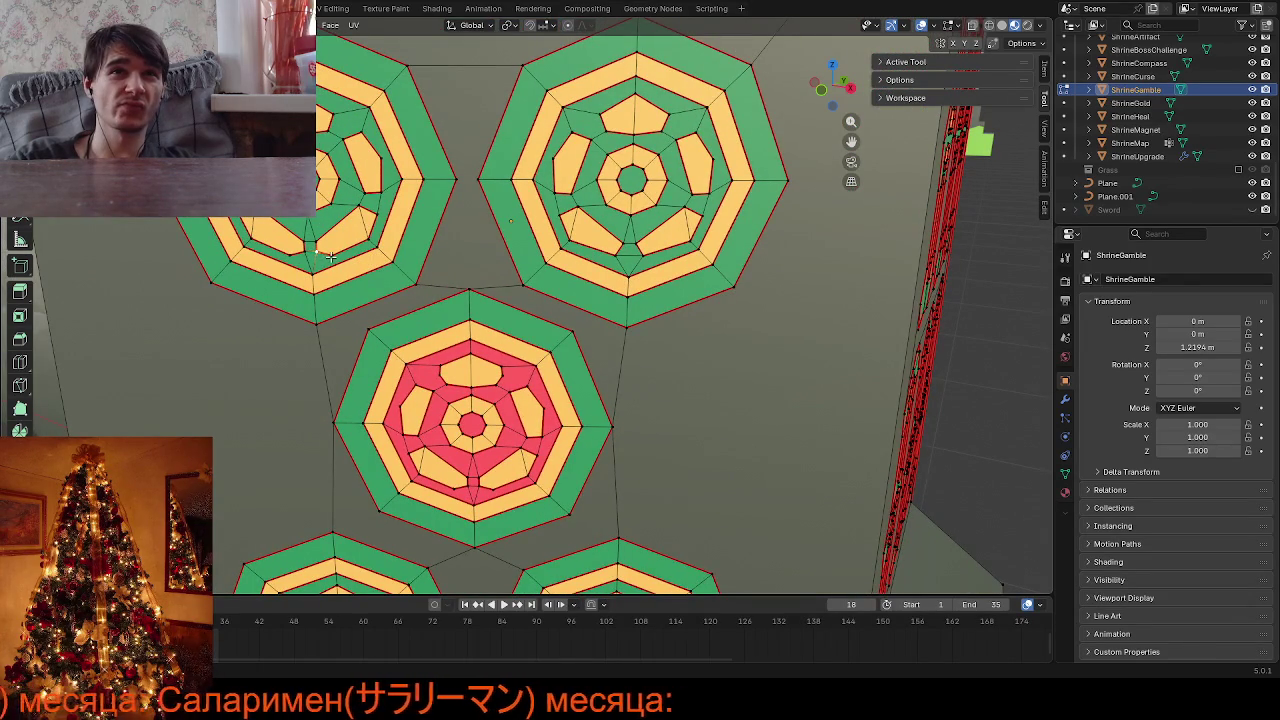
key("shift+g")
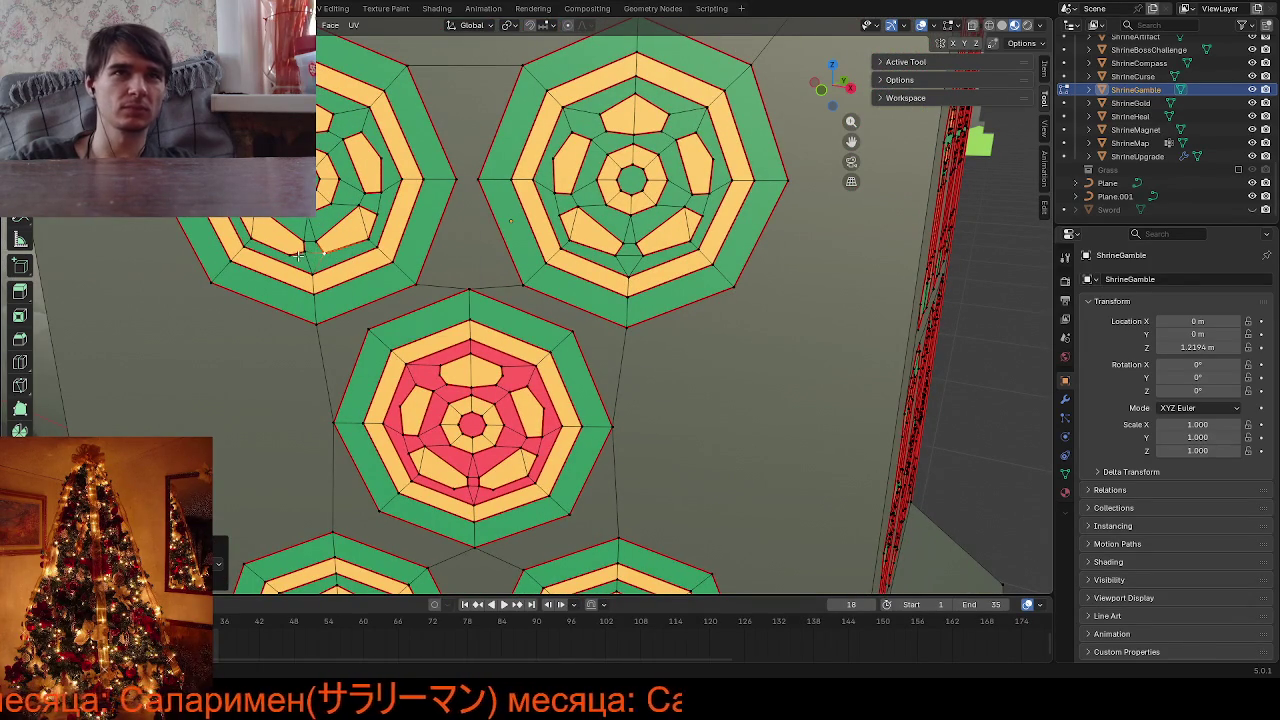
key("shift+g")
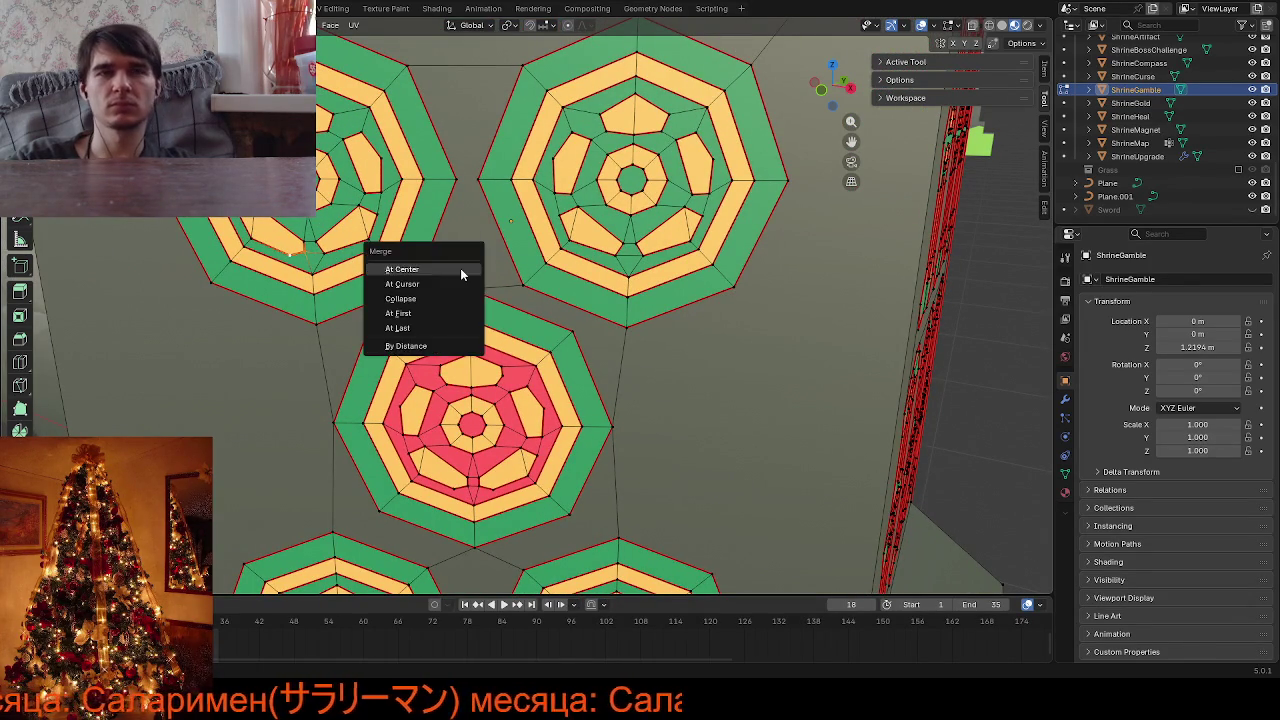
left_click(460, 268)
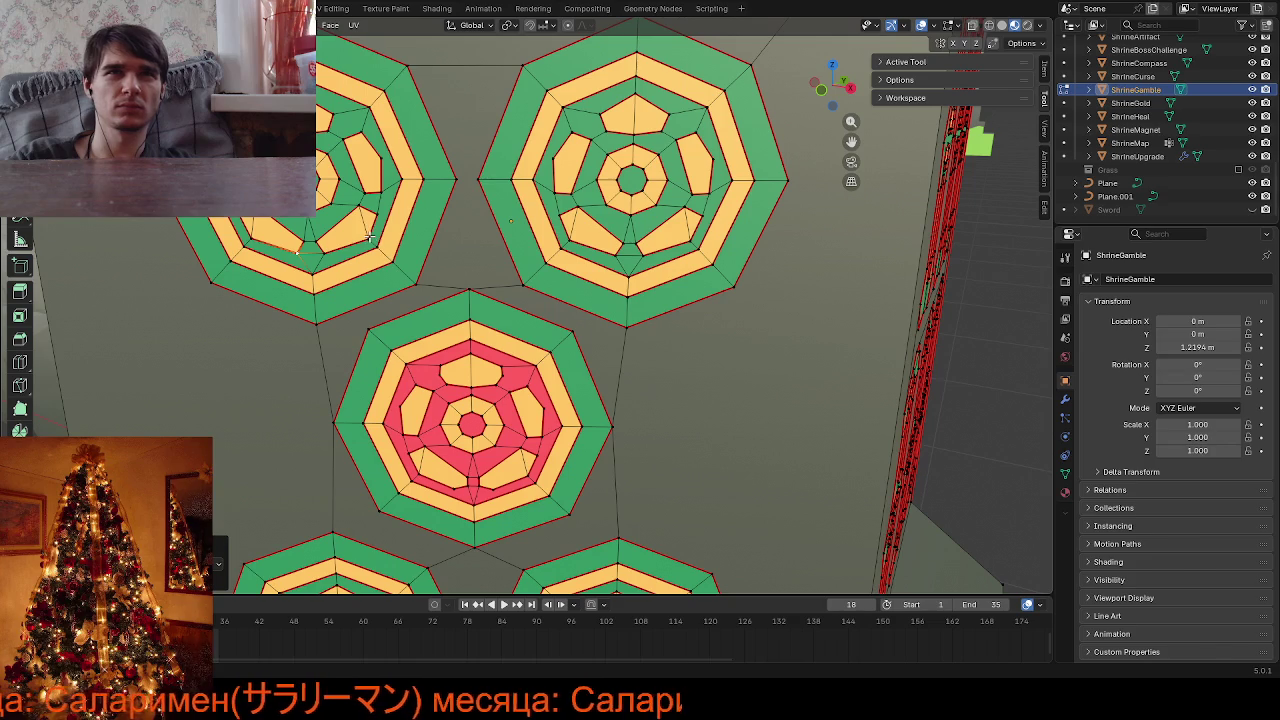
Select a small edge in the red emblem's lower ring and frame the two lower emblems
middle_click_drag(565, 392, 468, 435)
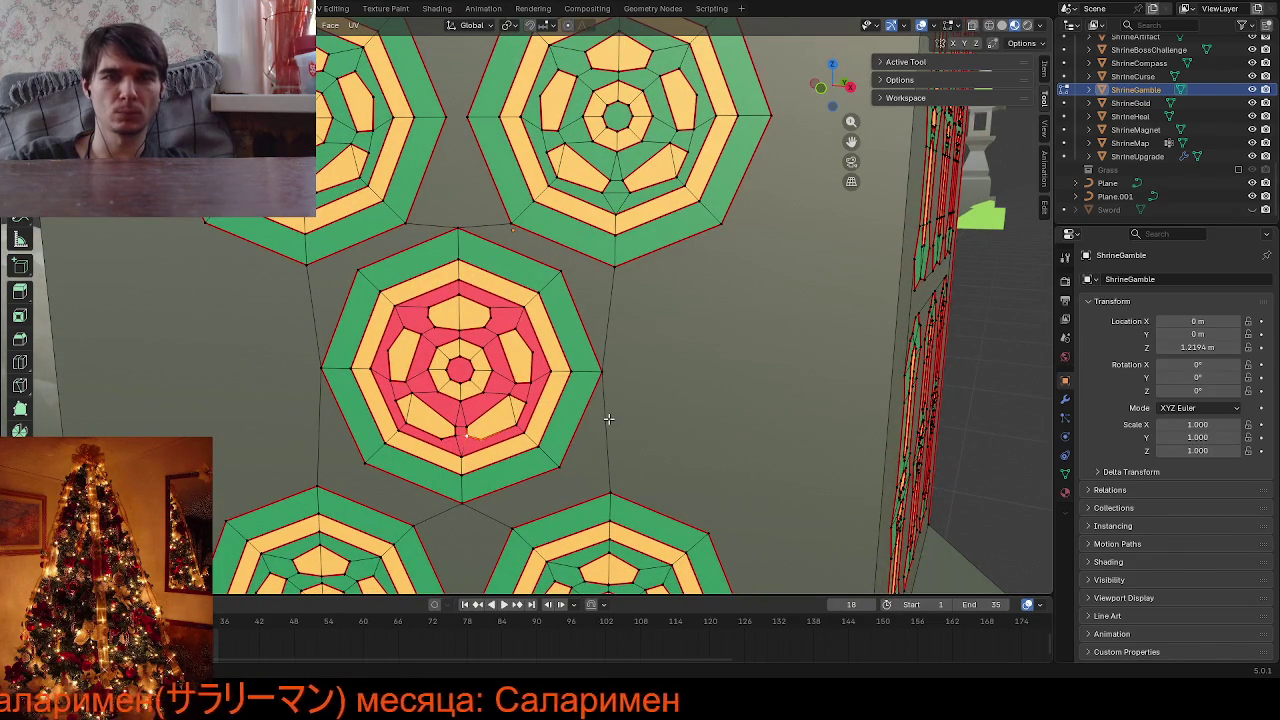
left_click(455, 437)
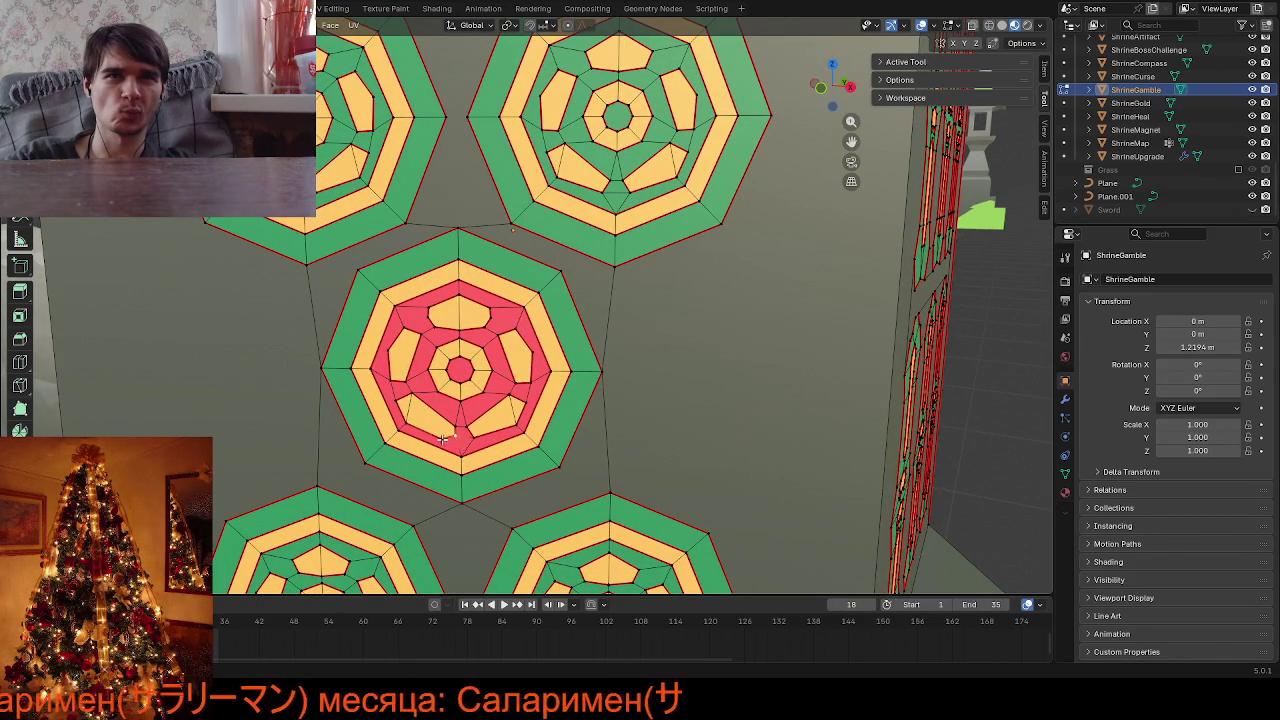
key("m")
key("Escape")
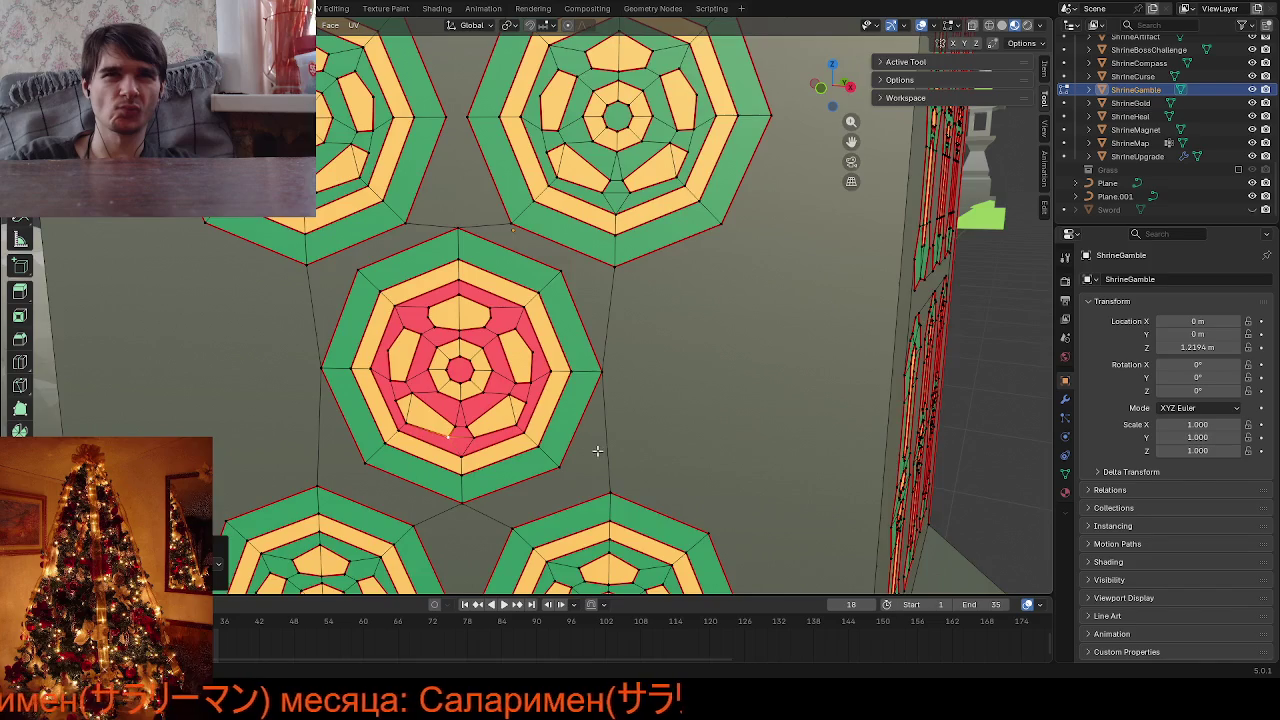
mouse_move(600, 447)
middle_mouse_down()
mouse_move(605, 397)
mouse_move(655, 497)
middle_mouse_up()
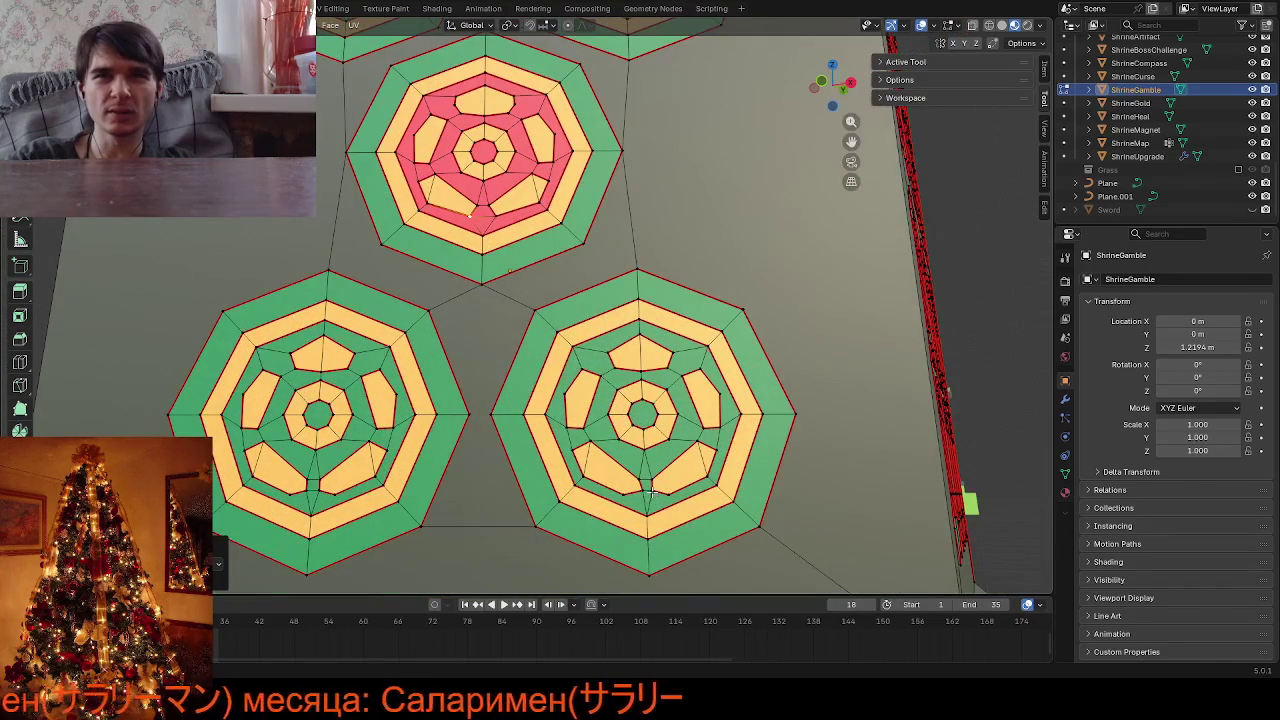
Merge stray edges in the lower-left and lower-right emblems at their centres
key("m")
left_click(672, 499)
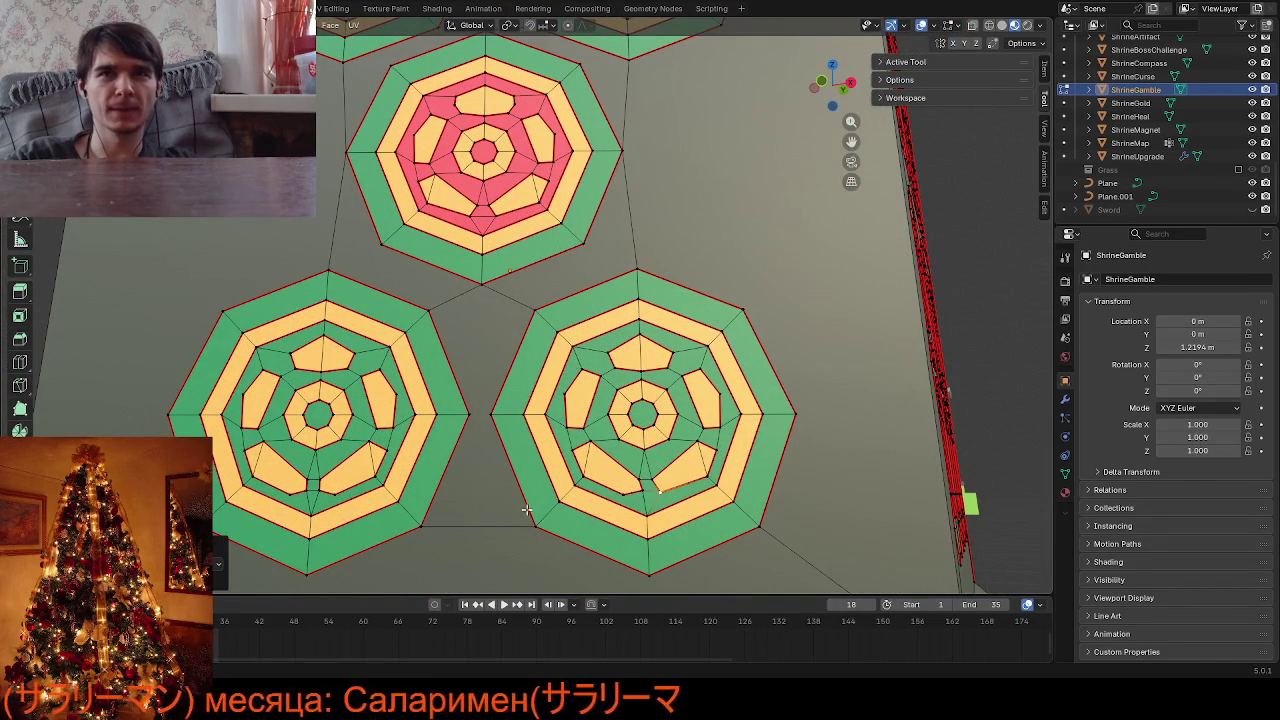
left_click(333, 490)
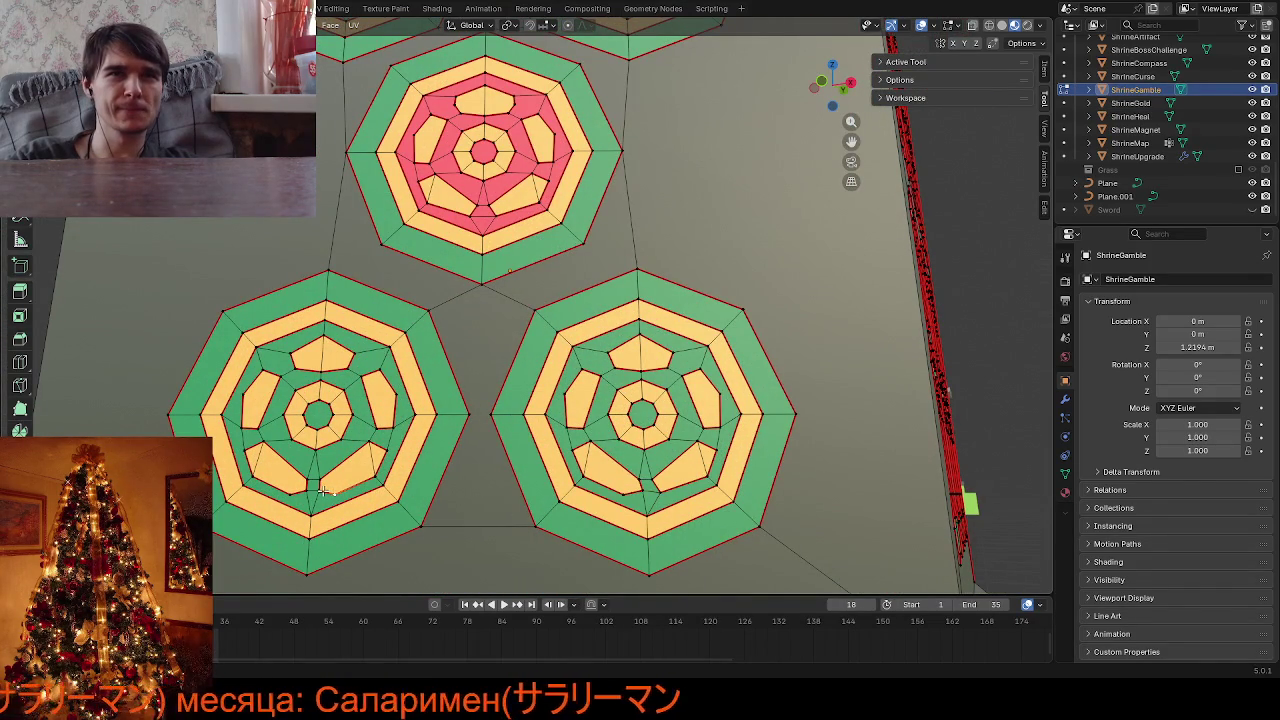
key("m")
left_click(440, 495)
left_click(628, 498)
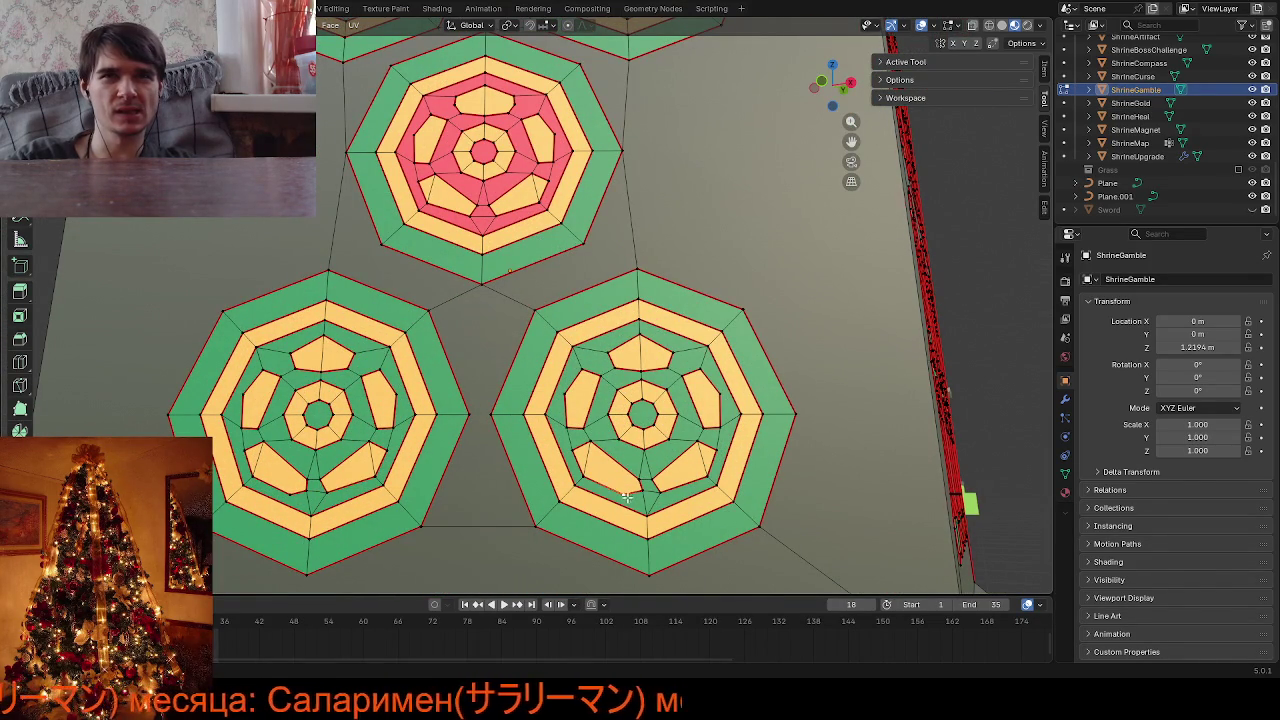
key("m")
left_click(646, 496)
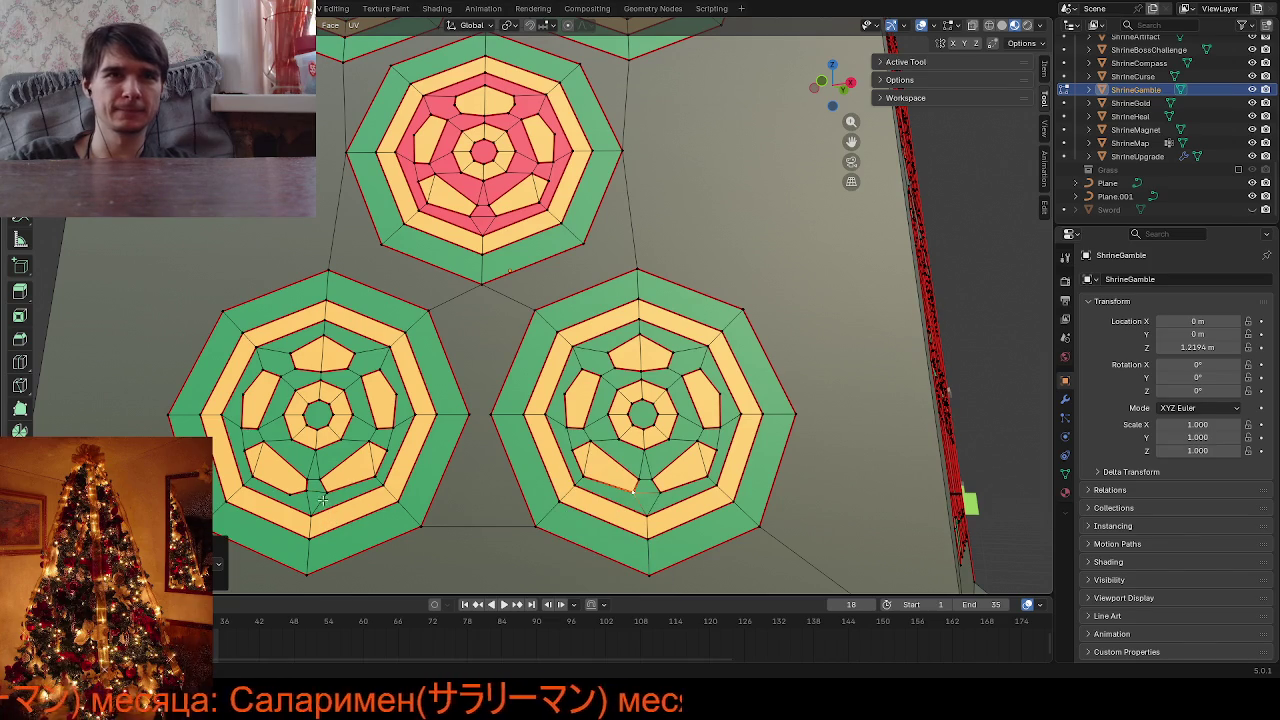
left_click(295, 489)
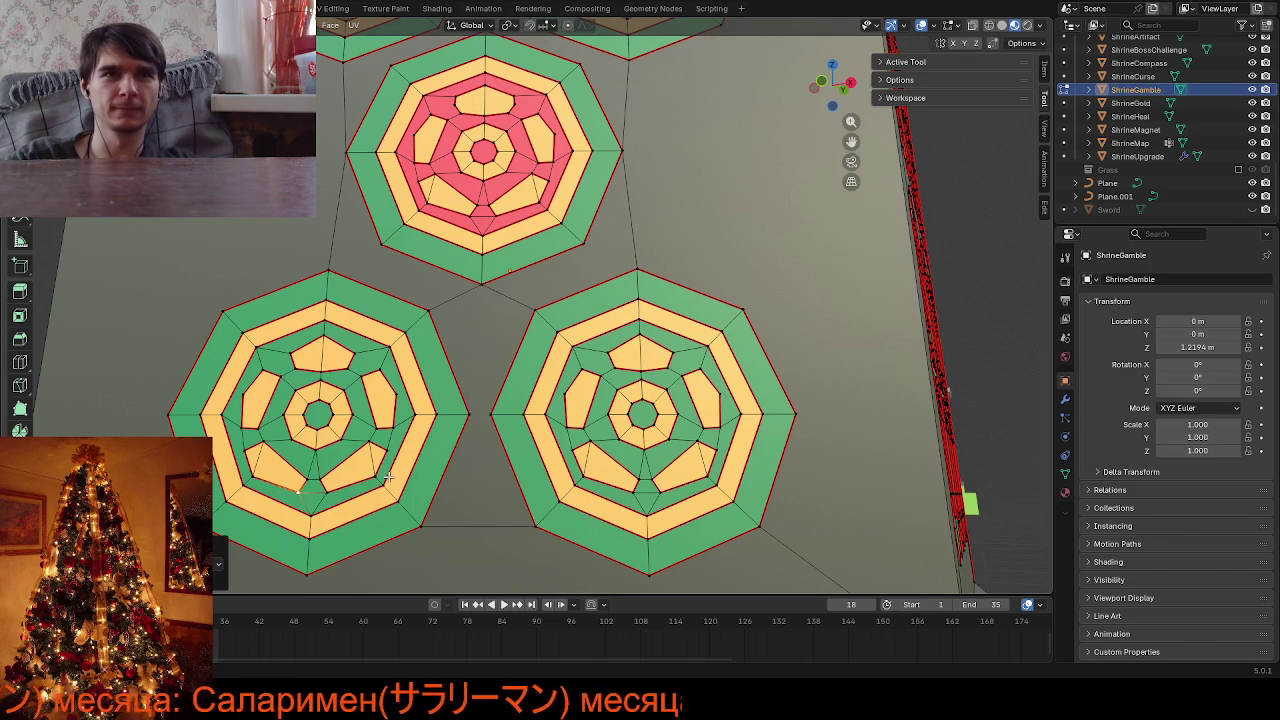
Preview the shaded lantern wall, then zoom back onto the red emblem
key("Tab")
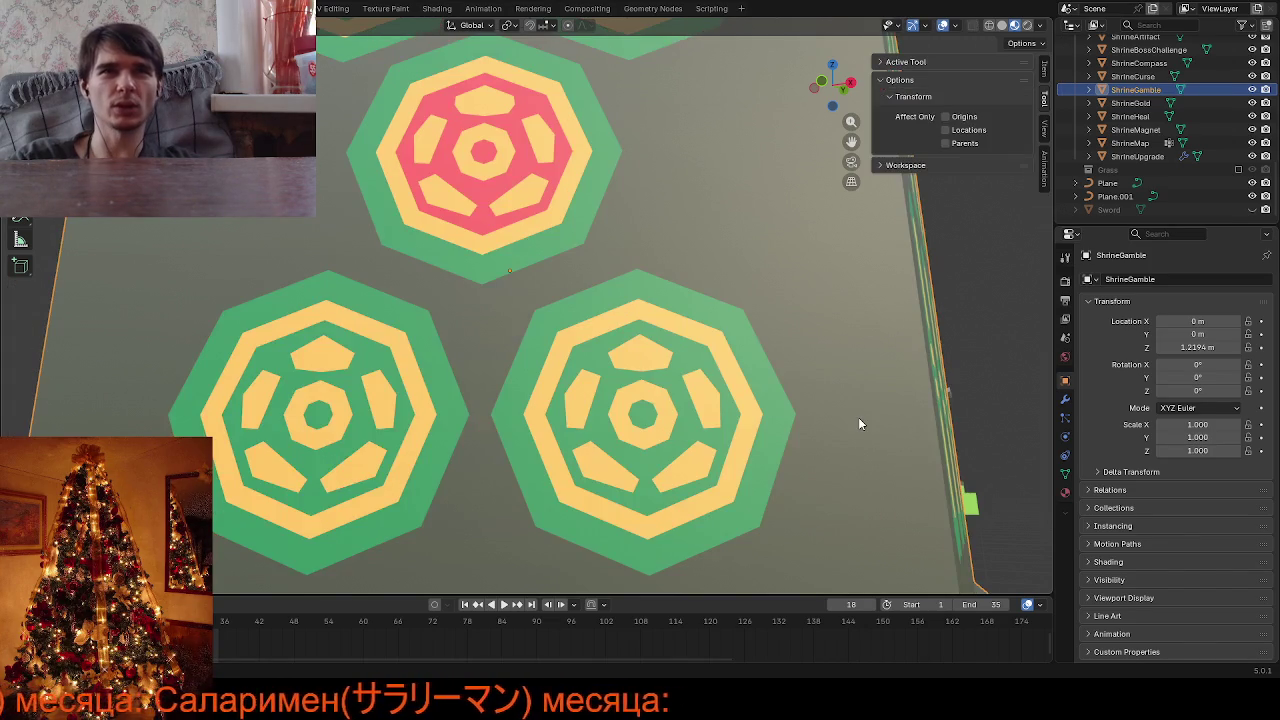
scroll(858, 417, "down", 5)
middle_click_drag(856, 414, 823, 461)
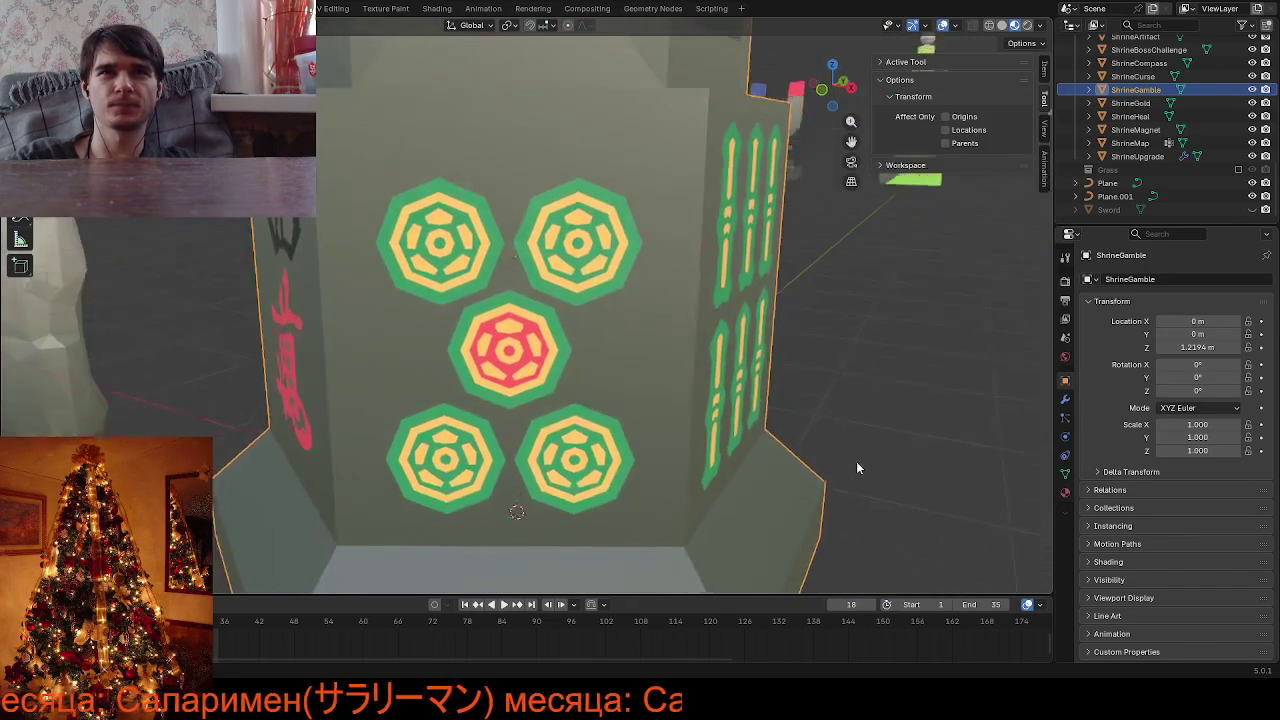
key("Tab")
scroll(778, 450, "up", 3)
scroll(750, 425, "up", 3)
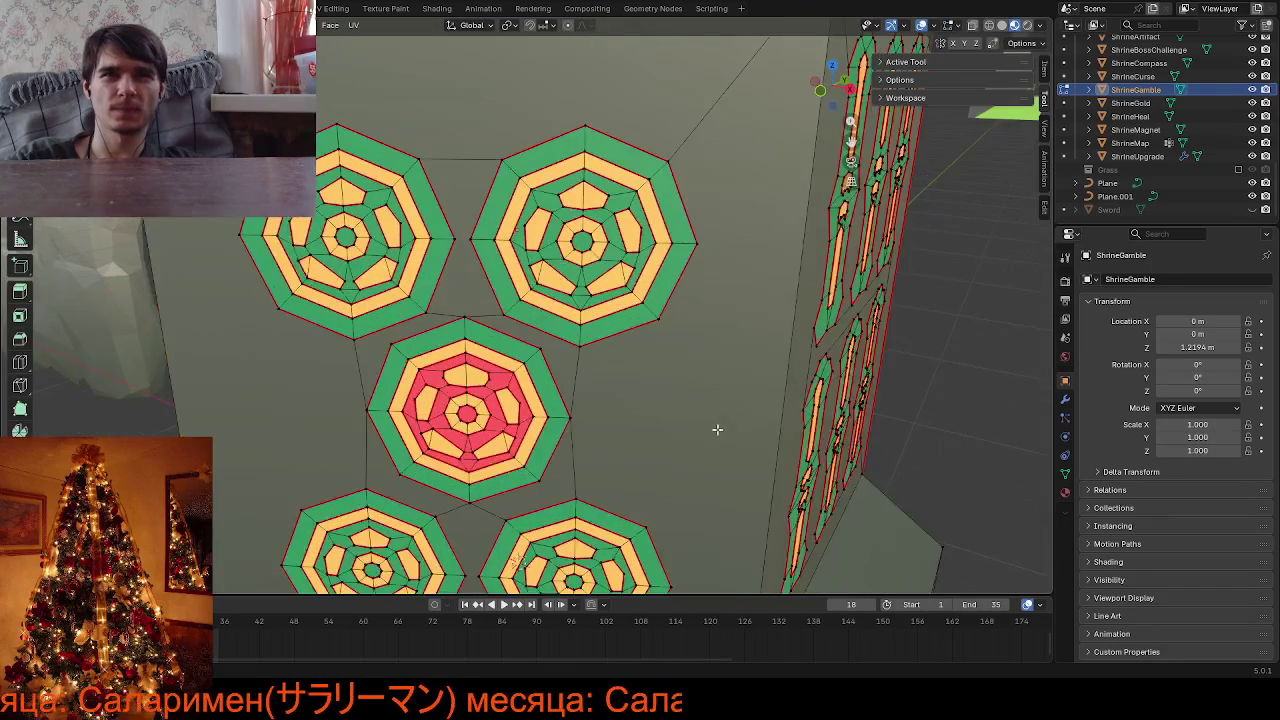
scroll(716, 400, "up", 2)
middle_click_drag(716, 400, 650, 395)
scroll(640, 392, "up", 1)
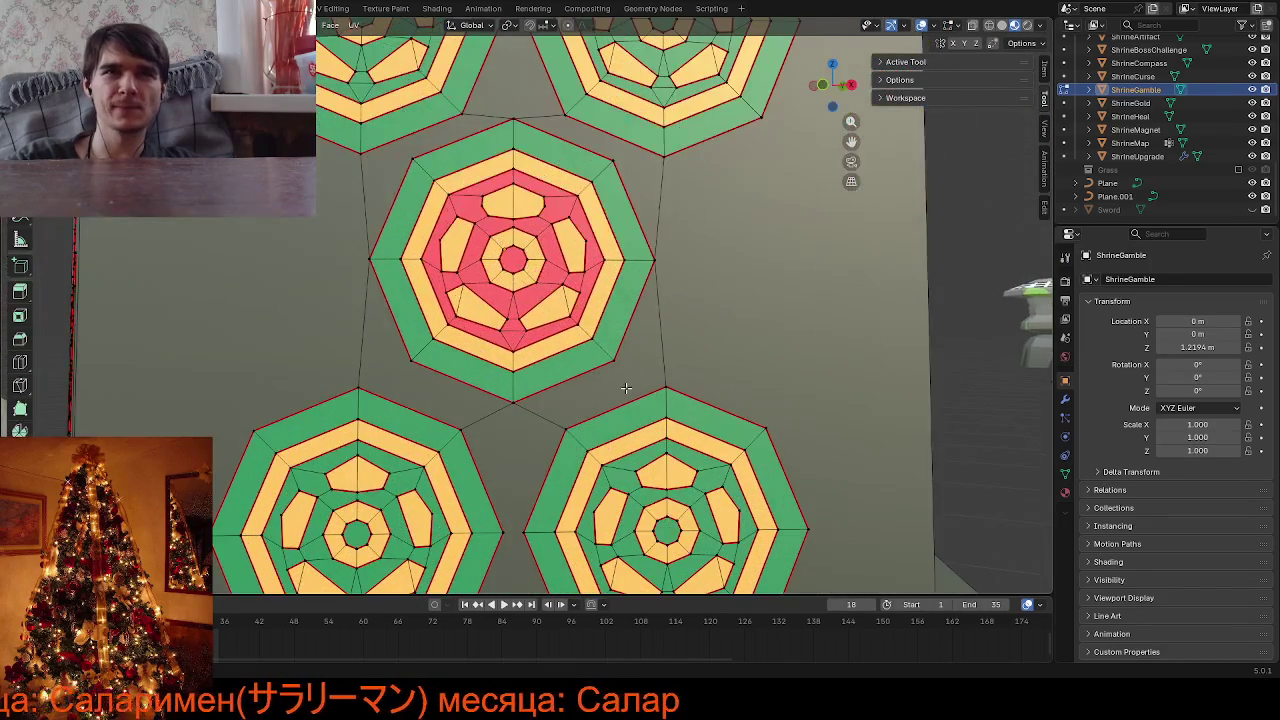
scroll(547, 360, "up", 3)
Select edges in the red, bottom-right, bottom-left and top-right emblems
left_click(566, 384)
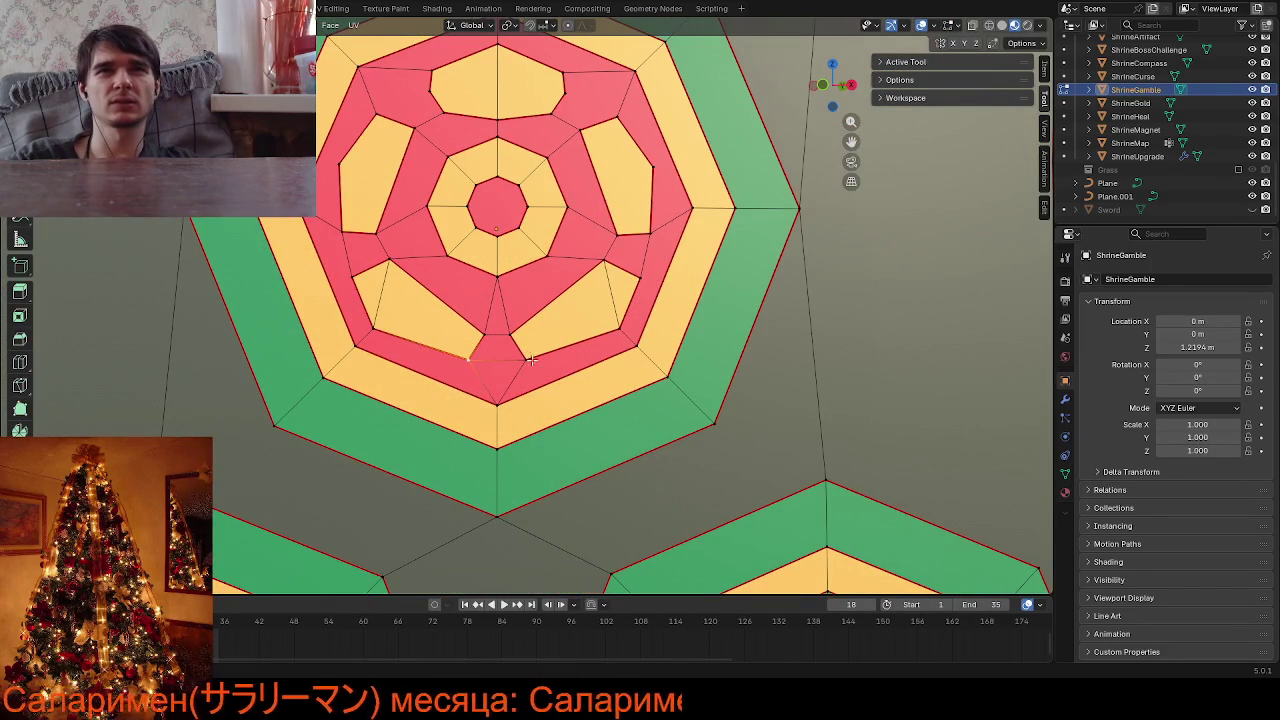
left_click(530, 359)
scroll(652, 456, "down", 5)
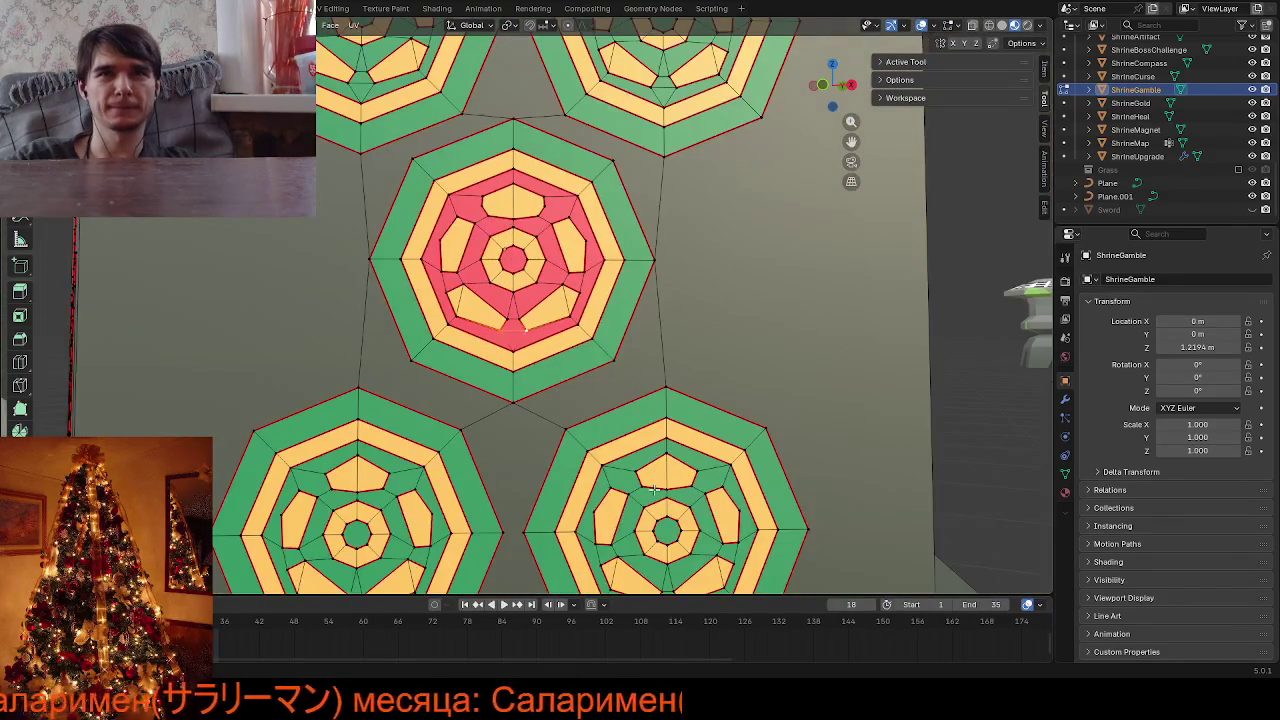
scroll(668, 541, "down", 1)
left_click(628, 530)
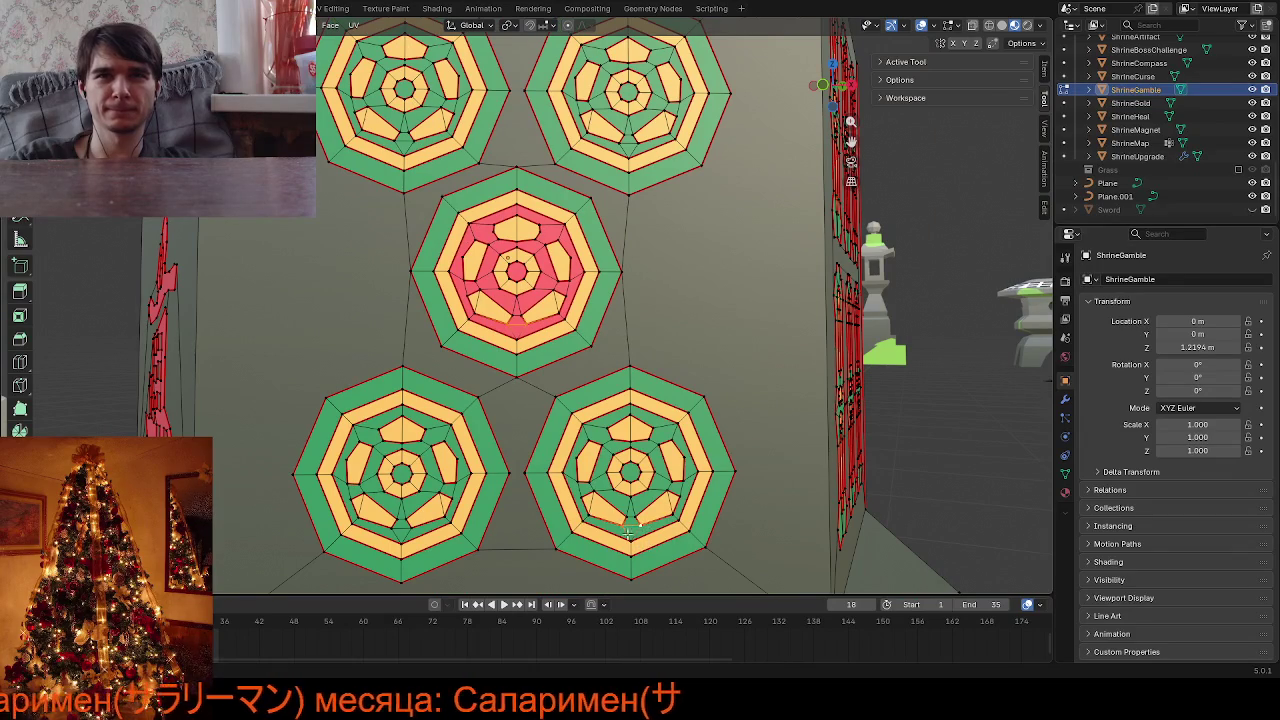
left_click(400, 524, "shift")
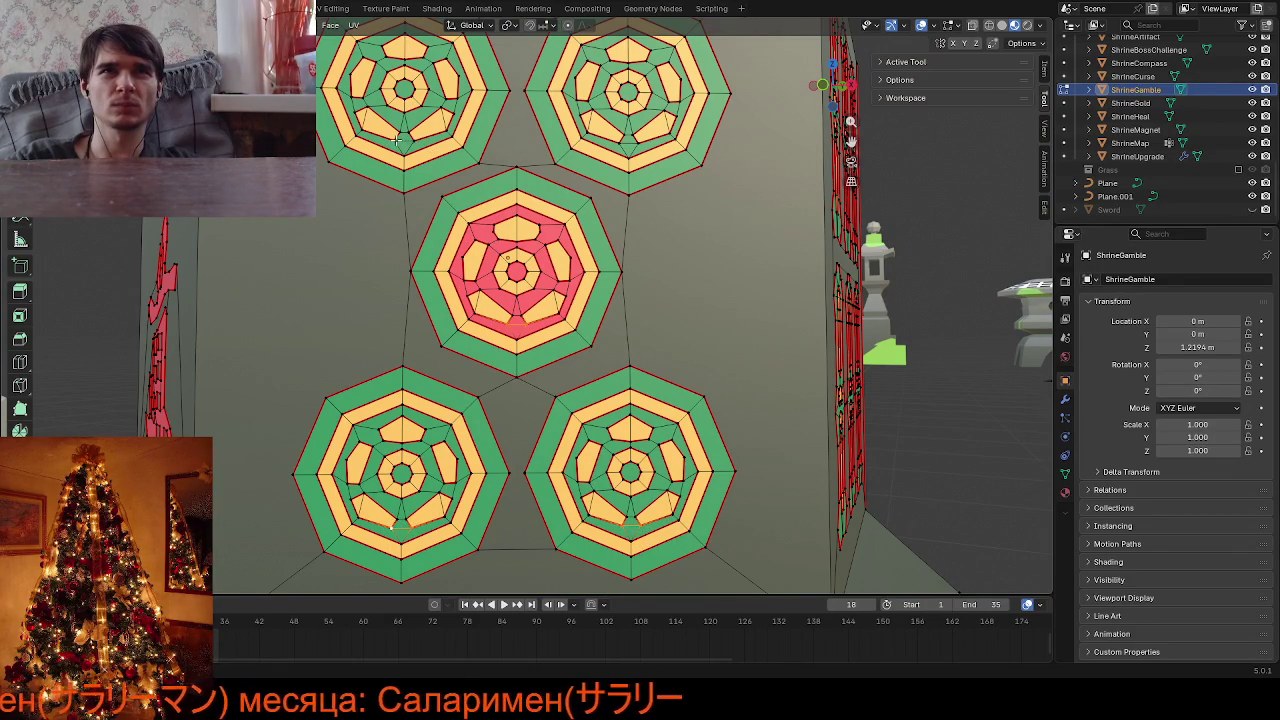
left_click(617, 141, "shift")
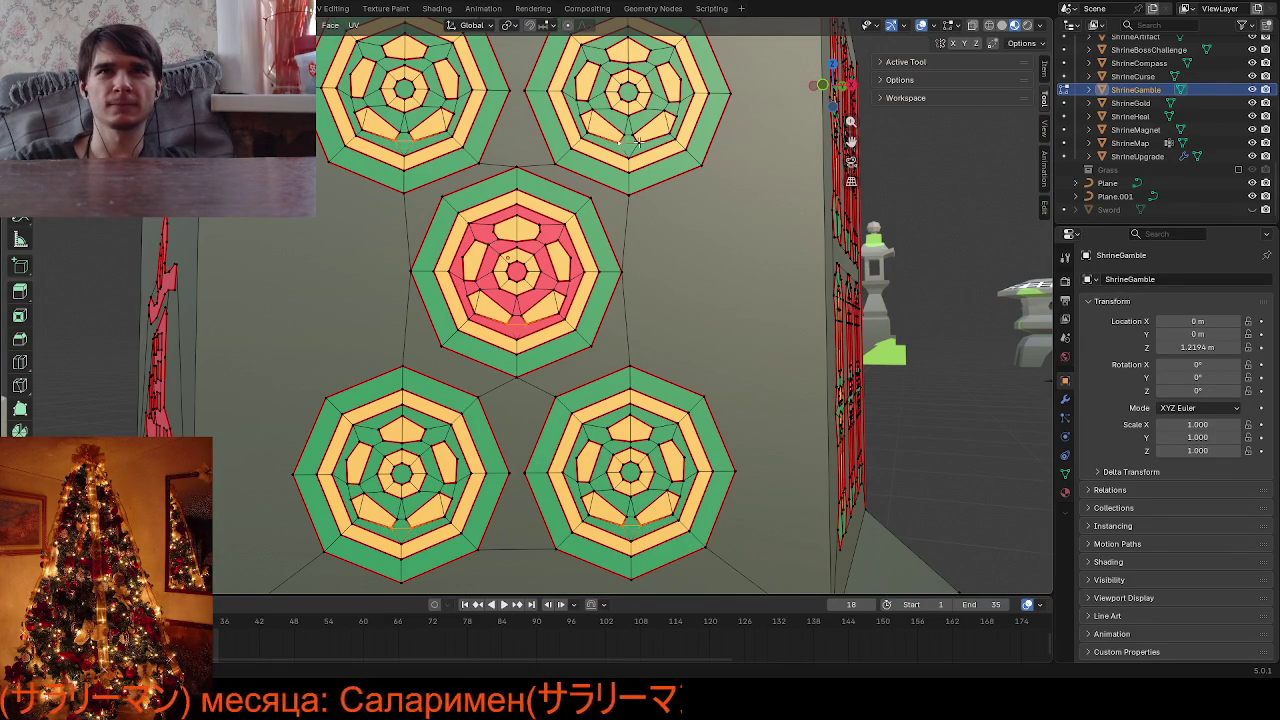
Nudge the selected emblem edges about 6 mm down along Z and preview
key("g")
key("z")
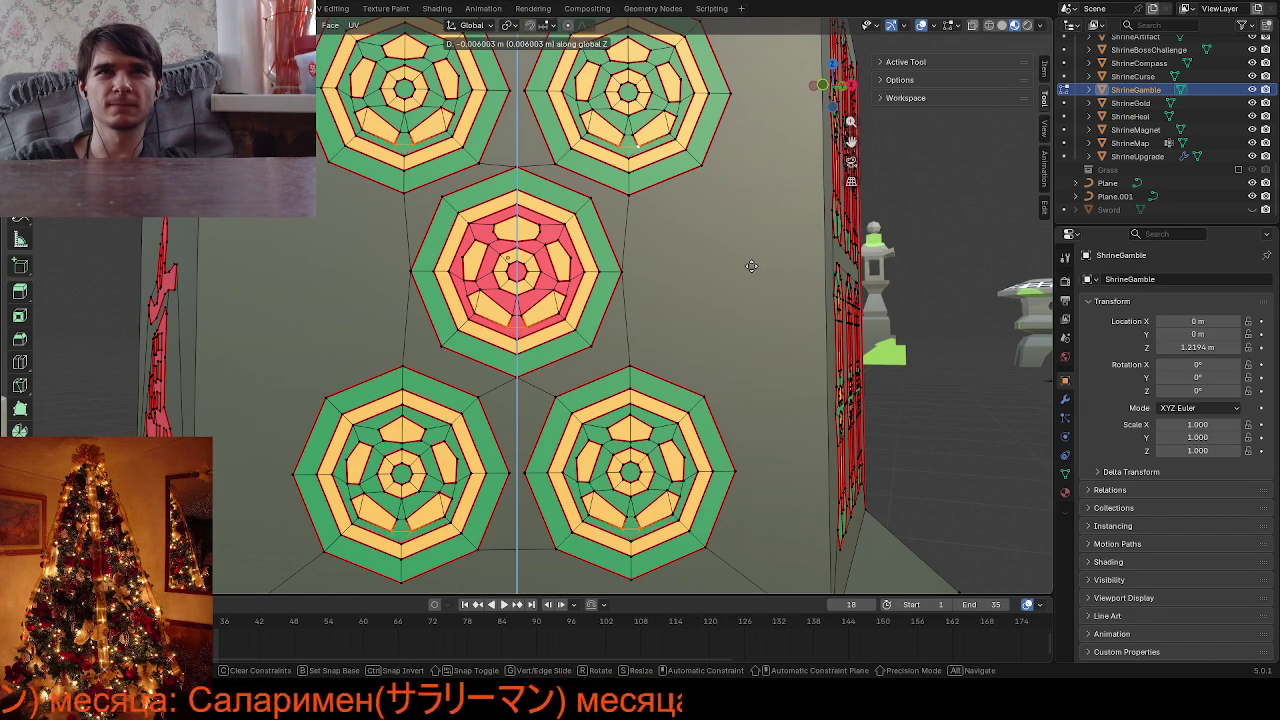
left_click(751, 266)
key("Tab")
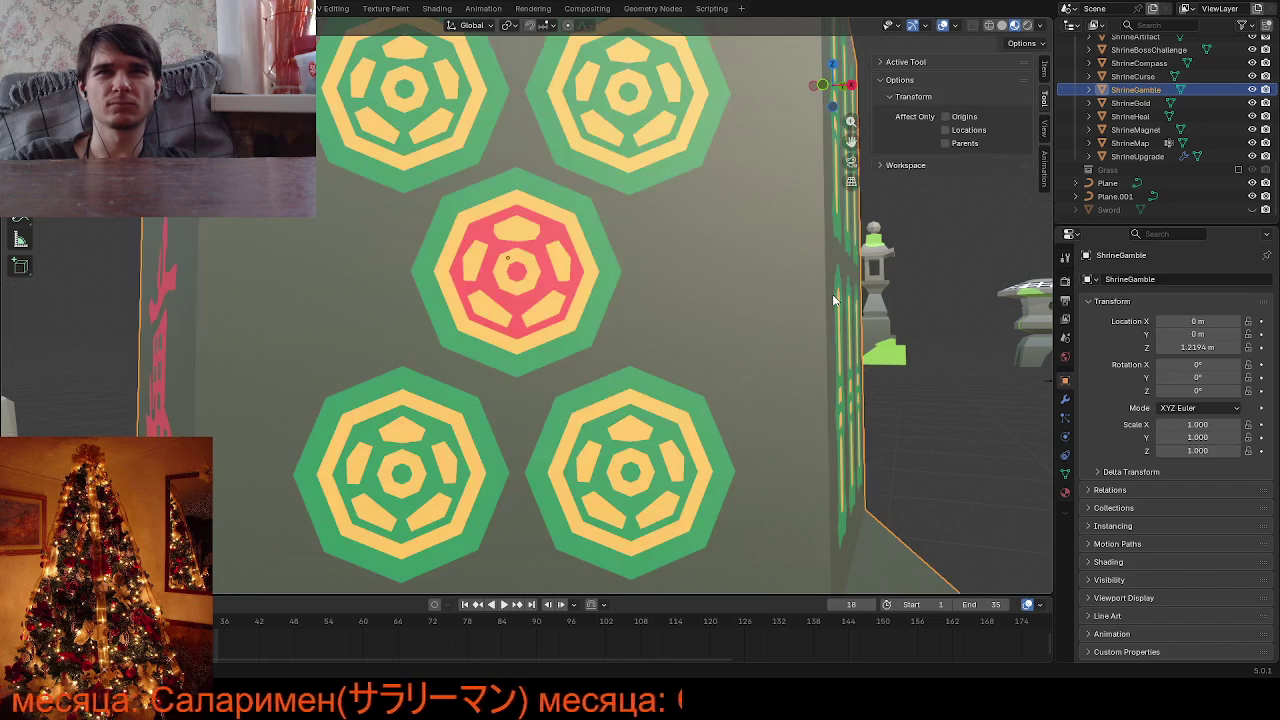
middle_click_drag(742, 342, 709, 380)
key("Tab")
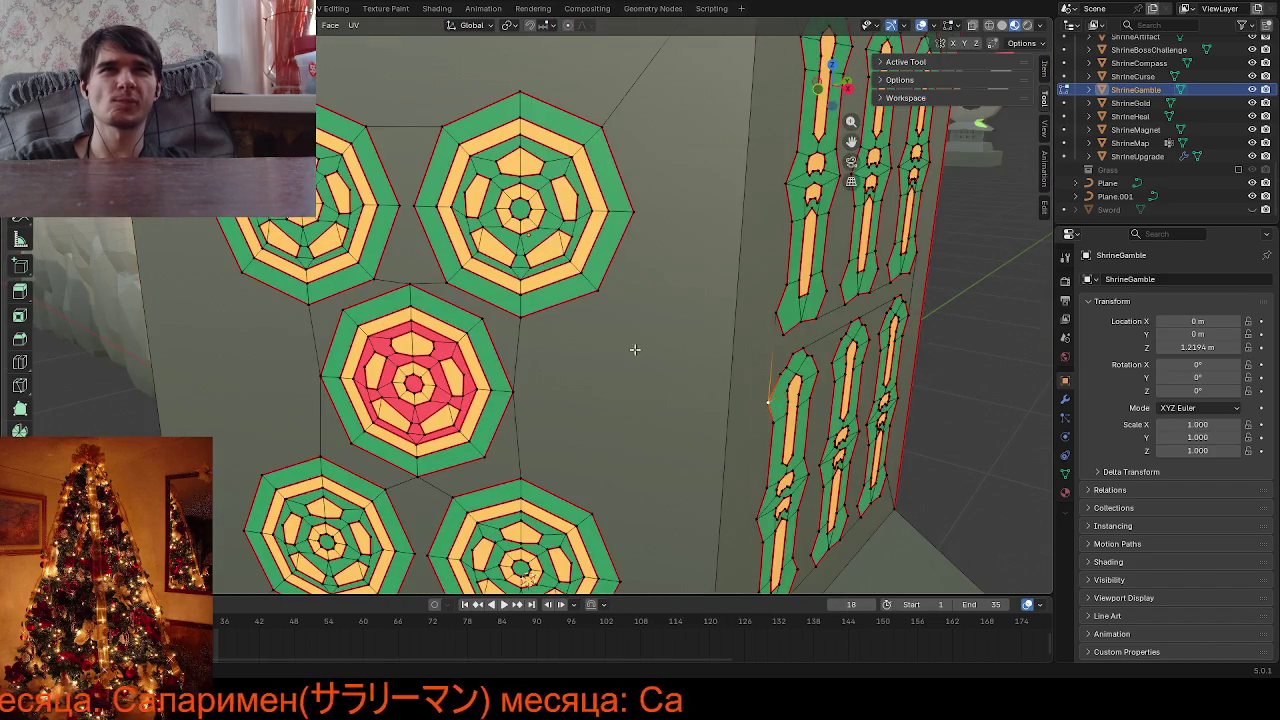
scroll(604, 328, "up", 2)
middle_click_drag(604, 328, 585, 340)
scroll(581, 342, "up", 2)
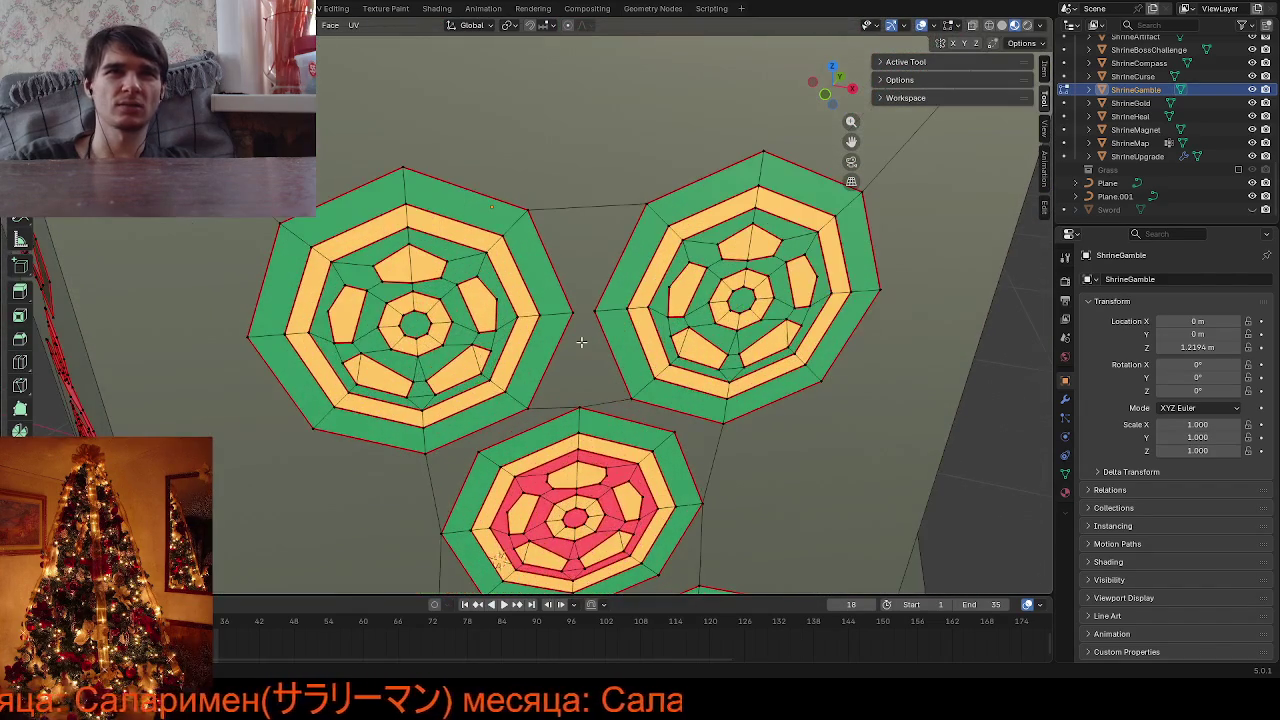
scroll(850, 370, "down", 2)
mouse_move(850, 370)
middle_mouse_down()
mouse_move(798, 300)
mouse_move(770, 308)
middle_mouse_up()
scroll(798, 300, "up", 2)
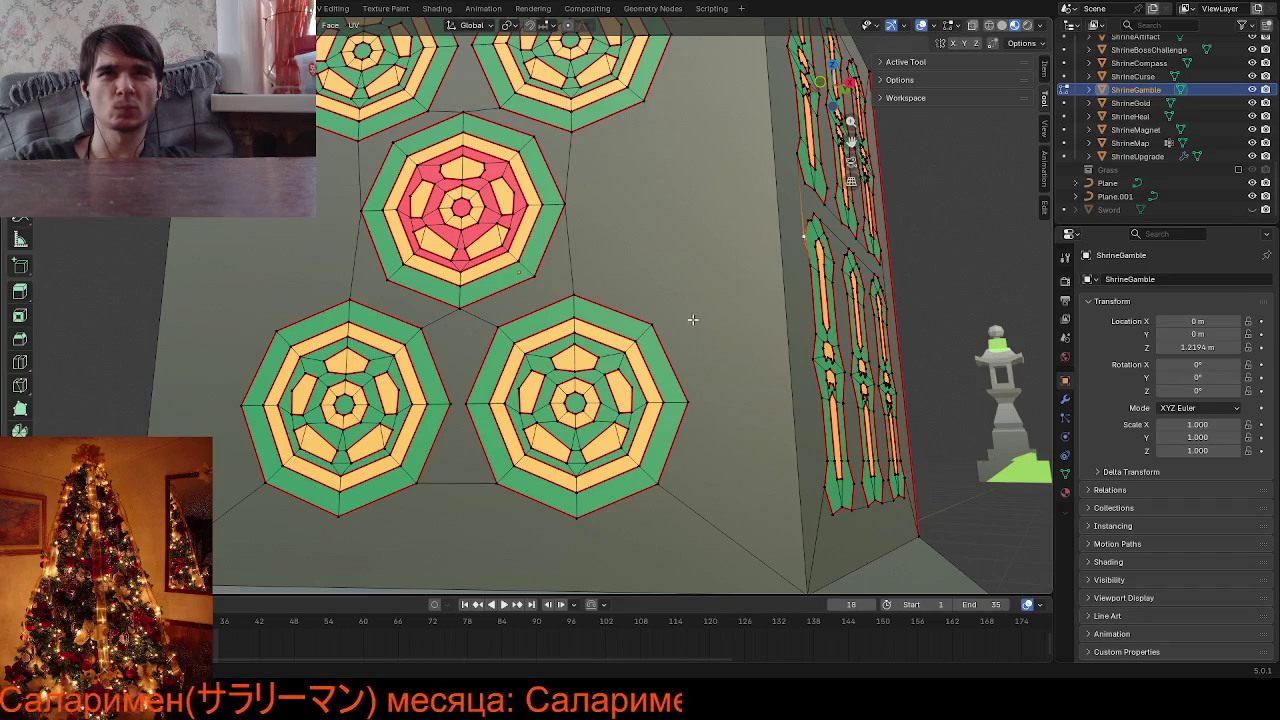
scroll(648, 329, "up", 2)
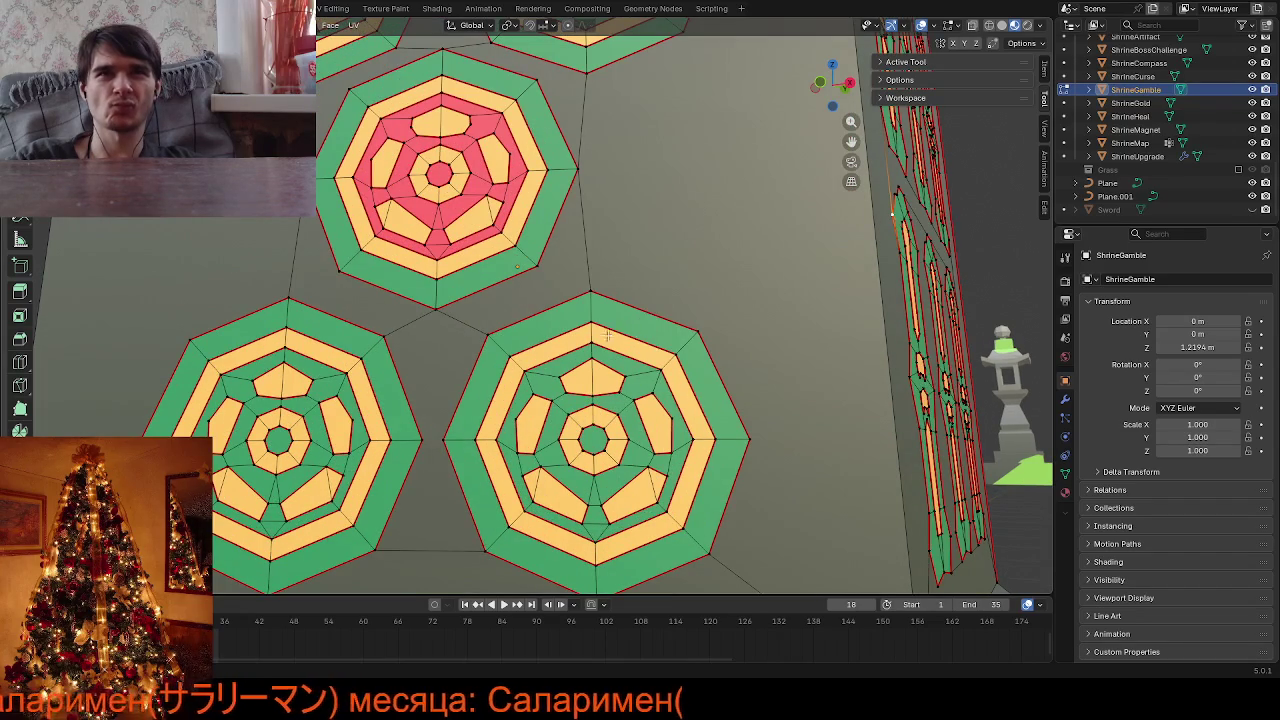
middle_click_drag(565, 340, 540, 320)
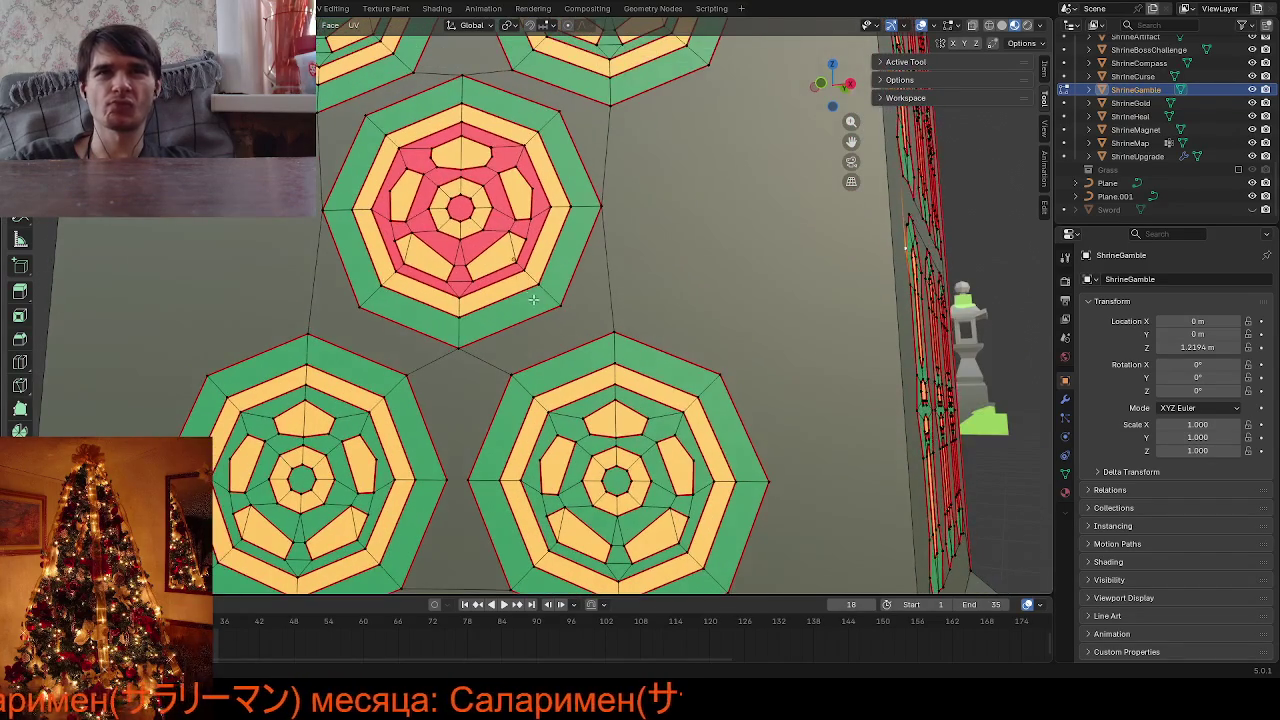
left_click(512, 255)
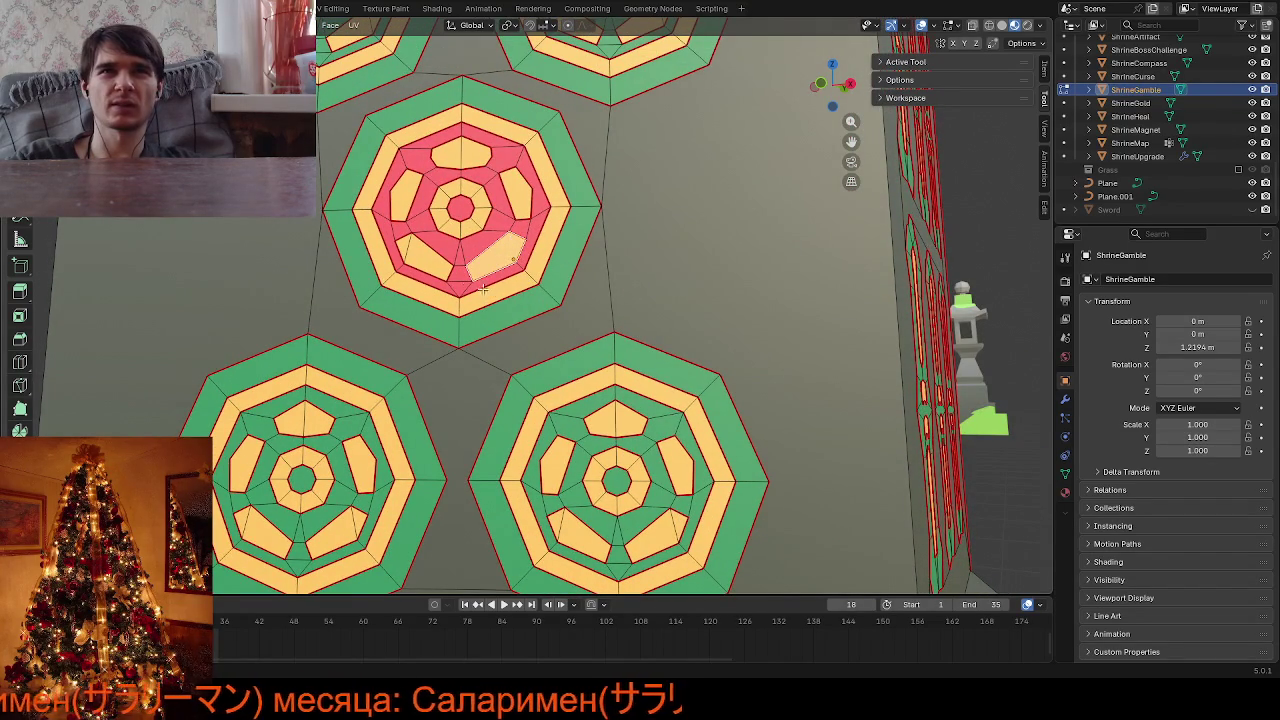
left_click(431, 265)
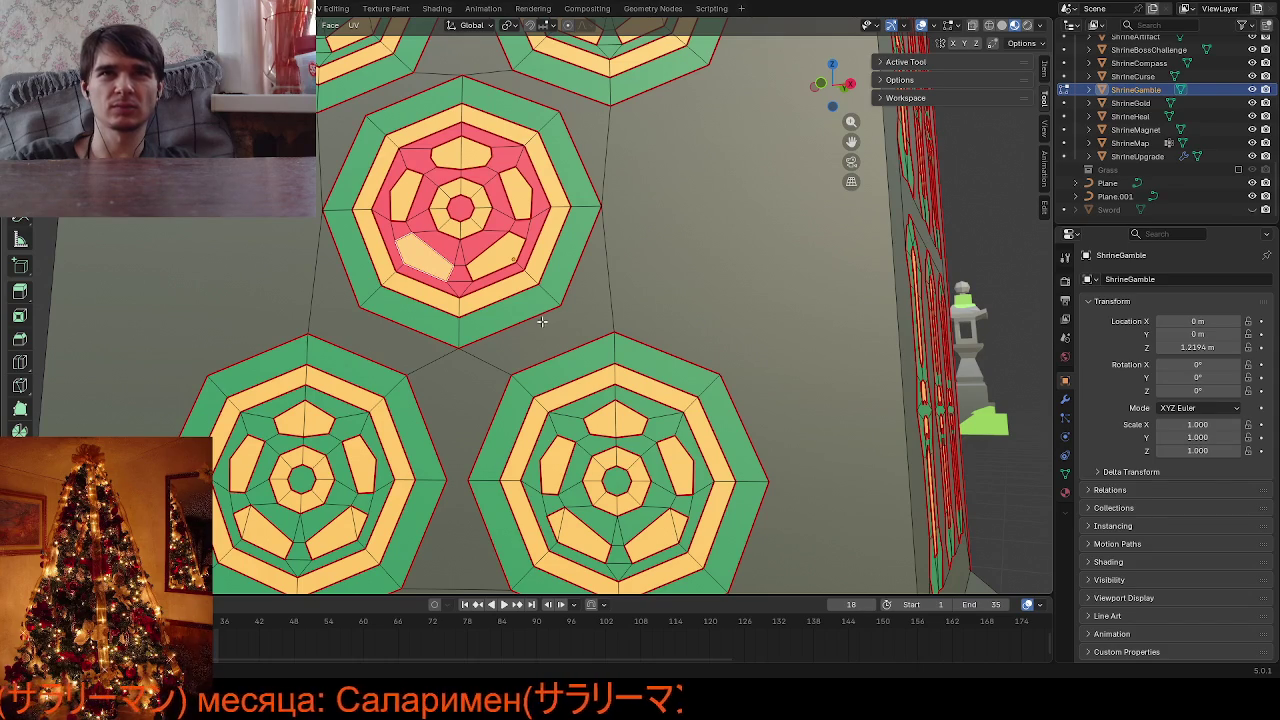
middle_click_drag(537, 322, 533, 343)
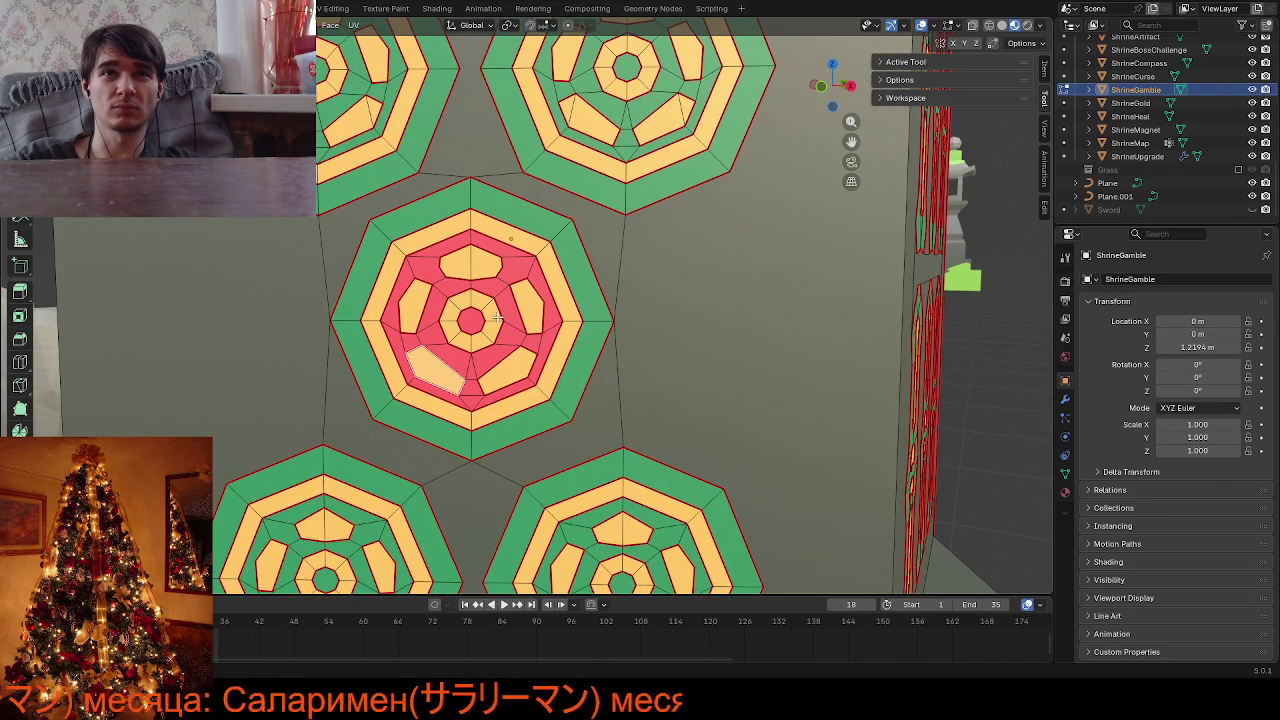
scroll(623, 366, "down", 2)
scroll(624, 362, "down", 1)
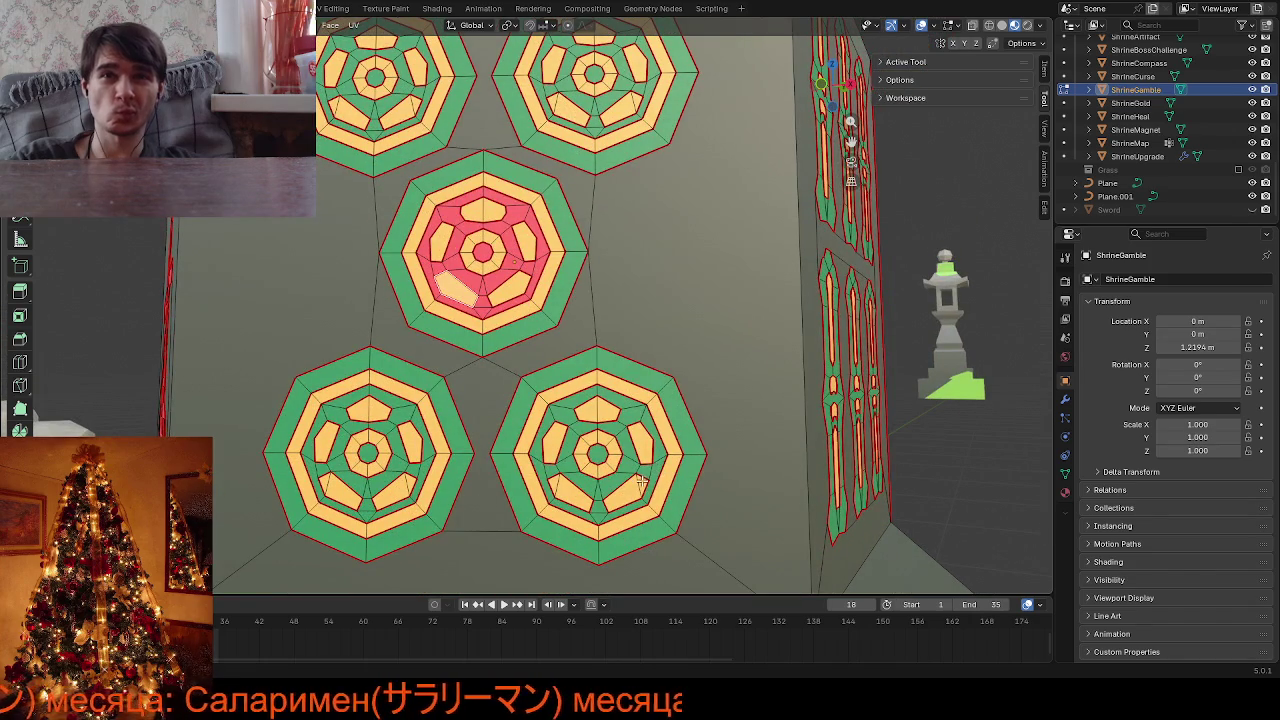
left_click(628, 490, "shift")
left_click(567, 495, "shift")
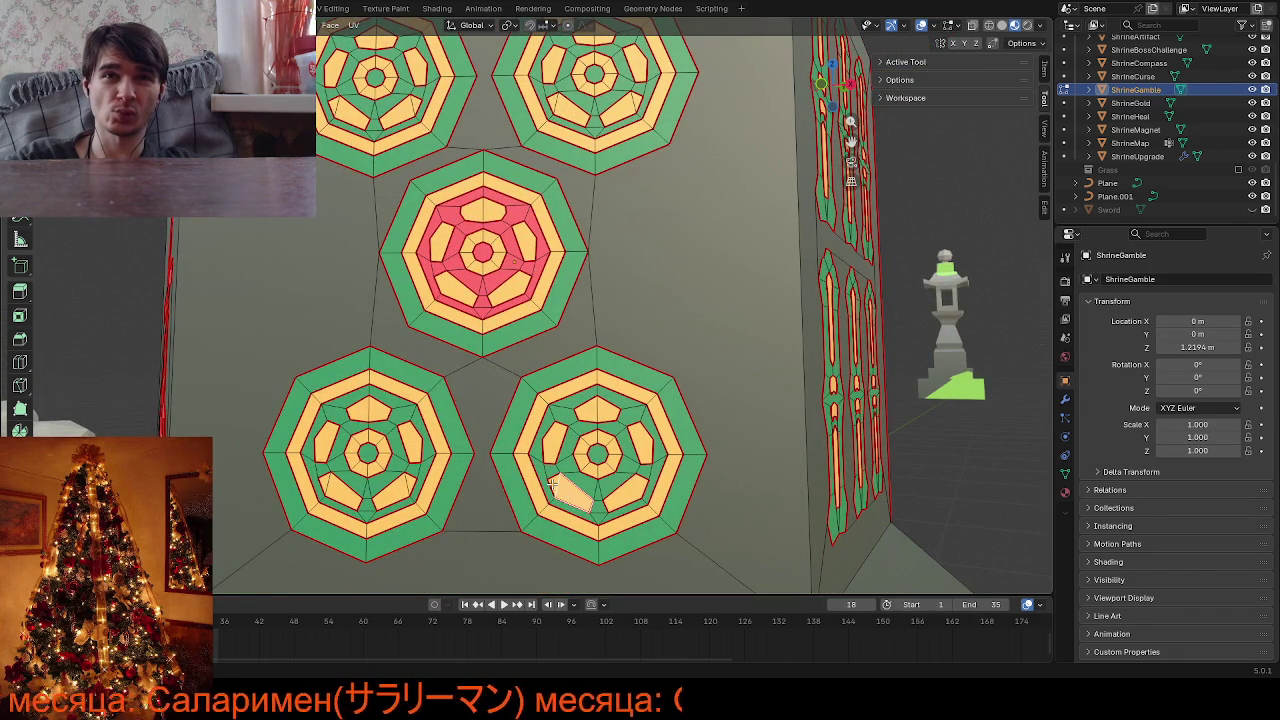
key("ctrl+z")
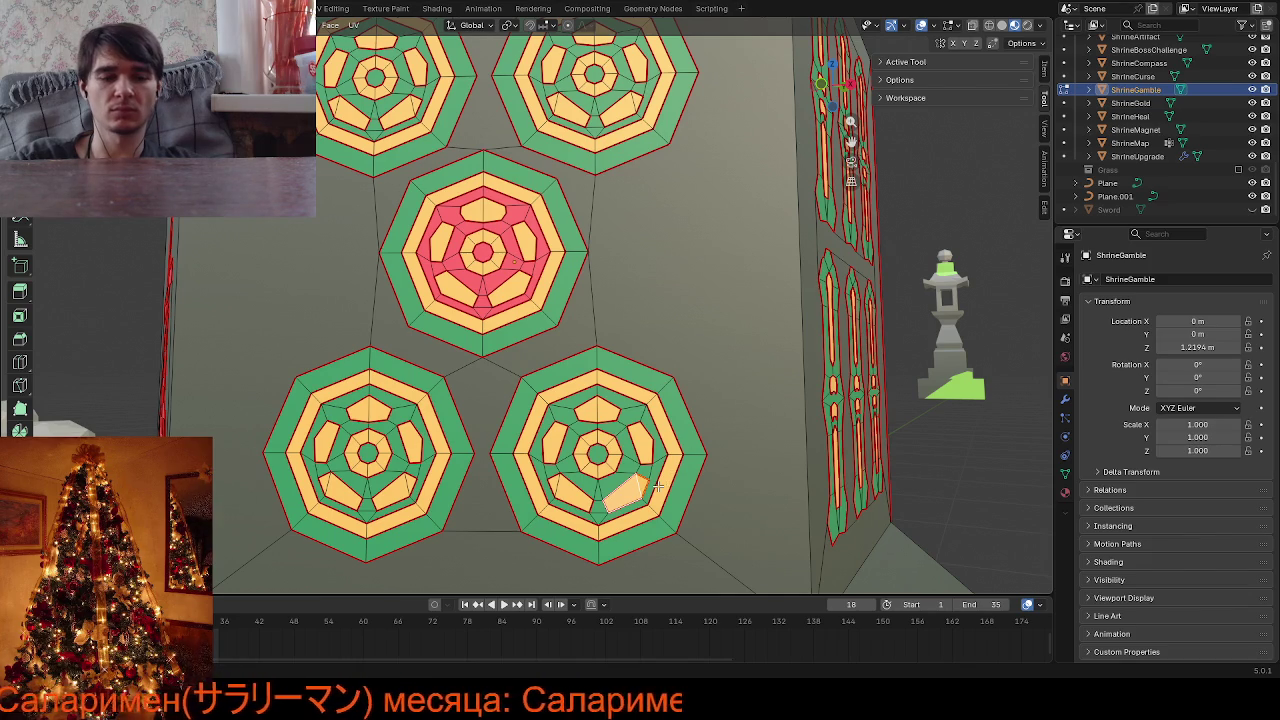
left_click(570, 492)
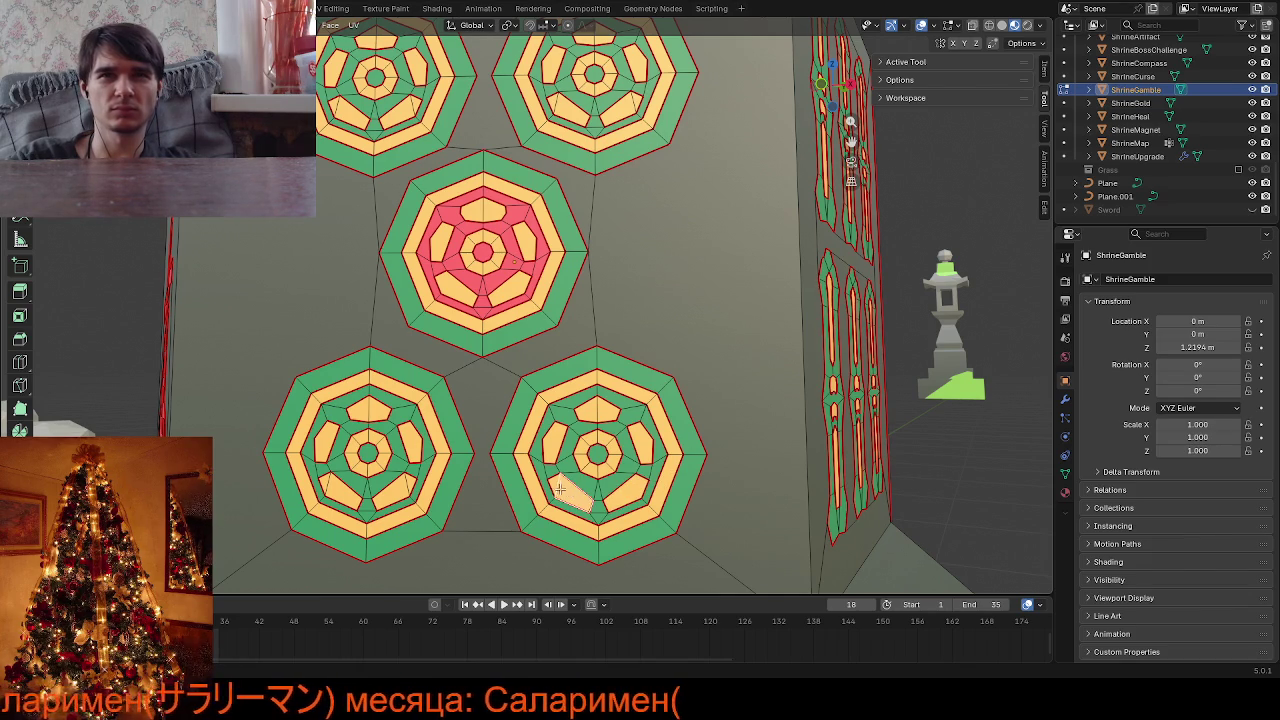
left_click(410, 484)
left_click(332, 488)
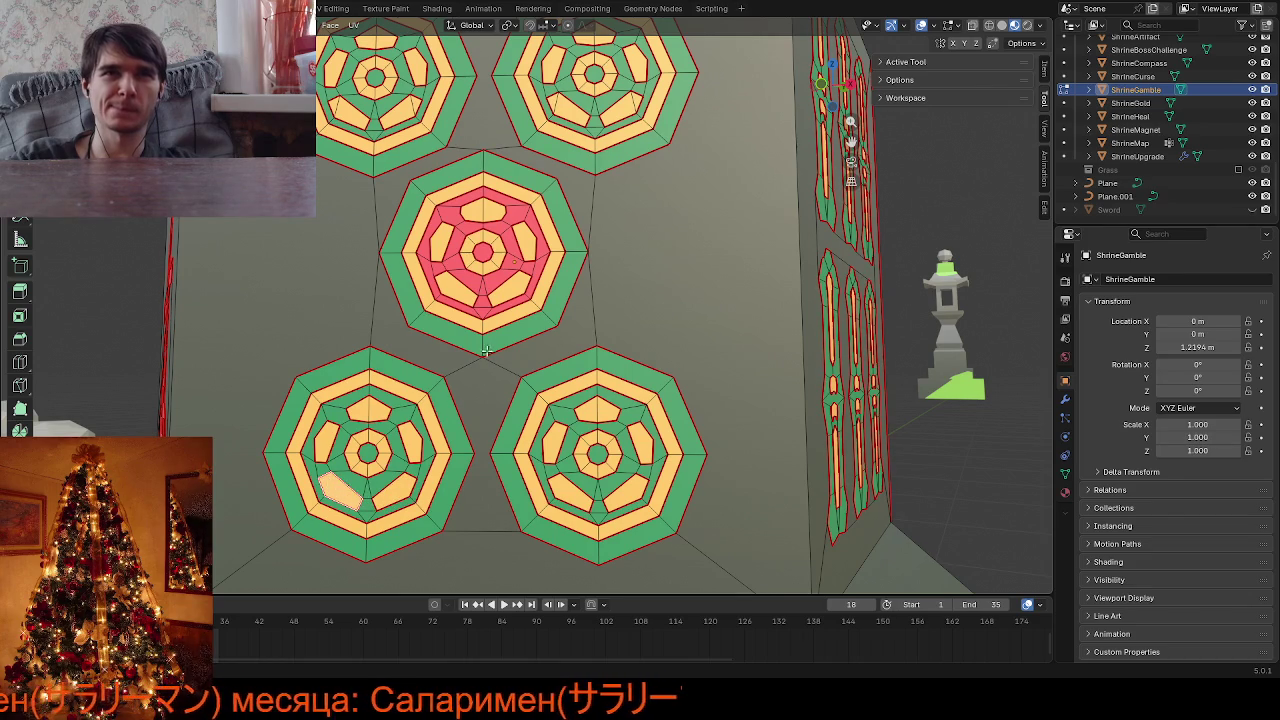
left_click(634, 100)
left_click(558, 106)
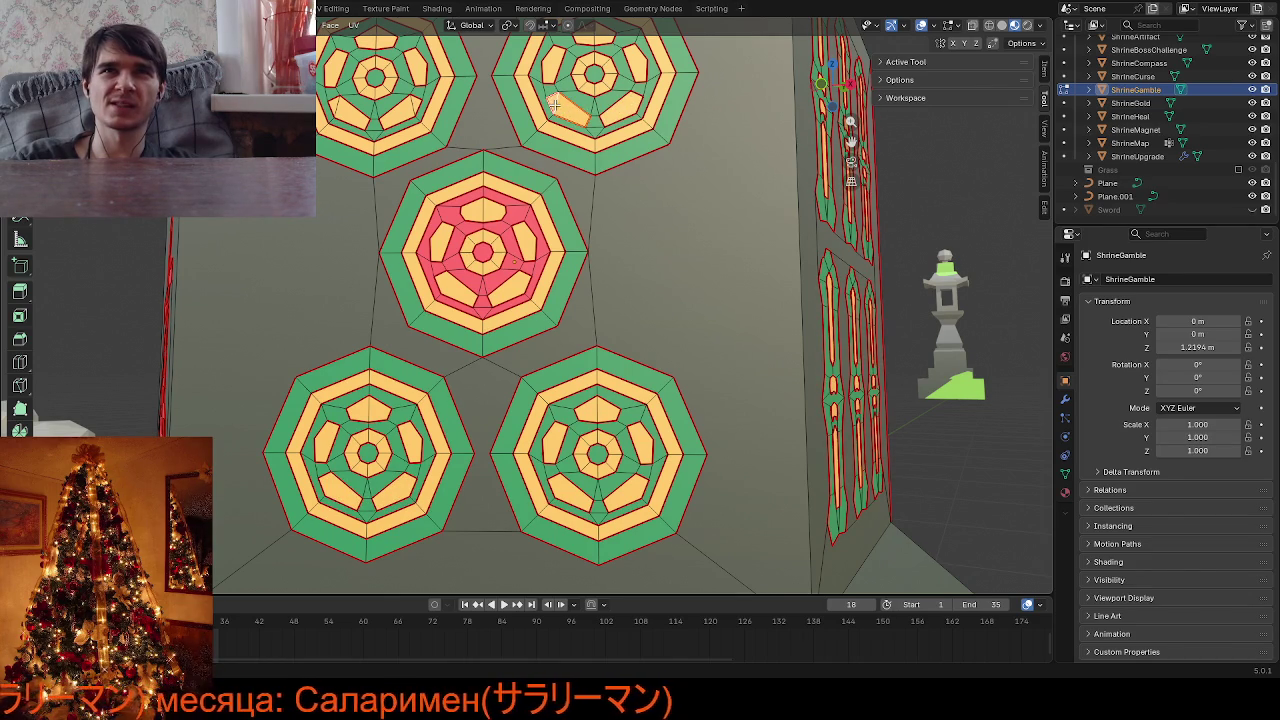
left_click(413, 107)
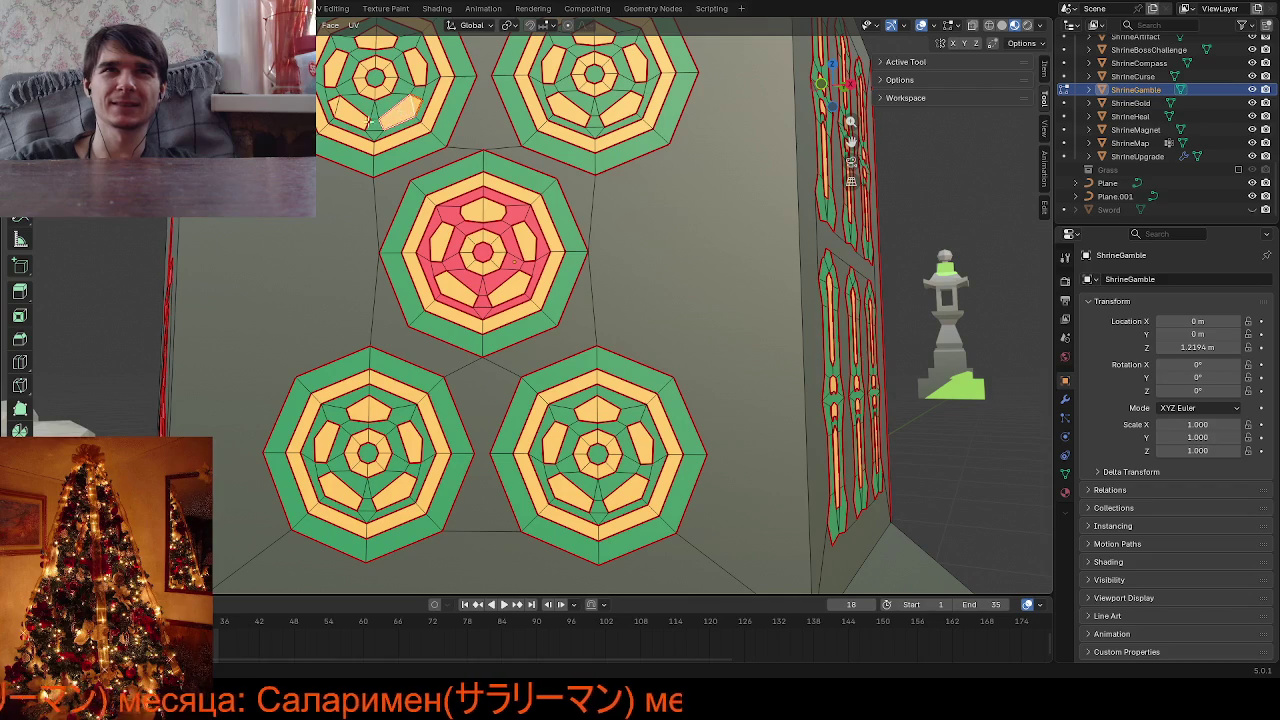
left_click(347, 112)
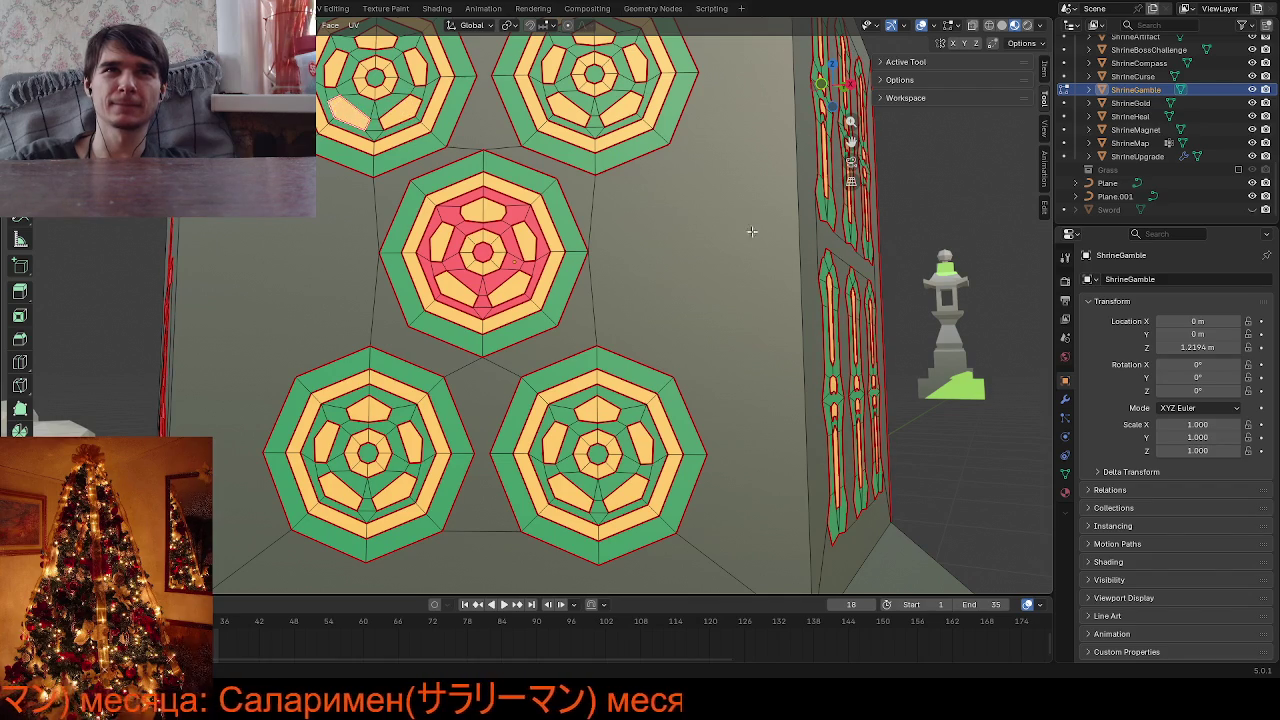
key("Tab")
mouse_move(746, 230)
middle_mouse_down()
mouse_move(710, 225)
mouse_move(707, 275)
middle_mouse_up()
key("Tab")
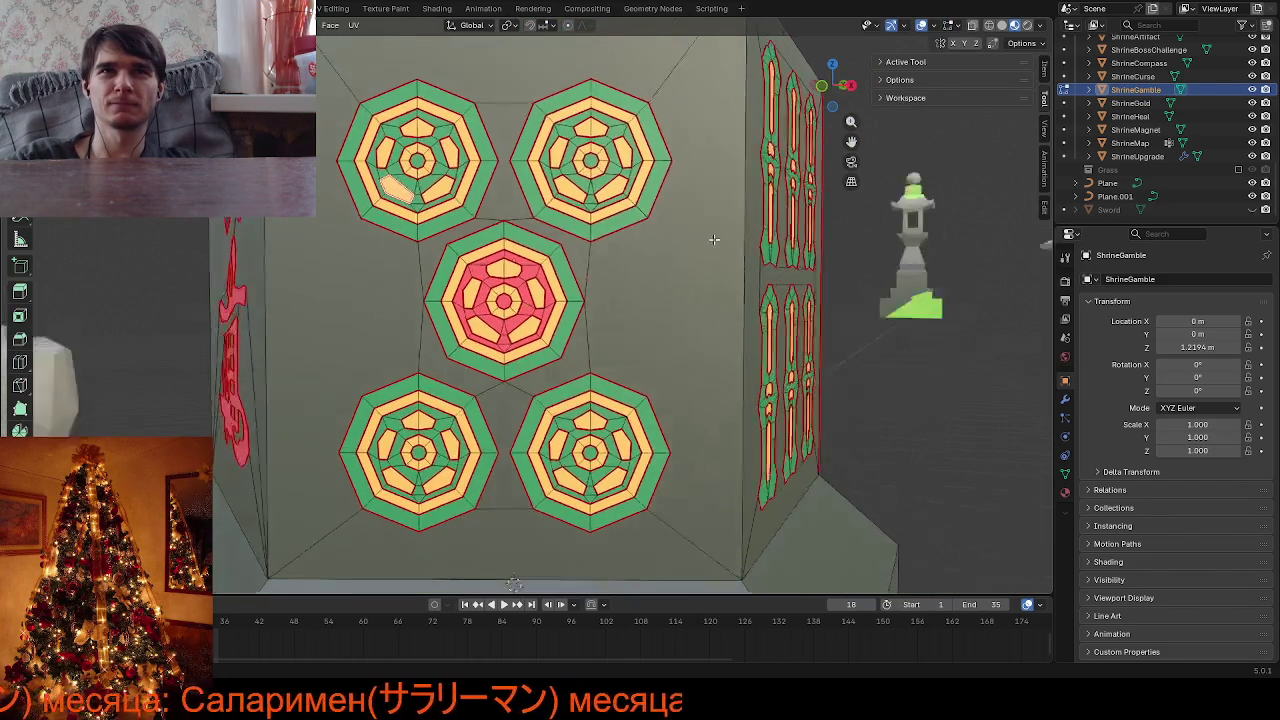
Select a small face in the upper-left medallion and view the medallions from another angle
scroll(707, 275, "up", 3)
scroll(707, 275, "up", 2)
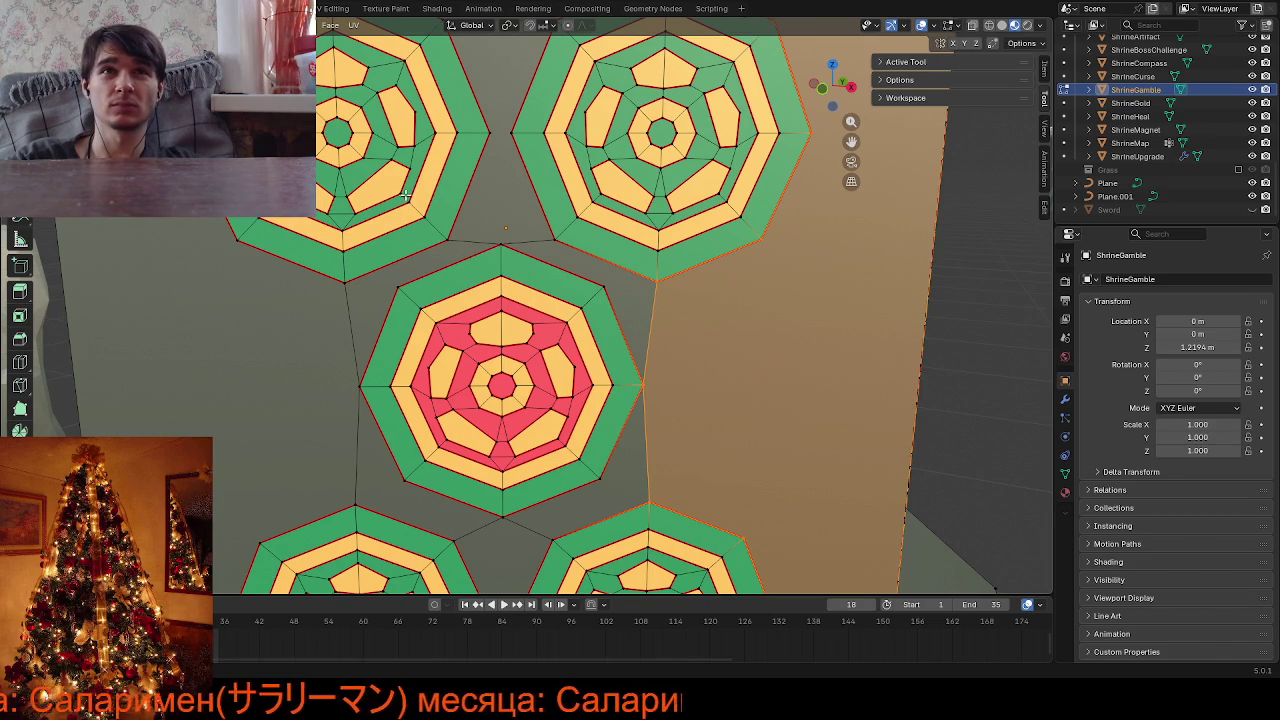
left_click(405, 194)
key("shift+g")
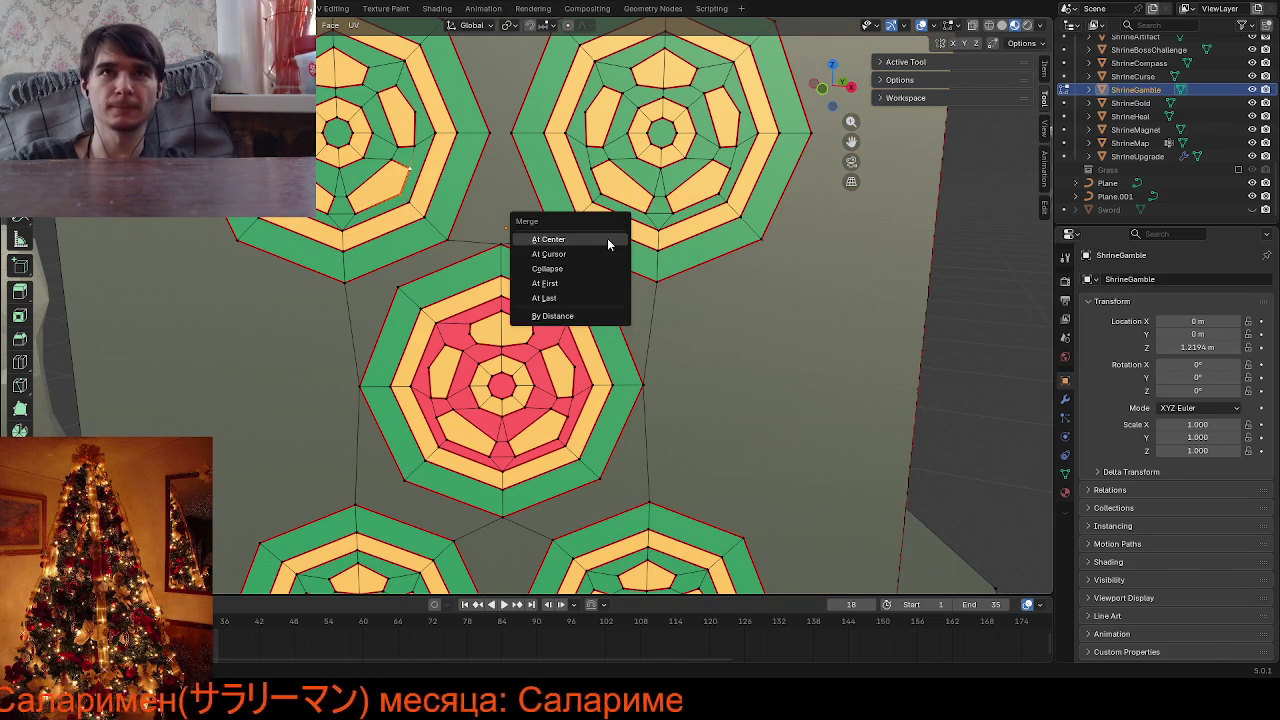
key("Escape")
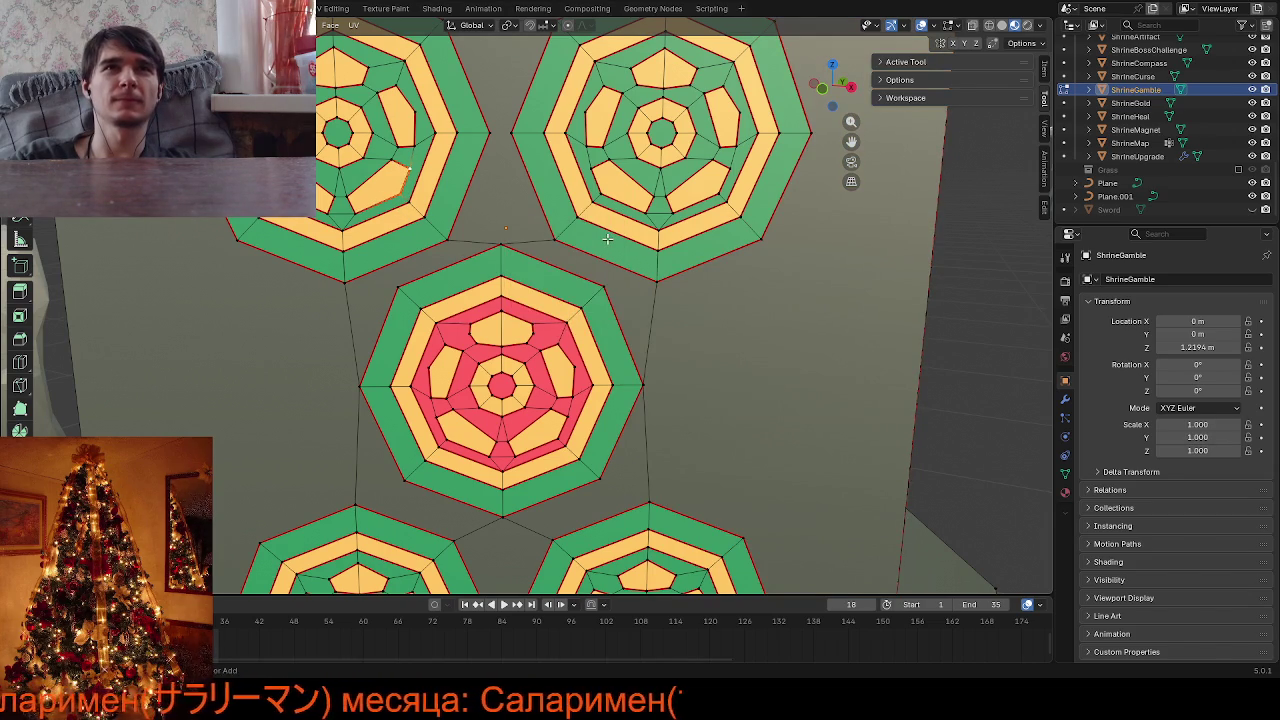
middle_click_drag(805, 292, 785, 314)
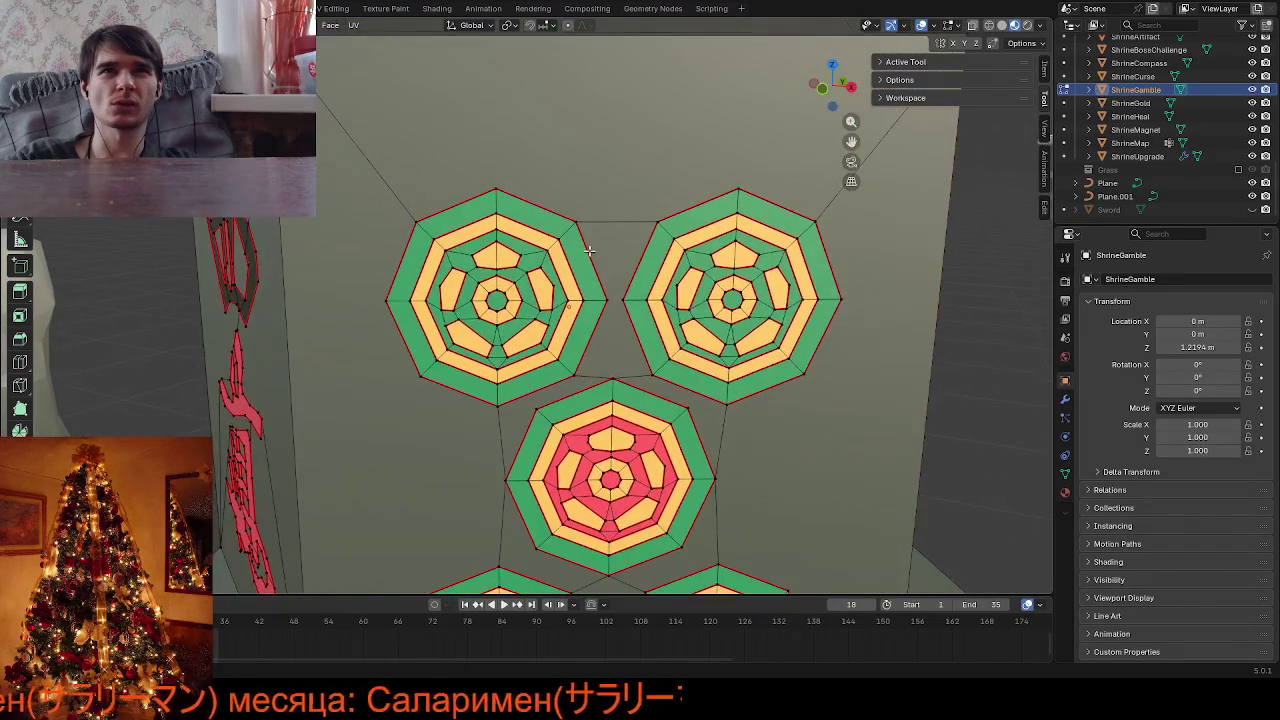
scroll(536, 268, "up", 3)
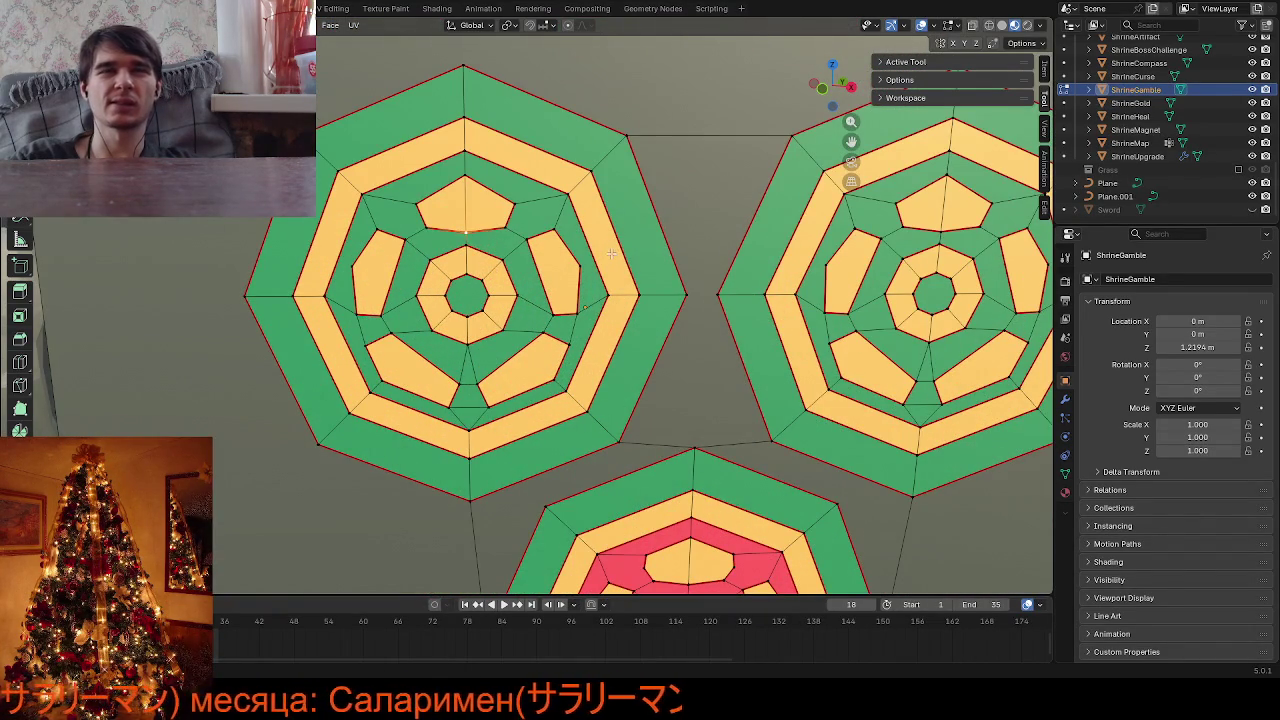
Merge the upper-right medallion's centre vertices into a single point
key("Tab")
scroll(608, 258, "down", 3)
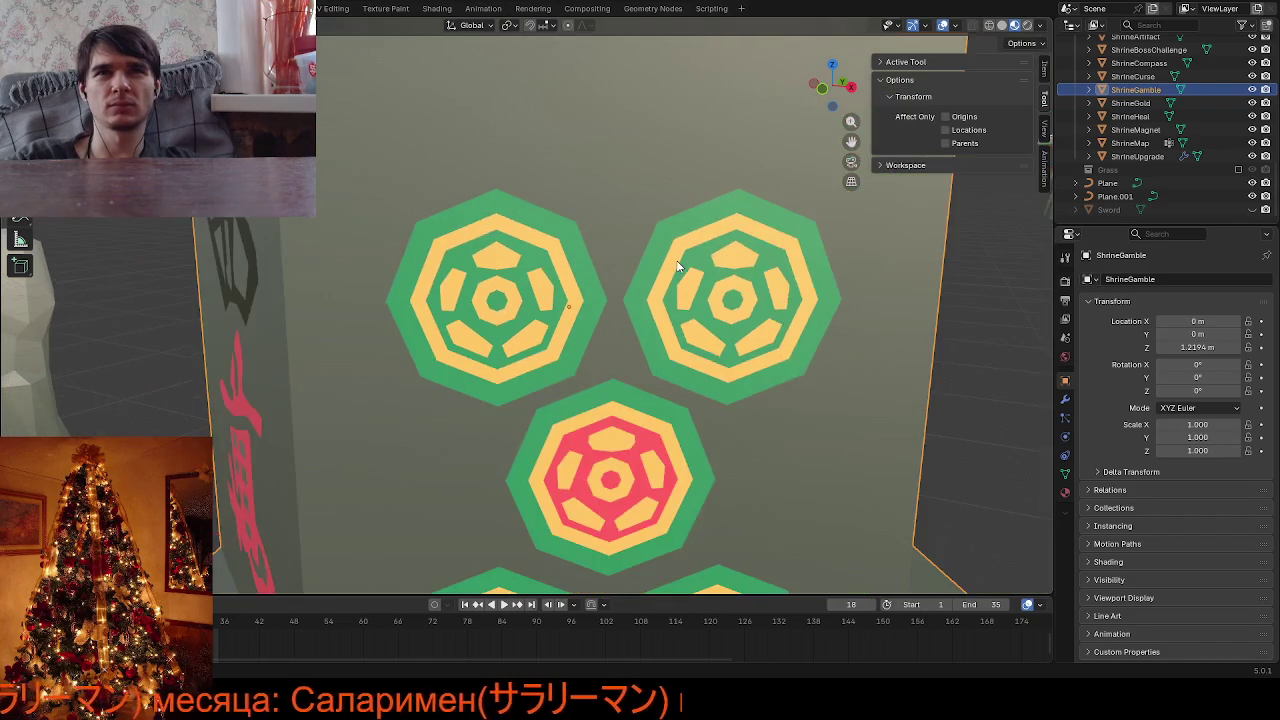
scroll(640, 270, "down", 2)
key("Tab")
scroll(663, 291, "up", 2)
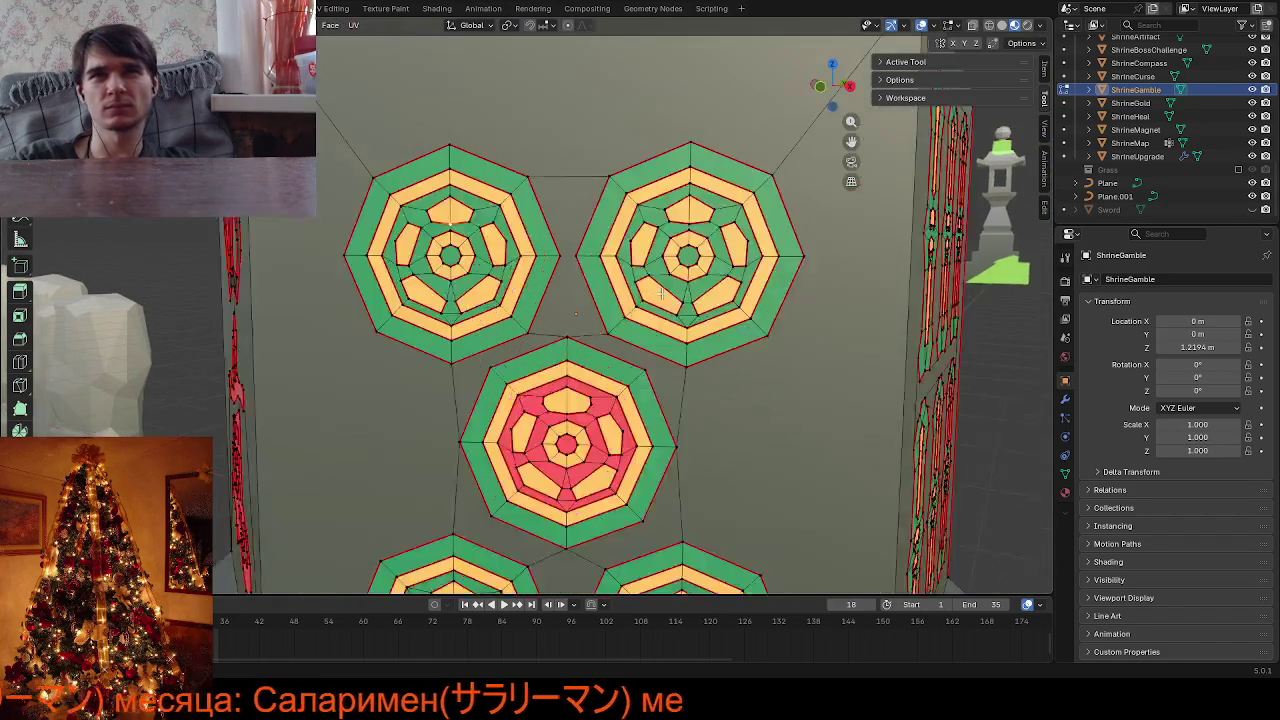
scroll(663, 291, "up", 2)
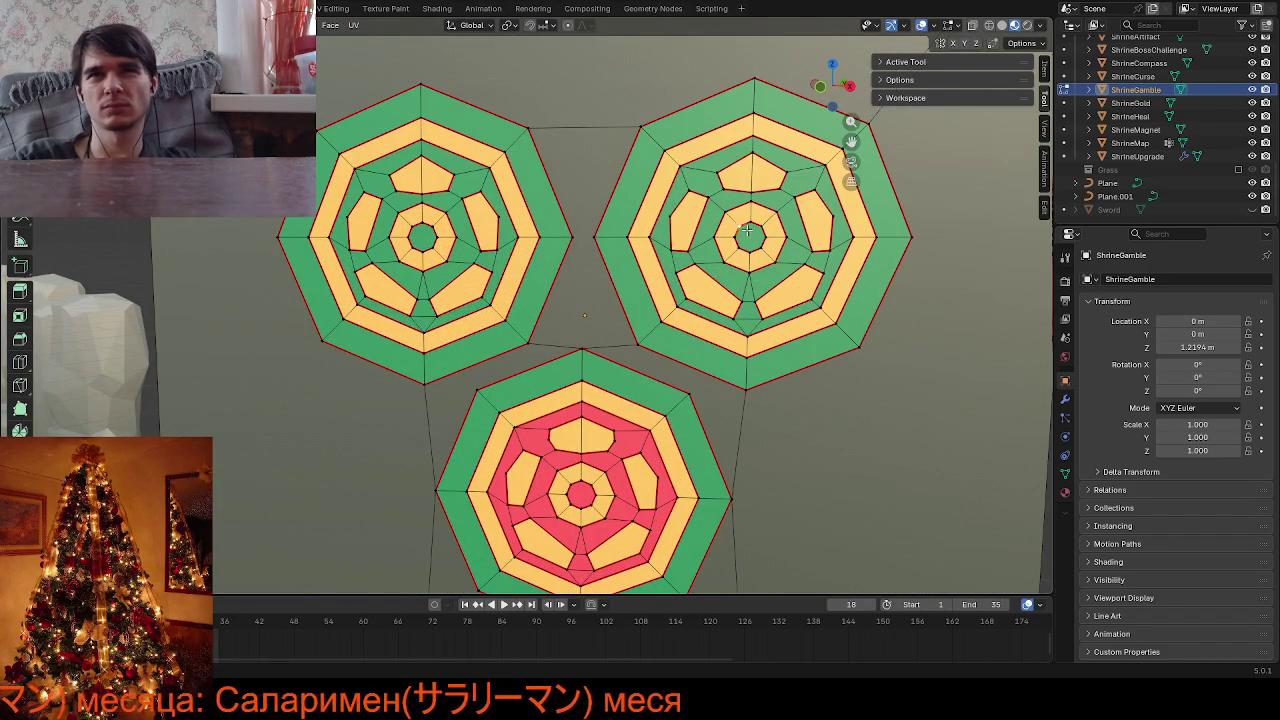
key("shift+g")
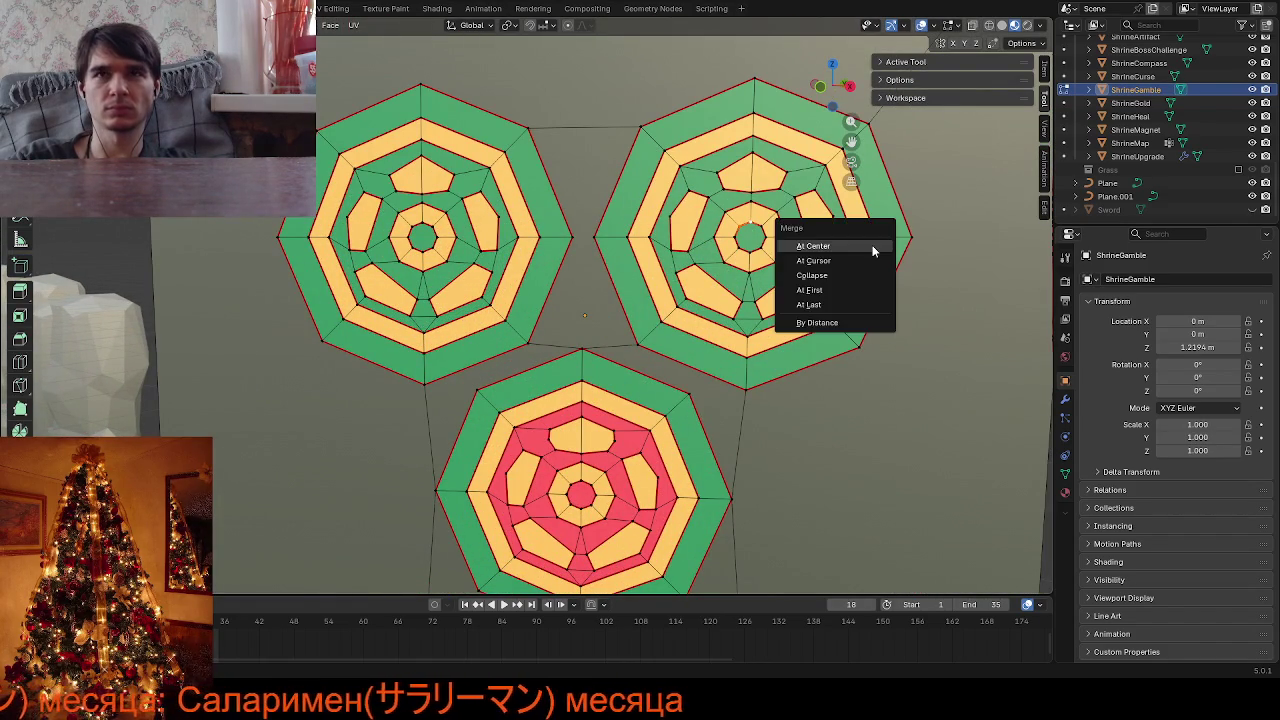
left_click(872, 245)
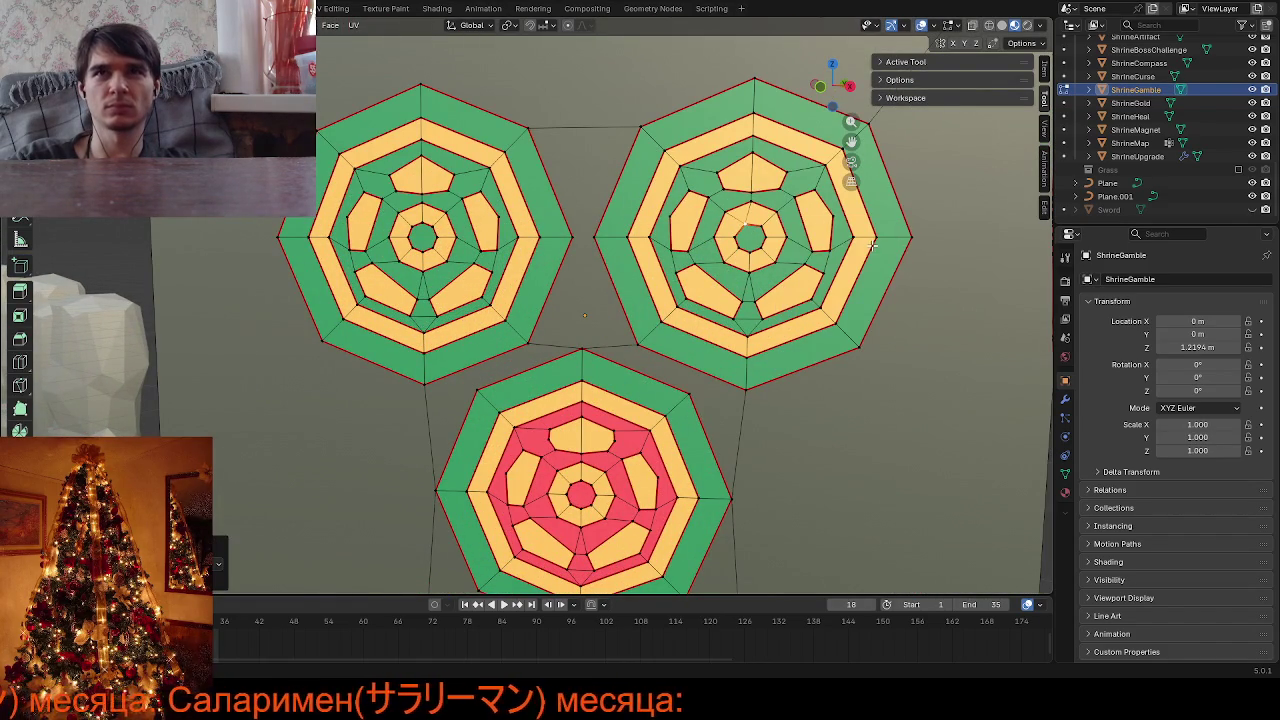
Check the merged medallion, then zoom out in Object Mode to view the whole wall
left_click(786, 258)
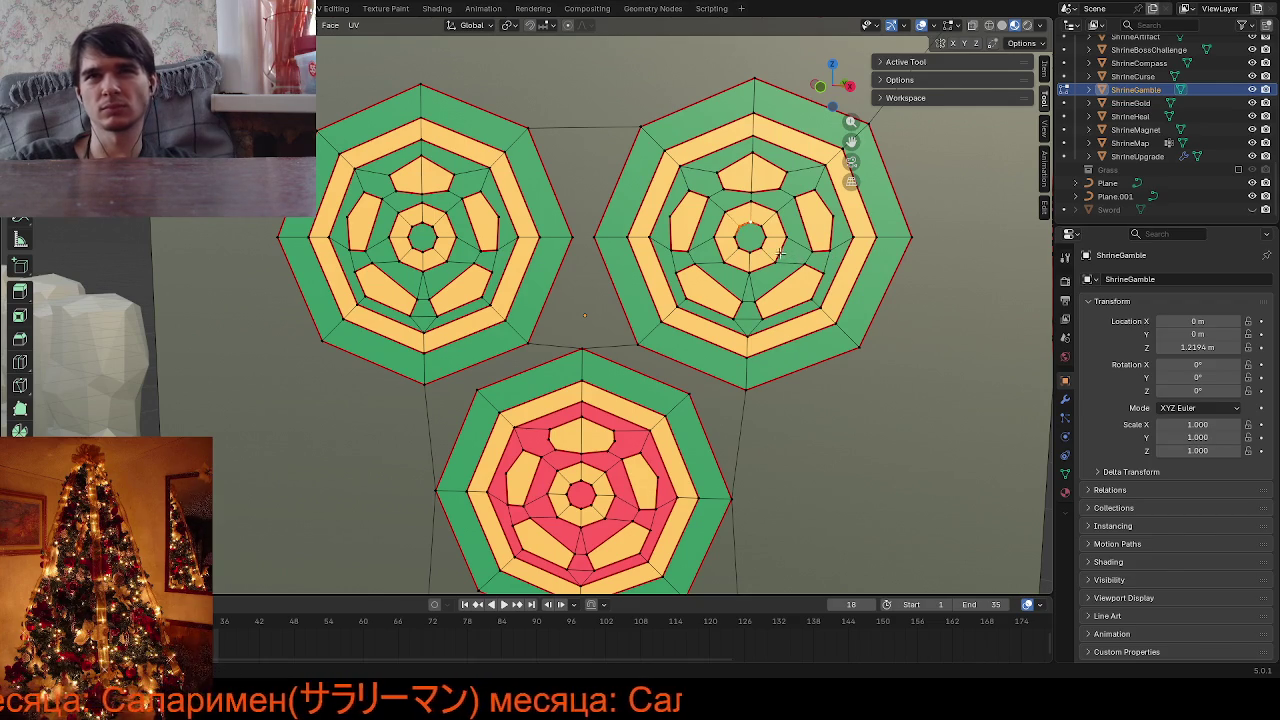
key("Tab")
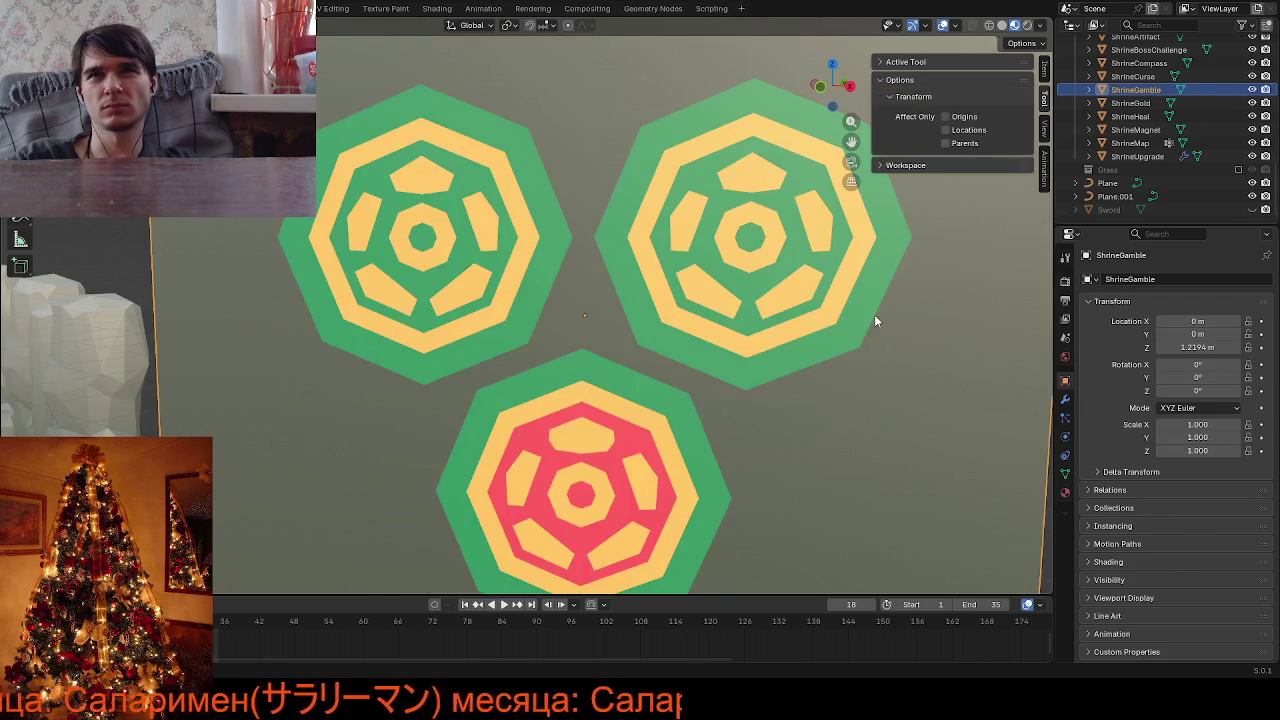
key("Tab")
scroll(876, 312, "up", 8)
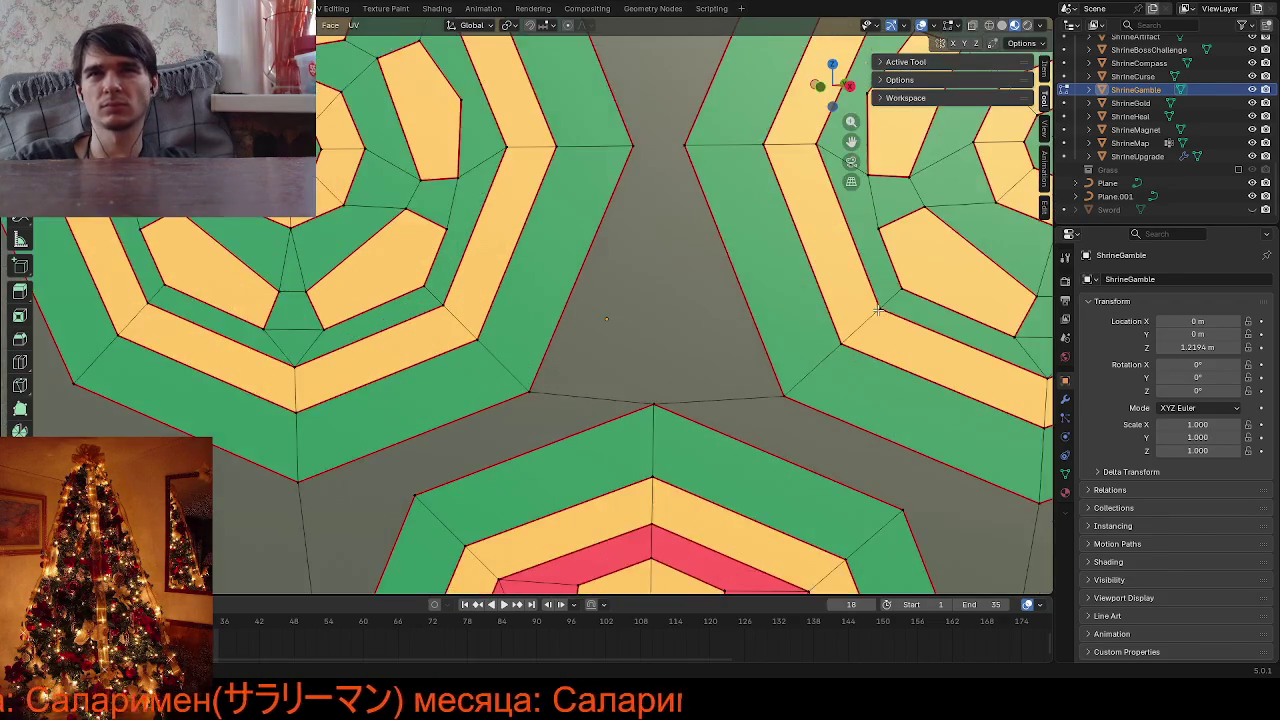
scroll(876, 312, "down", 3)
scroll(817, 244, "up", 3)
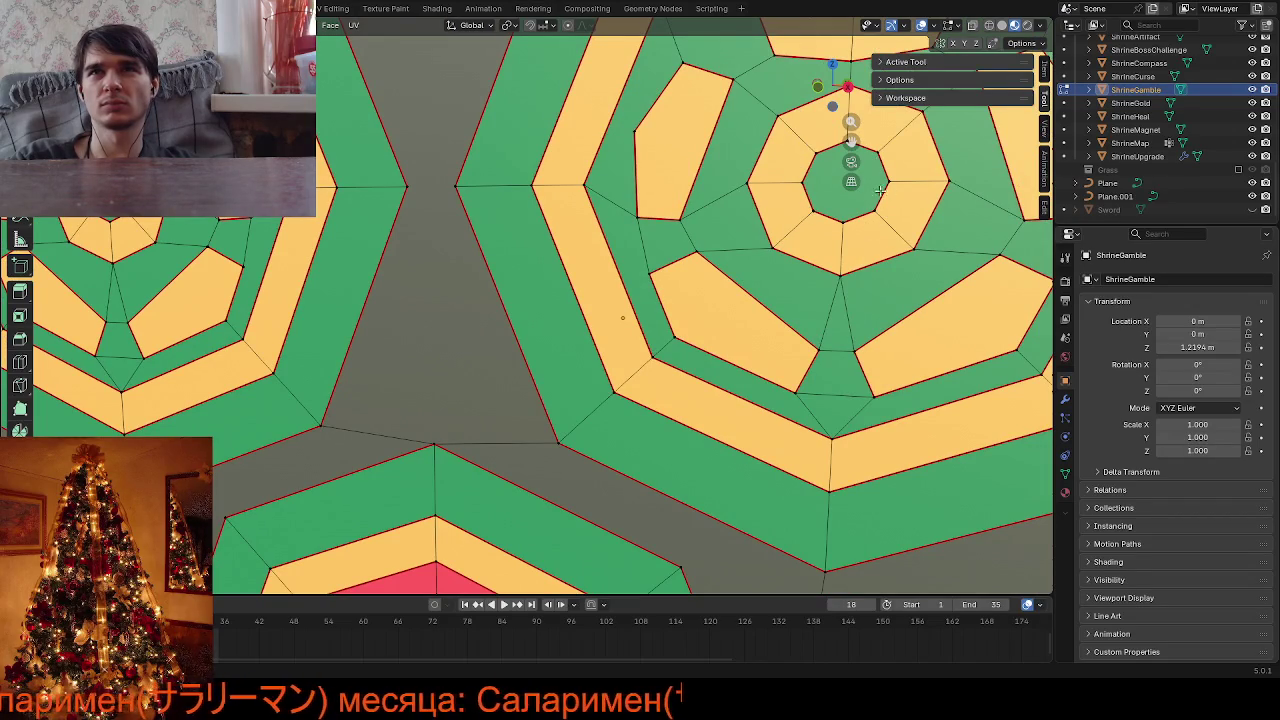
key("Tab")
scroll(882, 204, "down", 4)
Face the bar patterns frontally in Edit Mode and slide a decal vertex along its edge
scroll(838, 276, "down", 3)
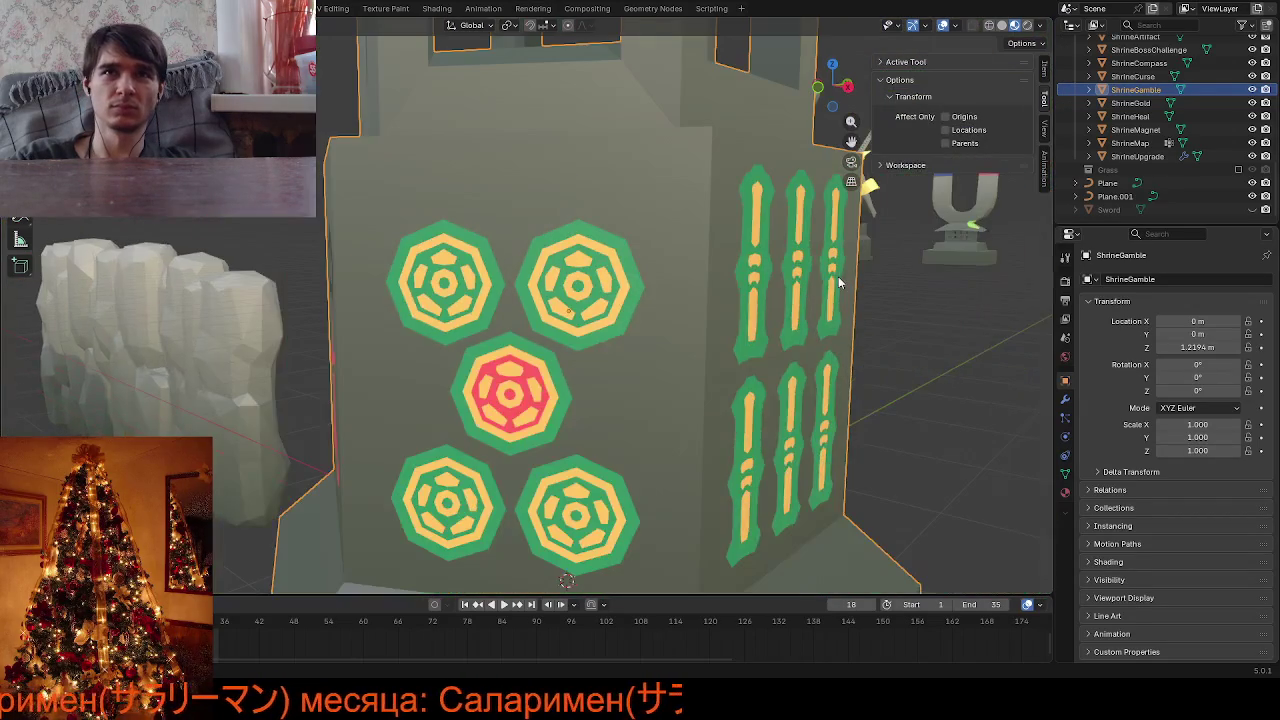
mouse_move(740, 297)
middle_mouse_down()
mouse_move(694, 310)
mouse_move(731, 280)
mouse_move(758, 279)
mouse_move(672, 338)
mouse_move(555, 208)
middle_mouse_up()
scroll(758, 287, "down", 5)
scroll(672, 338, "up", 4)
key("Tab")
scroll(645, 295, "up", 3)
scroll(647, 292, "up", 2)
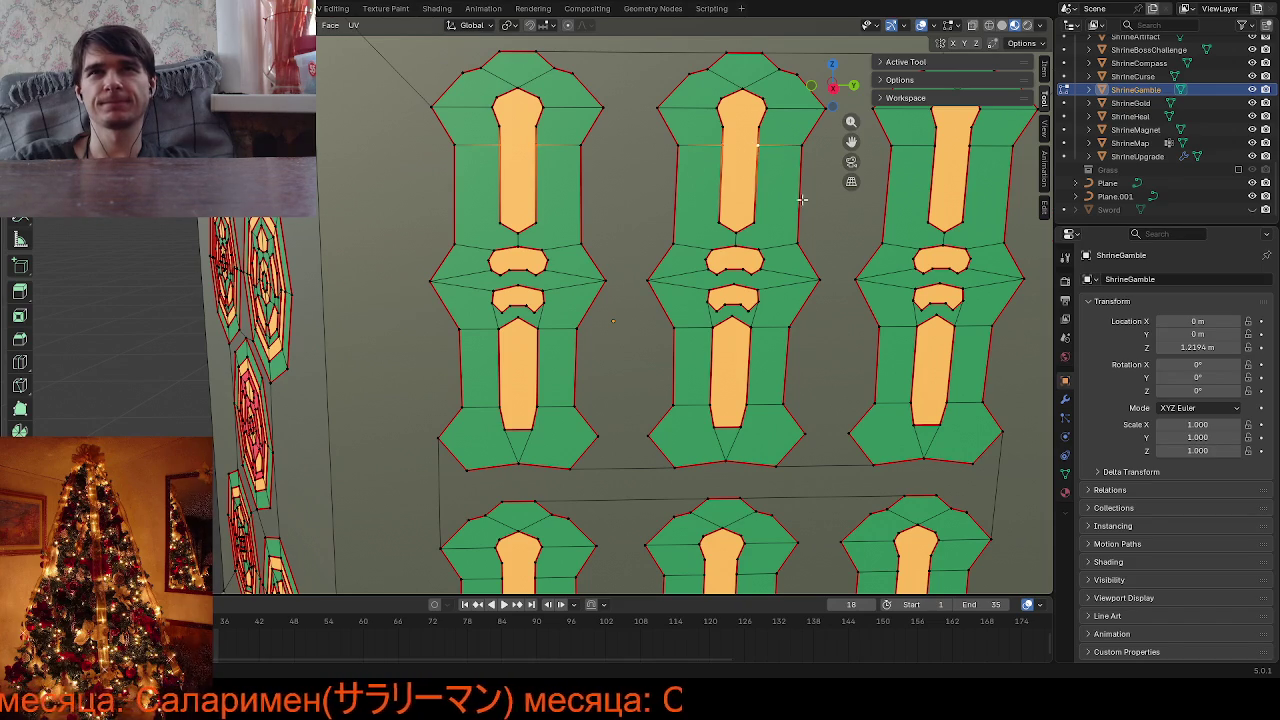
key("KP_Decimal")
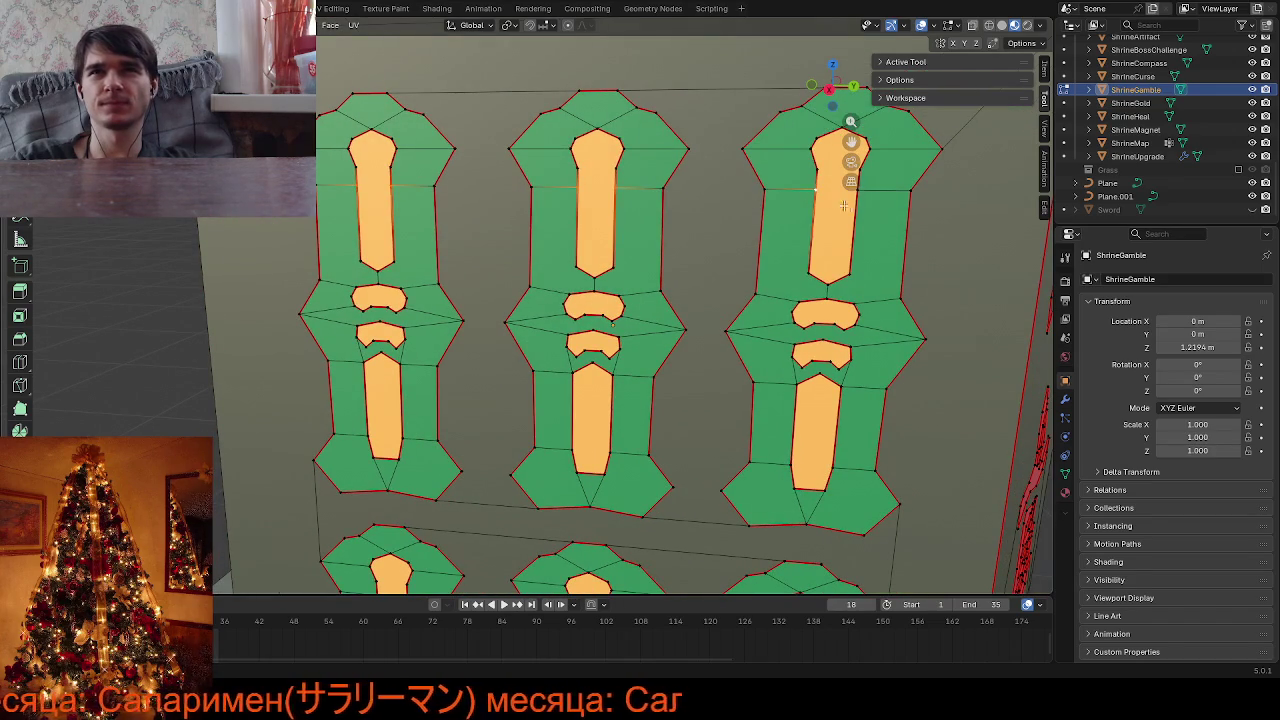
scroll(856, 370, "down", 5)
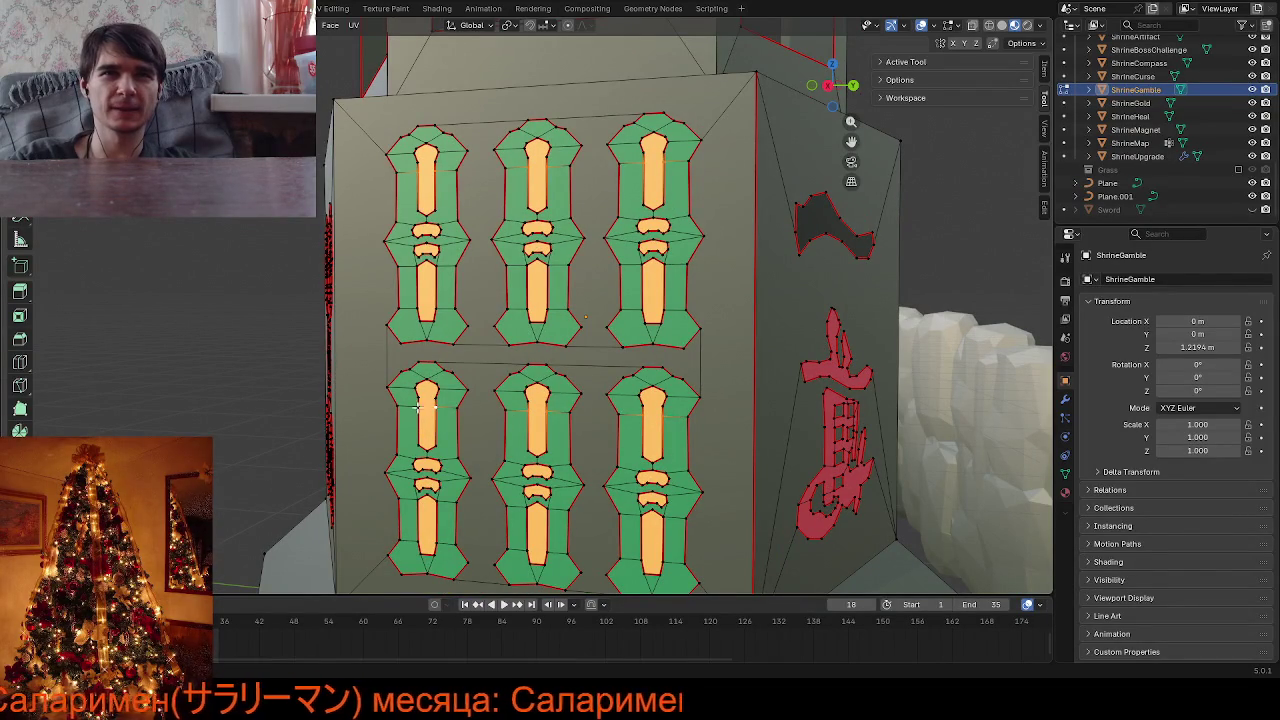
key("shift+v")
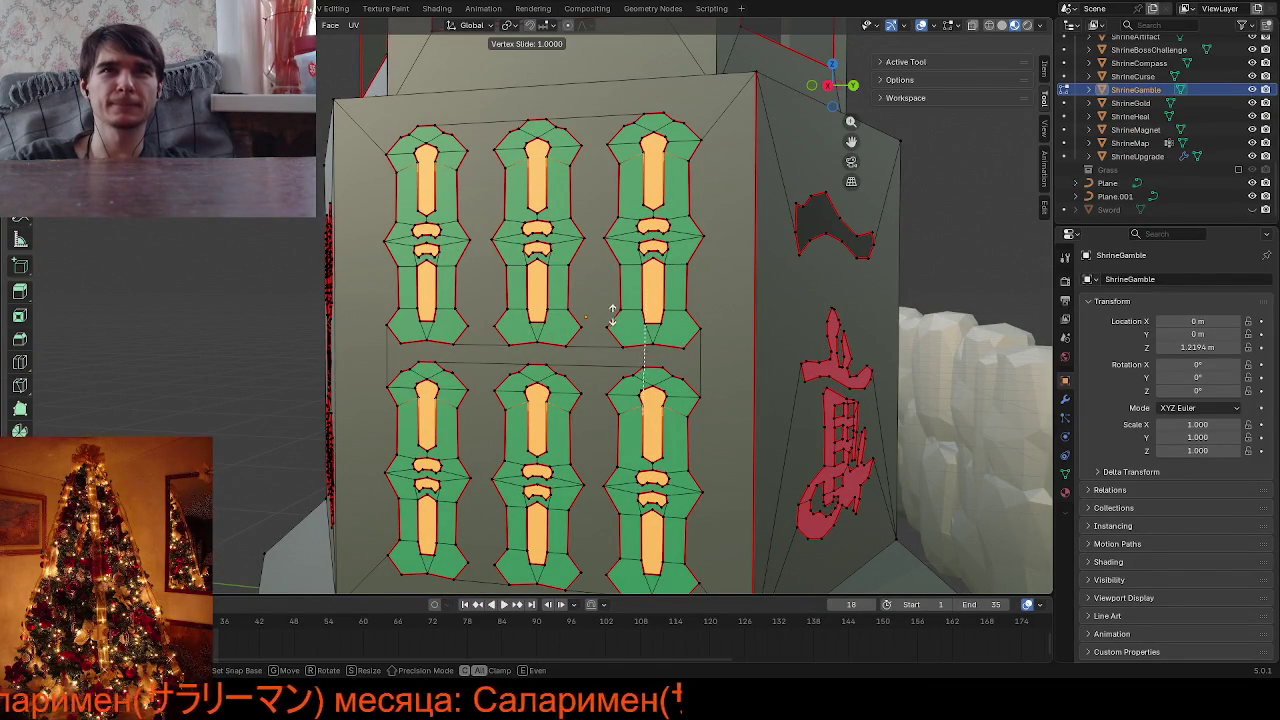
left_click(612, 310)
Slide the vertex atop the first orange island along its edge, viewed from the pillar side
middle_click_drag(766, 288, 774, 318)
left_click(427, 215)
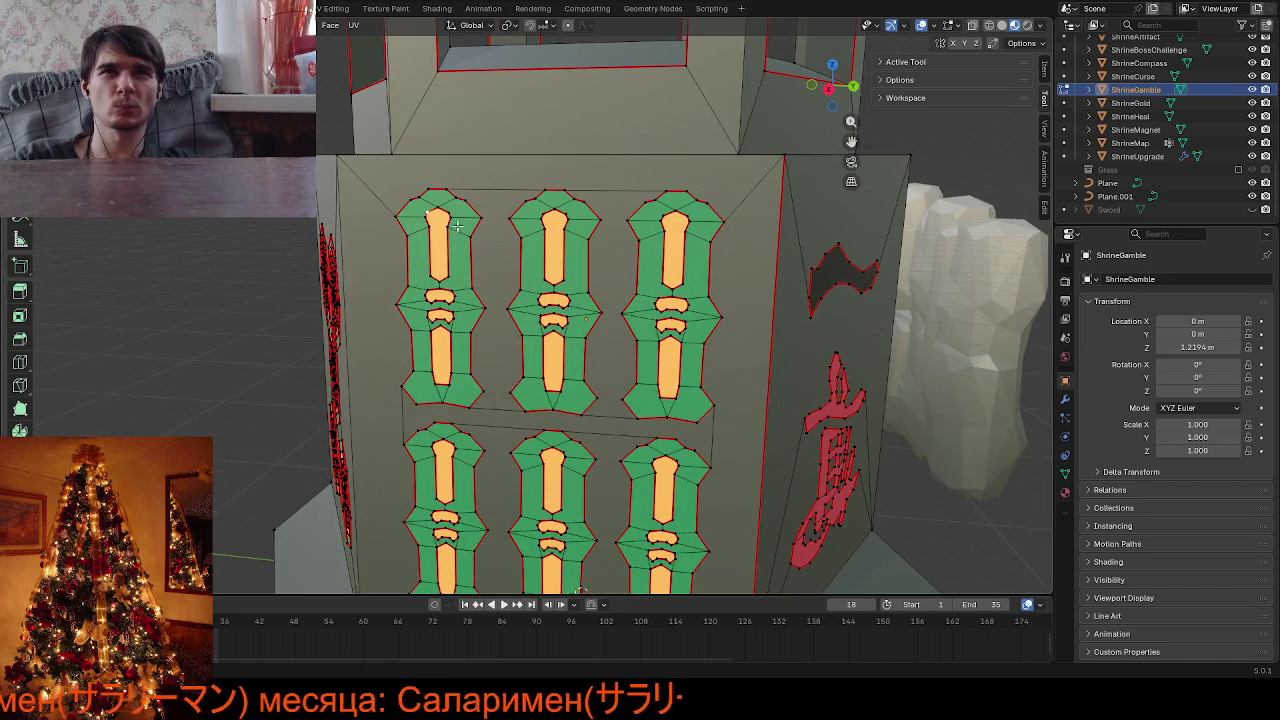
scroll(467, 228, "up", 2)
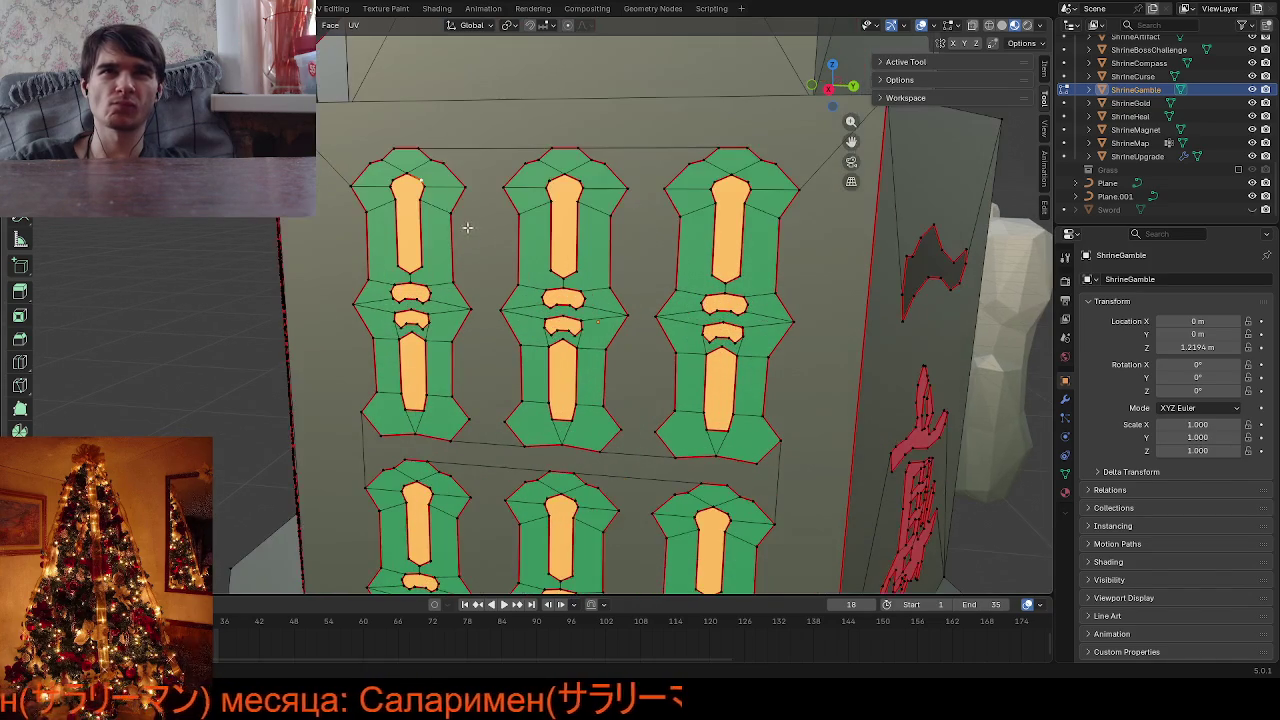
left_click(404, 181)
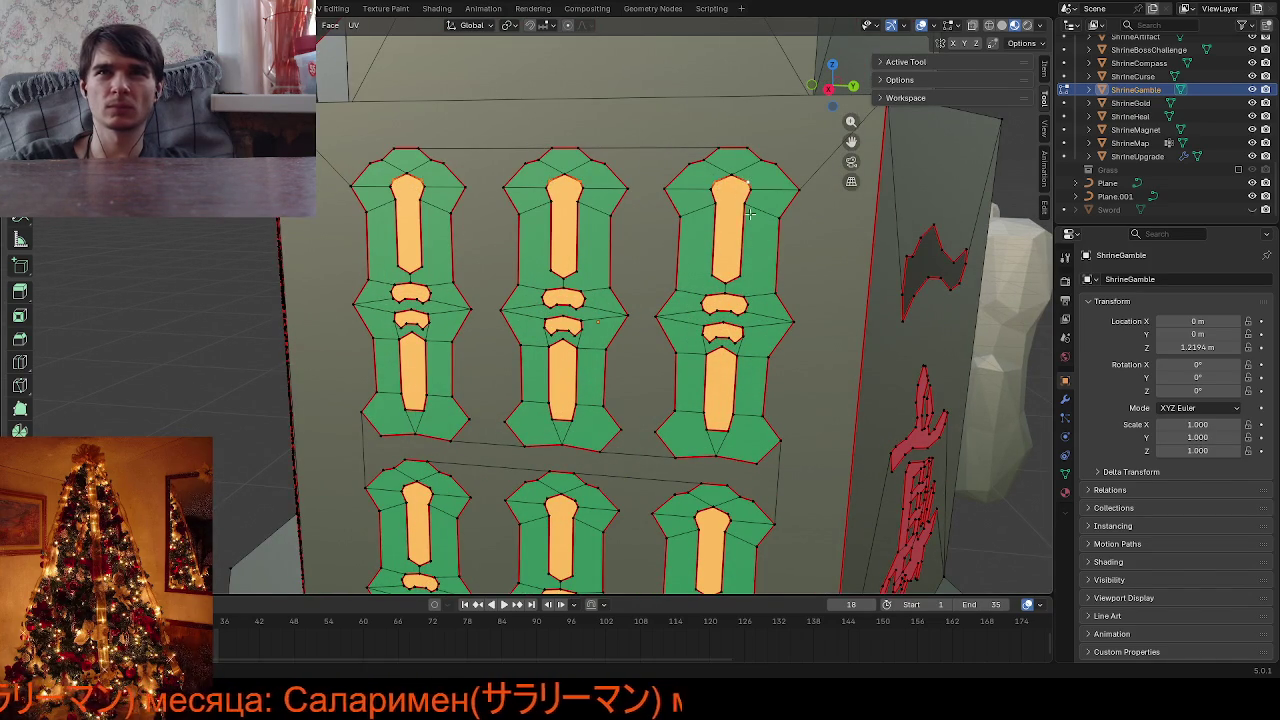
middle_click_drag(749, 212, 711, 331)
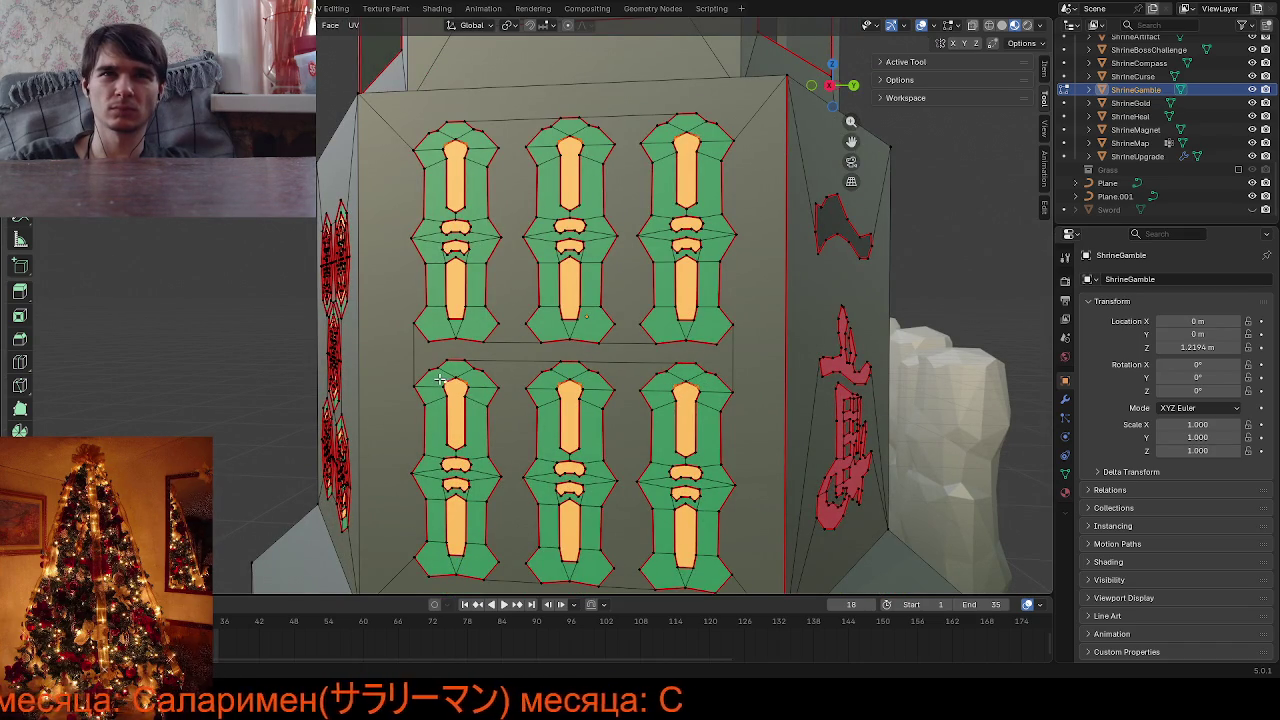
key("shift+v")
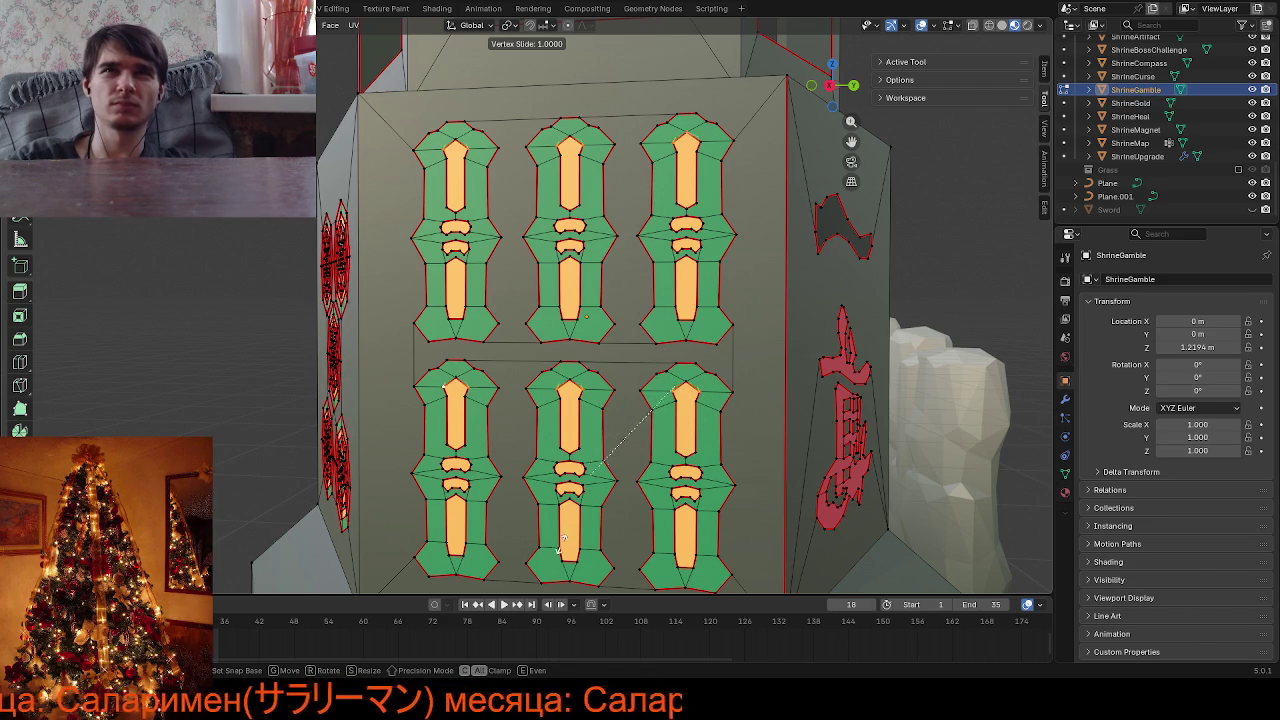
left_click(587, 142)
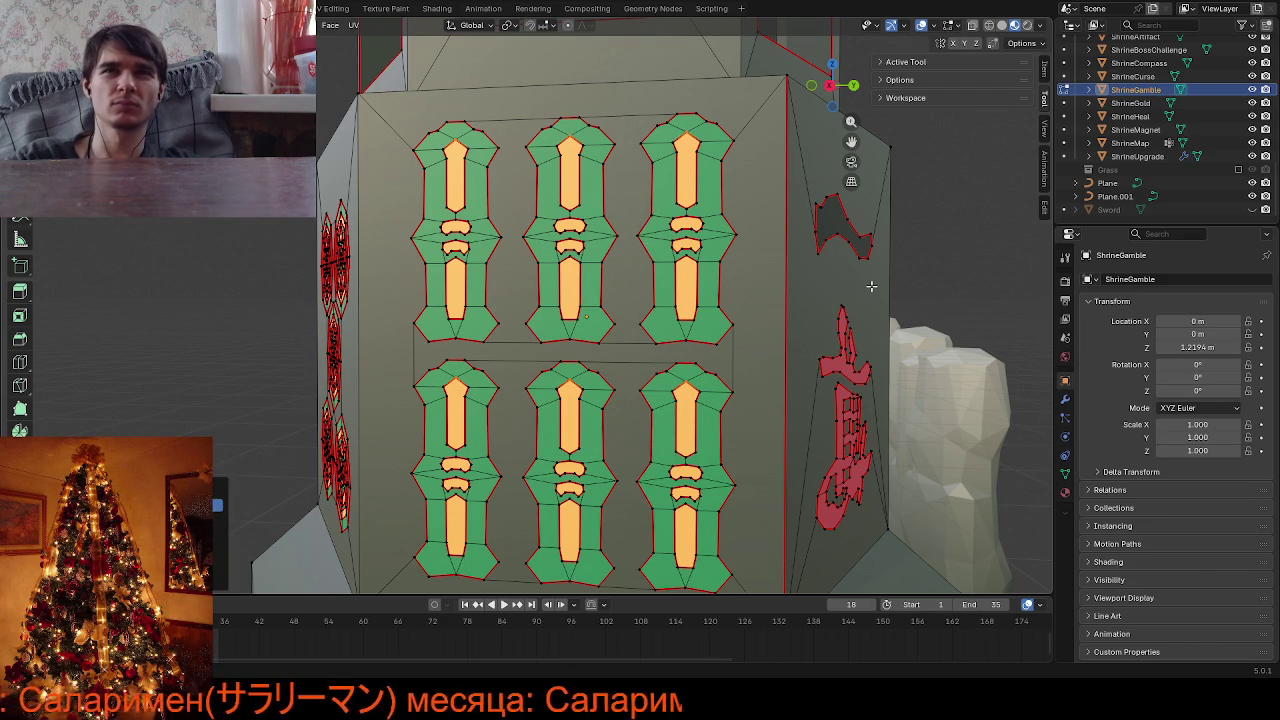
Merge the whole lantern mesh by distance, removing 24 duplicate vertices
key("a")
key("m")
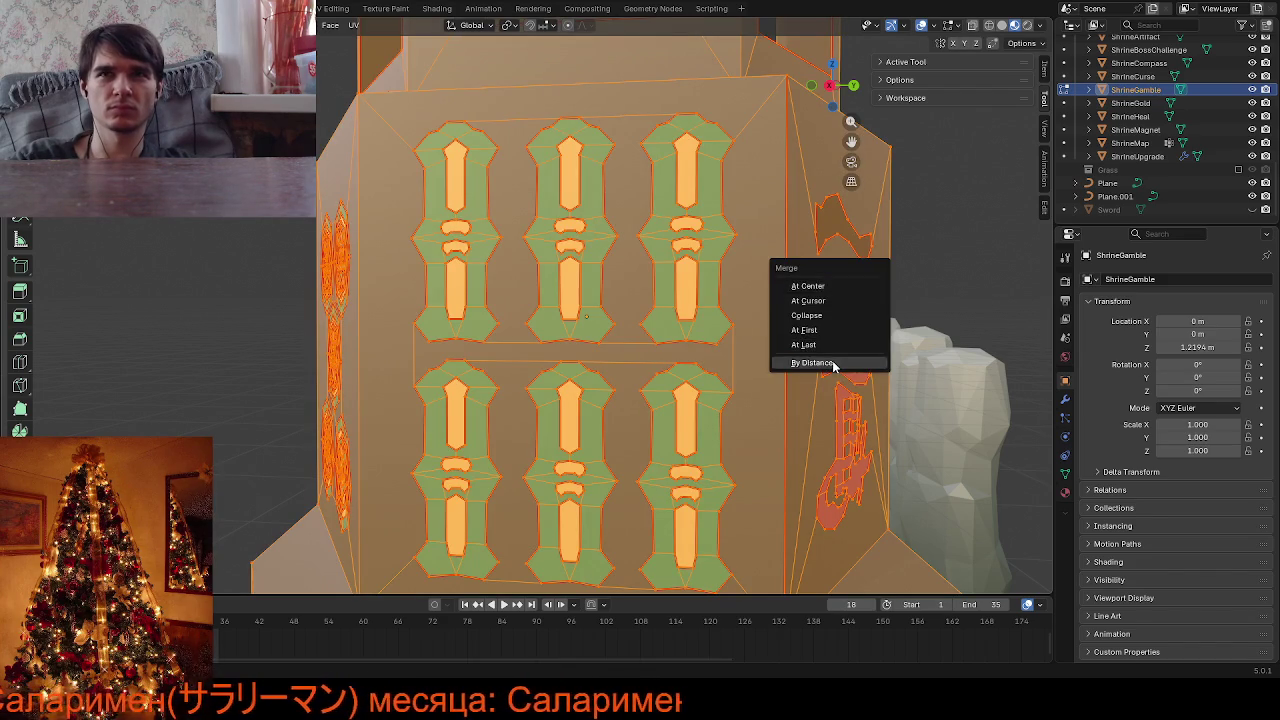
left_click(833, 363)
key("alt+a")
Orbit and zoom around the shrine to inspect the pillar decals from several sides
scroll(659, 372, "up", 3)
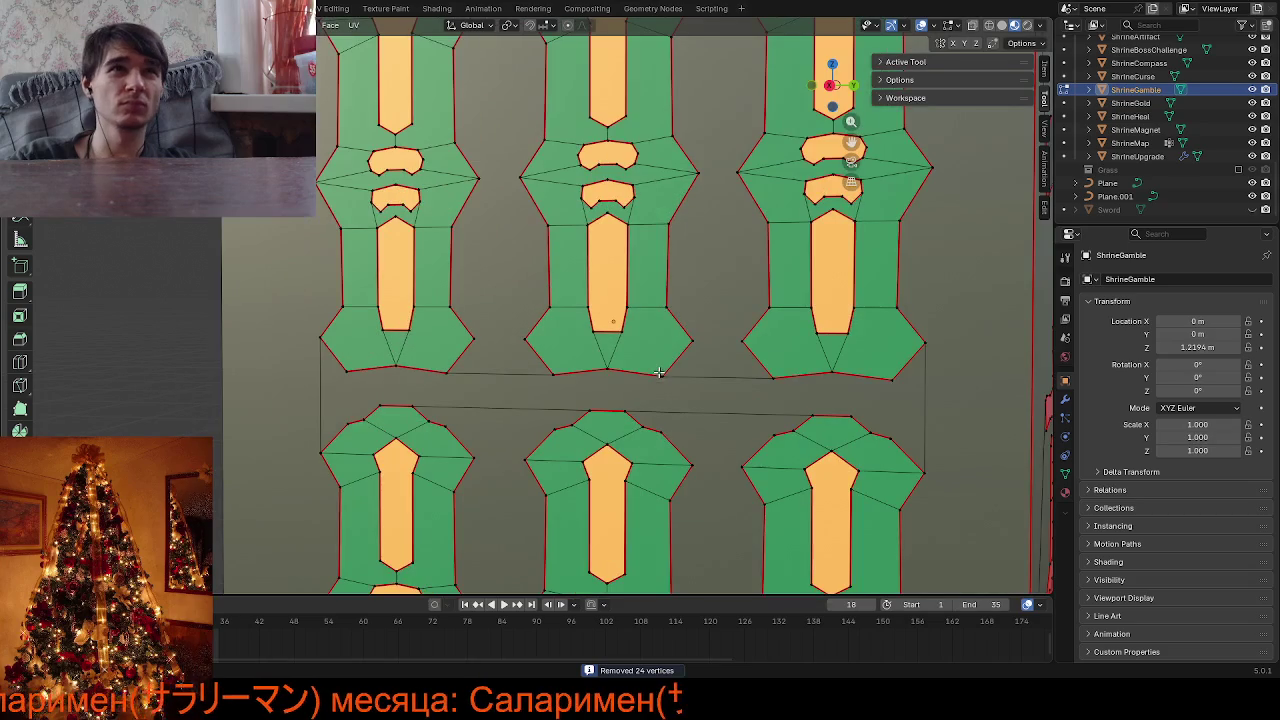
middle_click_drag(697, 380, 714, 399, "shift")
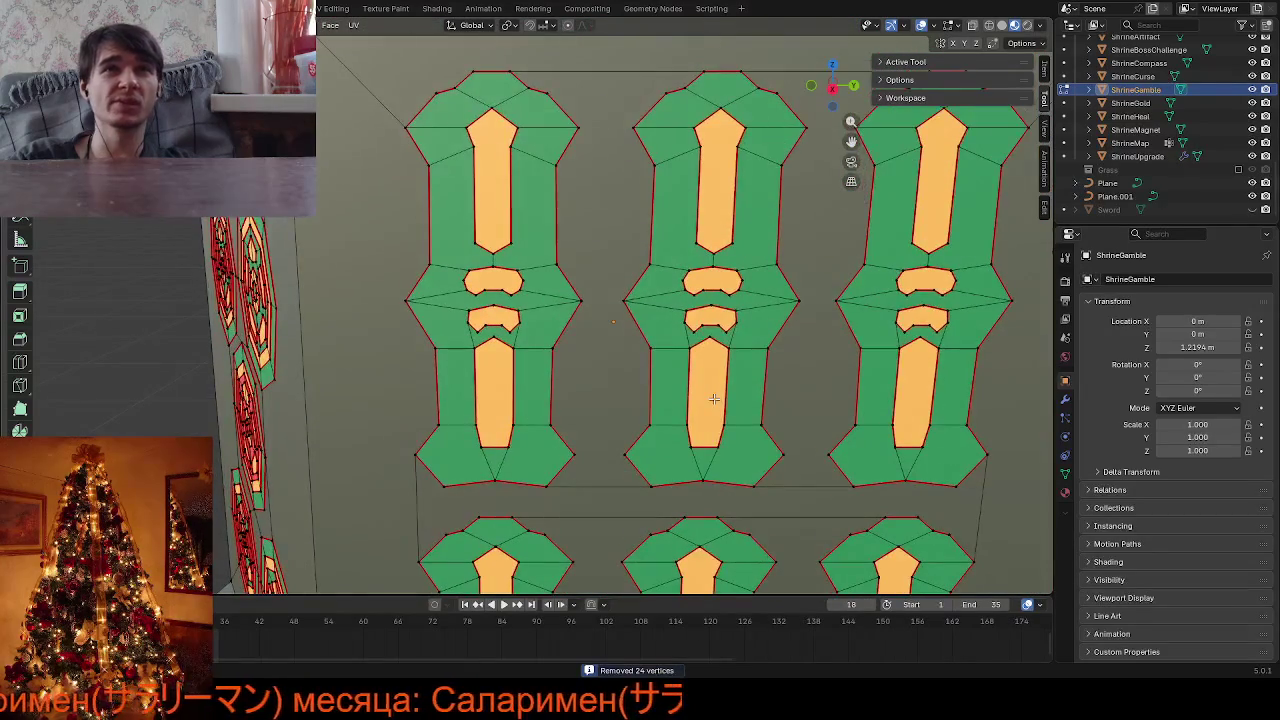
middle_click_drag(681, 353, 650, 350, "shift")
scroll(837, 314, "down", 6)
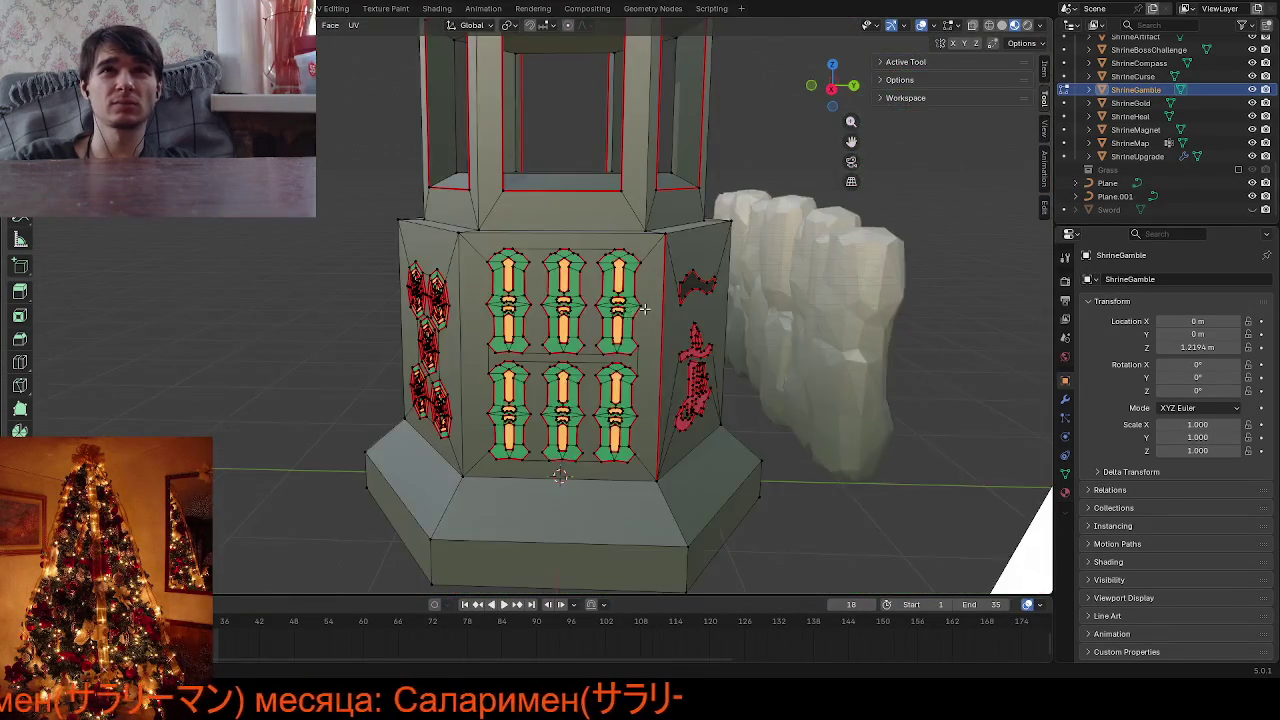
mouse_move(837, 314)
middle_mouse_down()
mouse_move(639, 301)
mouse_move(660, 313)
mouse_move(600, 325)
mouse_move(591, 351)
mouse_move(879, 342)
middle_mouse_up()
scroll(569, 335, "up", 5)
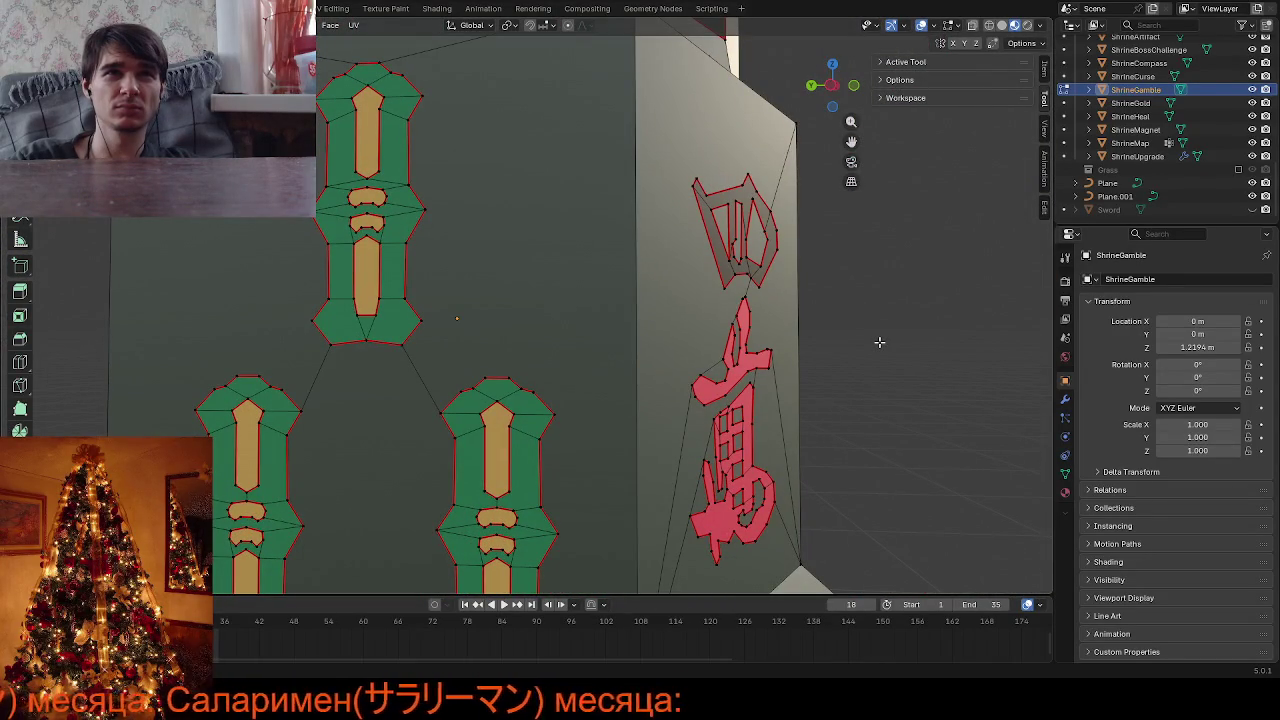
mouse_move(879, 342)
middle_mouse_down()
mouse_move(607, 349)
mouse_move(886, 351)
mouse_move(583, 350)
mouse_move(850, 331)
mouse_move(579, 351)
middle_mouse_up()
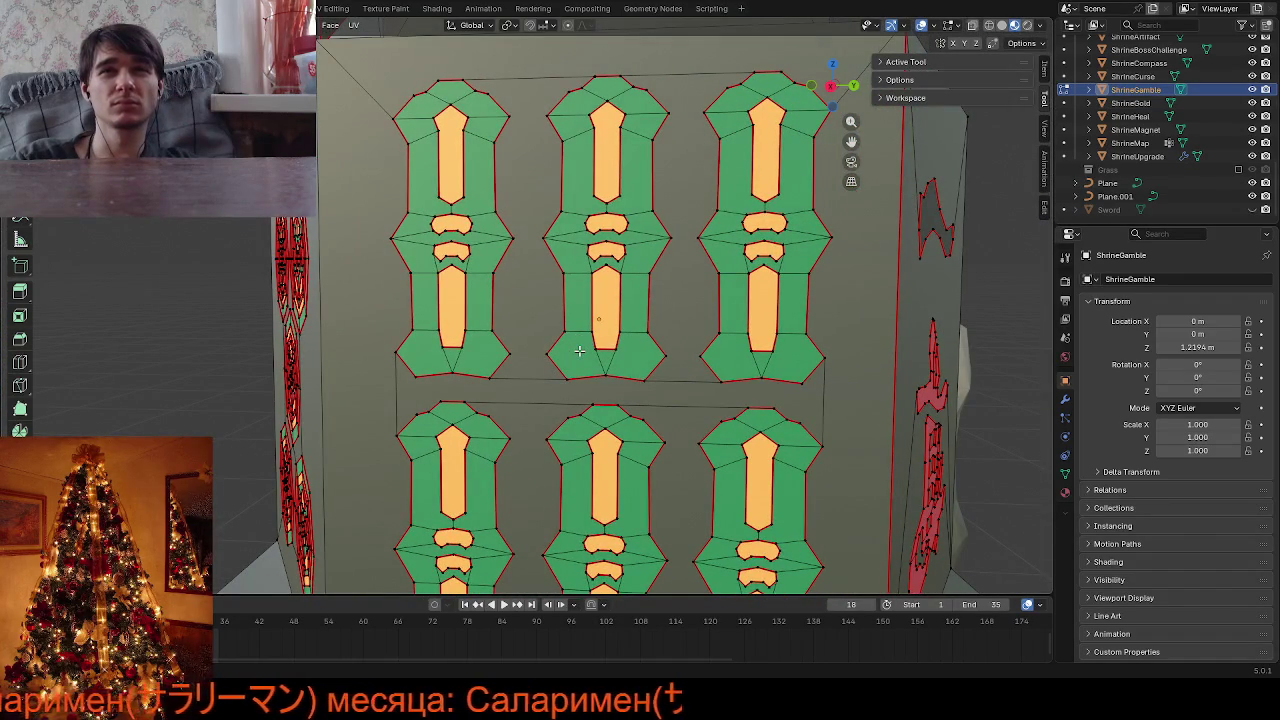
scroll(597, 342, "up", 4)
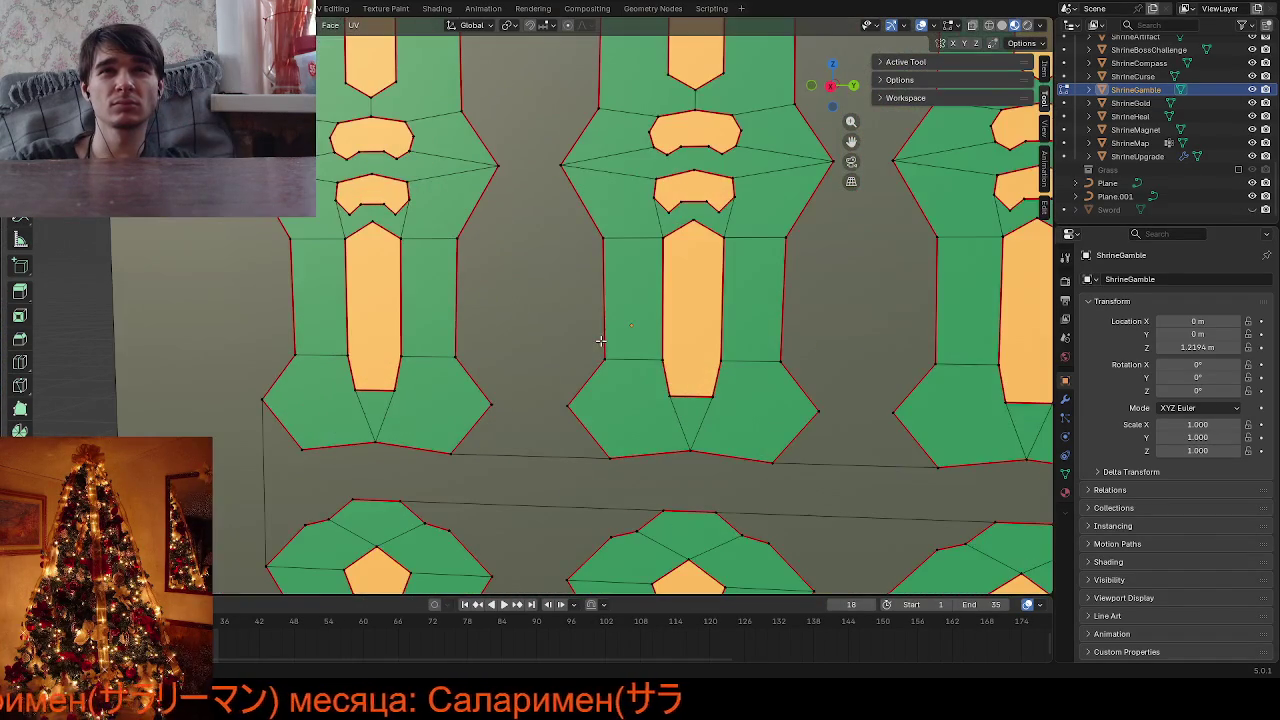
scroll(658, 364, "down", 4)
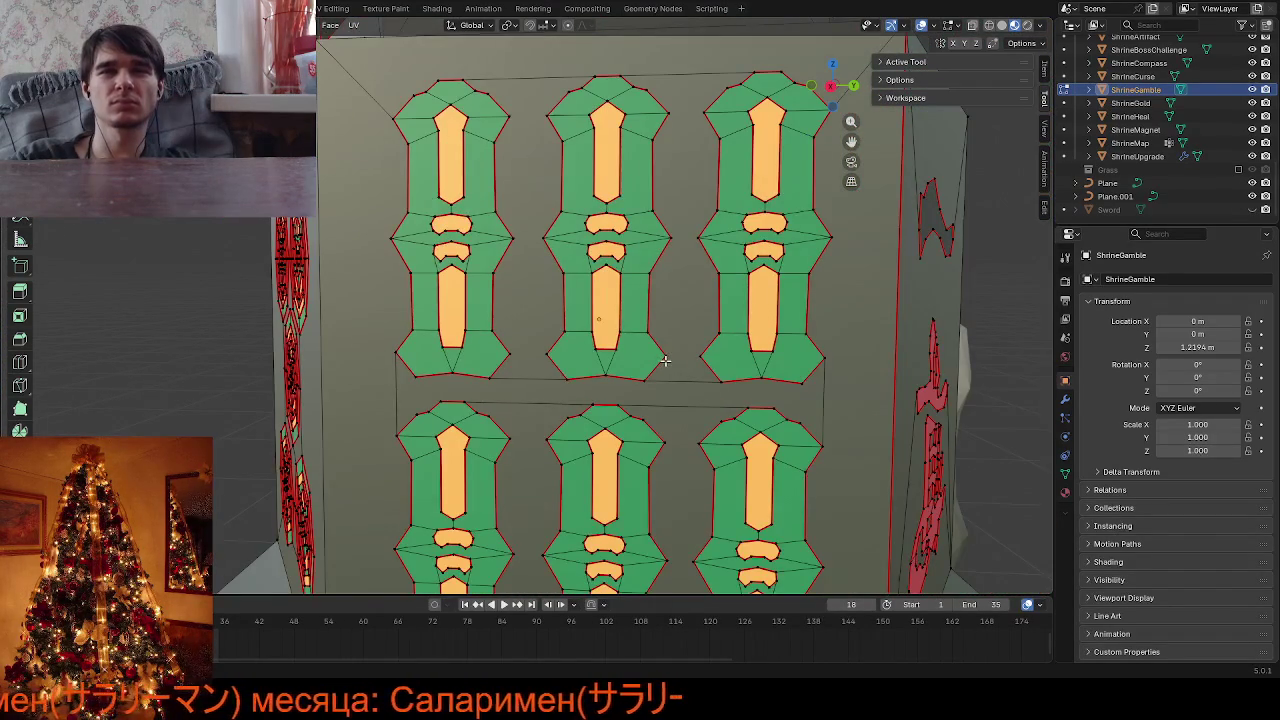
scroll(665, 360, "up", 2)
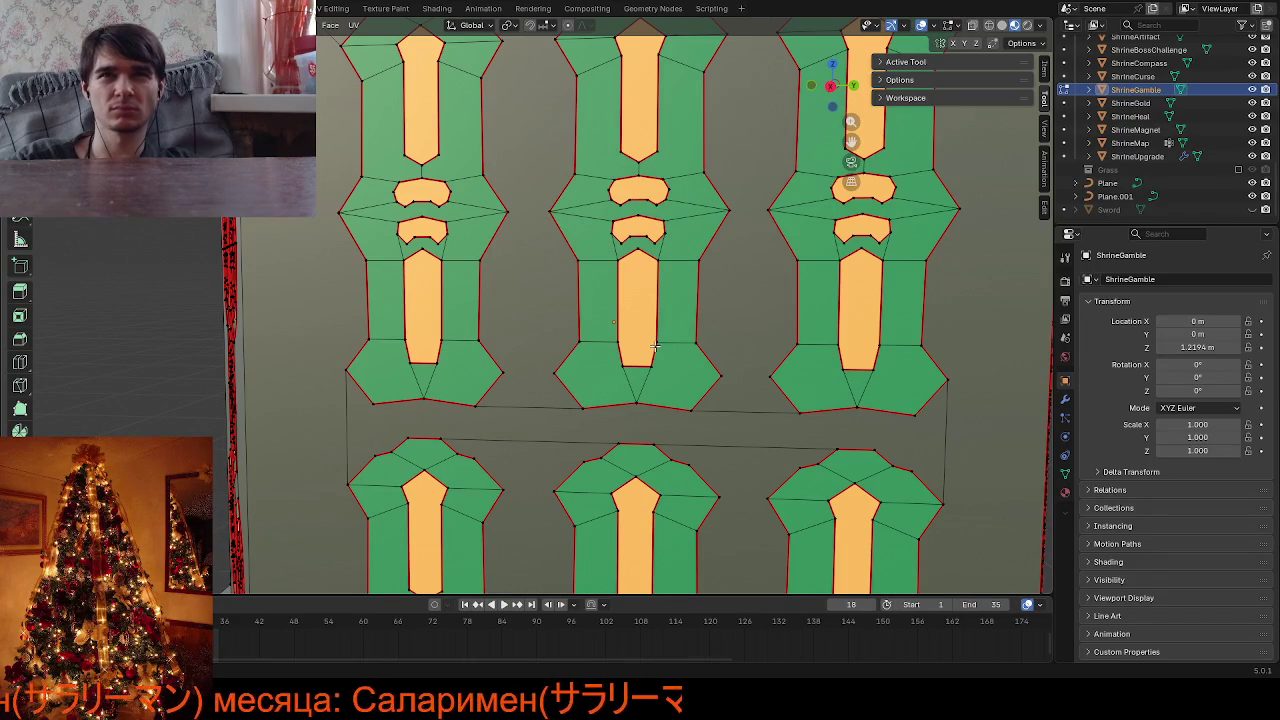
scroll(654, 345, "down", 5)
mouse_move(654, 345)
middle_mouse_down()
mouse_move(762, 354)
mouse_move(483, 363)
mouse_move(550, 366)
middle_mouse_up()
scroll(542, 356, "up", 2)
scroll(547, 368, "up", 2)
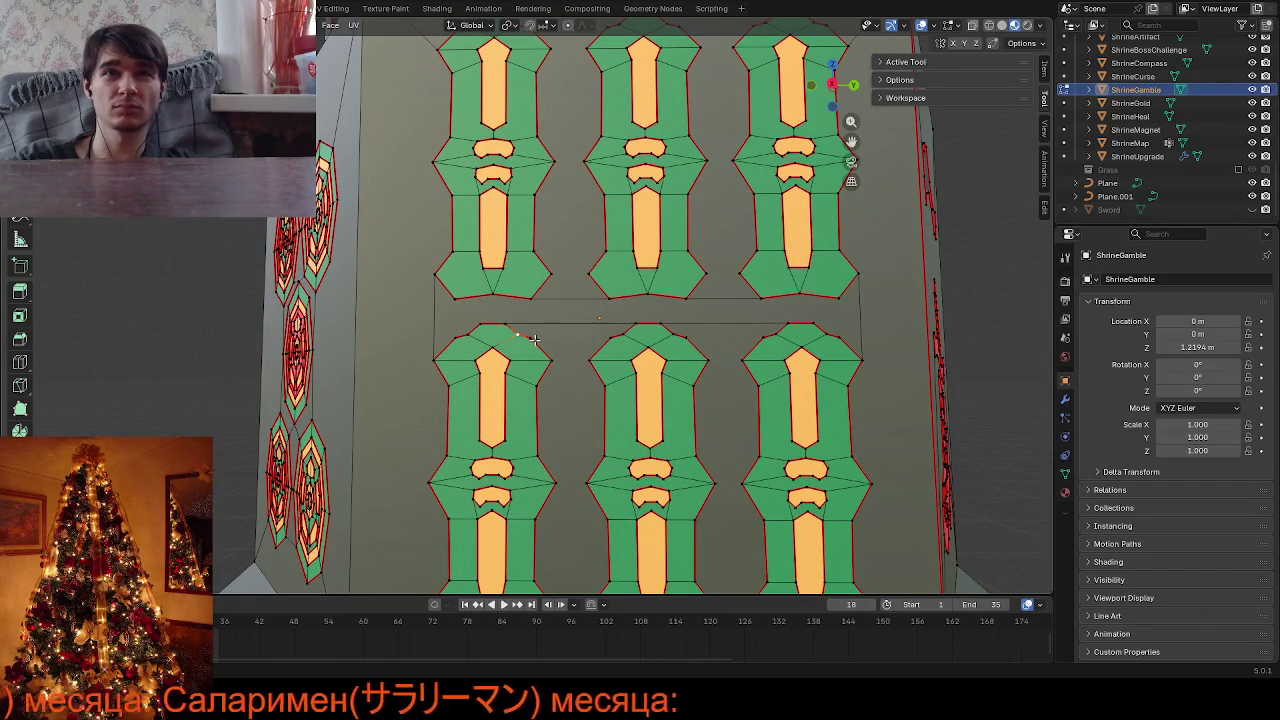
Merge the selected stray vertices atop the lower-left pillar decal
key("ctrl+m")
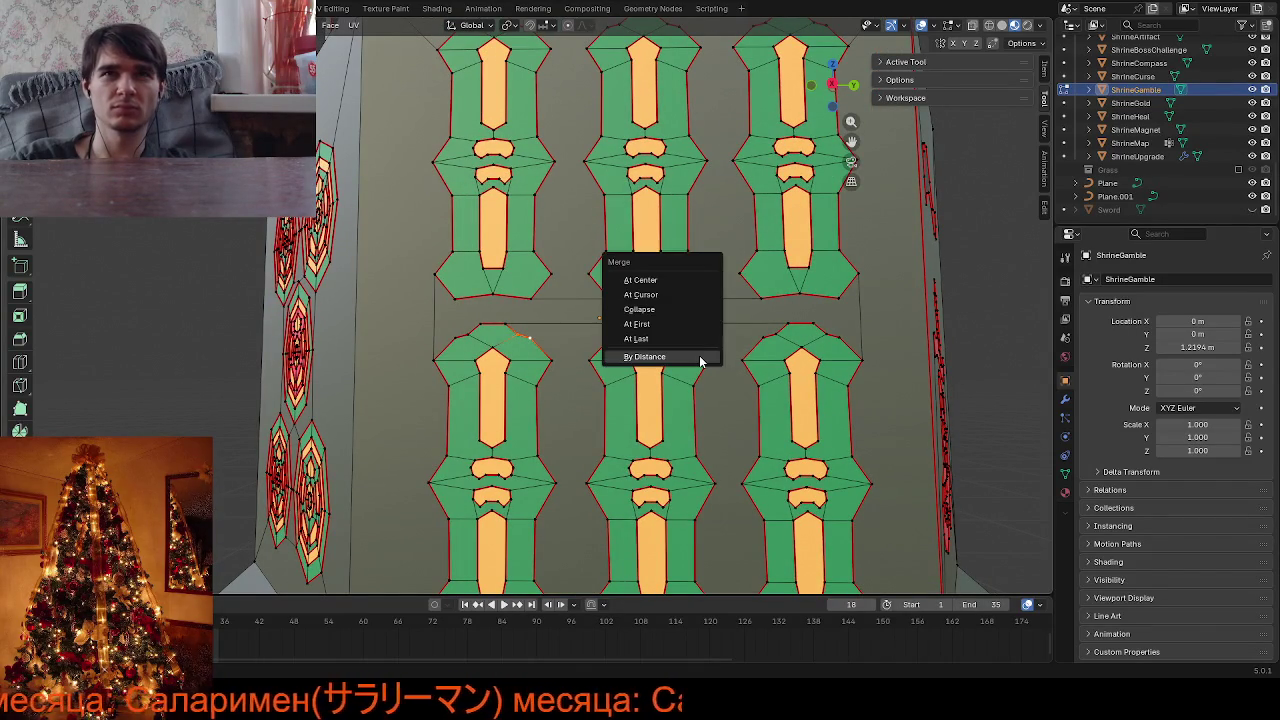
left_click(666, 280)
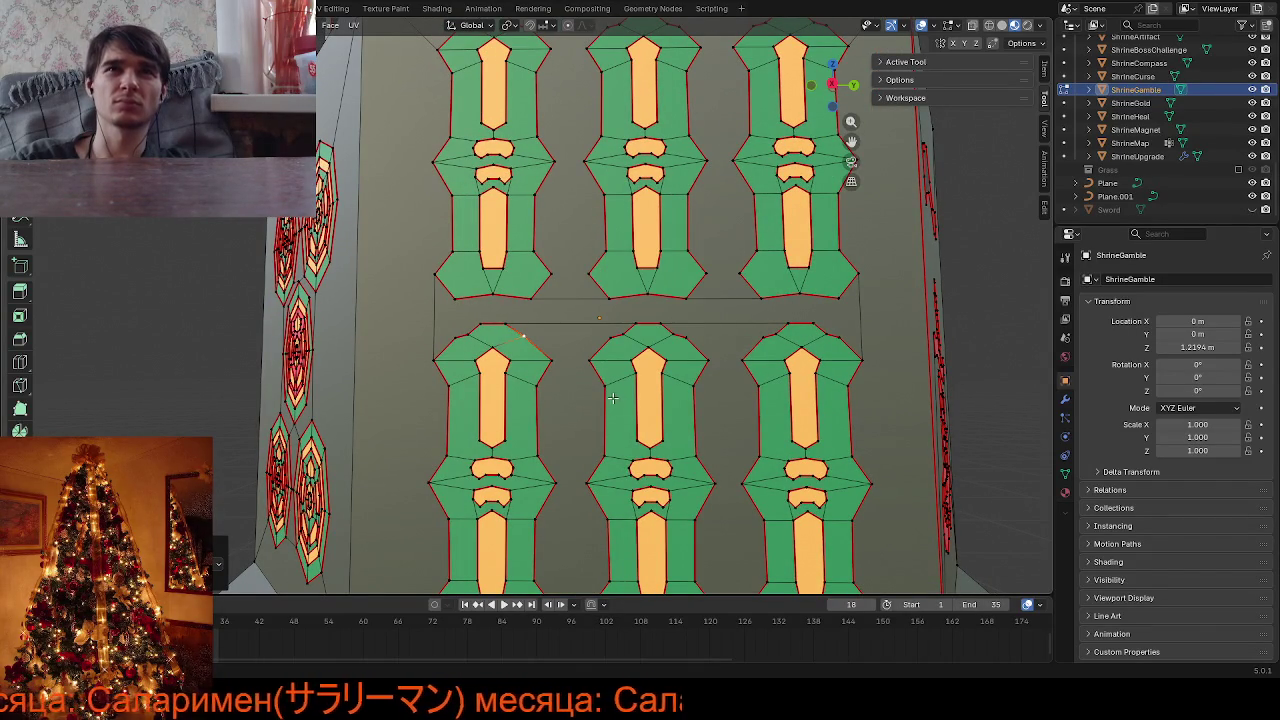
scroll(613, 398, "down", 5)
Frame and review the textured shrine in Object Mode, then face the symbol side in Edit Mode
key("Tab")
key("KP_Decimal")
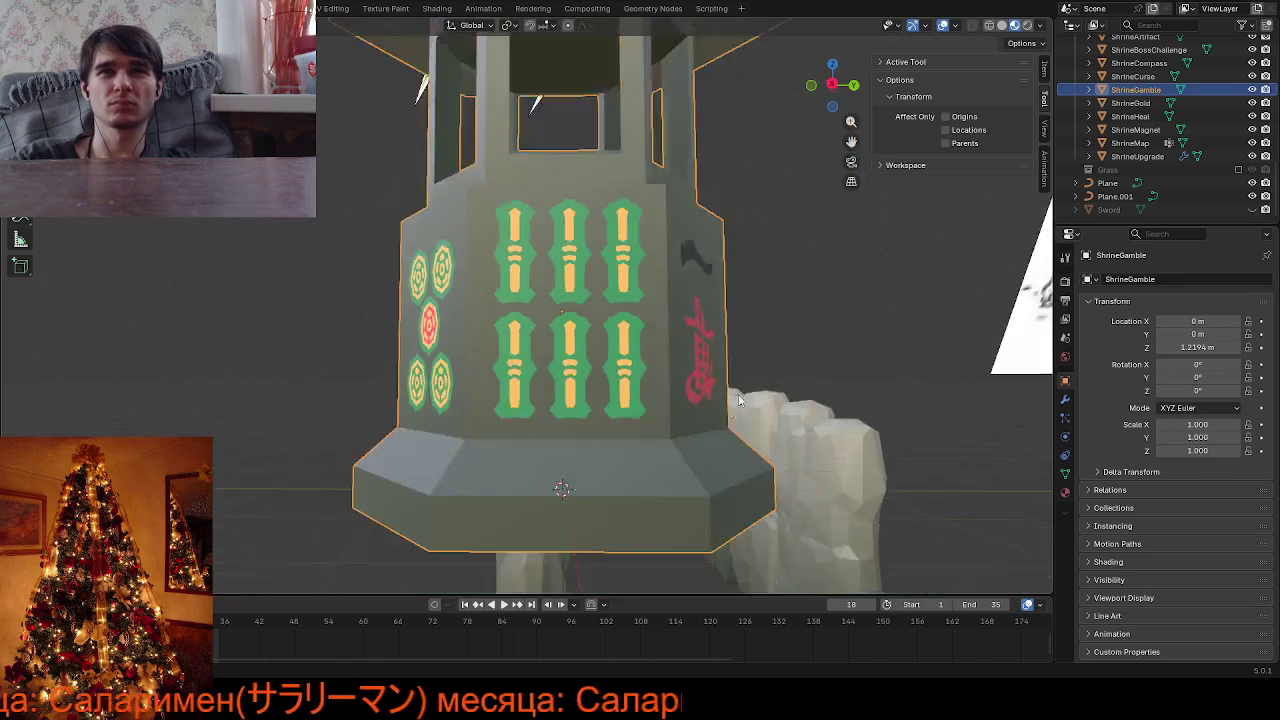
middle_click_drag(739, 400, 680, 457)
scroll(663, 451, "down", 3)
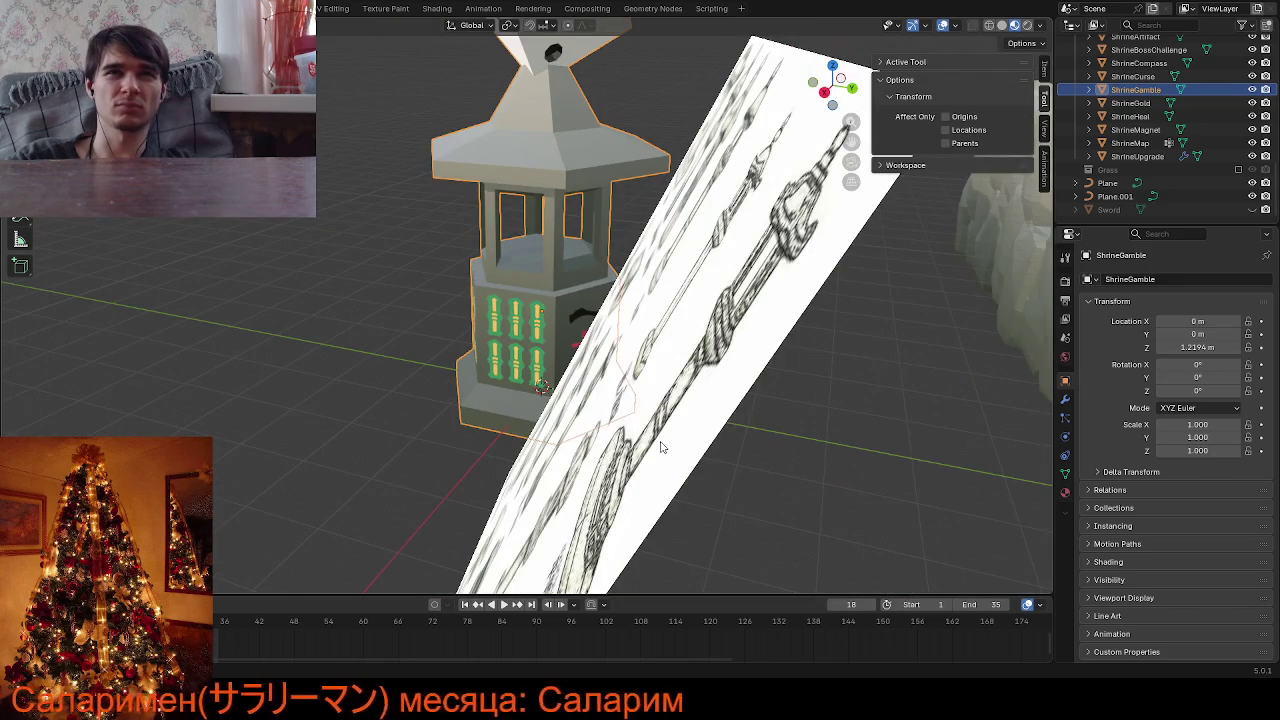
scroll(658, 436, "up", 3)
scroll(670, 427, "up", 3)
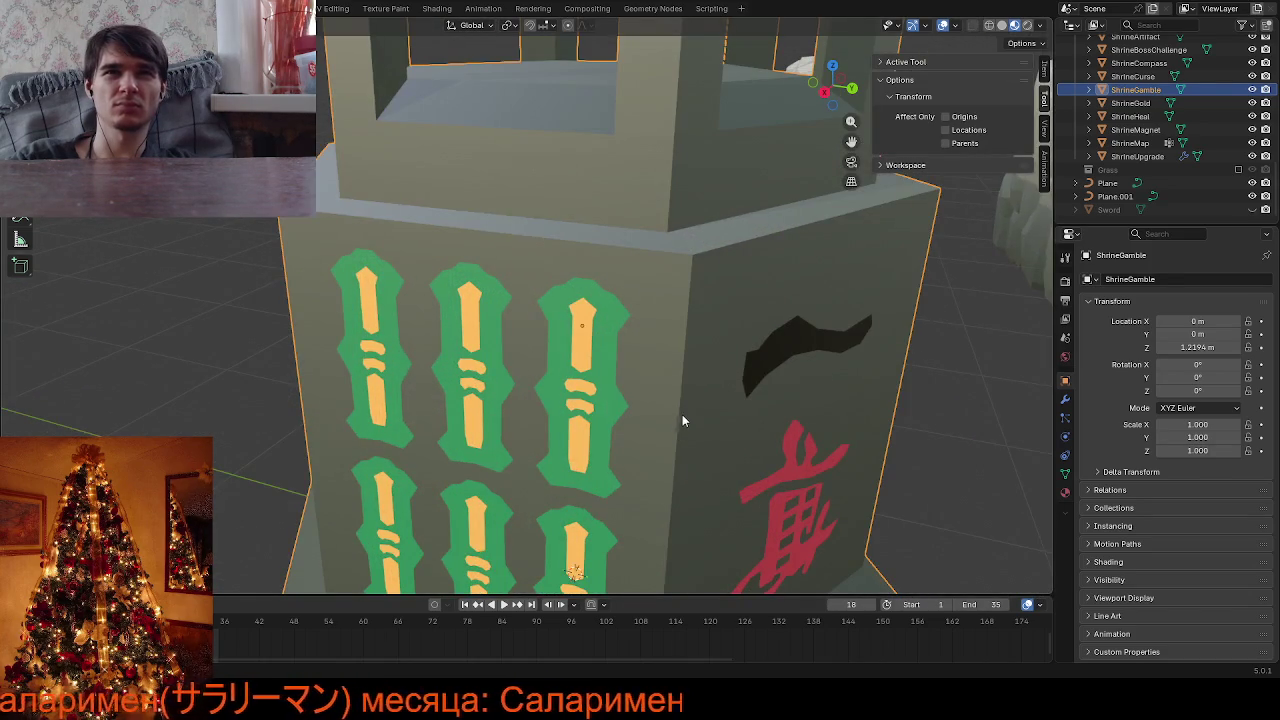
scroll(693, 403, "up", 1)
key("Tab")
mouse_move(704, 398)
middle_mouse_down()
mouse_move(733, 345)
mouse_move(715, 337)
middle_mouse_up()
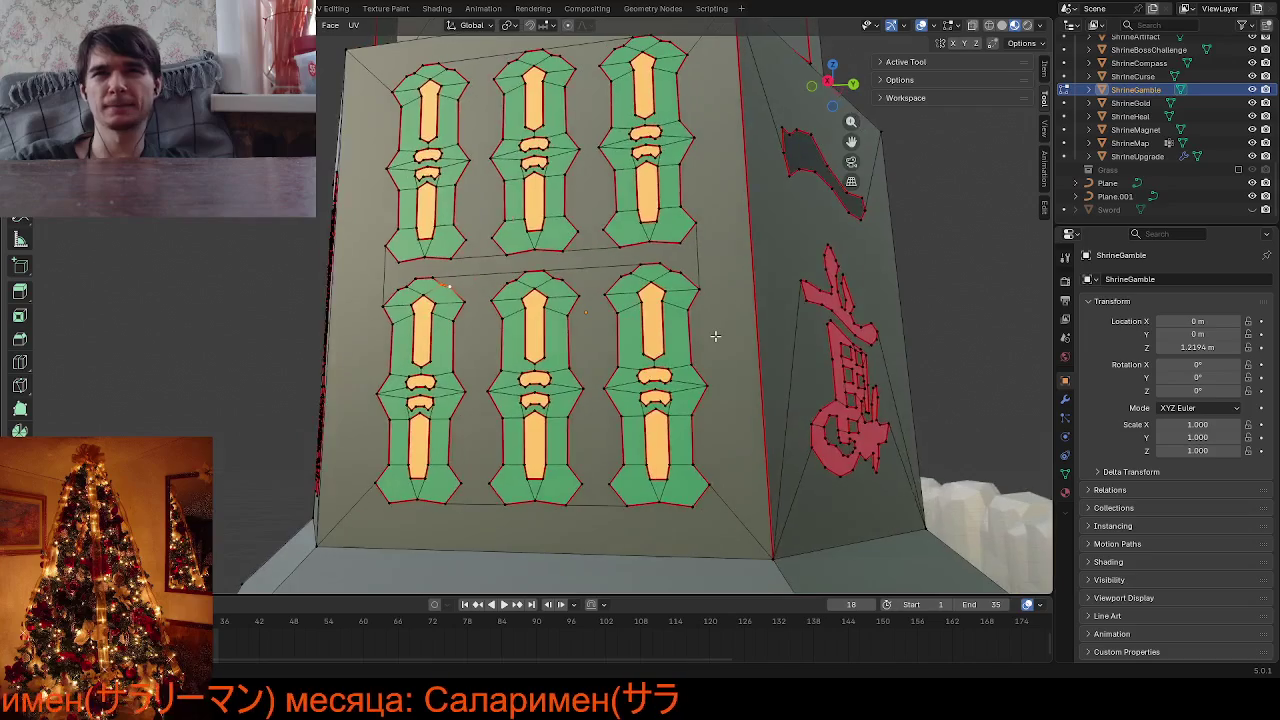
Vertex-slide a vertex on the middle lower pillar decal to refine its outline
scroll(715, 337, "up", 2)
scroll(715, 337, "up", 2)
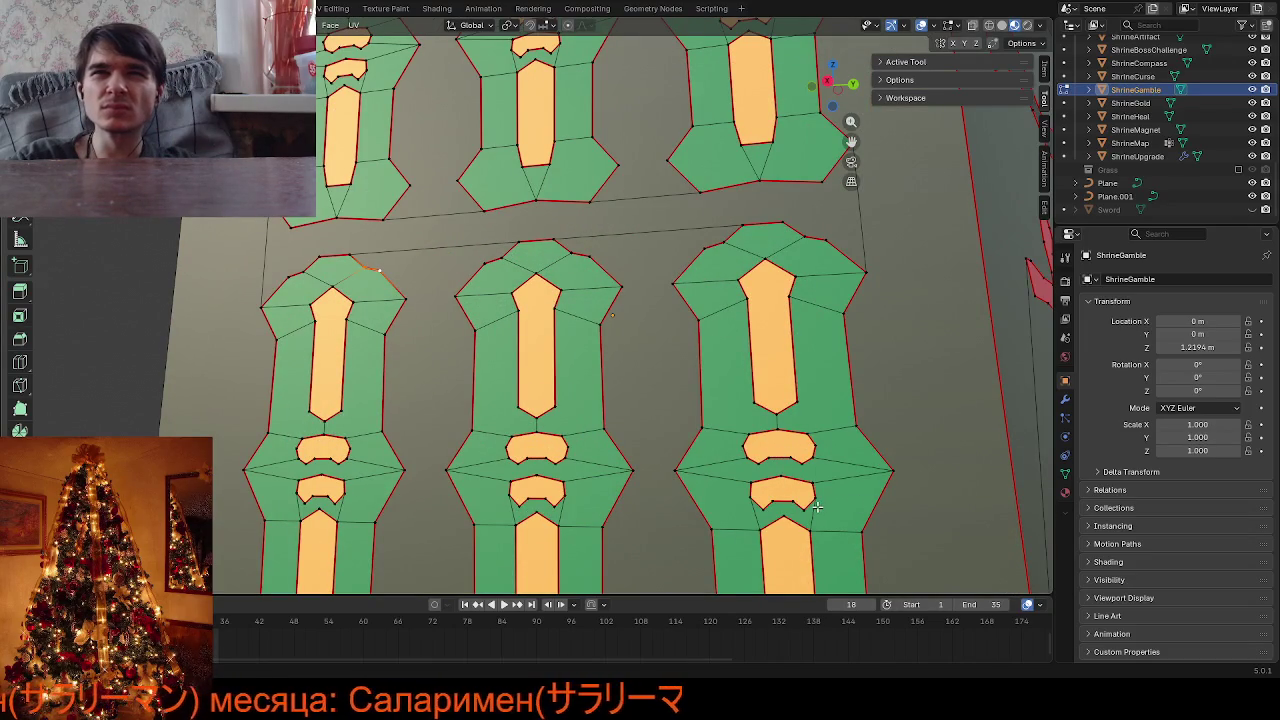
scroll(817, 507, "down", 2)
middle_click_drag(817, 507, 792, 504)
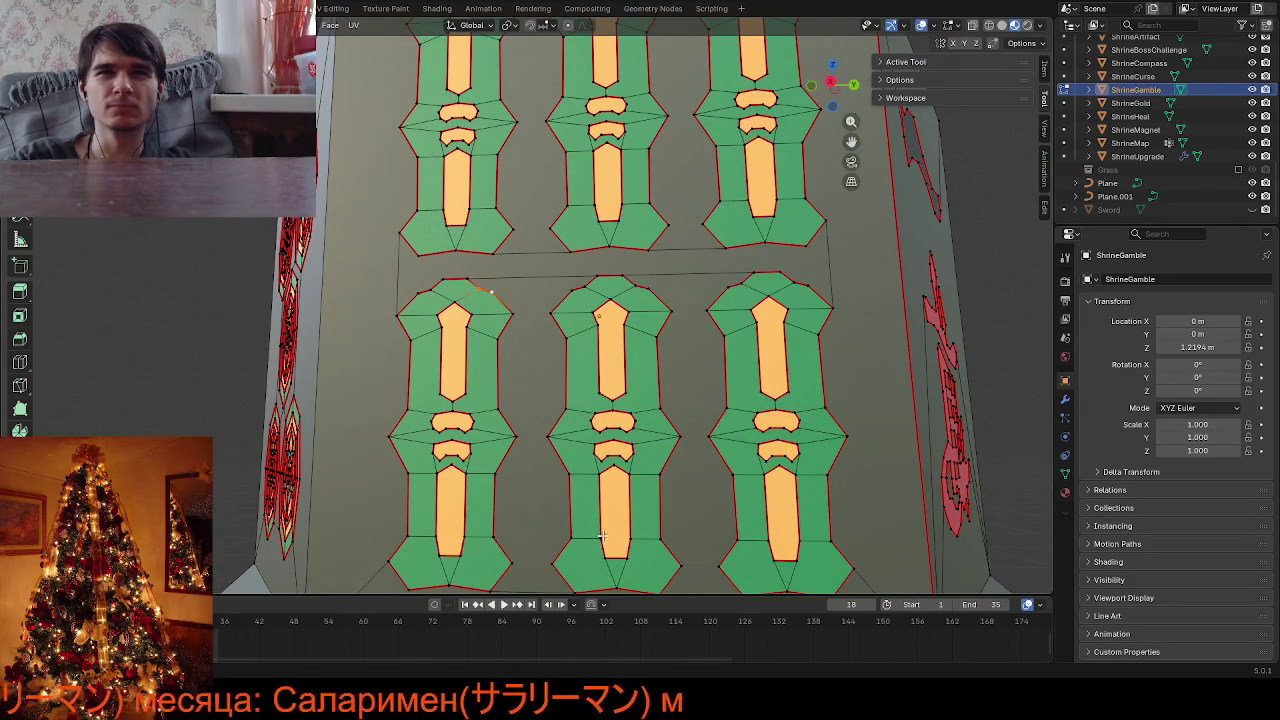
scroll(549, 521, "down", 5)
mouse_move(623, 503)
middle_mouse_down()
mouse_move(789, 523)
mouse_move(779, 485)
mouse_move(471, 505)
mouse_move(569, 493)
mouse_move(653, 450)
middle_mouse_up()
scroll(779, 485, "up", 3)
scroll(569, 493, "up", 3)
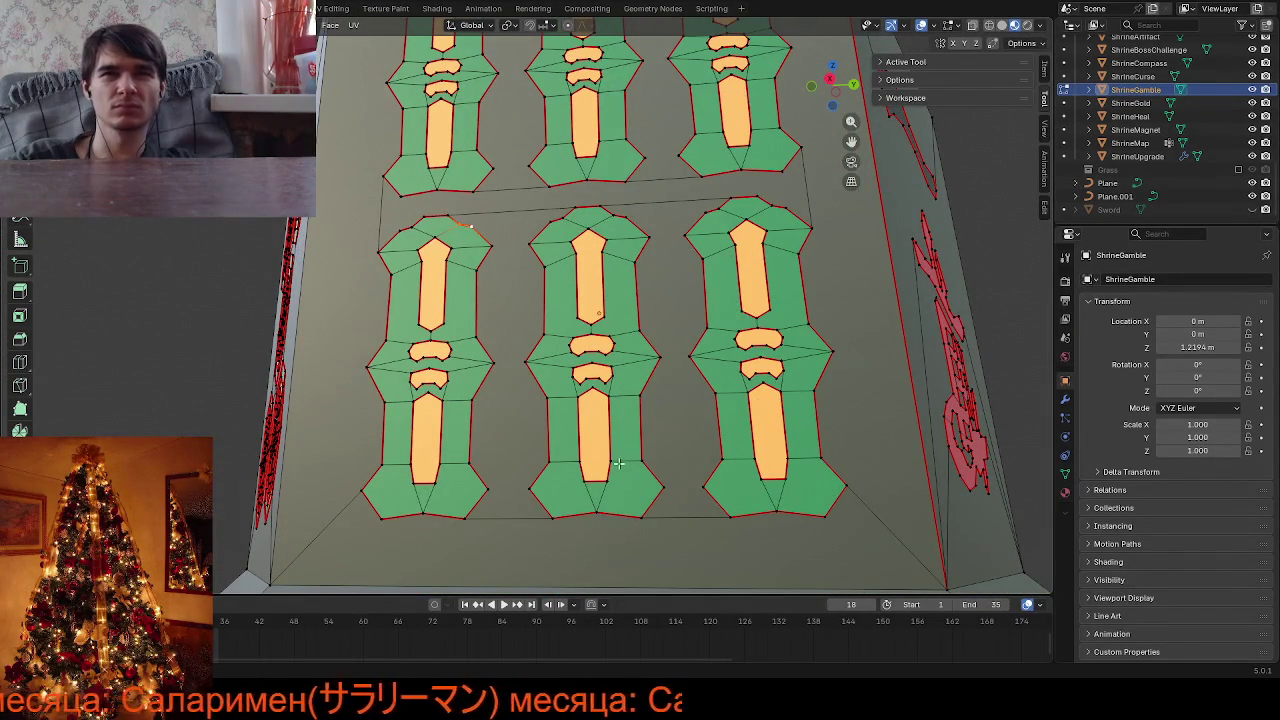
left_click(613, 461)
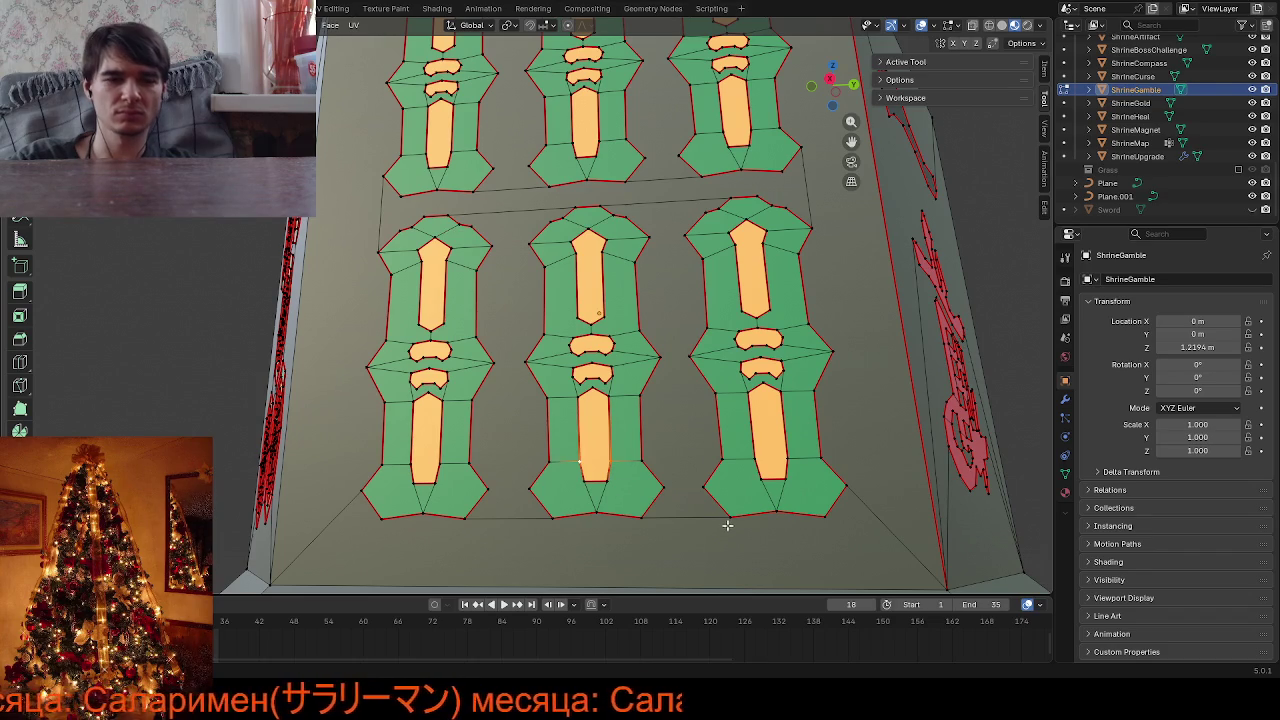
key("shift+v")
left_click(611, 525)
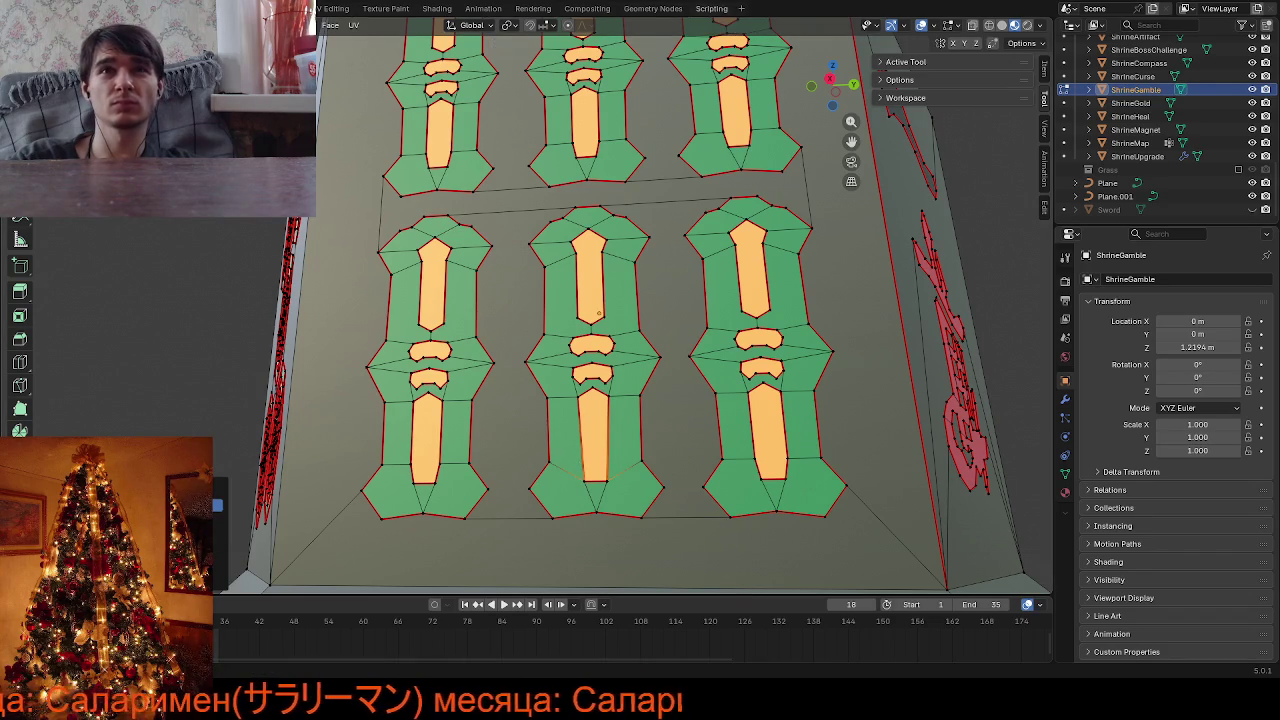
Select faces on the left and right lower decals and vertex-slide another outline vertex
middle_click_drag(710, 194, 663, 429)
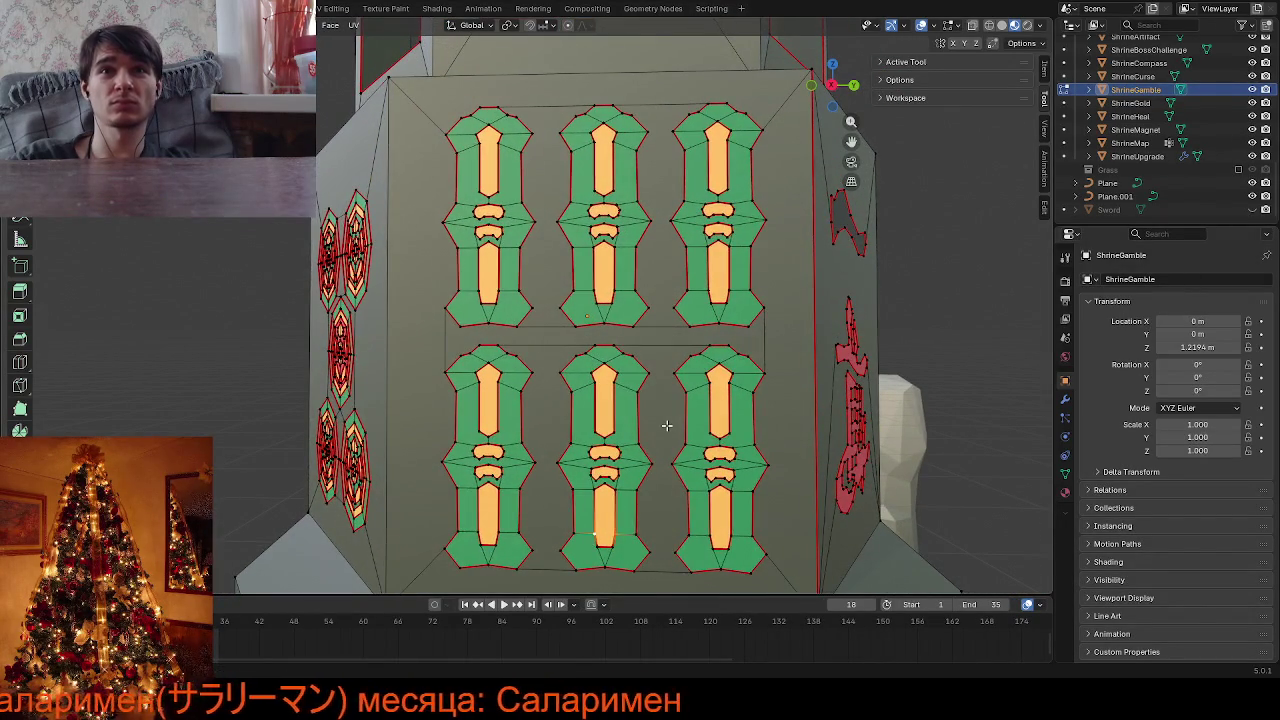
key("Tab")
key("Tab")
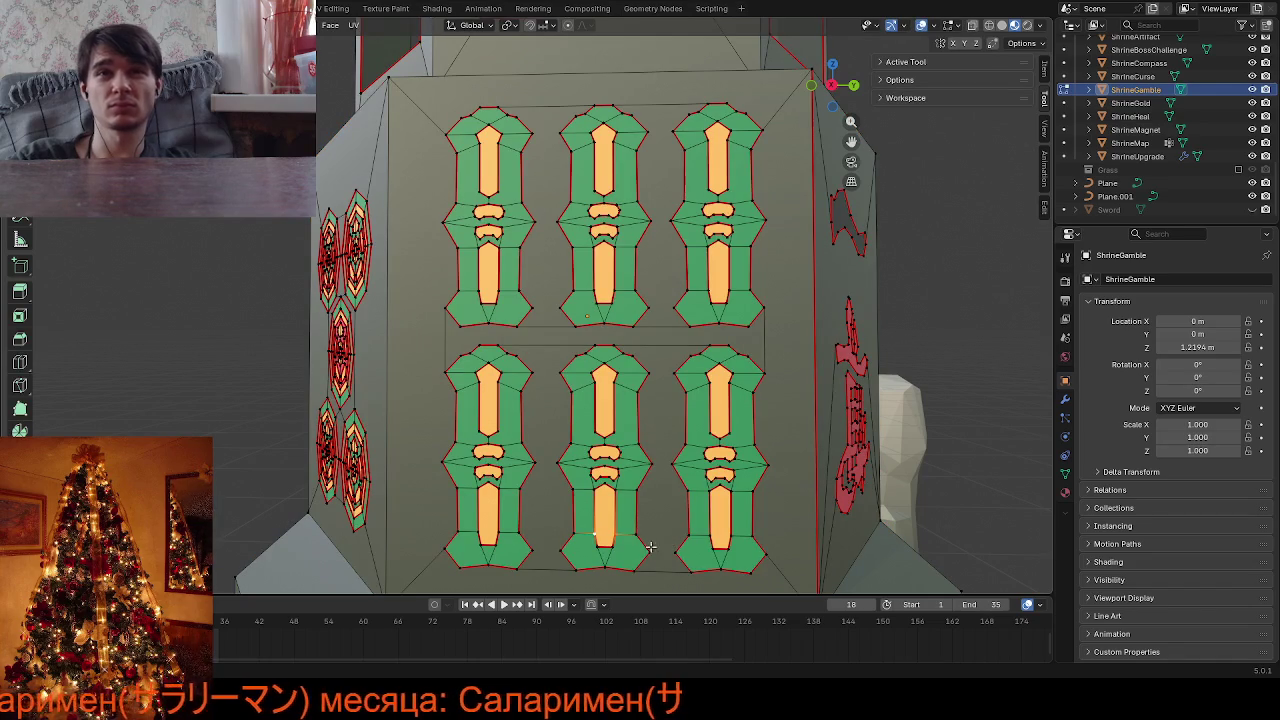
left_click(721, 534, "shift")
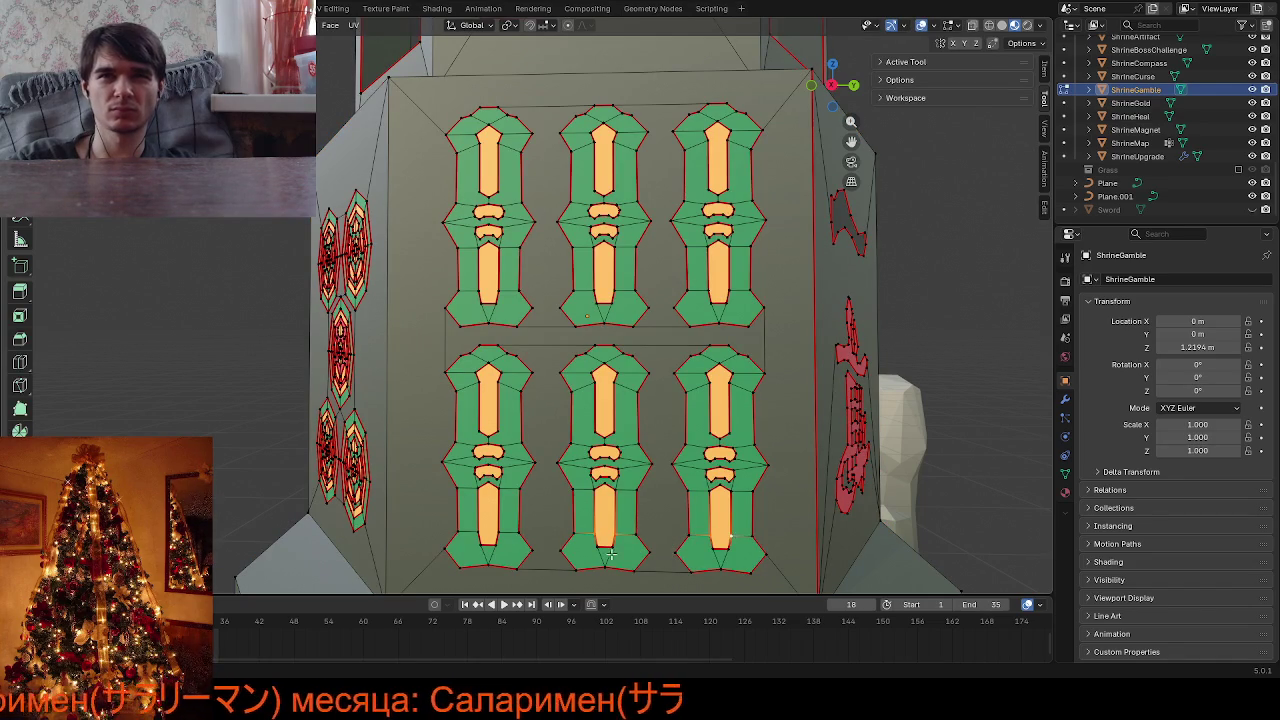
left_click(492, 531, "shift")
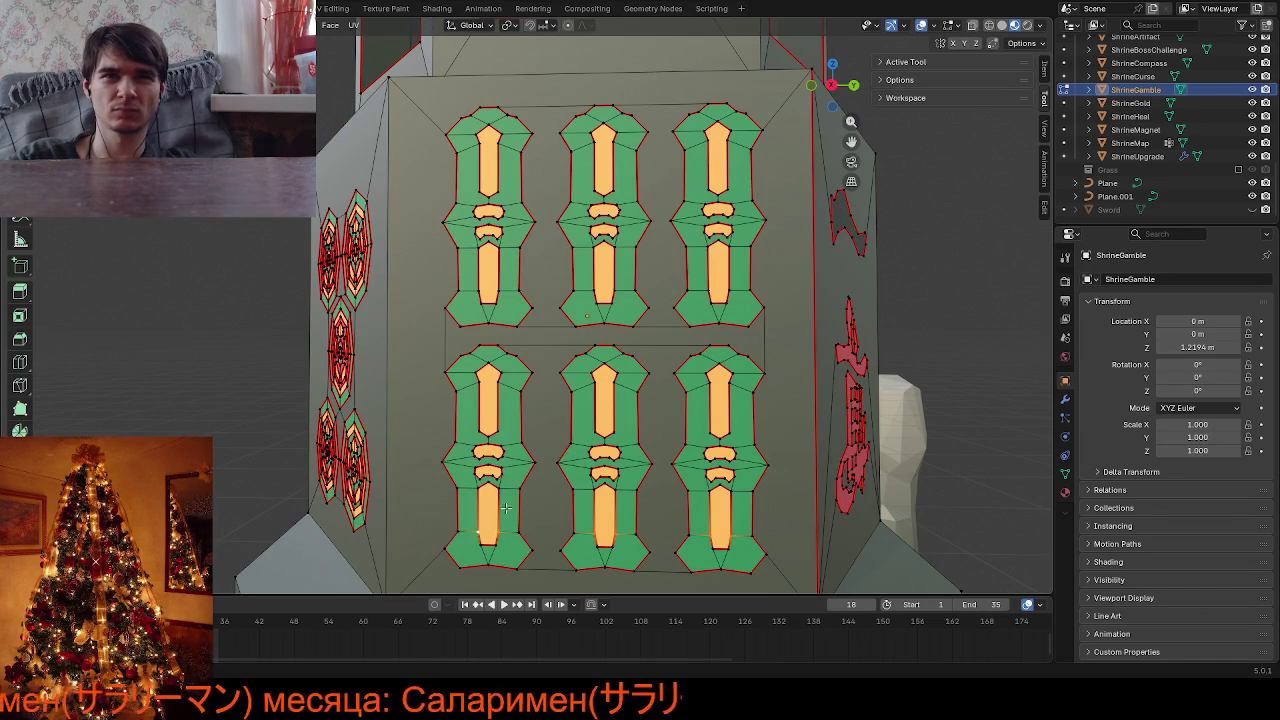
left_click(492, 287, "shift")
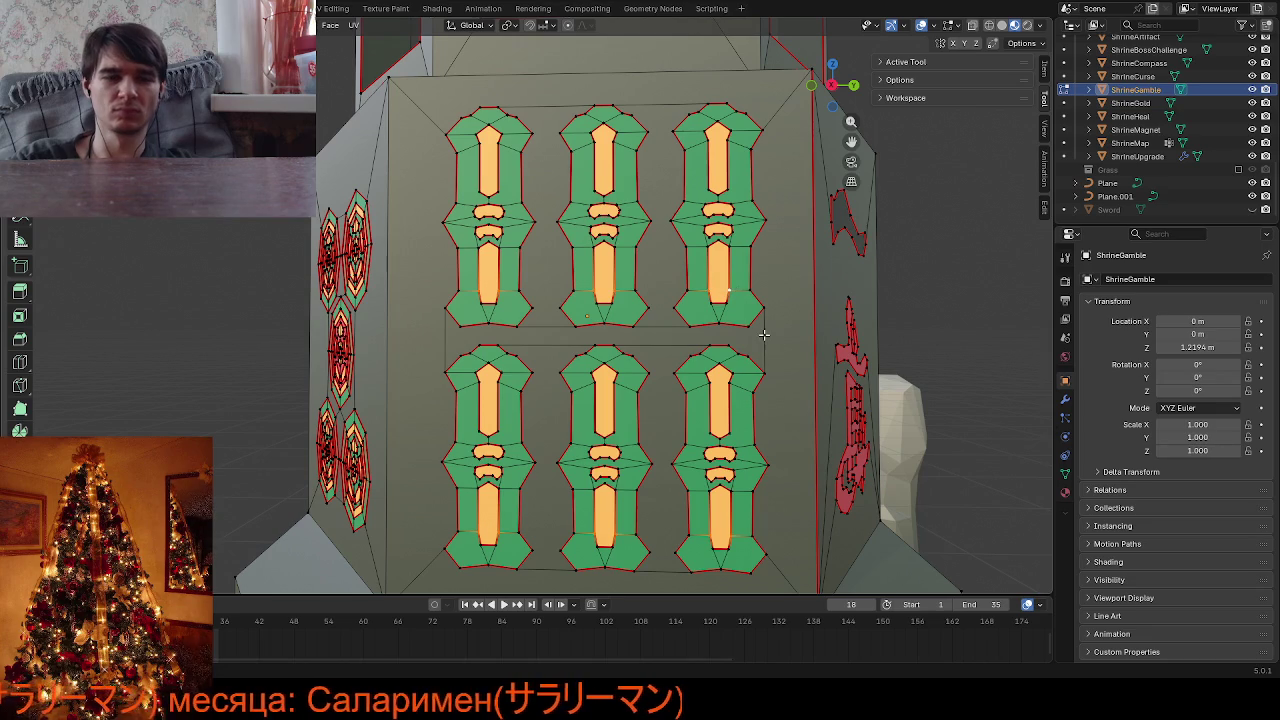
key("shift+v")
left_click(772, 478)
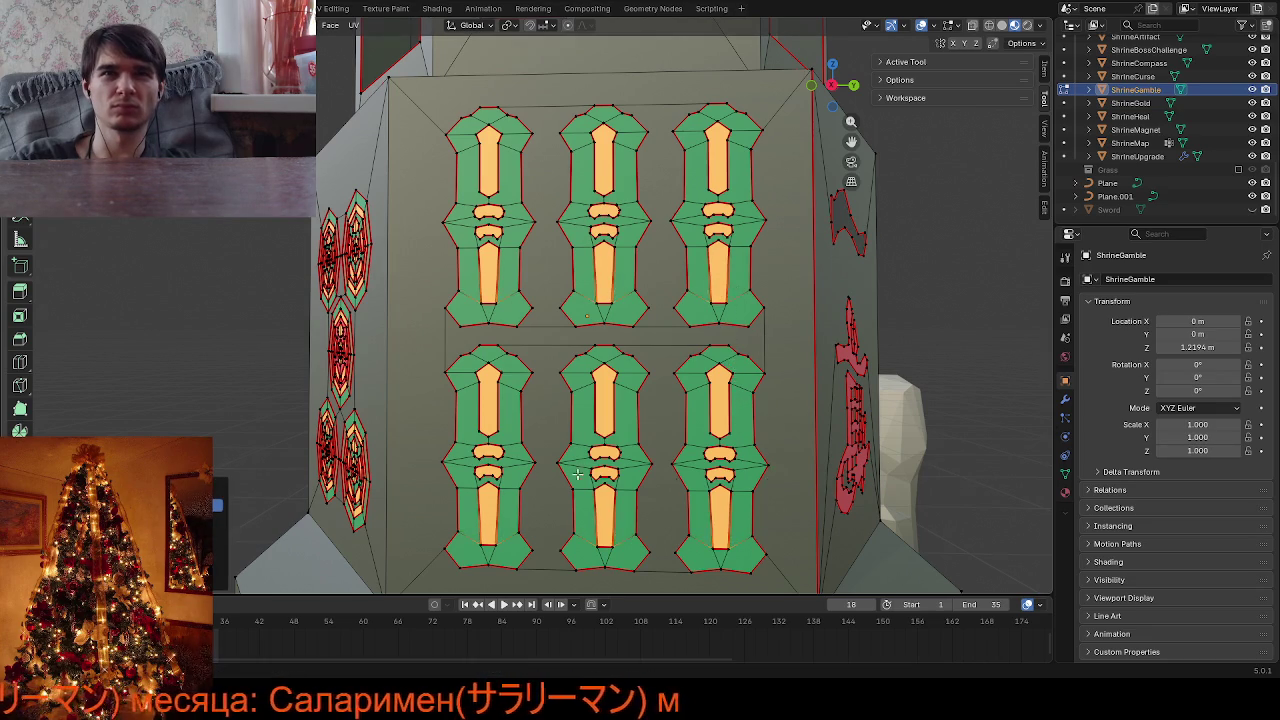
middle_click_drag(772, 478, 641, 396)
scroll(641, 396, "up", 5)
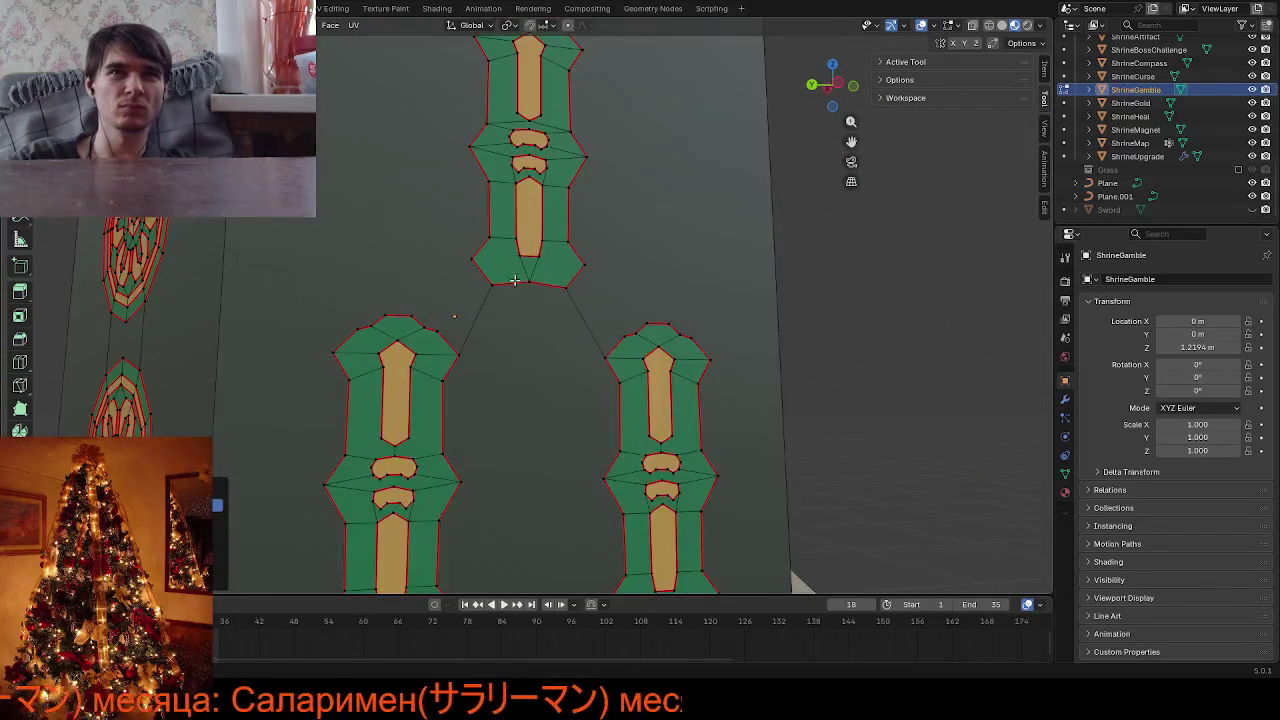
scroll(583, 352, "down", 3)
middle_click_drag(583, 352, 435, 430)
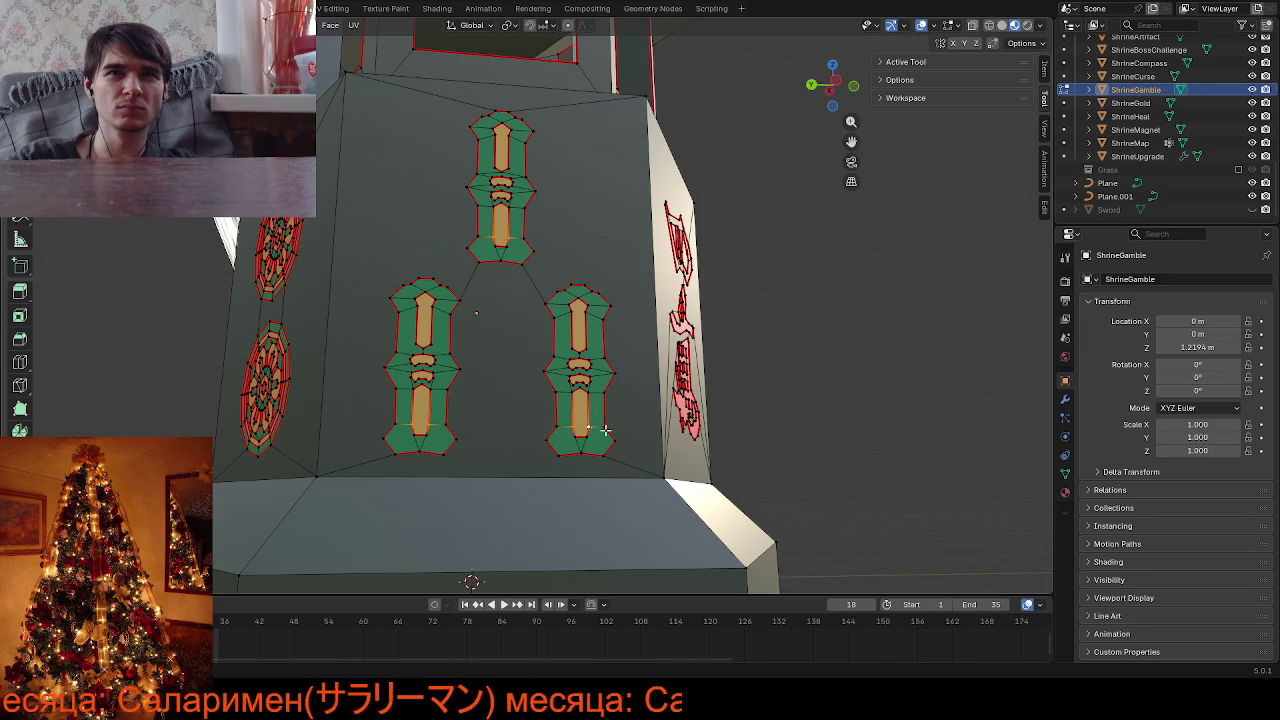
Merge the whole shrine mesh by distance, removing 18 vertices, and view the textured result
key("a")
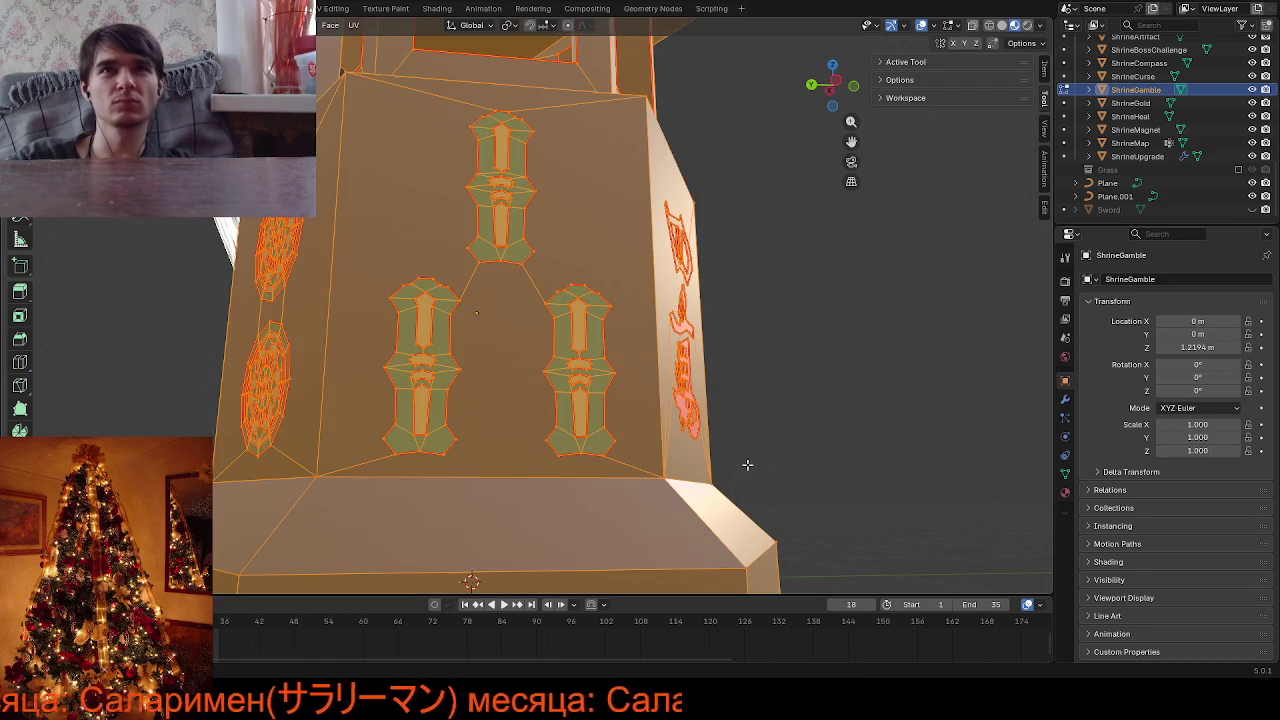
key("m")
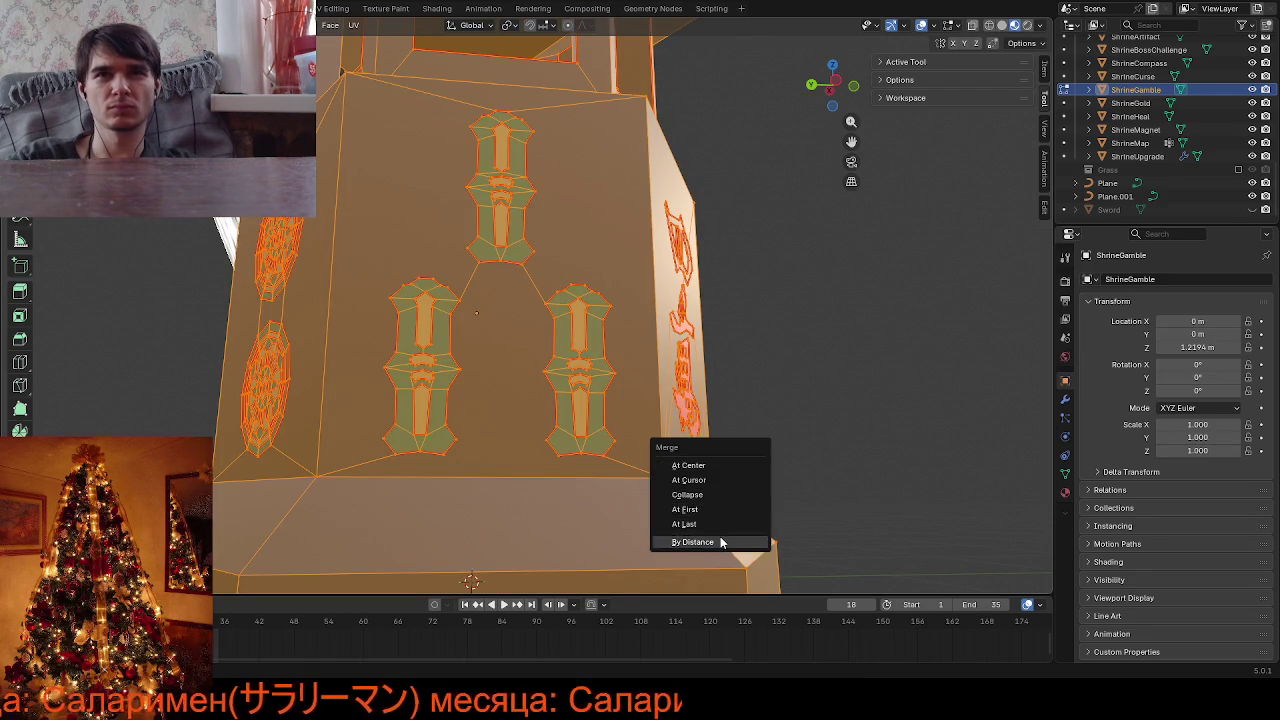
left_click(725, 546)
key("Tab")
mouse_move(832, 409)
middle_mouse_down()
mouse_move(786, 439)
mouse_move(689, 447)
mouse_move(449, 427)
middle_mouse_up()
scroll(689, 447, "down", 5)
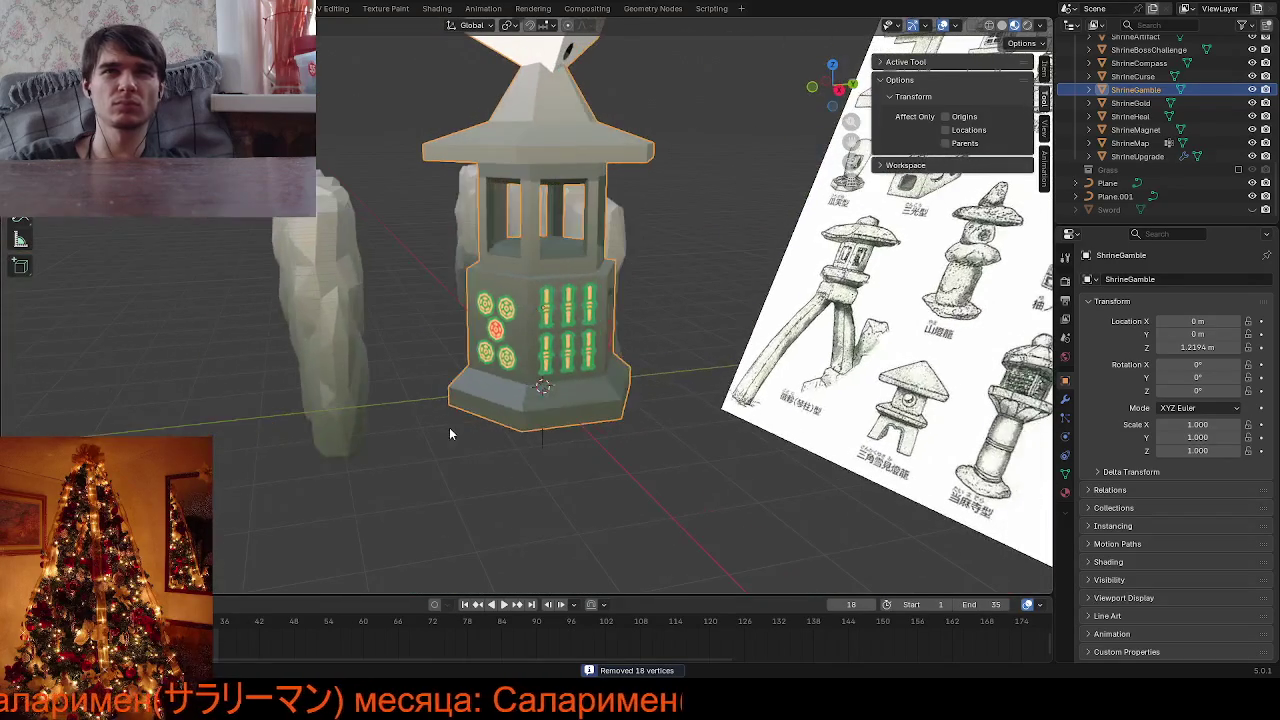
scroll(629, 424, "up", 5)
middle_click_drag(629, 424, 601, 405)
scroll(601, 405, "up", 3)
Select the lower orange strip faces of the left and middle tile decals
key("Tab")
scroll(601, 405, "up", 2)
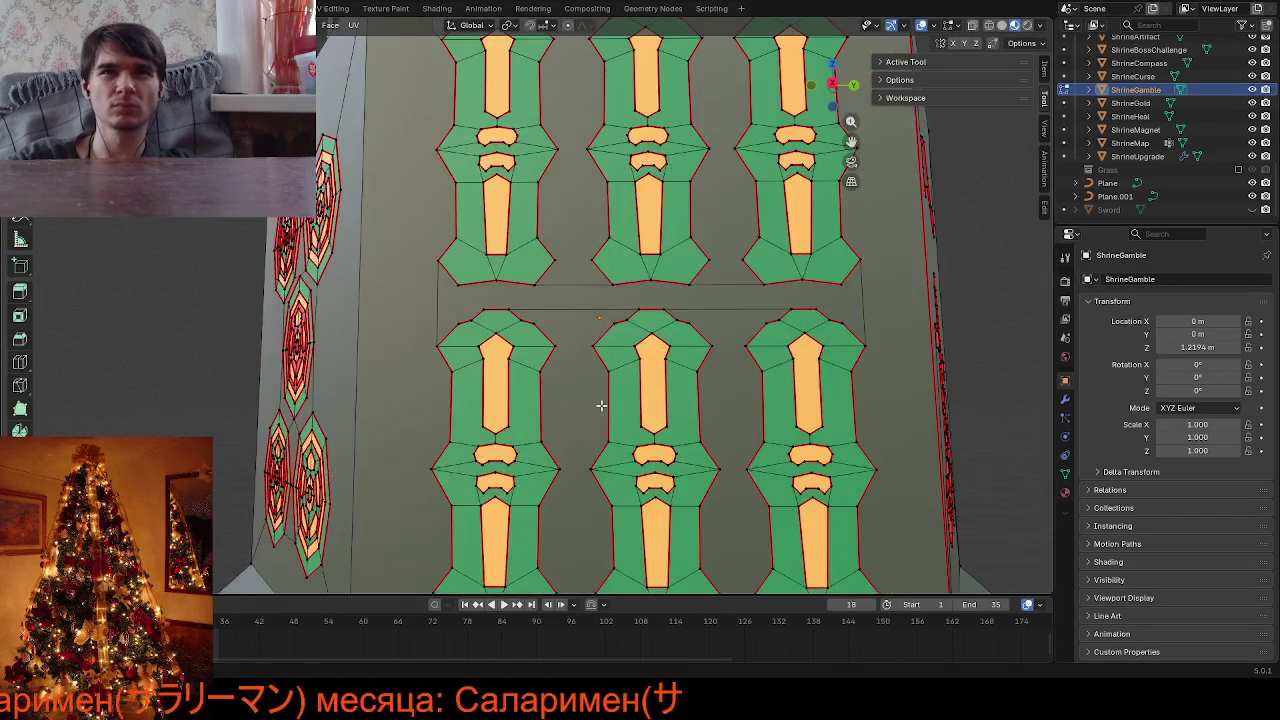
middle_click_drag(635, 312, 603, 313)
left_click(557, 302)
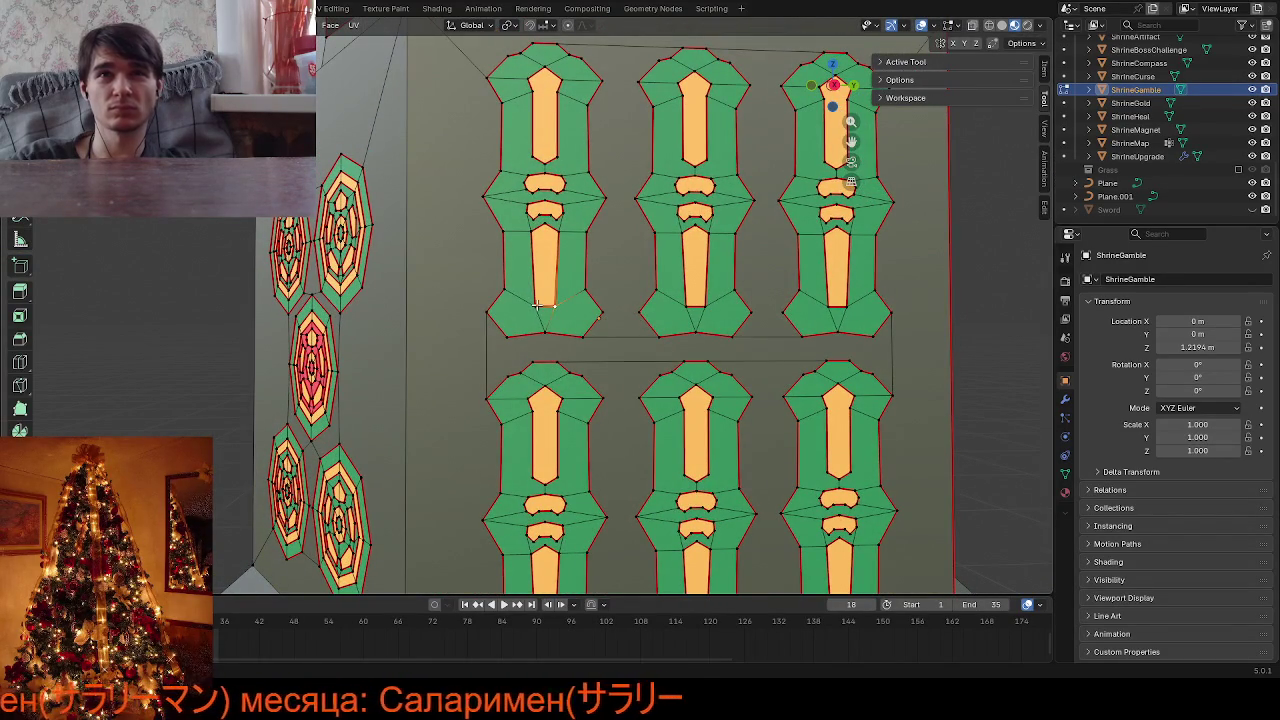
left_click(537, 304)
left_click(690, 299, "shift")
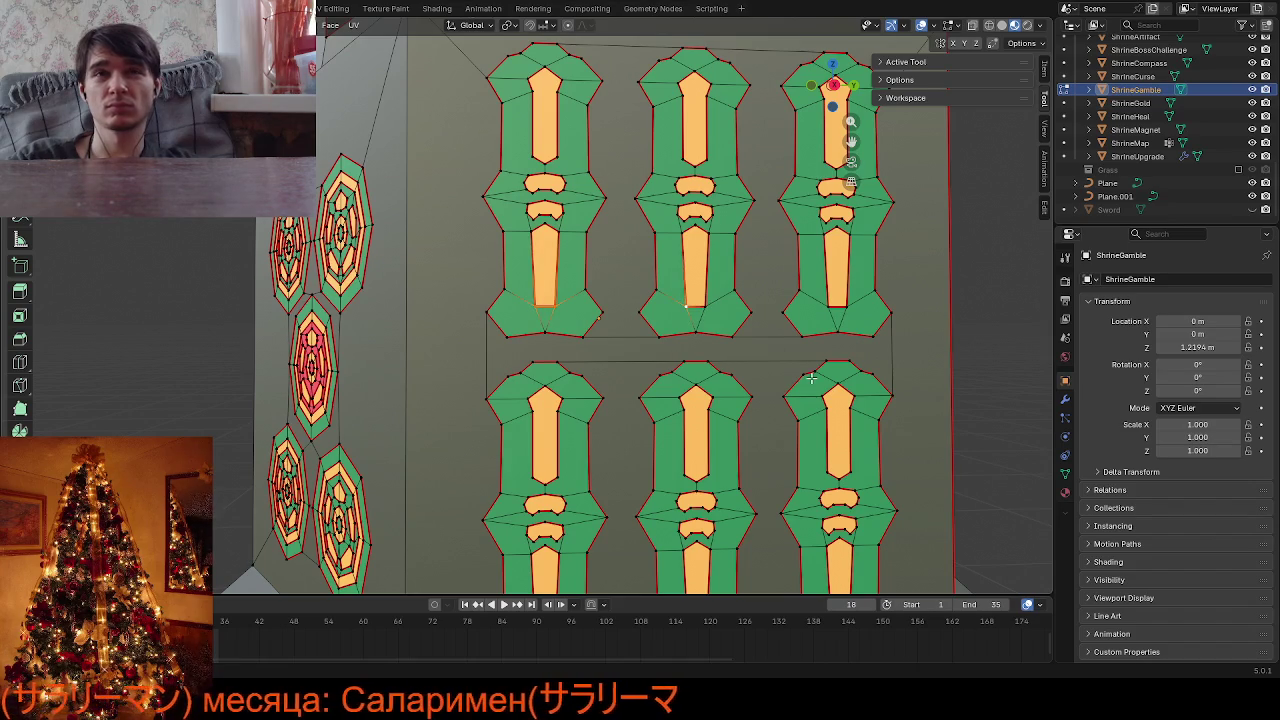
scroll(770, 380, "down", 3)
scroll(774, 380, "down", 1)
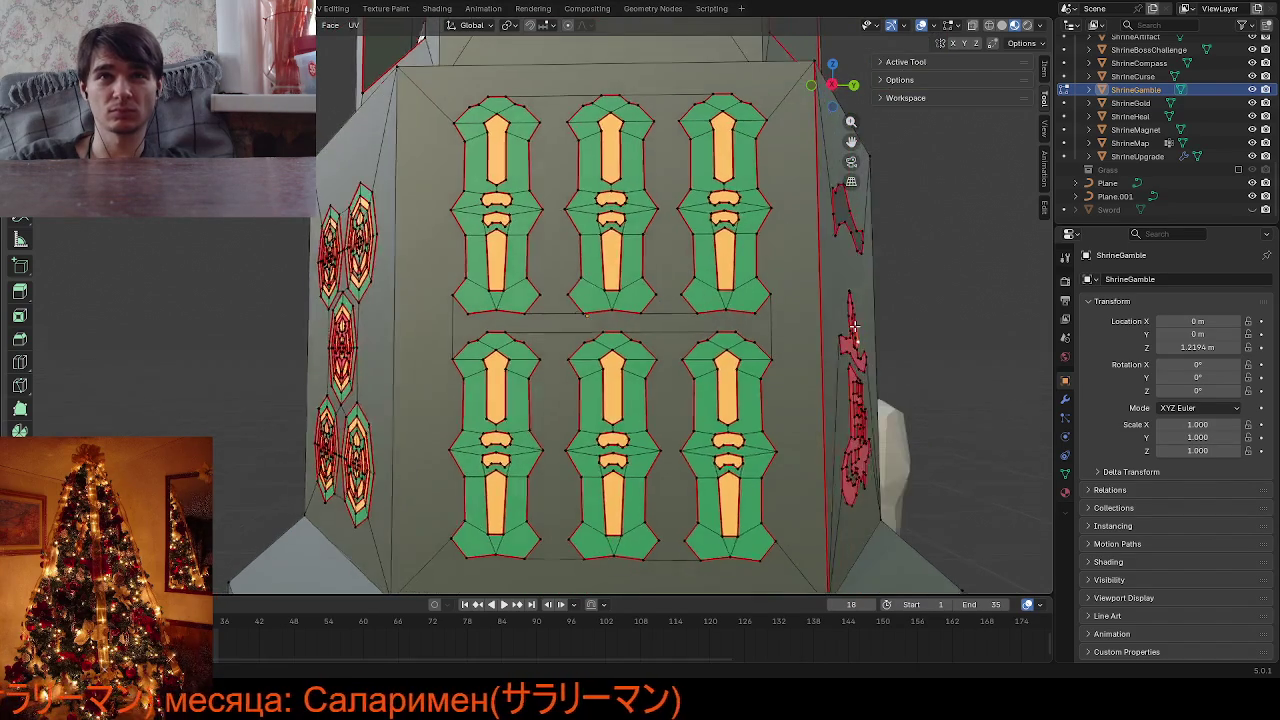
scroll(701, 332, "up", 5)
scroll(701, 332, "up", 2)
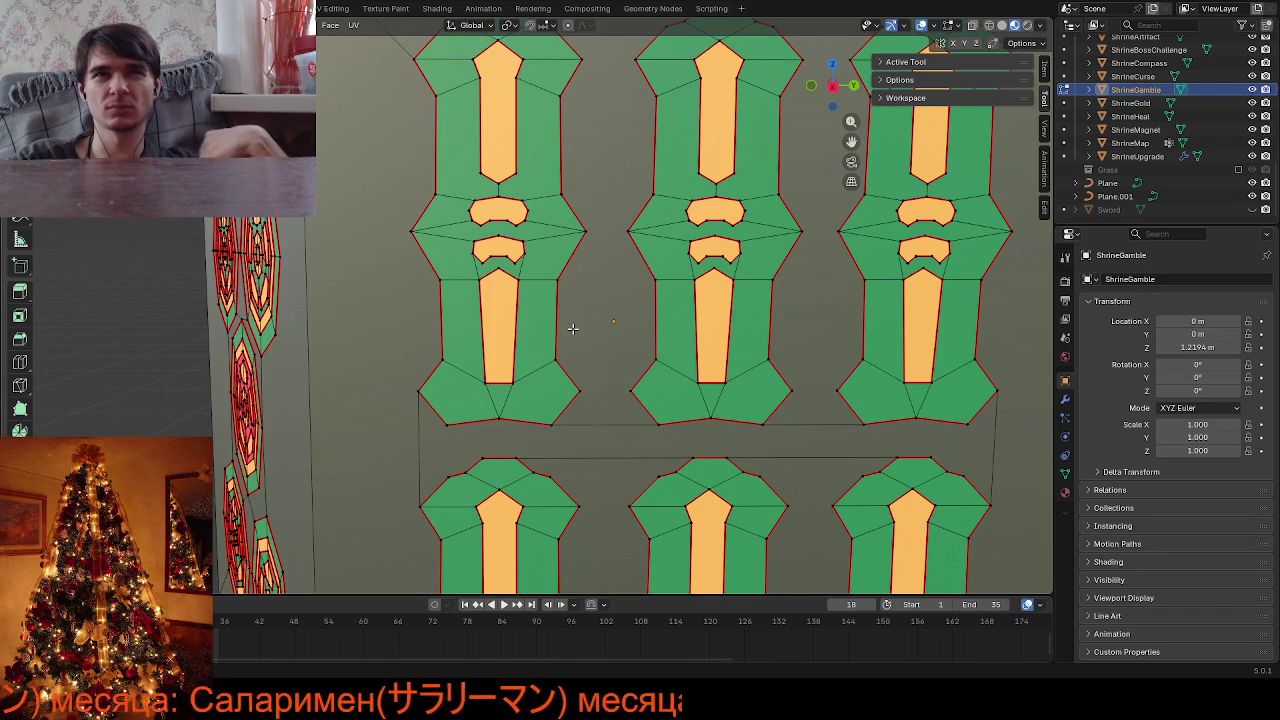
scroll(572, 328, "down", 2)
scroll(572, 328, "down", 2)
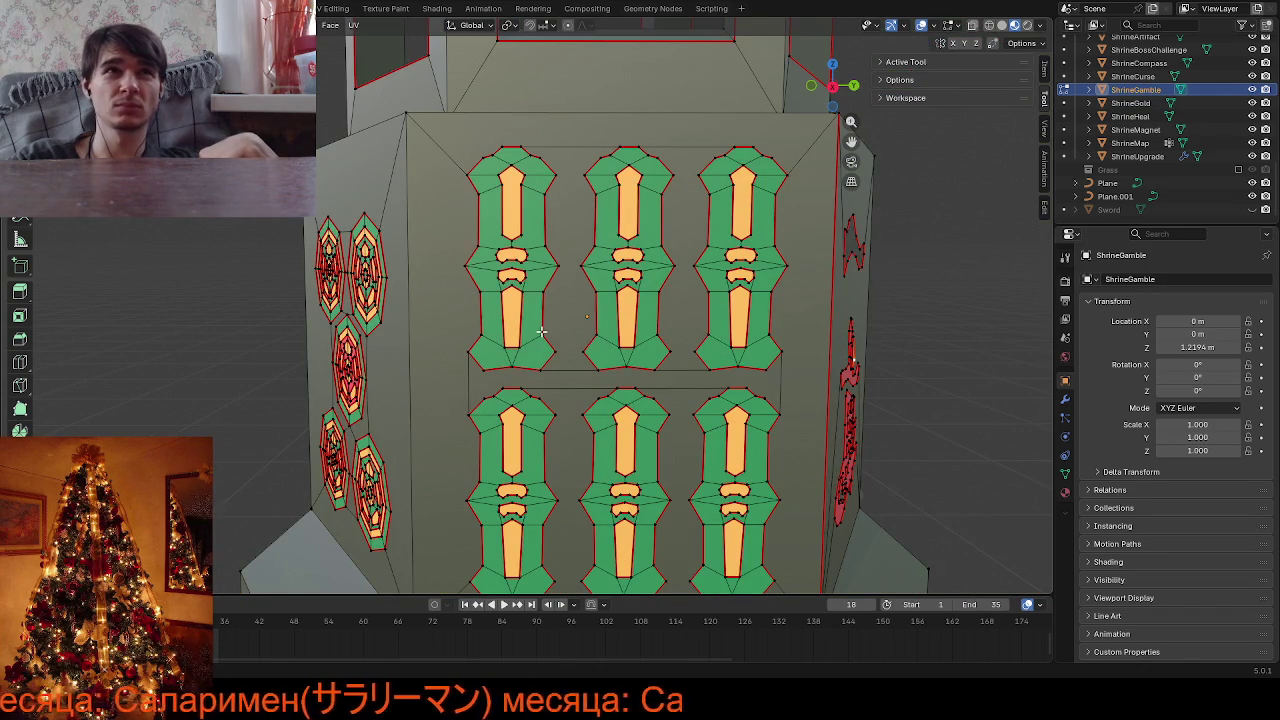
mouse_move(541, 331)
middle_mouse_down()
mouse_move(974, 322)
mouse_move(755, 345)
mouse_move(673, 327)
middle_mouse_up()
scroll(680, 330, "up", 3)
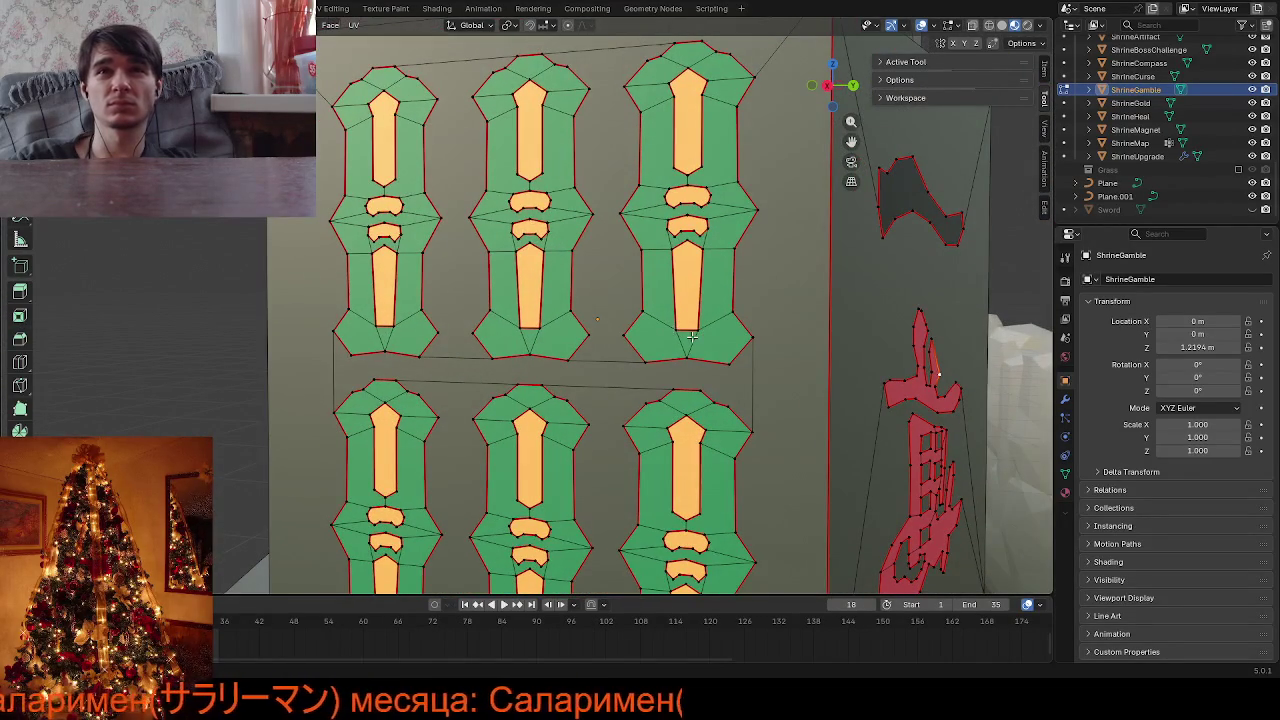
Try scaling the orange strip edges, cancelling each attempt
left_click(697, 333)
key("s")
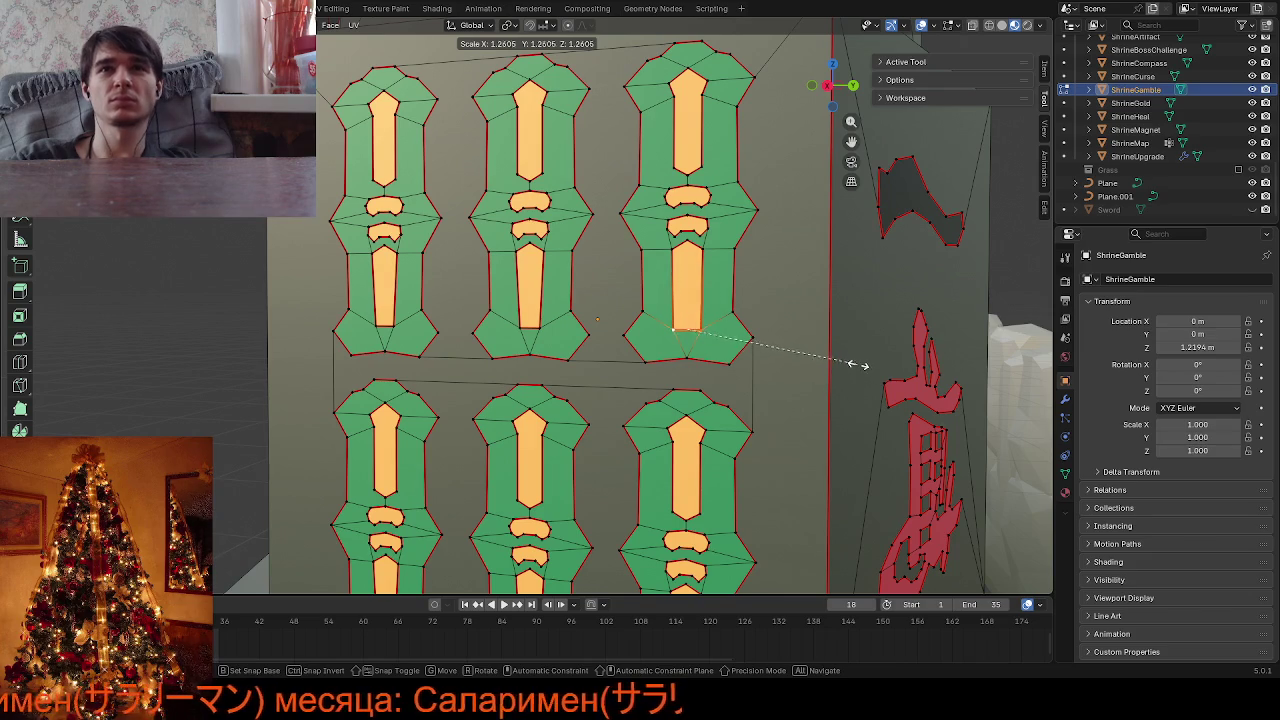
right_click(857, 363)
left_click(533, 327, "shift")
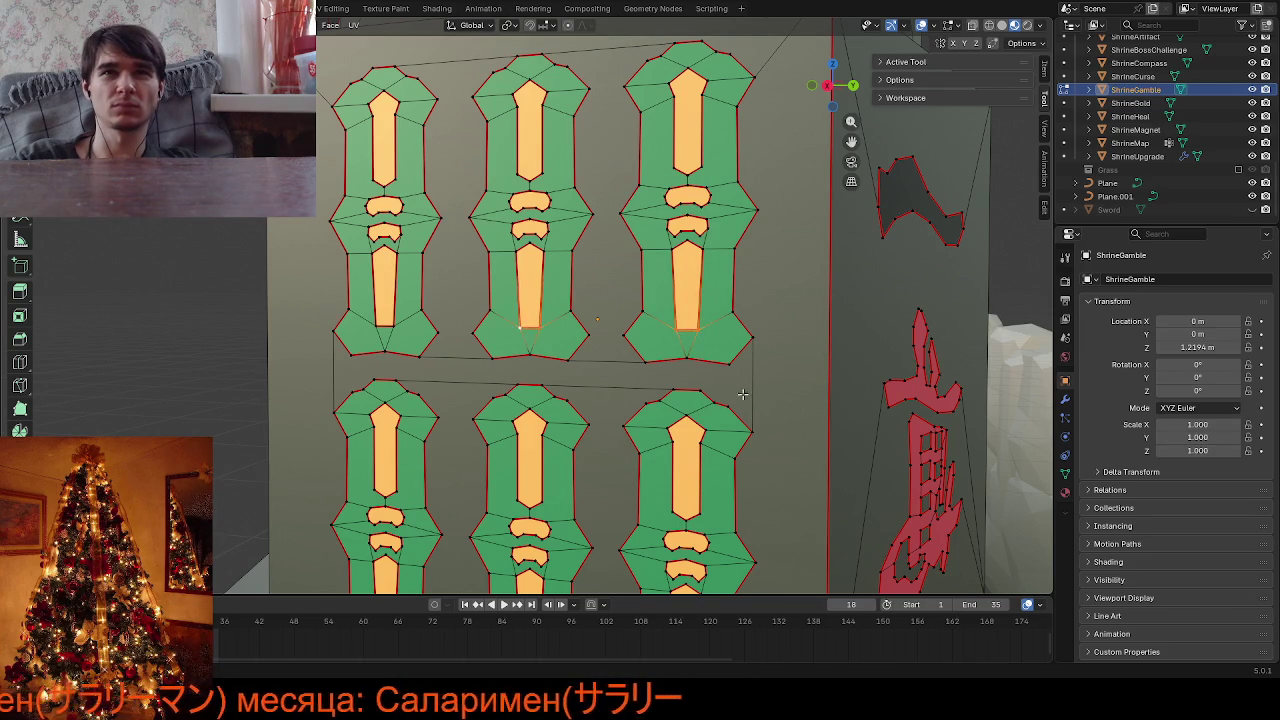
key("s")
right_click(800, 390)
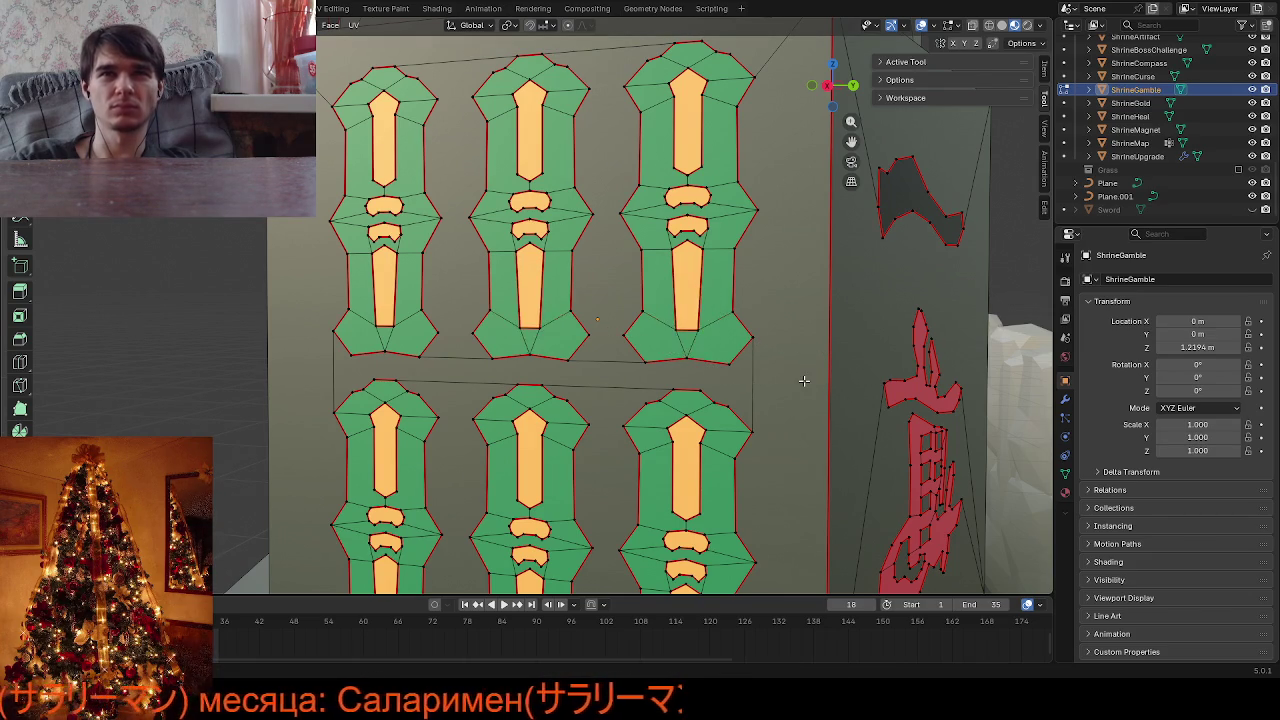
scroll(802, 388, "down", 4)
mouse_move(800, 380)
middle_mouse_down()
mouse_move(790, 355)
mouse_move(787, 388)
middle_mouse_up()
scroll(785, 350, "up", 5)
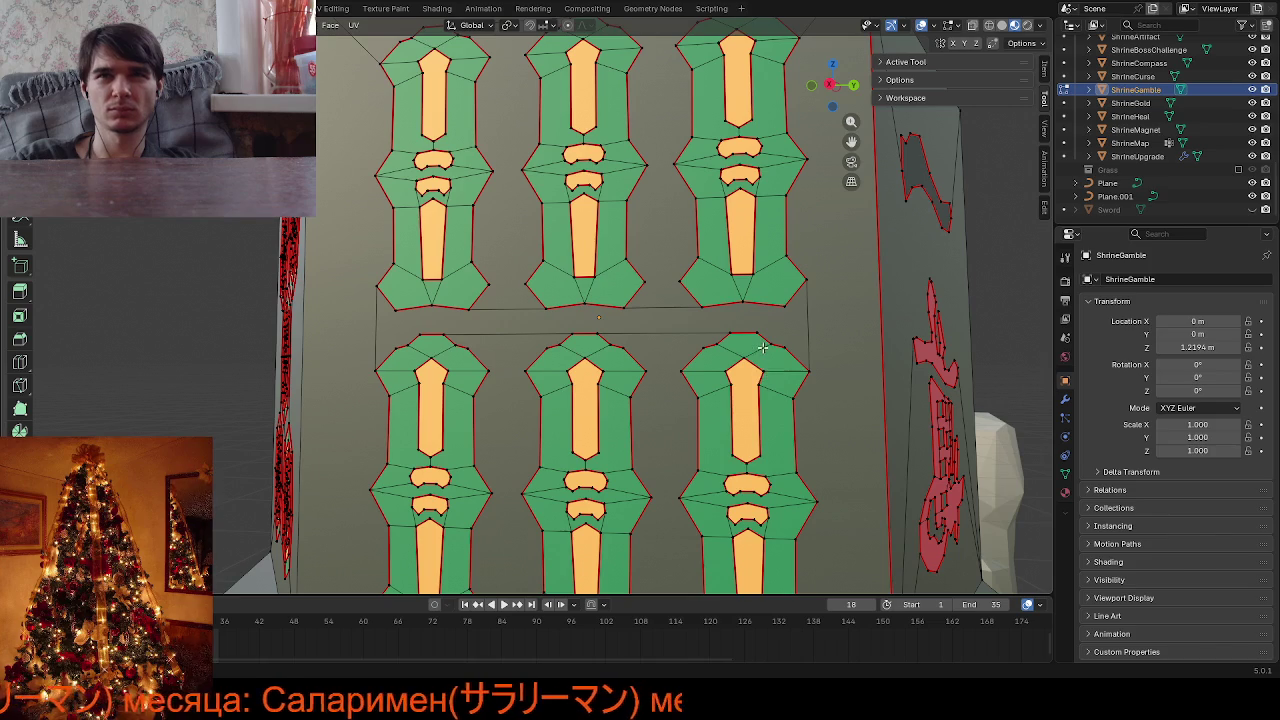
Merge the lower-right tile's top corner vertices at last and at center, then check in Object Mode
key("shift+s")
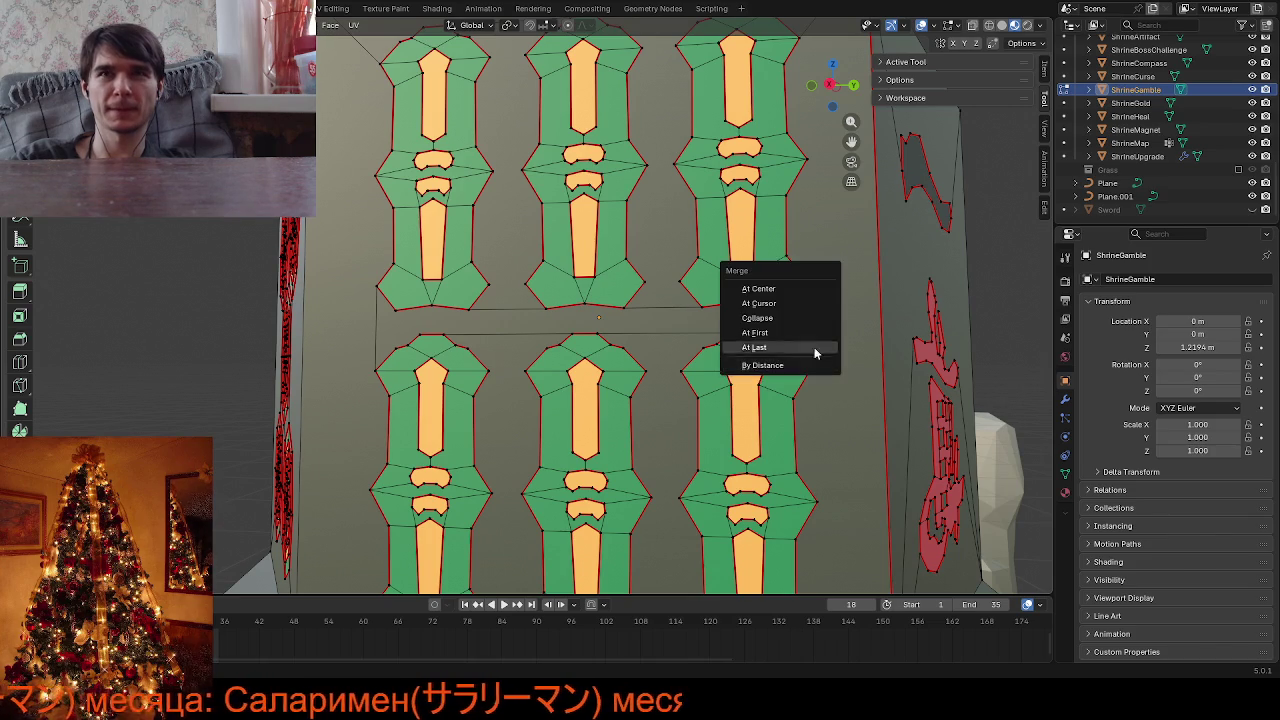
left_click(765, 288)
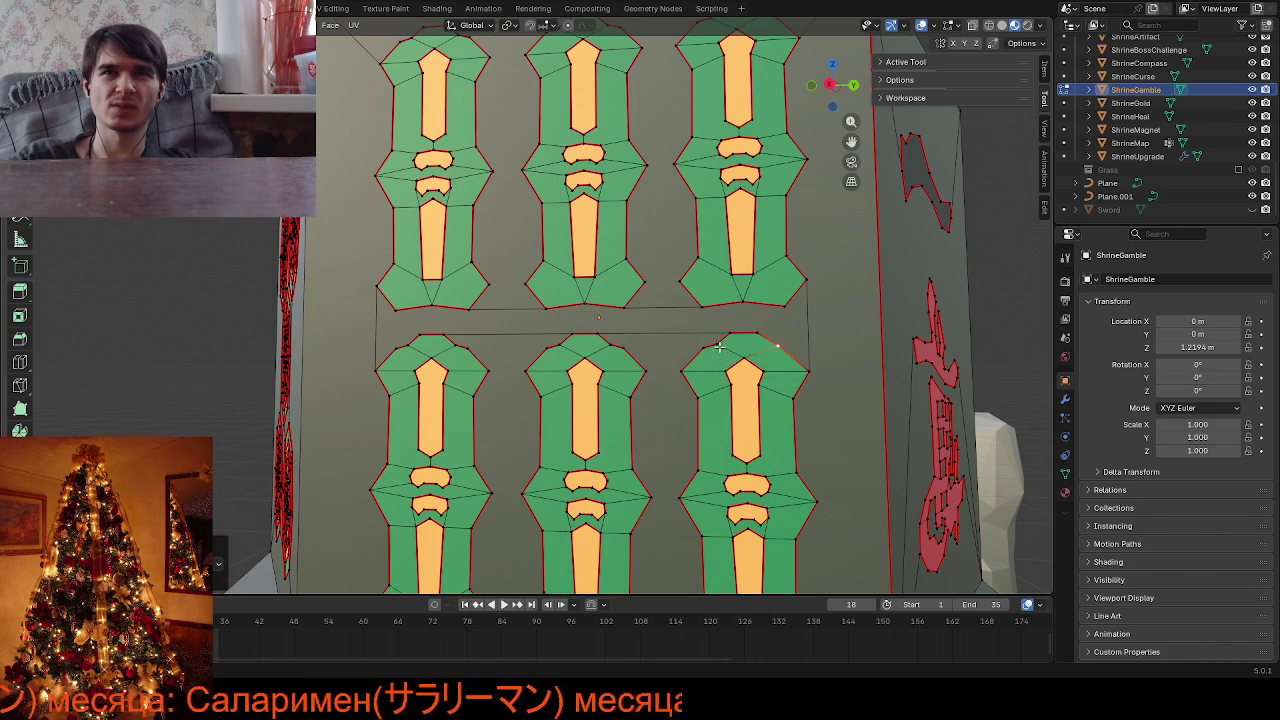
left_click(704, 346, "shift")
key("m")
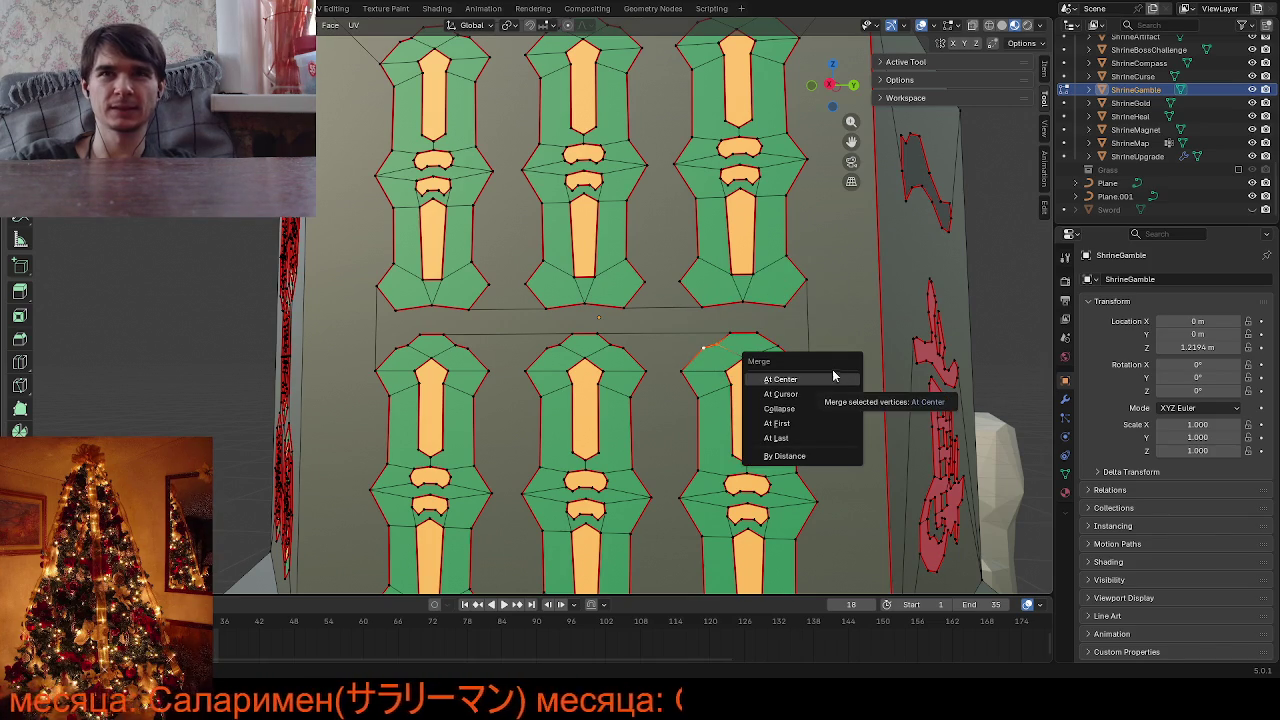
left_click(828, 379)
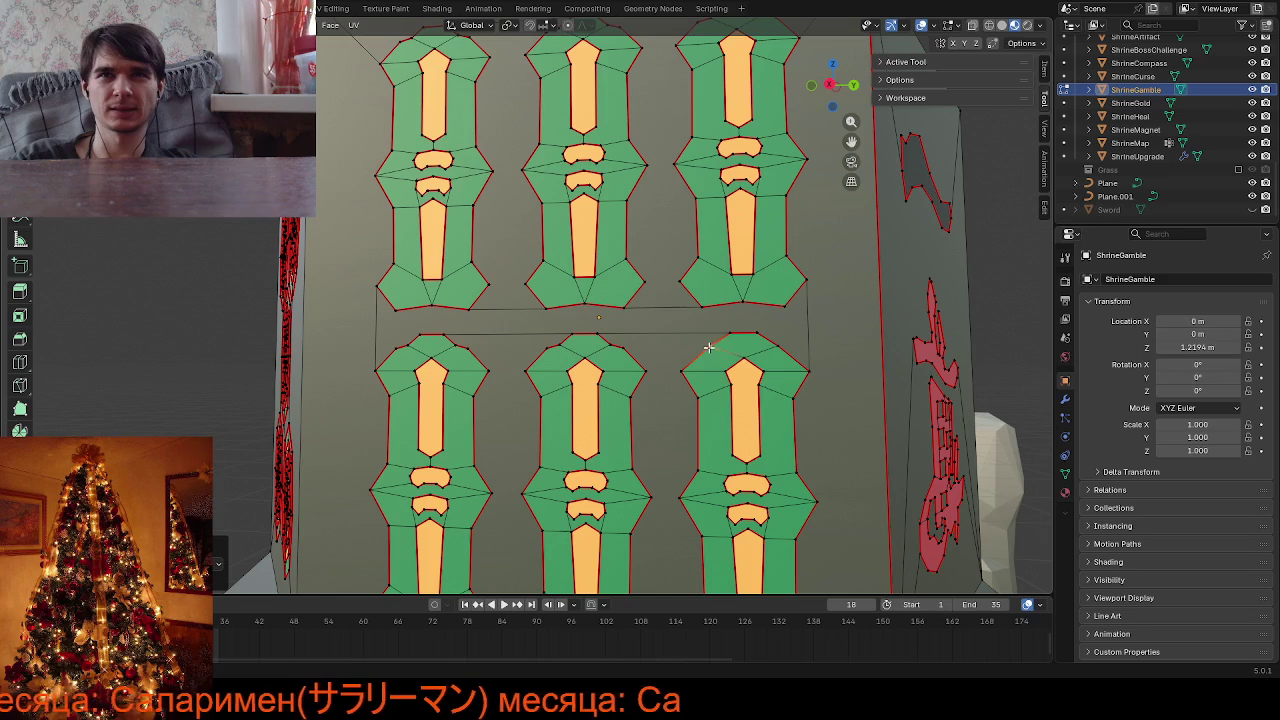
left_click(777, 348)
left_click(758, 335)
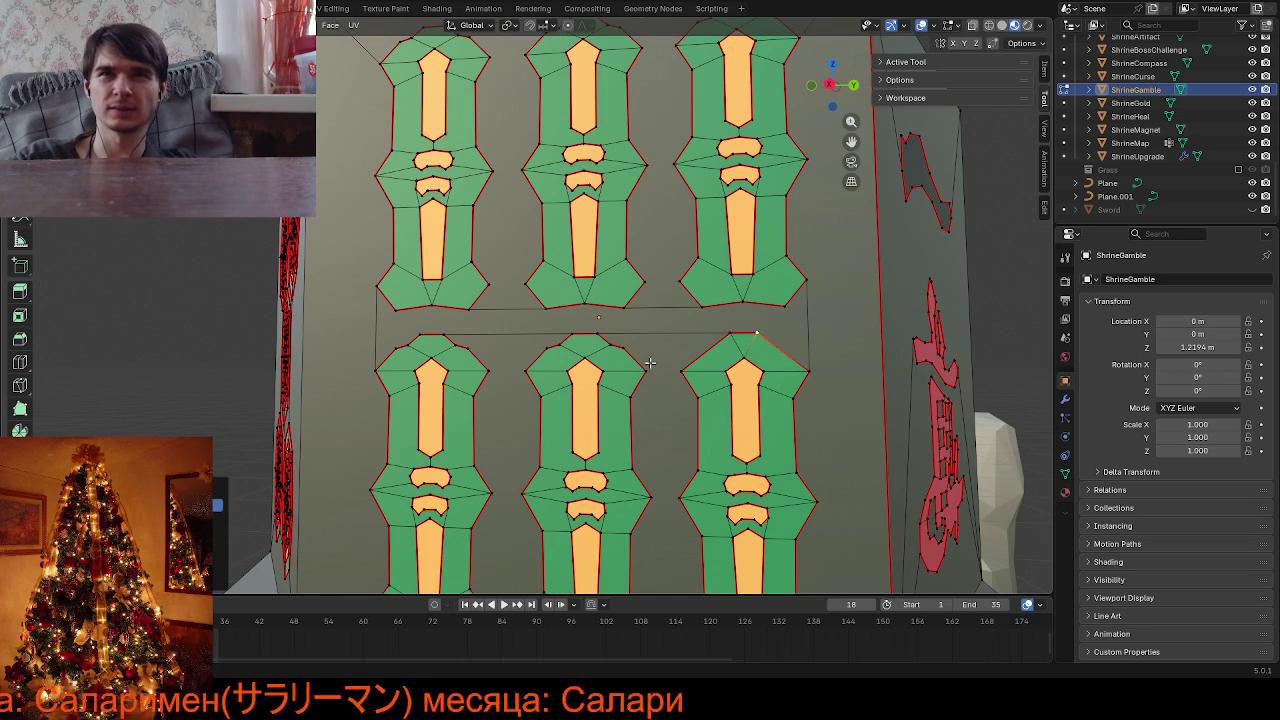
scroll(628, 372, "down", 8)
key("Tab")
mouse_move(654, 395)
middle_mouse_down()
mouse_move(631, 456)
mouse_move(594, 427)
middle_mouse_up()
scroll(630, 456, "up", 3)
scroll(594, 417, "down", 3)
Slide the middle tile decal's top-right edge and a top vertex to new positions
scroll(595, 427, "up", 5)
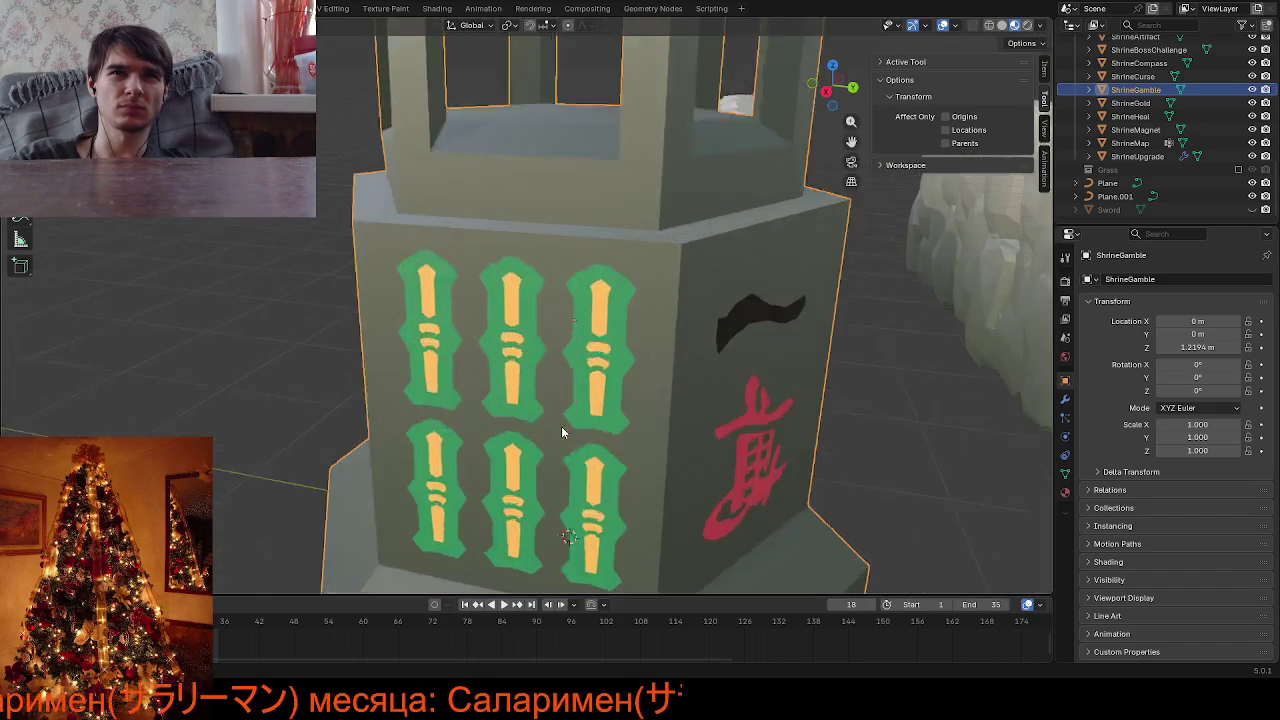
scroll(561, 426, "up", 4)
key("Tab")
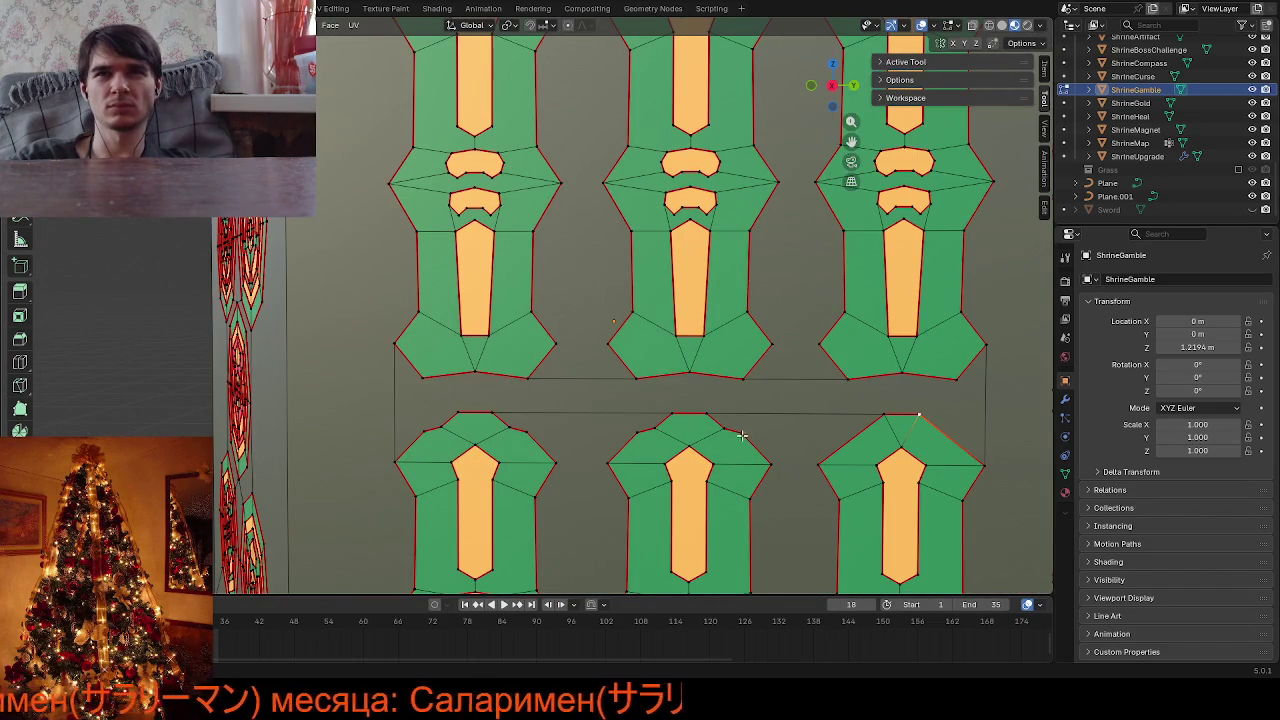
left_click(742, 434)
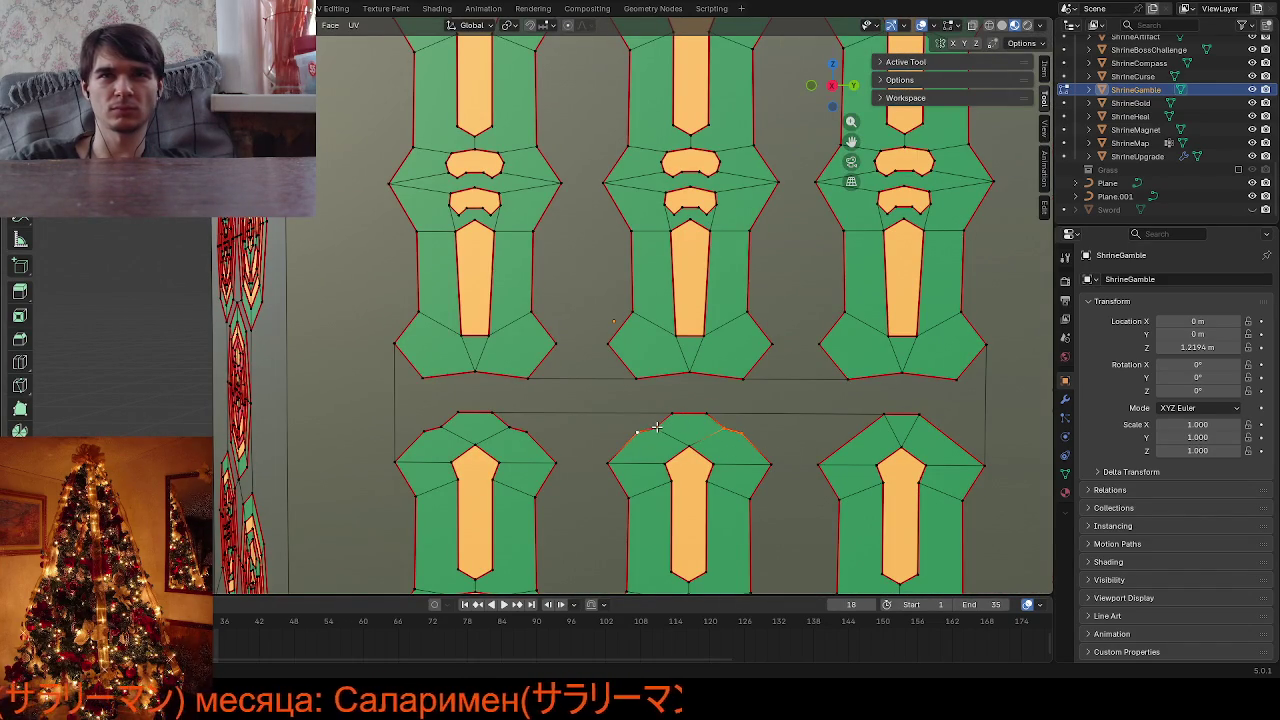
key("g")
key("g")
left_click(753, 441)
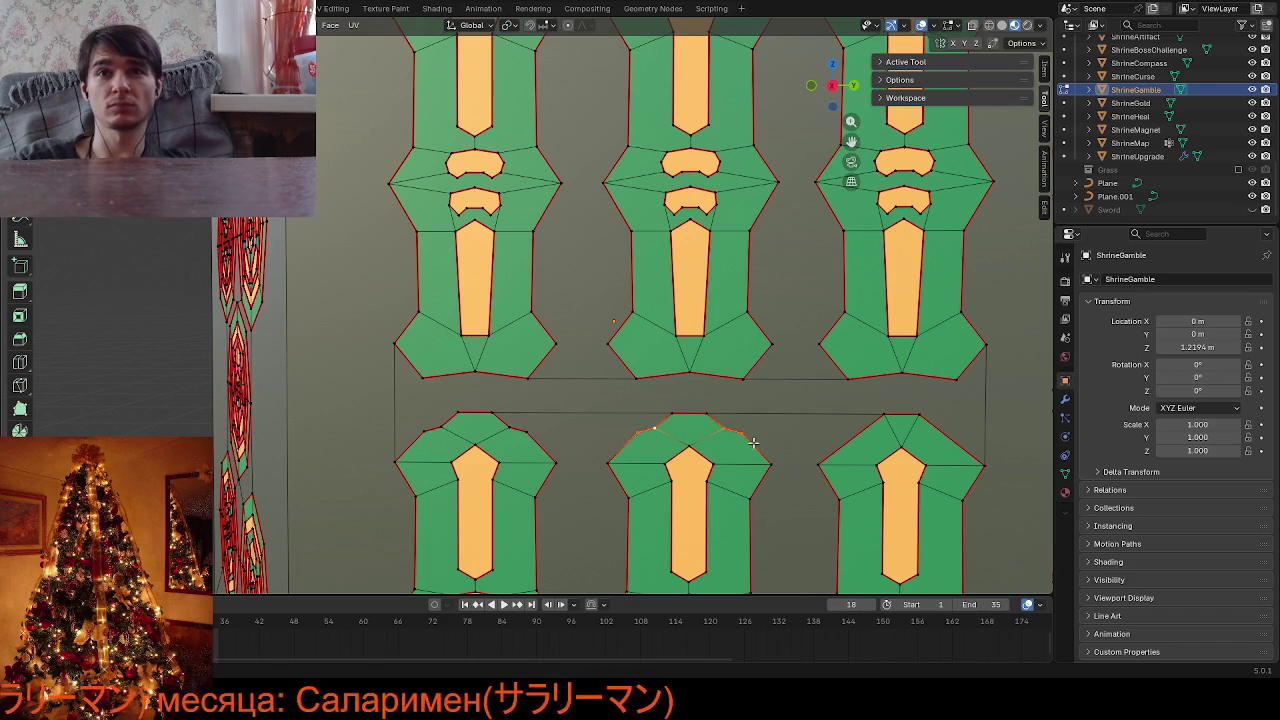
key("alt+a")
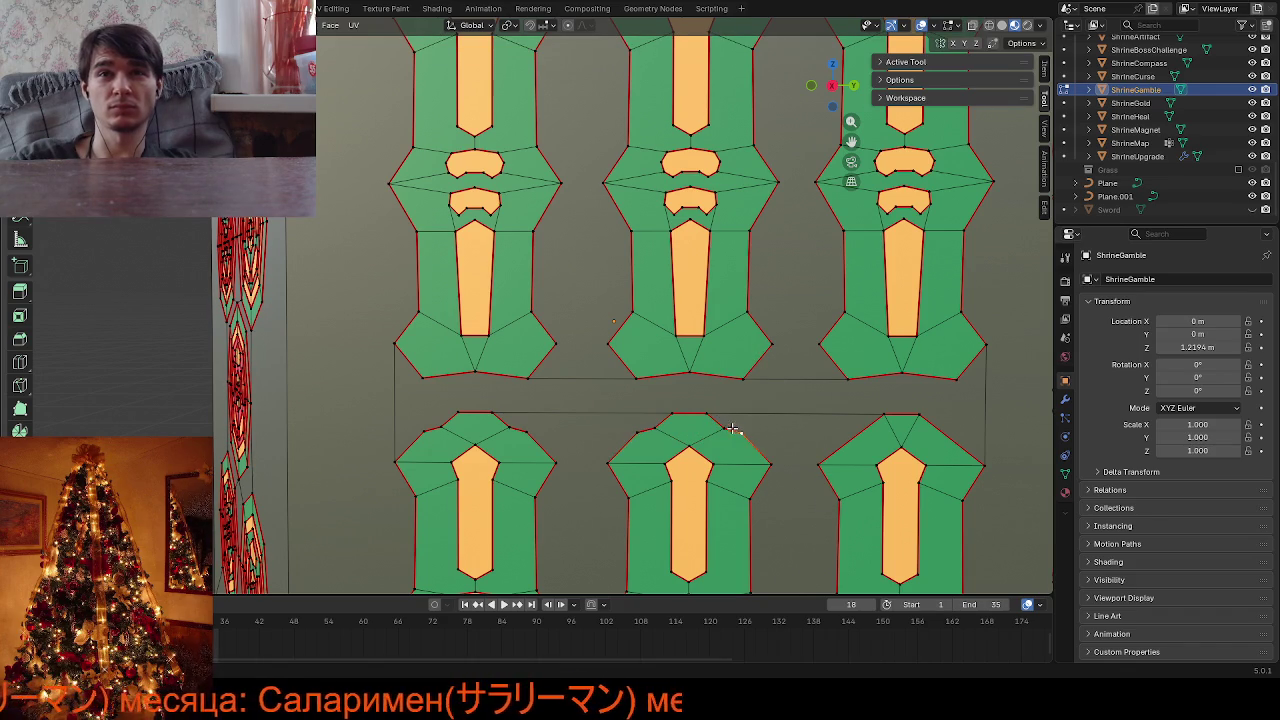
key("shift+v")
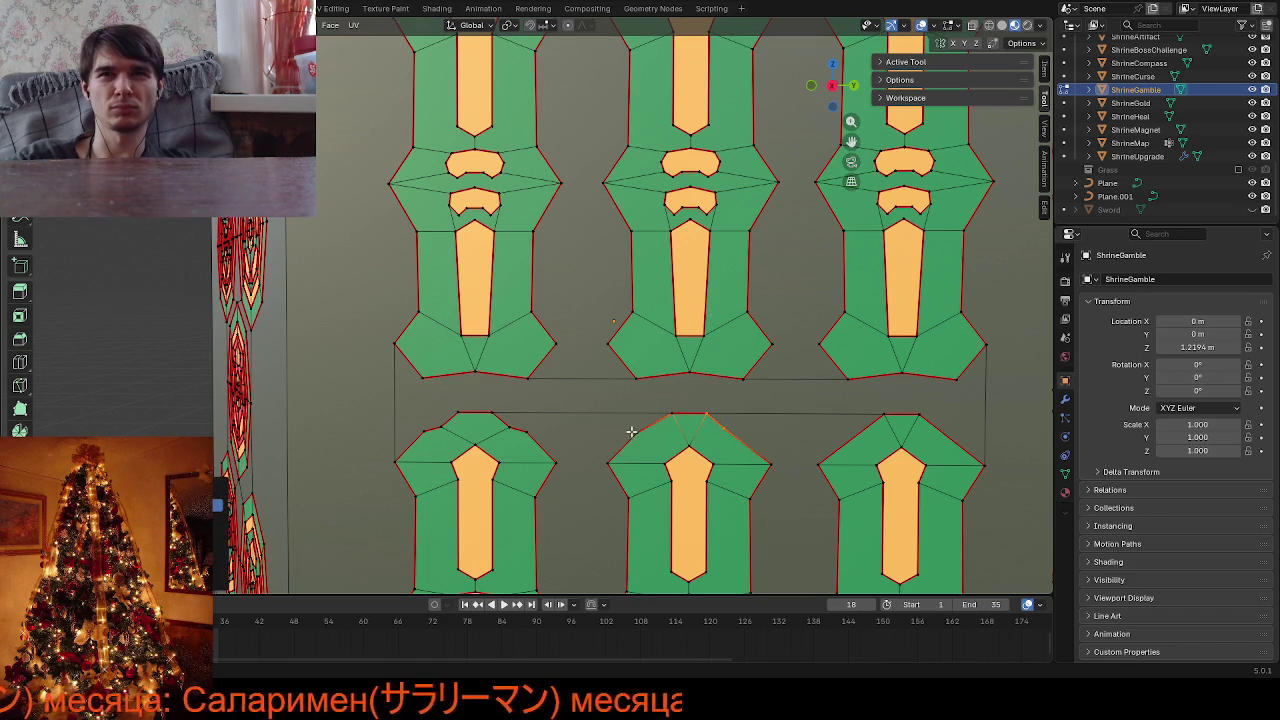
left_click(672, 414)
right_click(815, 492)
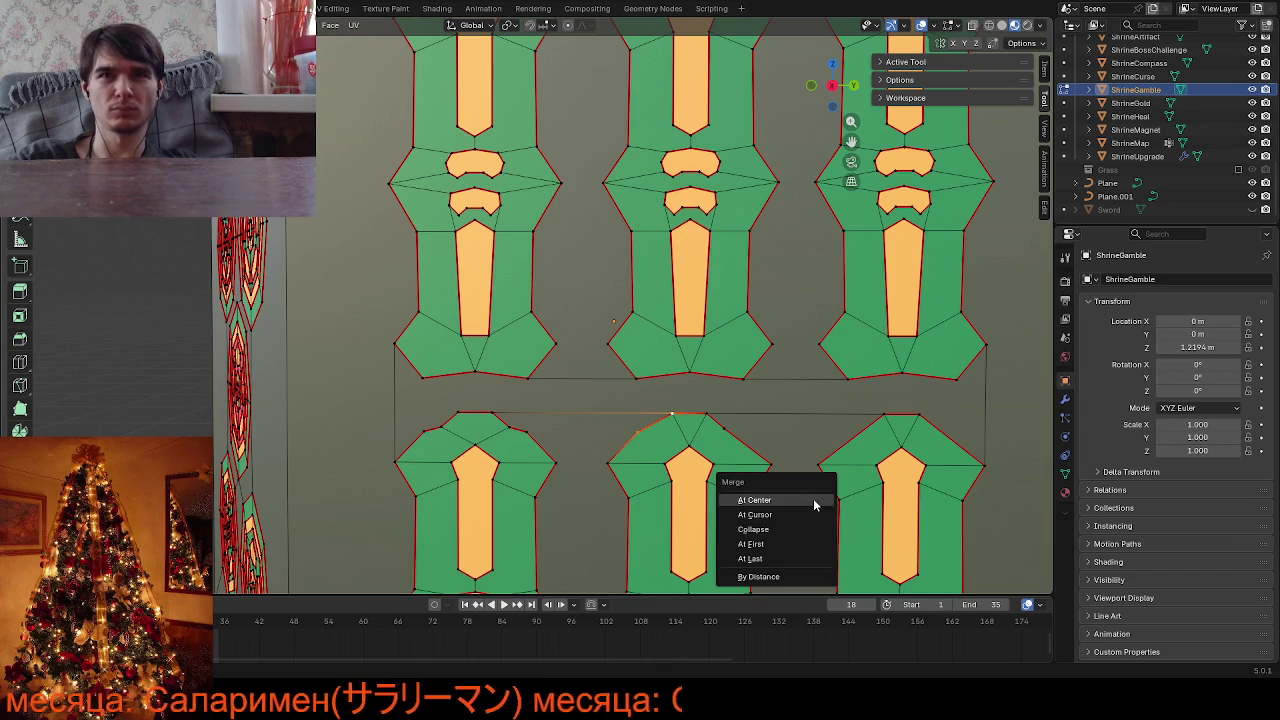
Slide a vertex on the left tile decal's top to reshape its outline
left_click(443, 428)
key("g")
key("g")
left_click(539, 360)
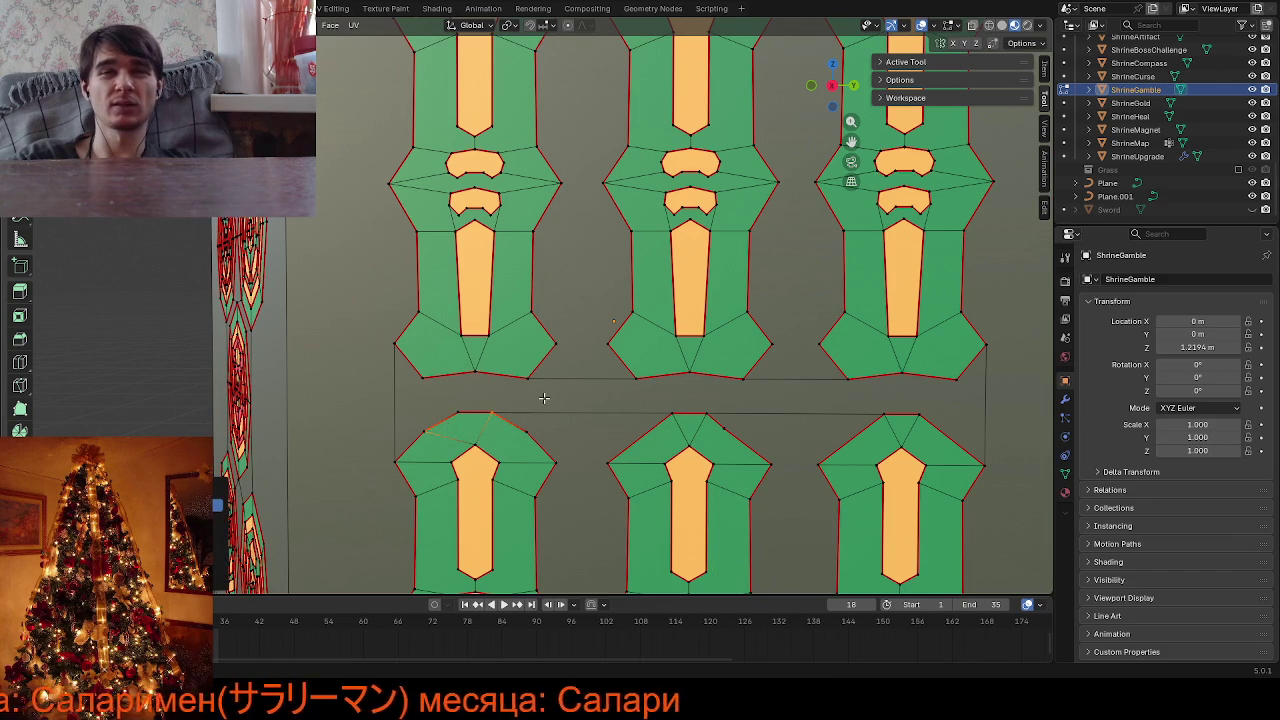
scroll(540, 349, "down", 5)
scroll(523, 233, "up", 2)
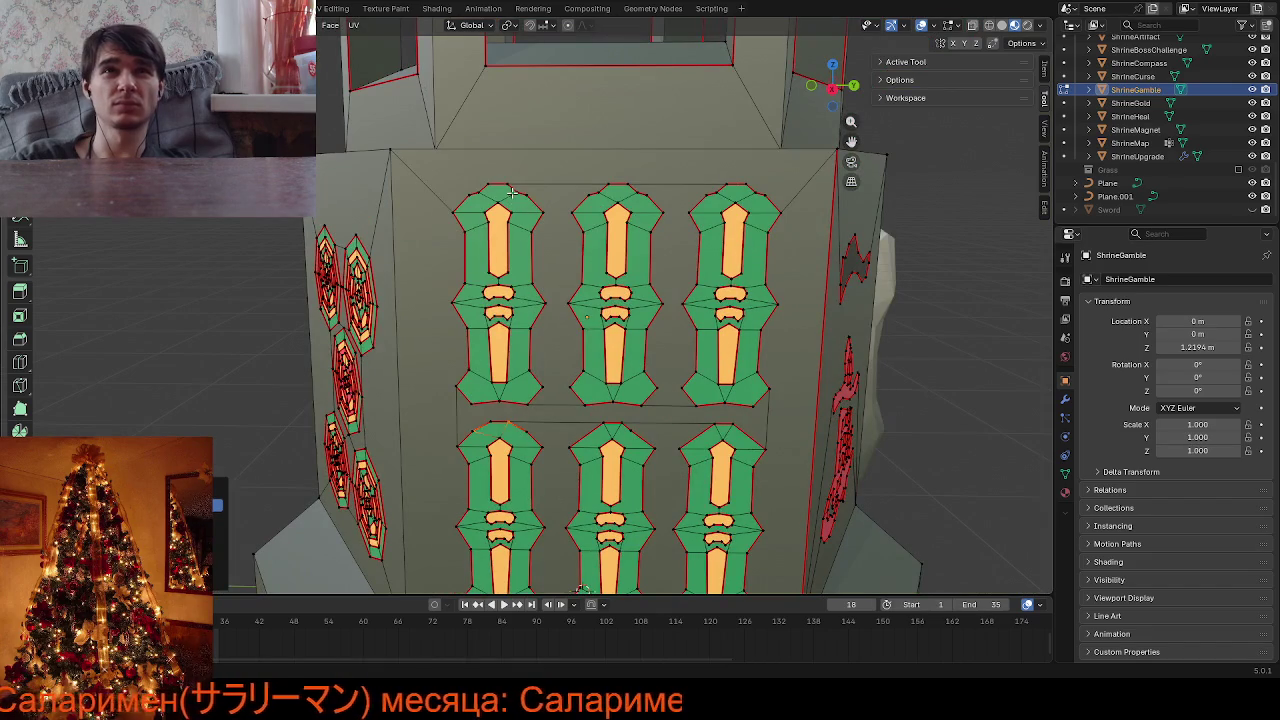
Merge the whole mesh by distance, removing 12 overlapping vertices
left_click(511, 192)
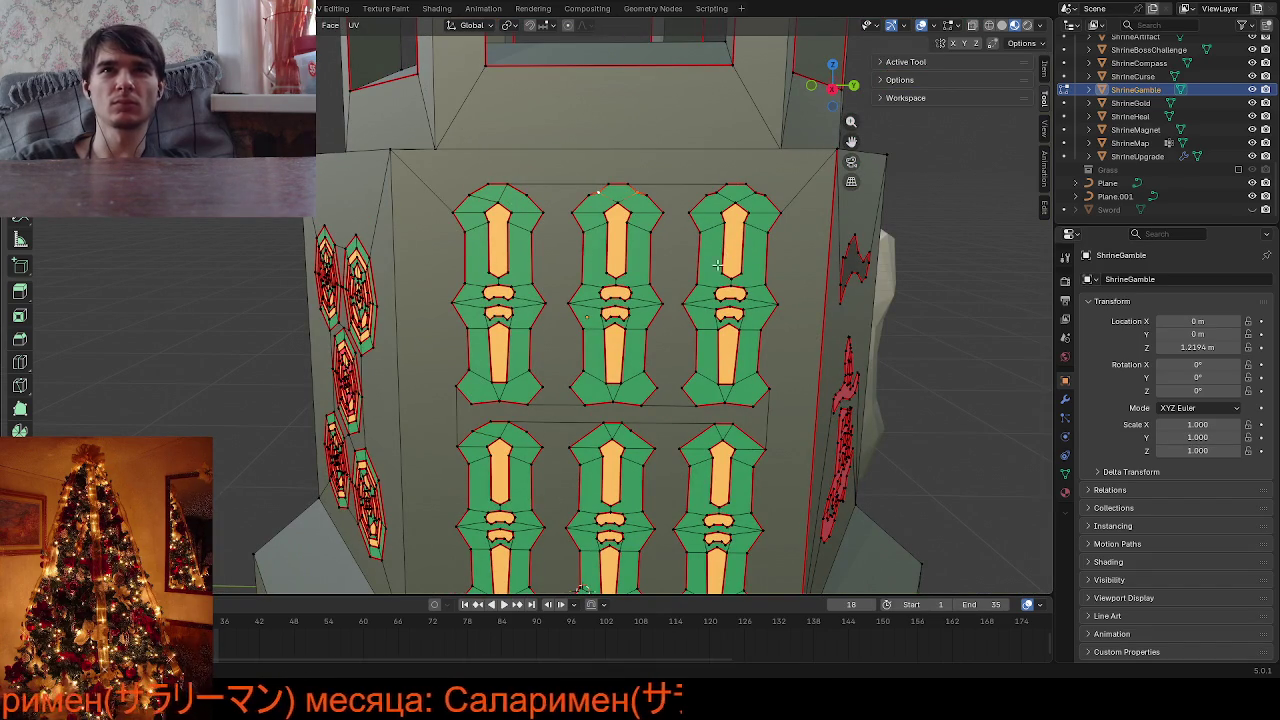
left_click(741, 193)
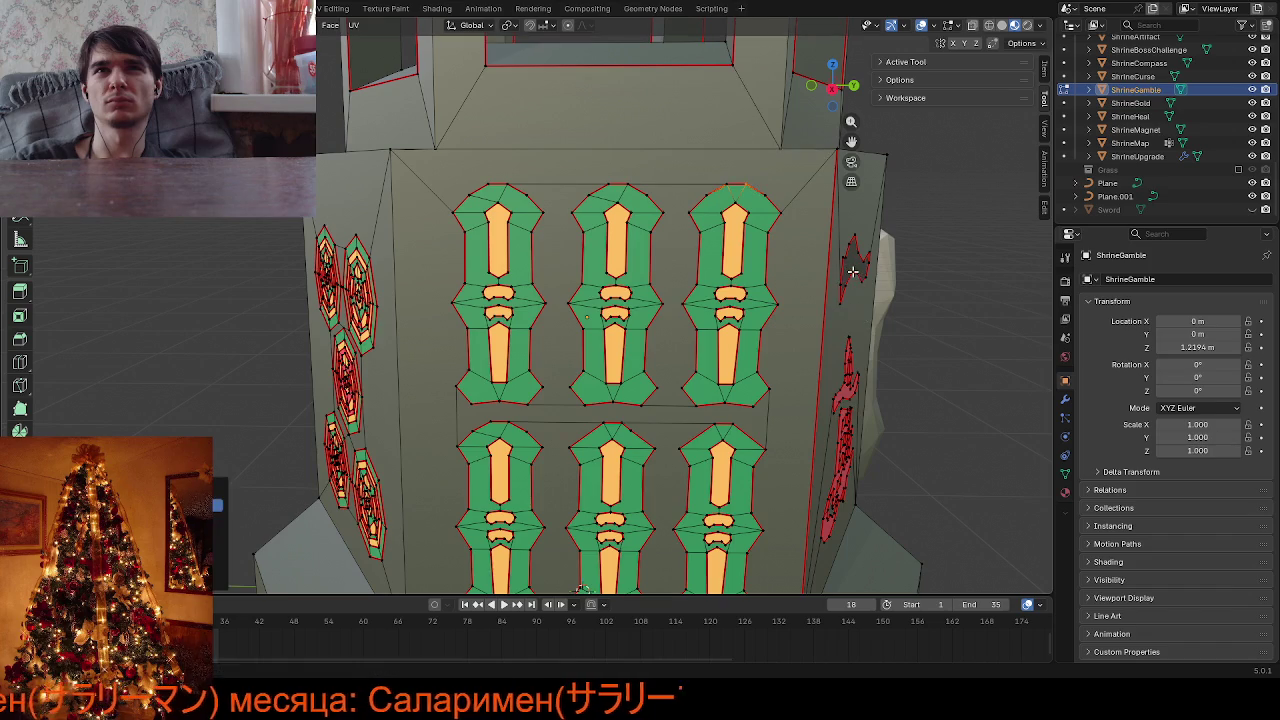
key("a")
key("m")
left_click(800, 309)
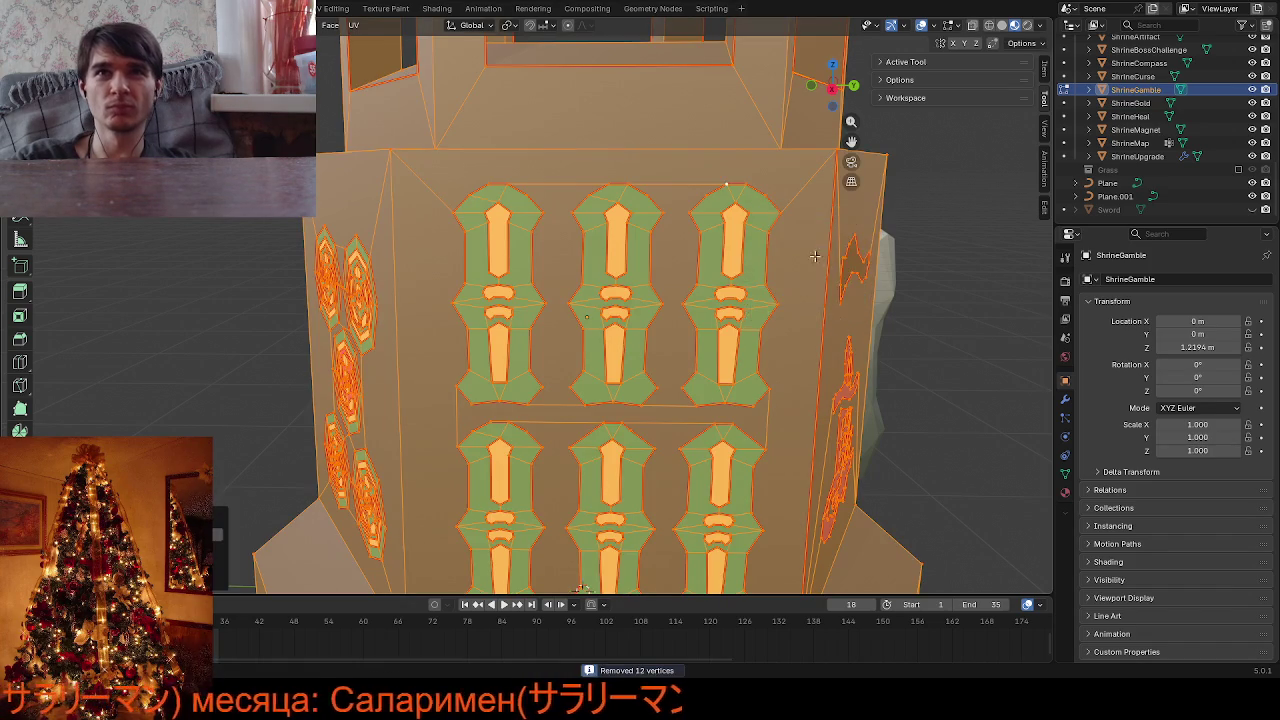
key("alt+a")
Merge by distance again to remove 9 more vertices and check the decals in Object Mode
left_click(764, 196)
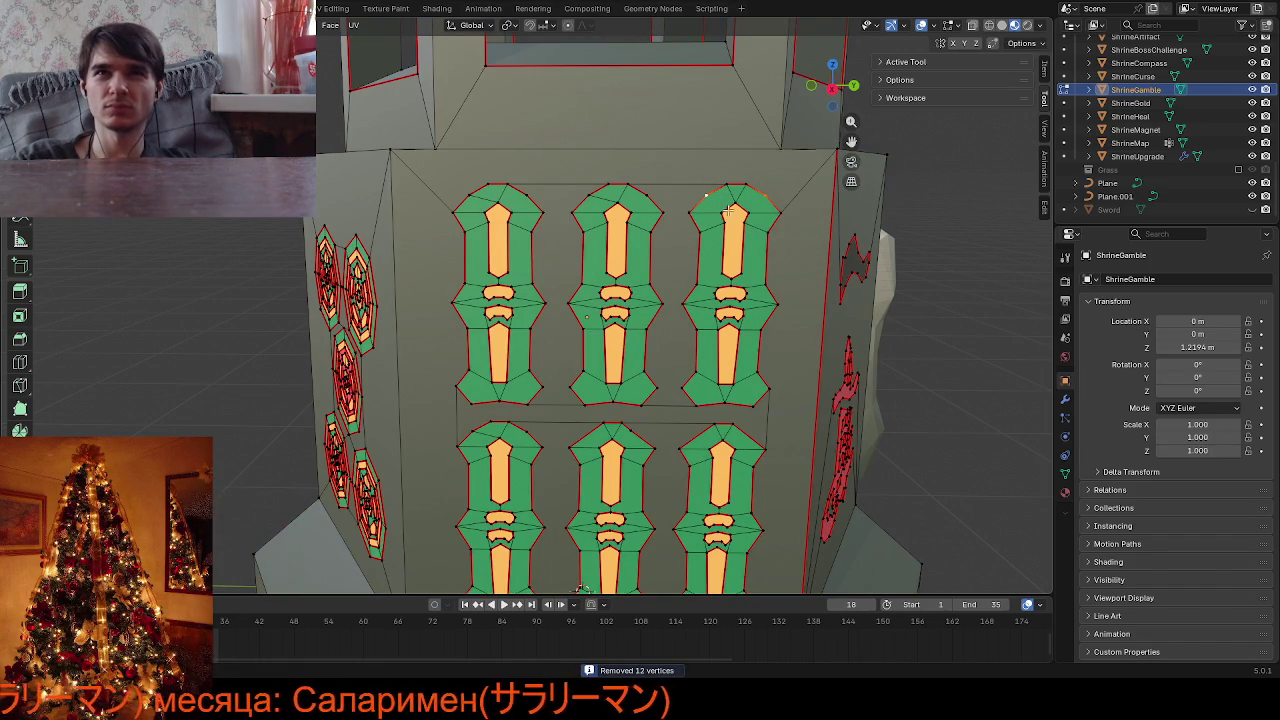
left_click(649, 197)
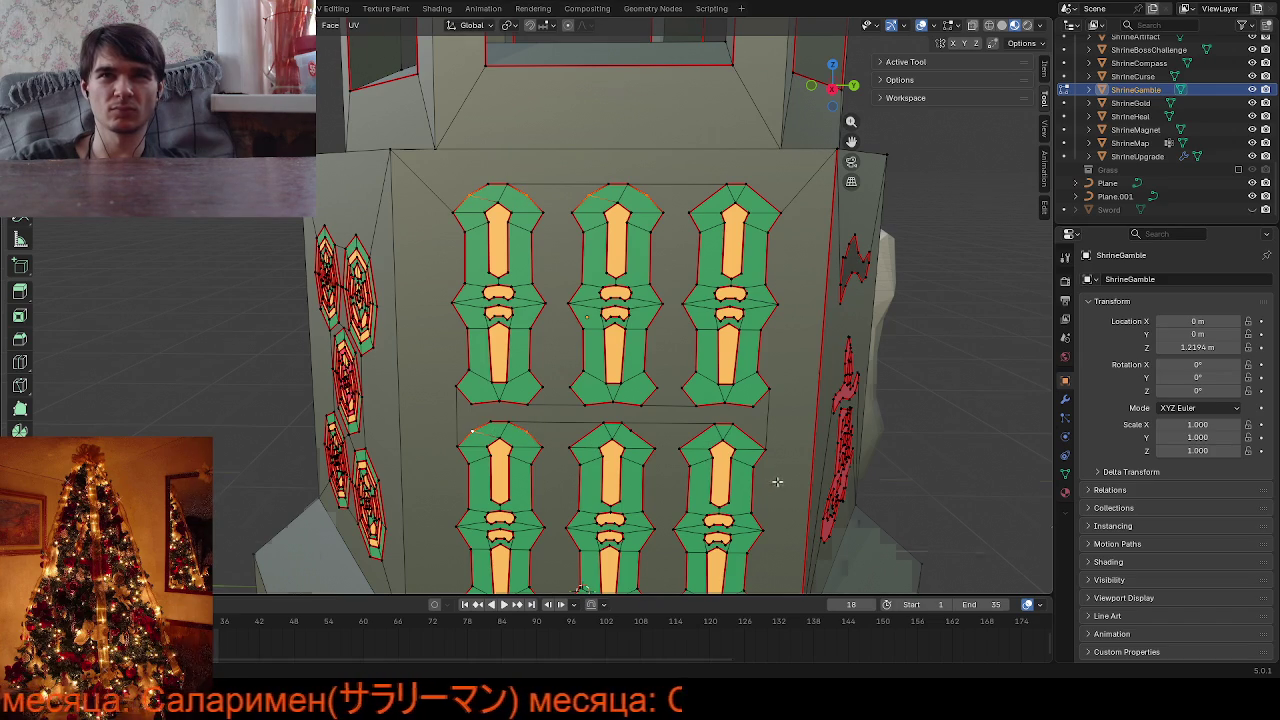
scroll(771, 480, "down", 5)
scroll(614, 421, "up", 5)
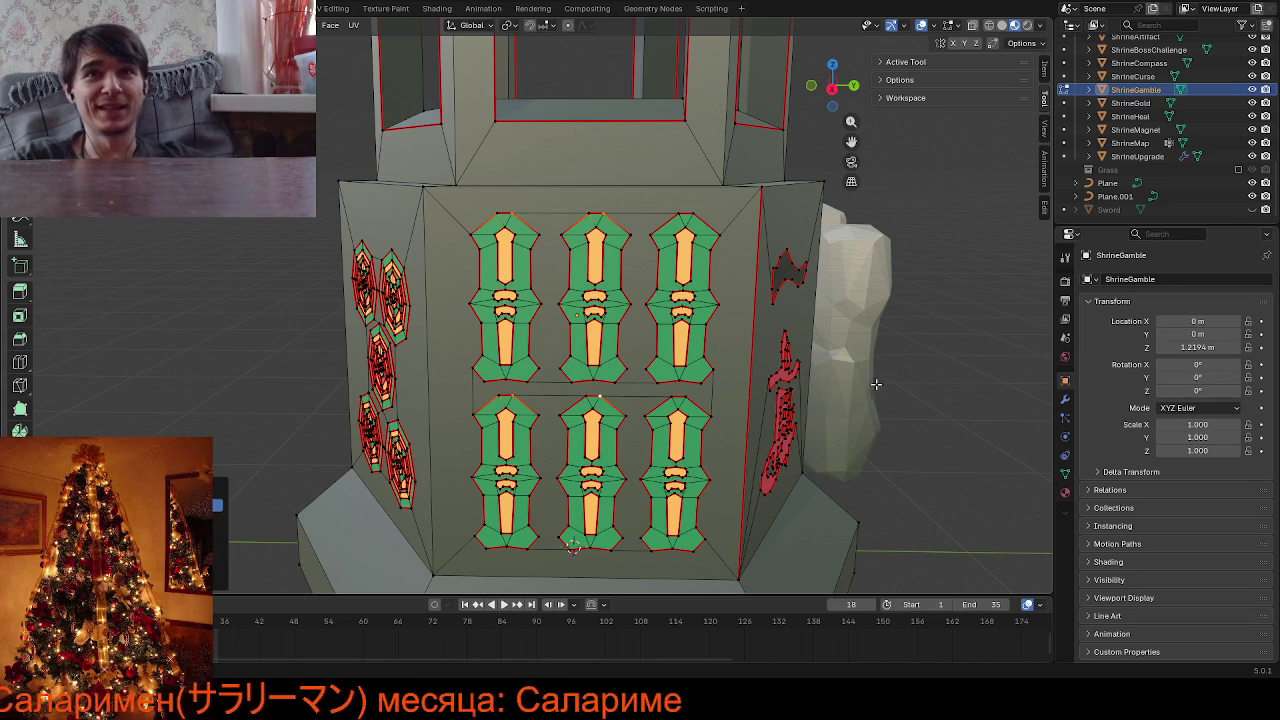
key("a")
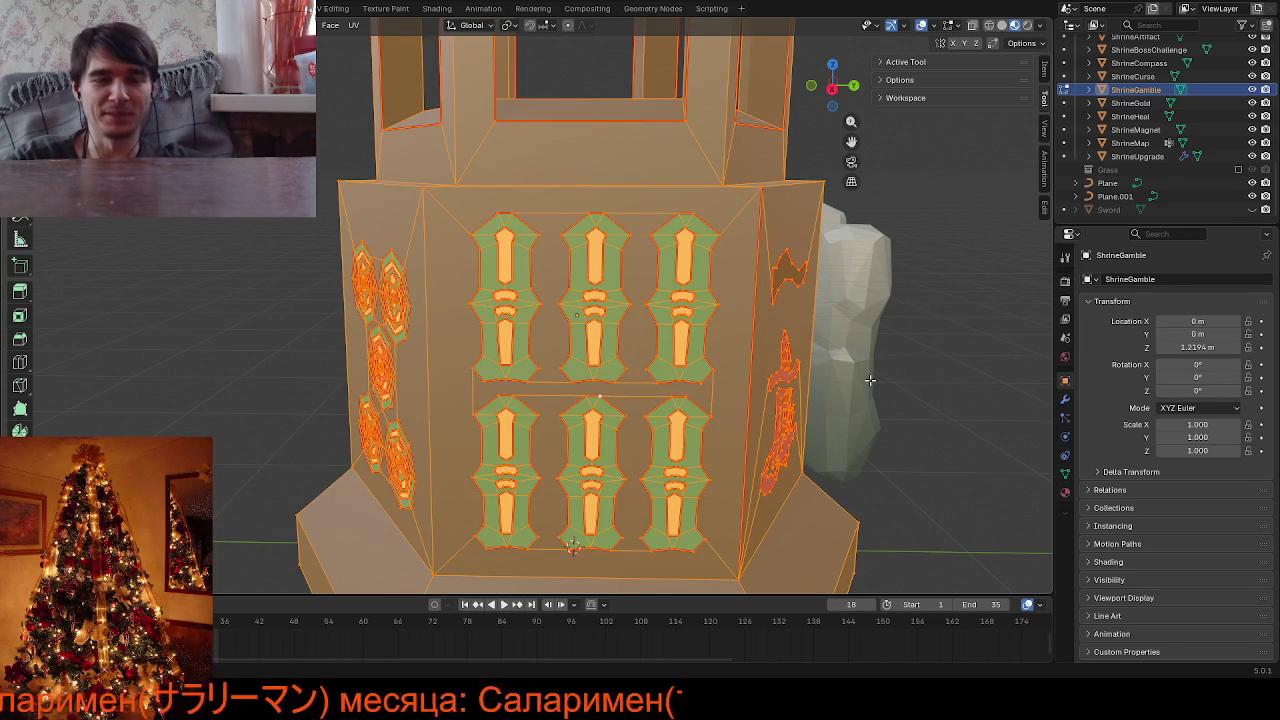
key("m")
left_click(868, 390)
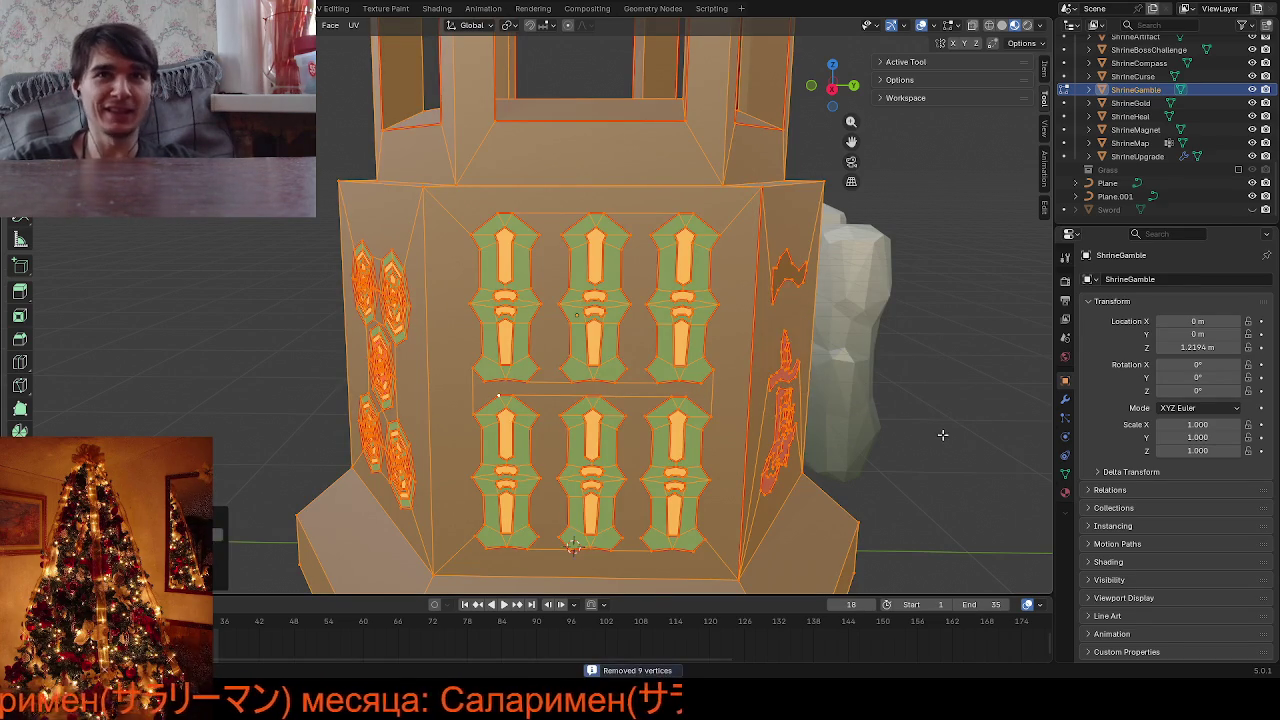
key("Tab")
mouse_move(509, 440)
middle_mouse_down()
mouse_move(497, 426)
mouse_move(763, 440)
mouse_move(560, 300)
middle_mouse_up()
key("Tab")
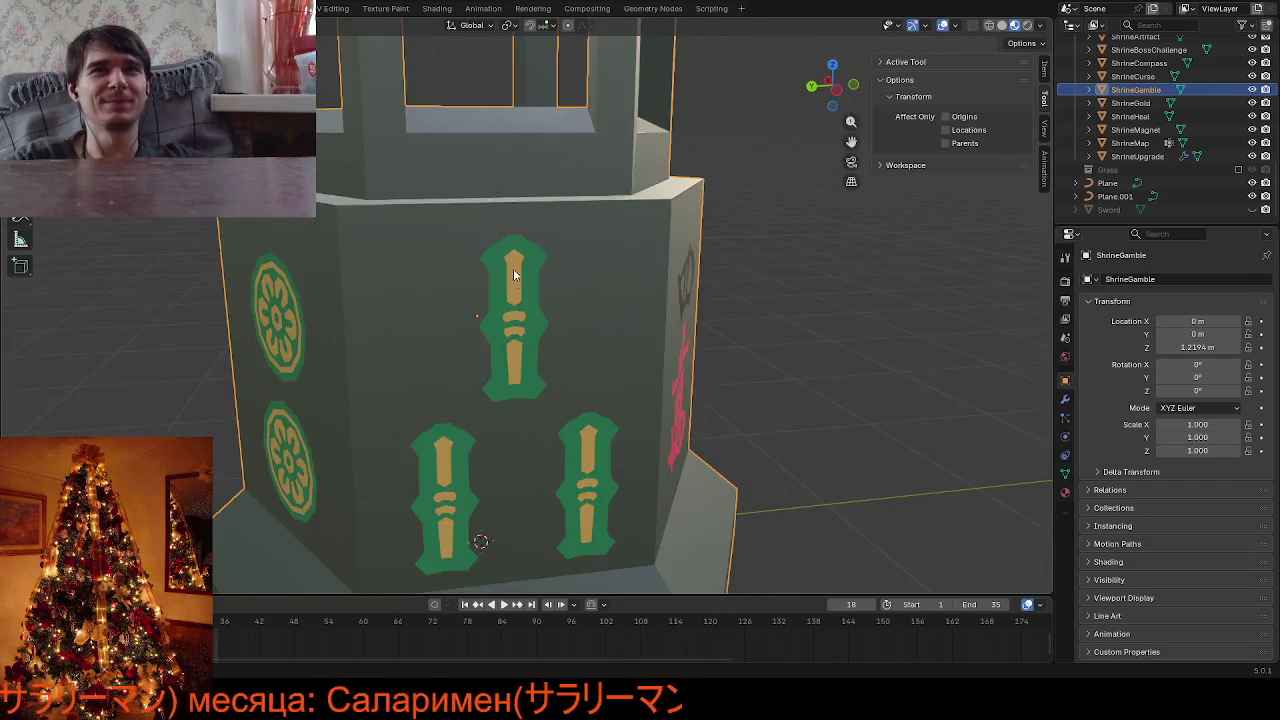
Vertex-slide one decal vertex along its edge to a new position
scroll(522, 166, "up", 5)
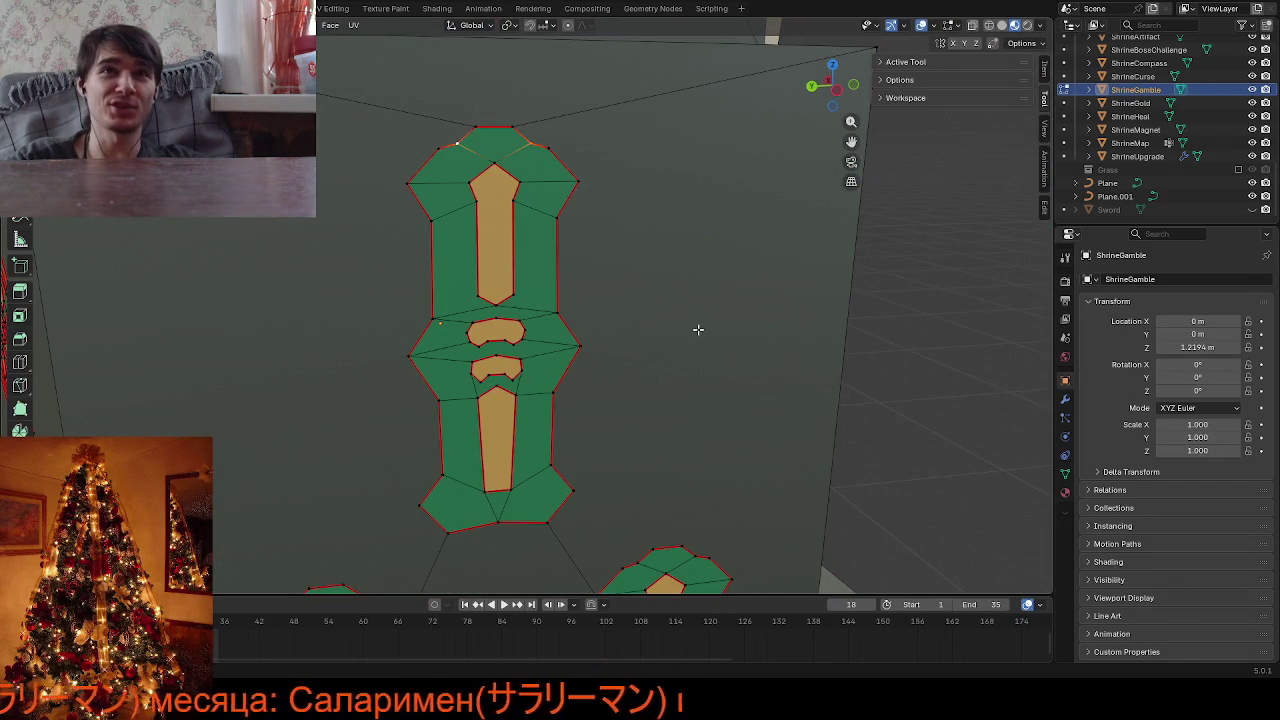
scroll(698, 329, "down", 5)
scroll(600, 347, "up", 2)
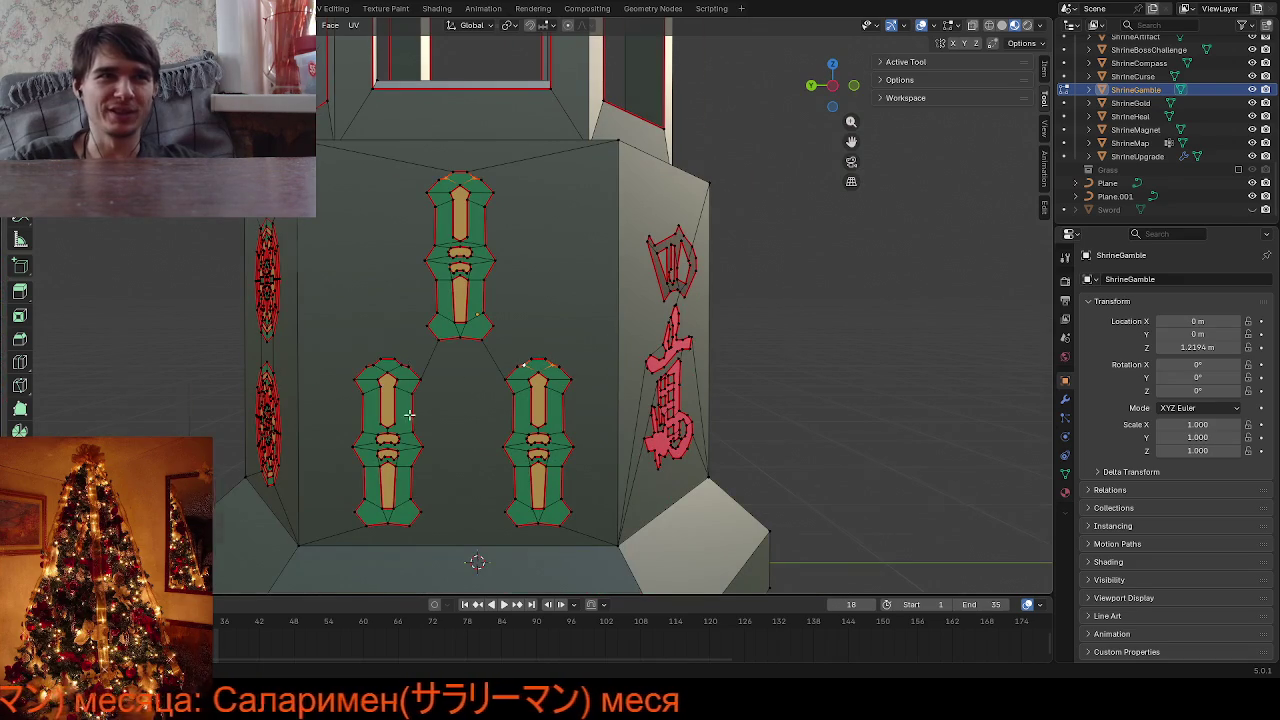
scroll(409, 413, "up", 2)
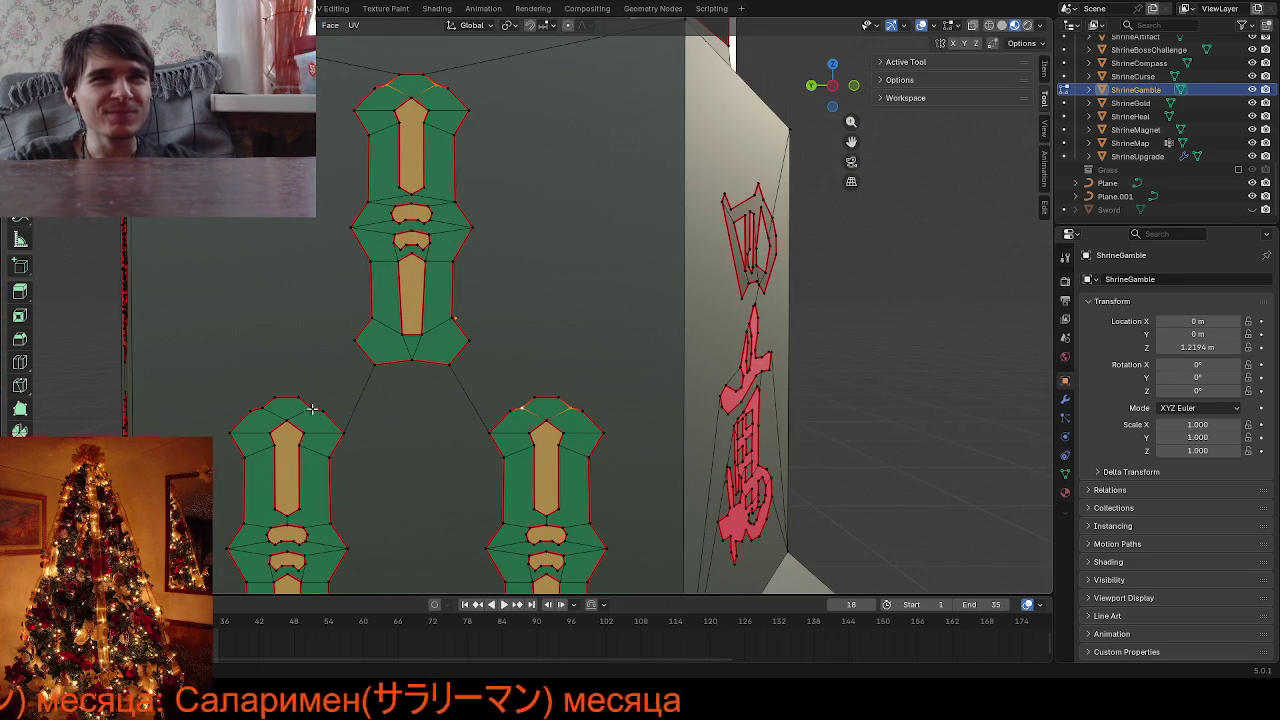
scroll(690, 413, "down", 3)
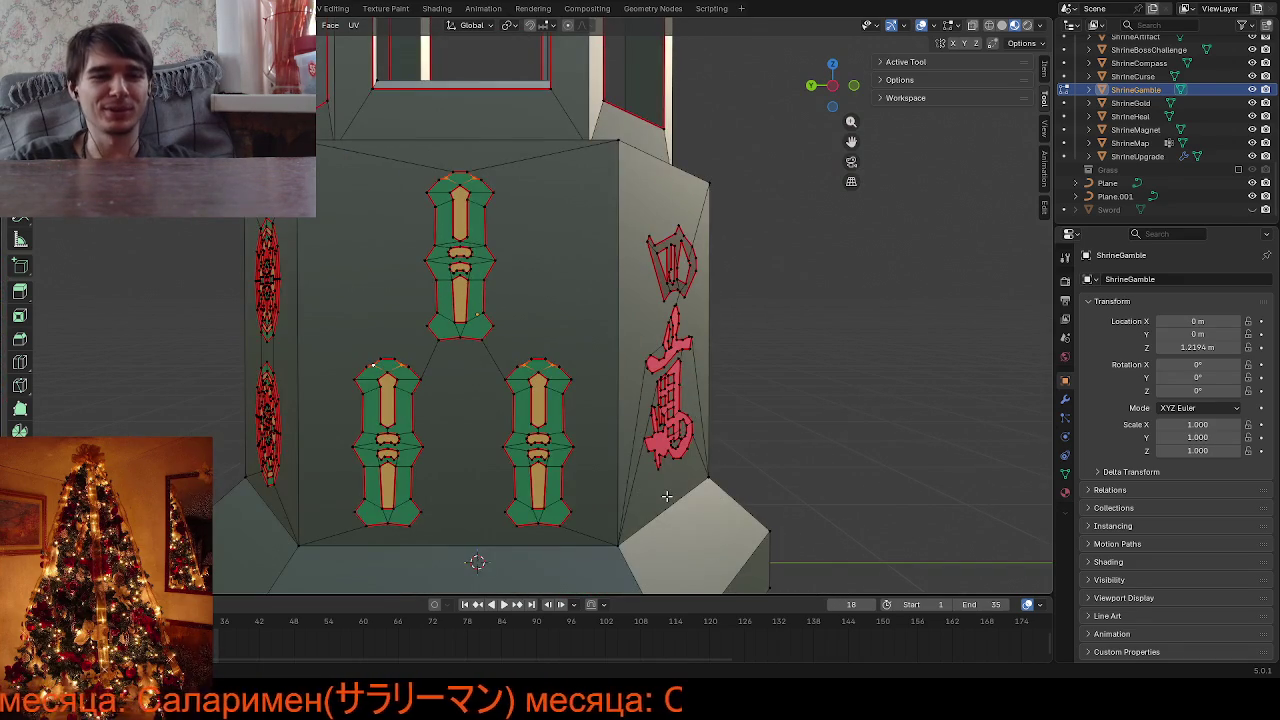
scroll(665, 490, "down", 2)
key("shift+v")
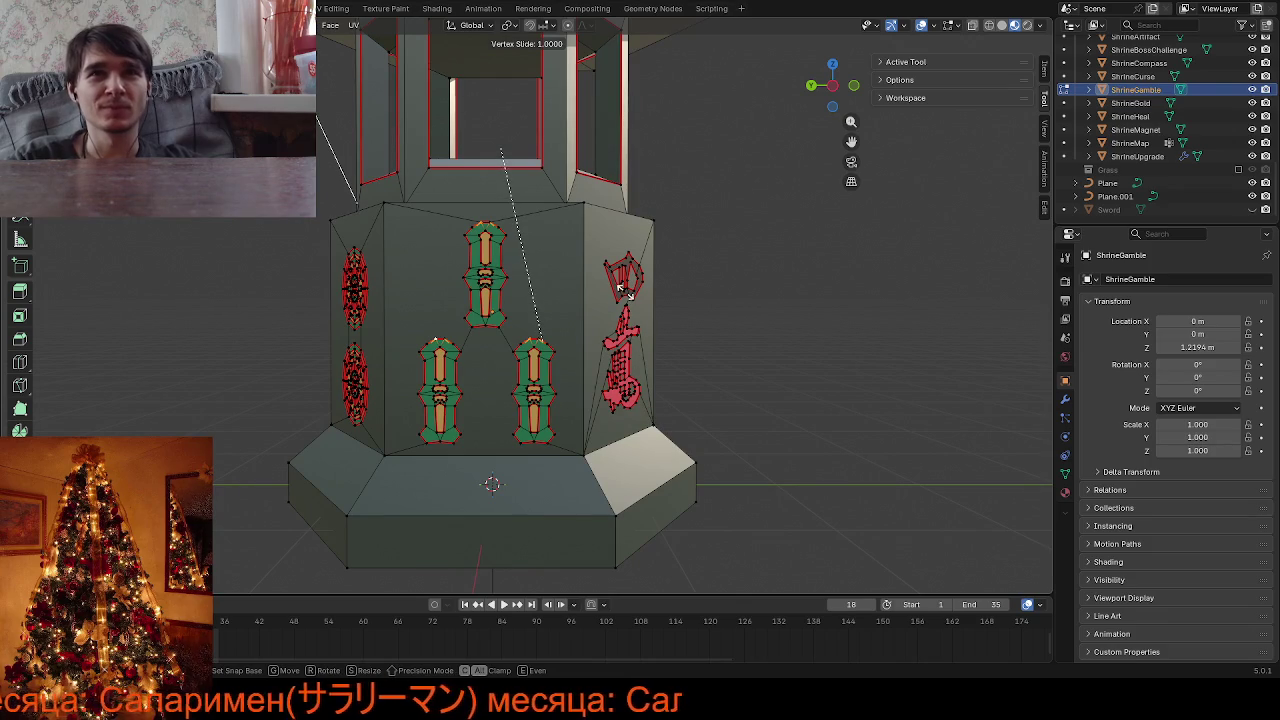
left_click(622, 288)
scroll(536, 372, "up", 1)
scroll(535, 289, "up", 1)
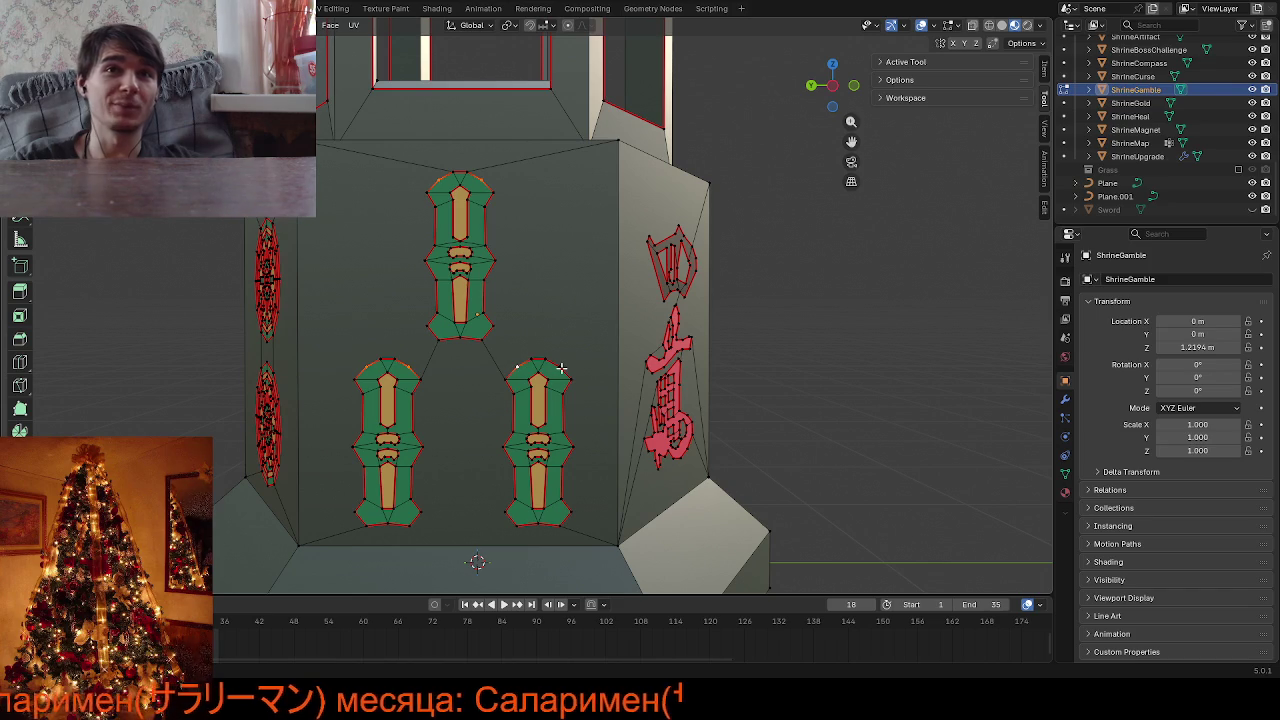
Merge the whole mesh by distance, removing 12 more duplicate vertices
key("a")
key("m")
left_click(686, 318)
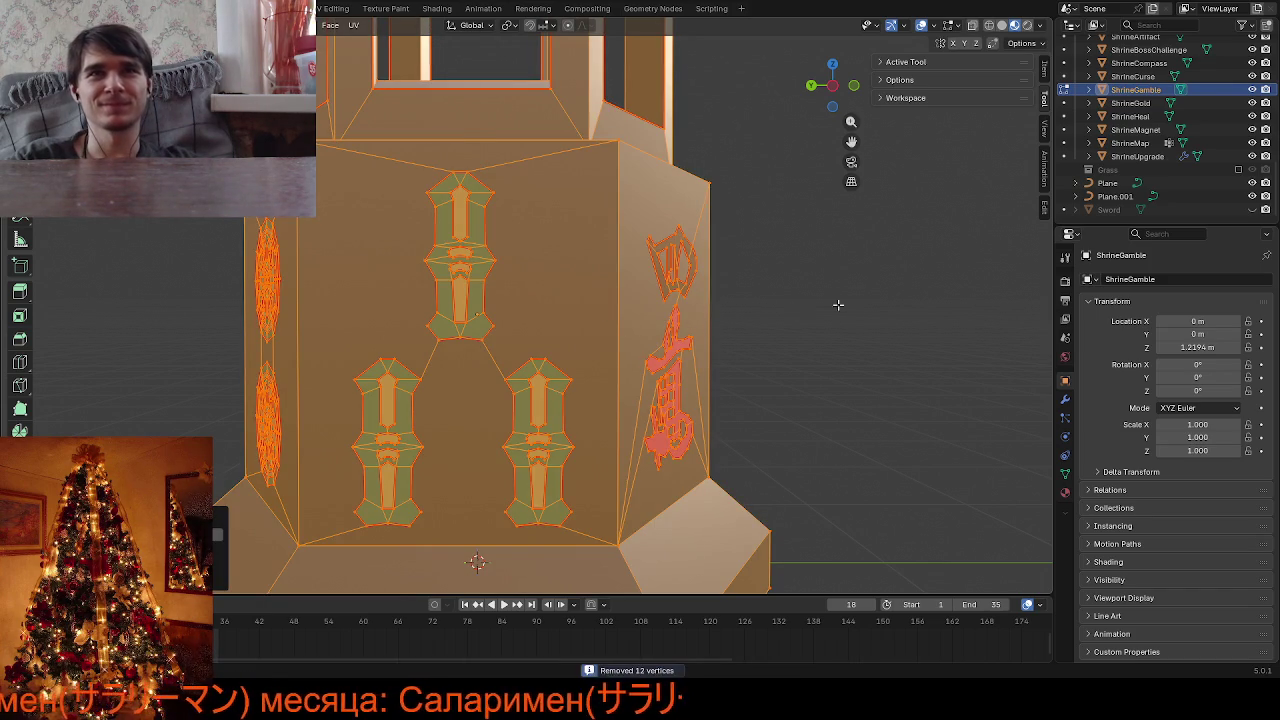
key("alt+a")
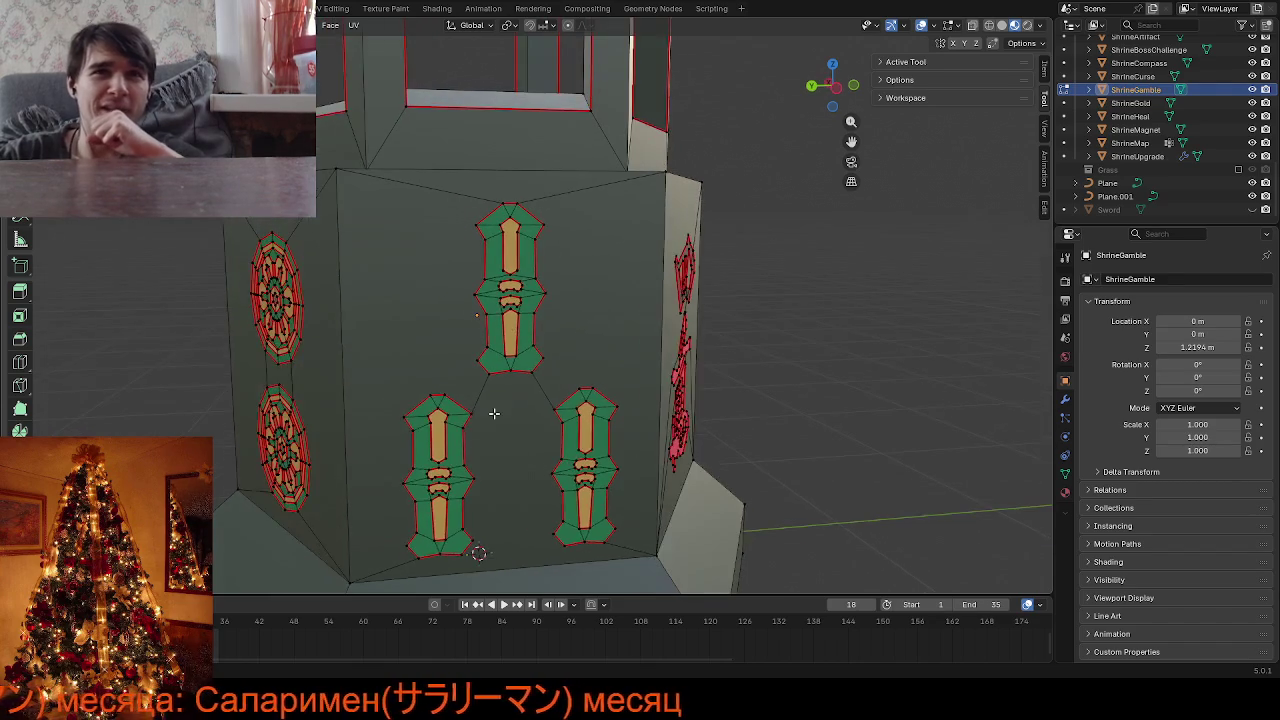
scroll(483, 397, "up", 3)
scroll(480, 405, "up", 2)
scroll(485, 408, "up", 2)
scroll(485, 408, "up", 2, "ctrl")
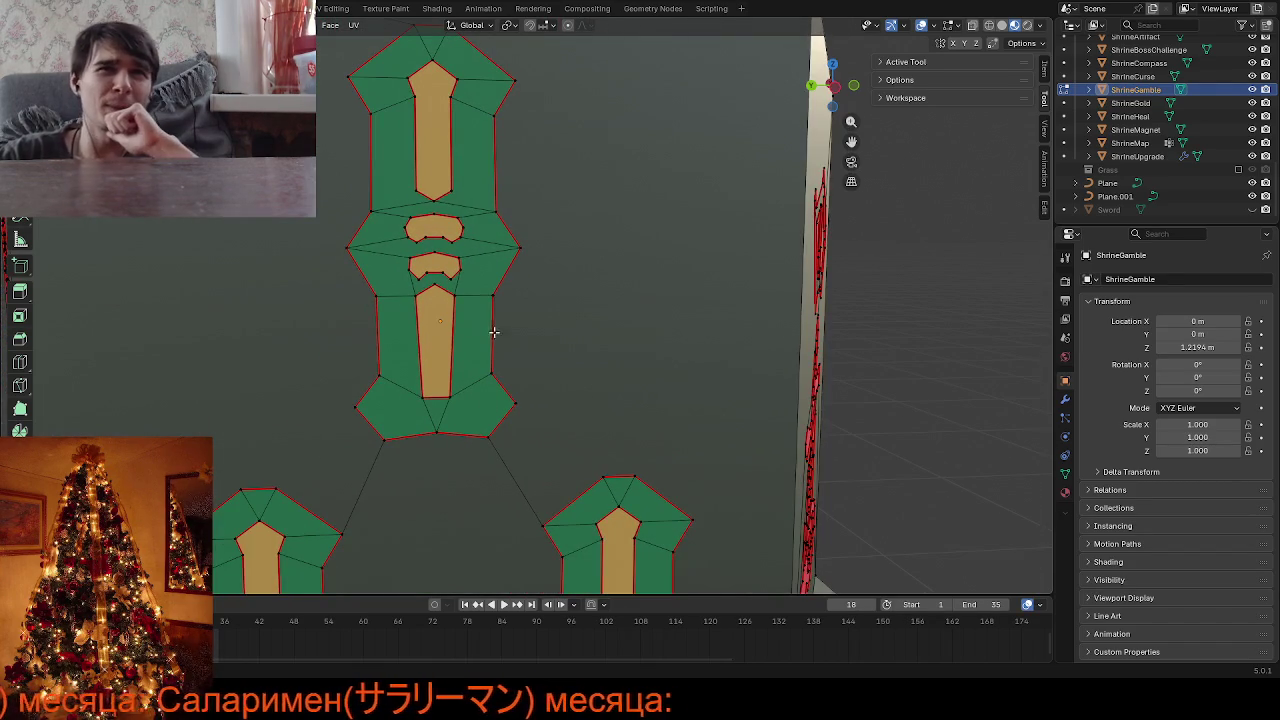
scroll(486, 307, "up", 5)
scroll(469, 268, "up", 2)
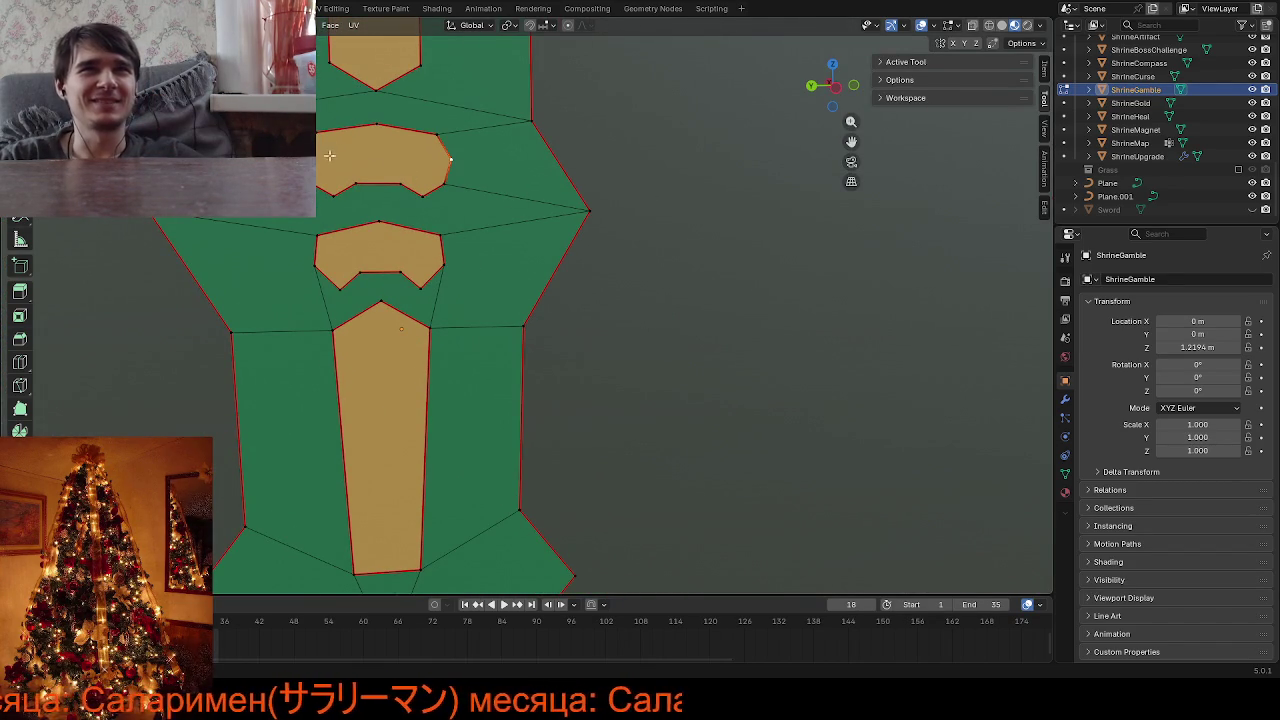
scroll(541, 259, "down", 3)
middle_click_drag(543, 266, 514, 283)
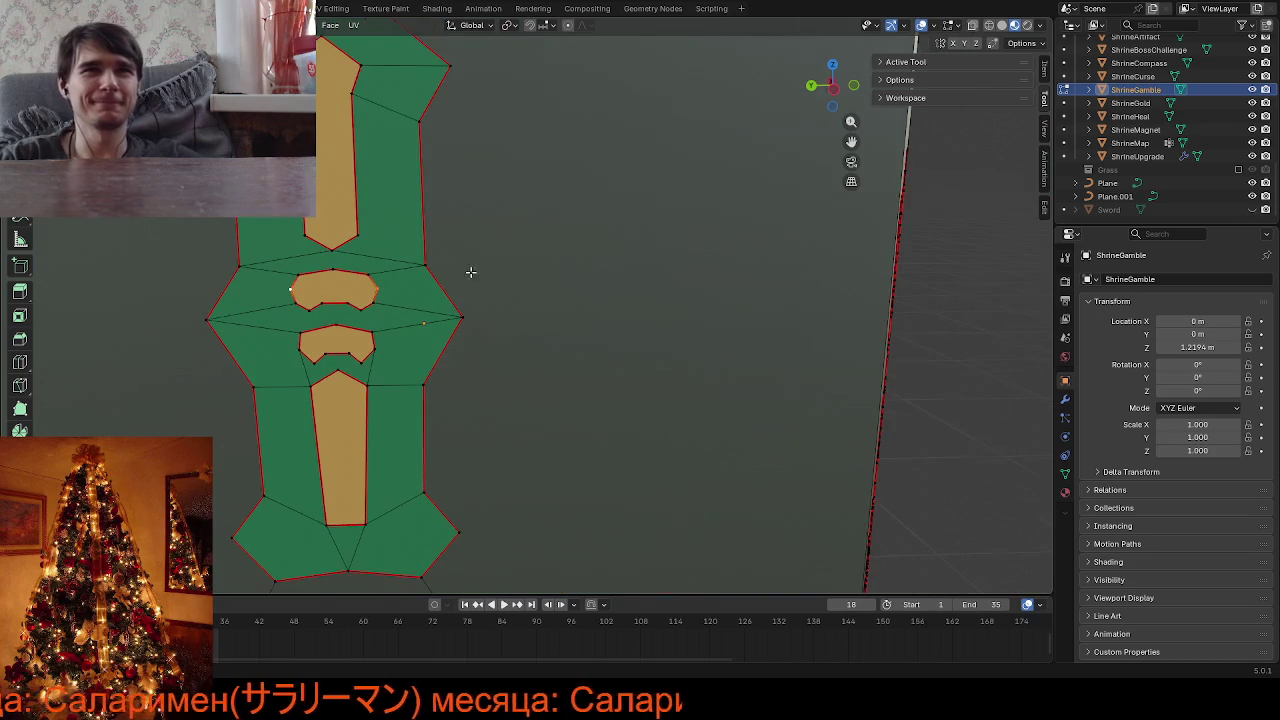
scroll(471, 274, "up", 2)
scroll(450, 220, "up", 3)
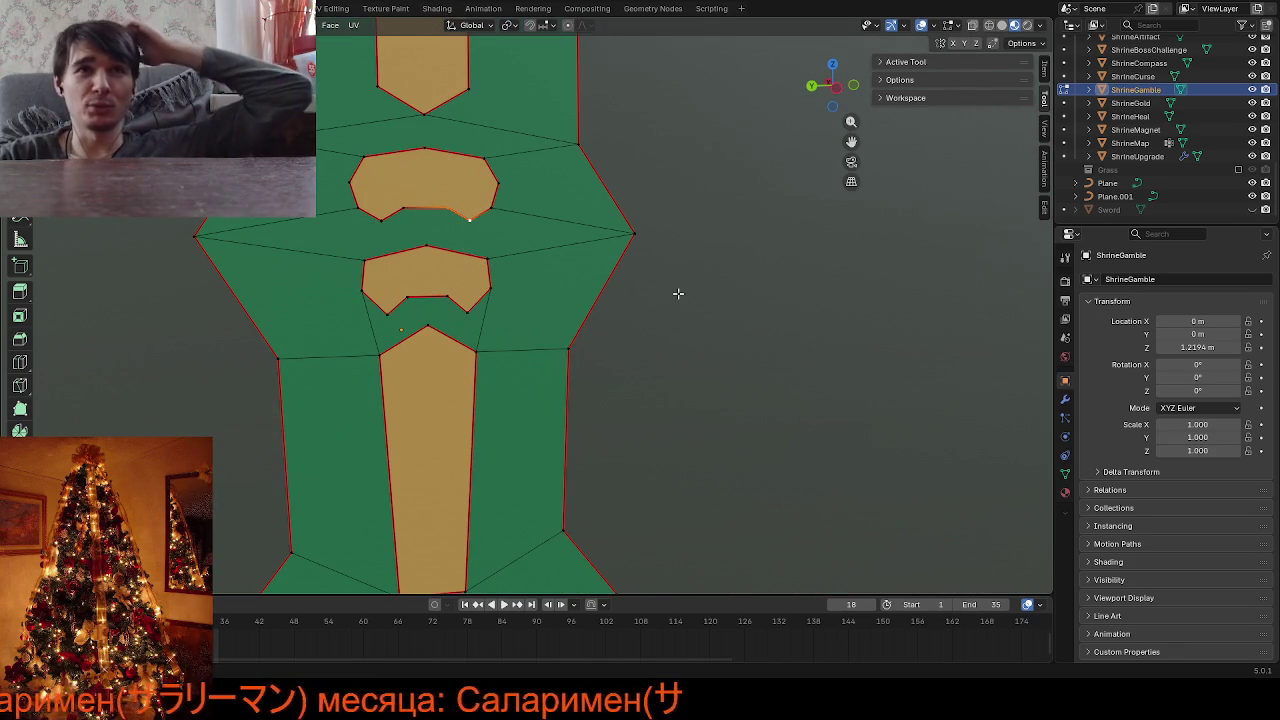
scroll(678, 296, "down", 5)
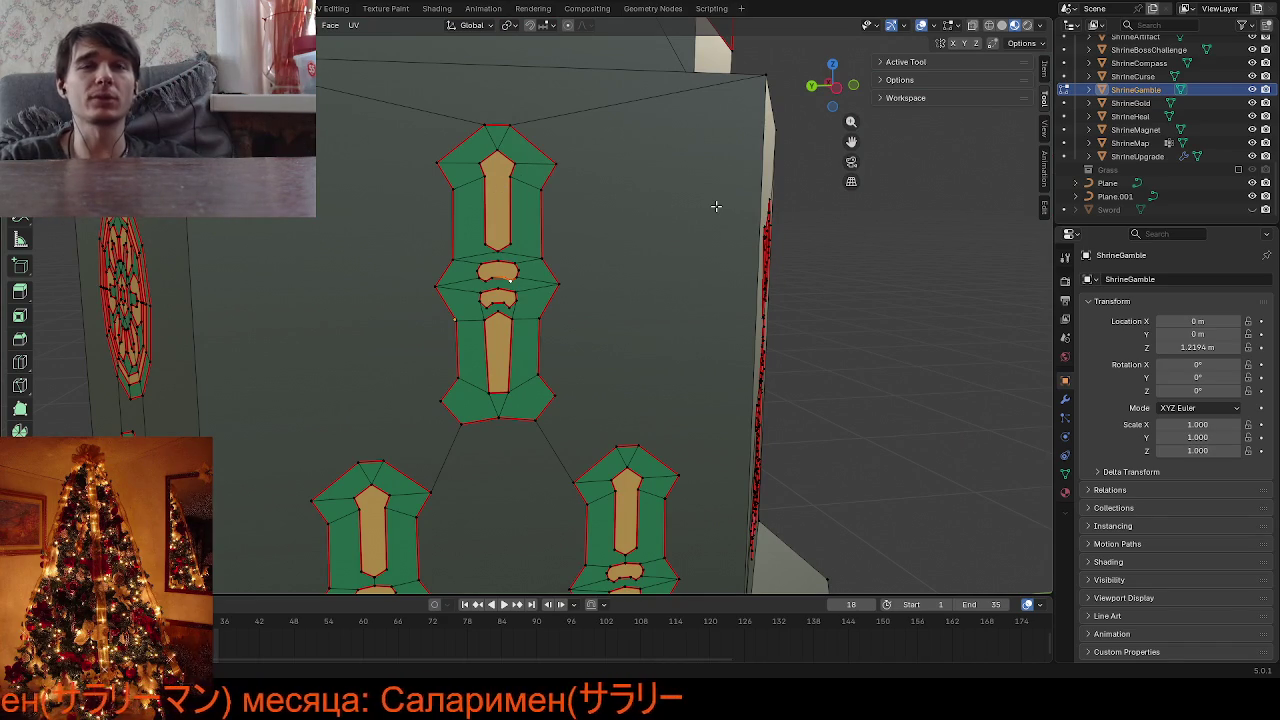
scroll(630, 217, "up", 2)
scroll(601, 216, "up", 2)
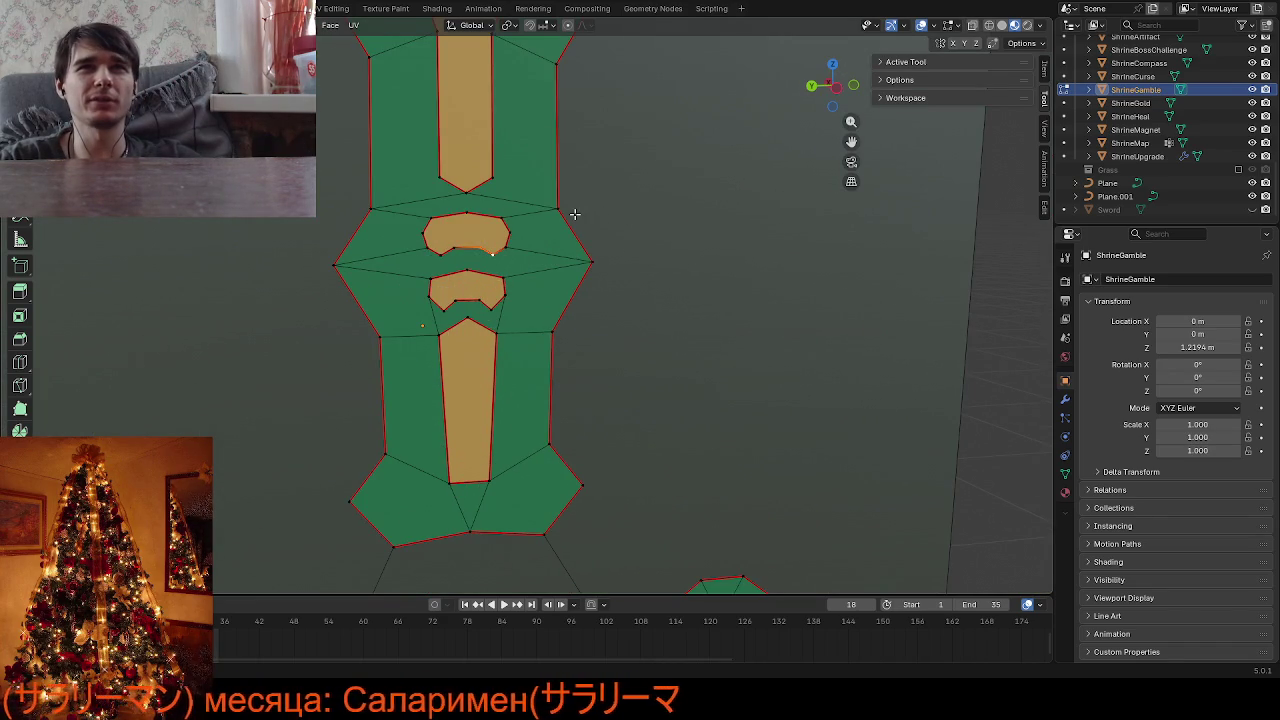
scroll(575, 213, "down", 2)
scroll(575, 213, "down", 2)
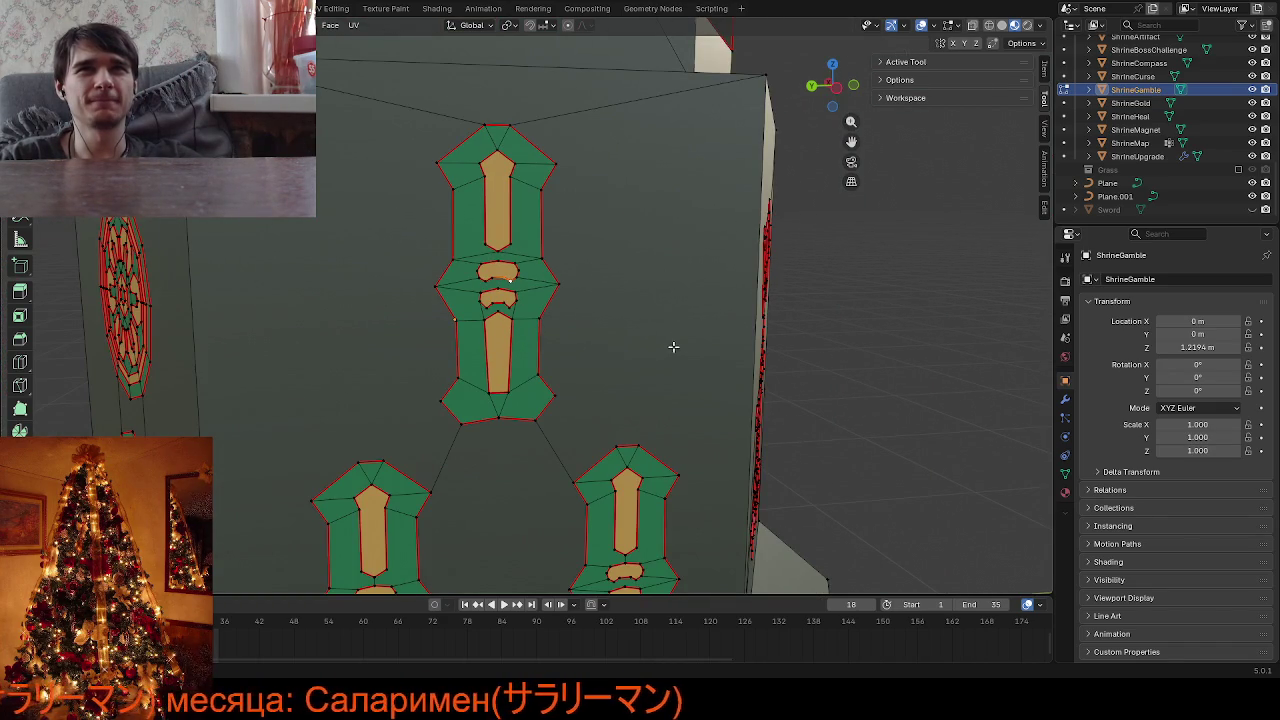
scroll(673, 346, "down", 2)
mouse_move(671, 349)
middle_mouse_down()
mouse_move(651, 314)
mouse_move(651, 274)
middle_mouse_up()
scroll(639, 292, "up", 5)
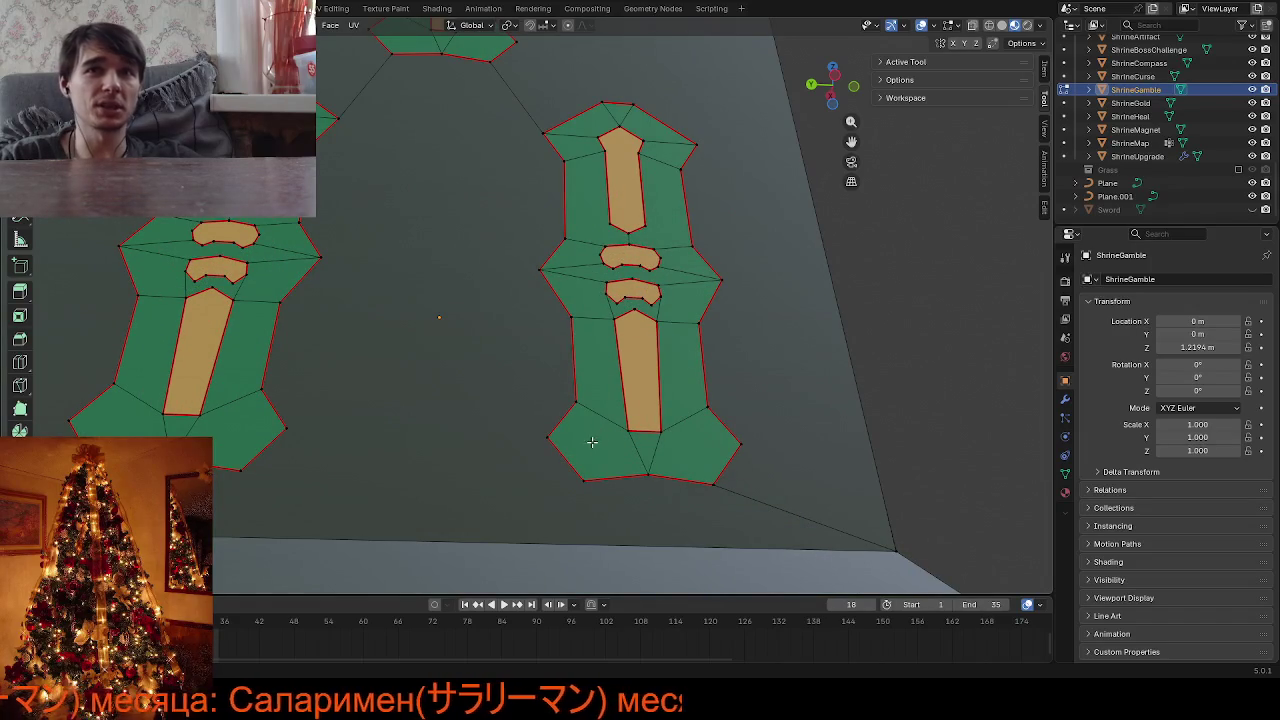
scroll(590, 462, "up", 2, "shift")
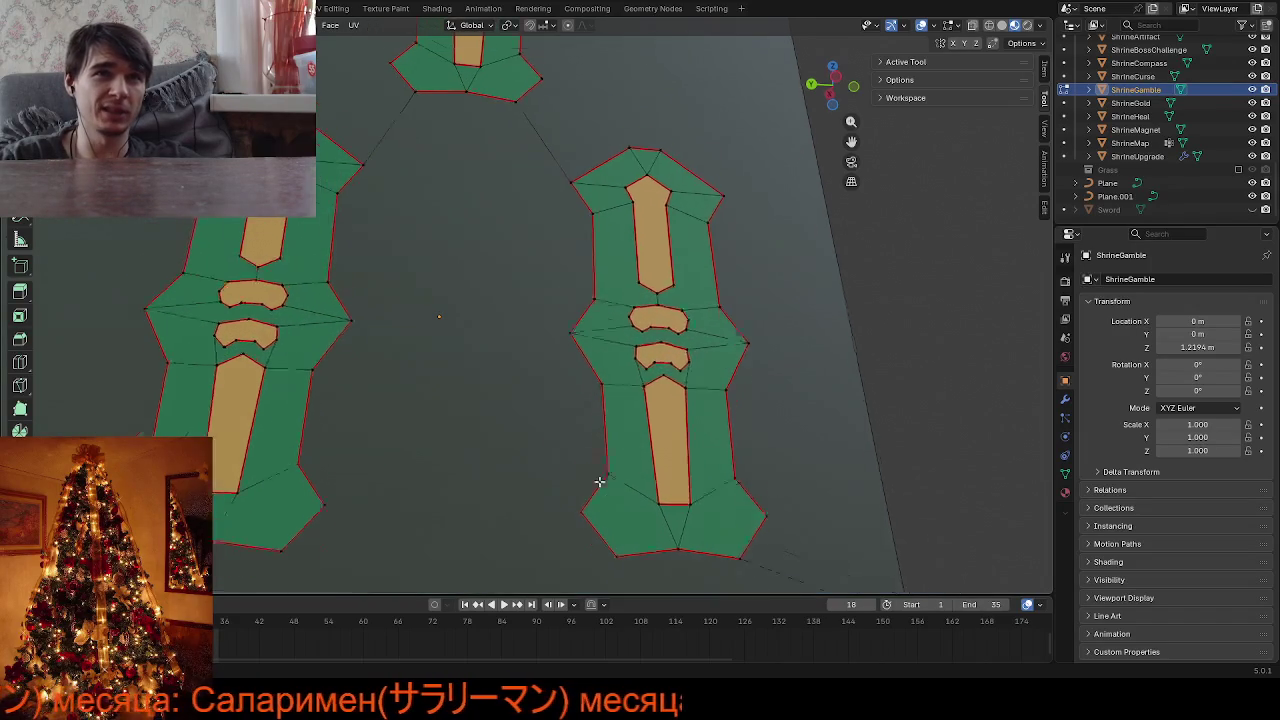
scroll(601, 486, "up", 1)
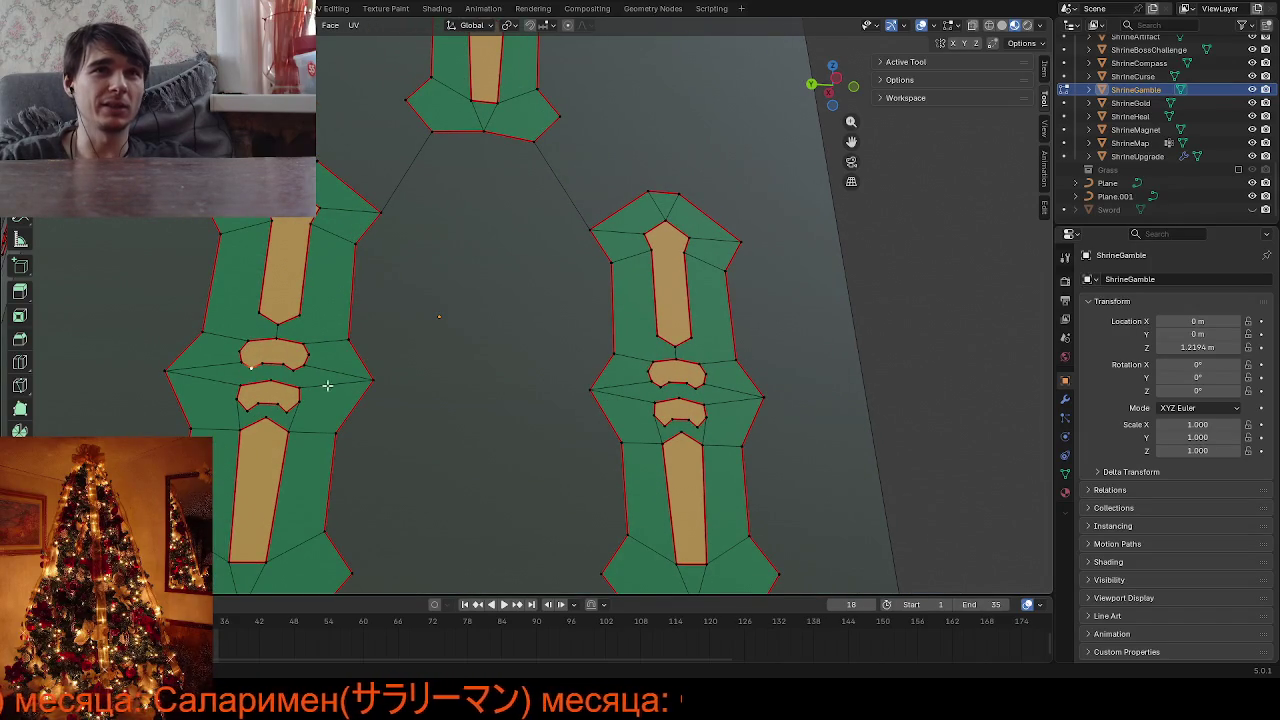
key("shift+v")
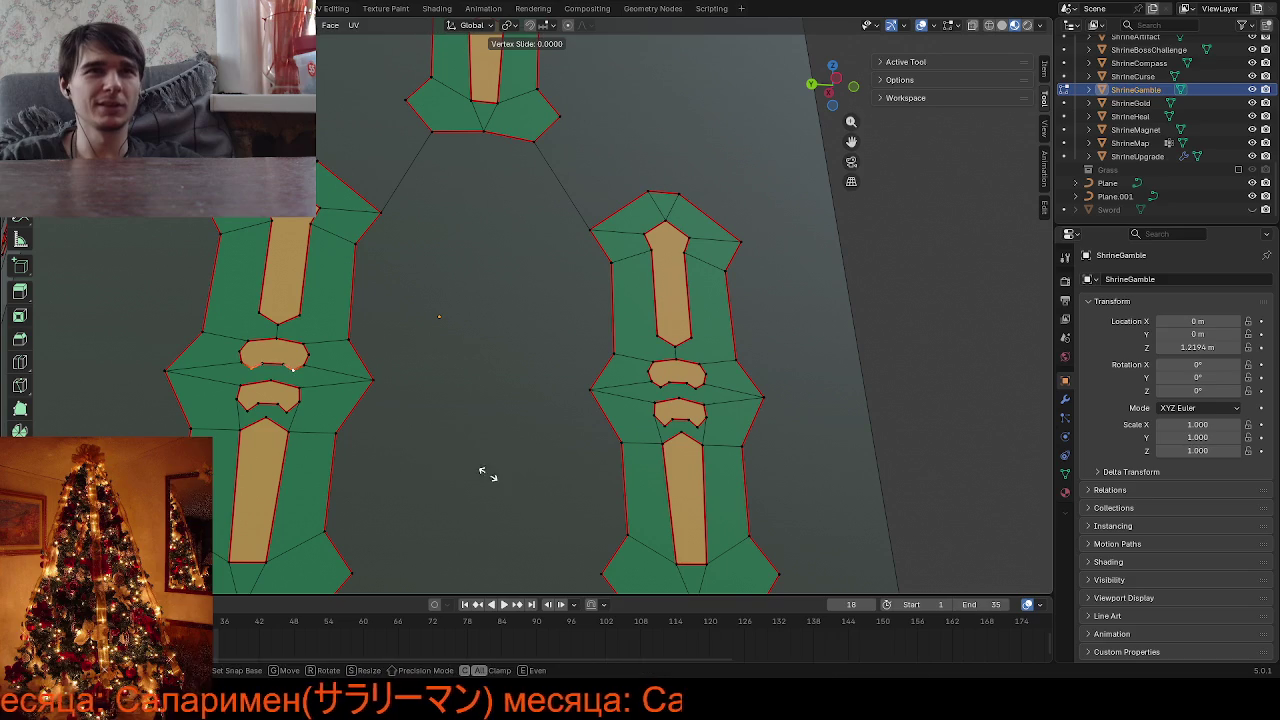
left_click(452, 428)
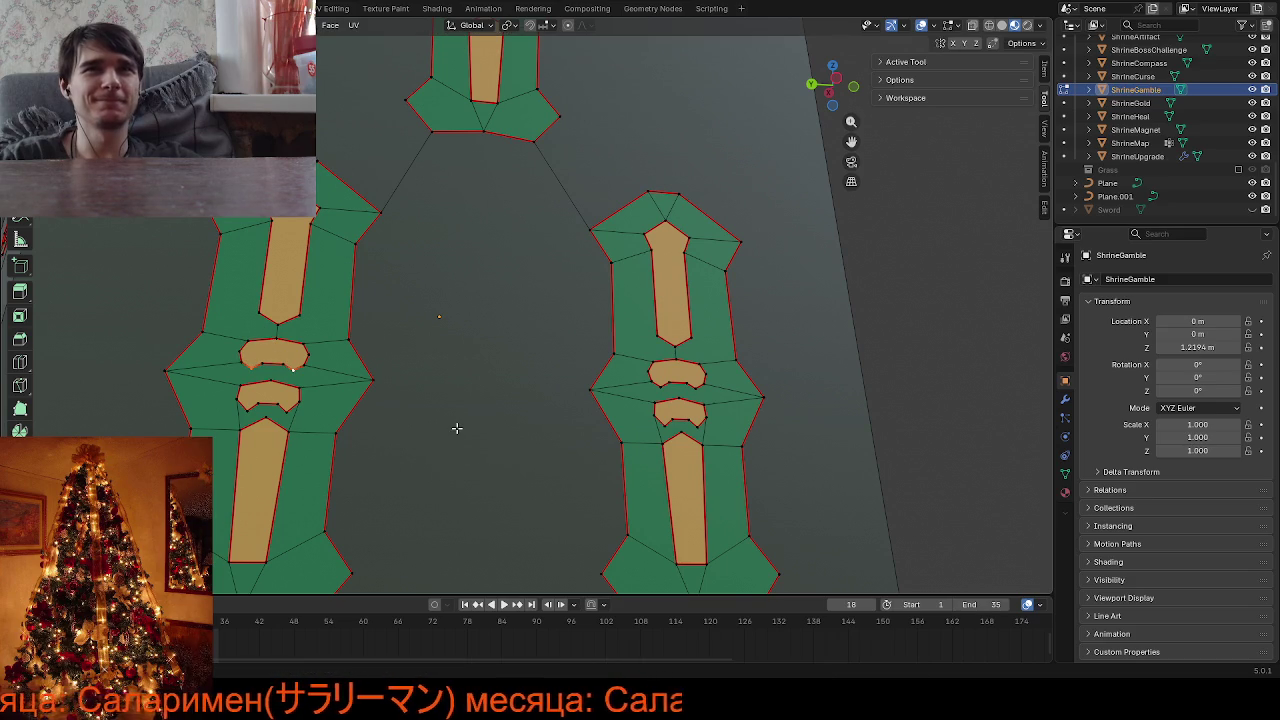
key("Tab")
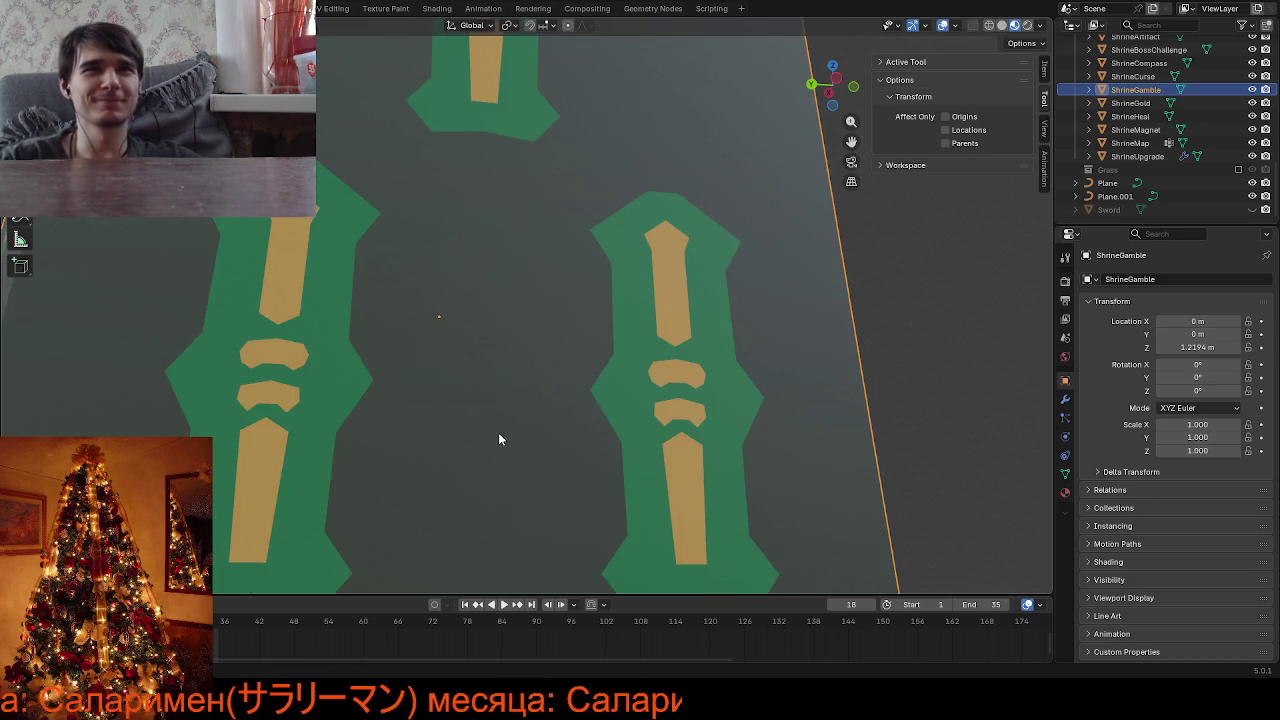
scroll(509, 436, "down", 3)
scroll(546, 522, "down", 3)
scroll(581, 512, "down", 3)
scroll(581, 508, "down", 3)
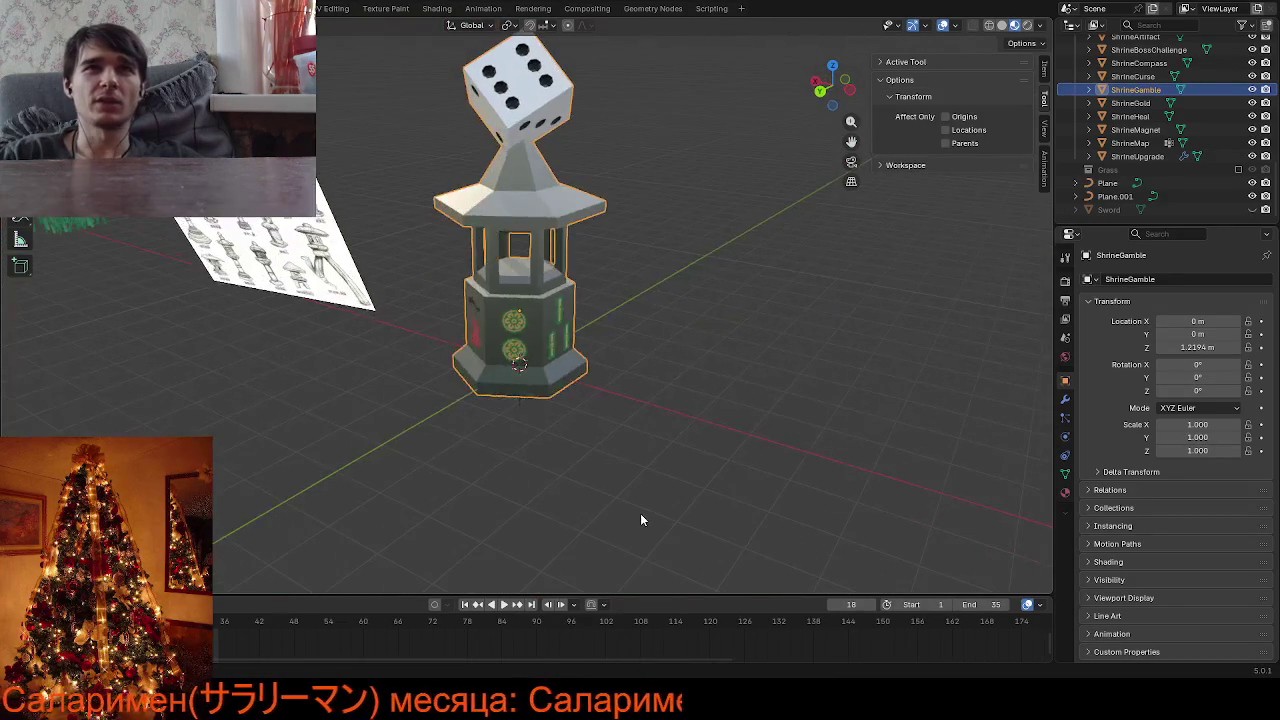
scroll(640, 513, "down", 2)
mouse_move(616, 498)
middle_mouse_down()
mouse_move(540, 488)
mouse_move(300, 518)
mouse_move(358, 482)
middle_mouse_up()
scroll(436, 503, "down", 3)
scroll(541, 433, "up", 4)
scroll(541, 434, "up", 5)
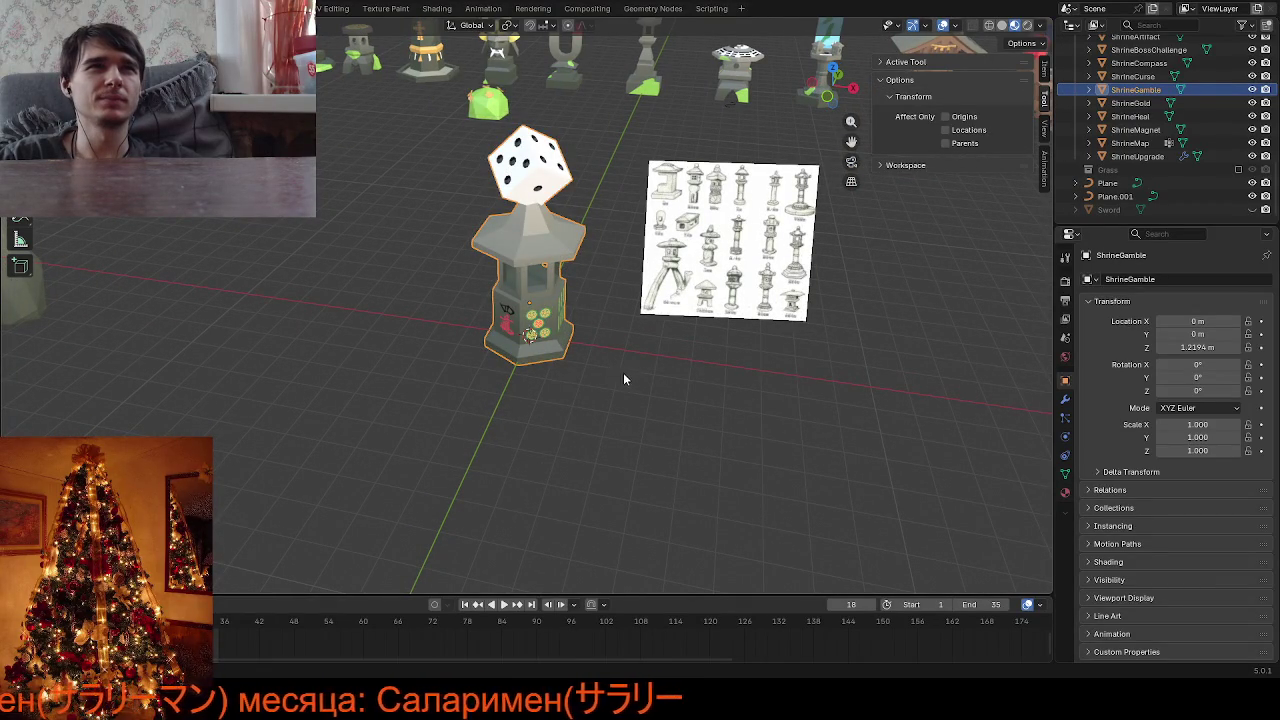
mouse_move(649, 381)
middle_mouse_down()
mouse_move(663, 380)
mouse_move(627, 363)
middle_mouse_up()
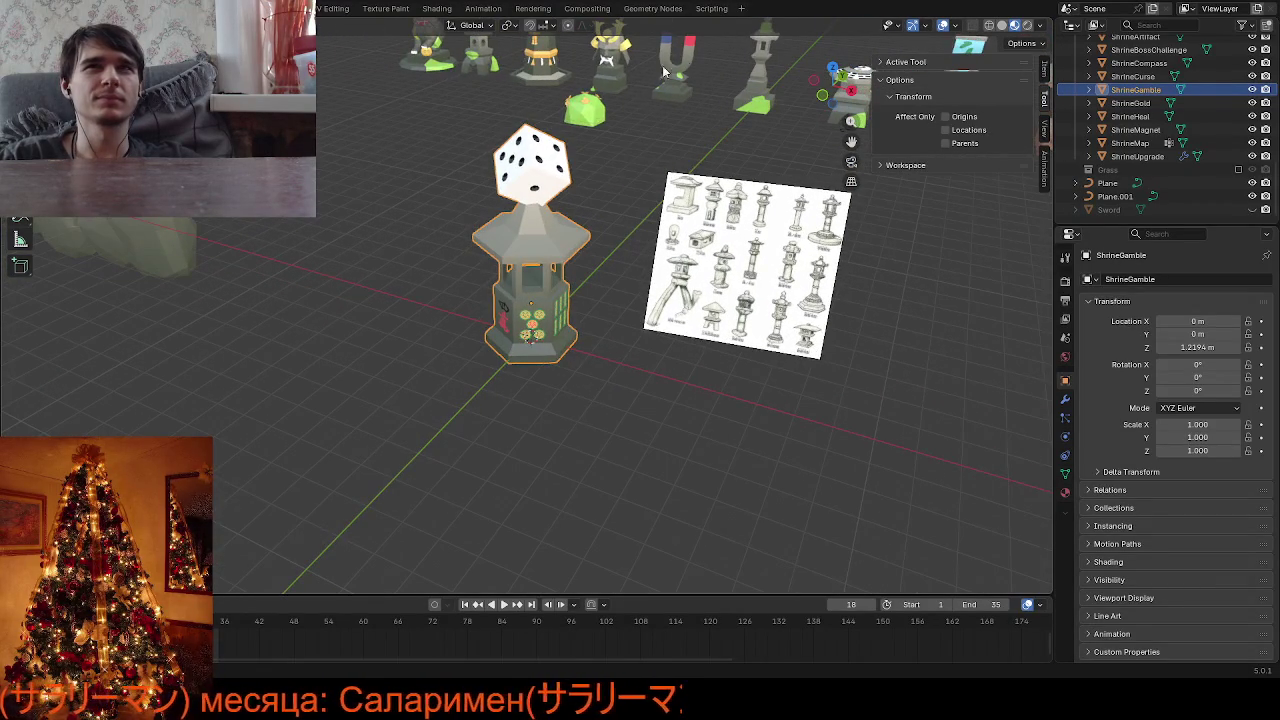
left_click(607, 68)
left_click(517, 318)
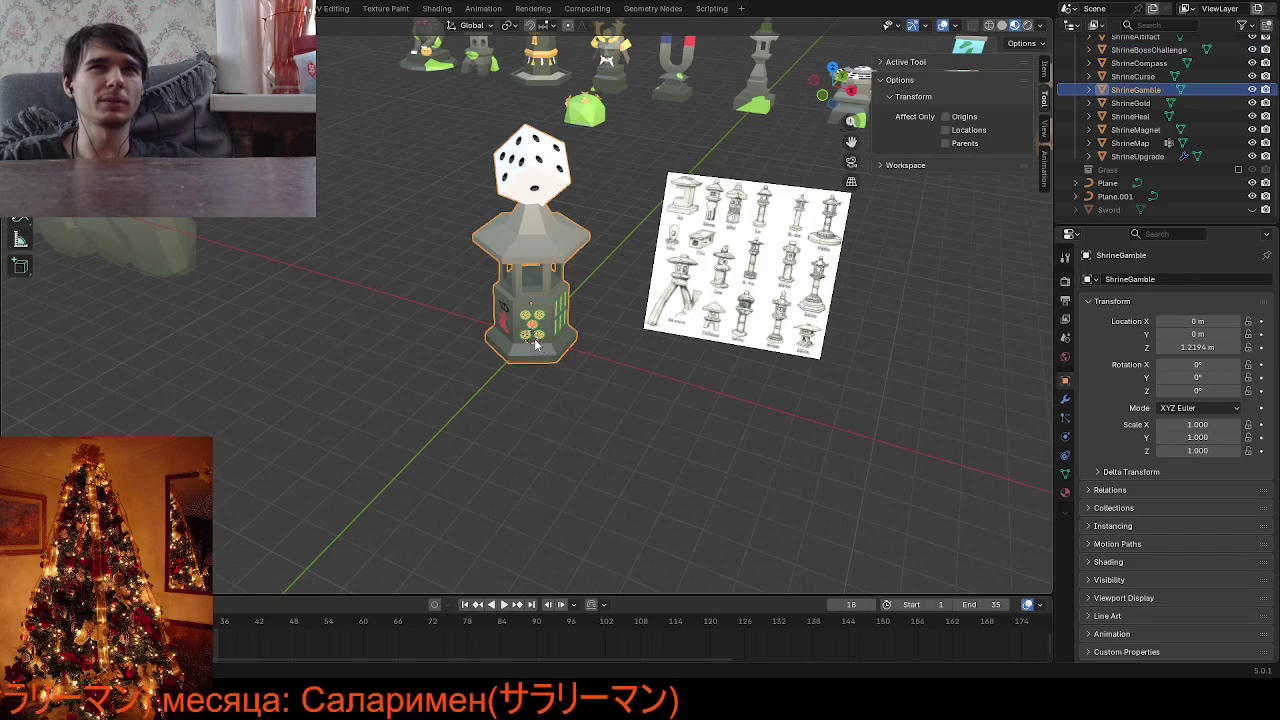
key("KP_Decimal")
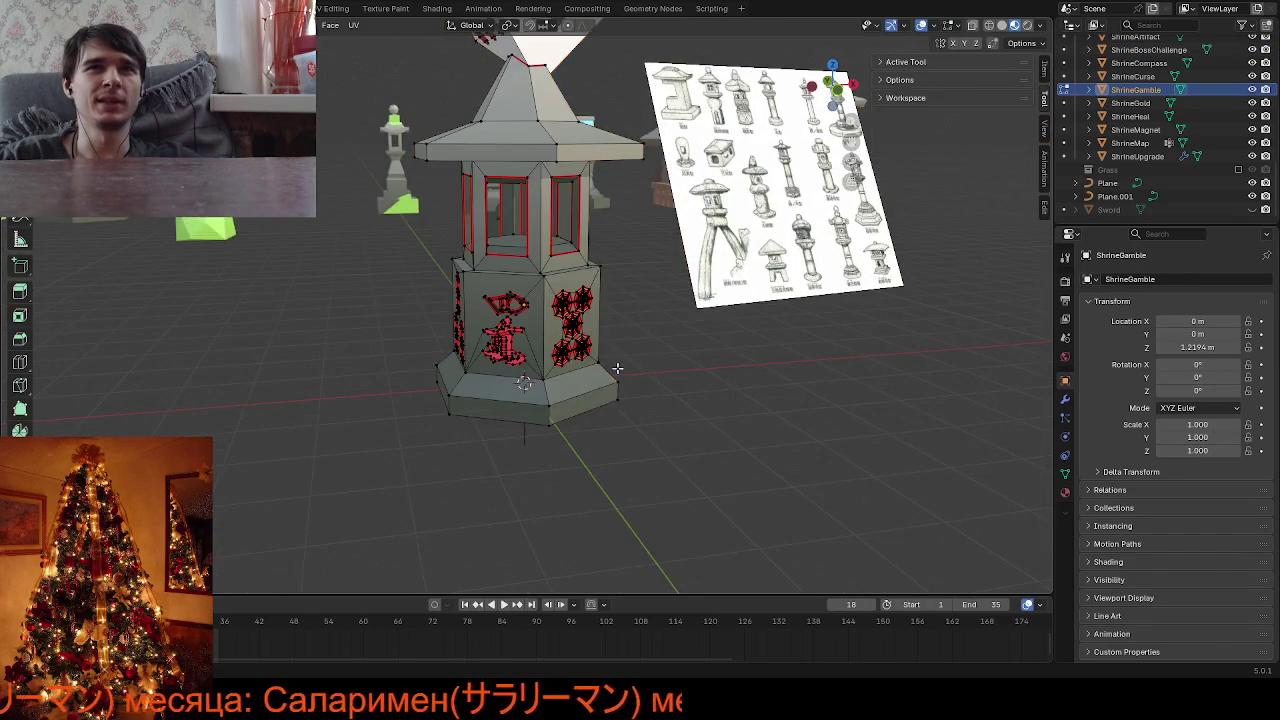
mouse_move(651, 302)
middle_mouse_down()
mouse_move(604, 332)
mouse_move(586, 373)
middle_mouse_up()
scroll(604, 332, "up", 4)
scroll(604, 339, "up", 2)
key("Tab")
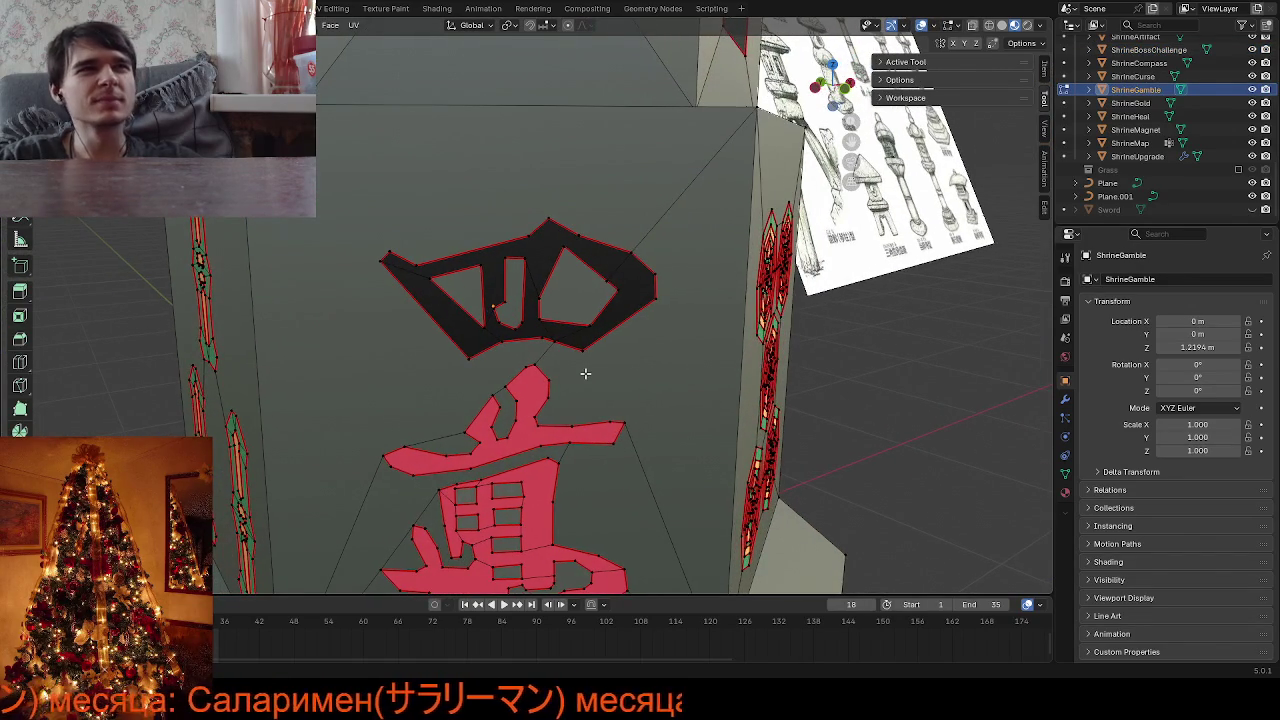
key("Tab")
scroll(600, 374, "down", 2)
scroll(600, 374, "down", 4)
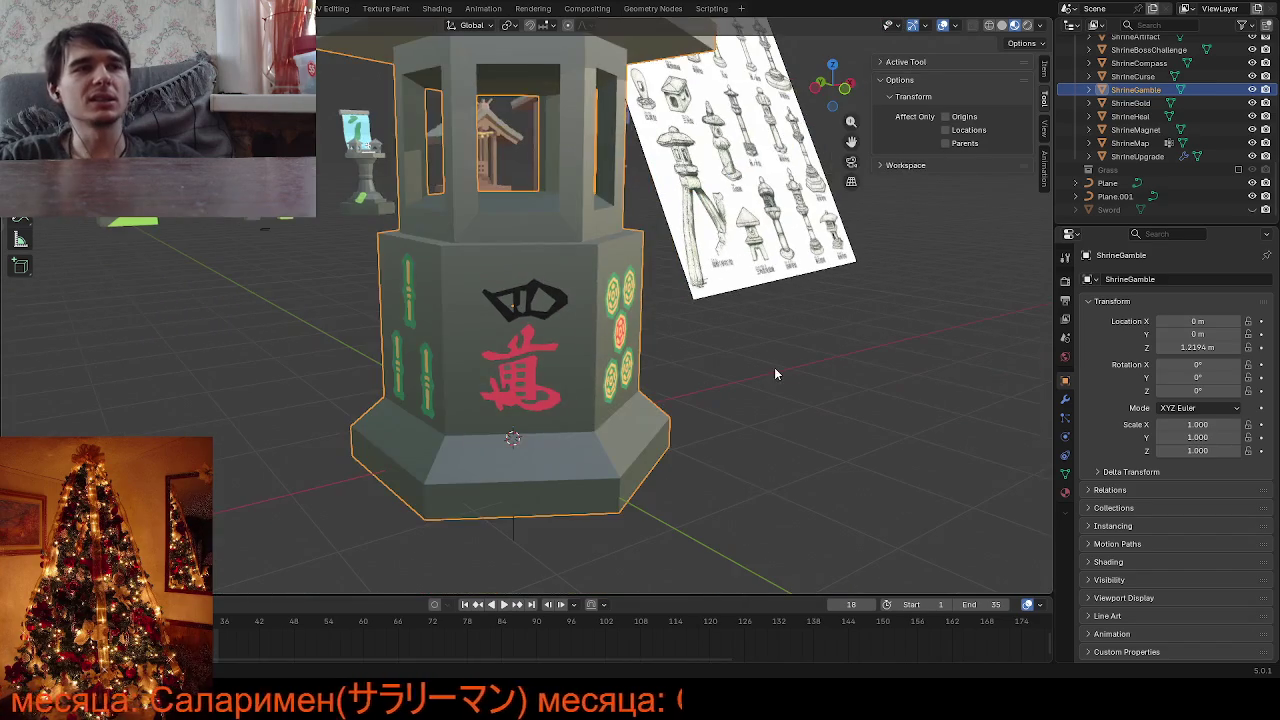
scroll(718, 385, "up", 2)
mouse_move(718, 390)
middle_mouse_down()
mouse_move(413, 381)
mouse_move(294, 397)
mouse_move(704, 371)
mouse_move(680, 360)
mouse_move(840, 346)
mouse_move(549, 358)
mouse_move(371, 298)
mouse_move(324, 296)
mouse_move(671, 314)
mouse_move(643, 363)
mouse_move(590, 379)
mouse_move(462, 356)
mouse_move(320, 366)
middle_mouse_up()
scroll(576, 390, "down", 3)
scroll(704, 371, "down", 2)
scroll(549, 358, "up", 4)
scroll(623, 304, "down", 2)
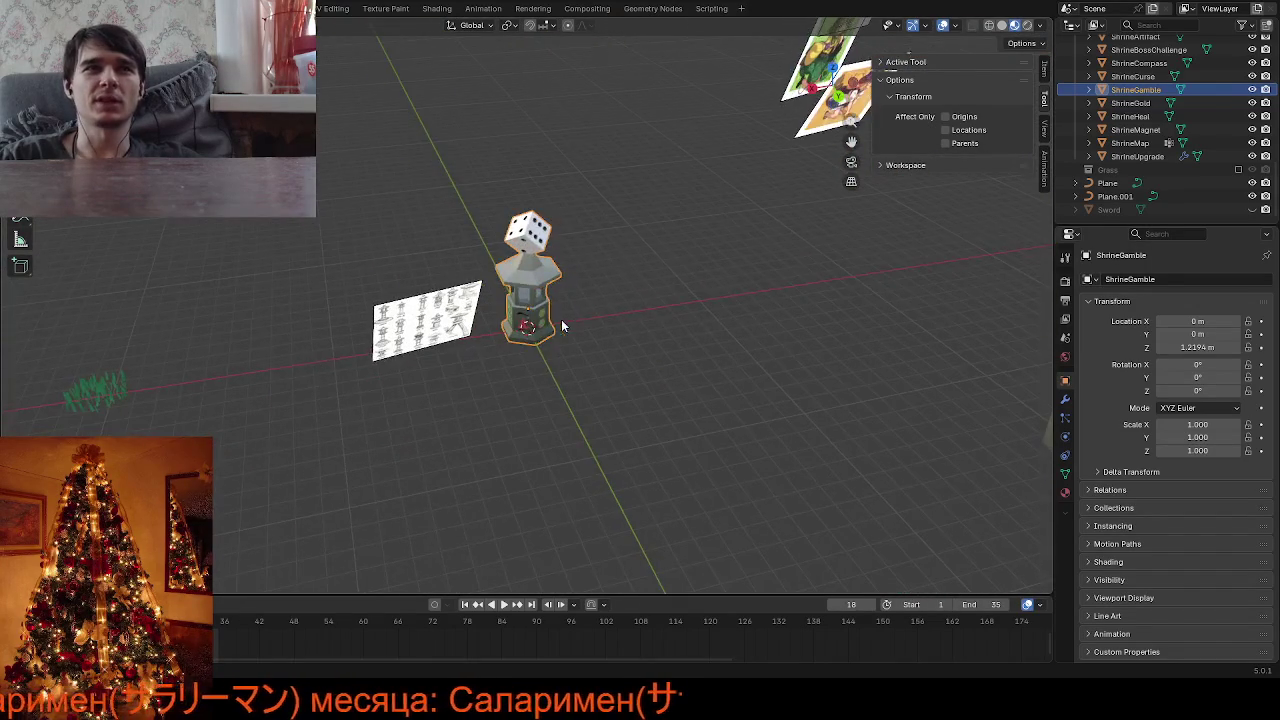
scroll(561, 319, "up", 5)
mouse_move(548, 295)
middle_mouse_down()
mouse_move(186, 257)
mouse_move(420, 240)
middle_mouse_up()
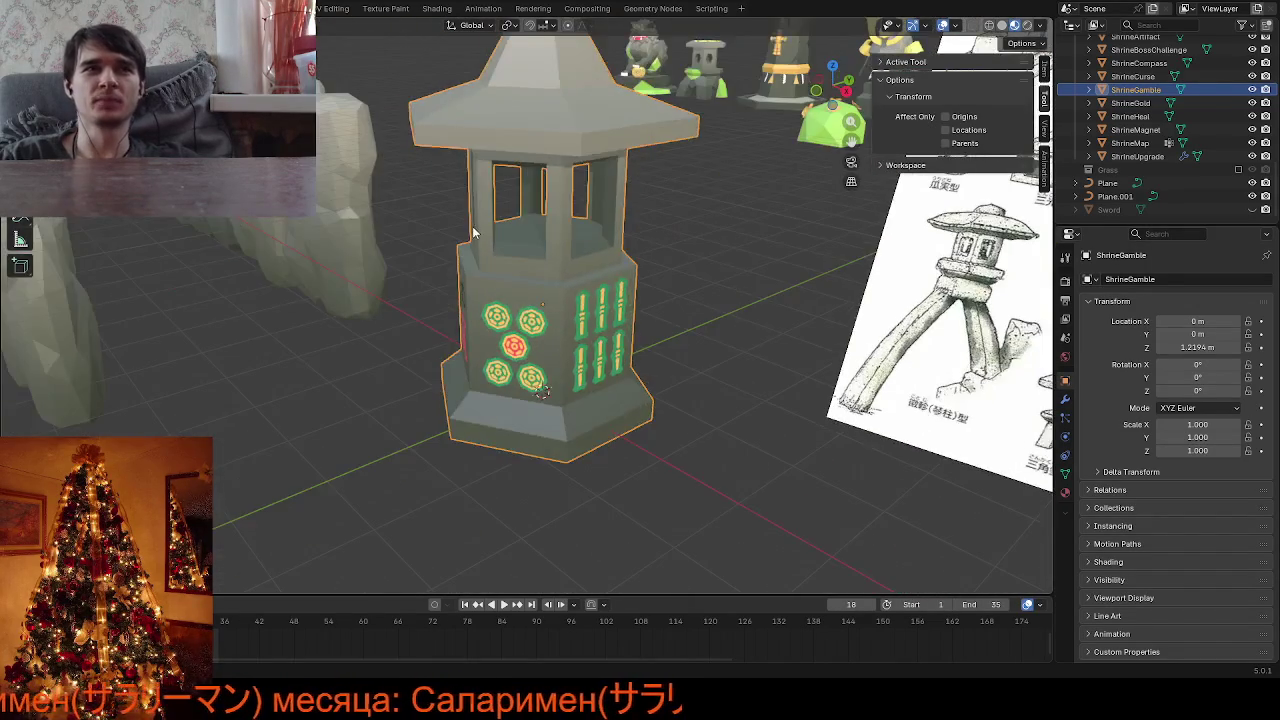
scroll(474, 232, "down", 3)
middle_click_drag(641, 236, 855, 177)
scroll(648, 222, "down", 4)
mouse_move(650, 250)
middle_mouse_down()
mouse_move(660, 305)
mouse_move(610, 280)
mouse_move(635, 280)
mouse_move(610, 290)
mouse_move(621, 288)
mouse_move(547, 272)
mouse_move(589, 297)
mouse_move(600, 330)
mouse_move(575, 348)
mouse_move(509, 341)
mouse_move(481, 322)
middle_mouse_up()
scroll(660, 305, "up", 3)
scroll(586, 311, "up", 2)
scroll(630, 285, "up", 2)
scroll(589, 297, "up", 3)
scroll(589, 297, "up", 2)
key("Tab")
scroll(600, 330, "up", 2)
scroll(585, 345, "up", 2)
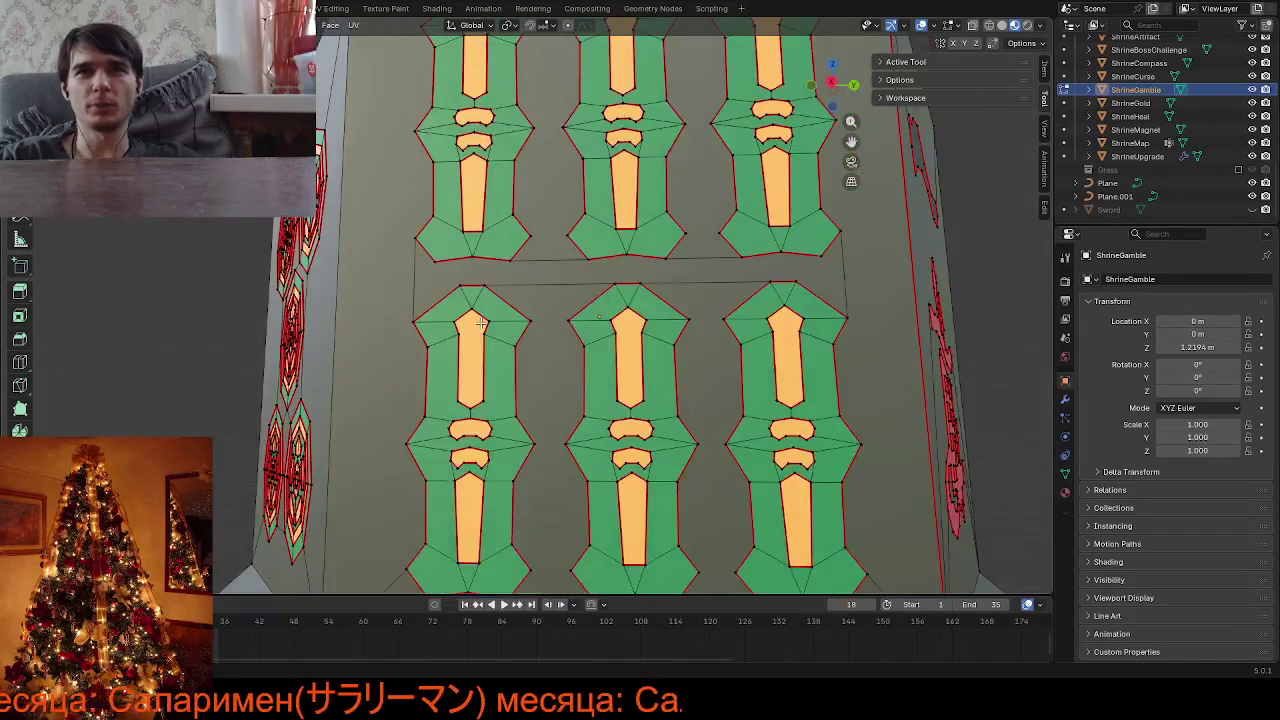
middle_click_drag(644, 432, 912, 441)
scroll(913, 441, "down", 2)
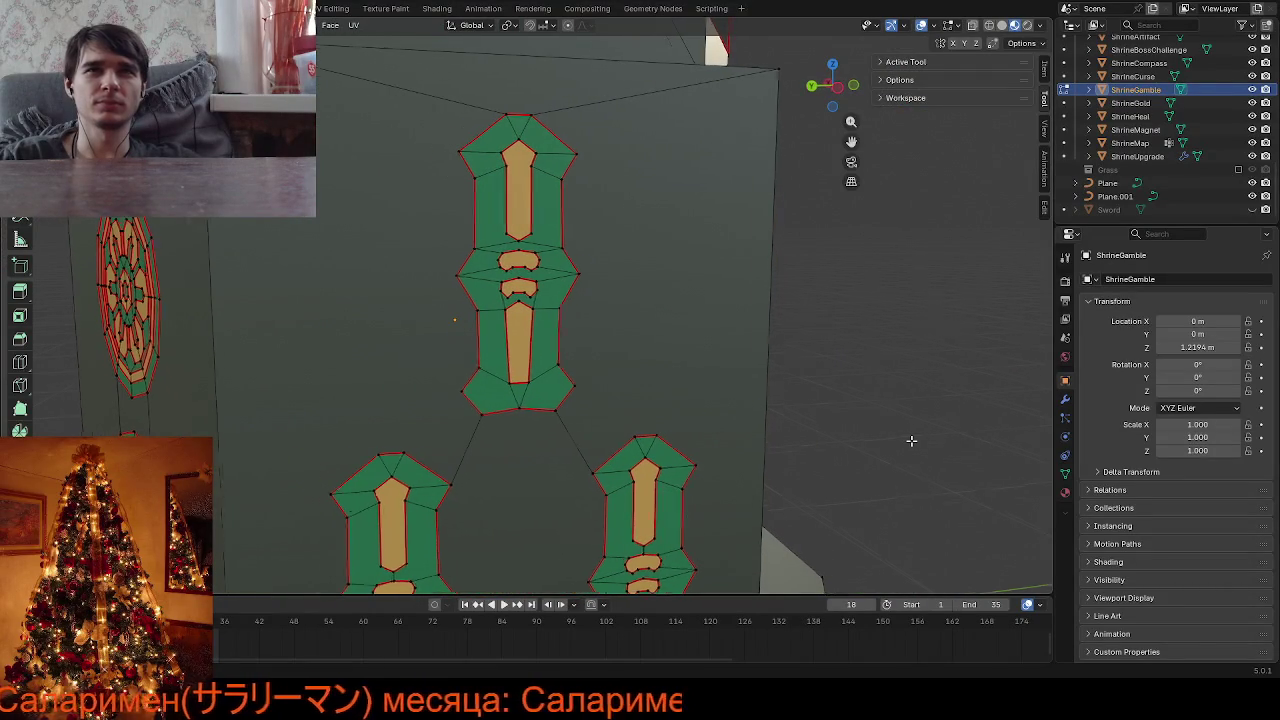
scroll(913, 441, "down", 4)
scroll(913, 441, "down", 3)
scroll(700, 436, "down", 2)
key("Tab")
mouse_move(630, 434)
middle_mouse_down()
mouse_move(560, 453)
mouse_move(584, 478)
mouse_move(648, 494)
middle_mouse_up()
scroll(583, 477, "down", 2)
scroll(583, 477, "up", 2)
scroll(584, 476, "down", 3)
scroll(600, 470, "down", 4)
middle_click_drag(514, 446, 565, 404)
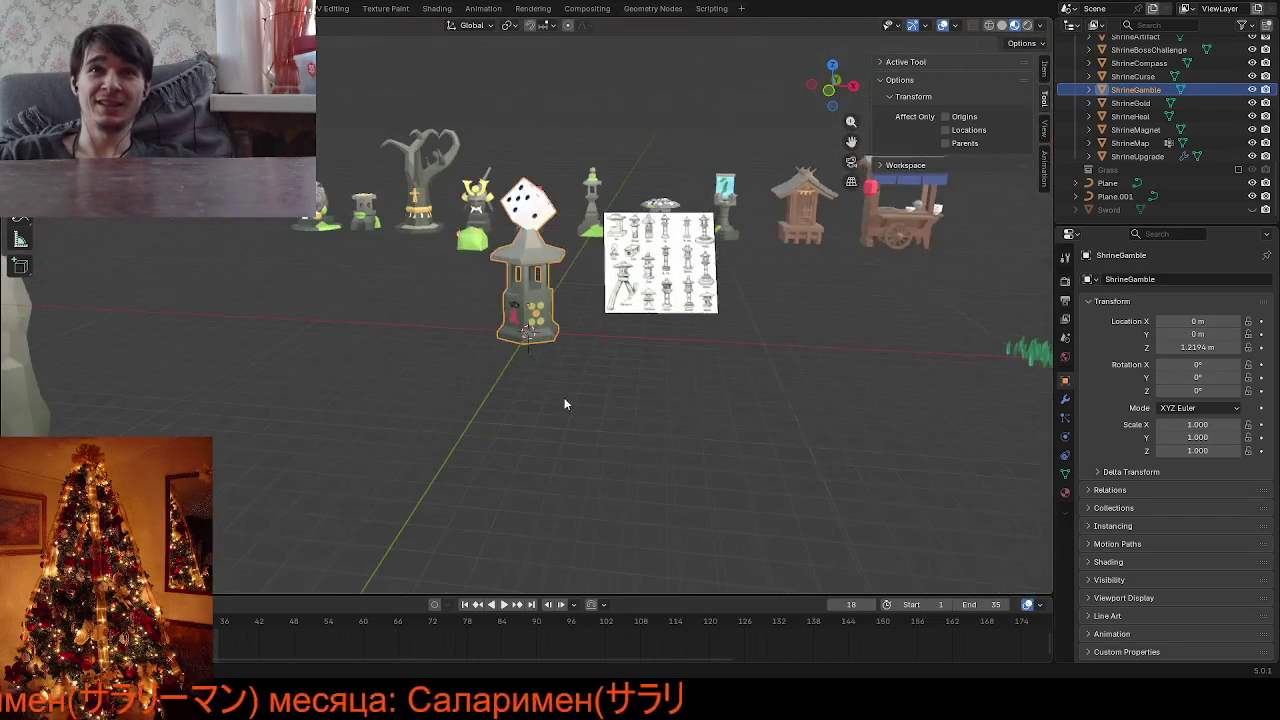
middle_click_drag(499, 371, 477, 393)
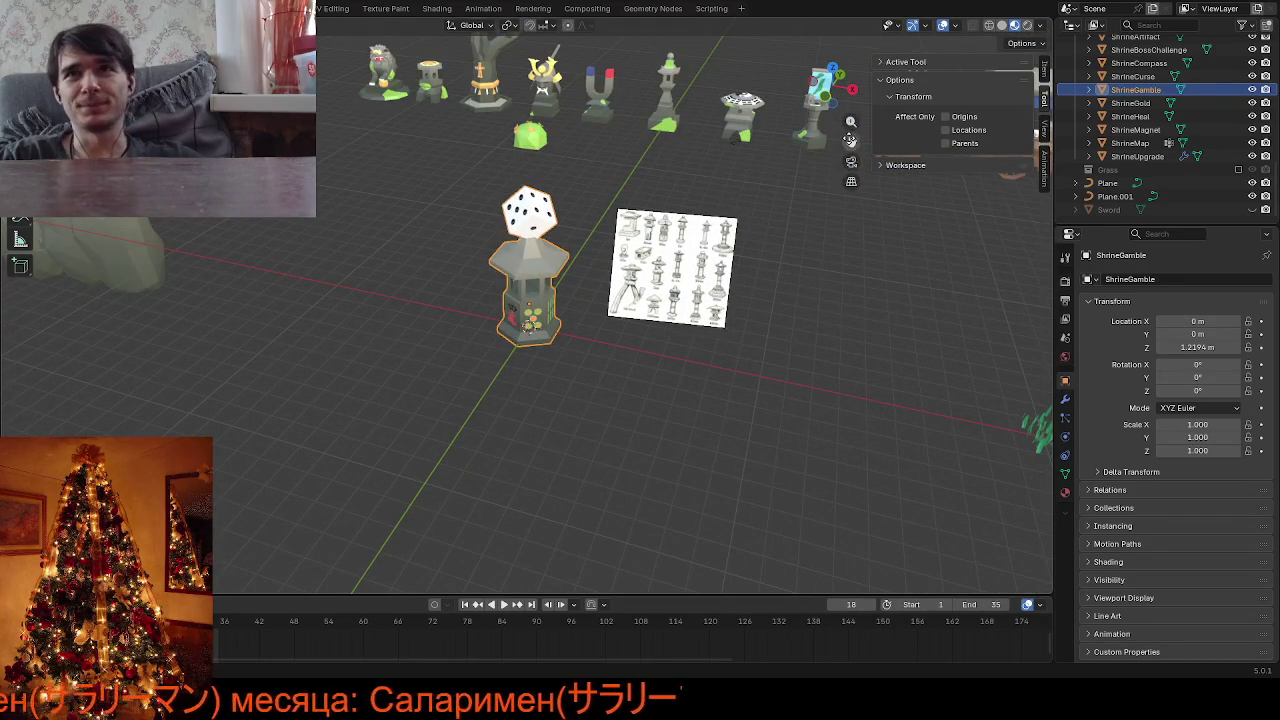
left_click_drag(849, 140, 698, 361)
key("g")
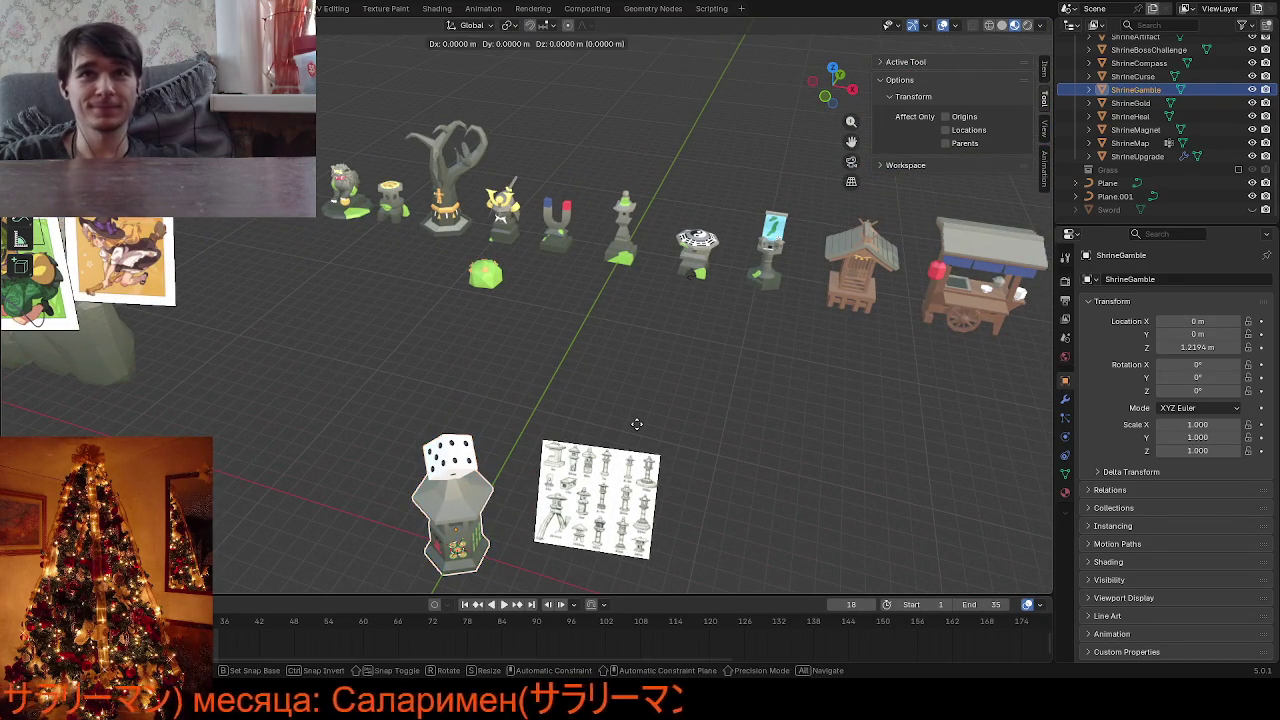
key("x")
key("y")
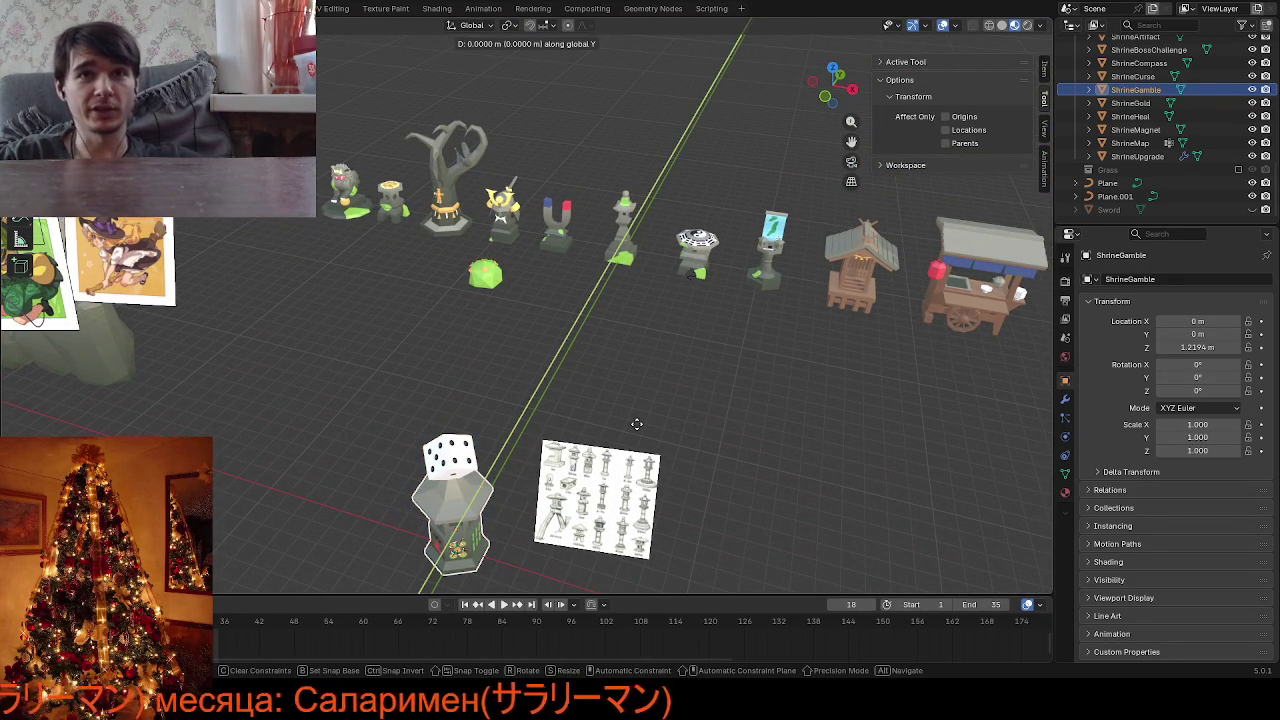
key("Escape")
middle_click_drag(636, 423, 603, 395)
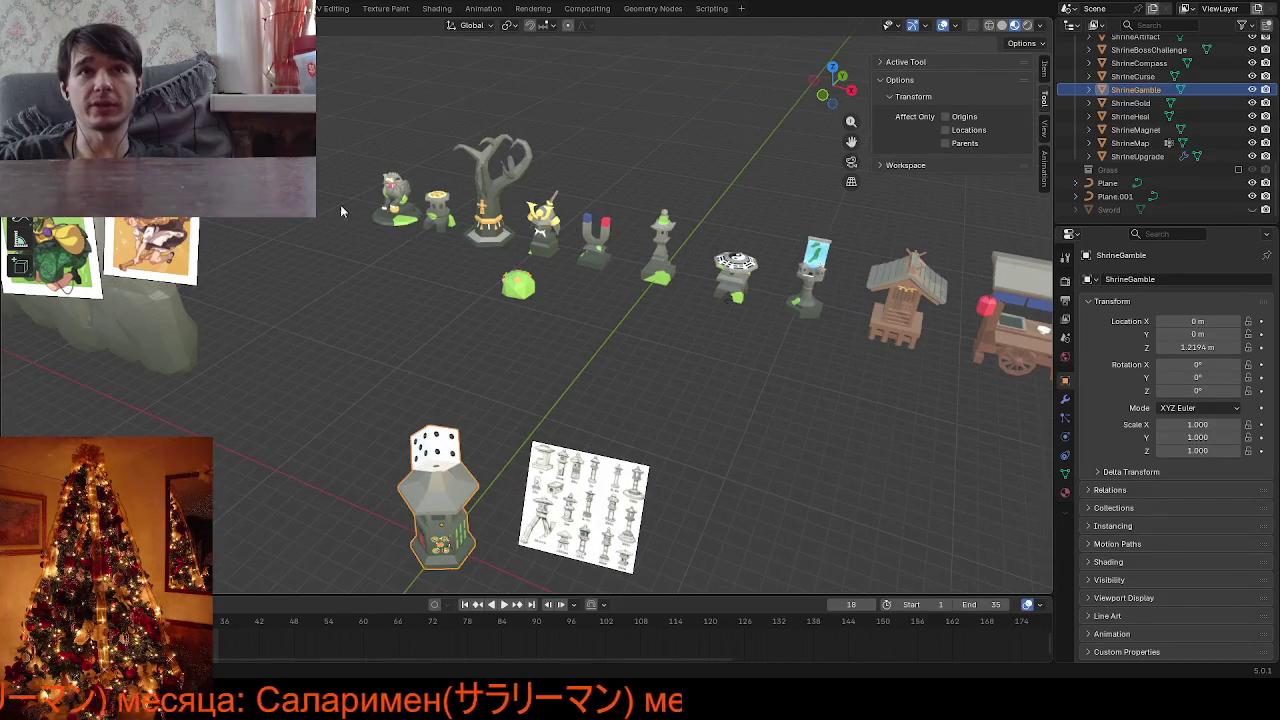
middle_click_drag(520, 580, 564, 427, "shift")
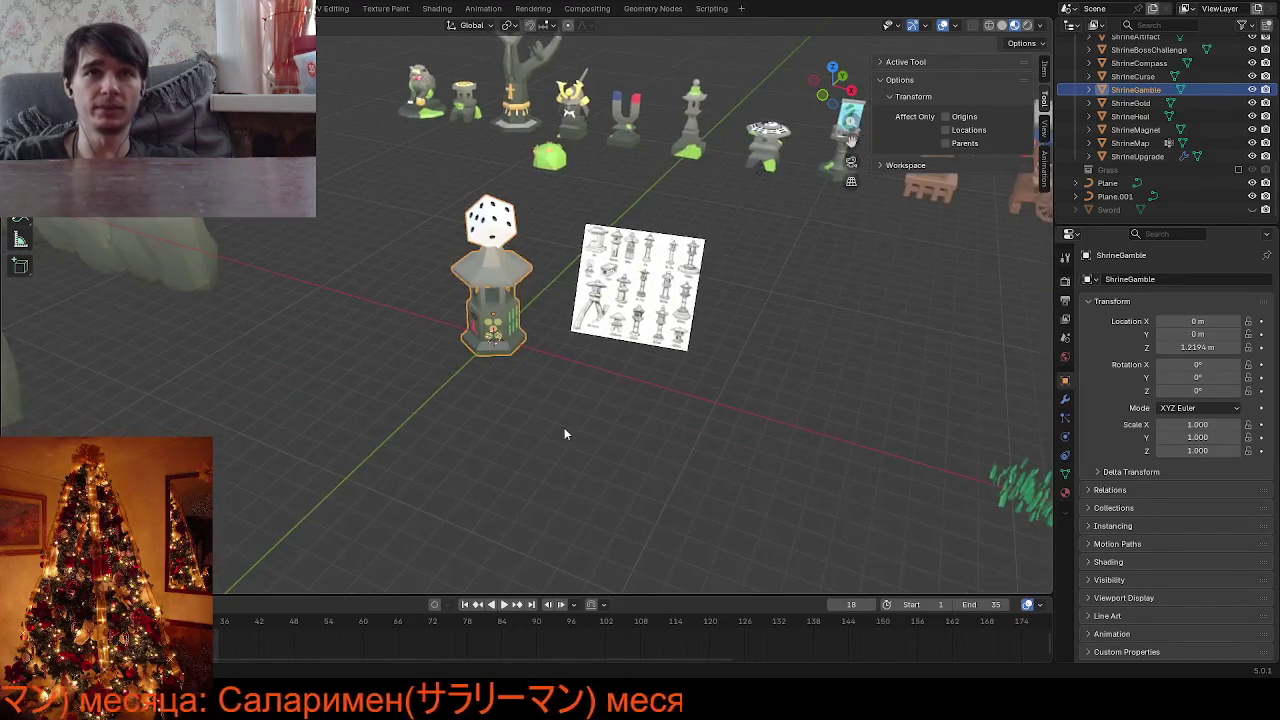
scroll(564, 427, "up", 6)
key("Tab")
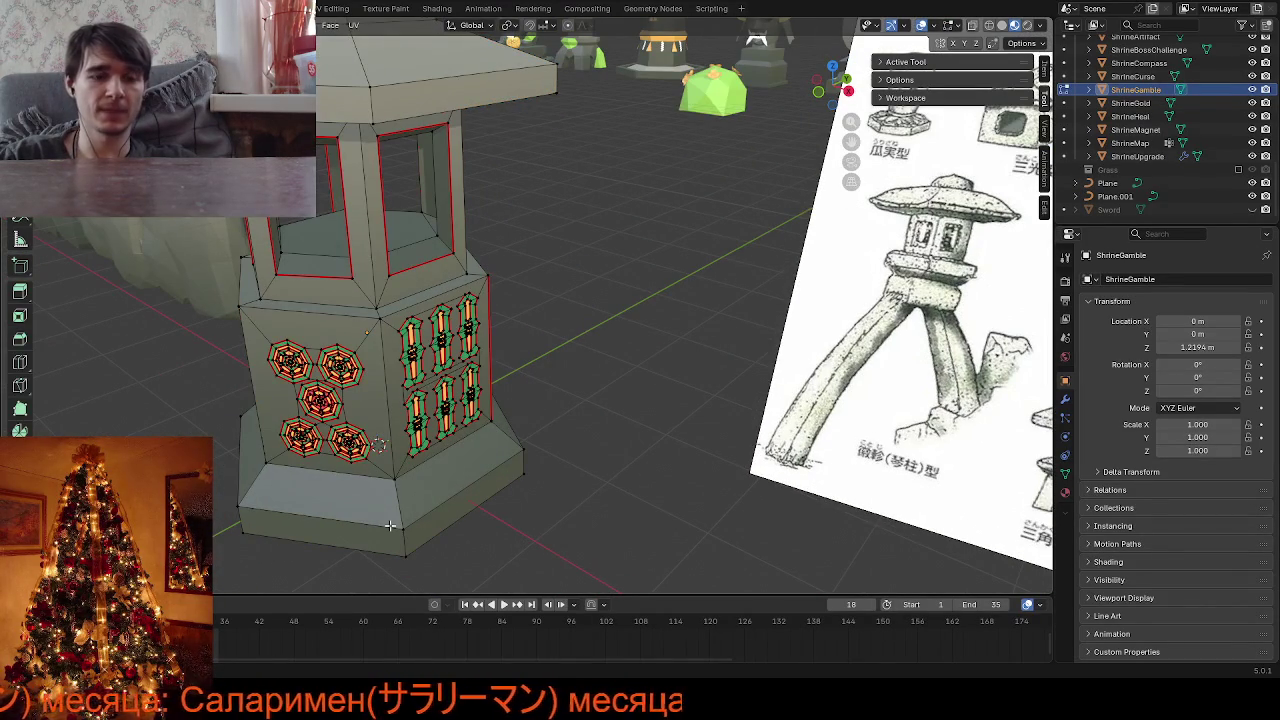
Knife-cut a triangle across a corner of the lantern base
key("k")
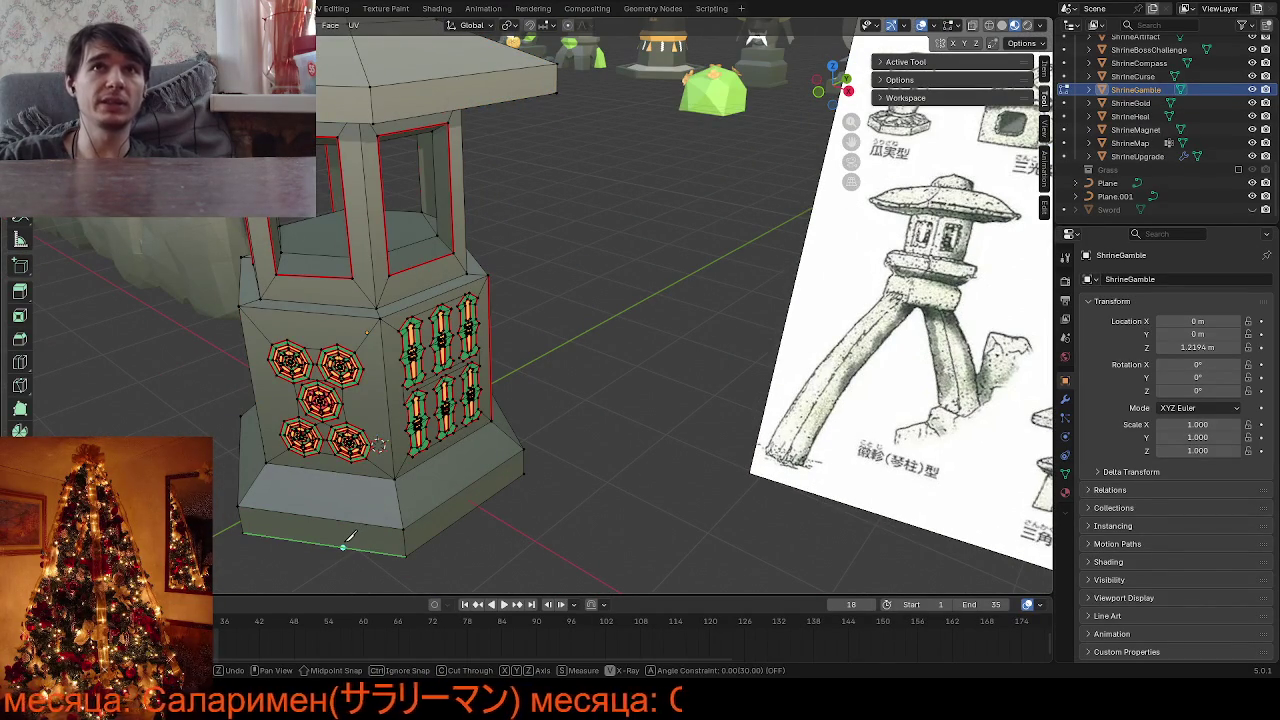
scroll(607, 440, "down", 5)
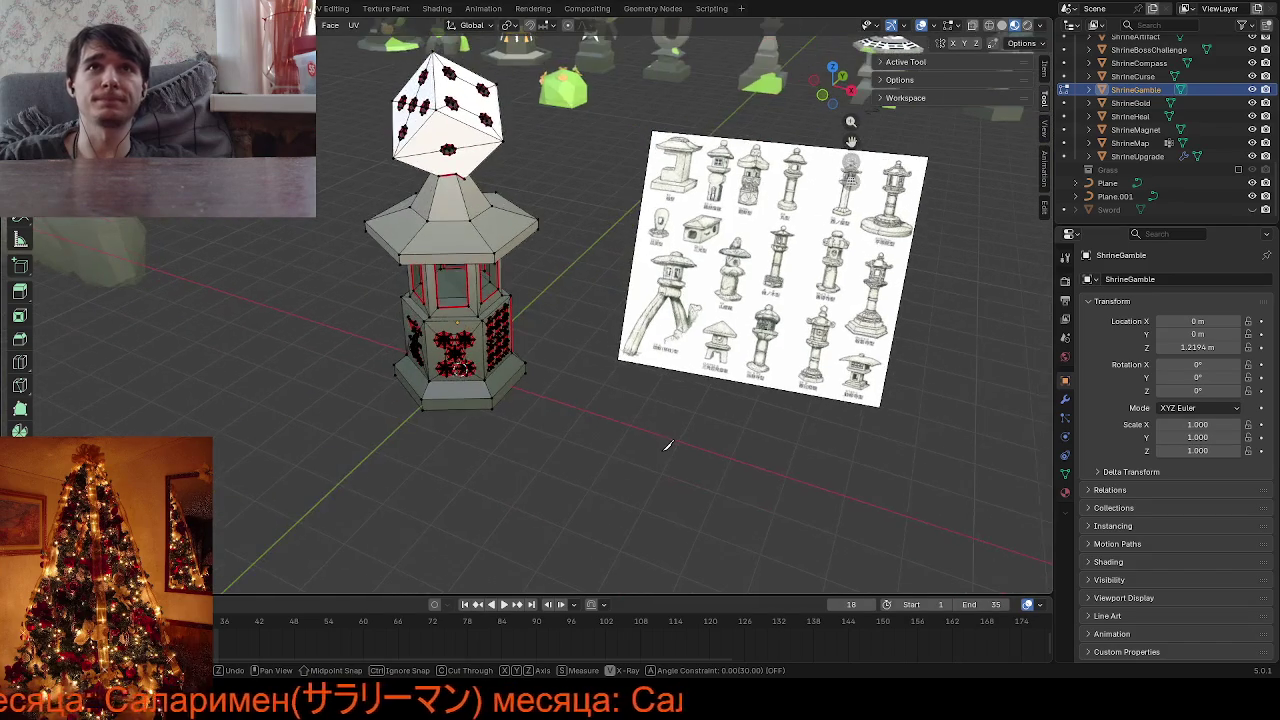
mouse_move(646, 435)
middle_mouse_down()
mouse_move(432, 412)
mouse_move(437, 421)
middle_mouse_up()
scroll(432, 412, "up", 4)
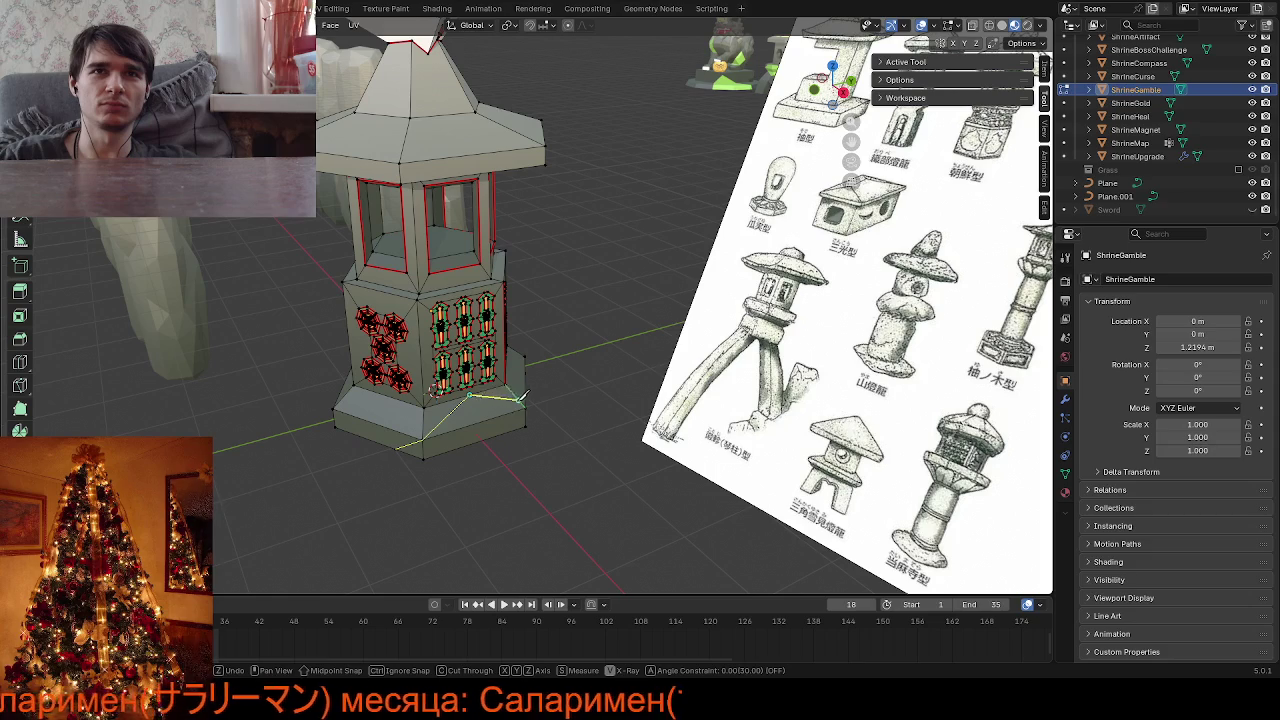
middle_click_drag(528, 402, 478, 391)
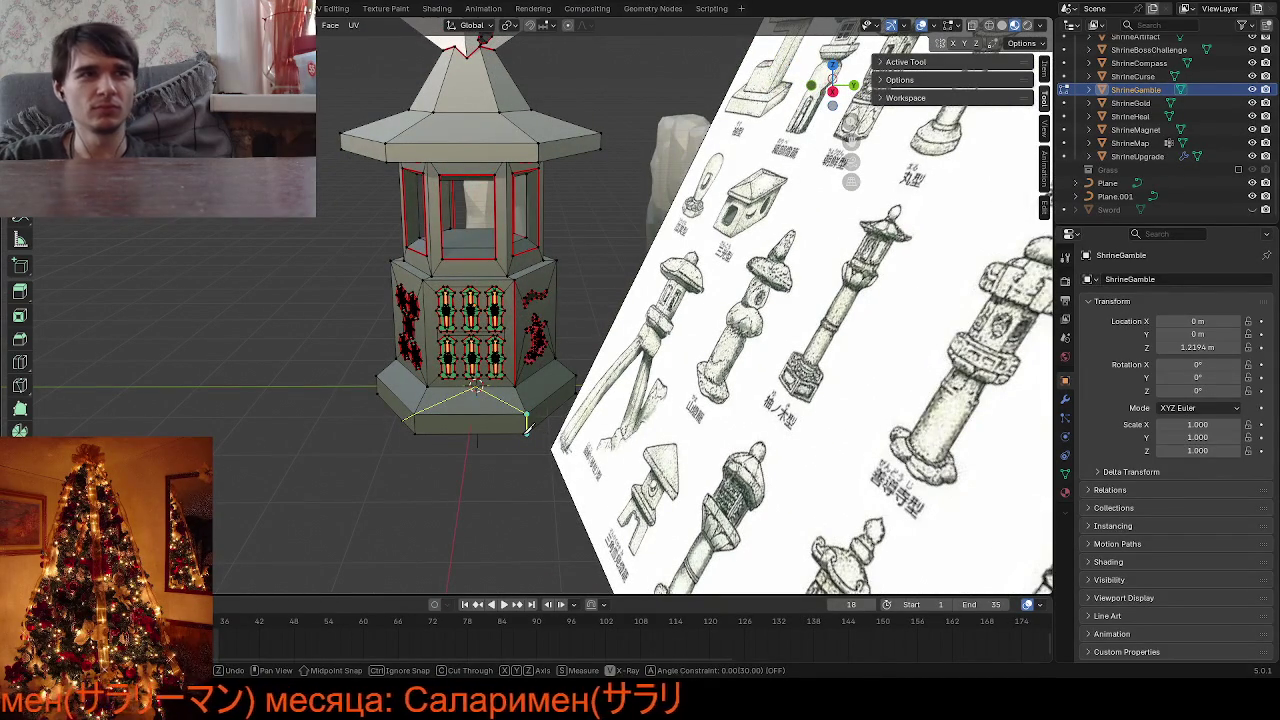
key("Return")
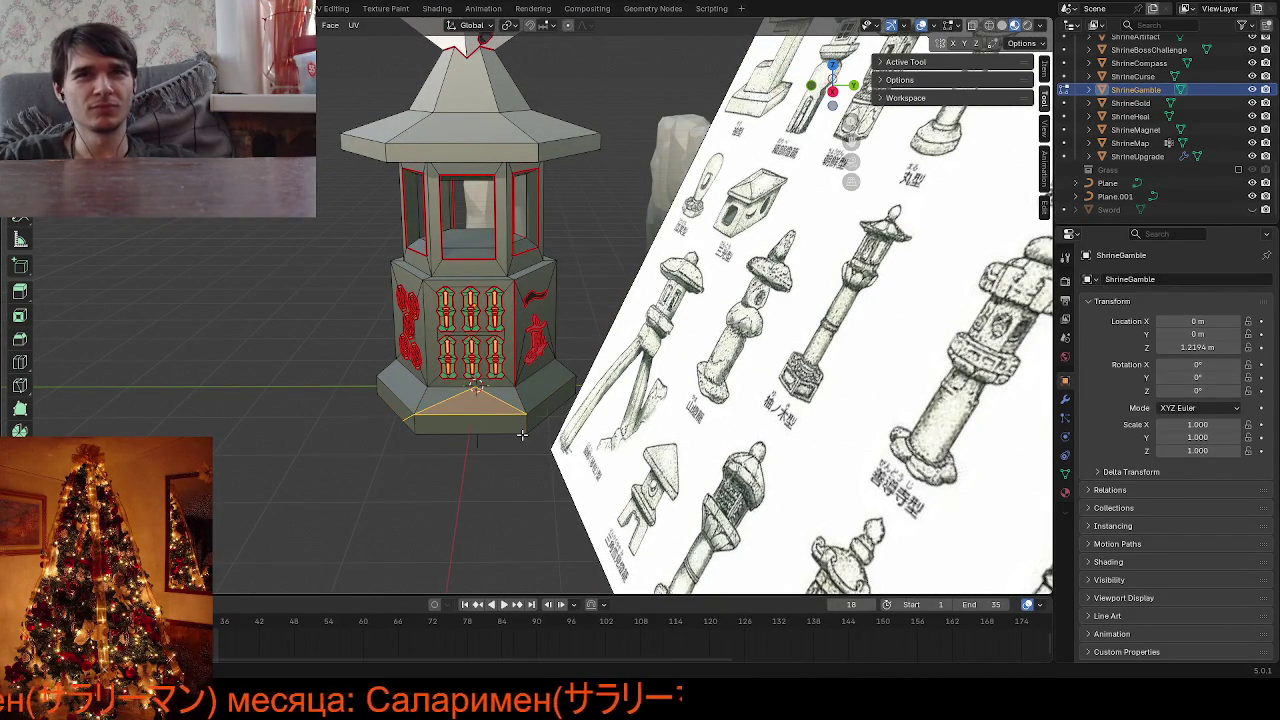
Mark the triangle's edges as a UV seam
key("k")
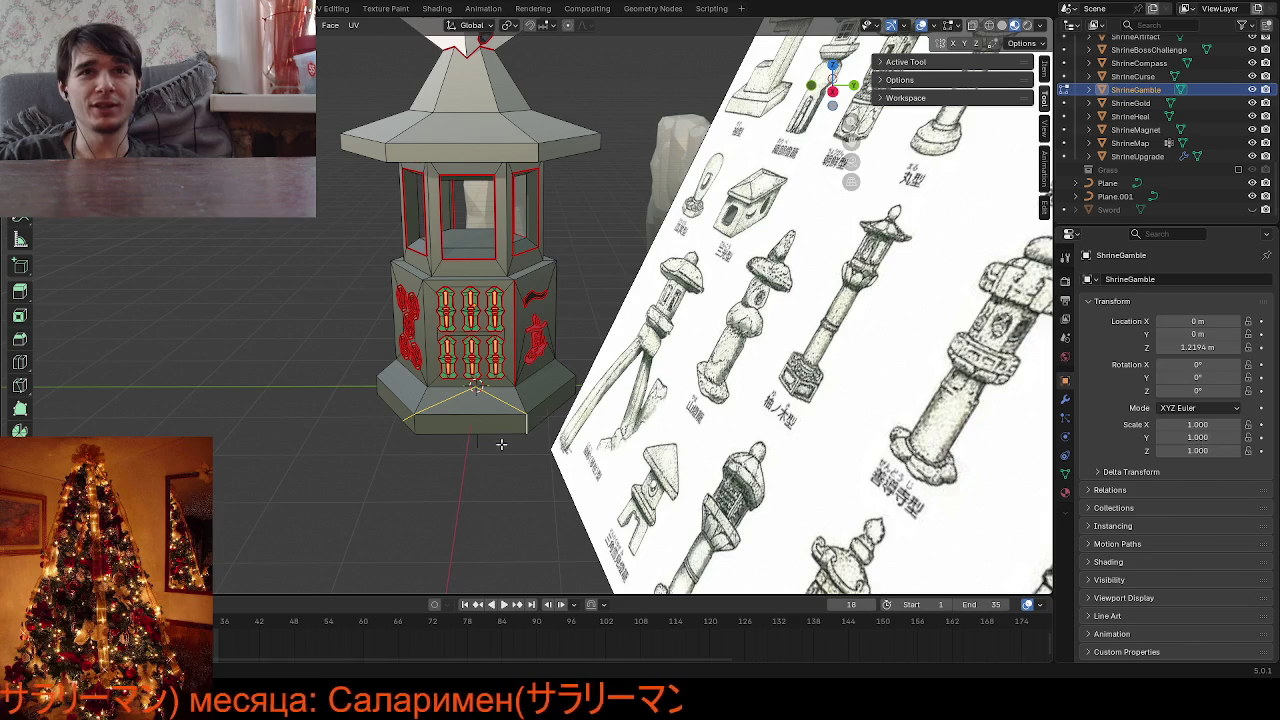
key("ctrl+e")
left_click(429, 428)
mouse_move(529, 500)
middle_mouse_down()
mouse_move(543, 486)
mouse_move(529, 463)
mouse_move(455, 459)
mouse_move(440, 491)
mouse_move(445, 470)
middle_mouse_up()
Select two base corner faces and bring up UV Editing with ColorPalett.png
key("alt+a")
scroll(466, 483, "down", 2)
scroll(437, 483, "down", 4)
scroll(456, 469, "up", 4)
scroll(456, 469, "up", 3)
left_click(445, 470)
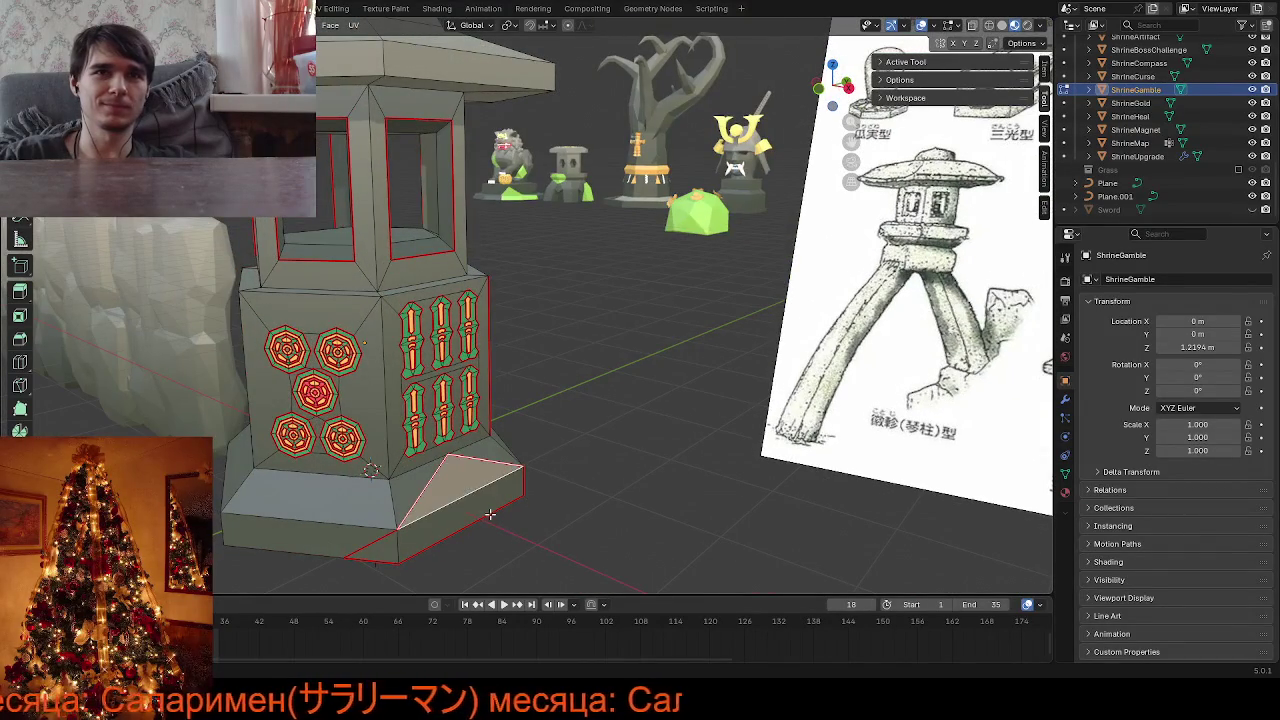
left_click(435, 520, "shift")
scroll(583, 533, "down", 2)
mouse_move(435, 520)
middle_mouse_down()
mouse_move(583, 533)
mouse_move(529, 480)
middle_mouse_up()
left_click(338, 8)
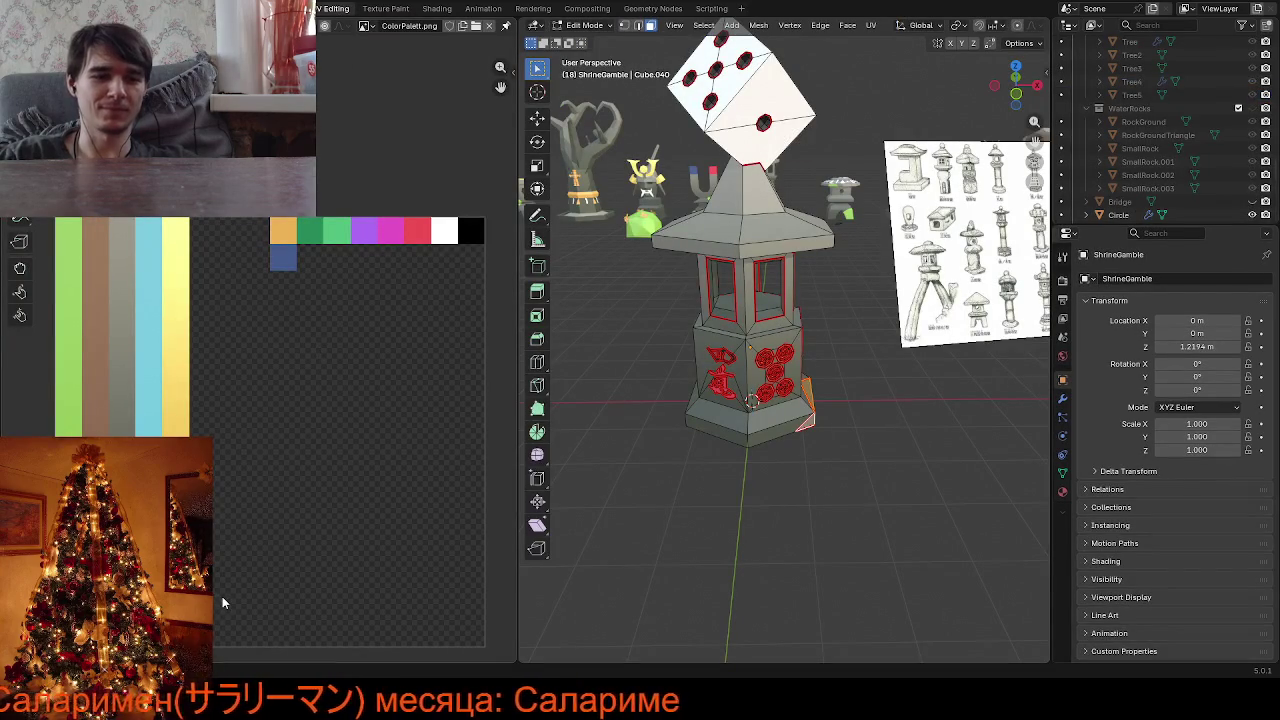
Move the selected base faces' UVs on the palette and check the result in Layout
key("g")
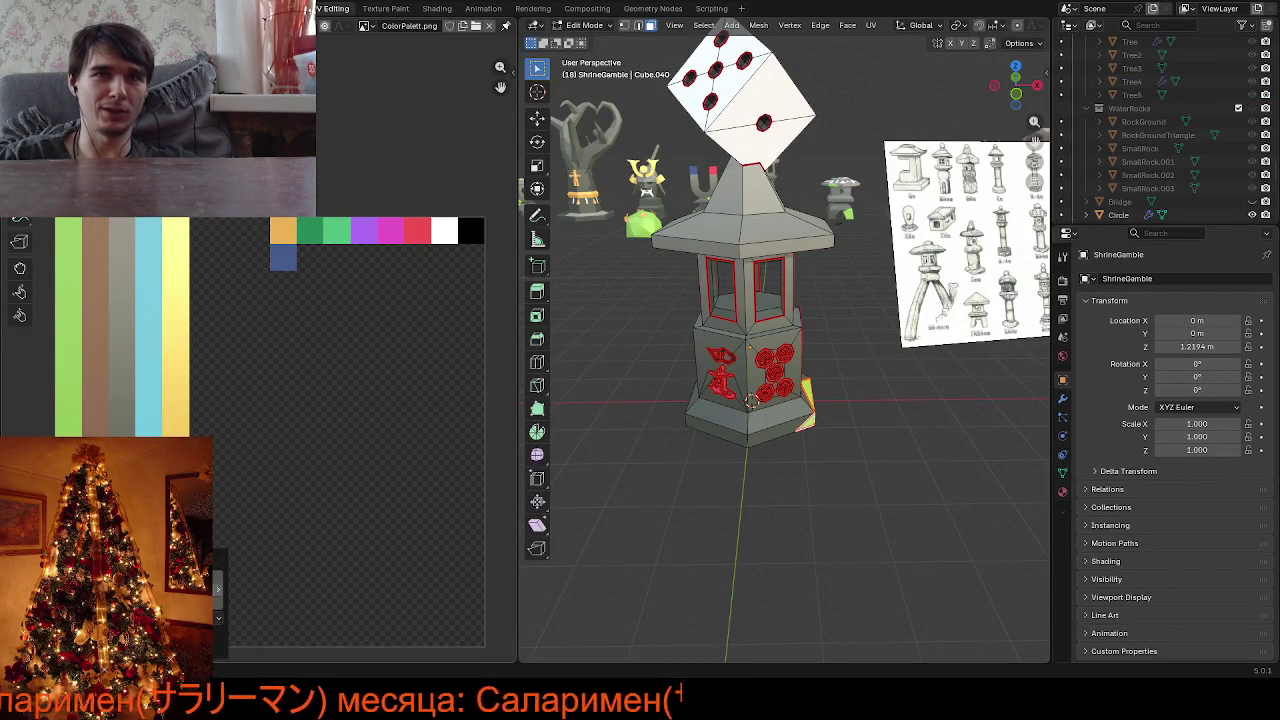
key("Tab")
middle_click_drag(760, 500, 672, 497)
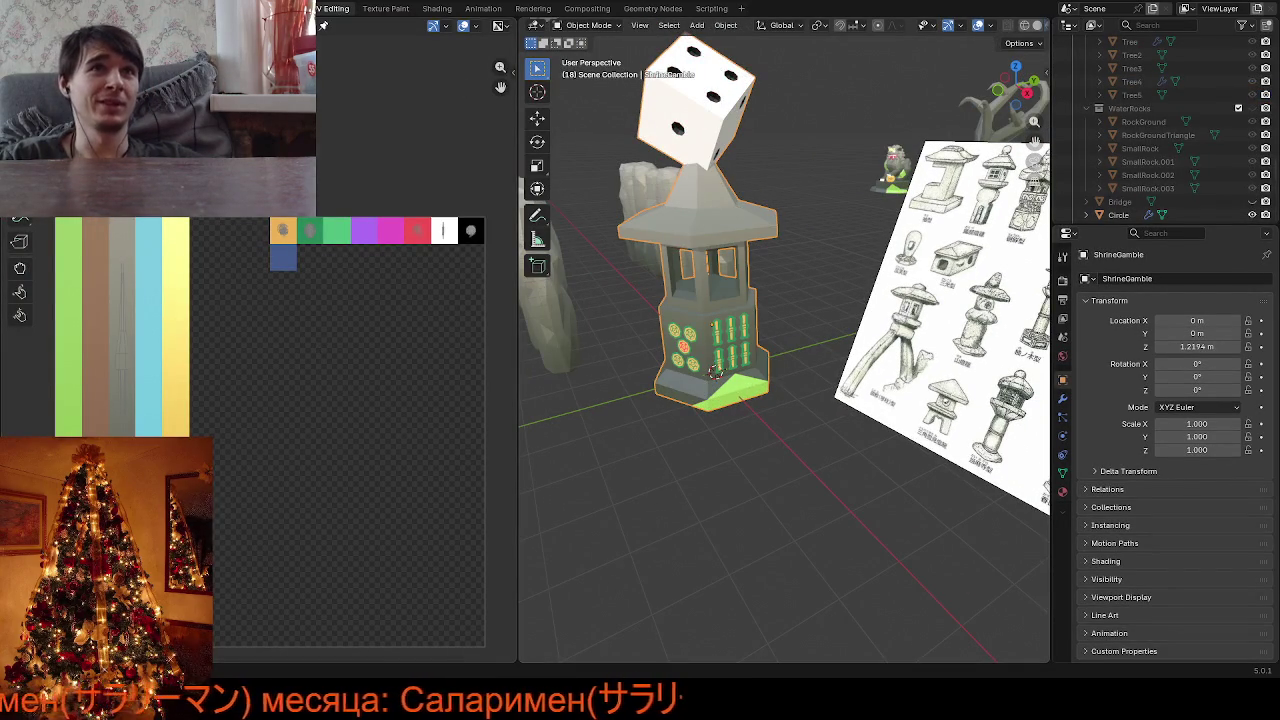
left_click(185, 8)
scroll(424, 442, "down", 3)
mouse_move(424, 442)
middle_mouse_down()
mouse_move(468, 442)
mouse_move(562, 386)
mouse_move(491, 372)
mouse_move(692, 355)
mouse_move(572, 411)
mouse_move(614, 409)
mouse_move(509, 409)
mouse_move(520, 429)
mouse_move(577, 429)
mouse_move(527, 436)
middle_mouse_up()
scroll(491, 386, "up", 2)
scroll(490, 400, "up", 2)
Re-enter Edit Mode and rework the selection of the base corner face
key("Tab")
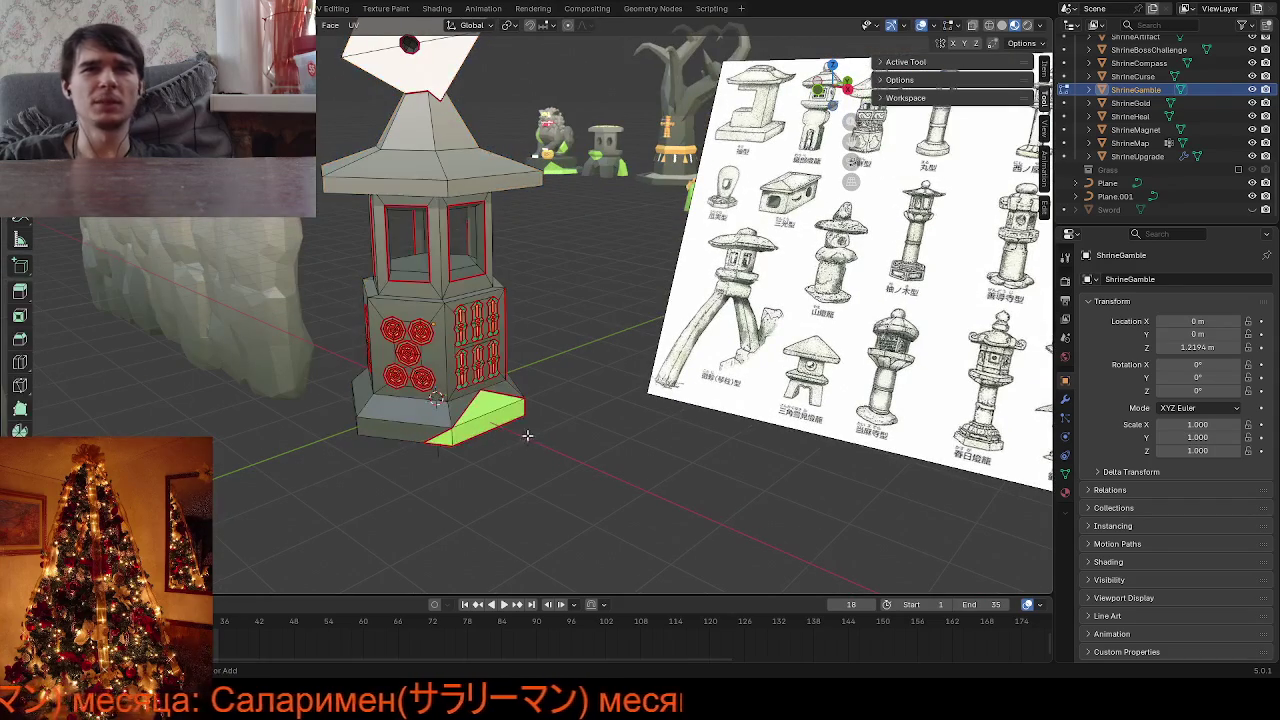
left_click(517, 418, "shift")
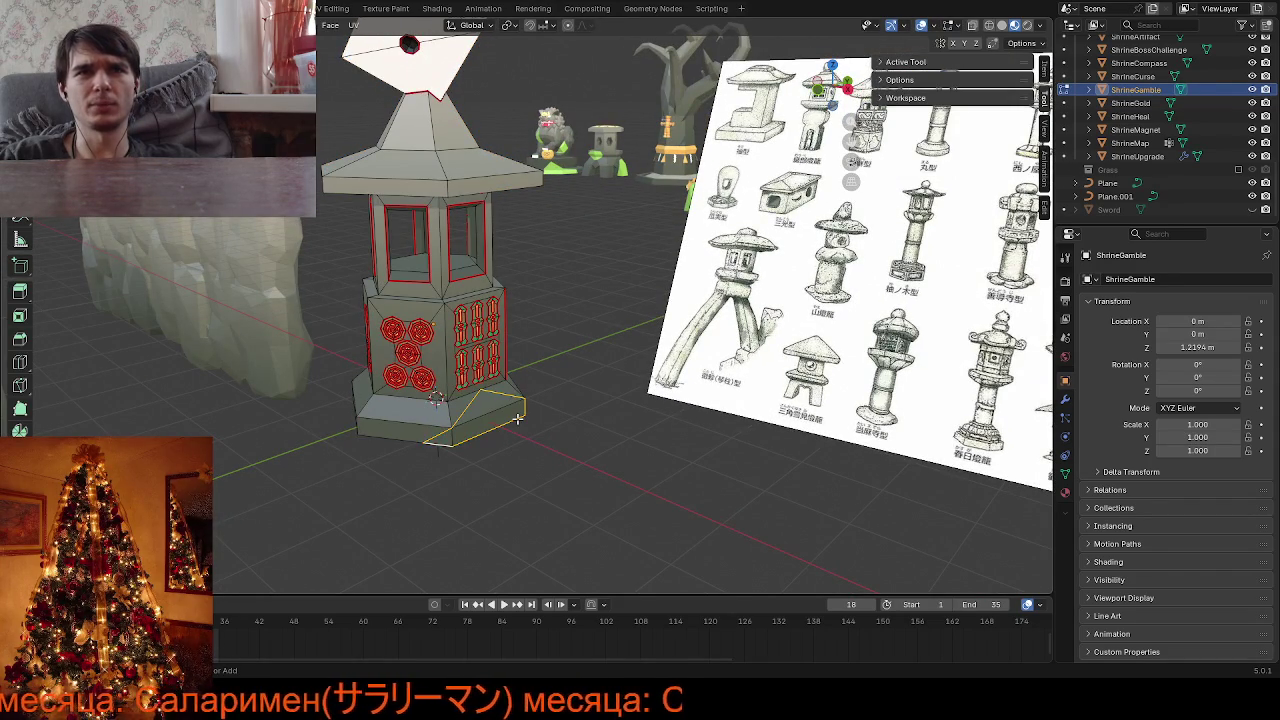
key("l")
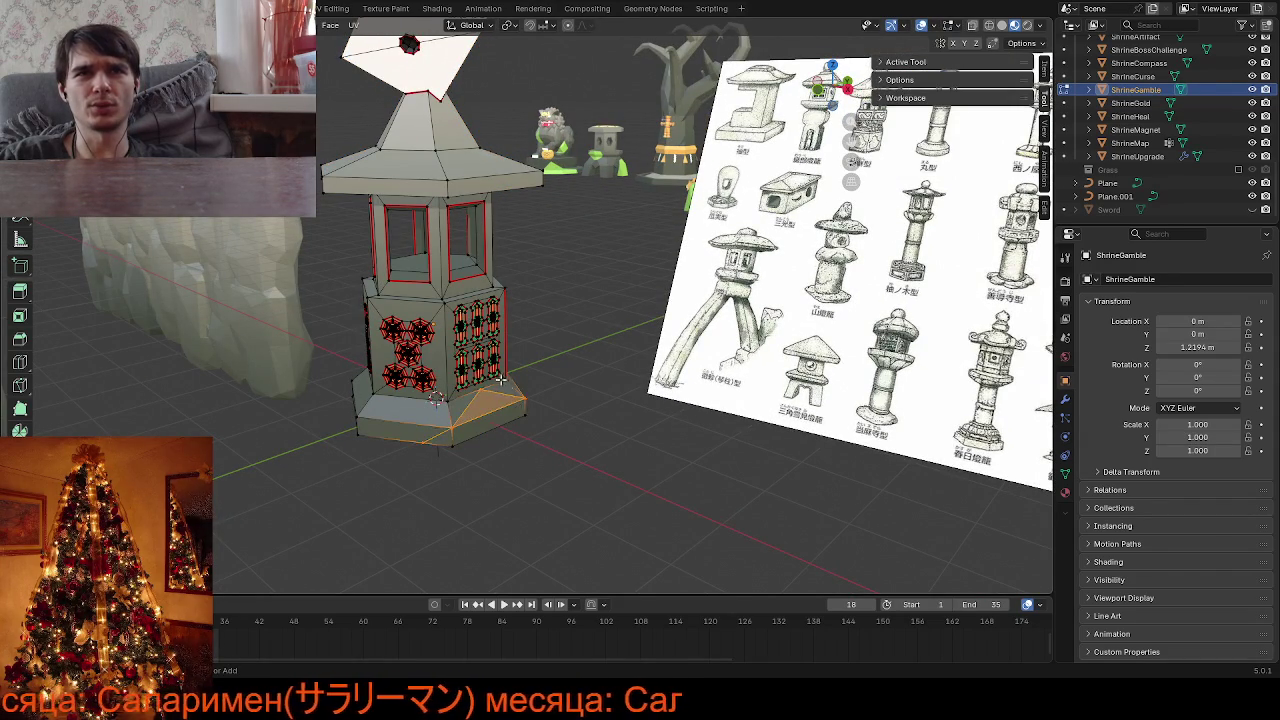
middle_click_drag(492, 465, 600, 461)
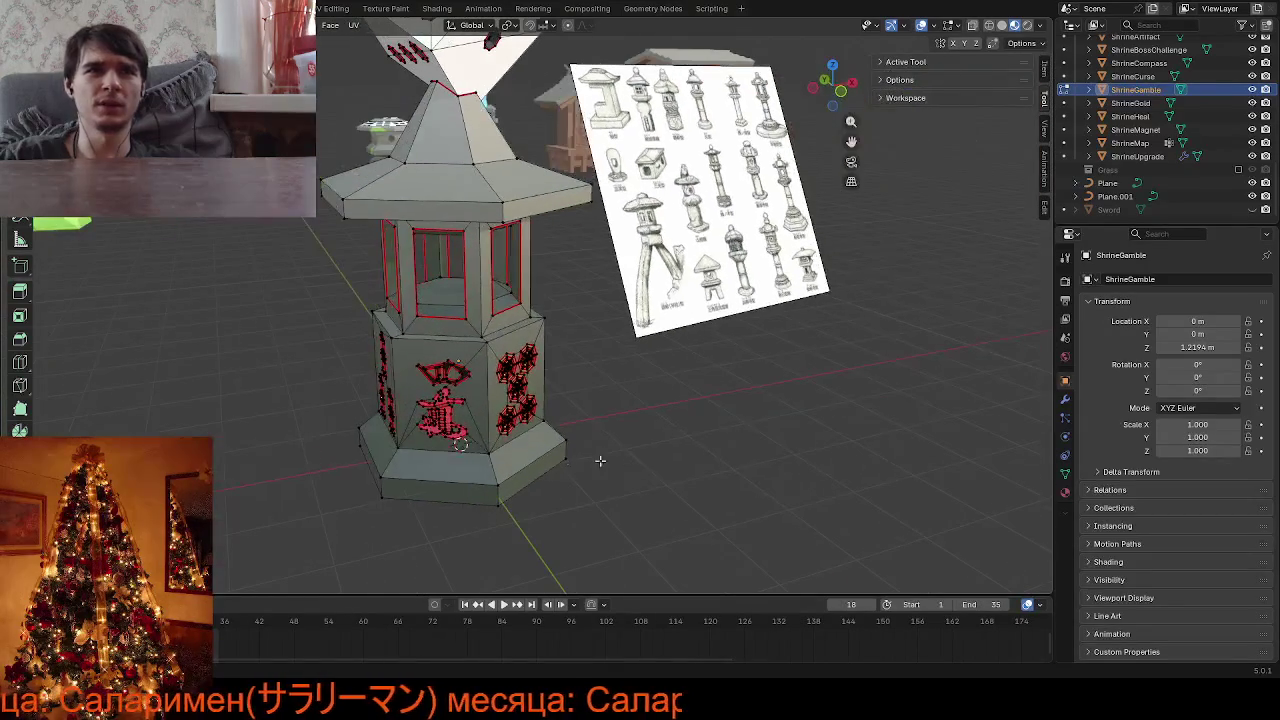
Knife-cut a new edge across the lantern's roof slope
mouse_move(490, 463)
middle_mouse_down()
mouse_move(438, 479)
mouse_move(486, 430)
mouse_move(452, 425)
middle_mouse_up()
key("k")
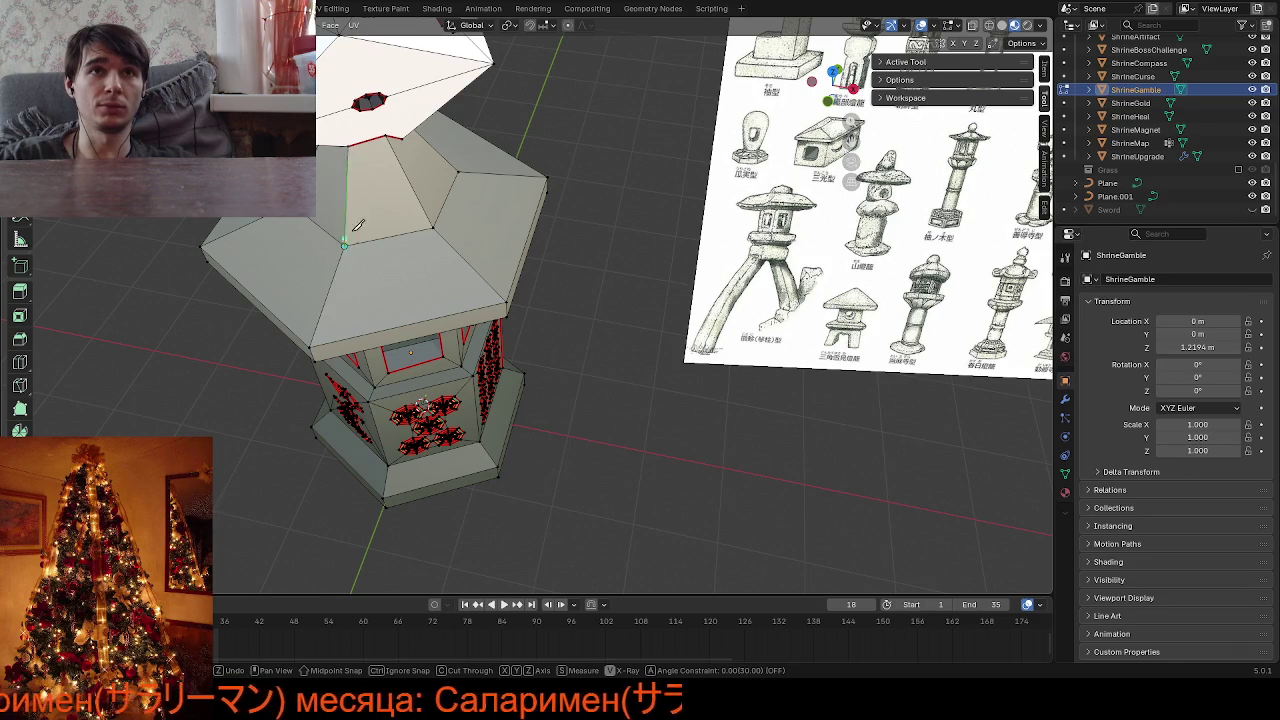
left_click(458, 172)
key("Return")
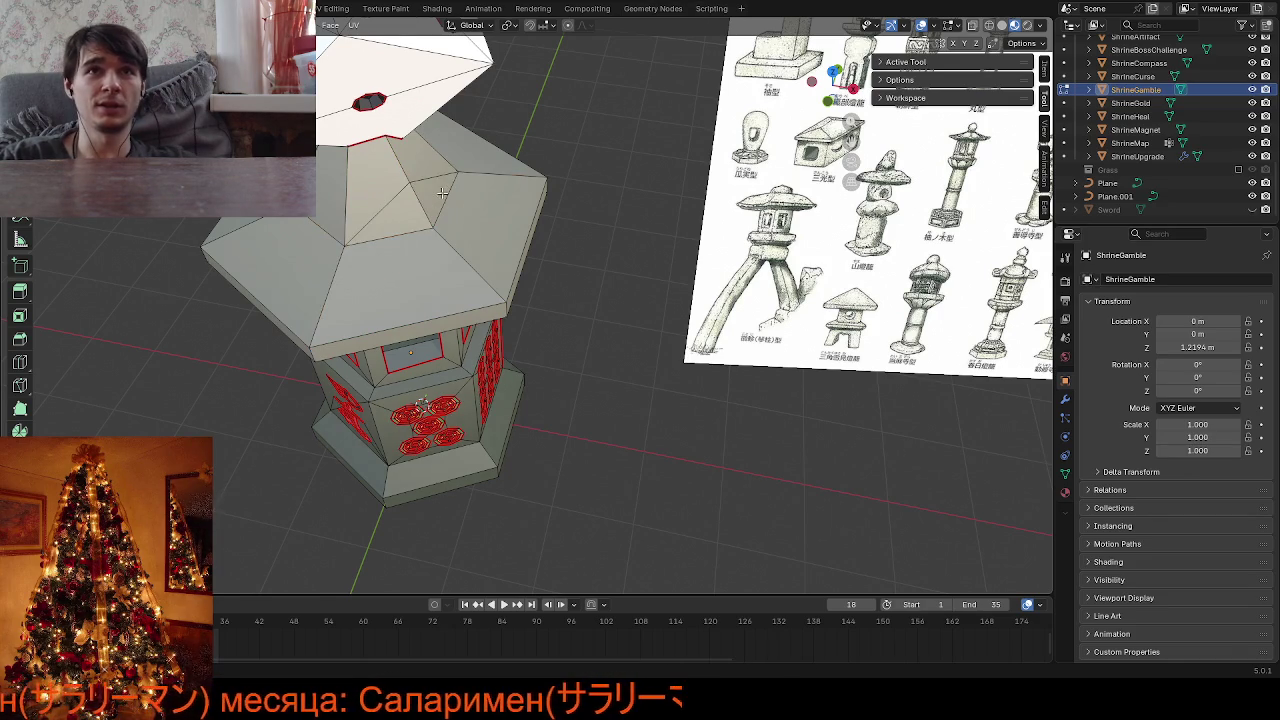
Select the roof faces and bring up UV Editing with the palette
left_click(405, 218)
mouse_move(544, 302)
middle_mouse_down()
mouse_move(543, 262)
mouse_move(531, 259)
mouse_move(543, 293)
middle_mouse_up()
scroll(531, 259, "down", 2)
scroll(531, 259, "down", 2)
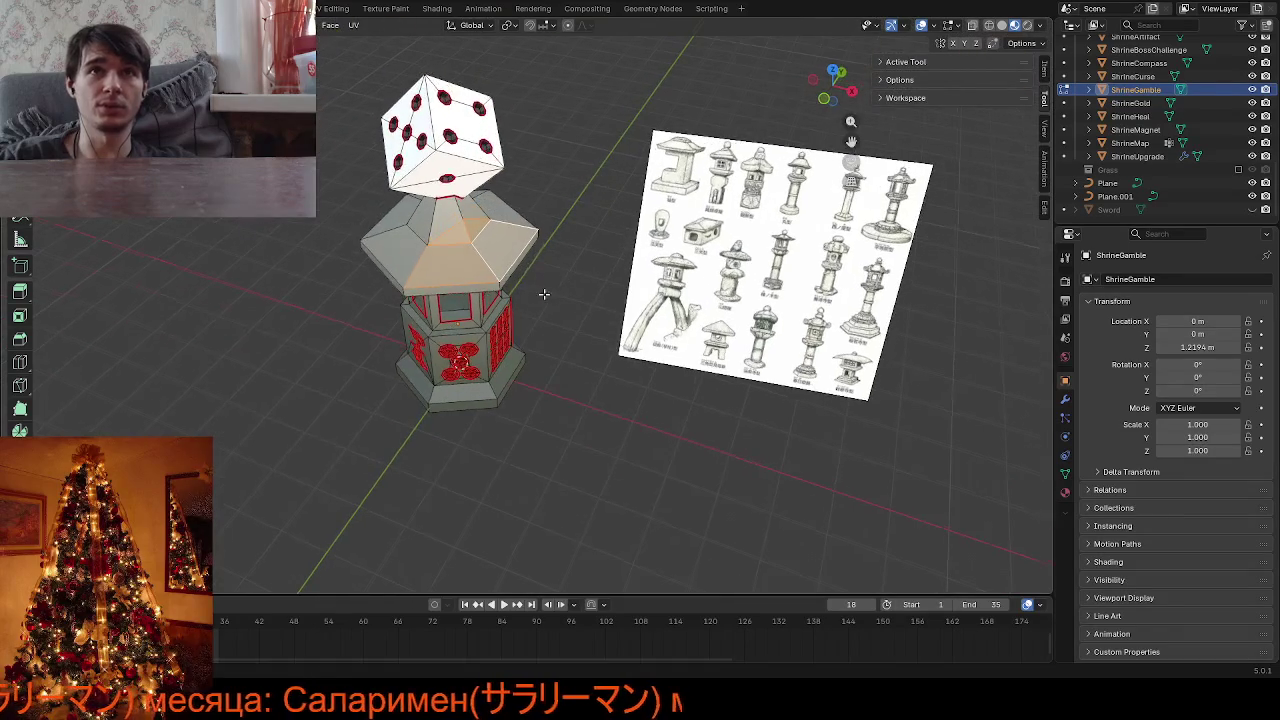
left_click(335, 10)
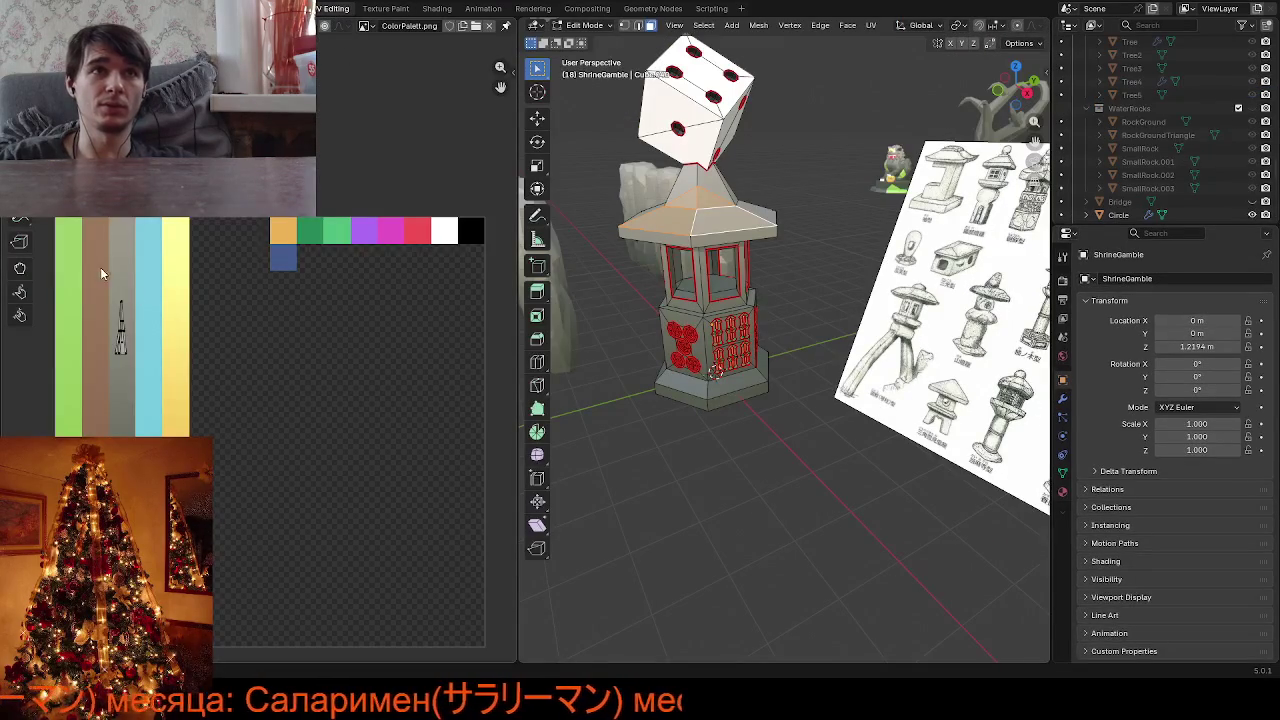
Move the roof UVs onto the green stripe and inspect the lantern in Layout
key("g")
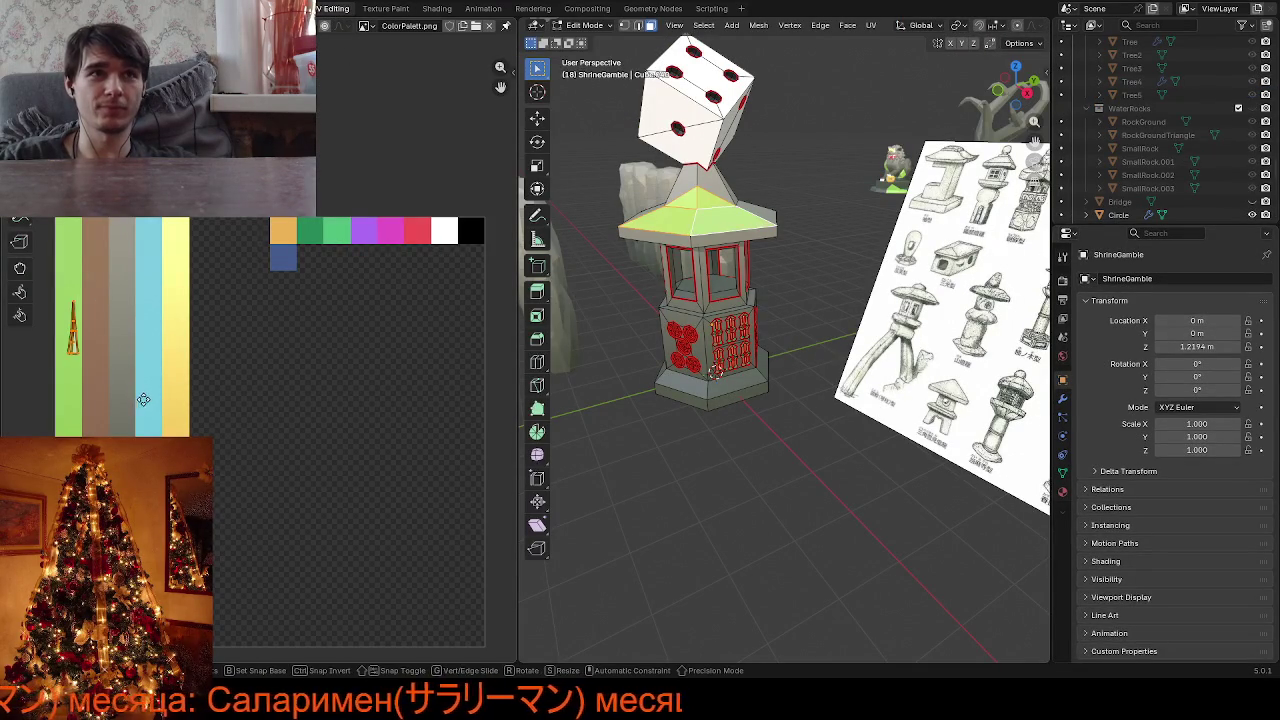
key("Tab")
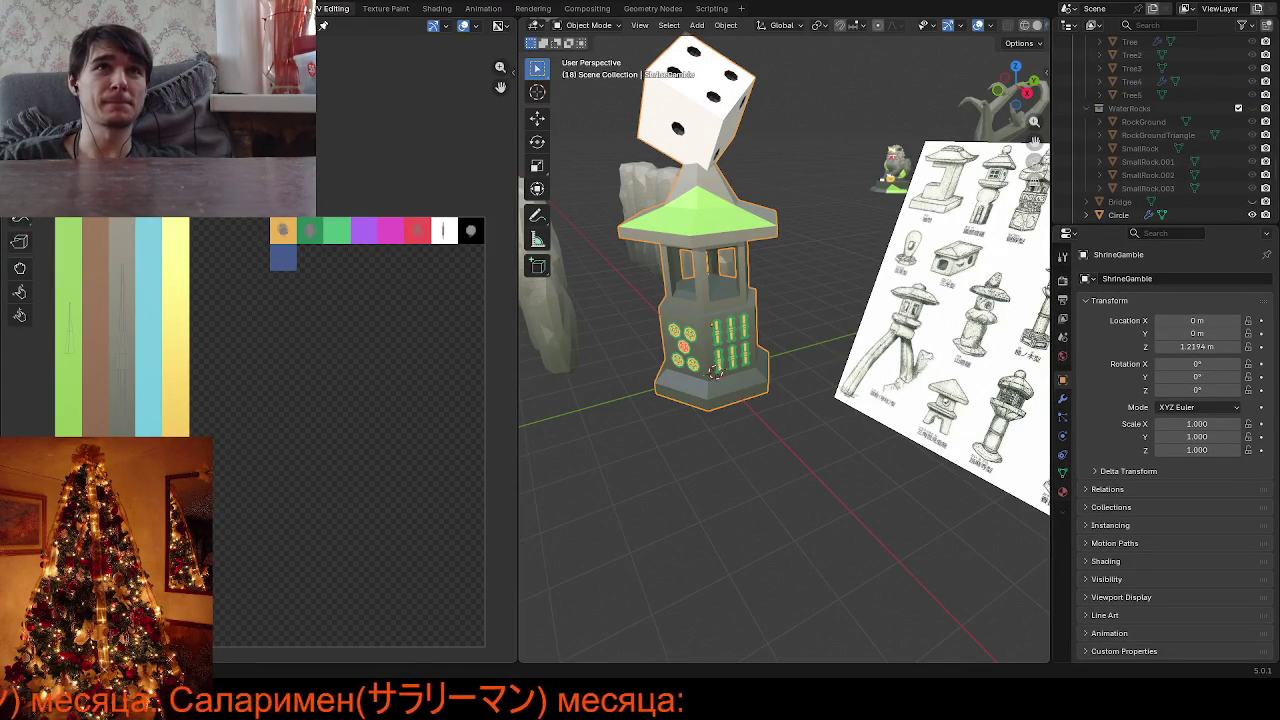
left_click(300, 9)
scroll(400, 200, "up", 3)
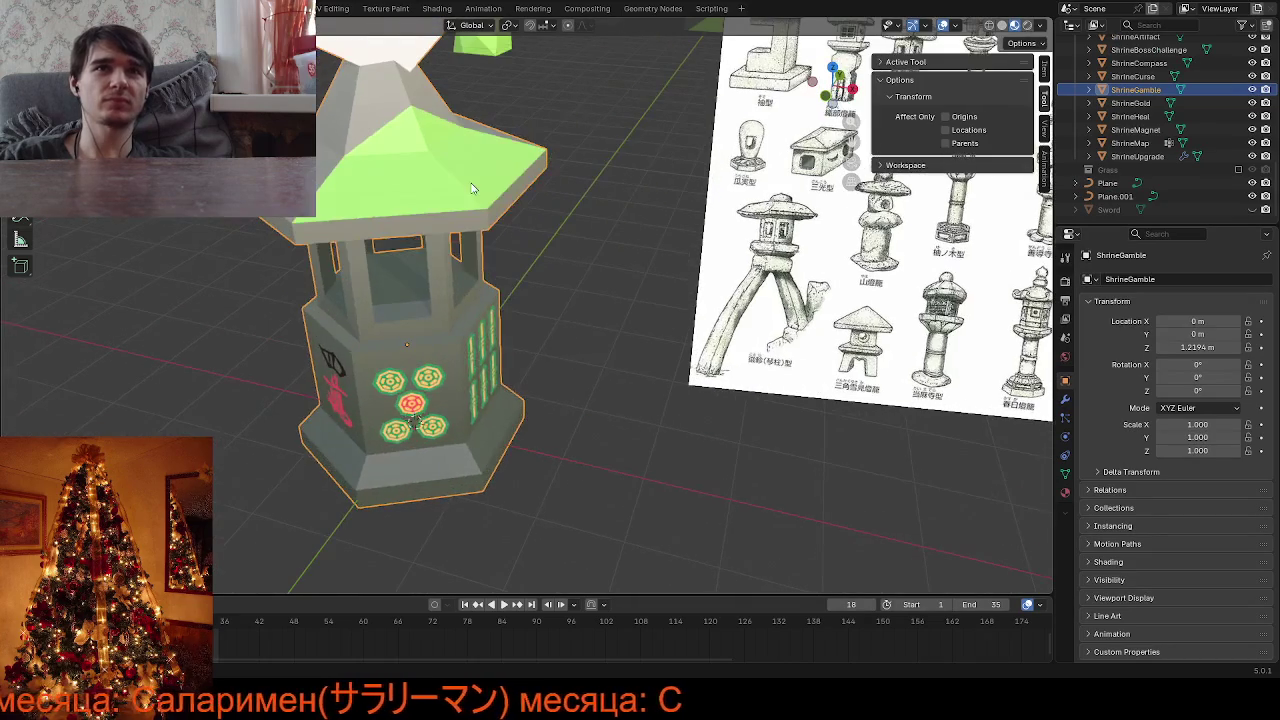
key("Tab")
key("Tab")
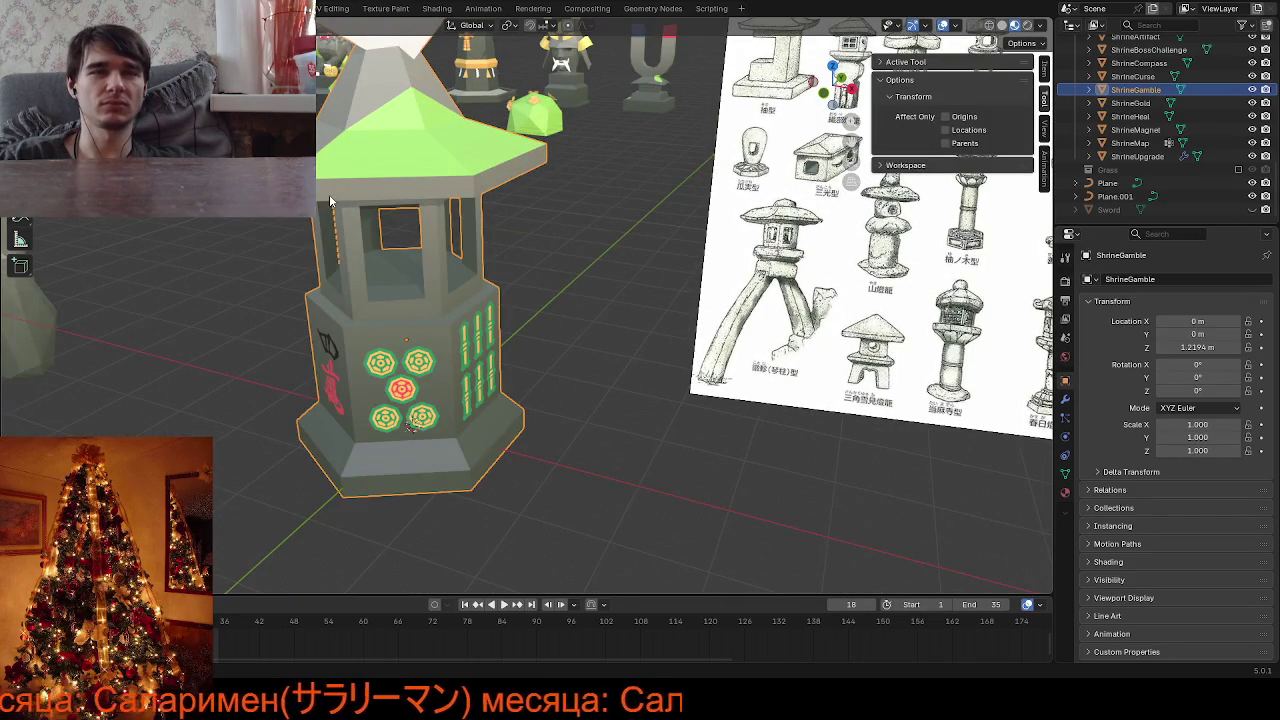
key("Tab")
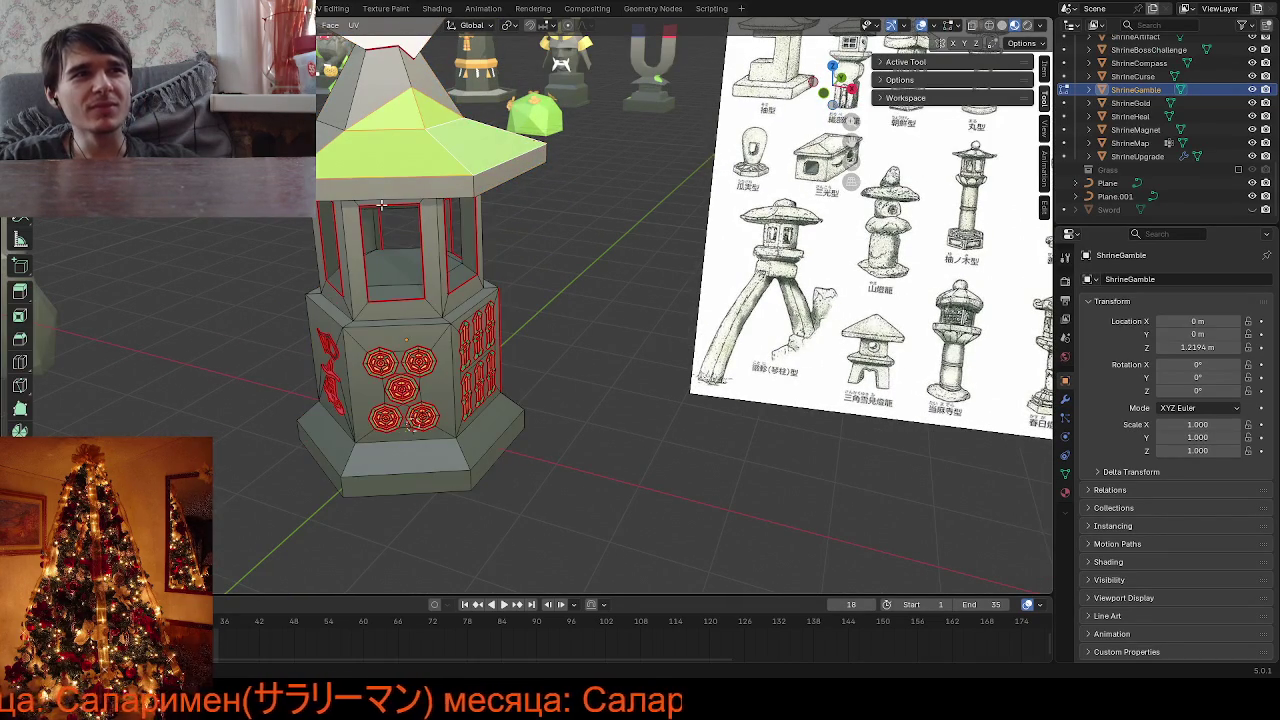
scroll(586, 350, "down", 2)
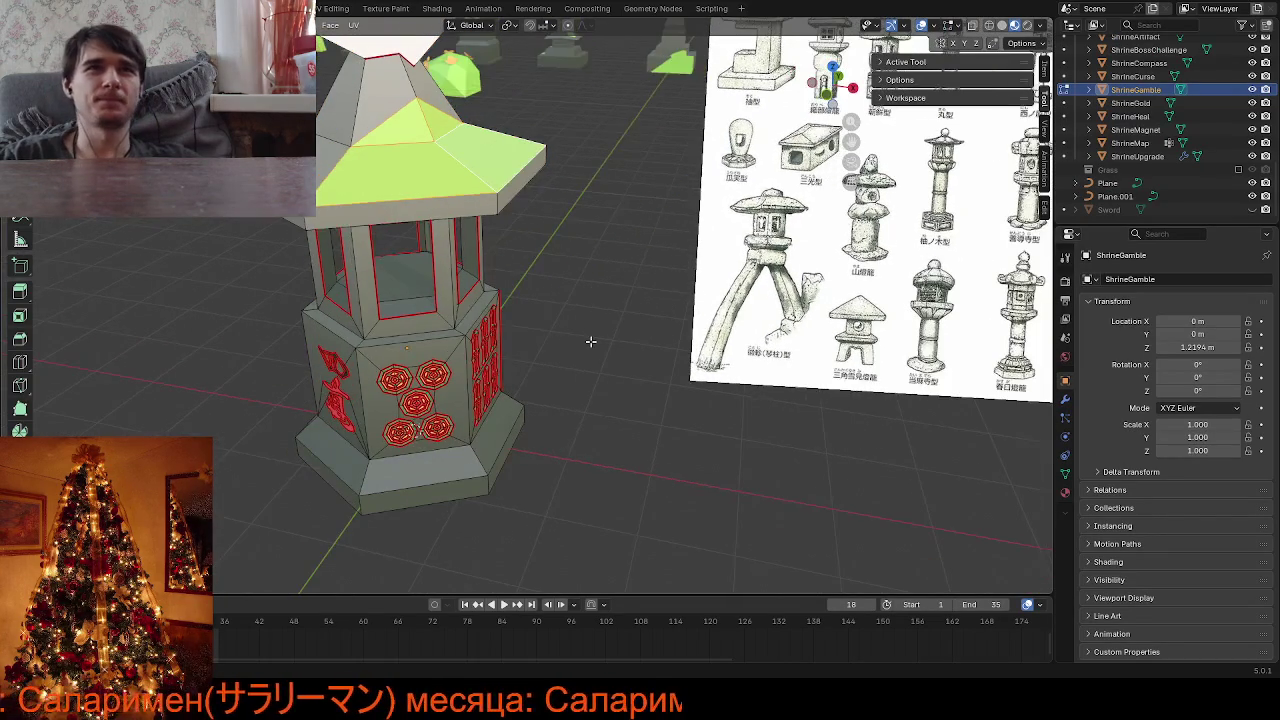
middle_click_drag(586, 354, 586, 354)
scroll(561, 357, "down", 3)
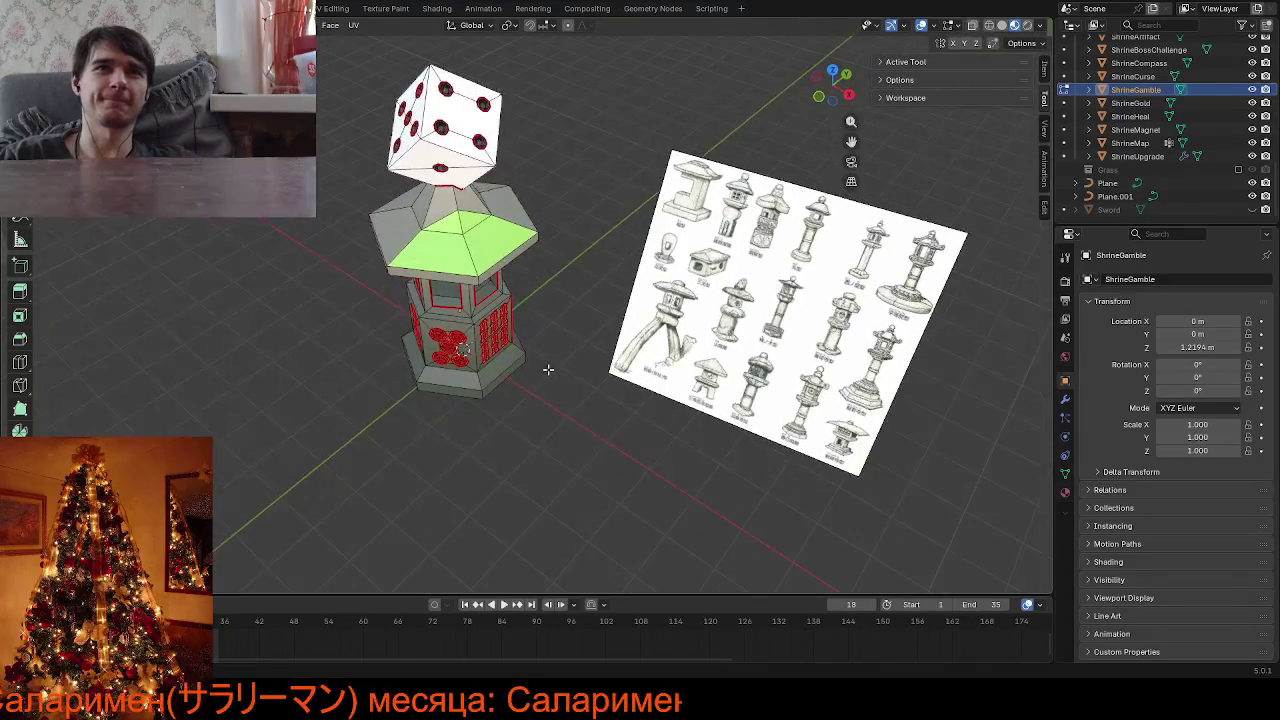
scroll(464, 323, "up", 2)
scroll(464, 323, "up", 2)
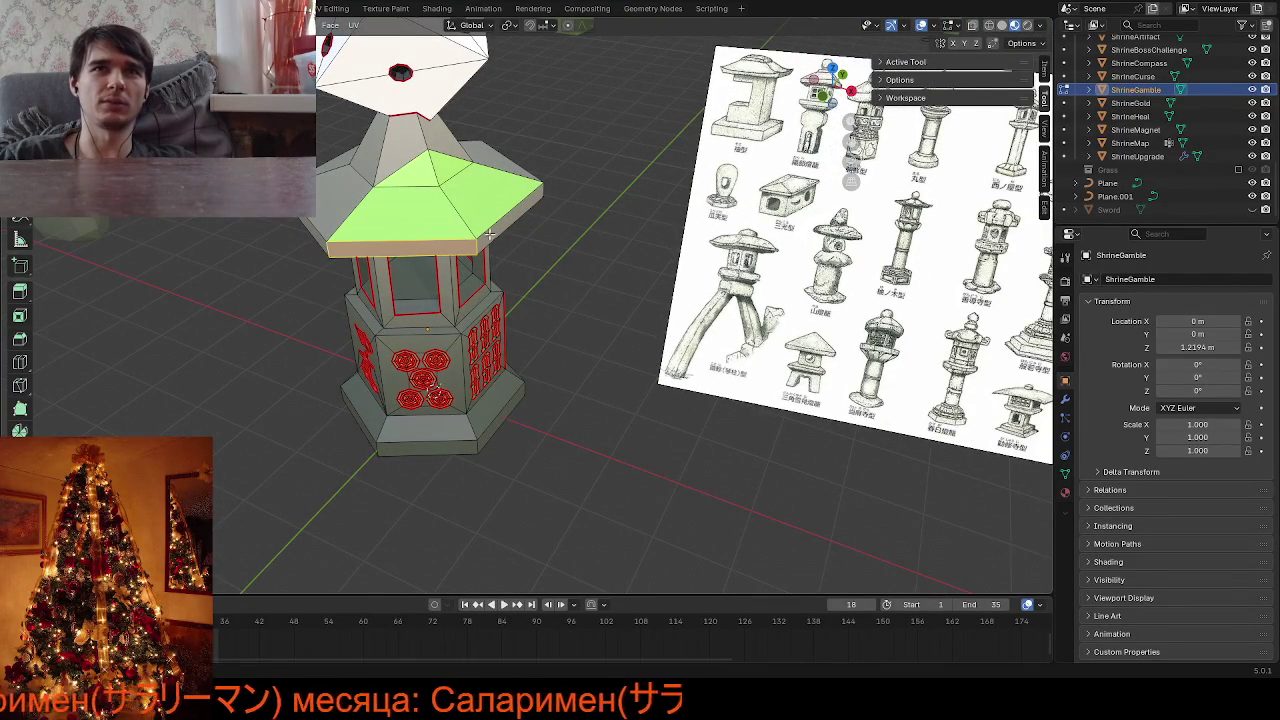
Drag the roof rim's UV island onto the green stripe, then return to Layout
left_click(333, 8)
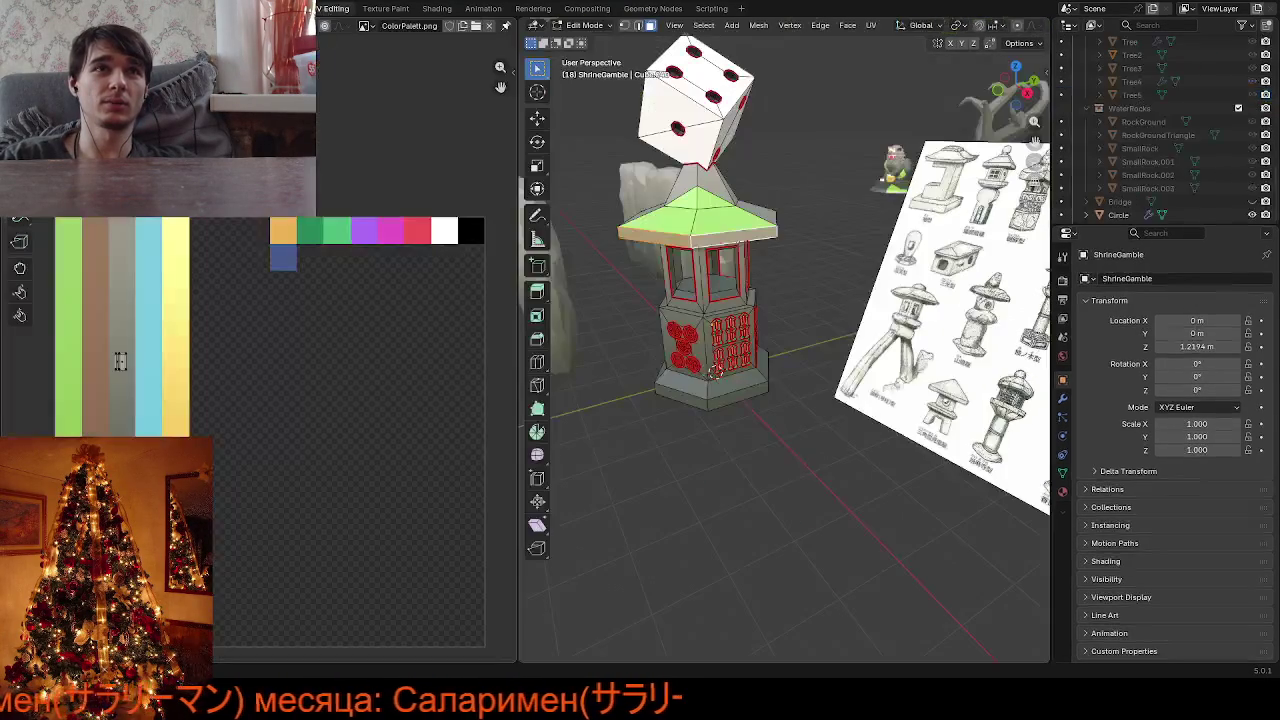
left_click(120, 361)
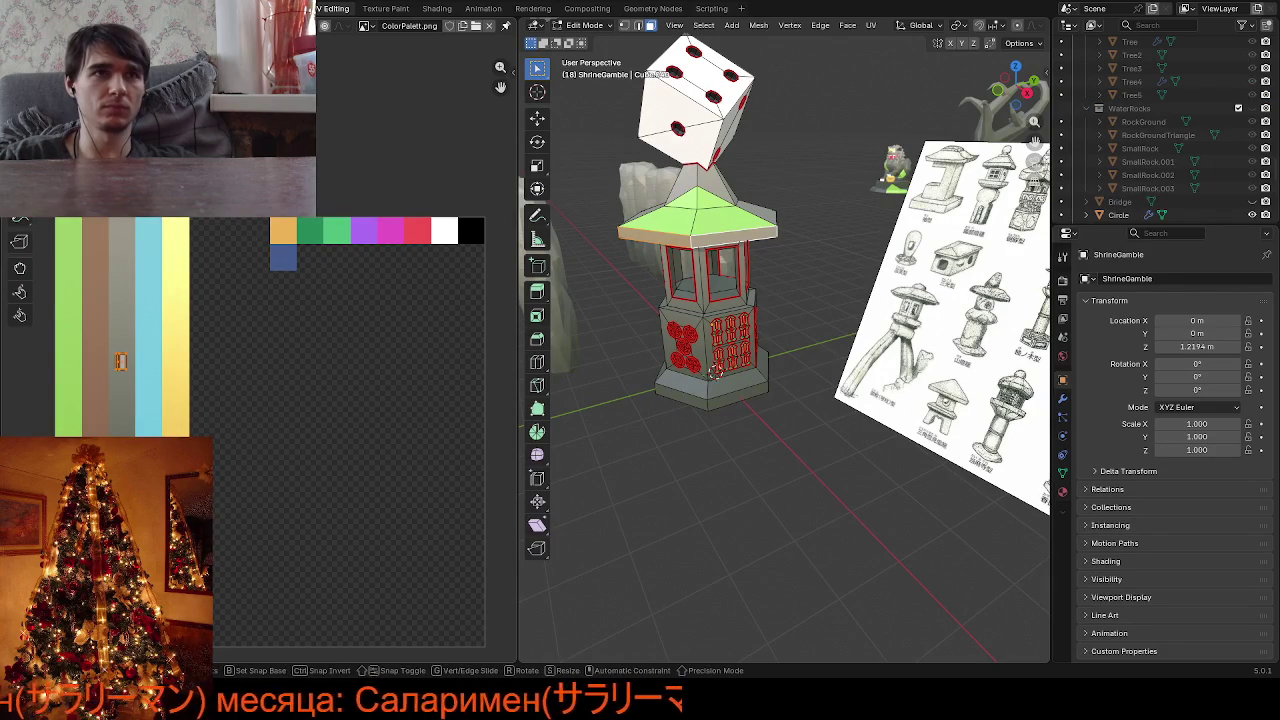
left_click_drag(120, 361, 69, 361)
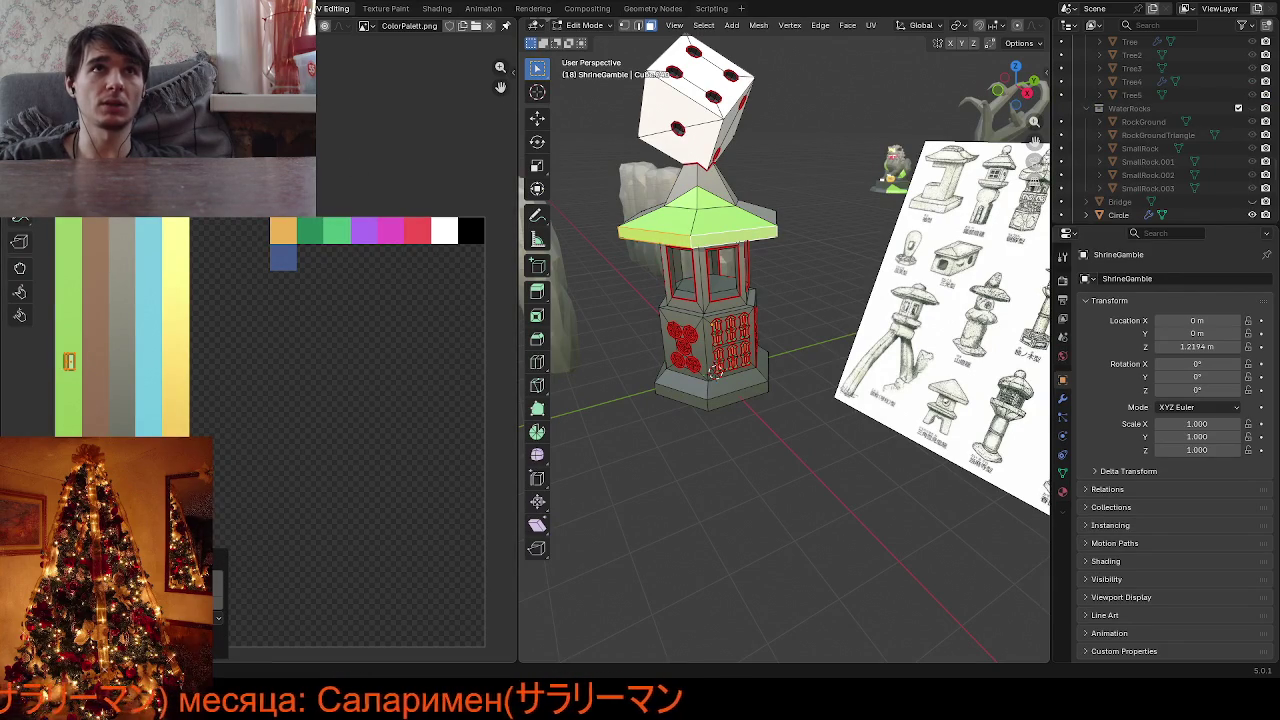
left_click(200, 8)
scroll(564, 398, "down", 2)
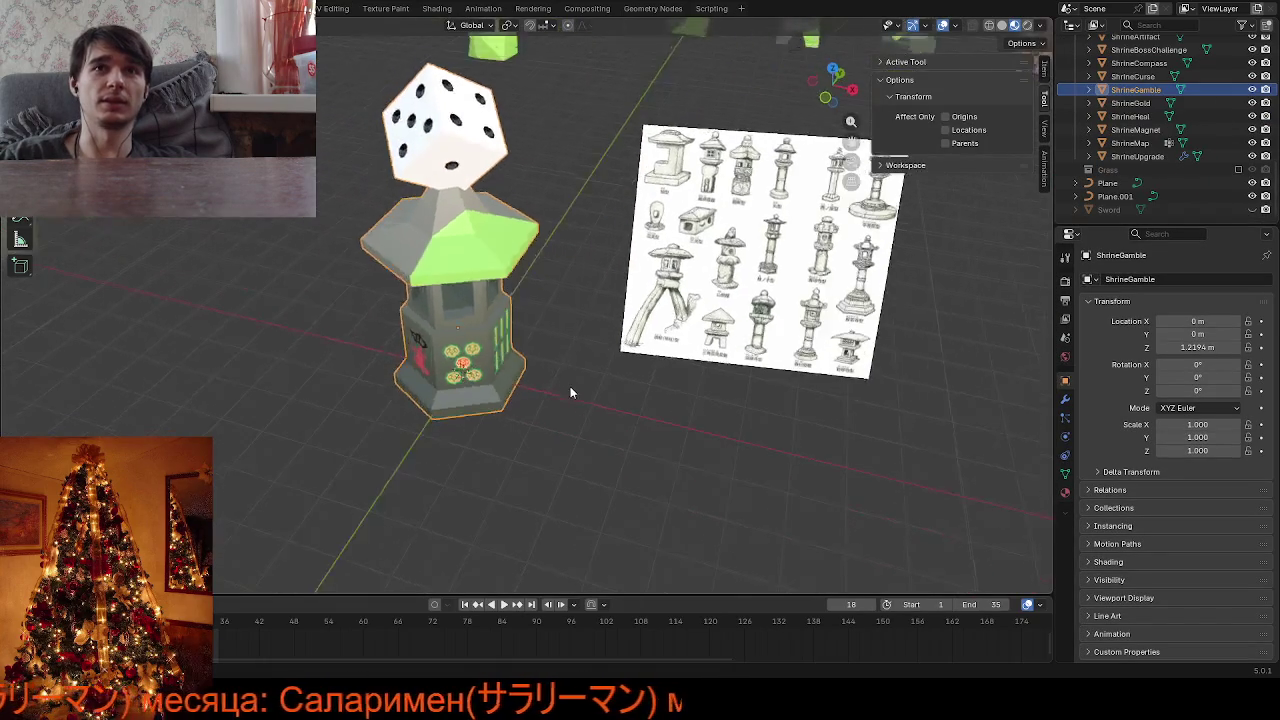
In Edit Mode, knife-cut a triangle across a corner of the lantern base
scroll(596, 348, "down", 3)
mouse_move(596, 355)
middle_mouse_down()
mouse_move(652, 349)
mouse_move(586, 363)
middle_mouse_up()
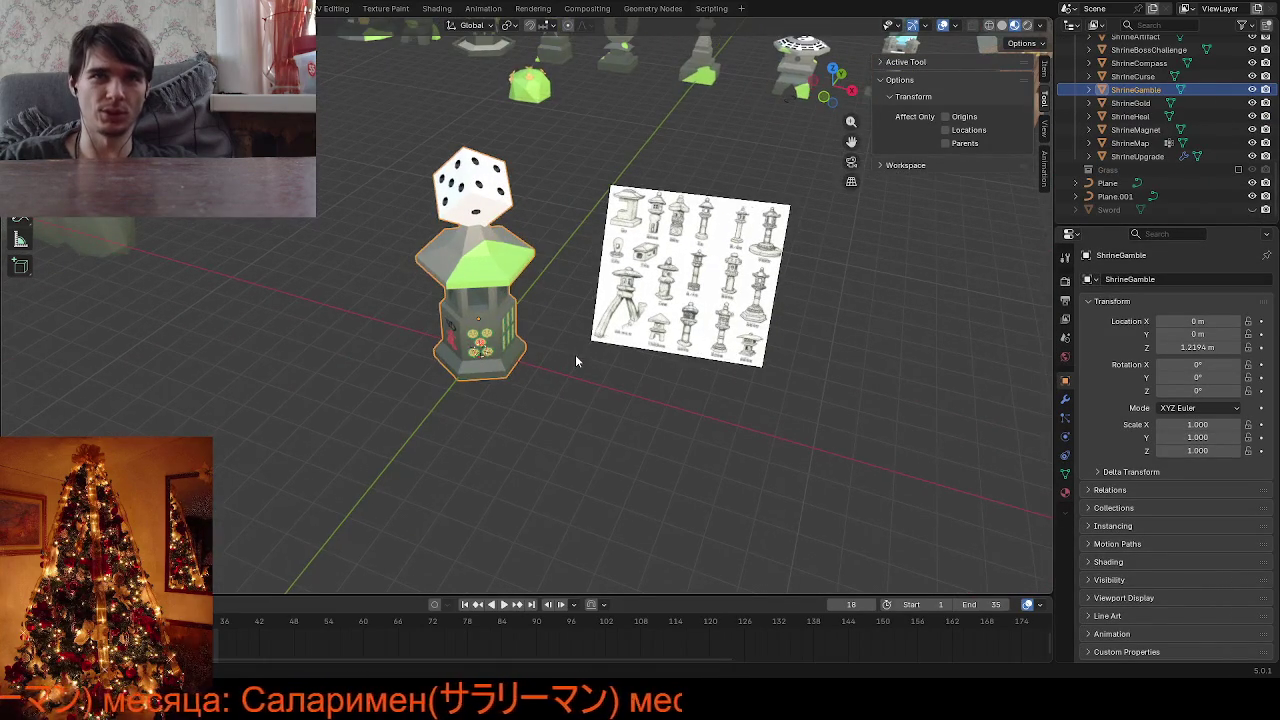
middle_click_drag(422, 356, 465, 425)
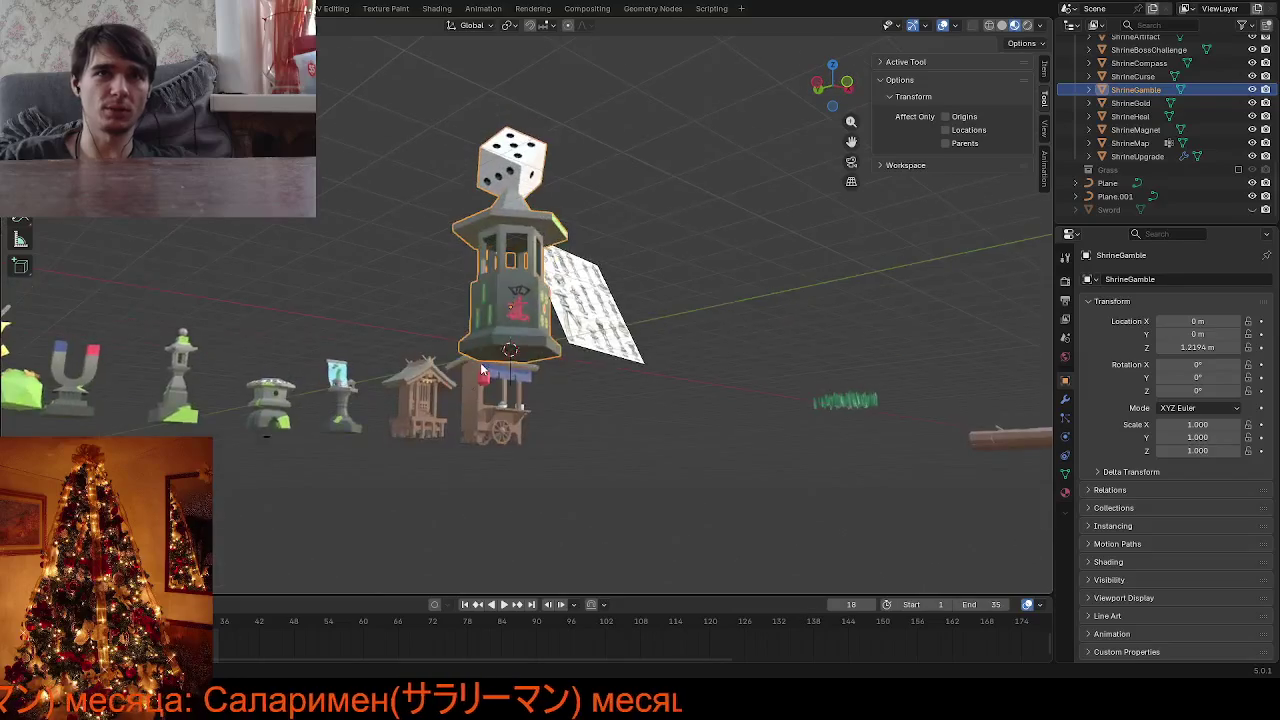
scroll(469, 433, "up", 4)
key("Tab")
scroll(420, 486, "up", 2)
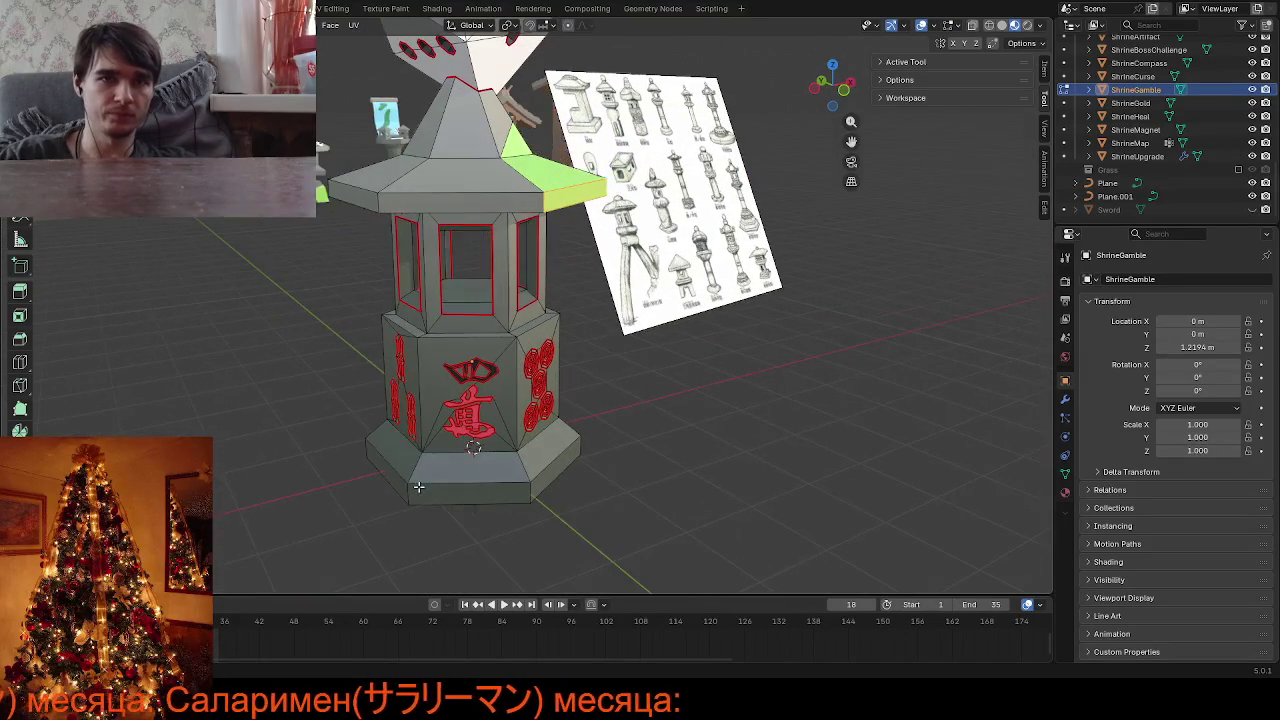
key("k")
left_click(387, 478)
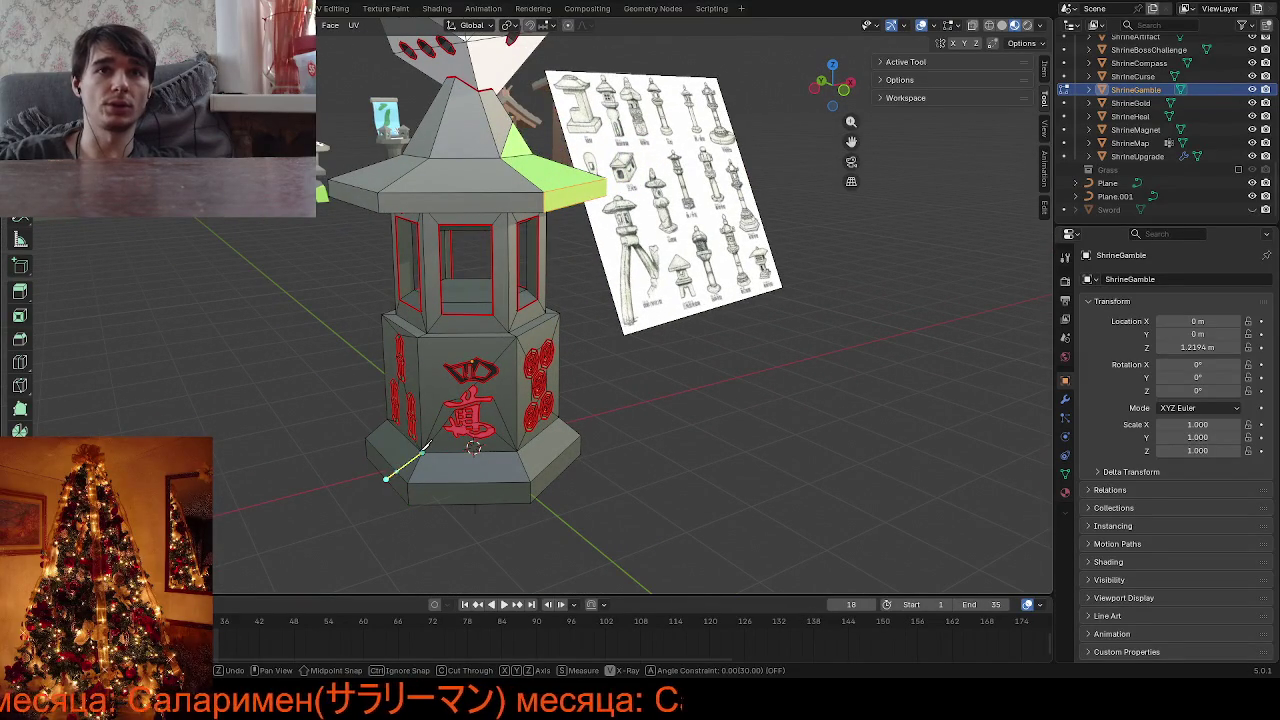
left_click(422, 452)
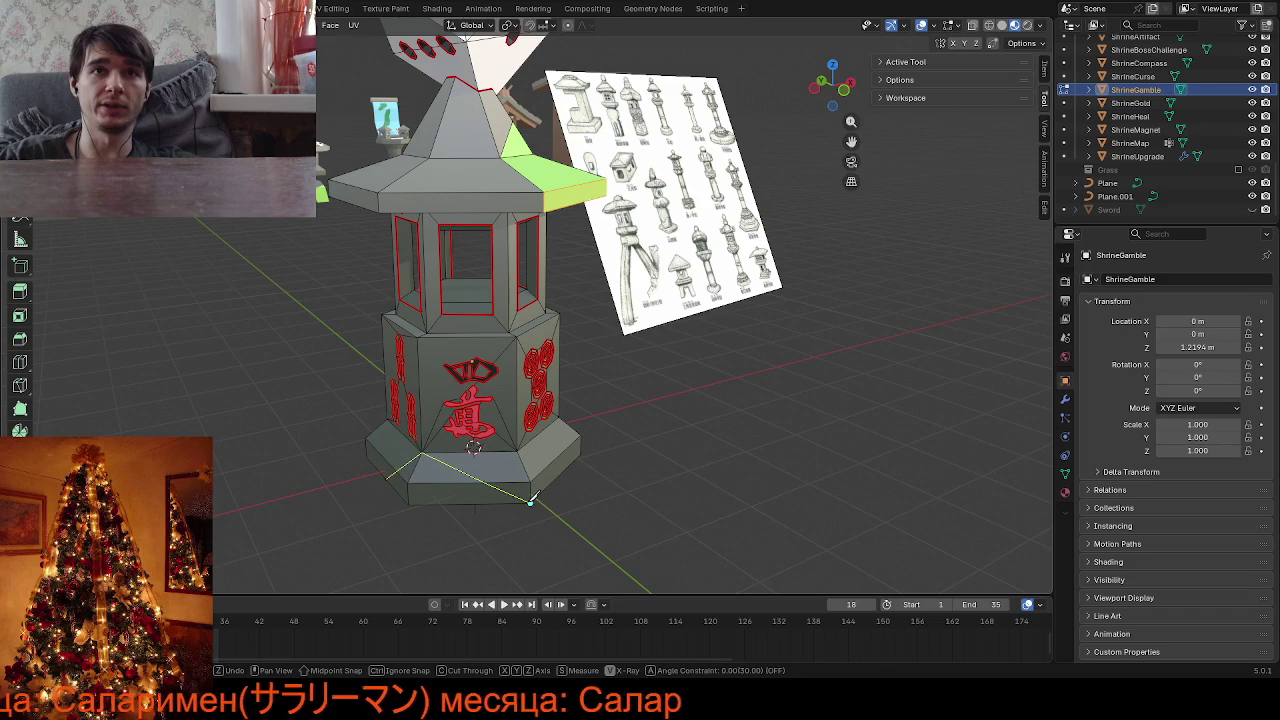
left_click(531, 500)
key("Return")
Mark the new cut edges as a seam and select the base corner face
middle_click_drag(499, 495, 449, 491)
right_click(449, 491)
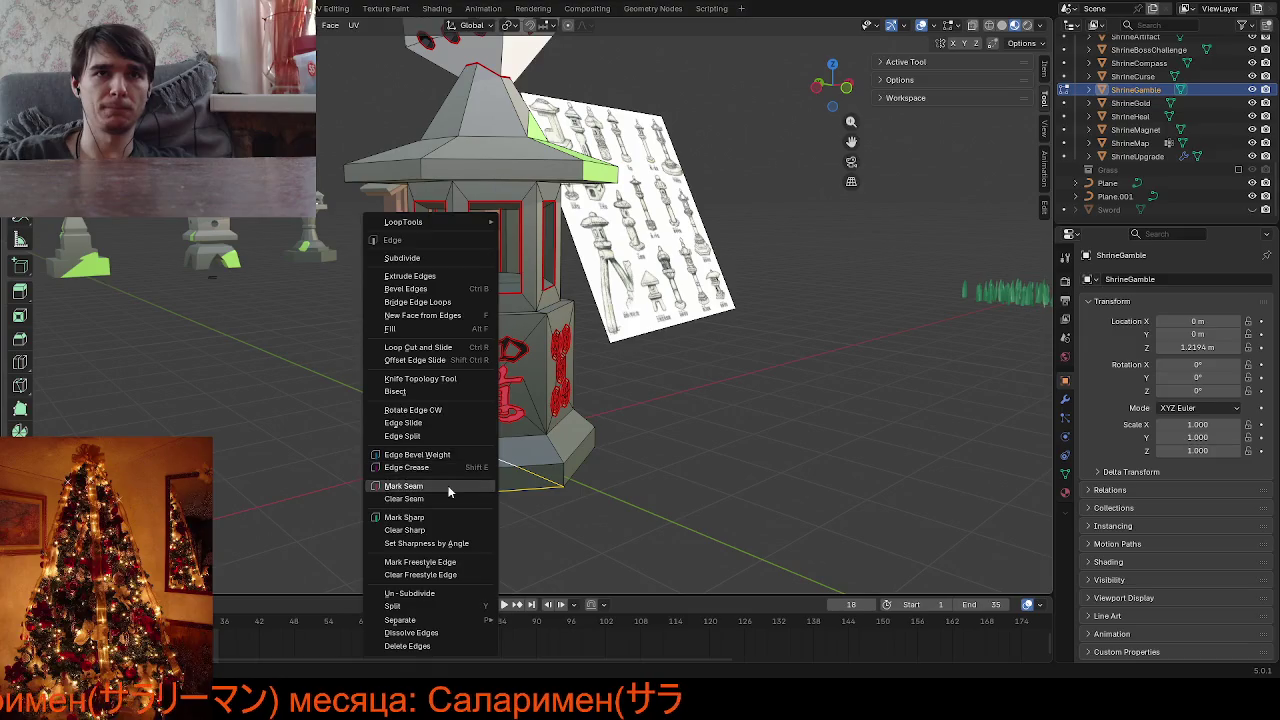
left_click(486, 477)
left_click(452, 459)
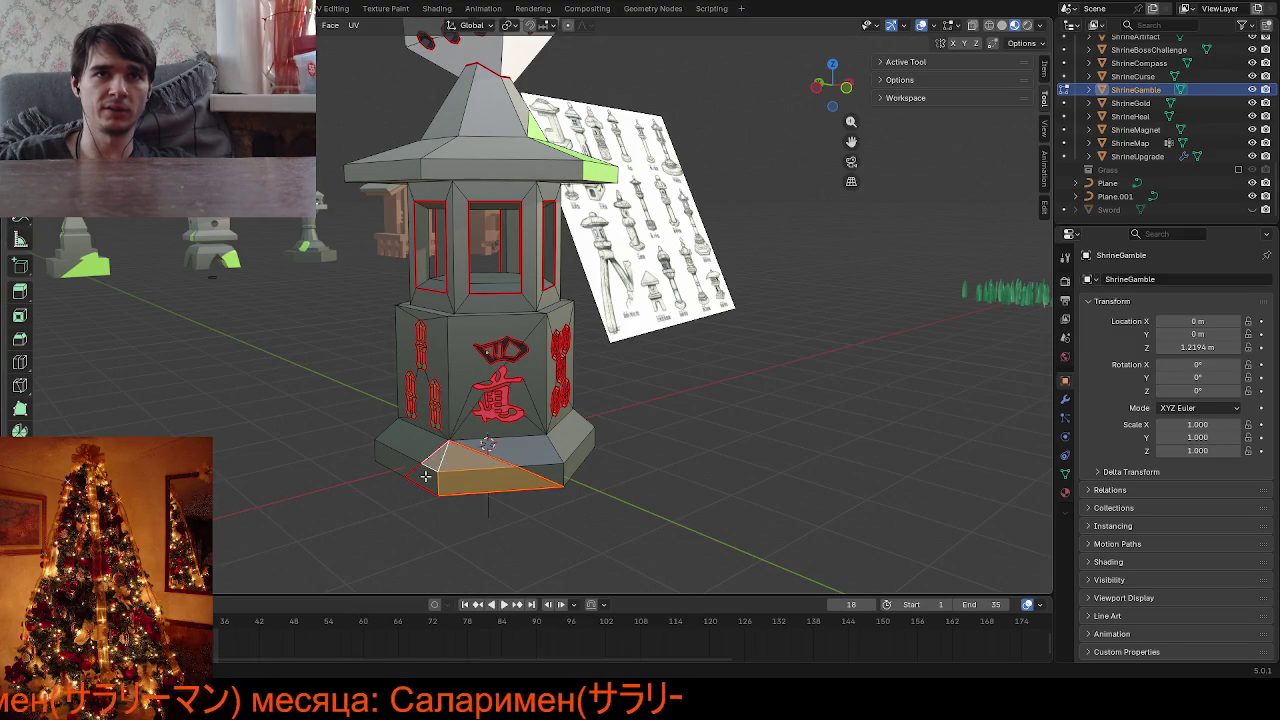
middle_click_drag(452, 459, 420, 300)
scroll(420, 300, "down", 4)
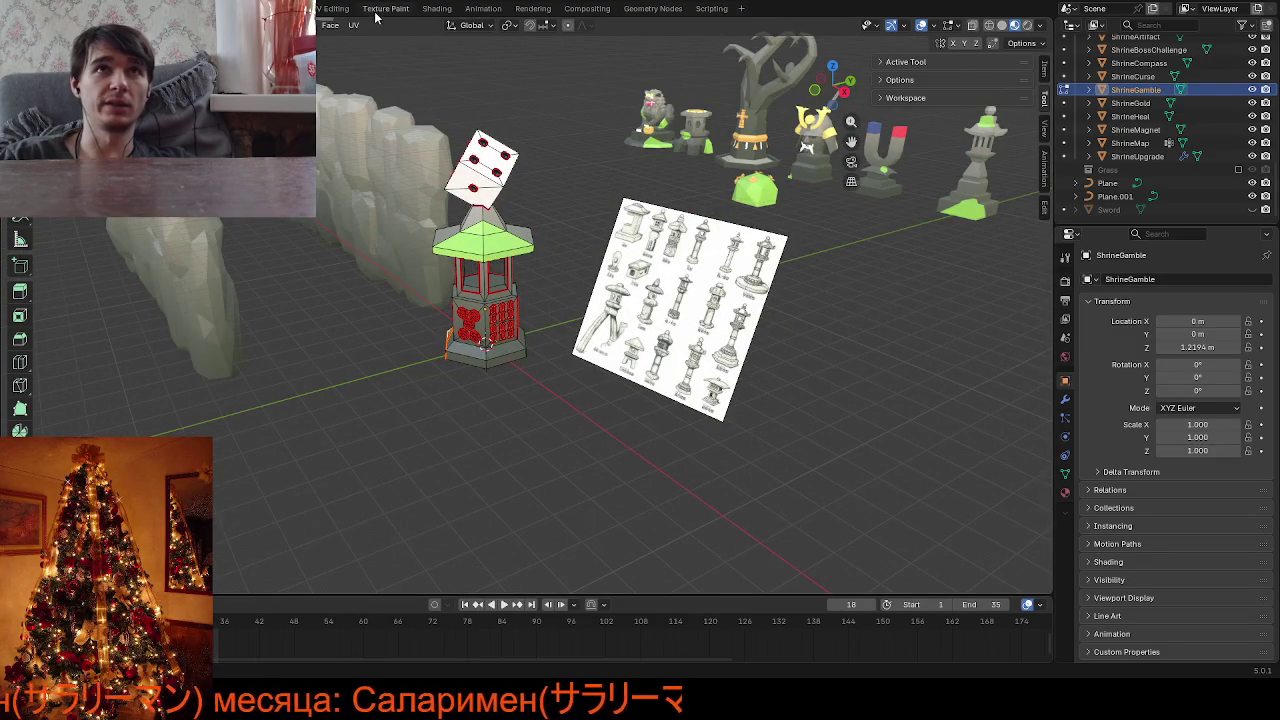
Move the corner face's UVs to a new palette colour, then return to Layout
left_click(335, 8)
scroll(83, 400, "down", 2)
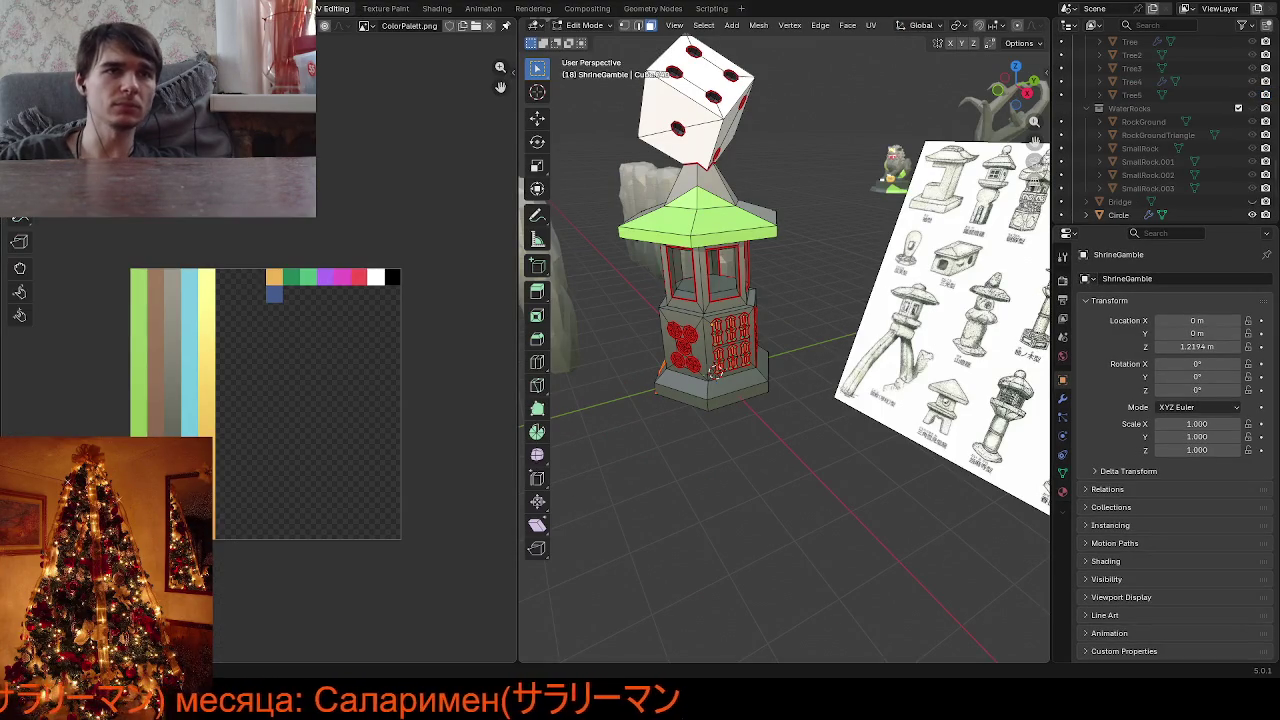
left_click_drag(195, 455, 235, 578)
key("g")
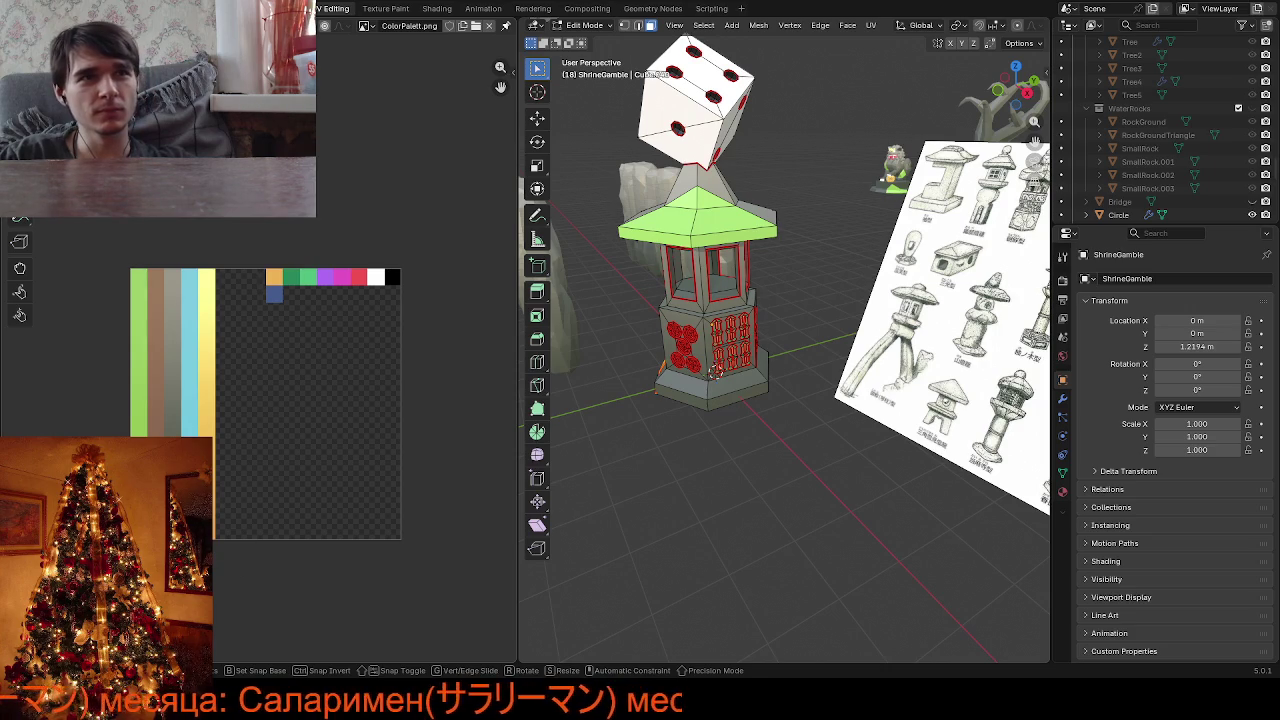
key("Return")
key("ctrl+Page_Up")
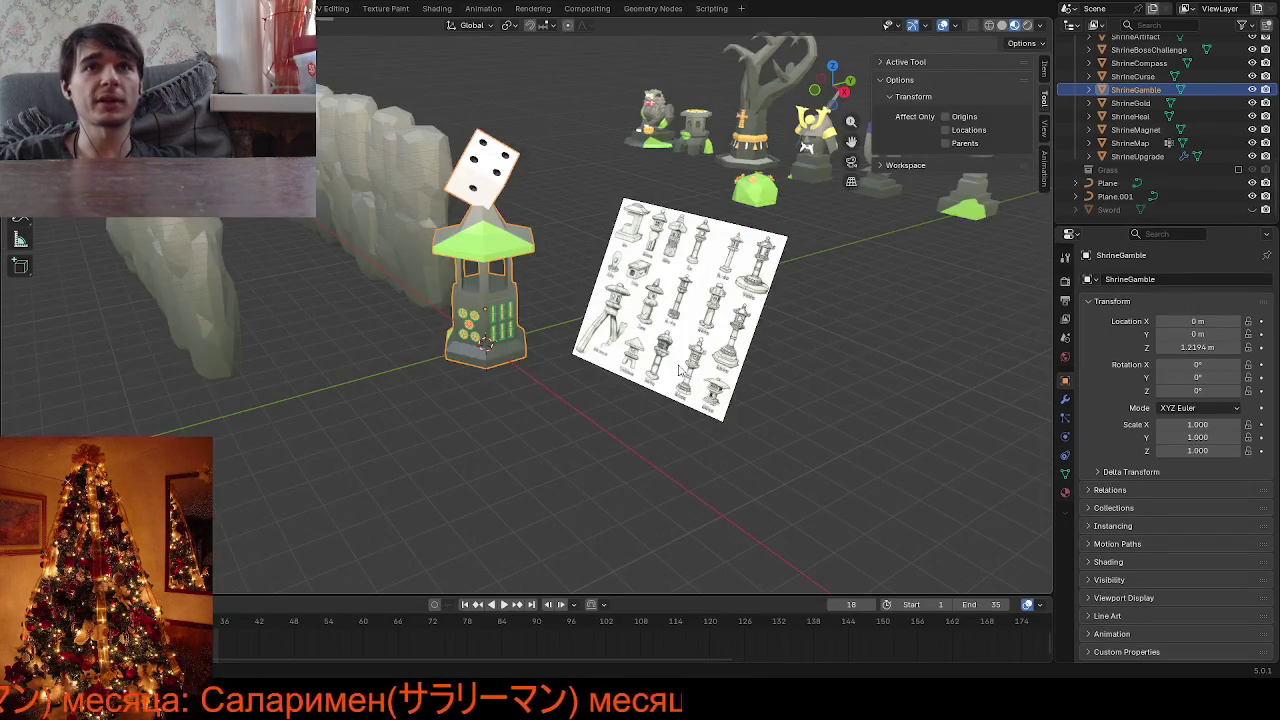
Mark the chosen lantern edges as UV seams and return to Object Mode
key("Tab")
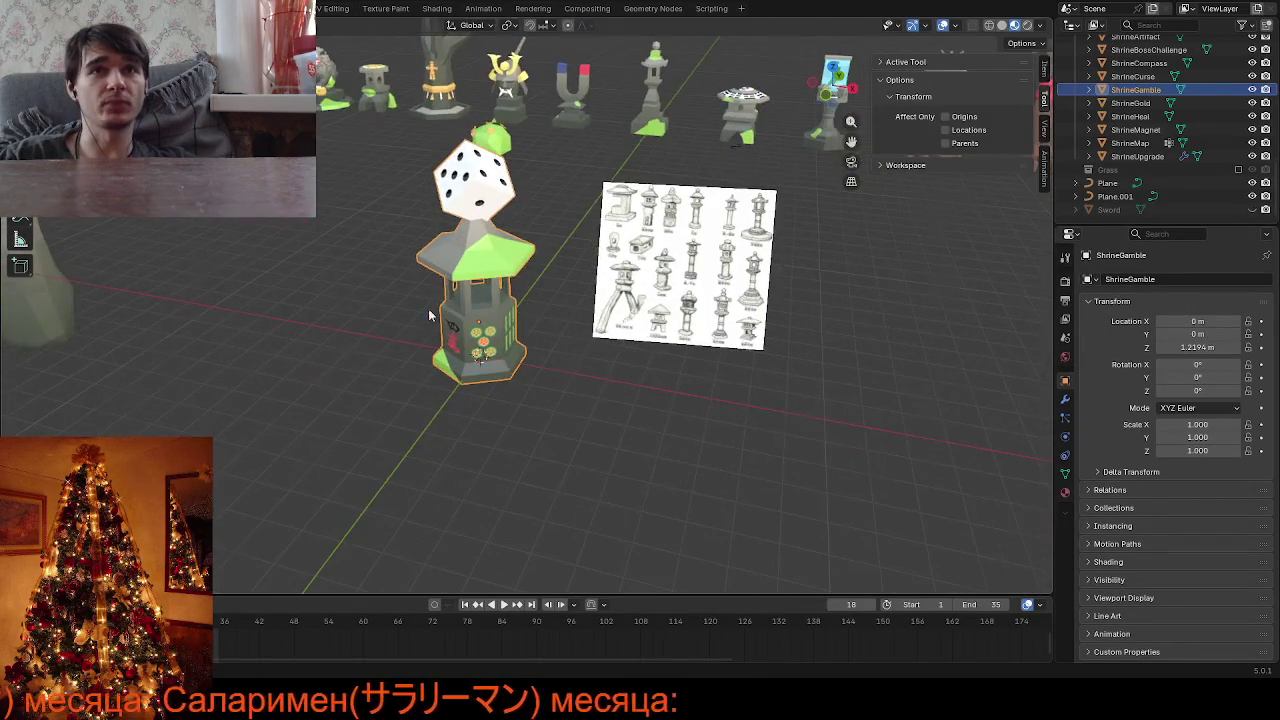
scroll(588, 370, "up", 5)
middle_click_drag(585, 334, 373, 233)
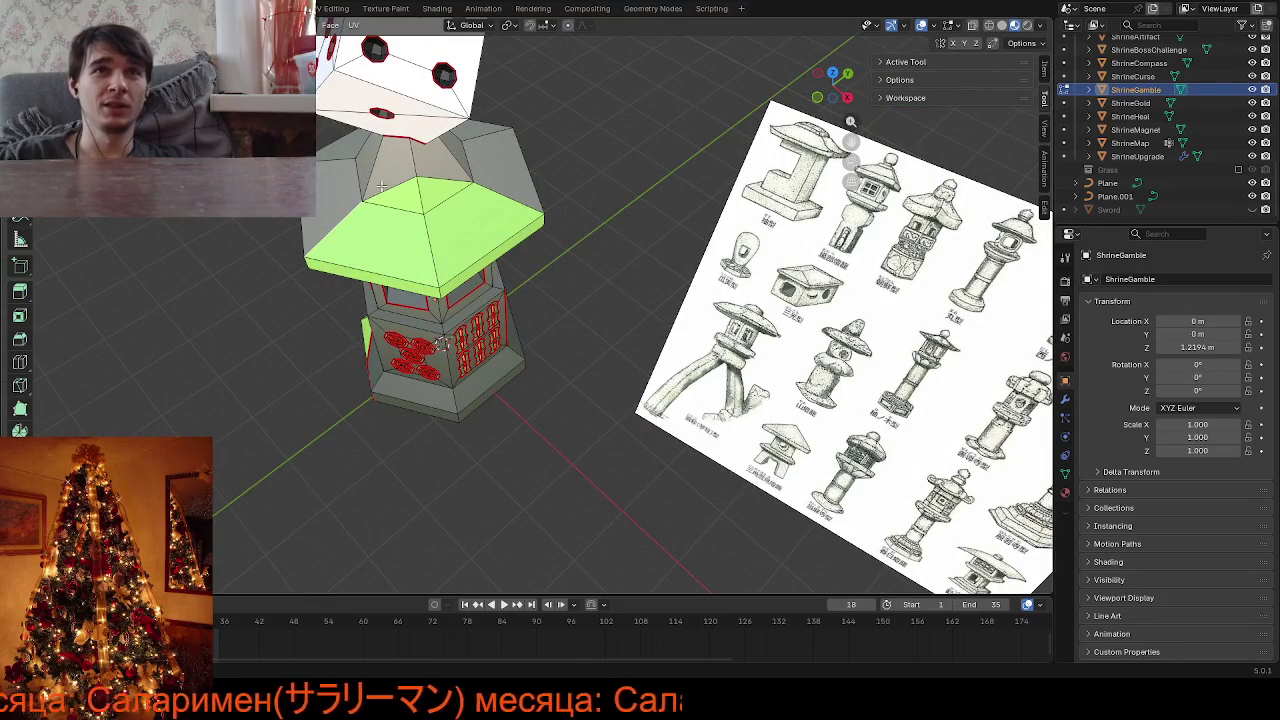
mouse_move(515, 200)
middle_mouse_down()
mouse_move(586, 200)
mouse_move(527, 185)
mouse_move(330, 228)
mouse_move(435, 184)
mouse_move(488, 240)
mouse_move(482, 298)
middle_mouse_up()
key("ctrl+e")
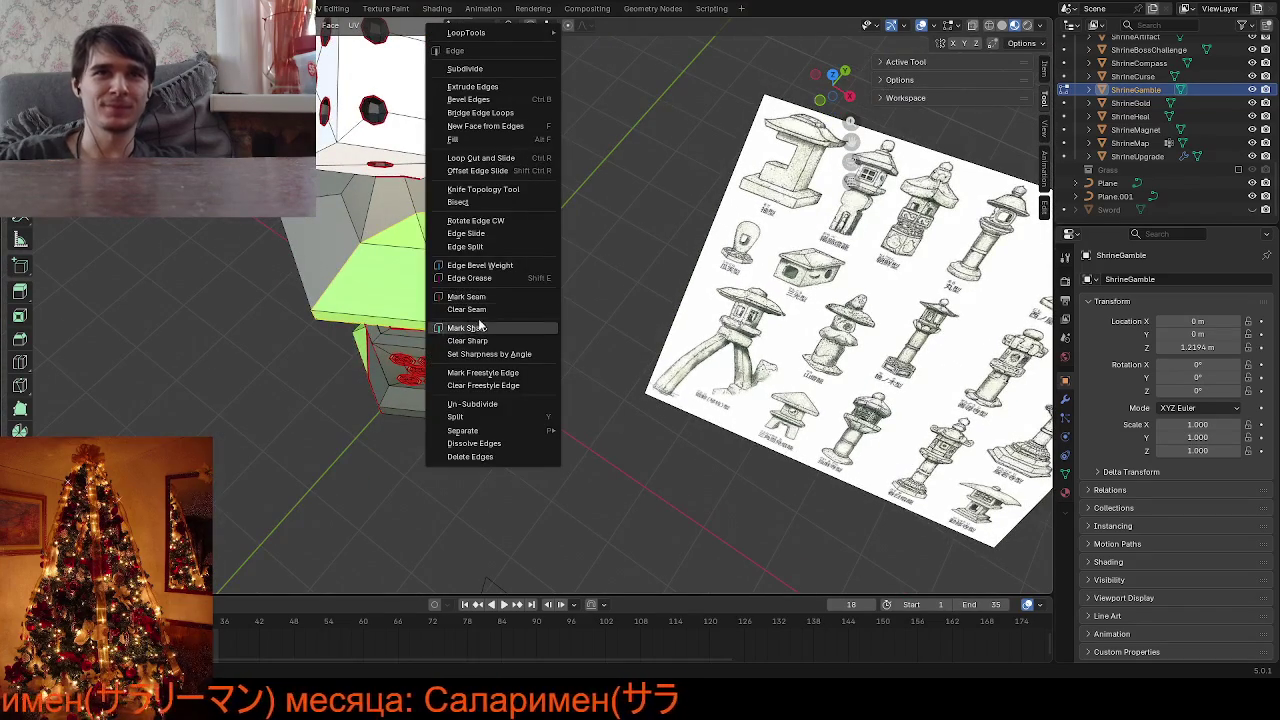
left_click(481, 302)
mouse_move(610, 348)
middle_mouse_down()
mouse_move(580, 330)
mouse_move(508, 370)
middle_mouse_up()
key("Tab")
Toggle between Object and Edit Mode while inspecting the lantern from several angles
mouse_move(487, 273)
middle_mouse_down()
mouse_move(630, 268)
mouse_move(446, 362)
mouse_move(455, 420)
middle_mouse_up()
scroll(589, 292, "down", 5)
key("Tab")
scroll(610, 313, "up", 3)
scroll(580, 312, "up", 2)
mouse_move(572, 314)
middle_mouse_down()
mouse_move(600, 300)
mouse_move(560, 300)
middle_mouse_up()
scroll(560, 300, "down", 6)
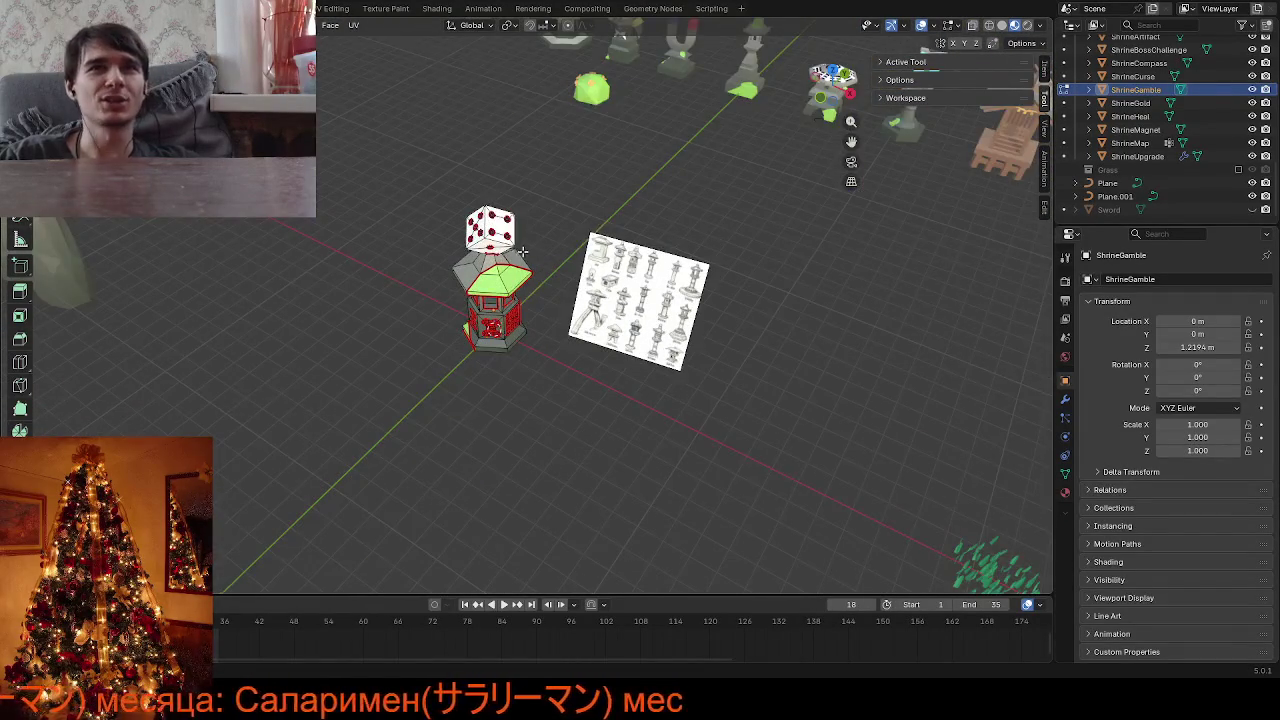
scroll(512, 254, "up", 6)
key("Tab")
scroll(512, 254, "down", 3)
scroll(478, 384, "up", 3)
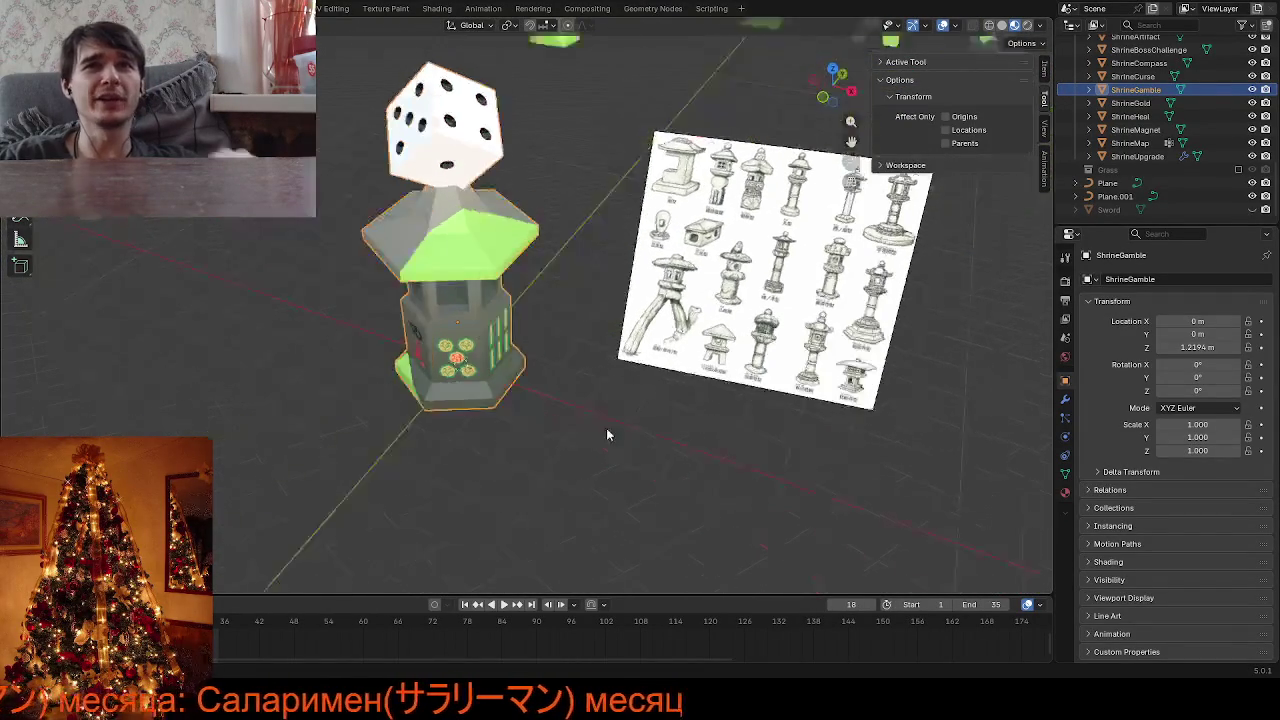
scroll(578, 420, "down", 3)
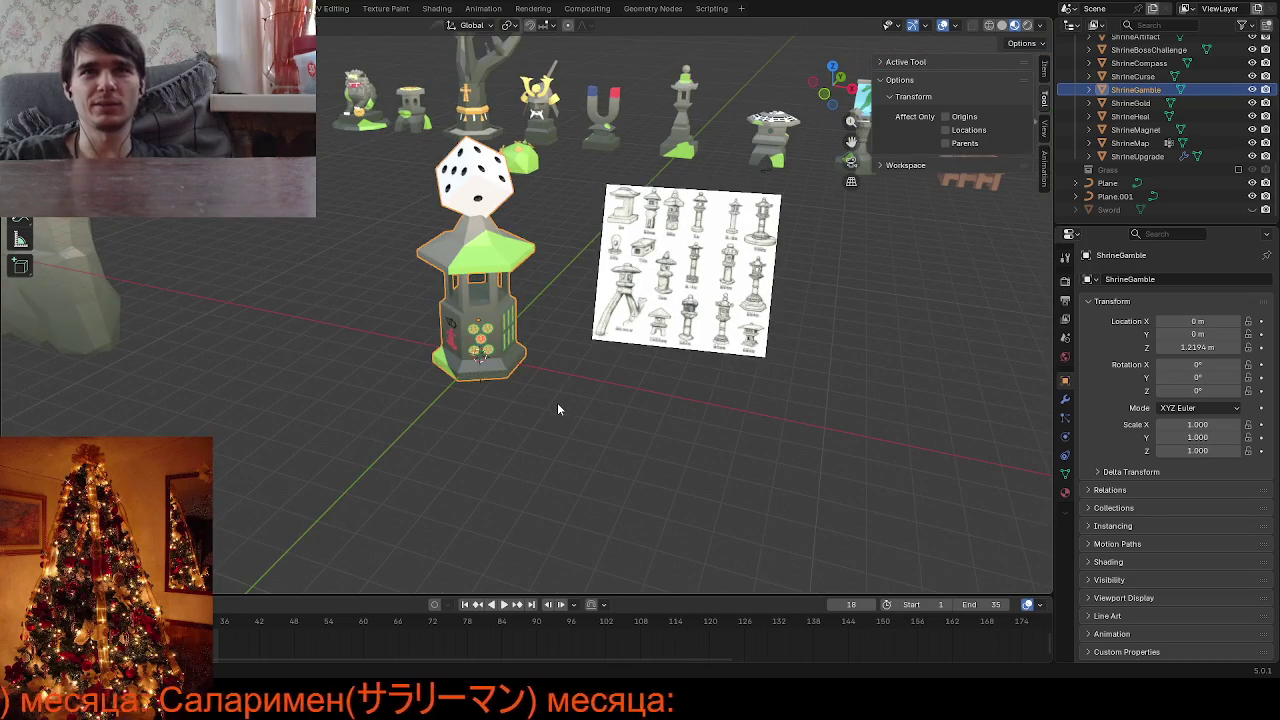
key("Tab")
key("Tab")
scroll(557, 402, "down", 2)
scroll(554, 404, "down", 2)
middle_click_drag(554, 404, 559, 429)
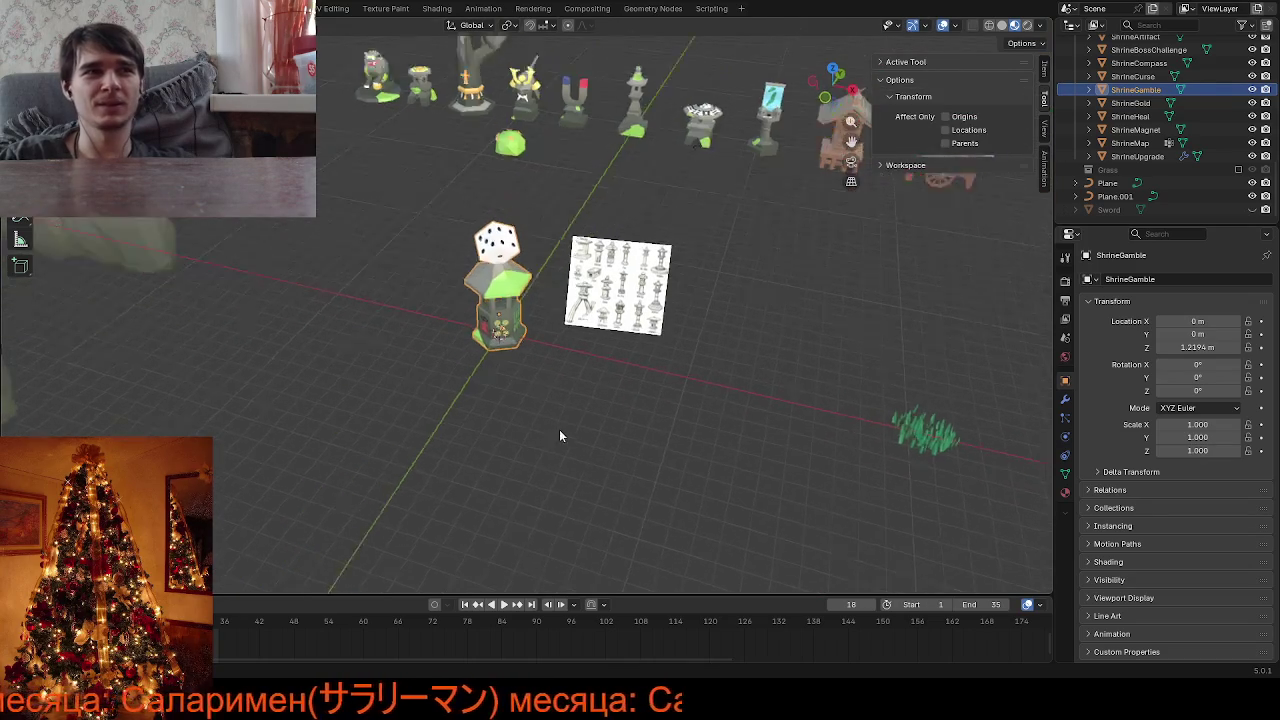
scroll(559, 427, "up", 3)
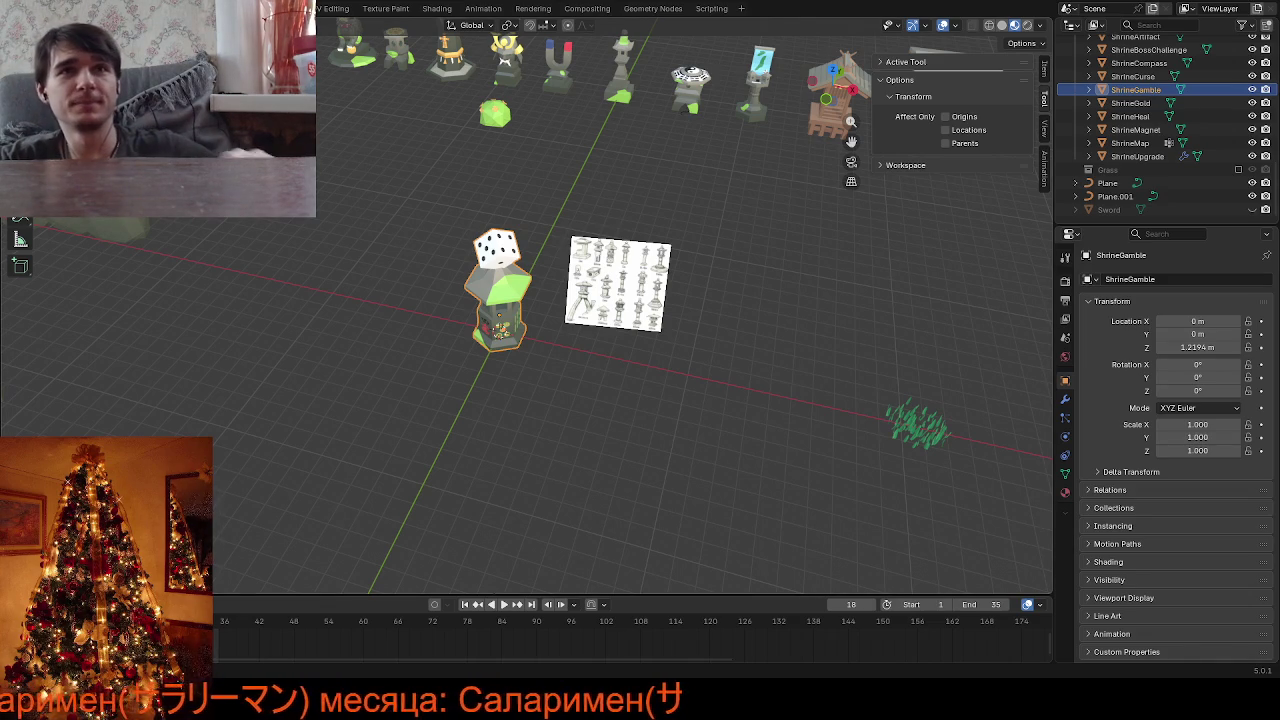
Move ShrineGamble along the Y axis back into the shrine row
middle_click_drag(390, 240, 356, 237)
key("g")
key("y")
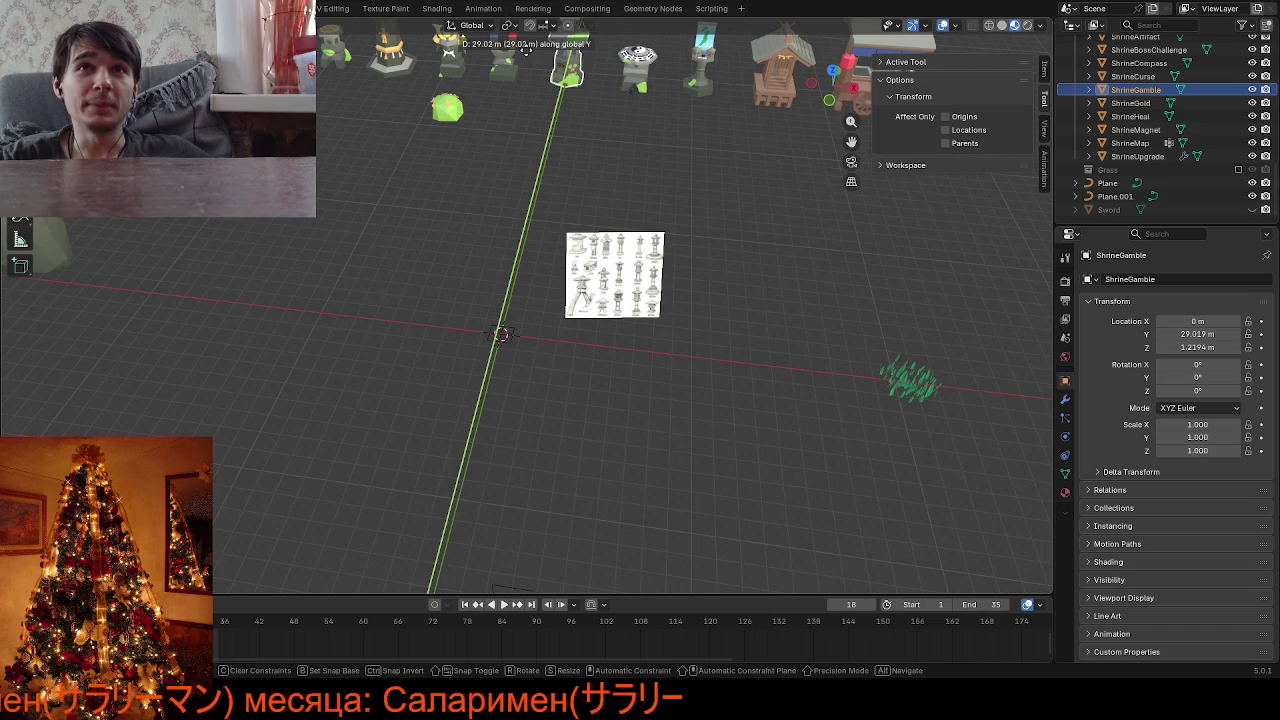
left_click(502, 334)
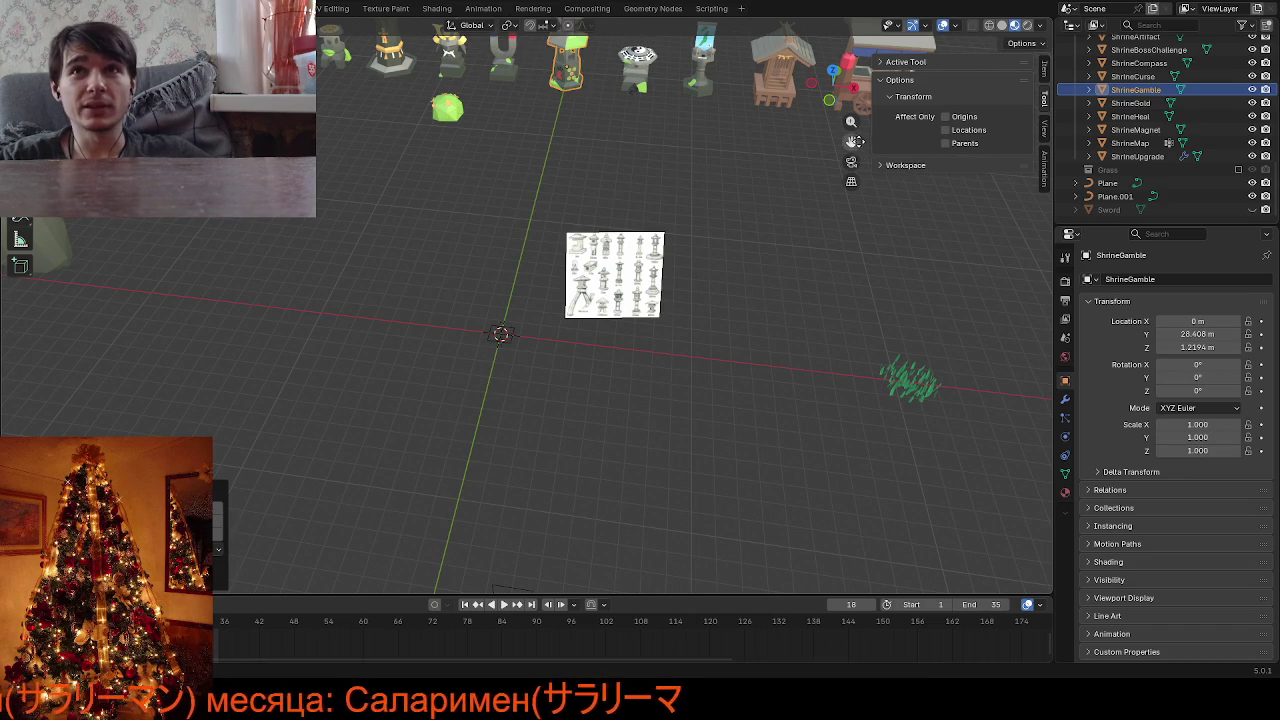
Slide ShrineGamble along X to the left end of the row
mouse_move(502, 334)
middle_mouse_down()
mouse_move(528, 480)
mouse_move(818, 179)
middle_mouse_up()
scroll(671, 245, "up", 2)
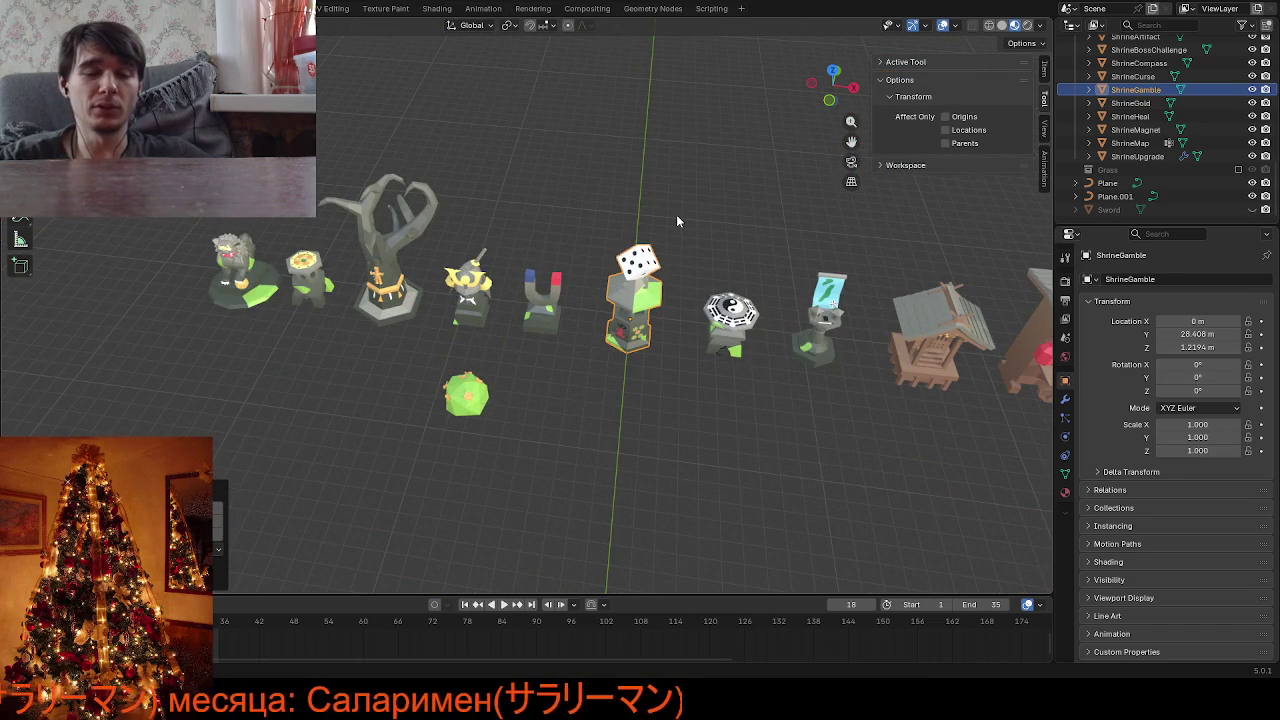
key("g")
key("x")
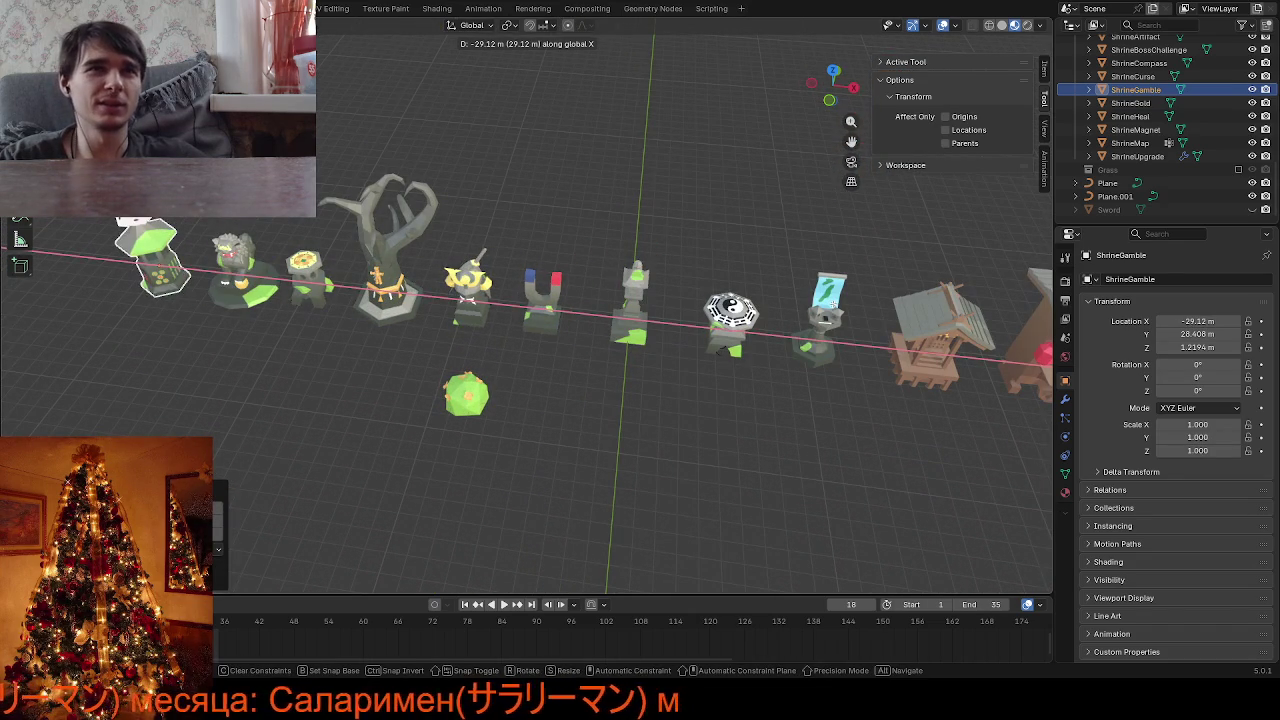
left_click(605, 488)
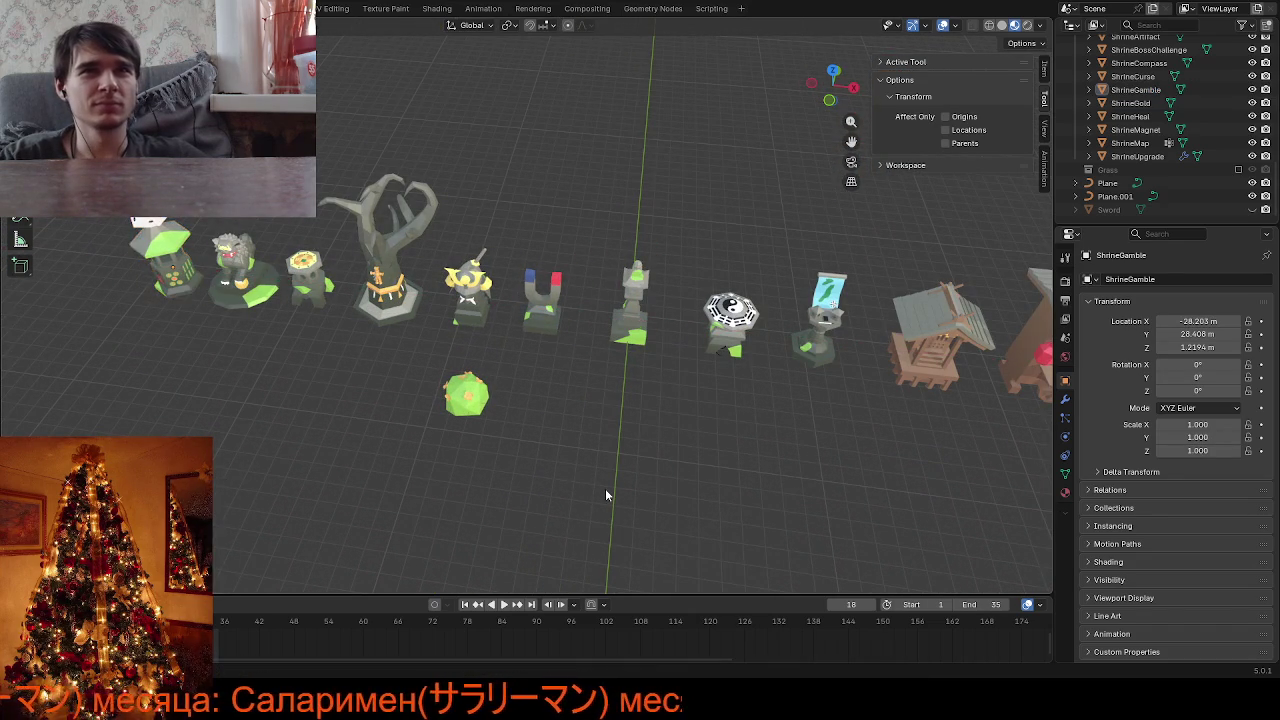
Nudge ShrineGamble slightly further left along X to X −28.459 m, then deselect
scroll(545, 439, "down", 2)
middle_click_drag(545, 445, 211, 422)
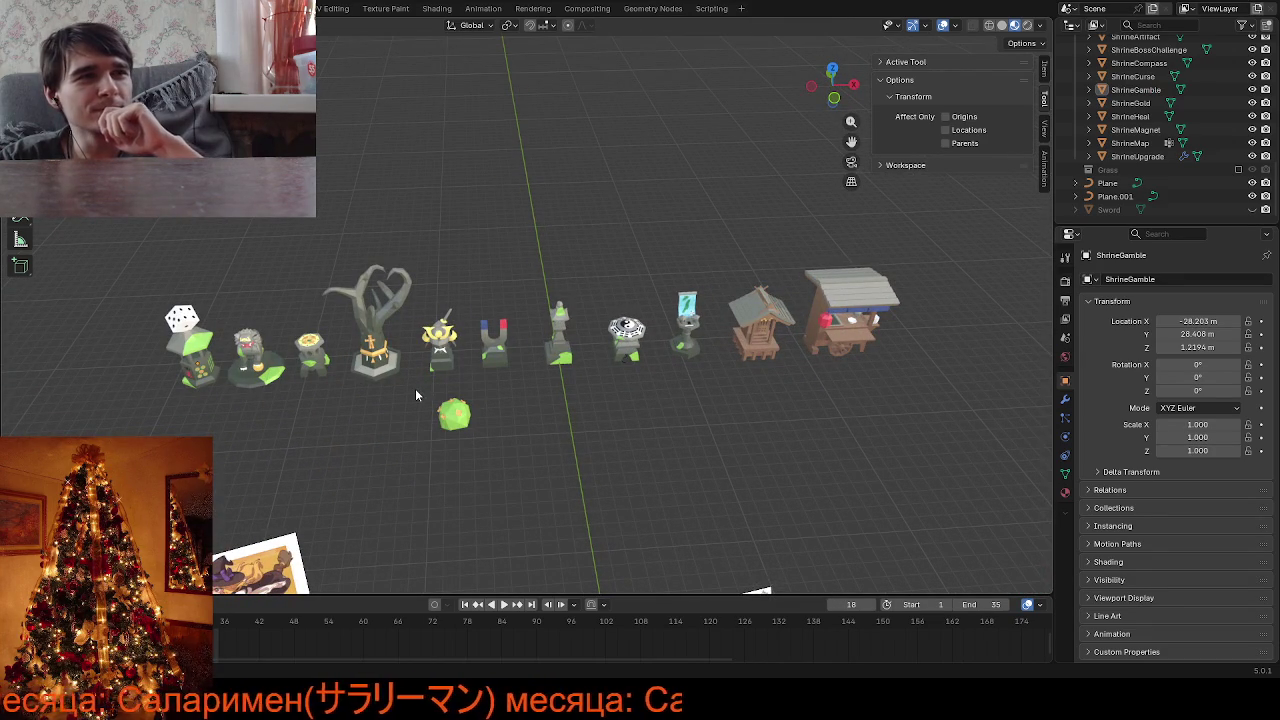
left_click(192, 352)
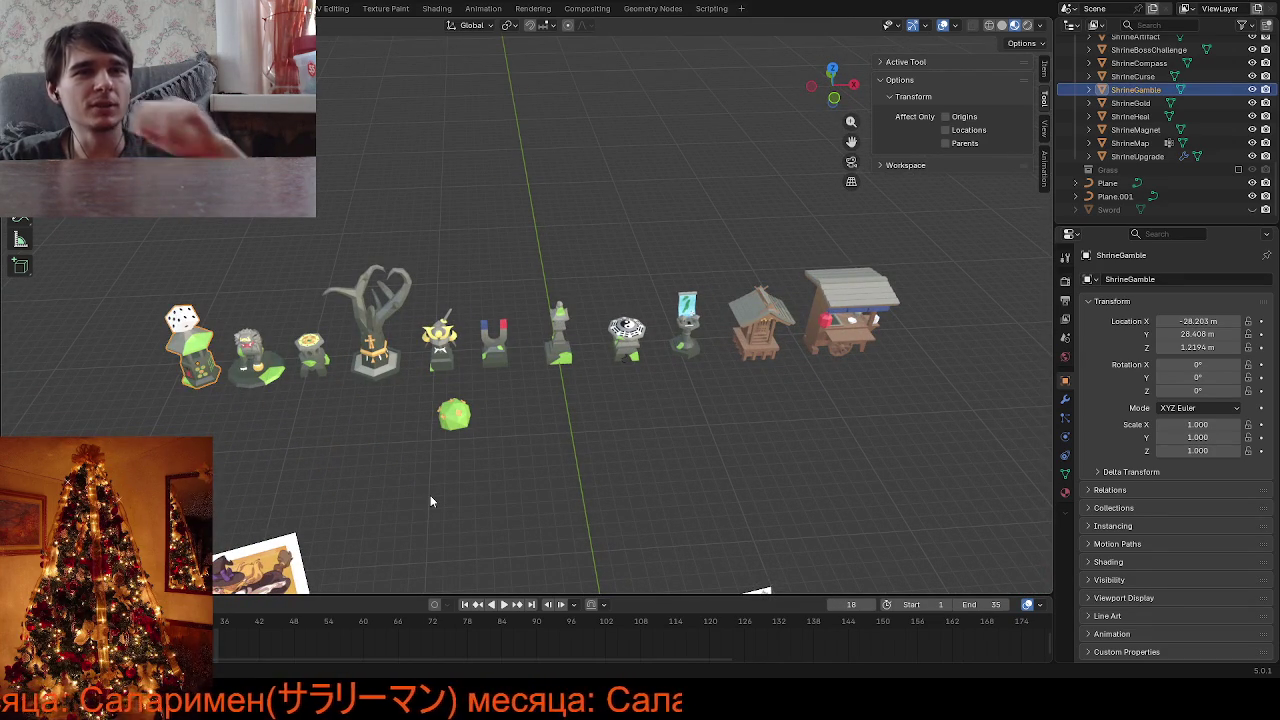
key("g")
key("x")
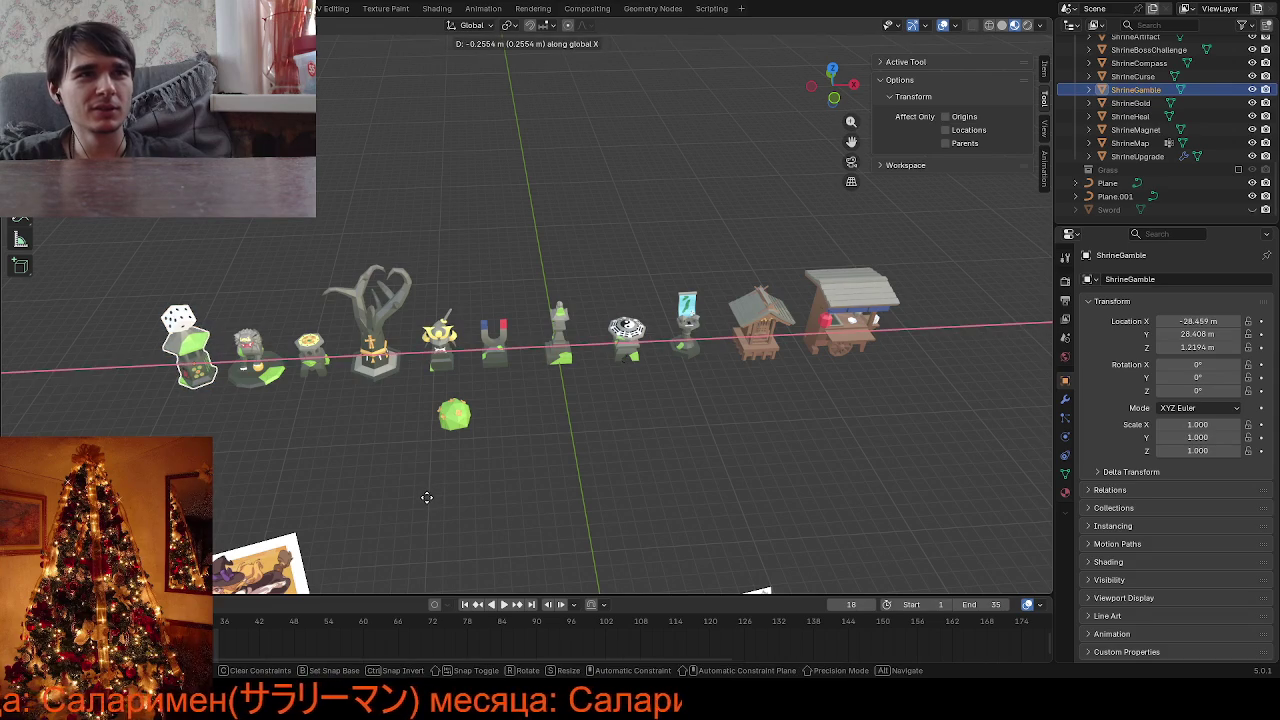
left_click(426, 496)
left_click(426, 496)
scroll(420, 495, "down", 3)
mouse_move(414, 493)
middle_mouse_down()
mouse_move(476, 468)
mouse_move(443, 494)
mouse_move(361, 516)
middle_mouse_up()
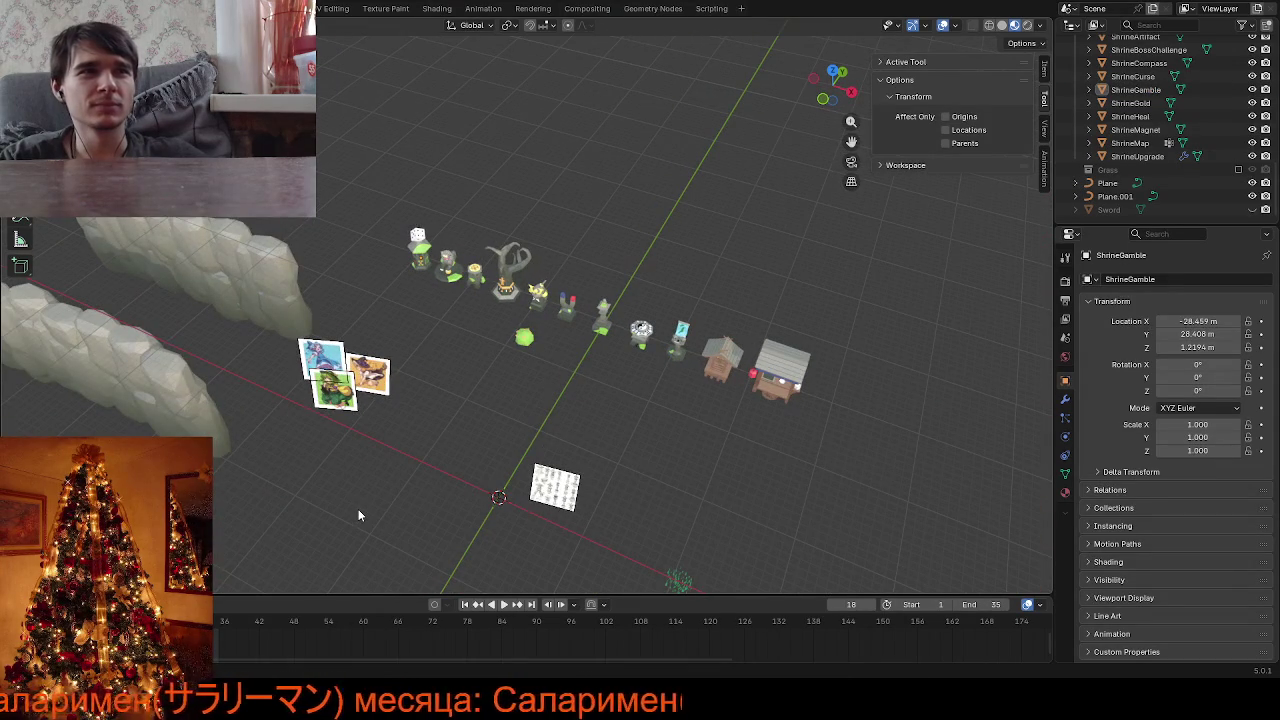
middle_click_drag(404, 441, 451, 445)
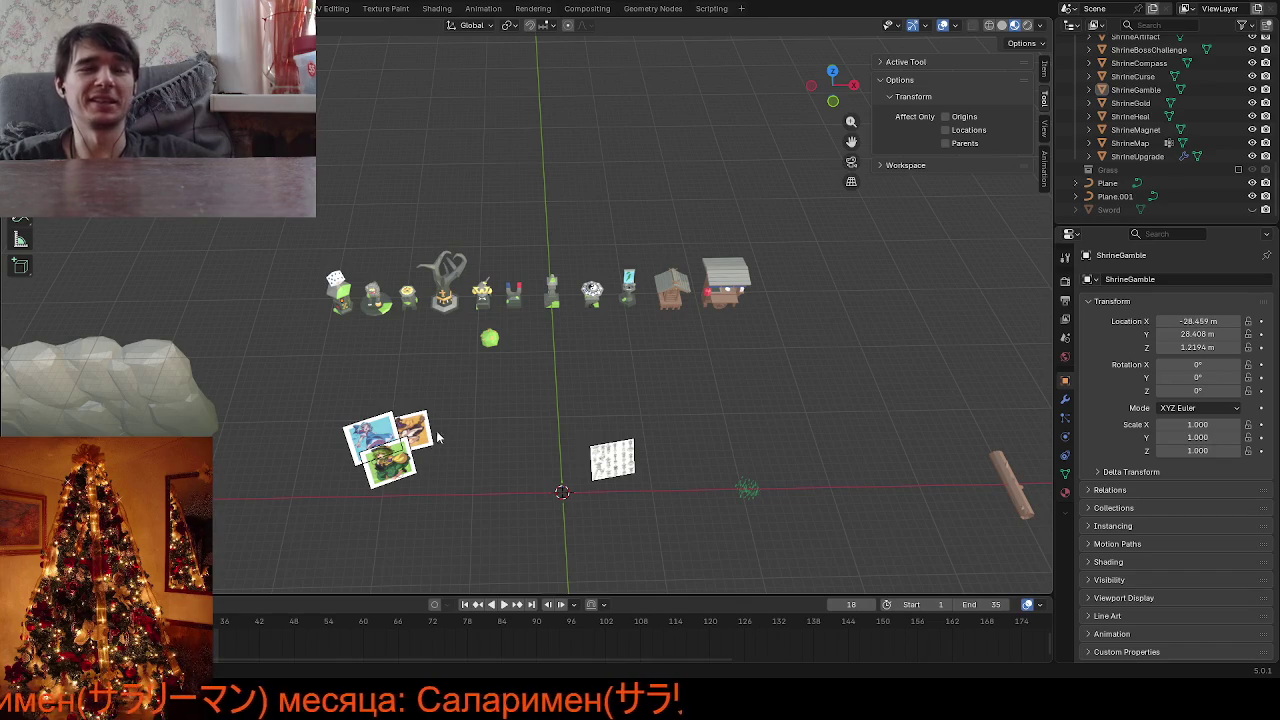
mouse_move(476, 370)
middle_mouse_down()
mouse_move(62, 294)
mouse_move(966, 364)
mouse_move(883, 350)
middle_mouse_up()
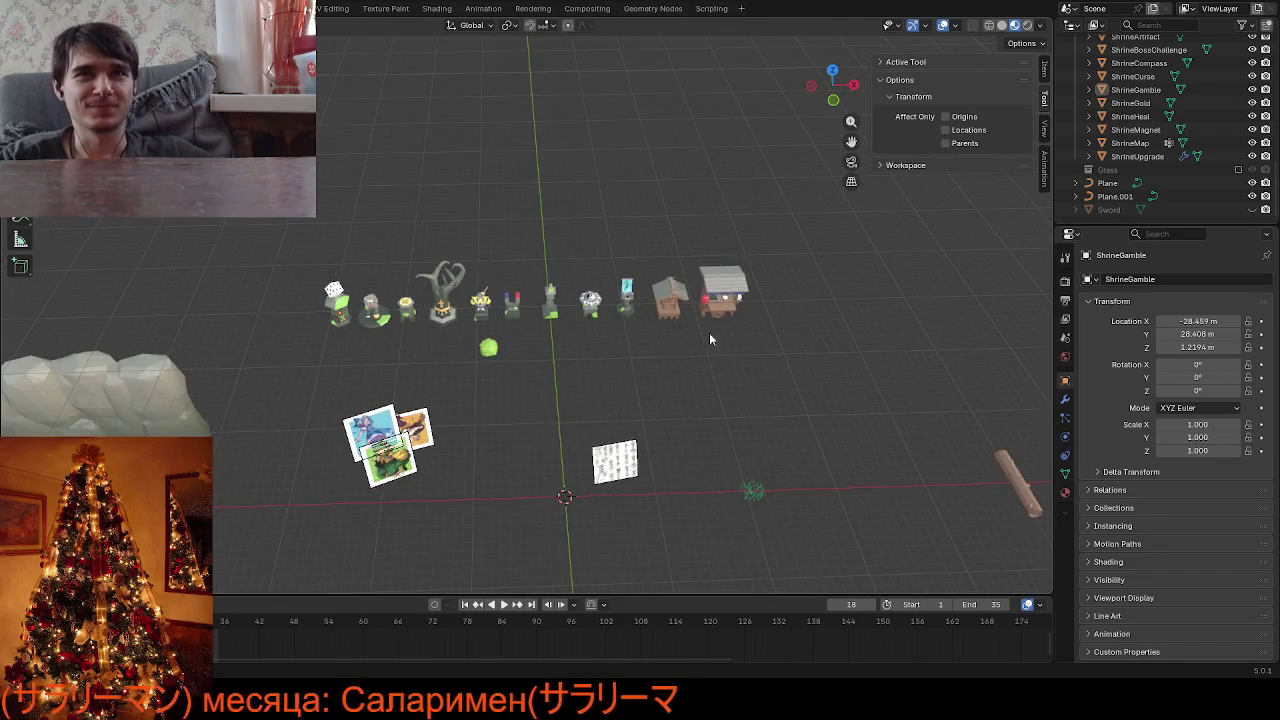
scroll(680, 338, "up", 4)
middle_click_drag(650, 340, 617, 332)
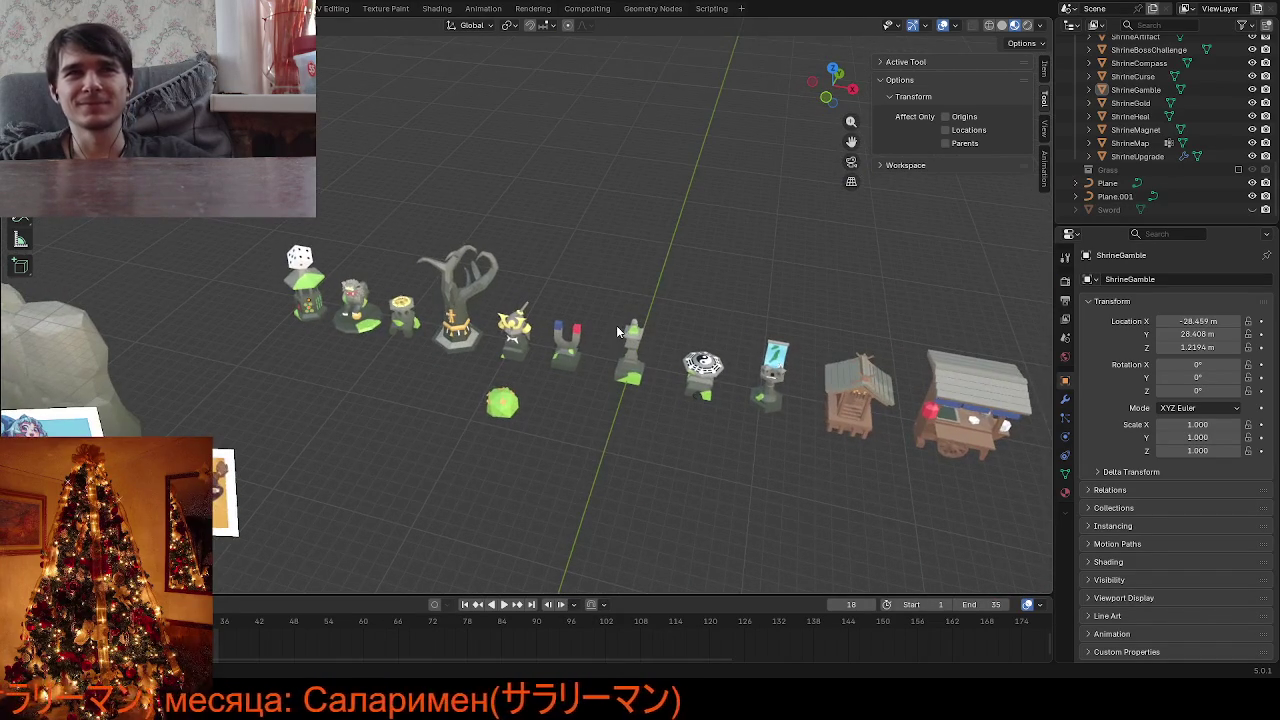
scroll(470, 370, "down", 3)
mouse_move(423, 380)
middle_mouse_down()
mouse_move(481, 386)
mouse_move(634, 277)
mouse_move(630, 224)
mouse_move(553, 241)
mouse_move(583, 220)
mouse_move(650, 263)
mouse_move(671, 242)
mouse_move(522, 357)
middle_mouse_up()
scroll(530, 352, "up", 5)
scroll(544, 350, "up", 2)
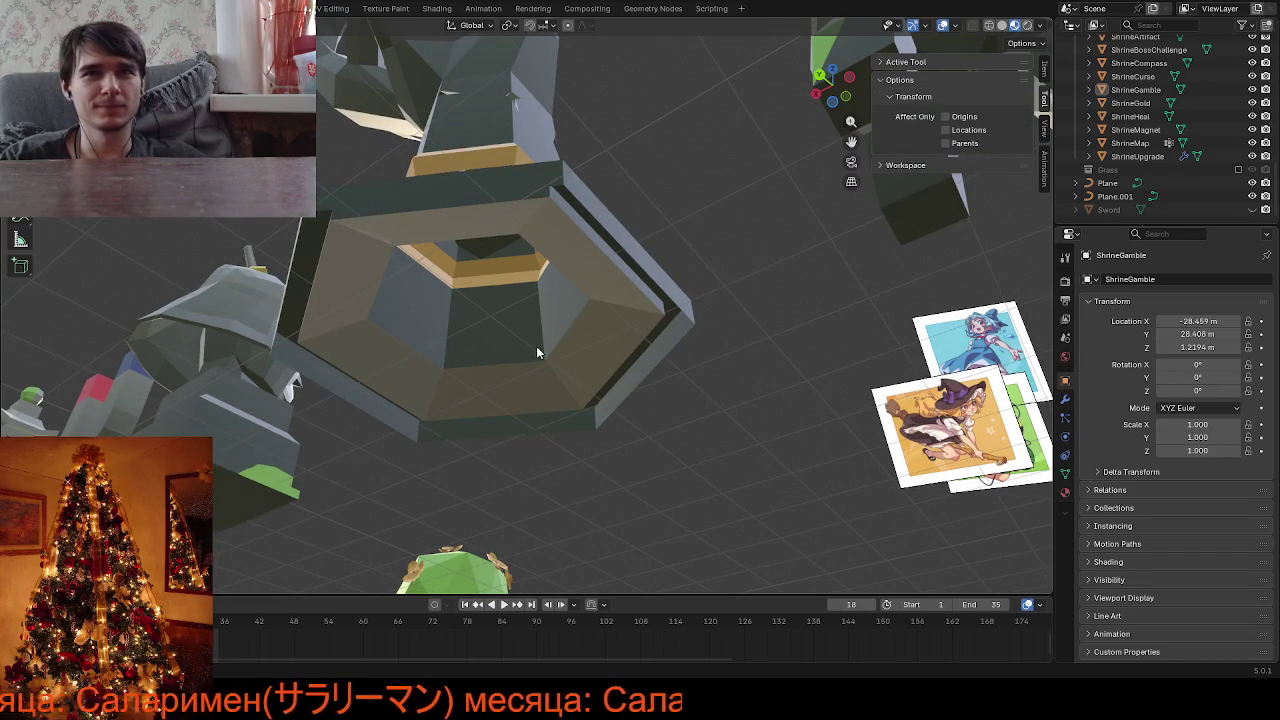
scroll(538, 350, "down", 4)
scroll(538, 350, "down", 2)
scroll(538, 350, "down", 2)
mouse_move(538, 350)
middle_mouse_down()
mouse_move(620, 344)
mouse_move(471, 453)
mouse_move(342, 478)
mouse_move(283, 453)
mouse_move(498, 408)
mouse_move(475, 453)
middle_mouse_up()
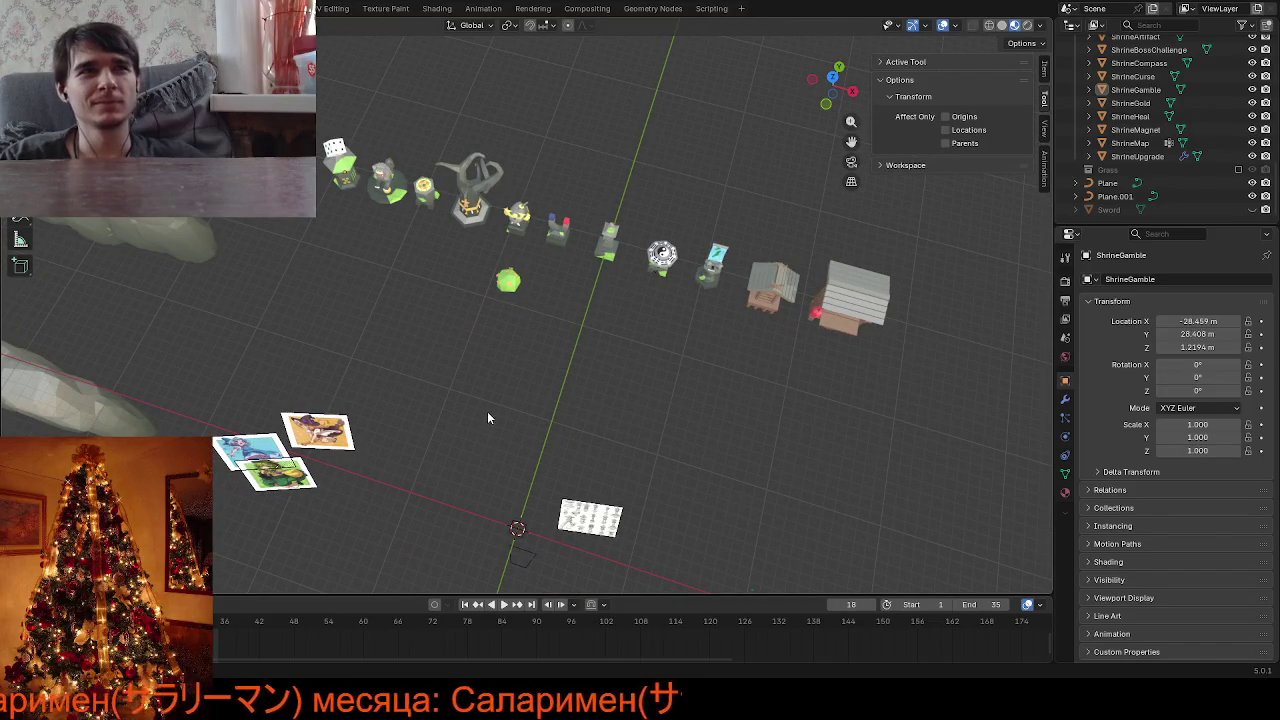
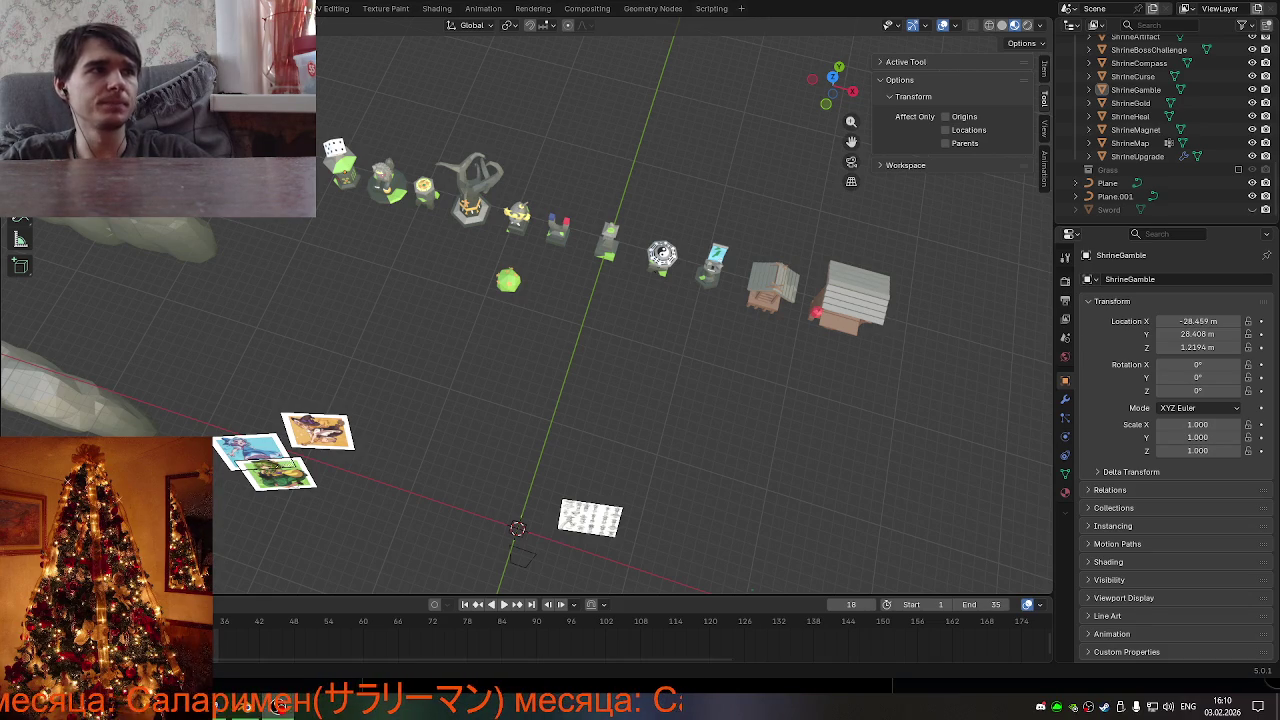
Leave the Blender scene and bring the blank Paint canvas forward from the taskbar
left_click(280, 706)
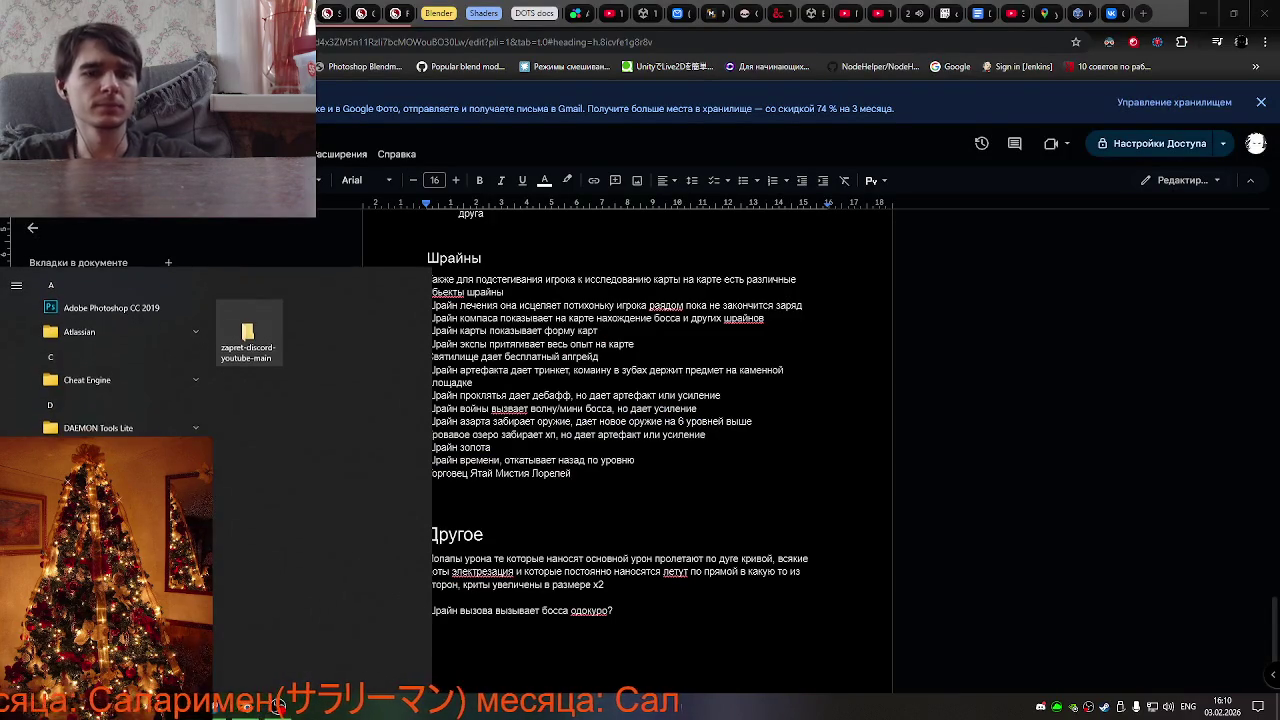
left_click(309, 706)
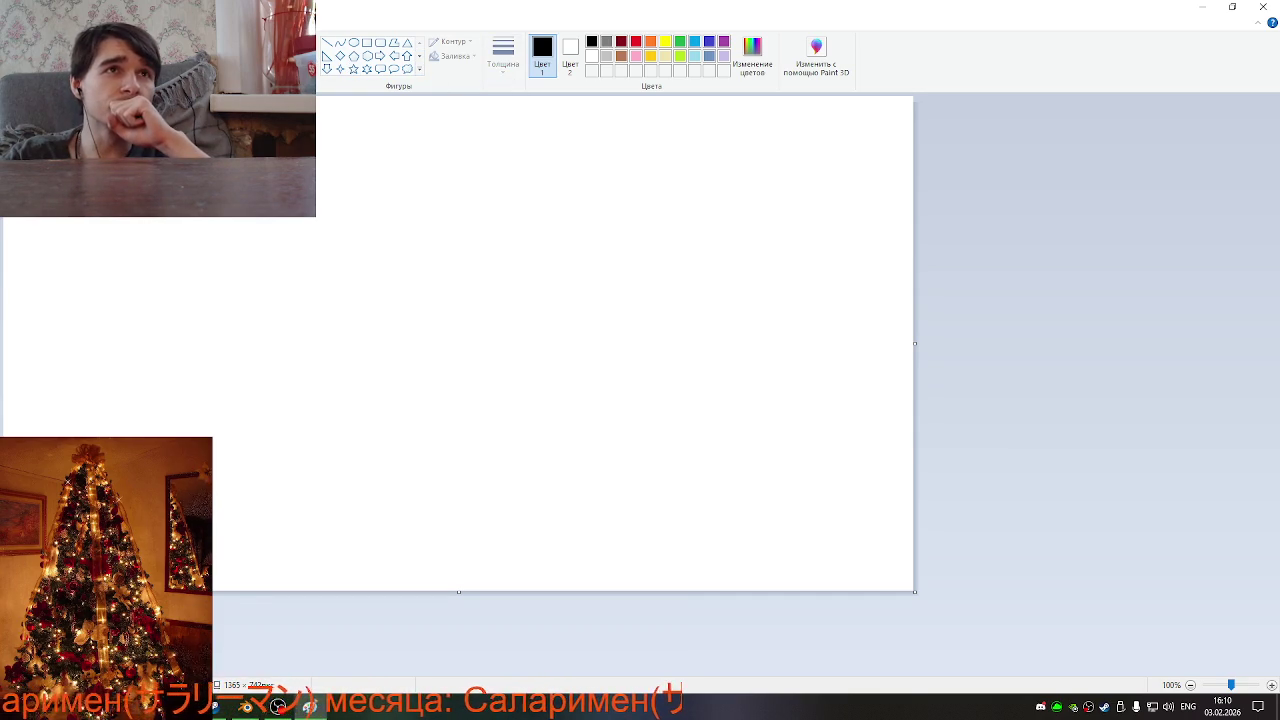
Switch keyboard input to Russian and dismiss the stray empty text box
left_click(320, 101)
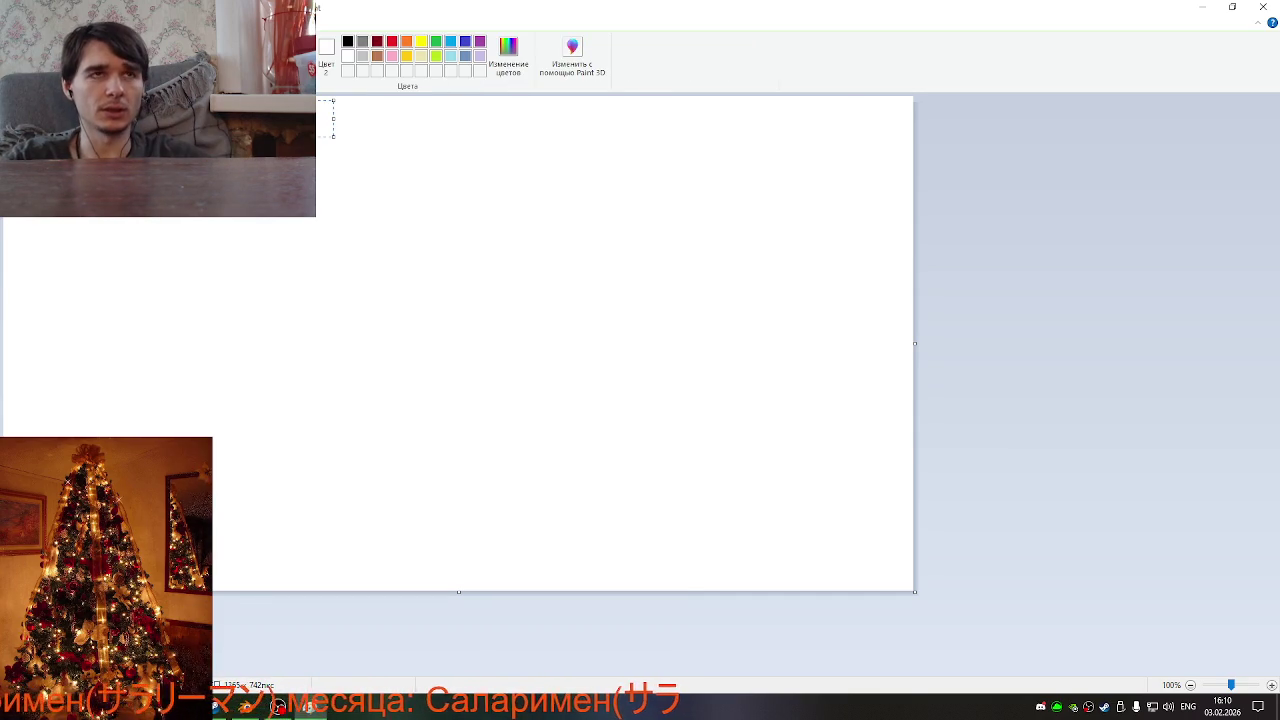
key("alt+shift")
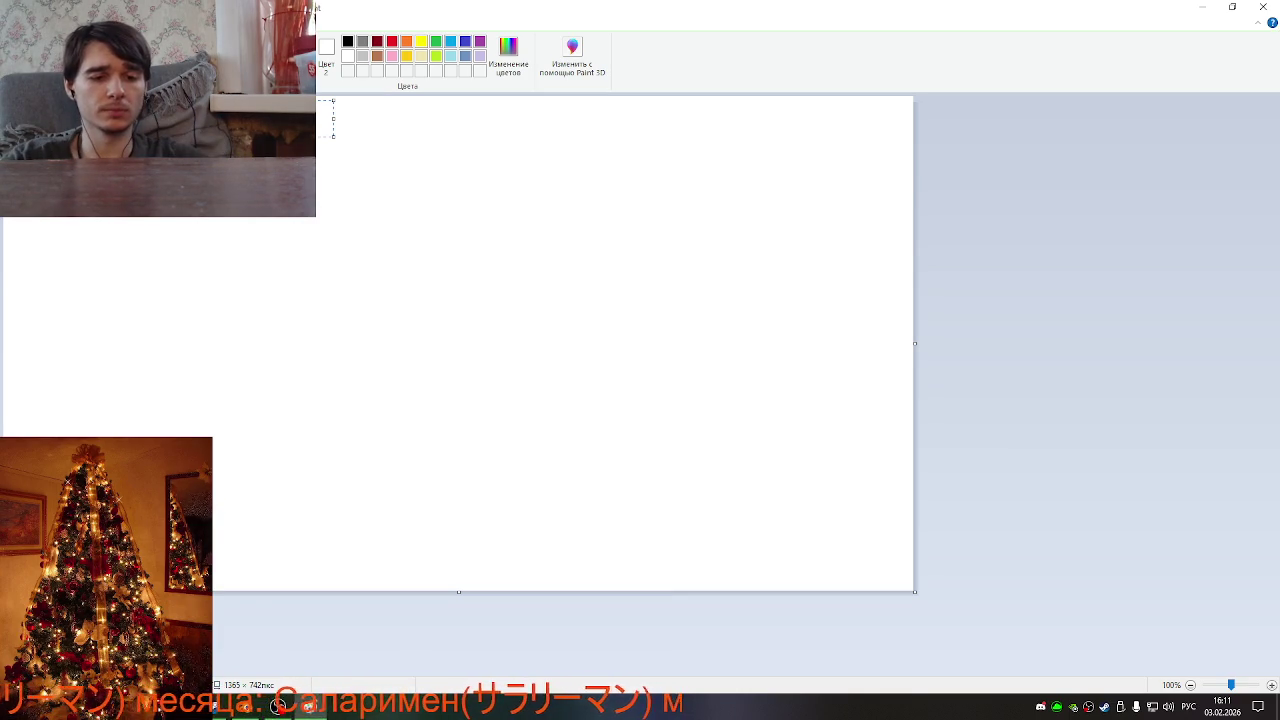
left_click(451, 297)
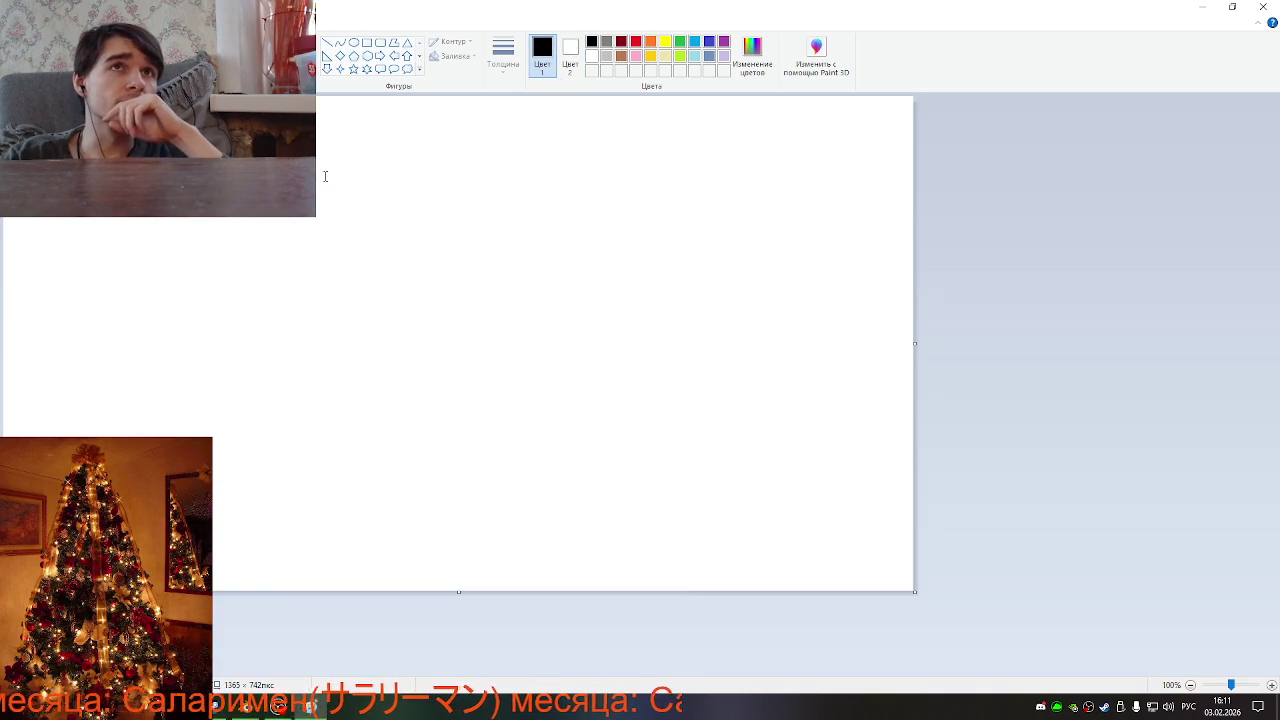
Select the Brushes tool with the thickest line width
left_click(222, 42)
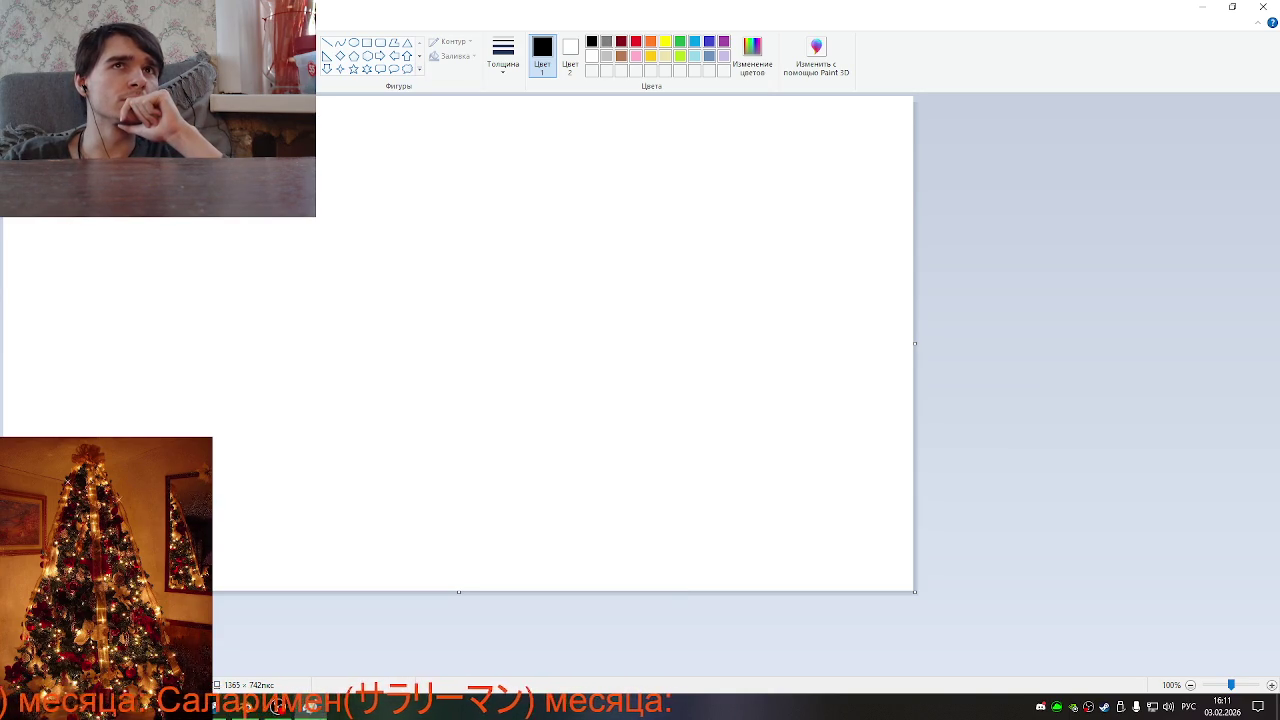
left_click(295, 60)
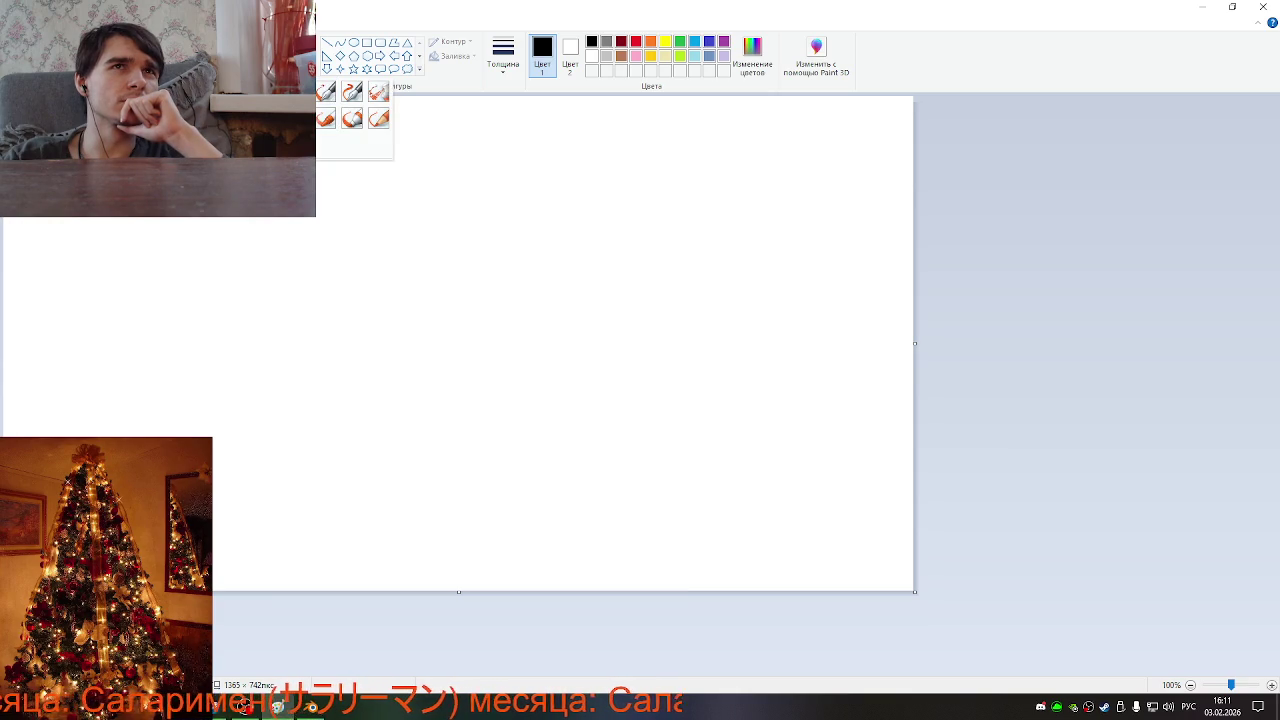
left_click(503, 55)
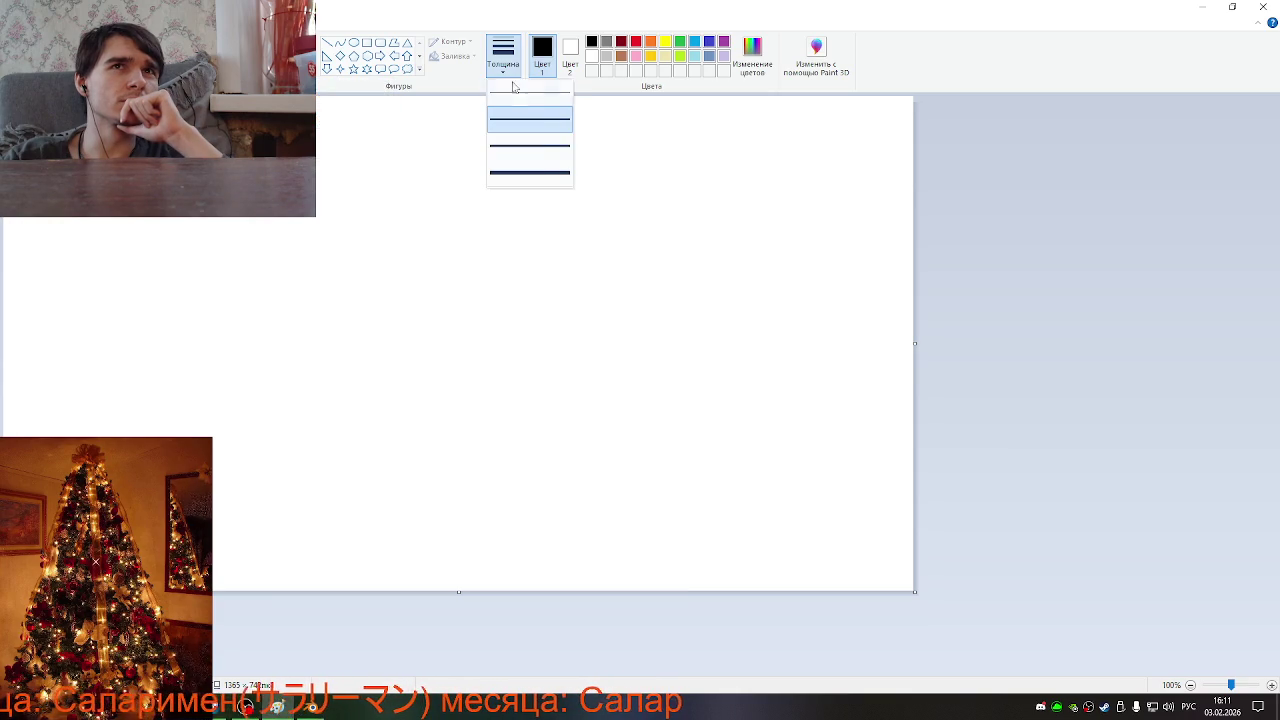
left_click(533, 174)
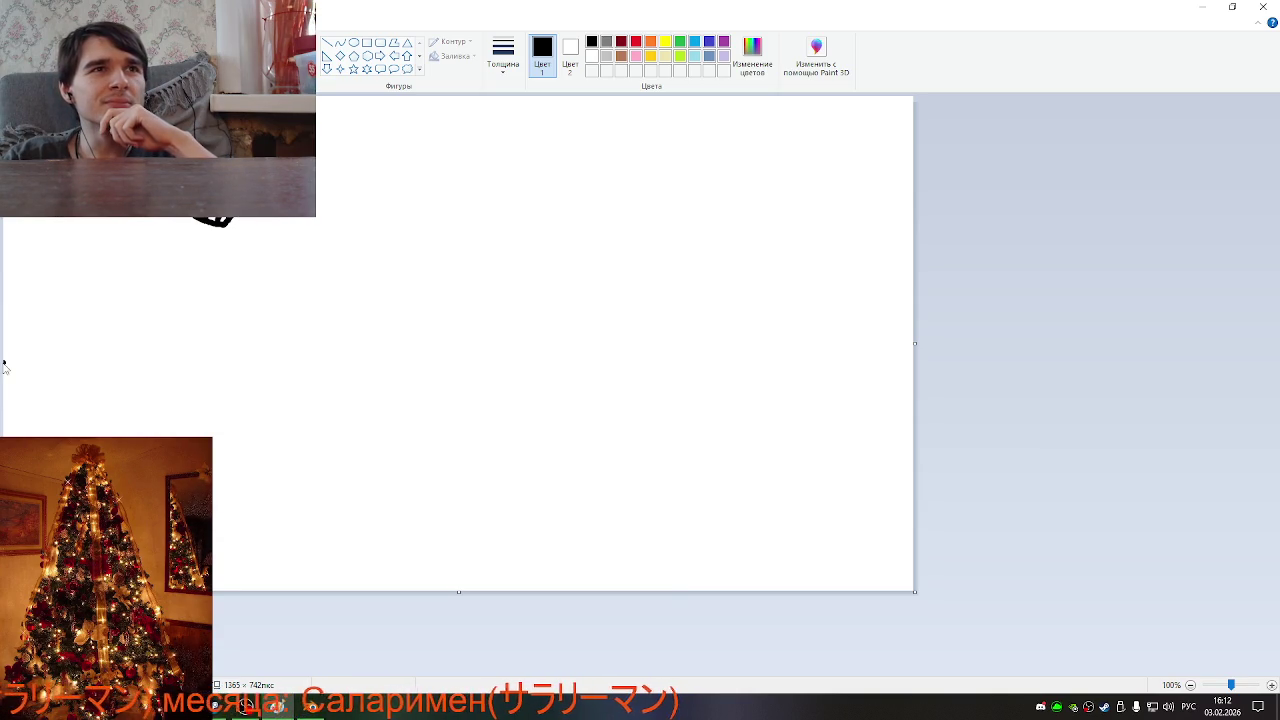
Draw the ground line, the skeleton's leaning spine with a branch, and its body block
left_click_drag(4, 362, 343, 354)
left_click_drag(252, 218, 285, 355)
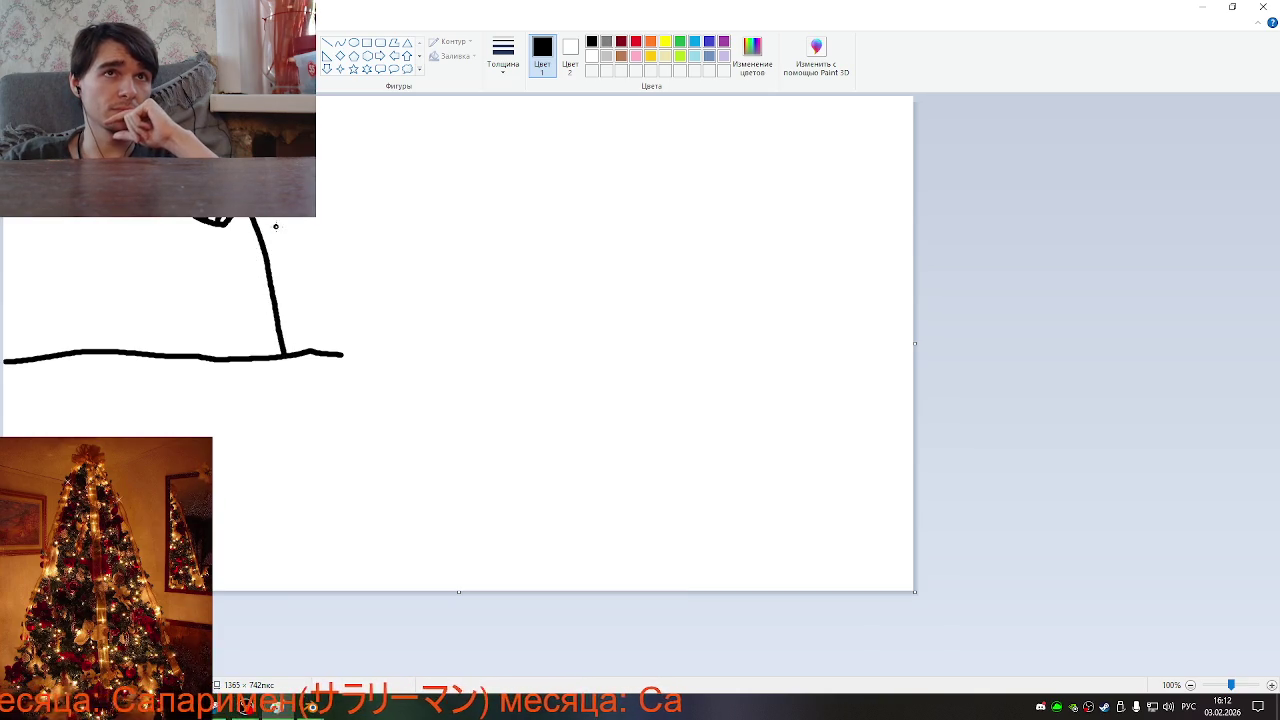
mouse_move(276, 226)
left_mouse_down()
mouse_move(261, 252)
mouse_move(294, 314)
mouse_move(324, 289)
mouse_move(279, 229)
mouse_move(277, 266)
mouse_move(300, 240)
left_mouse_up()
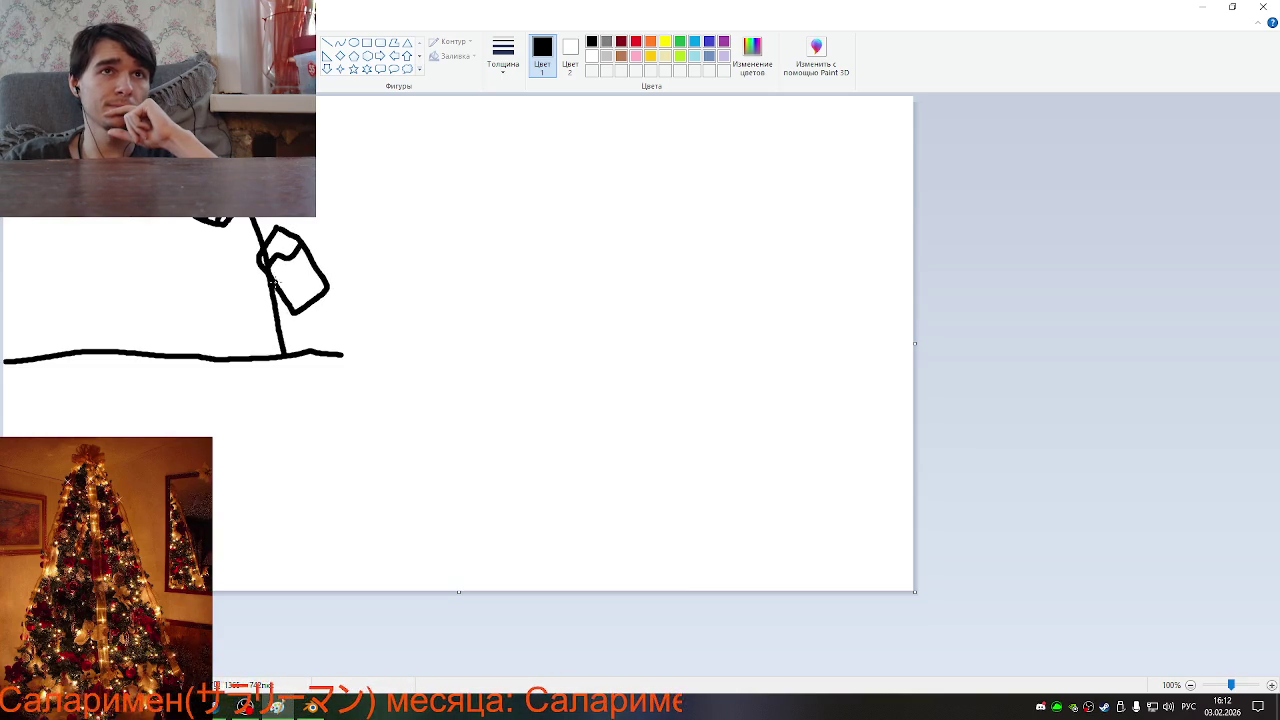
mouse_move(272, 284)
left_mouse_down()
mouse_move(322, 261)
mouse_move(293, 316)
mouse_move(302, 336)
mouse_move(328, 334)
left_mouse_up()
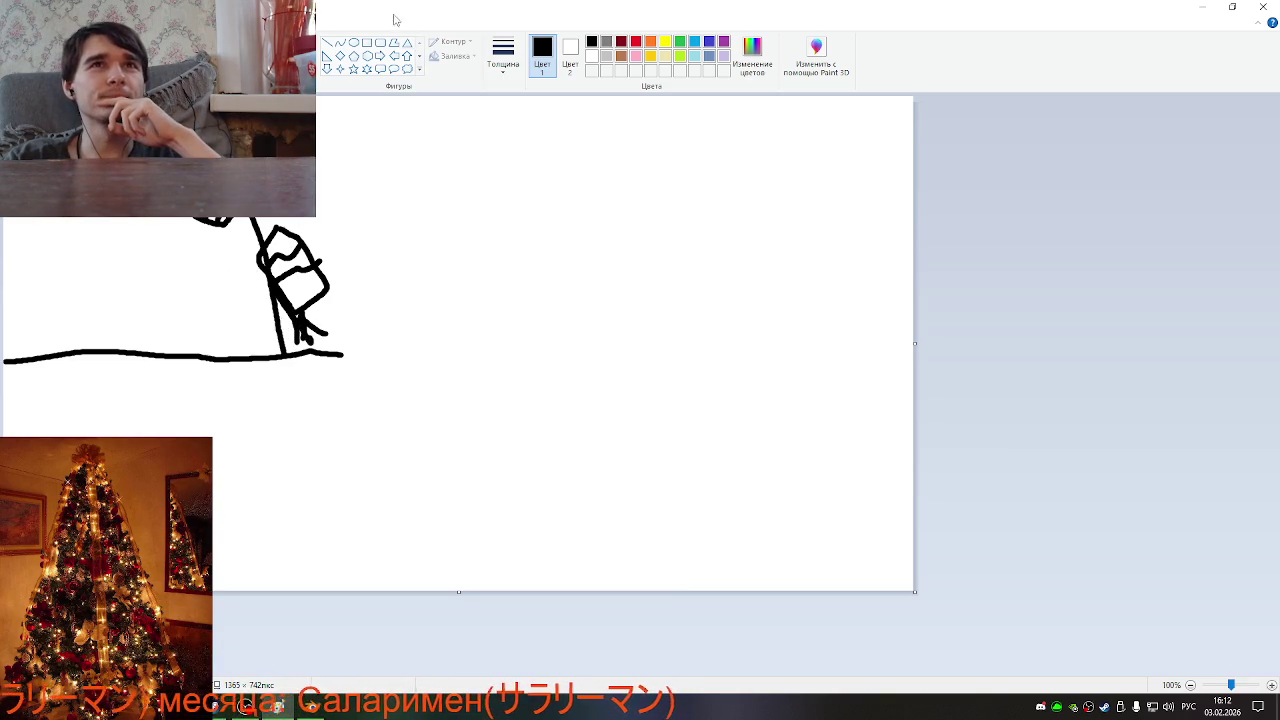
left_click_drag(395, 20, 724, 112)
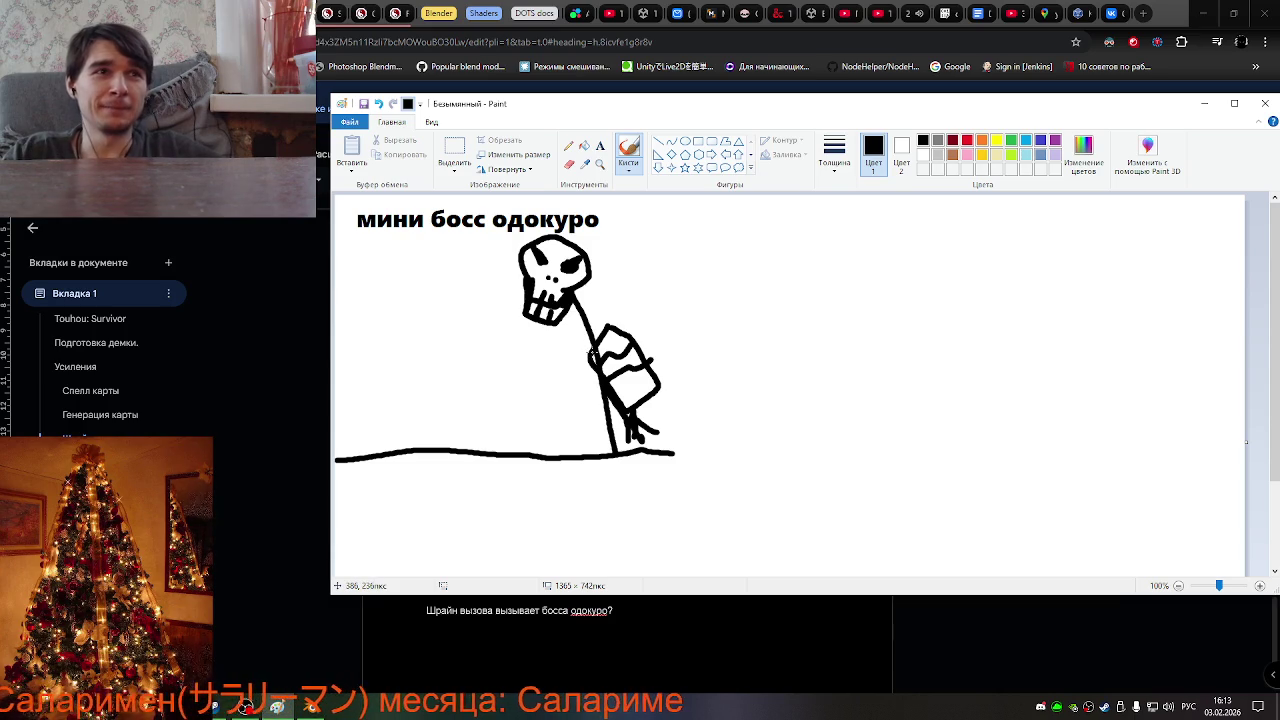
Draw a curved arm out to the left ending in clawed fingers
mouse_move(586, 345)
left_mouse_down()
mouse_move(461, 307)
mouse_move(471, 287)
mouse_move(486, 306)
left_mouse_up()
mouse_move(480, 324)
left_mouse_down()
mouse_move(492, 314)
mouse_move(466, 334)
left_mouse_up()
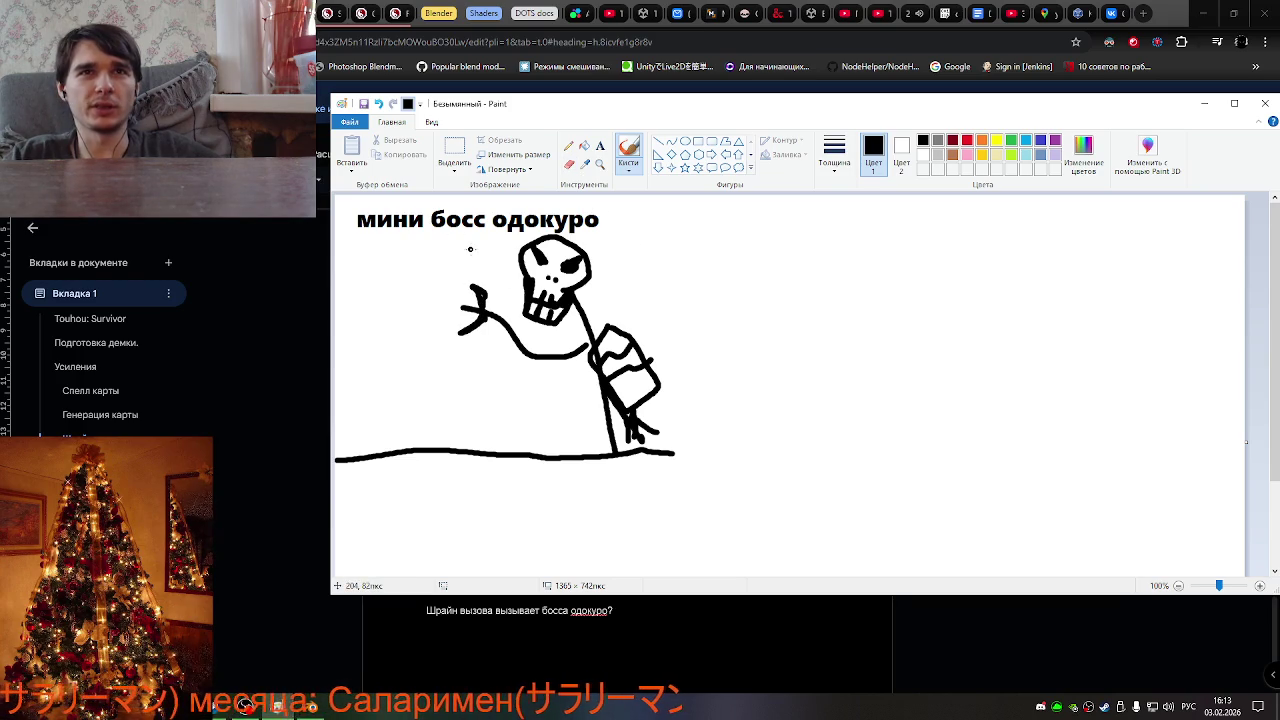
Draw the sword blade's two edges, closed top and inner line with straight lines
left_click(658, 141)
mouse_move(476, 257)
left_mouse_down()
mouse_move(474, 347)
mouse_move(454, 340)
left_mouse_up()
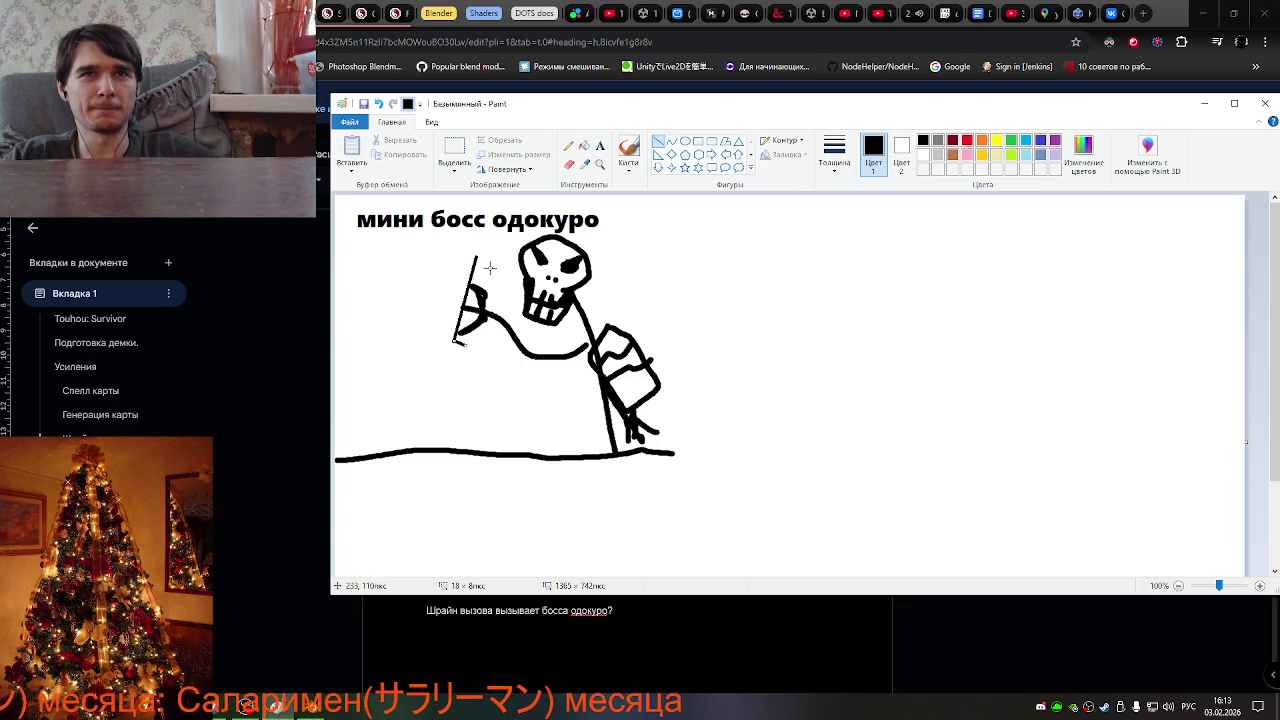
left_click_drag(488, 261, 458, 345)
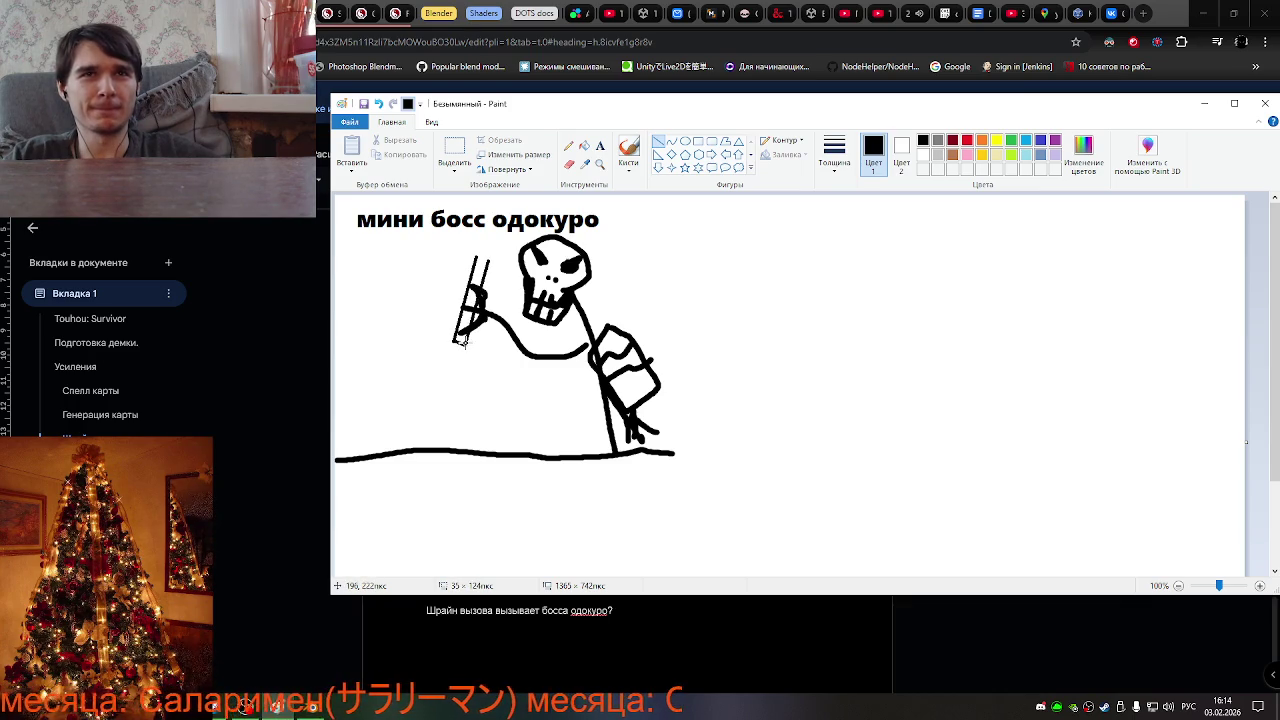
left_click_drag(475, 256, 486, 265)
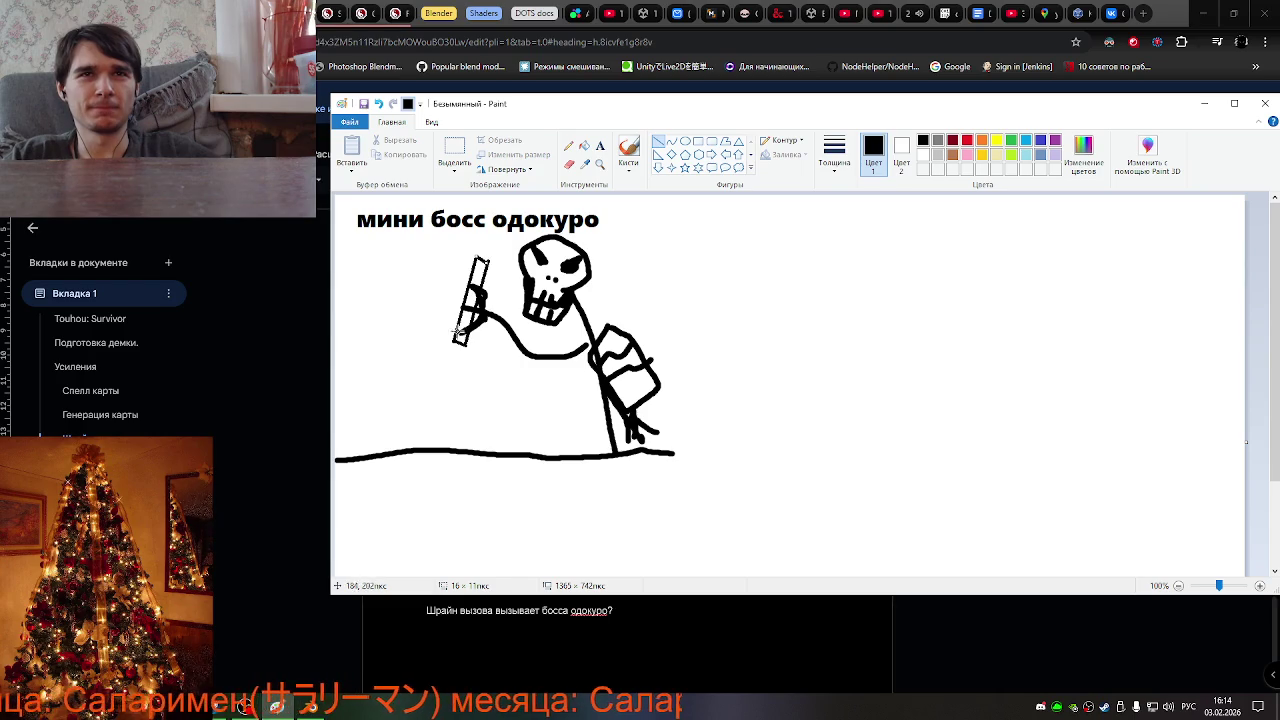
mouse_move(470, 350)
left_mouse_down()
mouse_move(470, 316)
mouse_move(458, 323)
mouse_move(481, 280)
left_mouse_up()
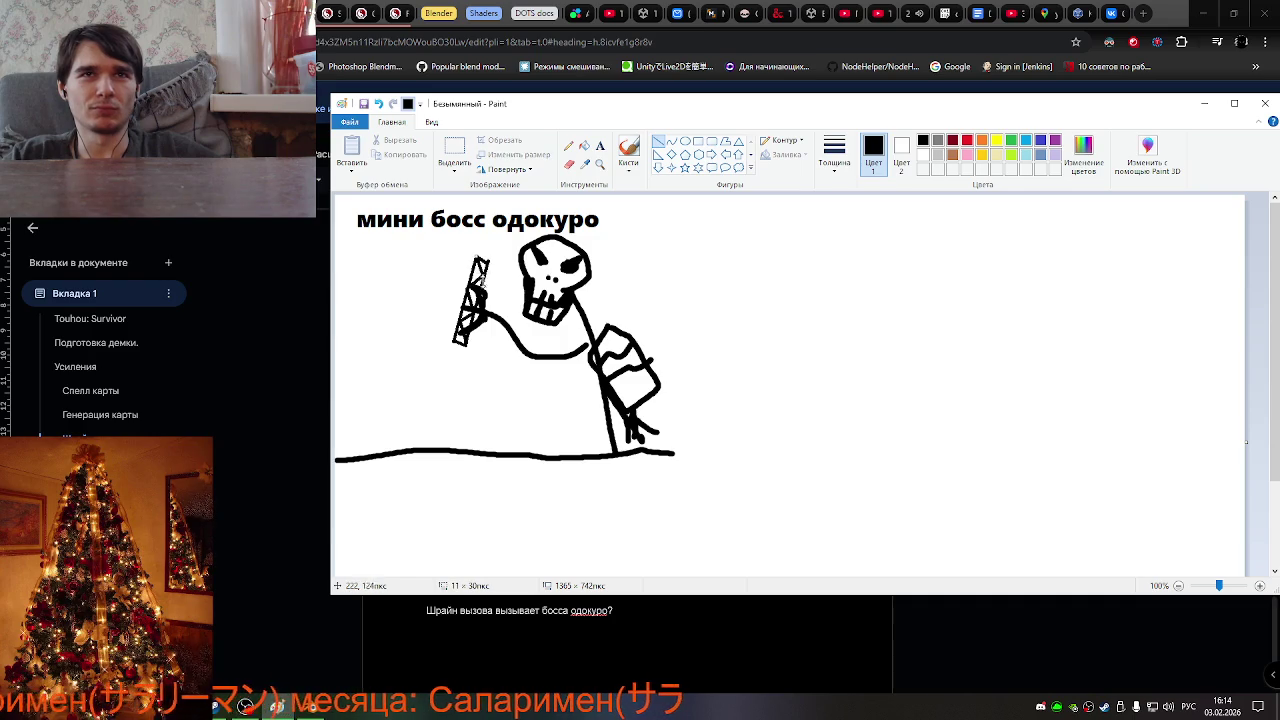
Add a ring at the sword's base and a double-lined shaft down past the ground
left_click(685, 141)
left_click_drag(444, 336, 471, 351)
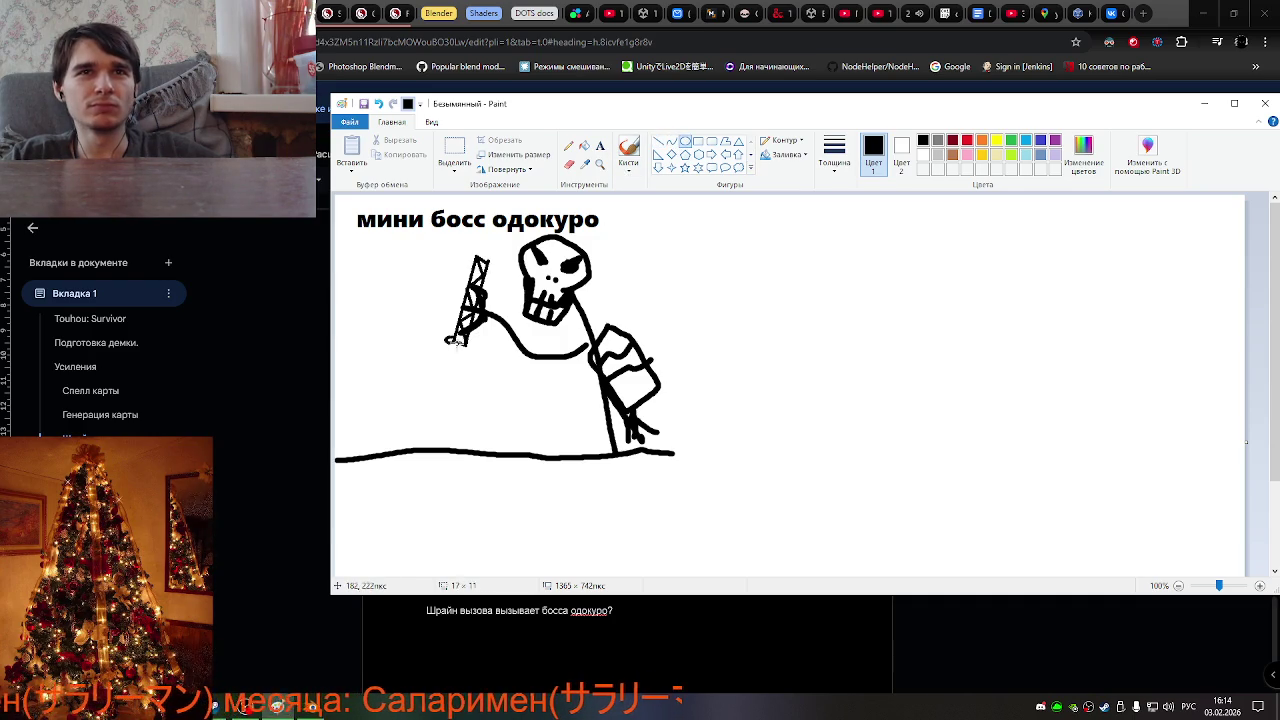
key("ctrl+z")
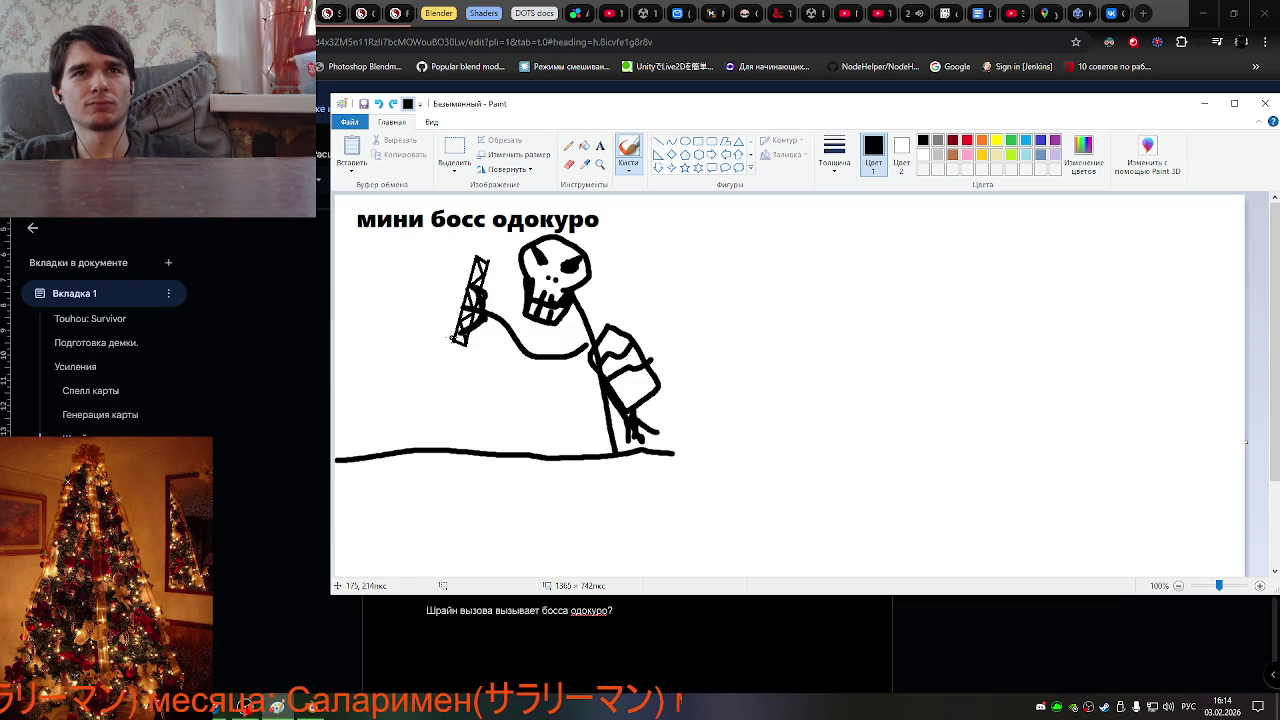
left_click_drag(468, 354, 464, 345)
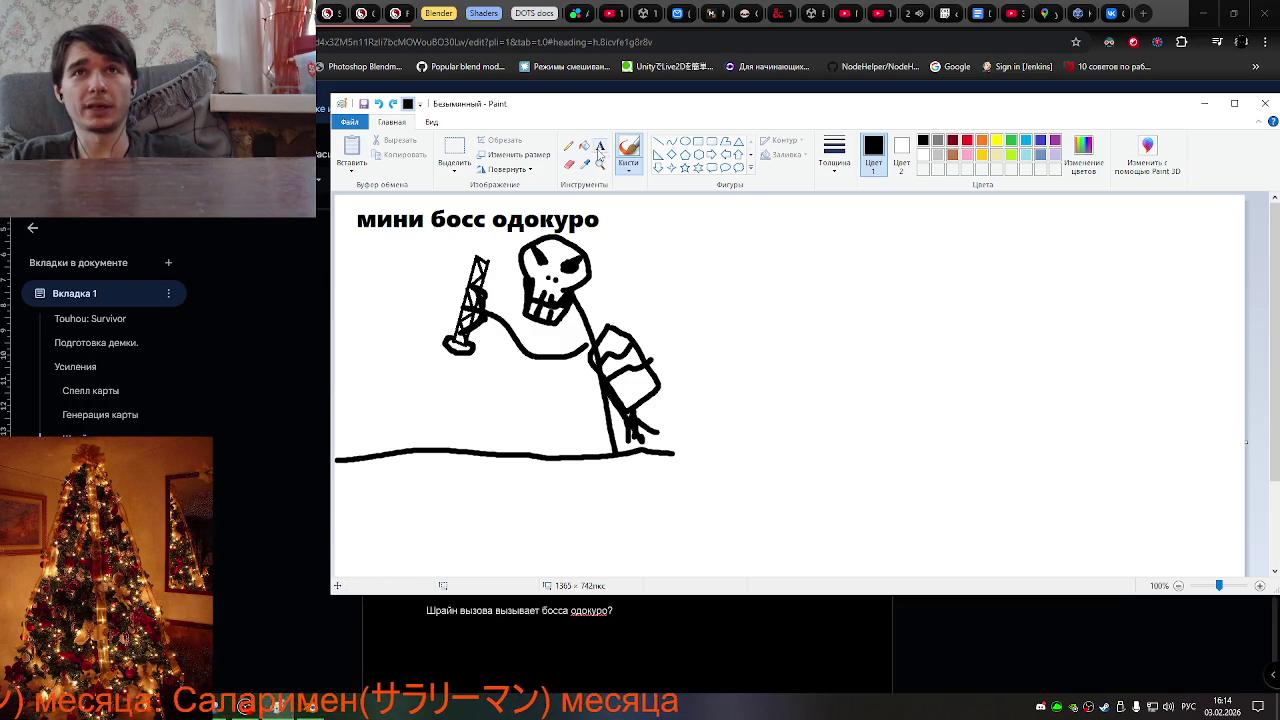
left_click(657, 141)
left_click_drag(446, 343, 420, 460)
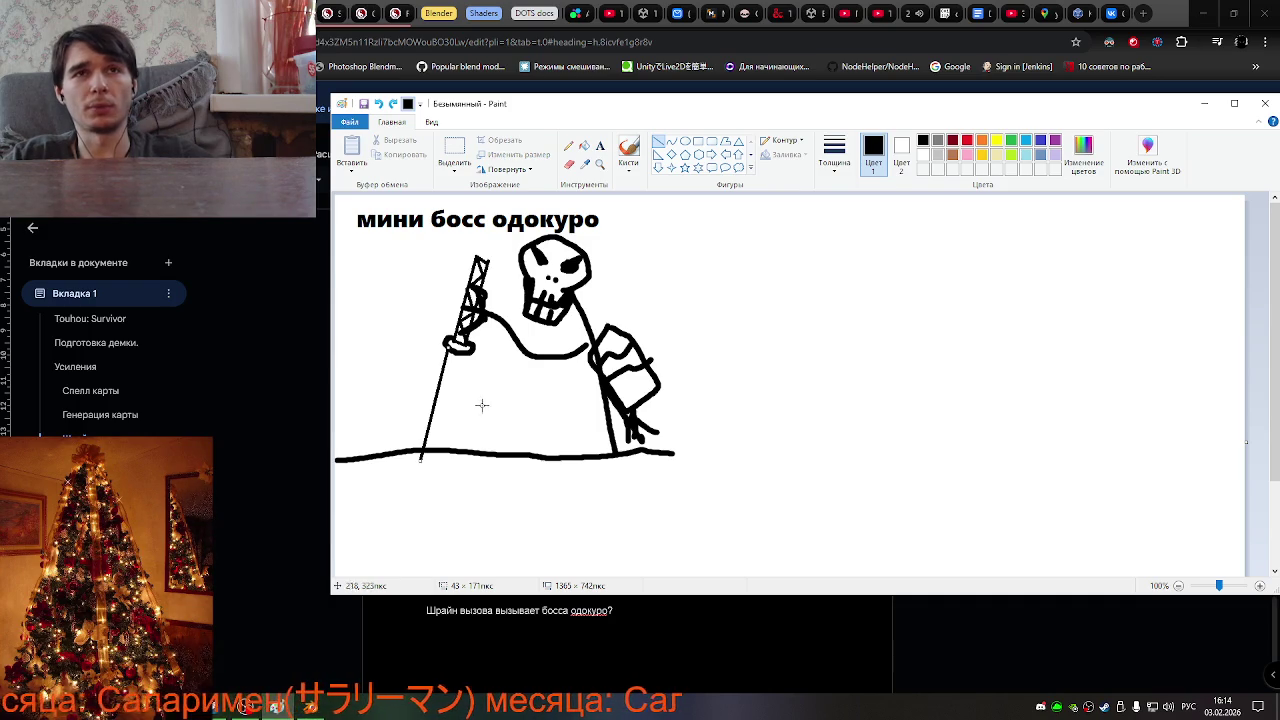
left_click_drag(463, 350, 439, 473)
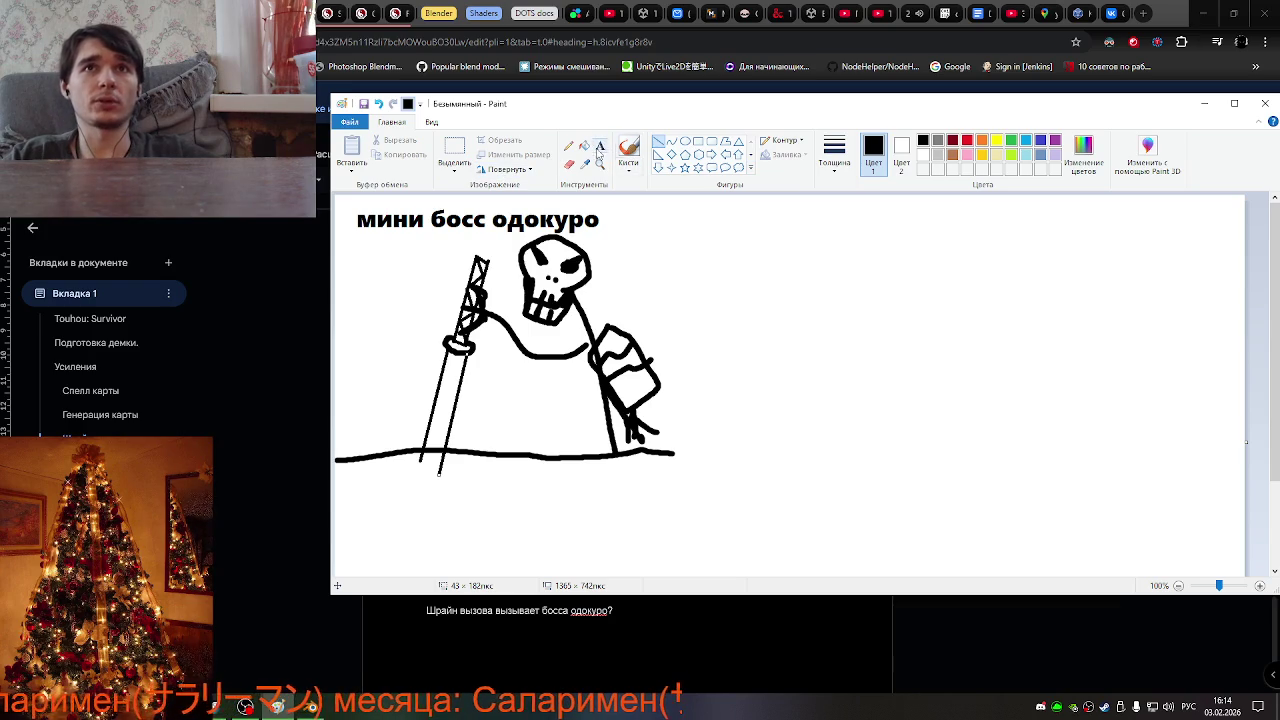
Draw a stick figure with an oval head, body line and two legs left of the sword
left_click(685, 141)
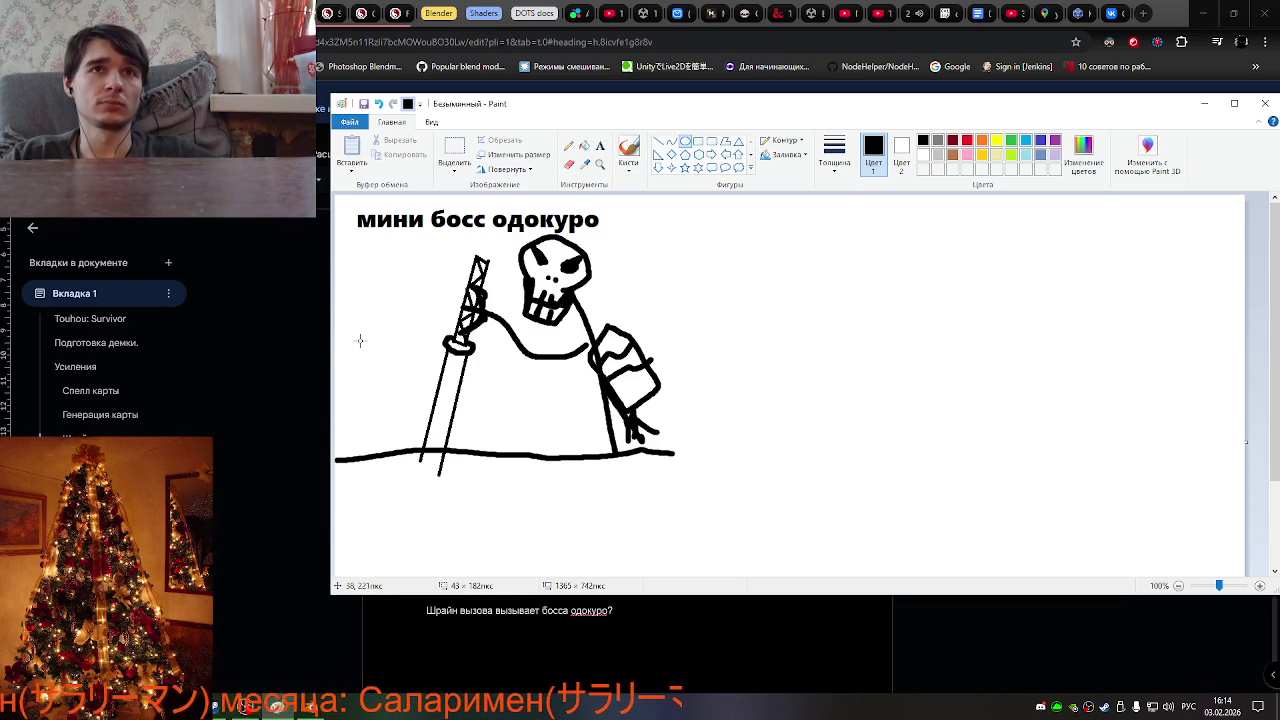
left_click_drag(356, 307, 396, 348)
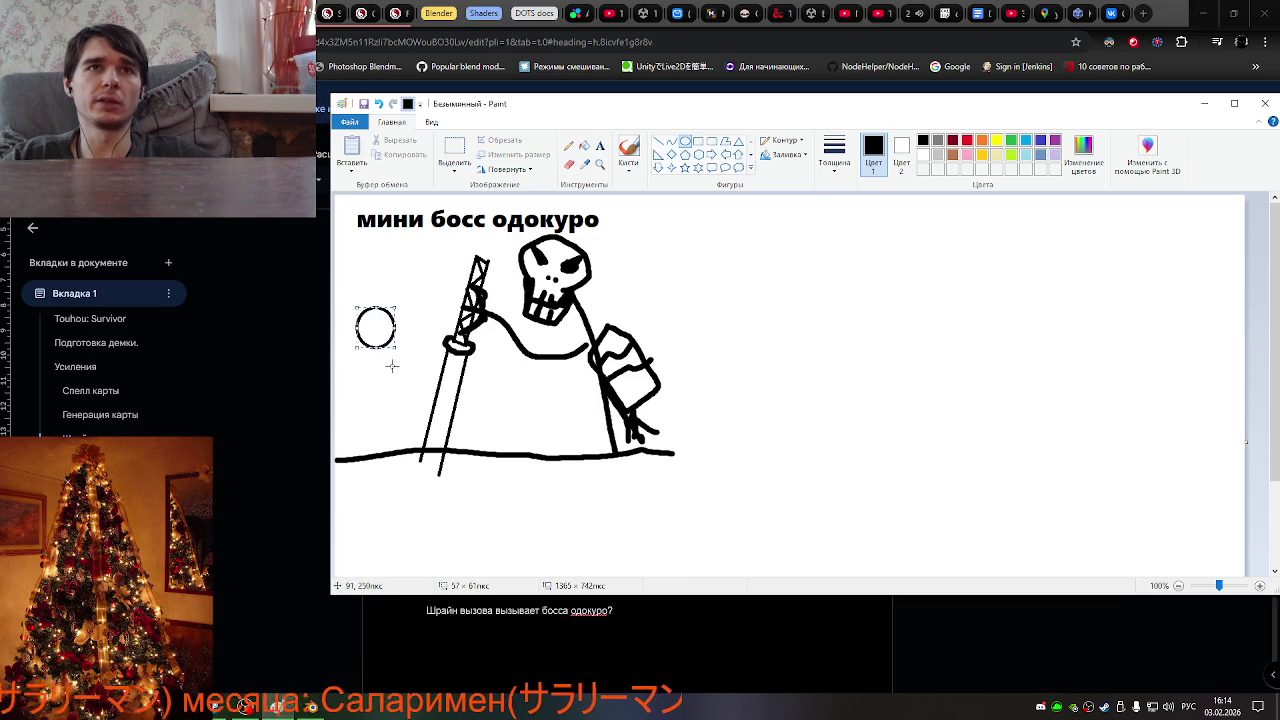
left_click(658, 141)
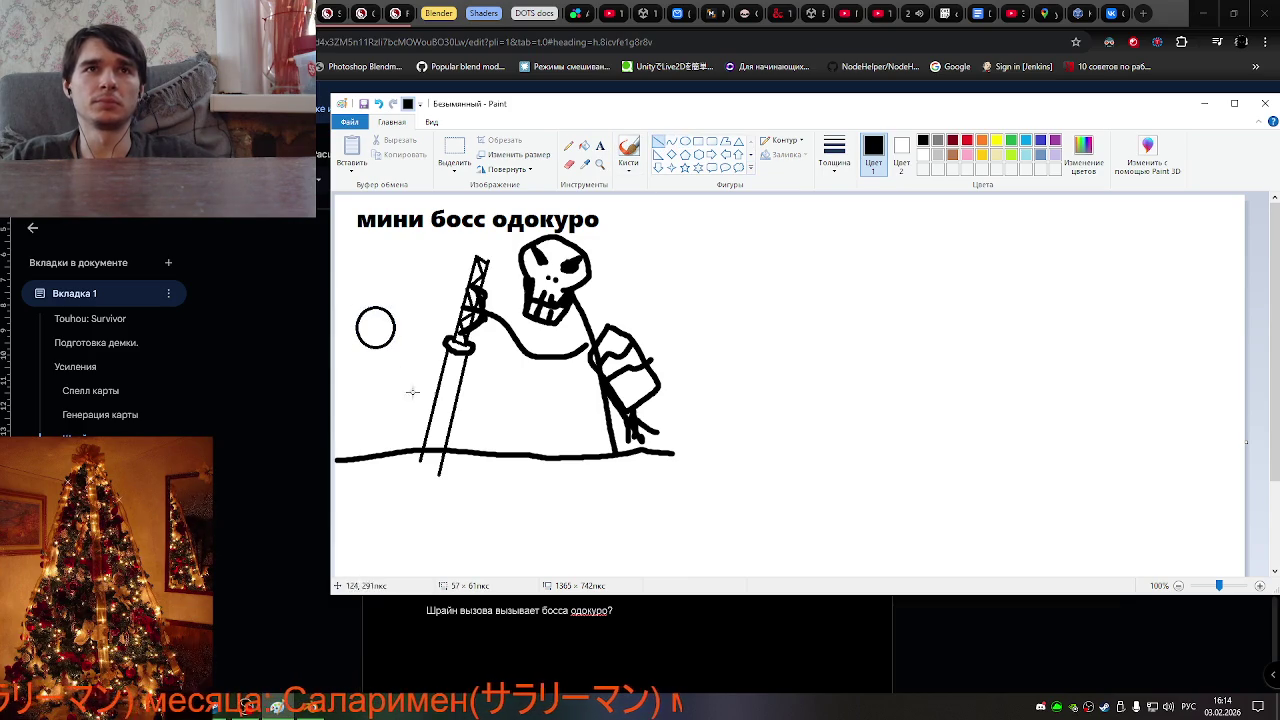
left_click_drag(375, 348, 375, 405)
left_click_drag(352, 457, 373, 405)
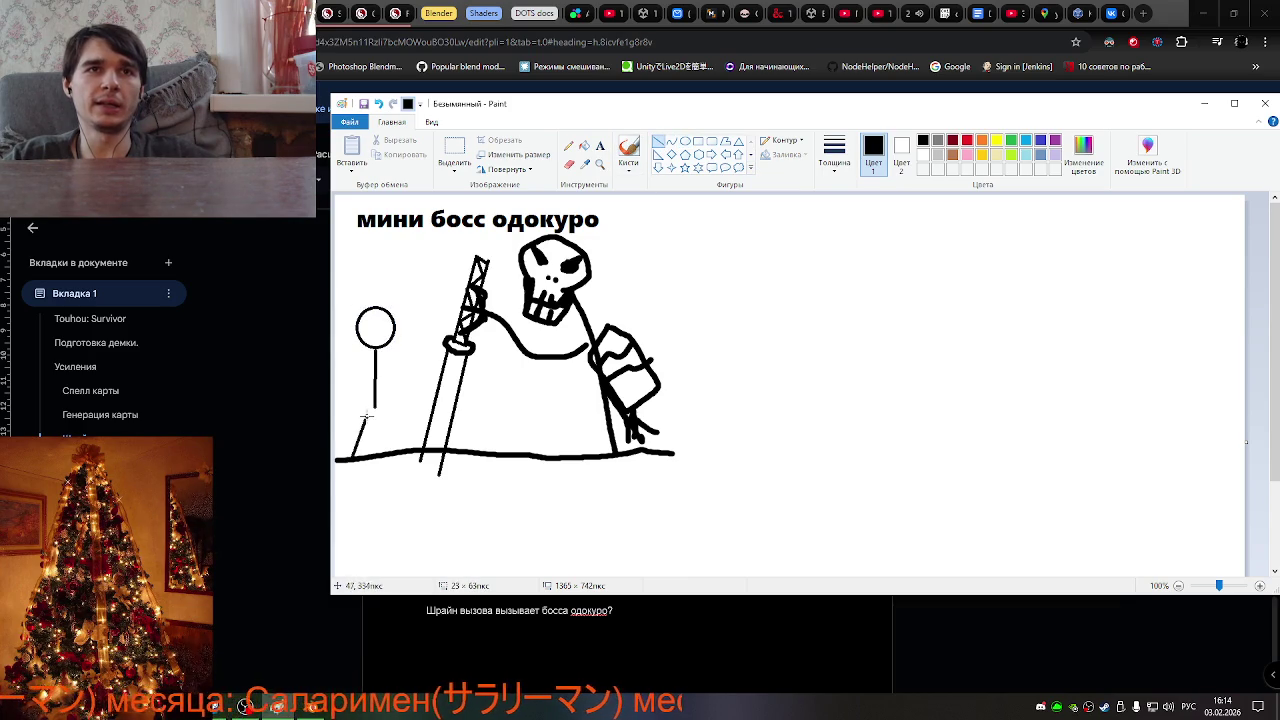
mouse_move(399, 449)
left_mouse_down()
mouse_move(375, 405)
mouse_move(405, 369)
left_mouse_up()
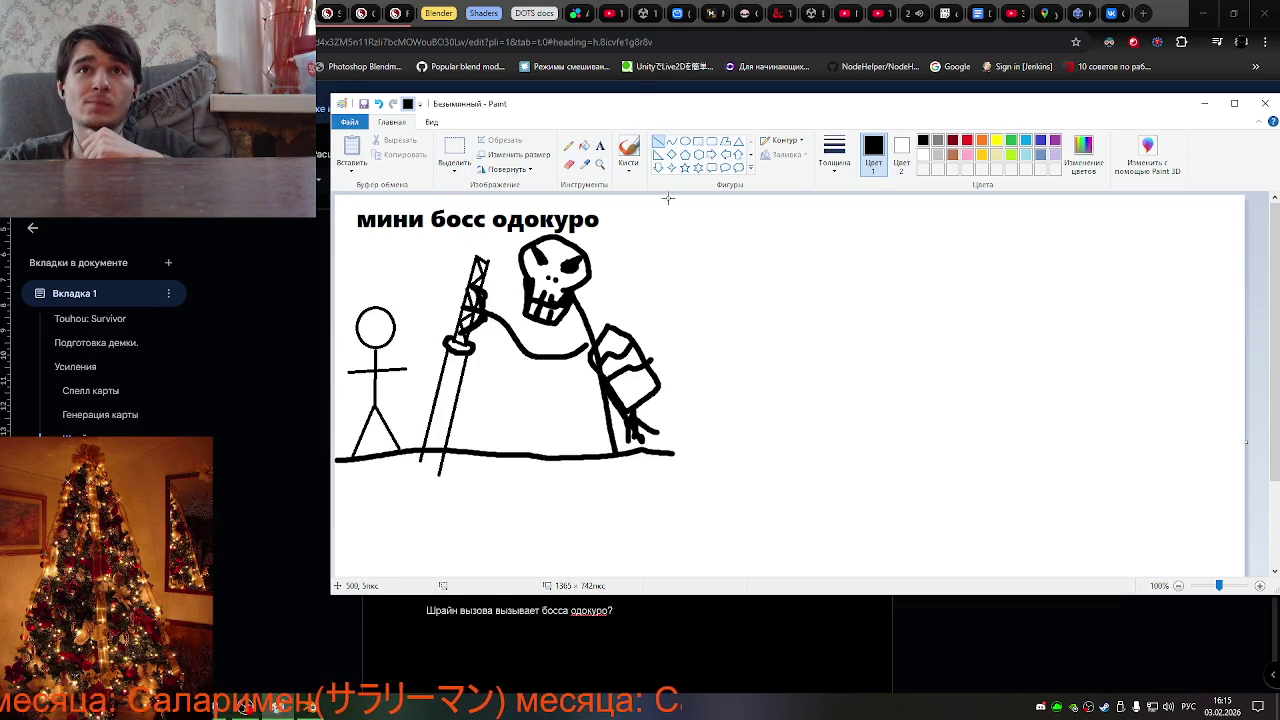
mouse_move(668, 198)
left_mouse_down()
mouse_move(682, 378)
mouse_move(668, 198)
left_mouse_up()
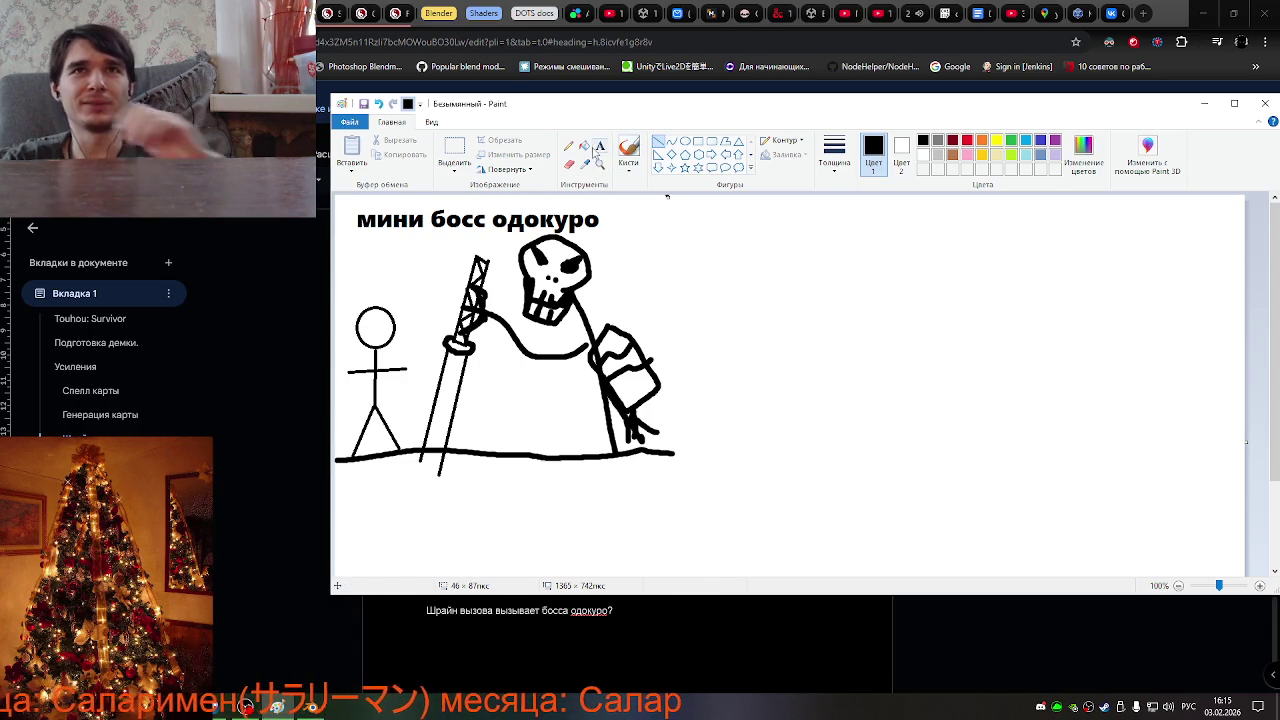
Draw a curved divider and try a lime green fill, then undo both
left_click(628, 152)
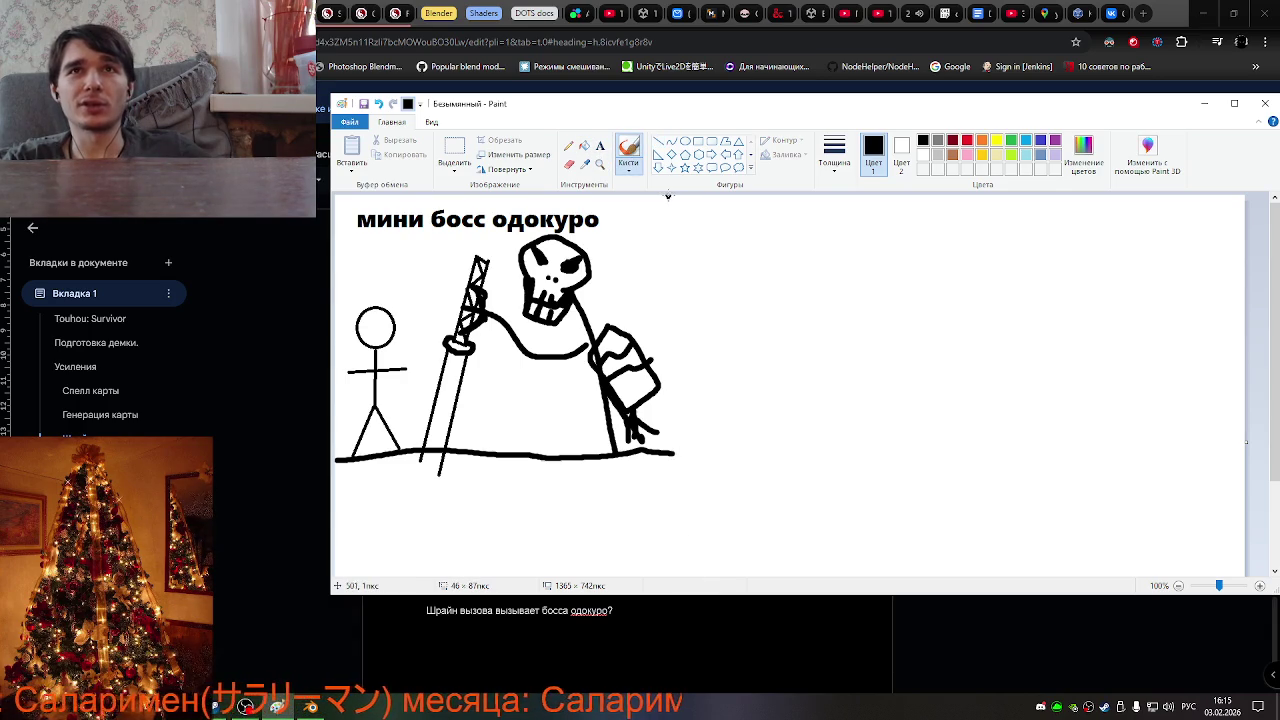
left_click_drag(668, 197, 672, 576)
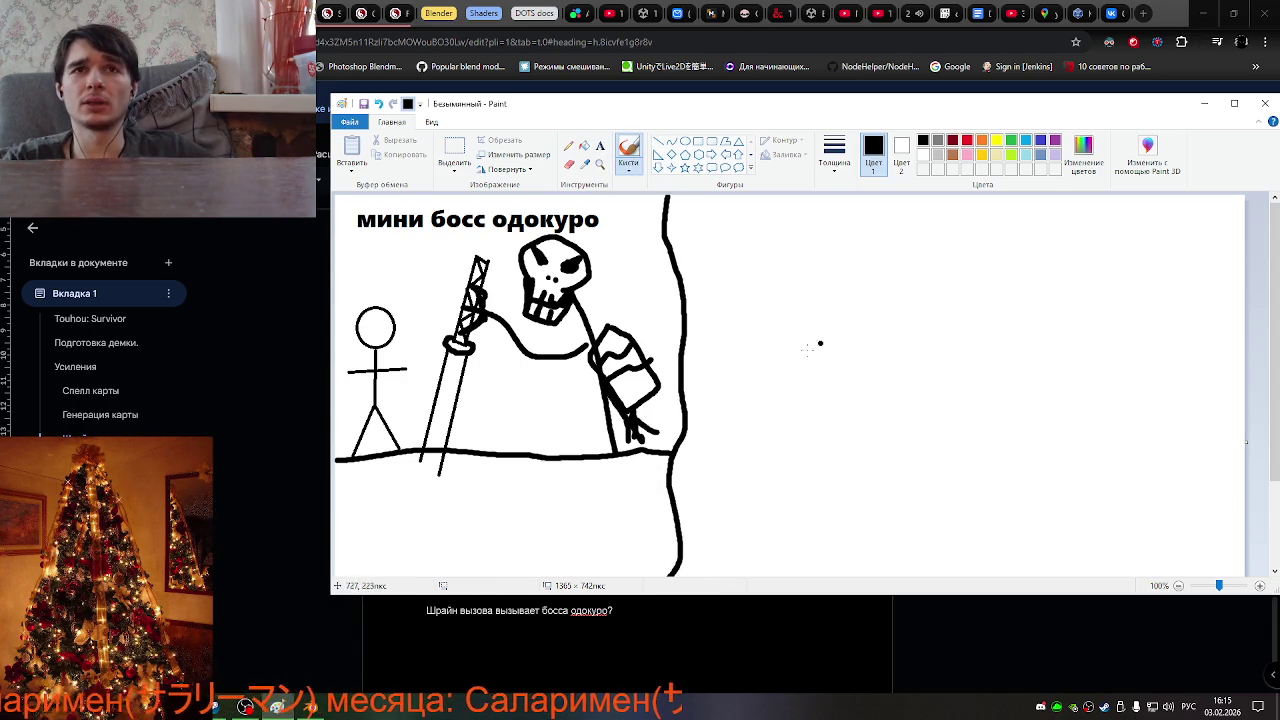
left_click(584, 145)
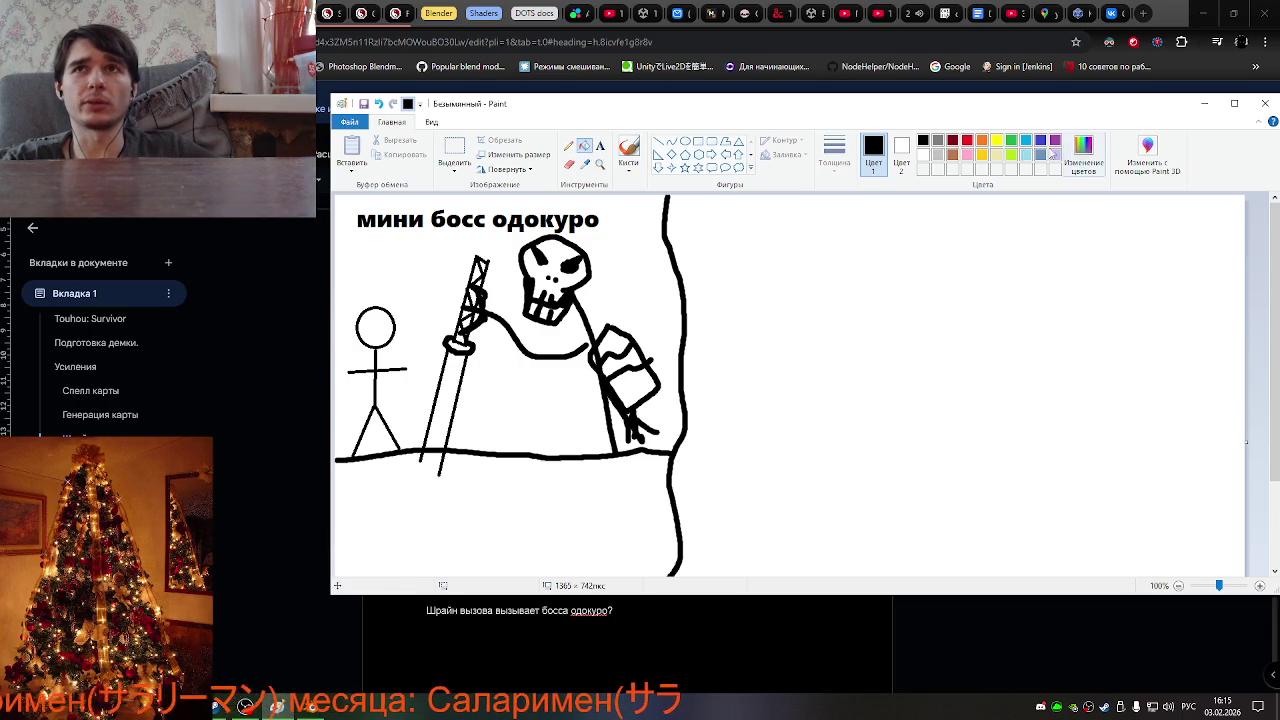
left_click(1011, 154)
left_click(642, 510)
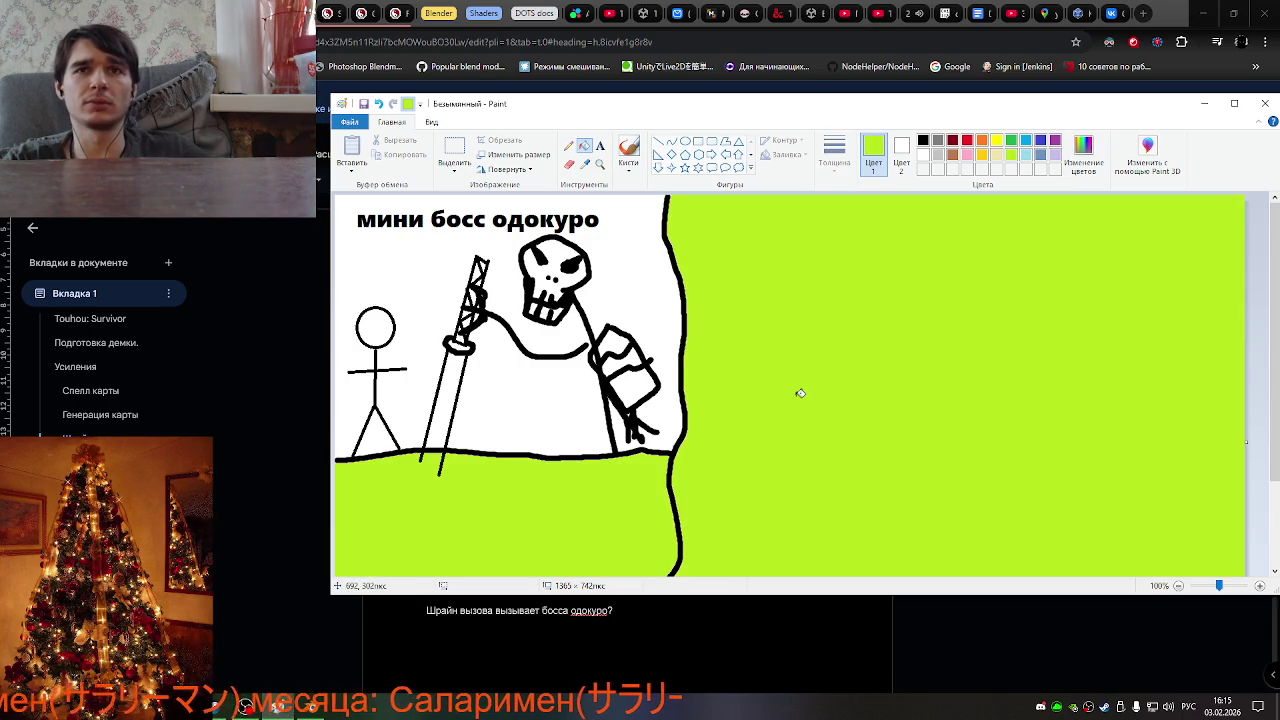
key("ctrl+z")
scroll(709, 409, "down", 3)
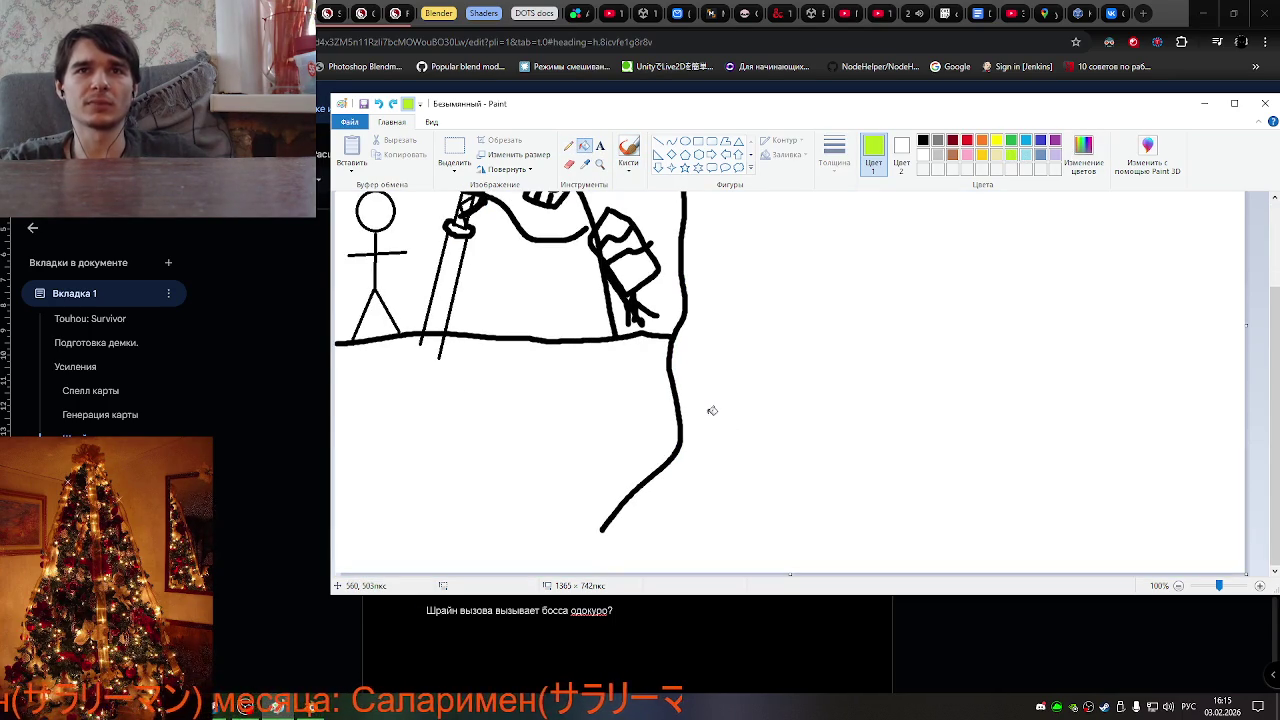
key("ctrl+z")
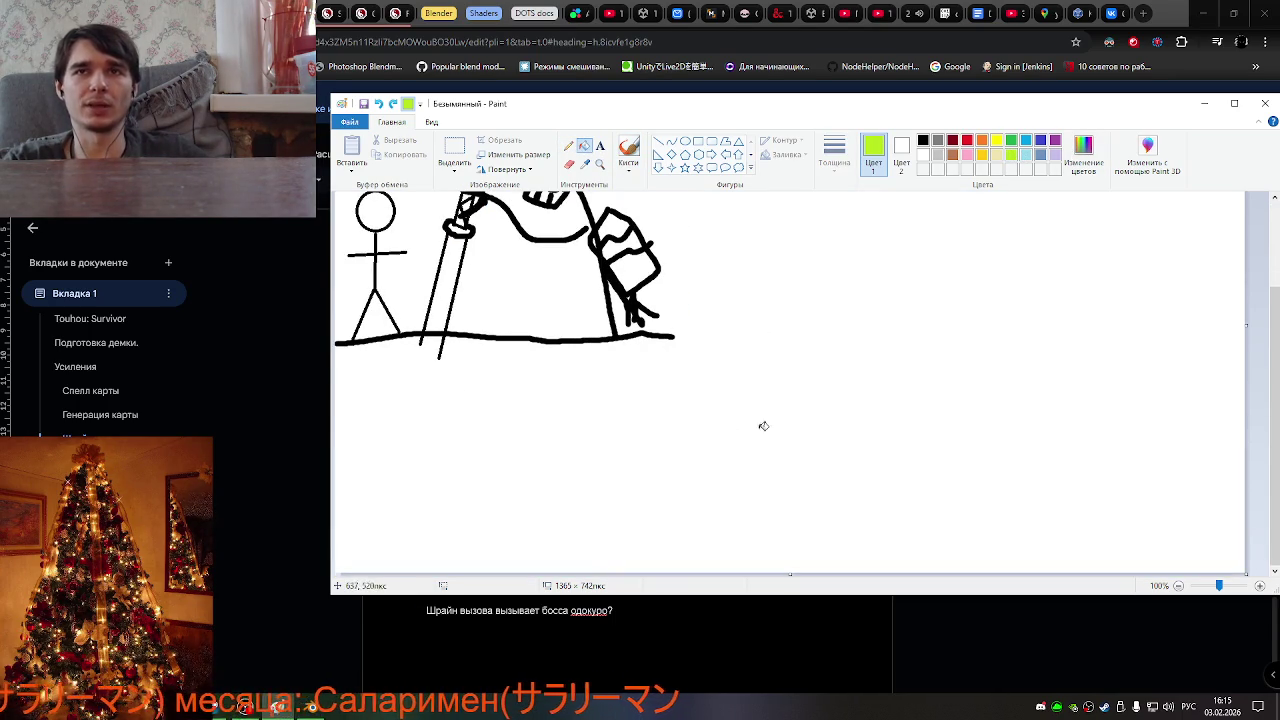
Shorten the canvas to 548 px, redraw a black curved divider, and fill the ground lime green
left_click_drag(789, 575, 785, 442)
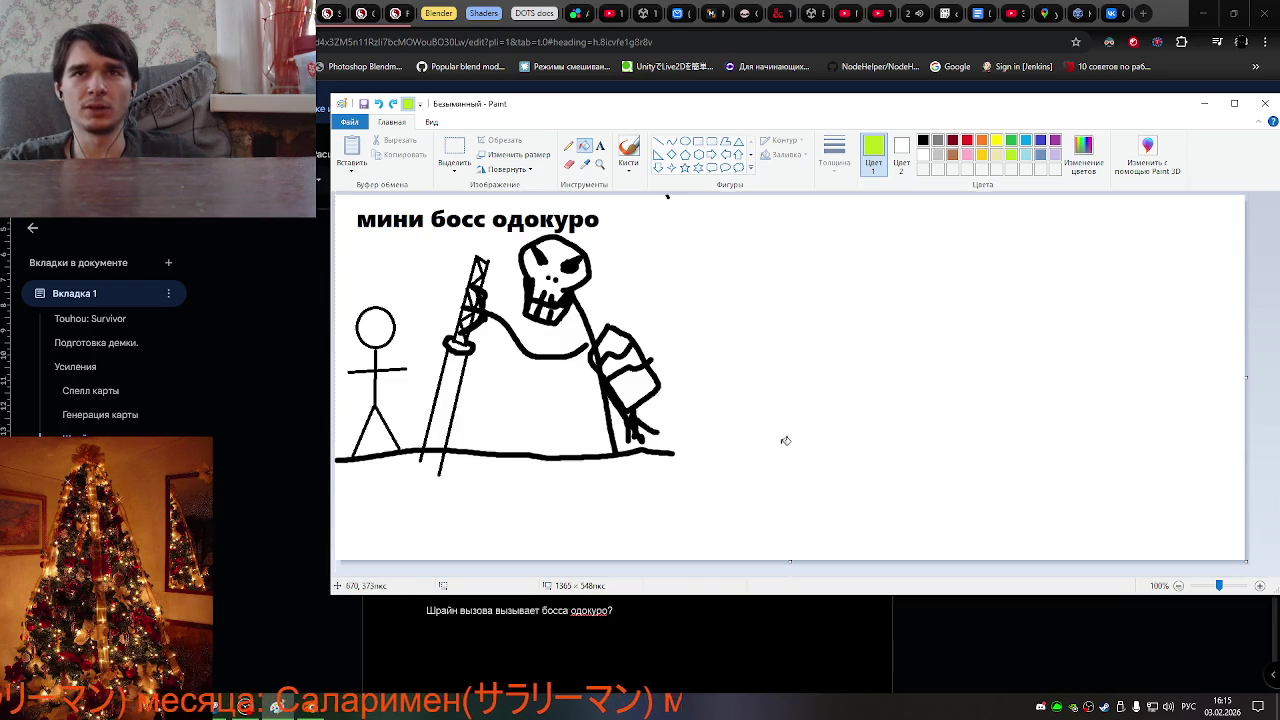
left_click(628, 152)
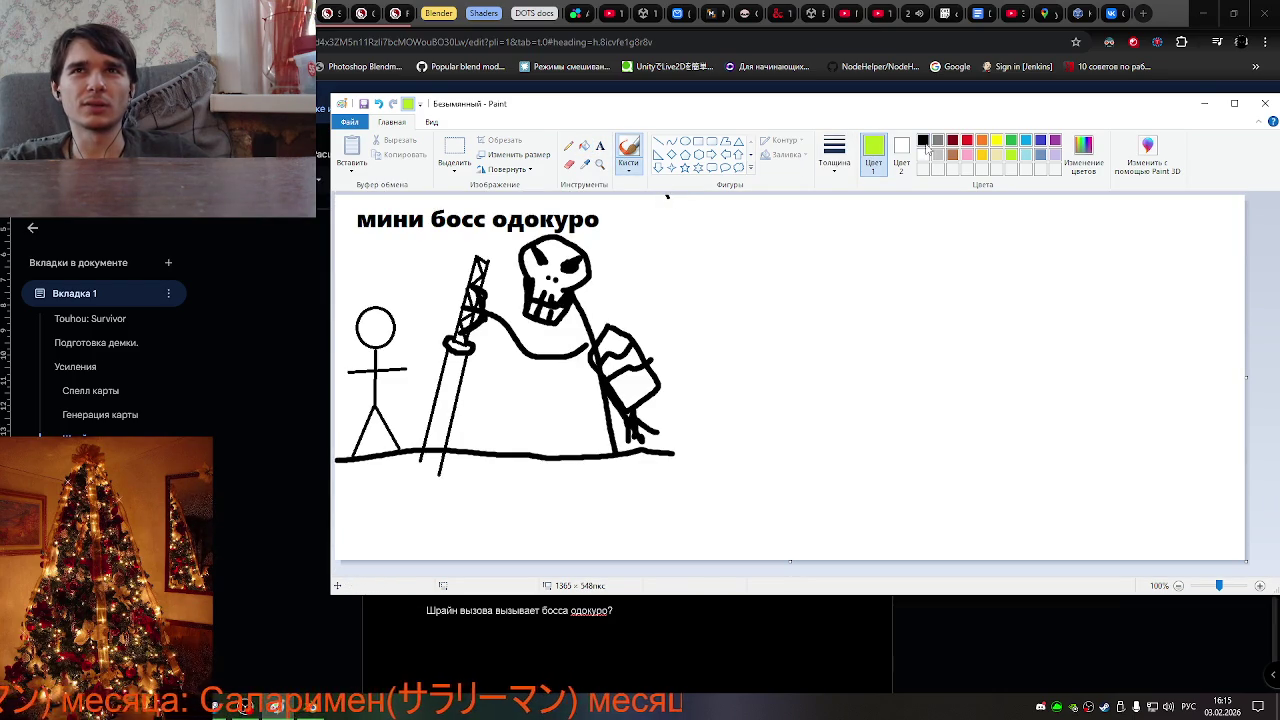
left_click(923, 141)
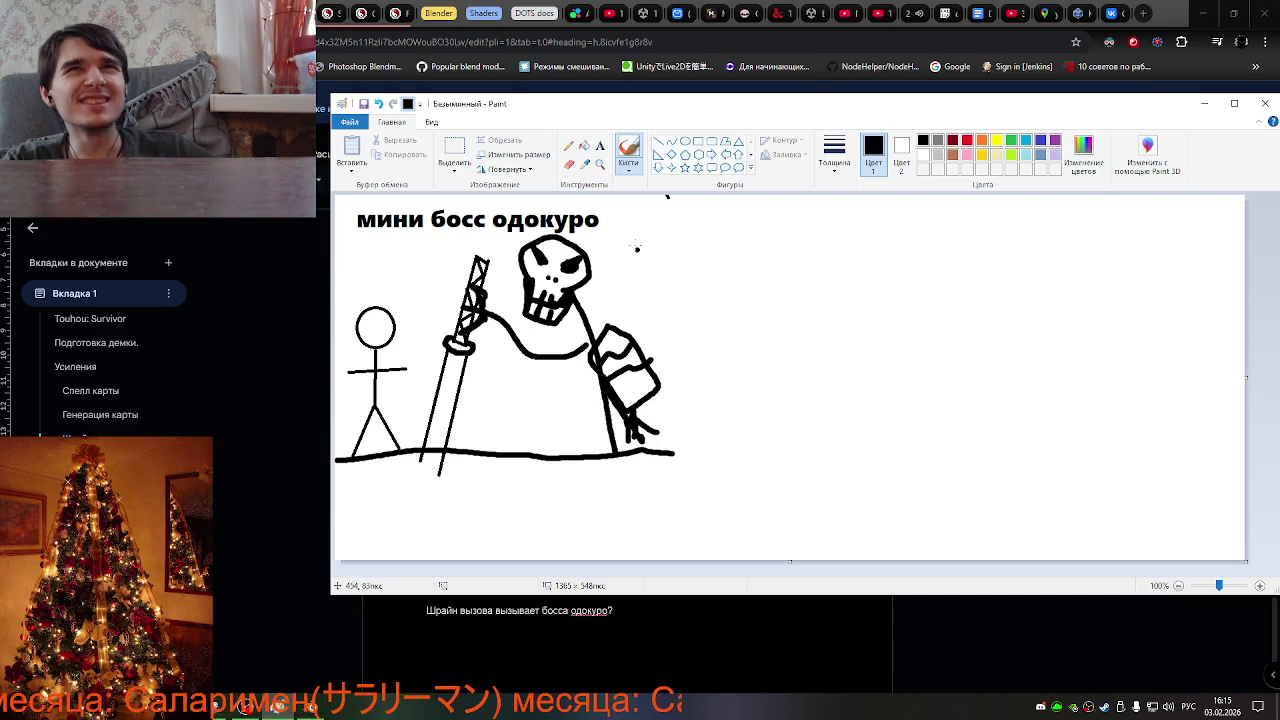
left_click_drag(666, 196, 656, 596)
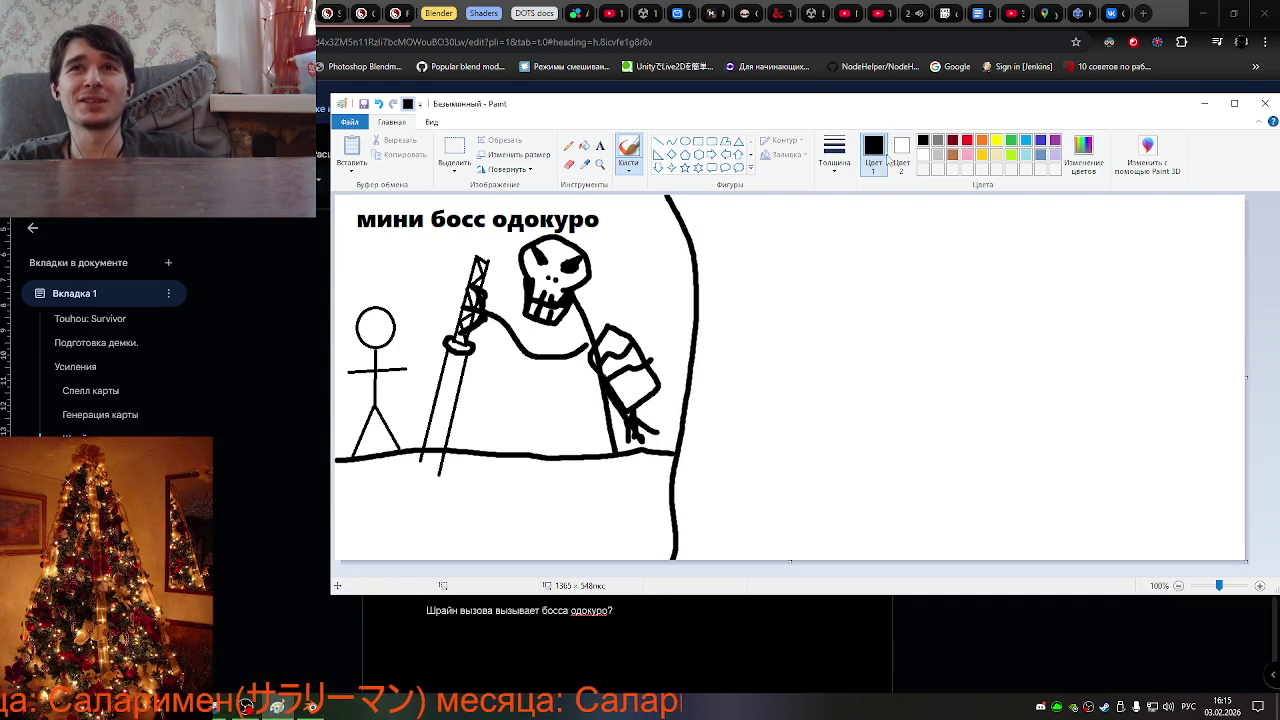
left_click(584, 145)
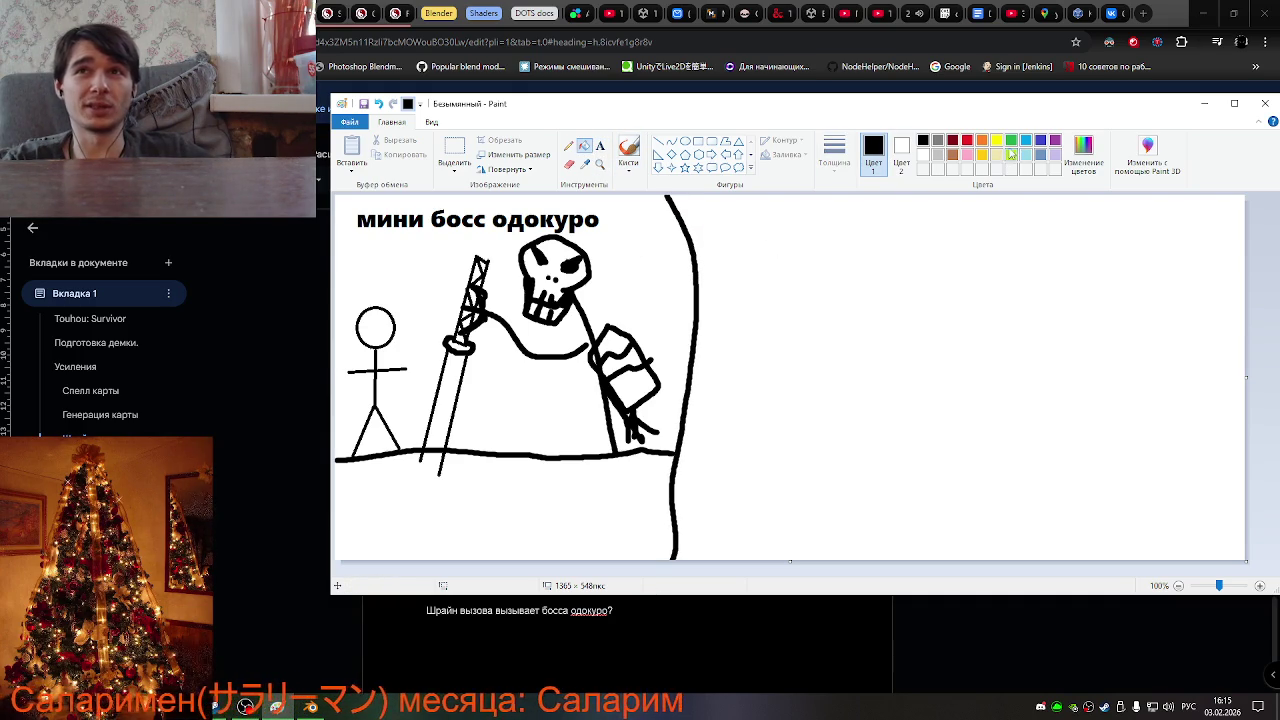
left_click(1010, 153)
left_click(607, 478)
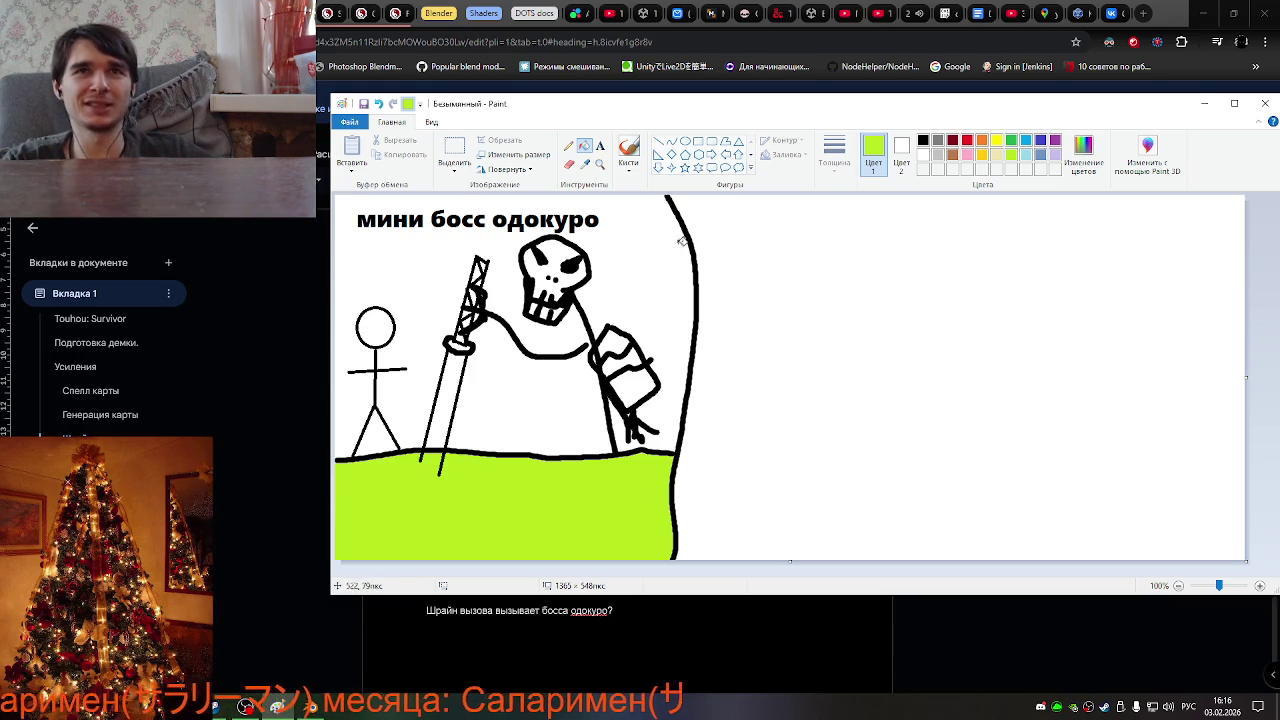
left_click(1026, 155)
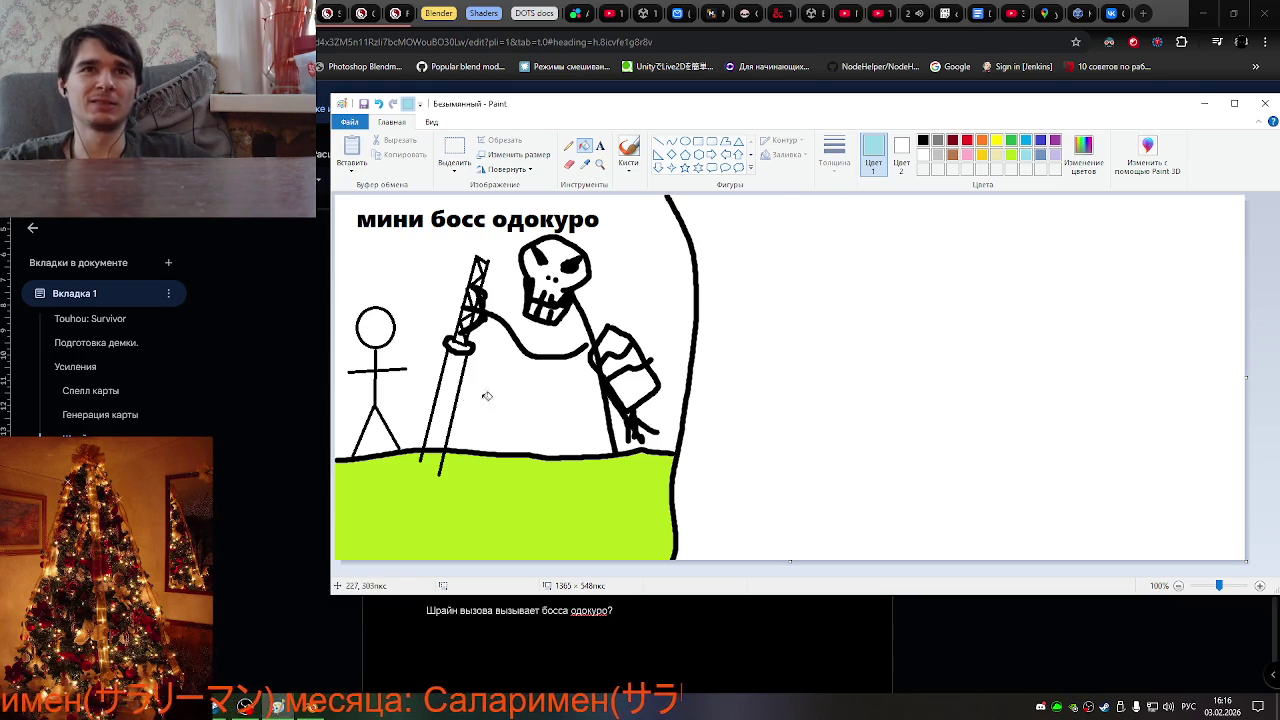
Fill the sword shaft light blue and return to the black brush
left_click(450, 398)
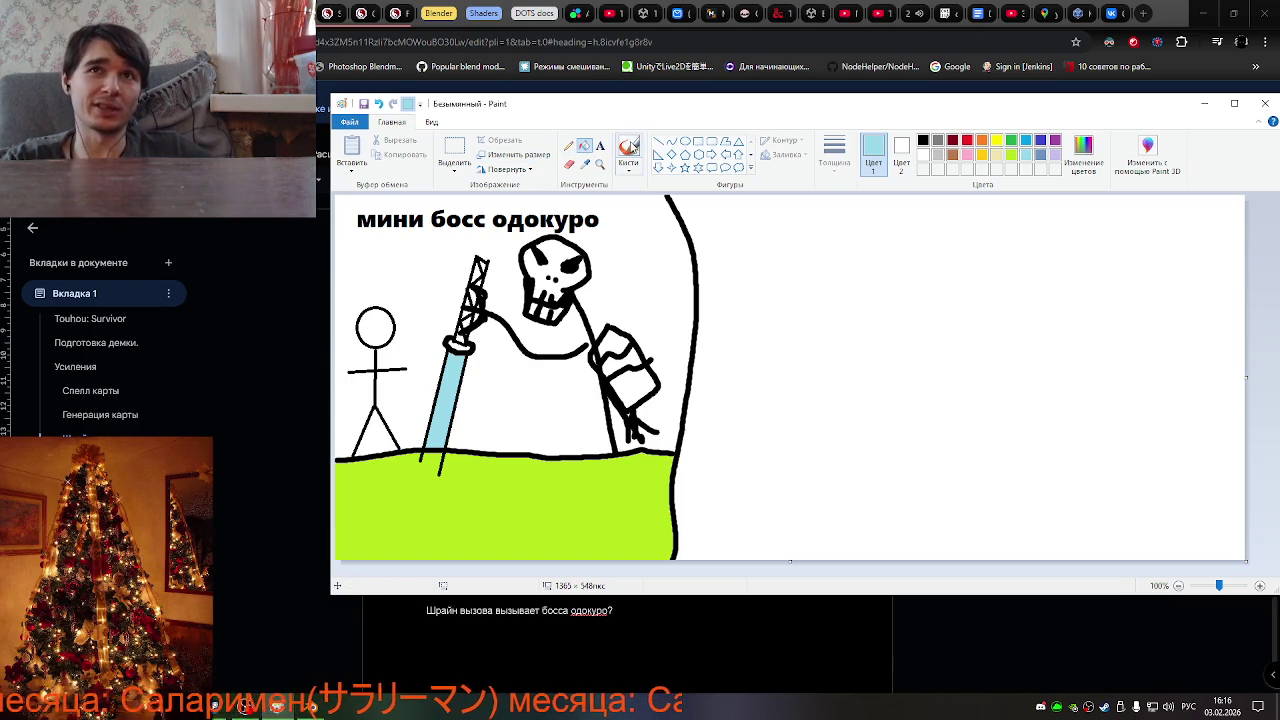
left_click(630, 148)
left_click(923, 140)
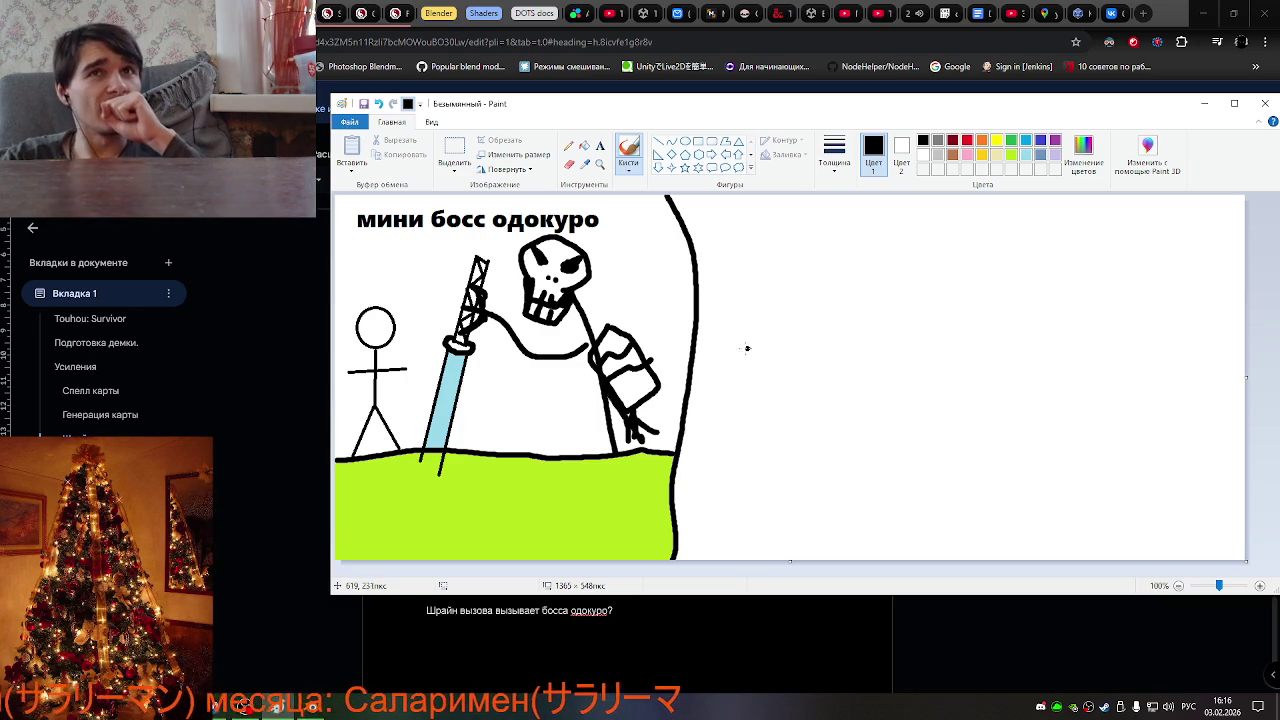
Add the title text 'босс братья каппы' at the top right of the divider
left_click(600, 146)
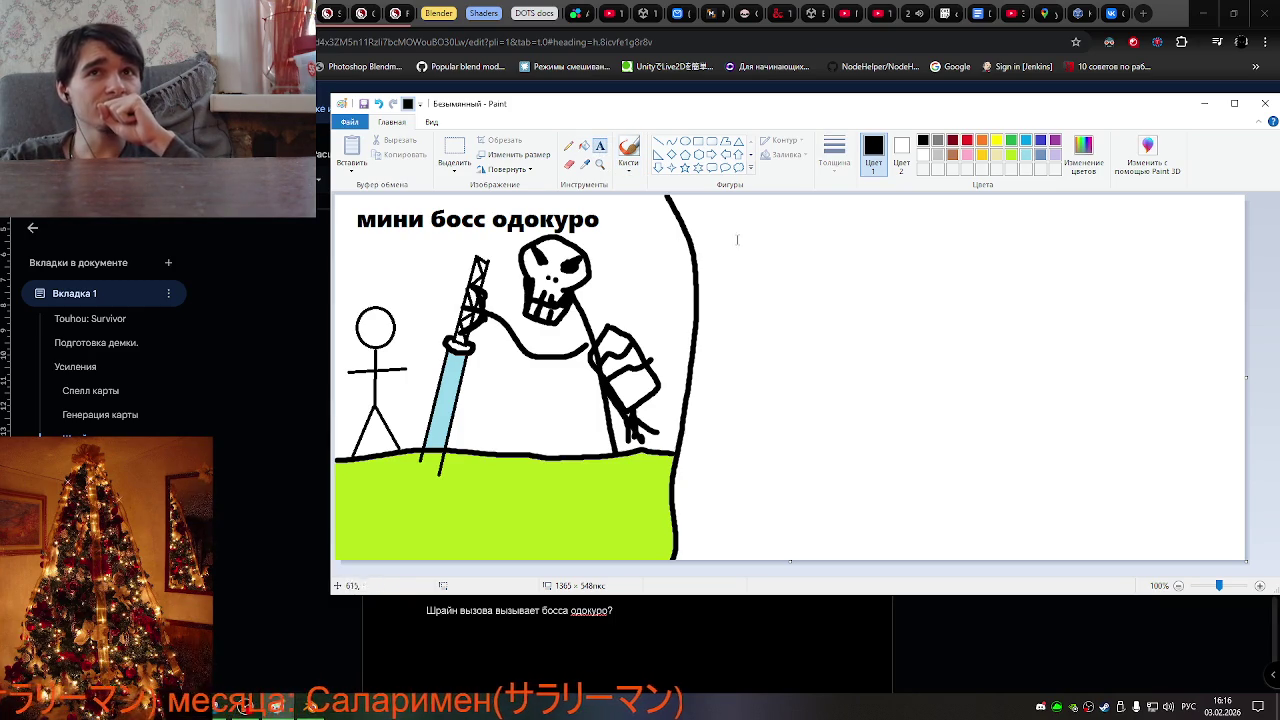
left_click(703, 222)
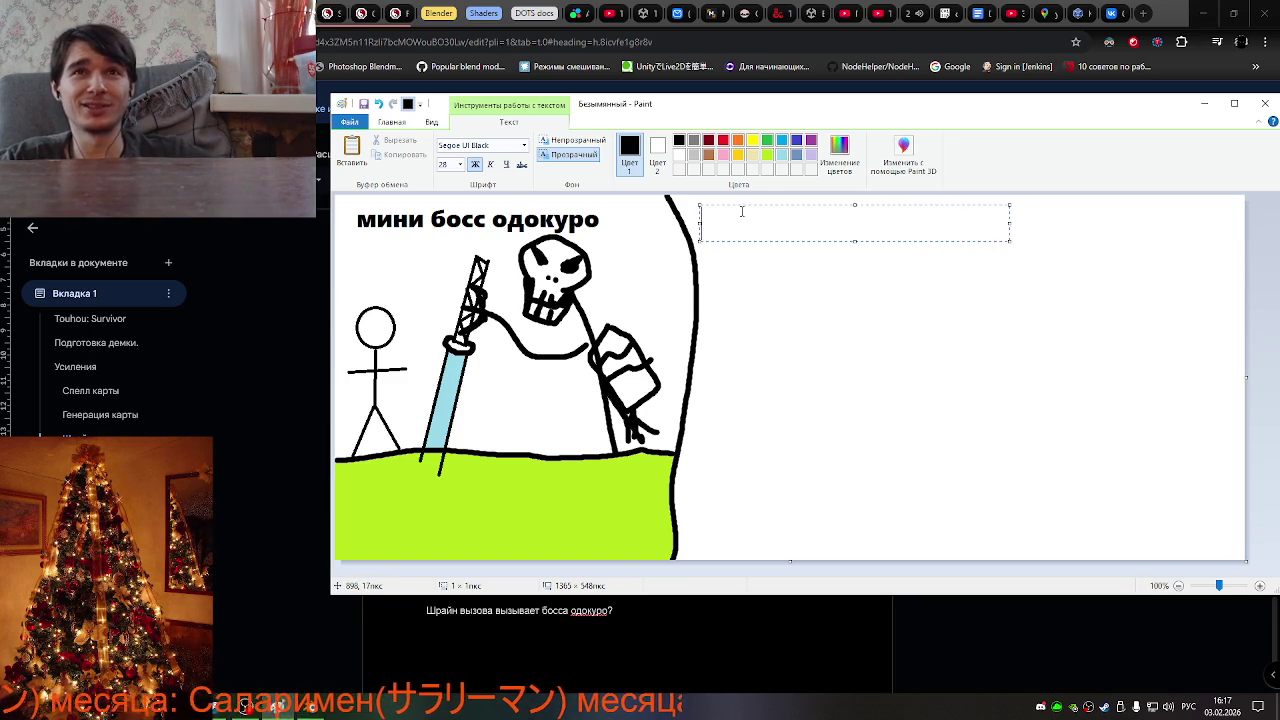
type("бос")
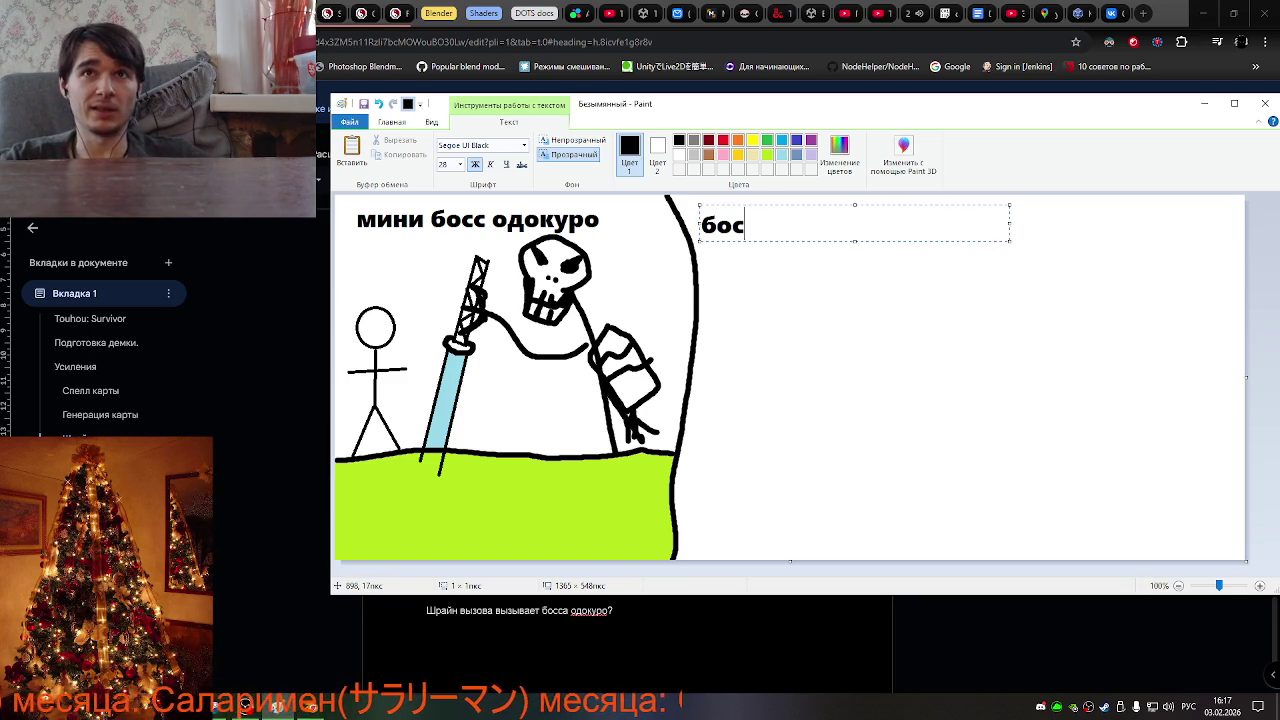
type("с ")
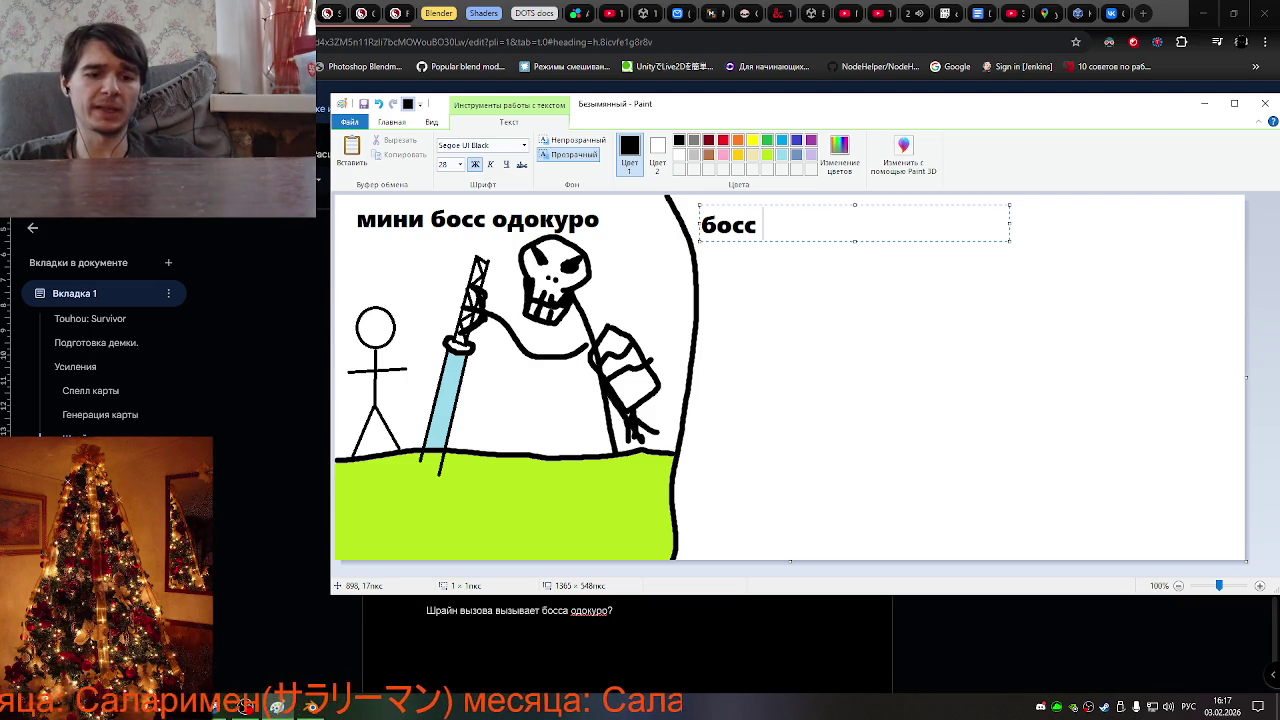
type("братья к")
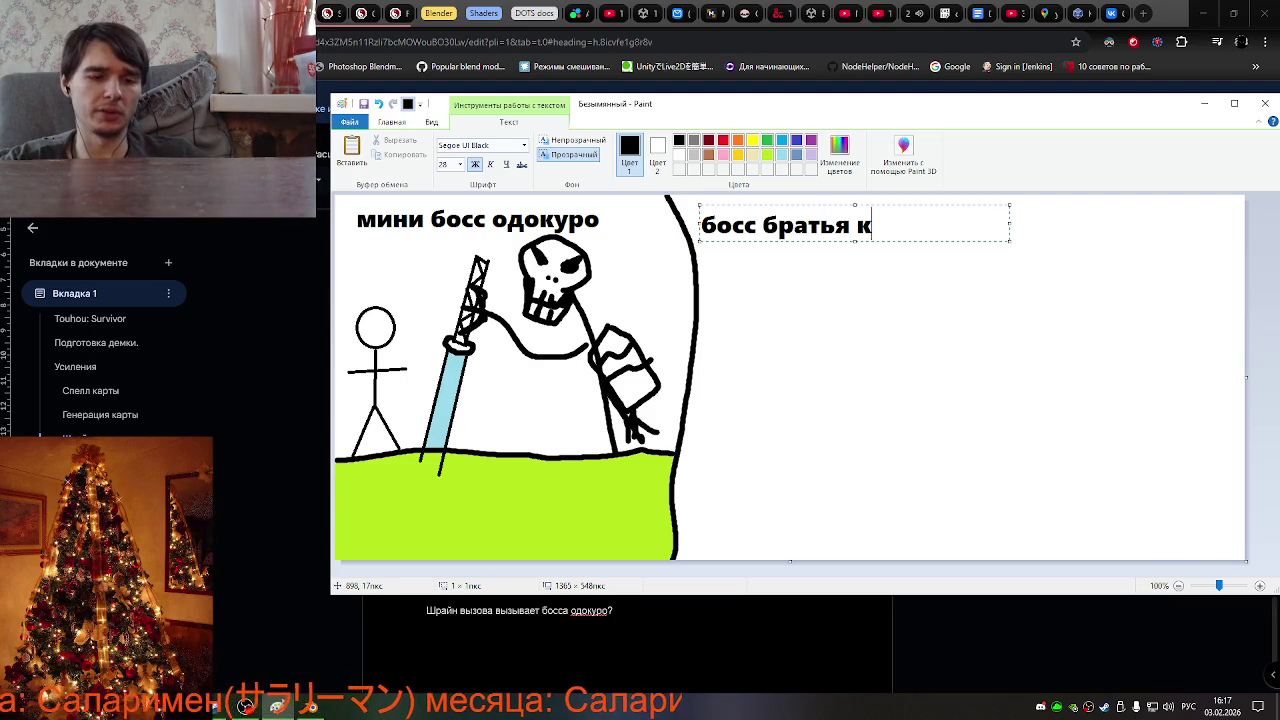
type("аппы")
left_click(804, 344)
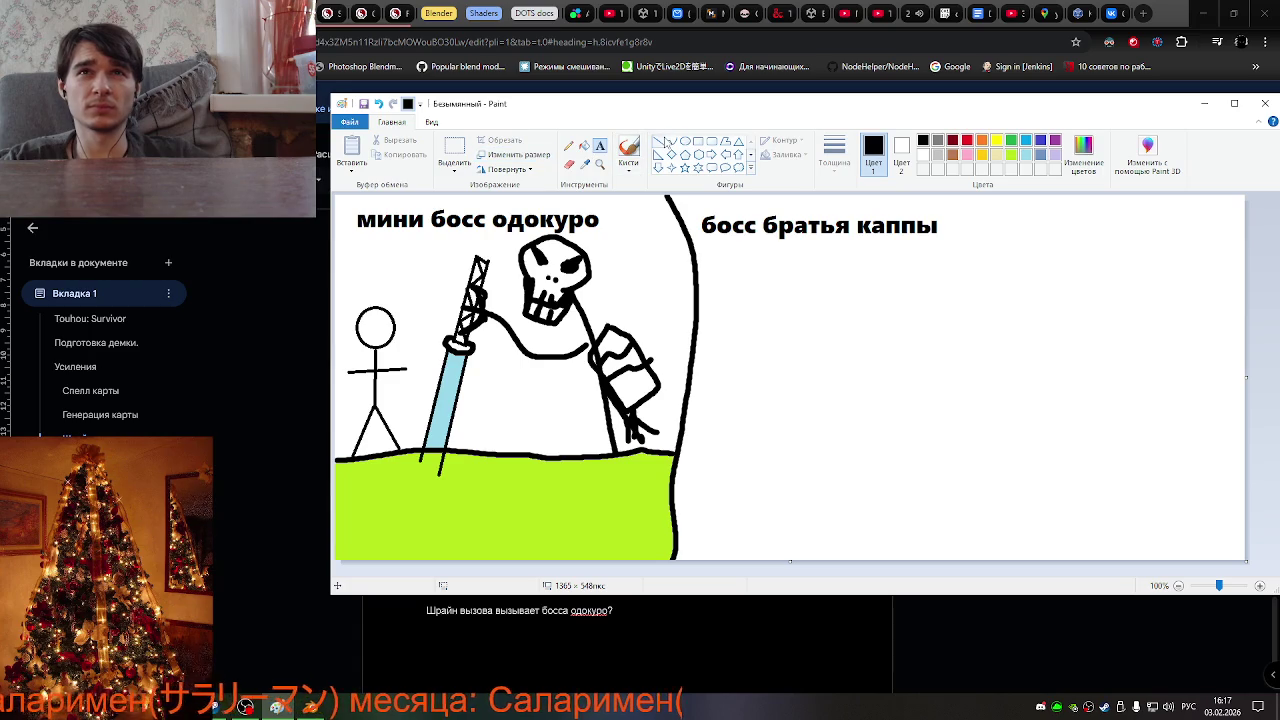
Sketch the curved backs and round heads of two hunched figures facing each other
left_click(628, 152)
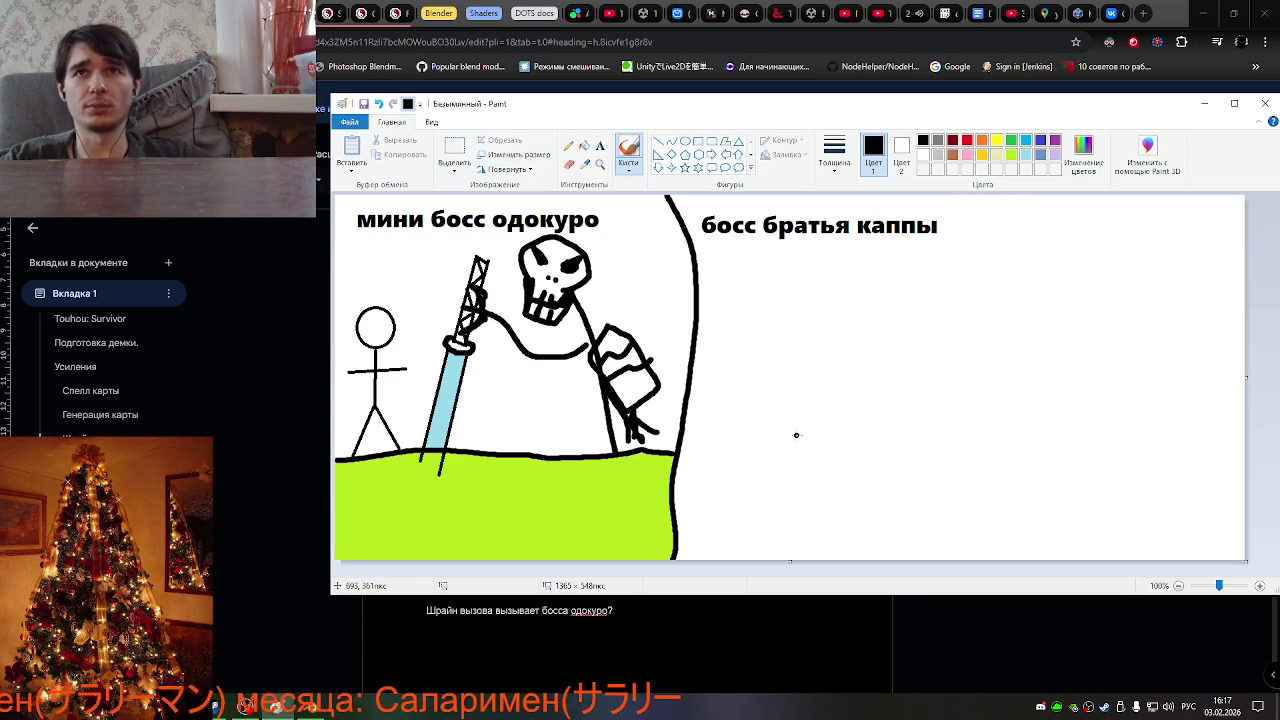
left_click(685, 142)
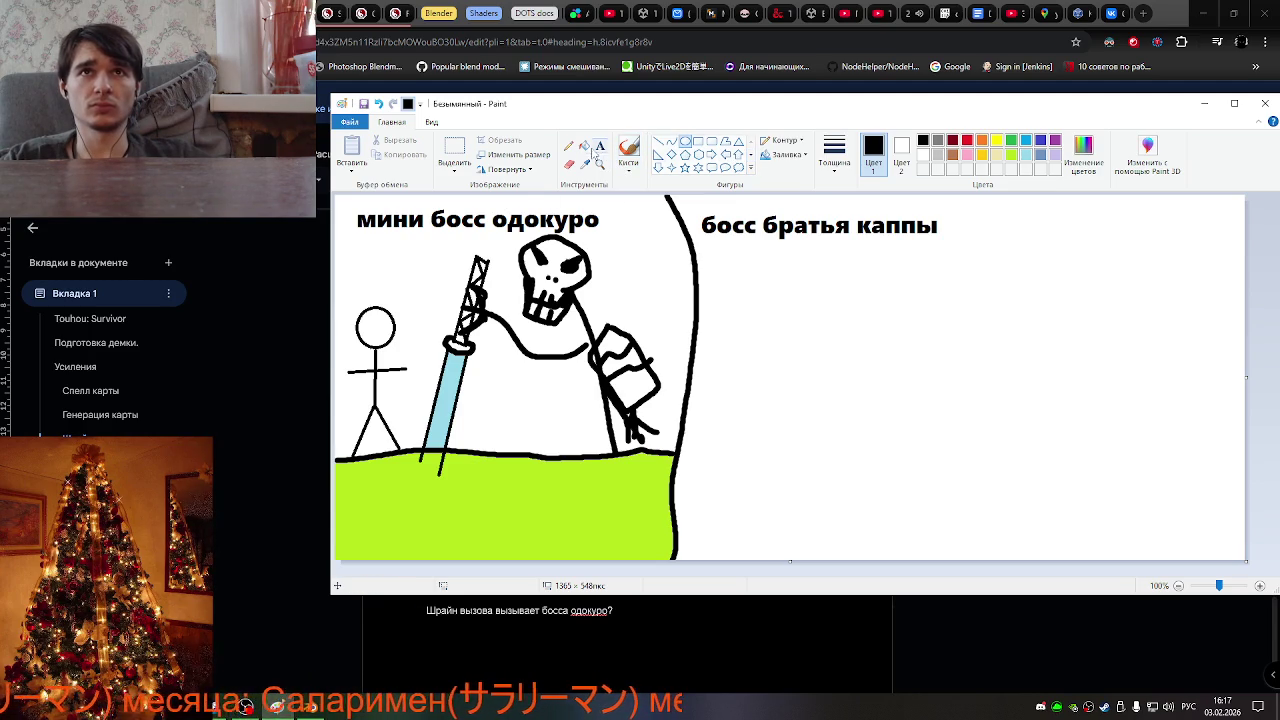
left_click(628, 148)
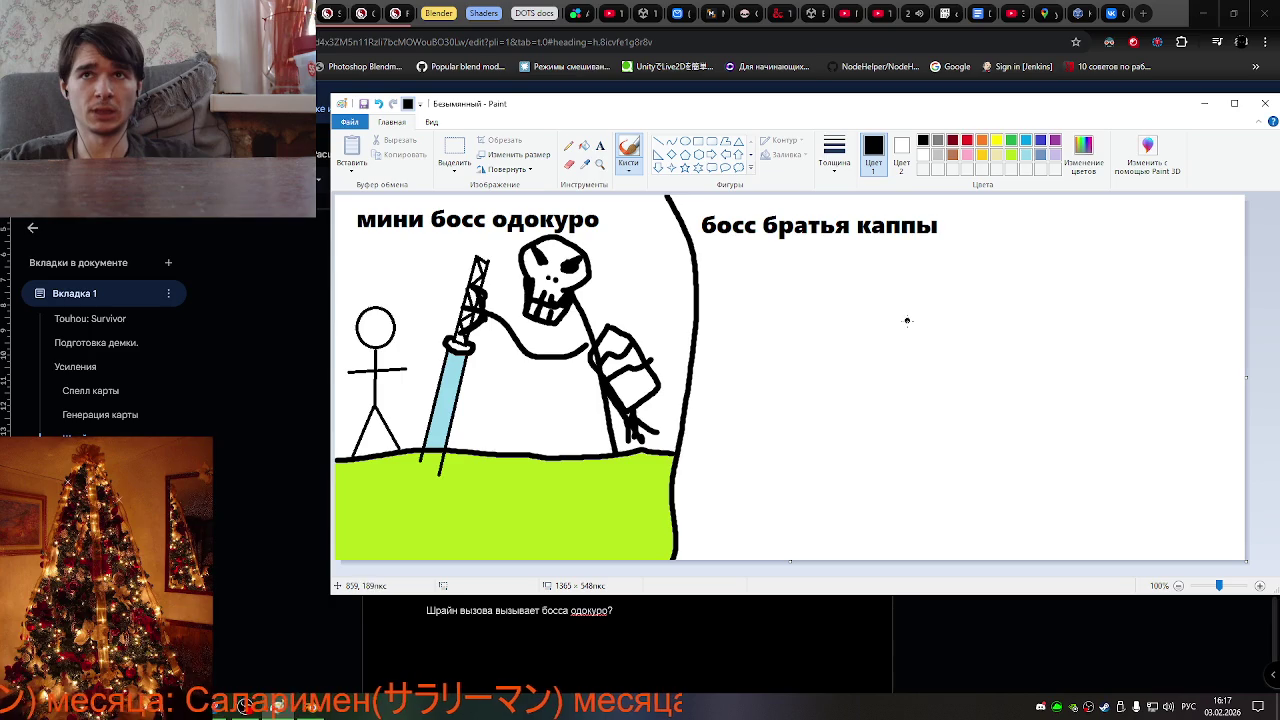
left_click_drag(900, 318, 973, 422)
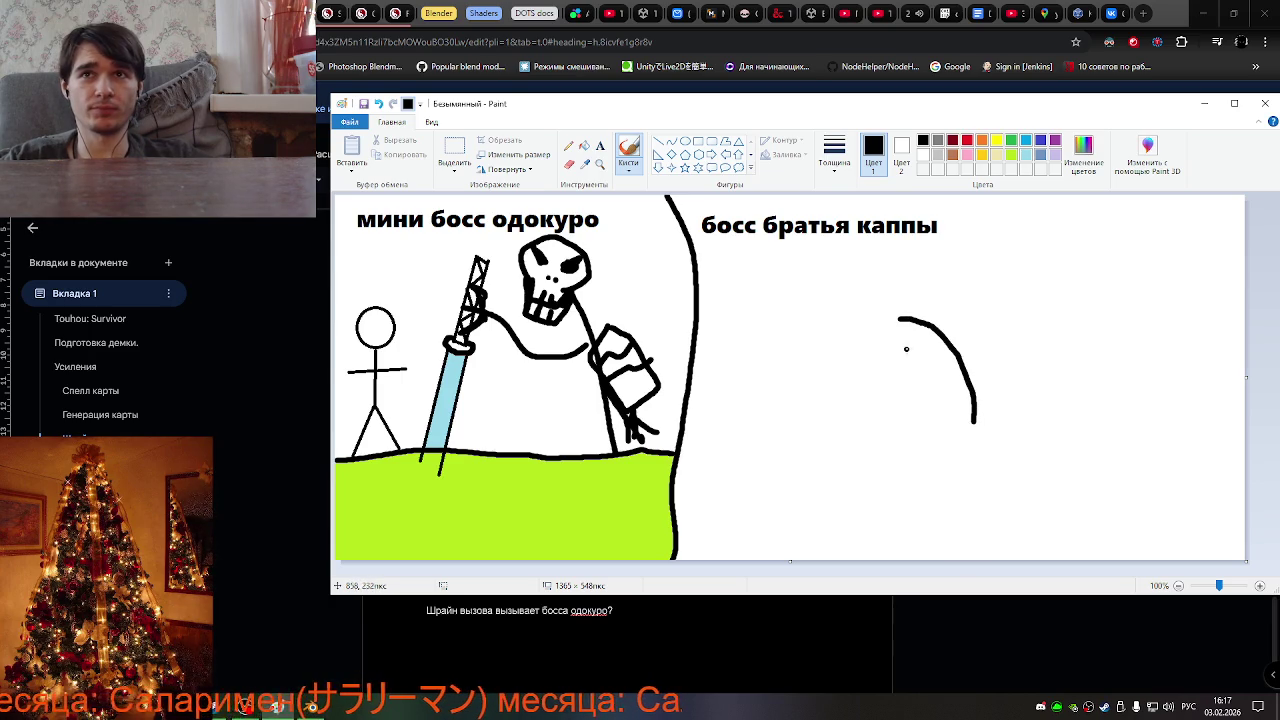
mouse_move(909, 345)
left_mouse_down()
mouse_move(878, 362)
mouse_move(925, 355)
mouse_move(888, 385)
mouse_move(901, 381)
mouse_move(920, 415)
mouse_move(898, 429)
mouse_move(975, 421)
left_mouse_up()
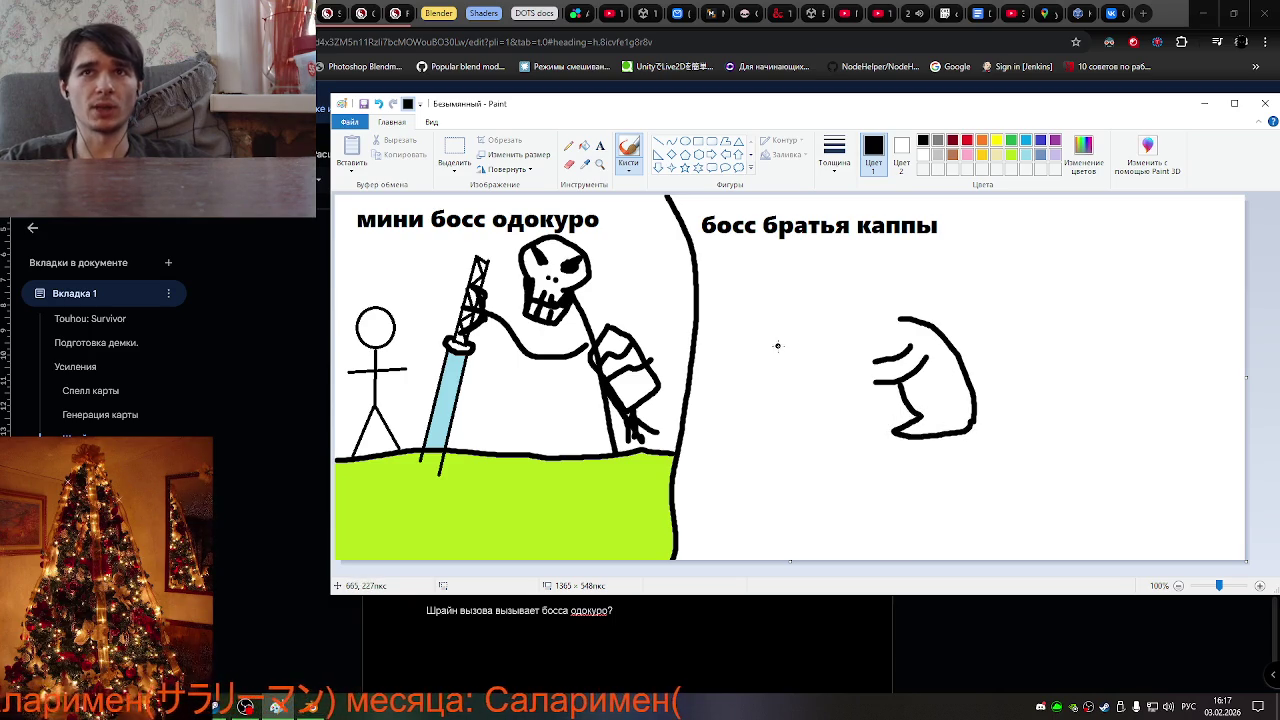
mouse_move(802, 318)
left_mouse_down()
mouse_move(726, 401)
mouse_move(800, 444)
mouse_move(787, 392)
mouse_move(826, 383)
mouse_move(792, 384)
mouse_move(803, 362)
left_mouse_up()
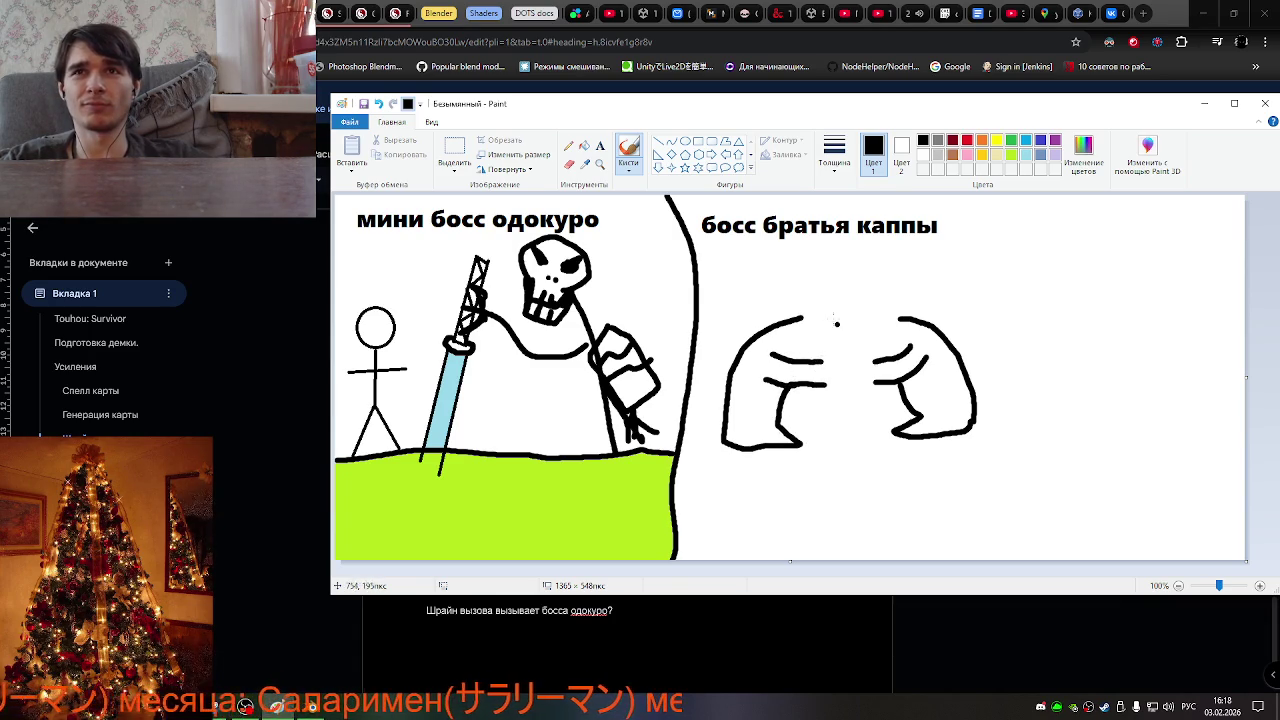
left_click_drag(801, 317, 806, 324)
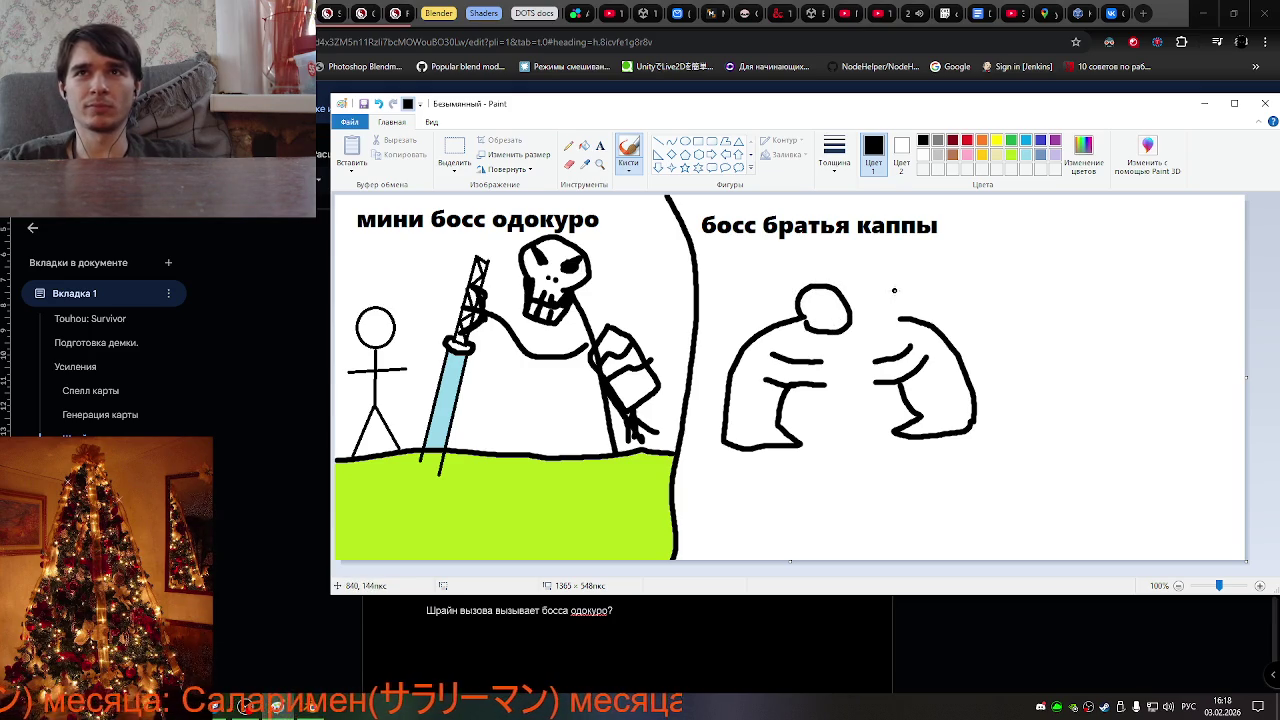
left_click_drag(900, 294, 900, 290)
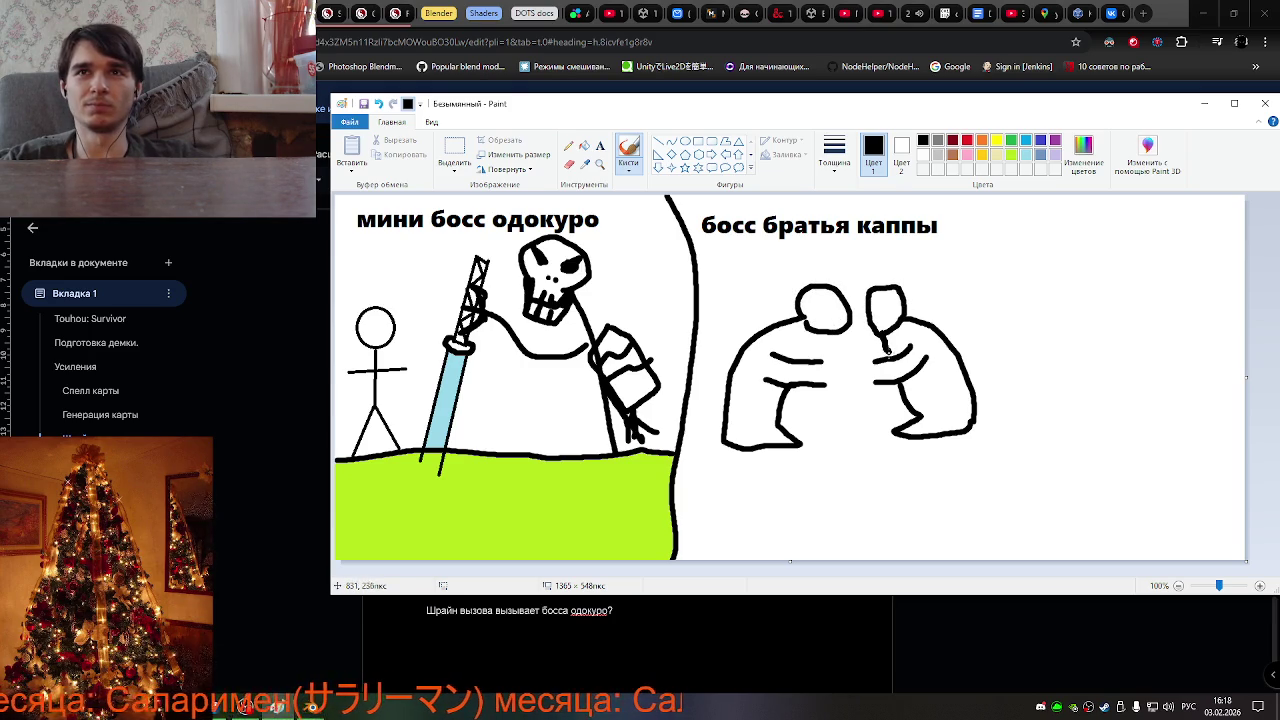
left_click_drag(817, 334, 797, 358)
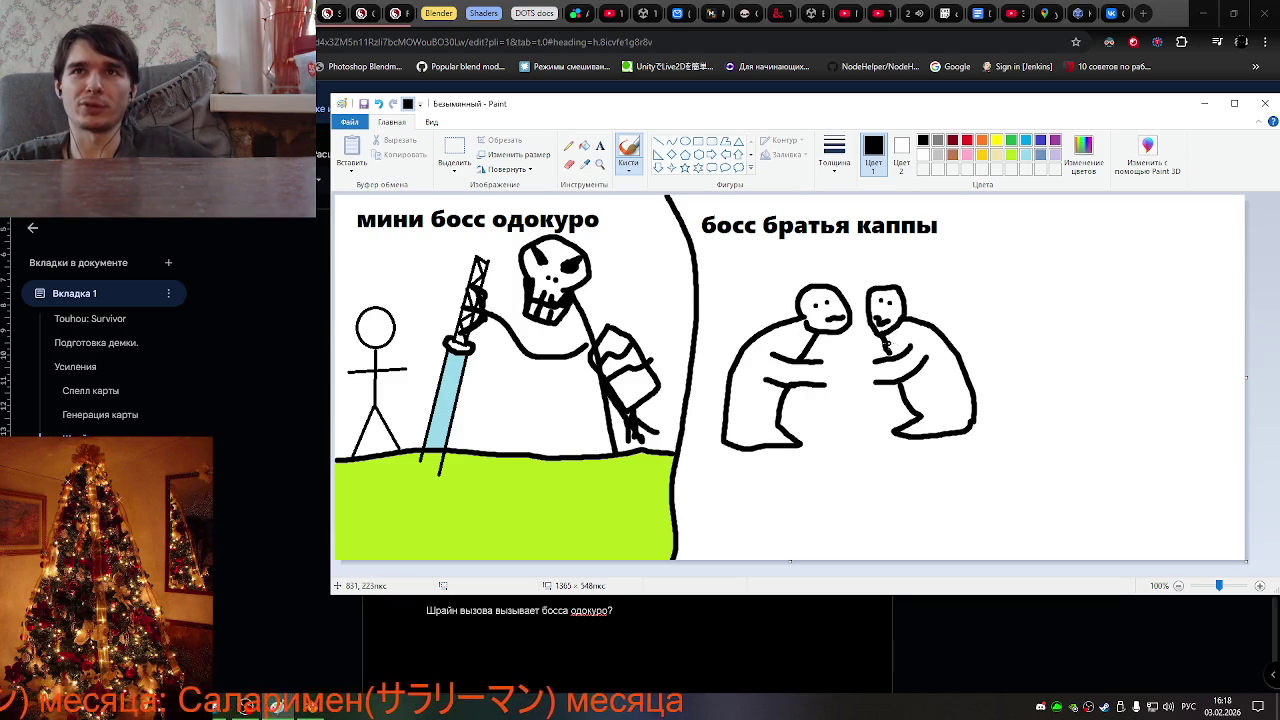
Add arms and legs to both figures, then try a green panel fill and undo it
mouse_move(890, 345)
left_mouse_down()
mouse_move(908, 352)
mouse_move(914, 413)
left_mouse_up()
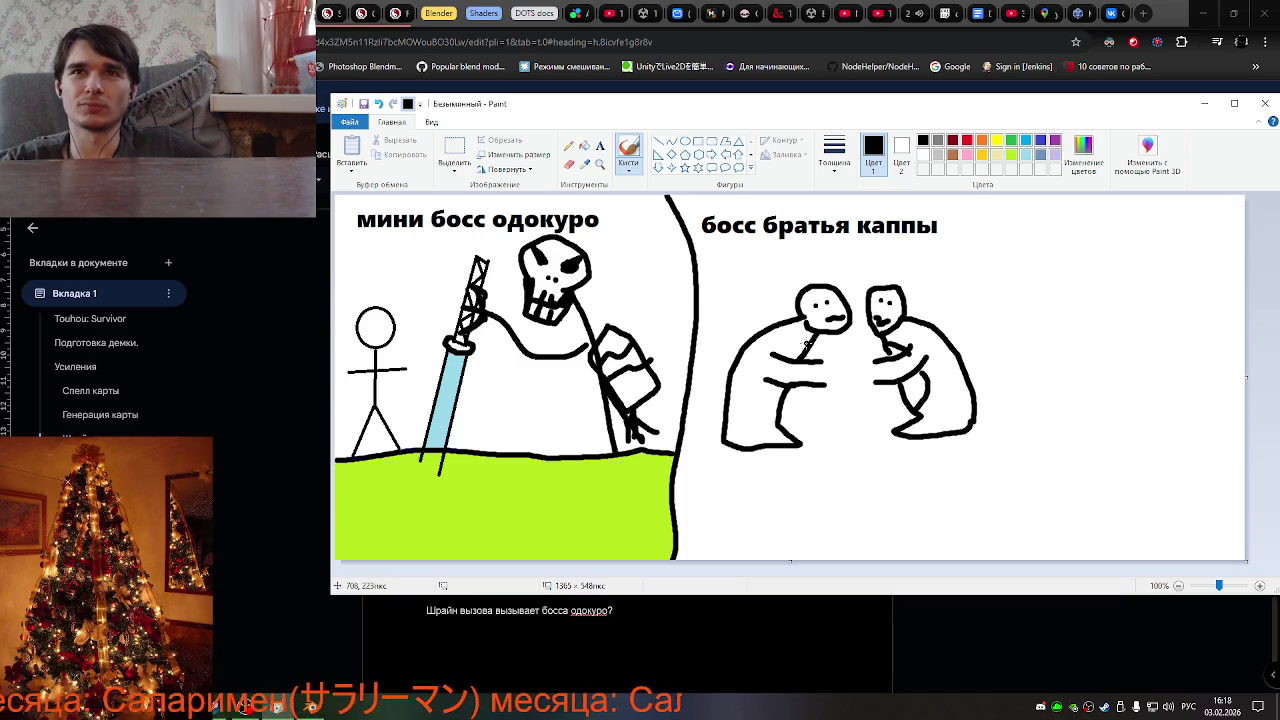
mouse_move(808, 346)
left_mouse_down()
mouse_move(785, 356)
mouse_move(773, 410)
left_mouse_up()
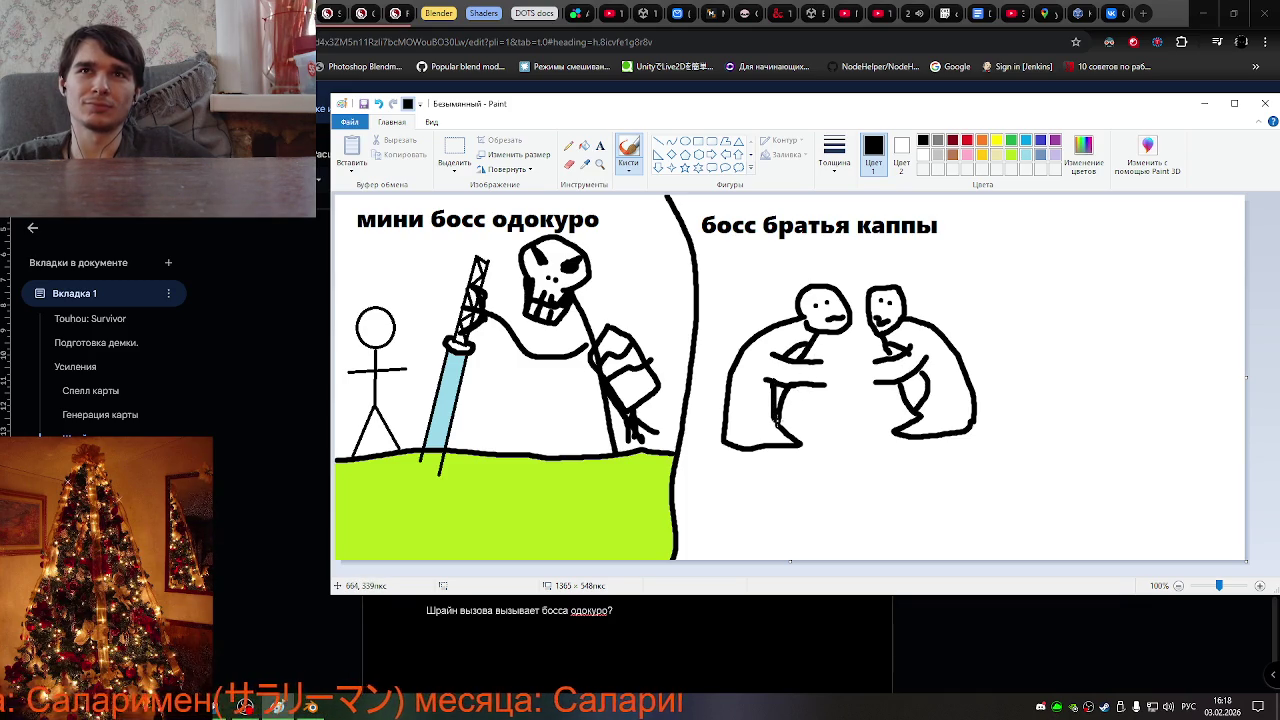
left_click_drag(779, 423, 764, 440)
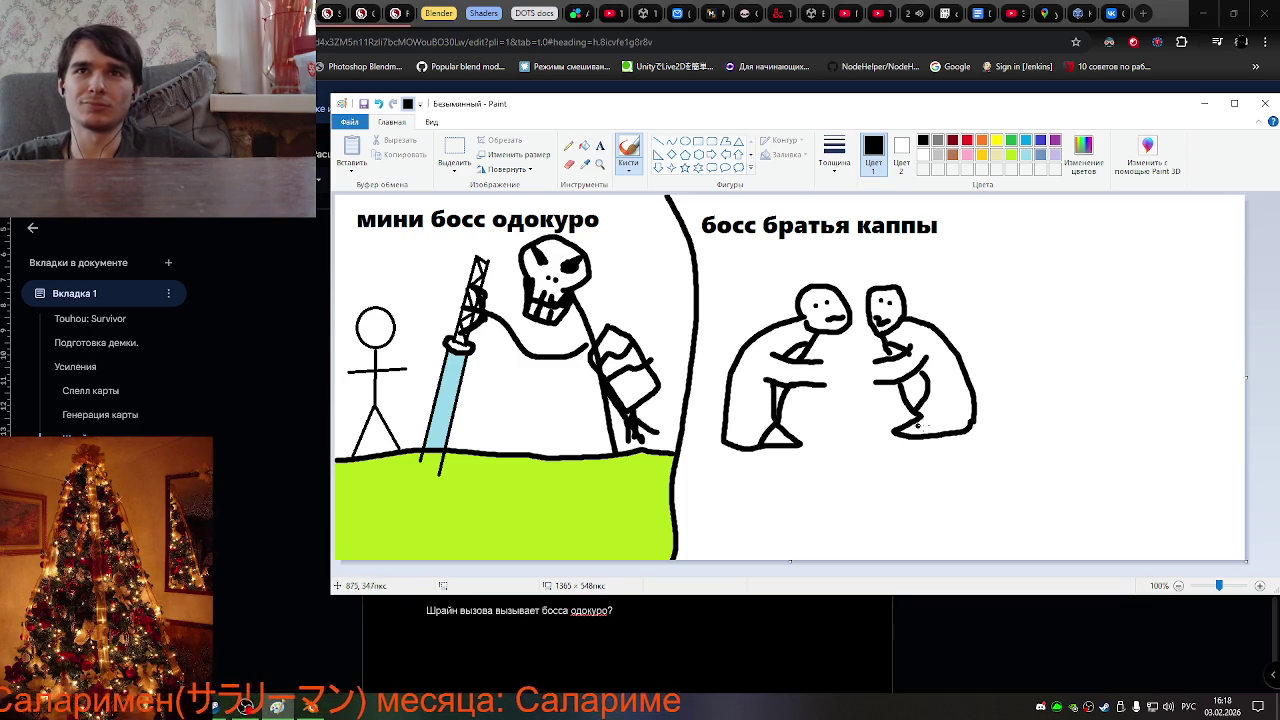
left_click_drag(938, 437, 933, 440)
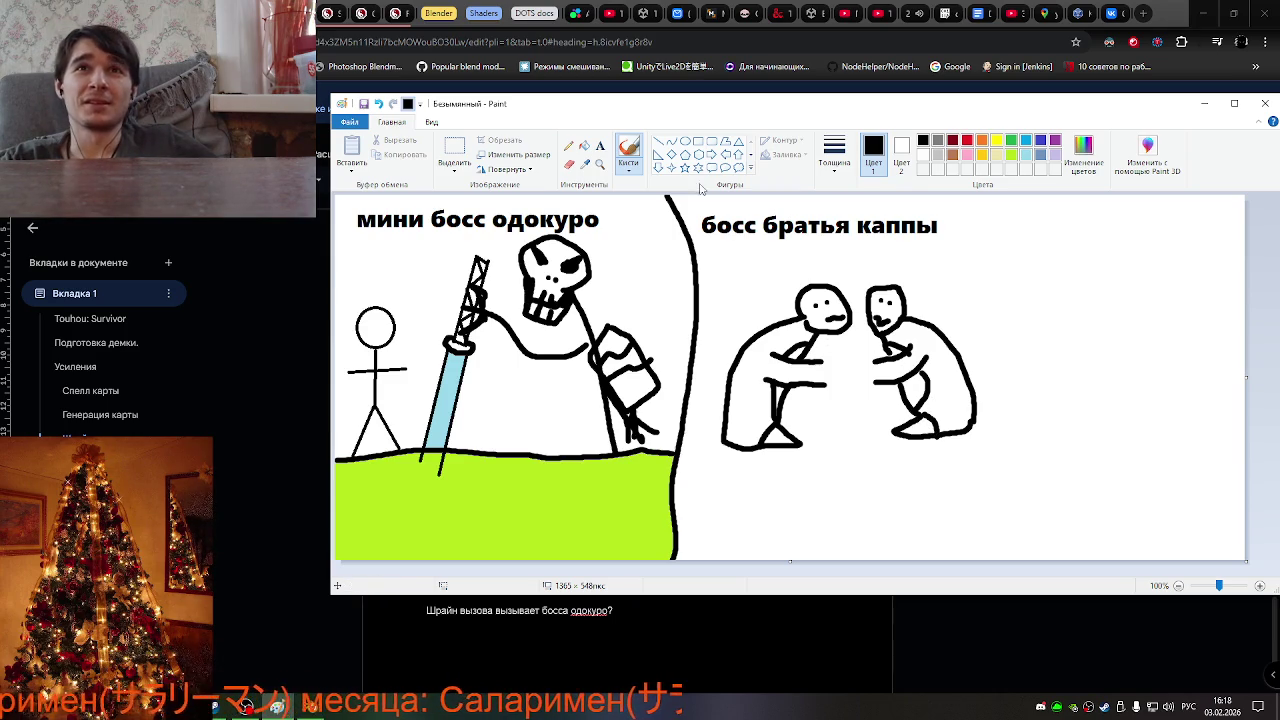
left_click(1011, 146)
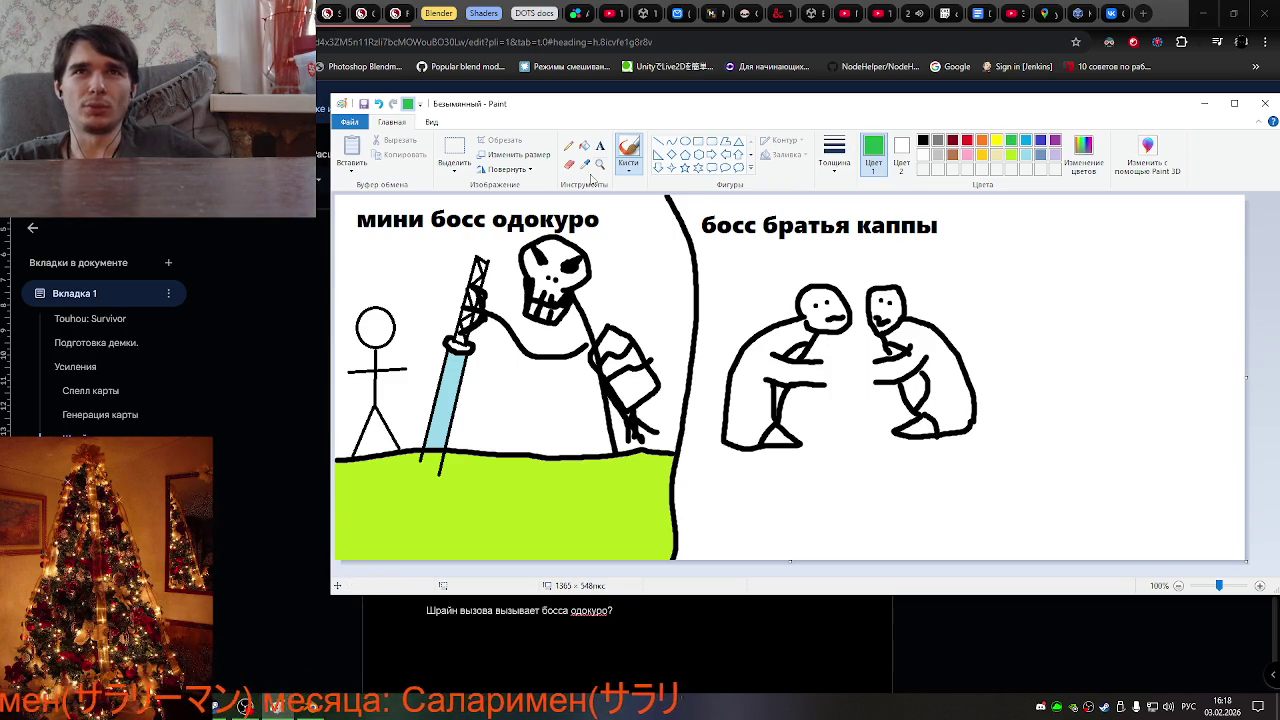
left_click(584, 145)
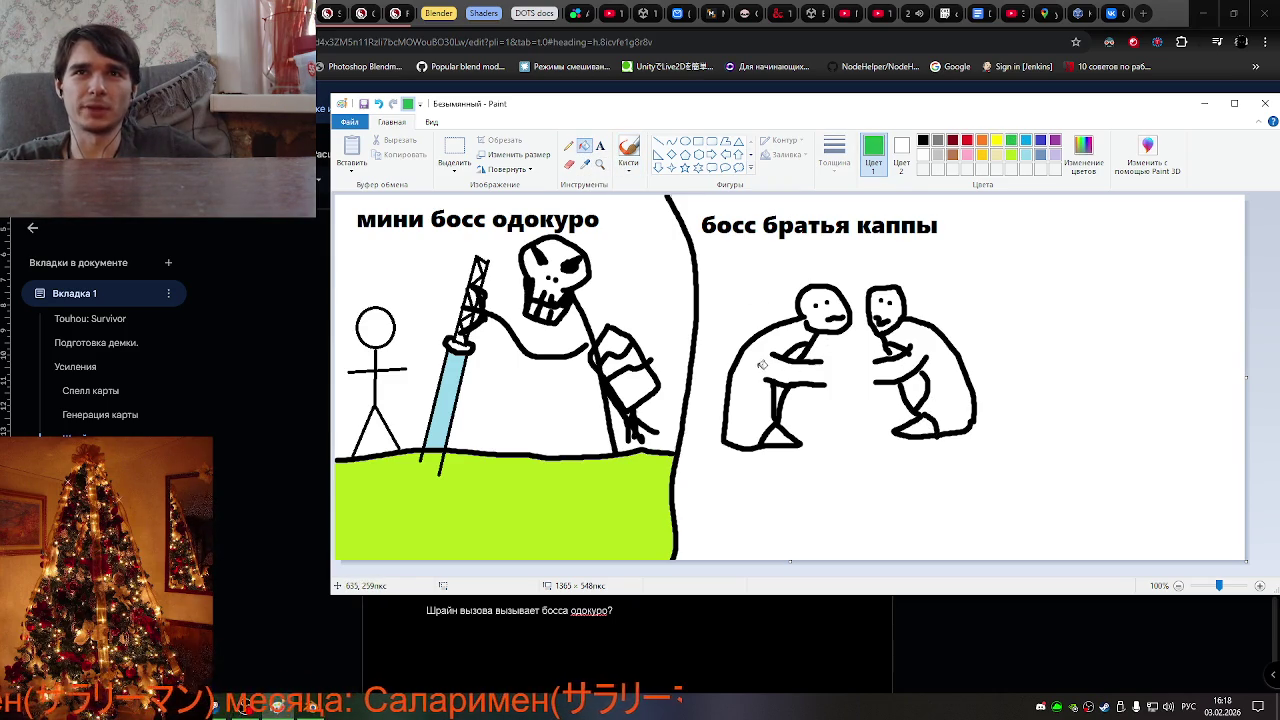
left_click(762, 365)
key("ctrl+z")
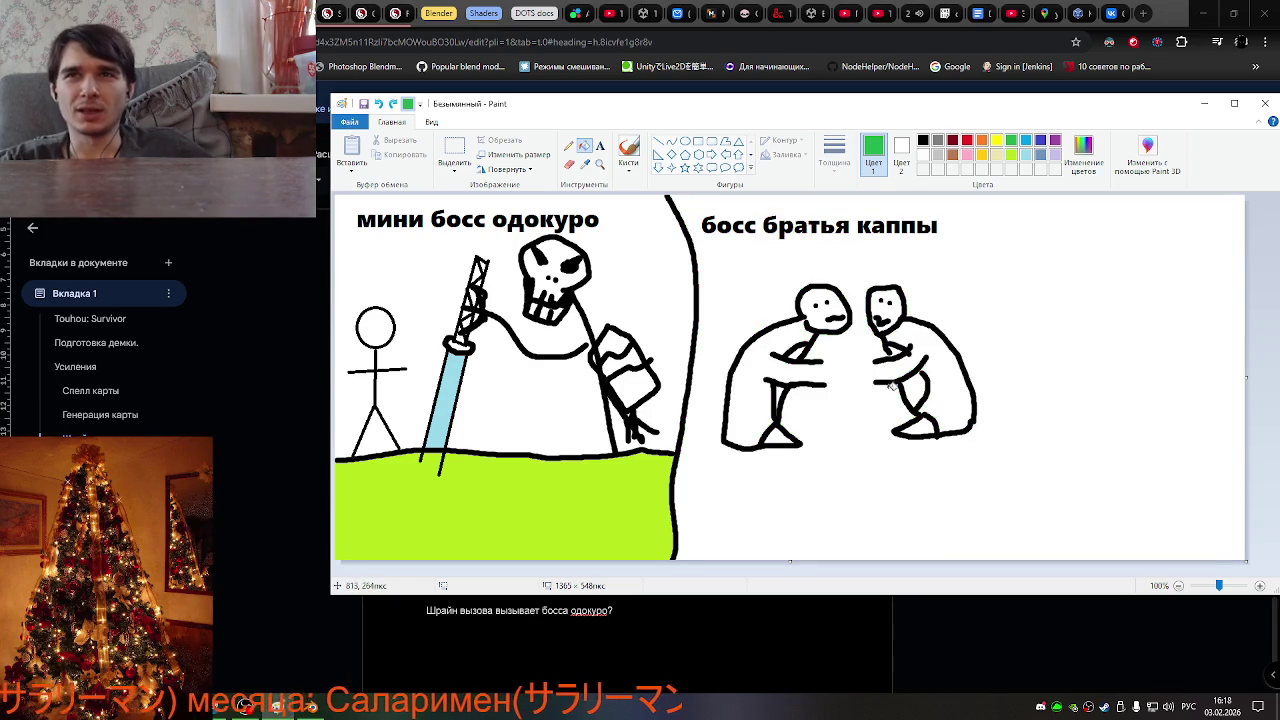